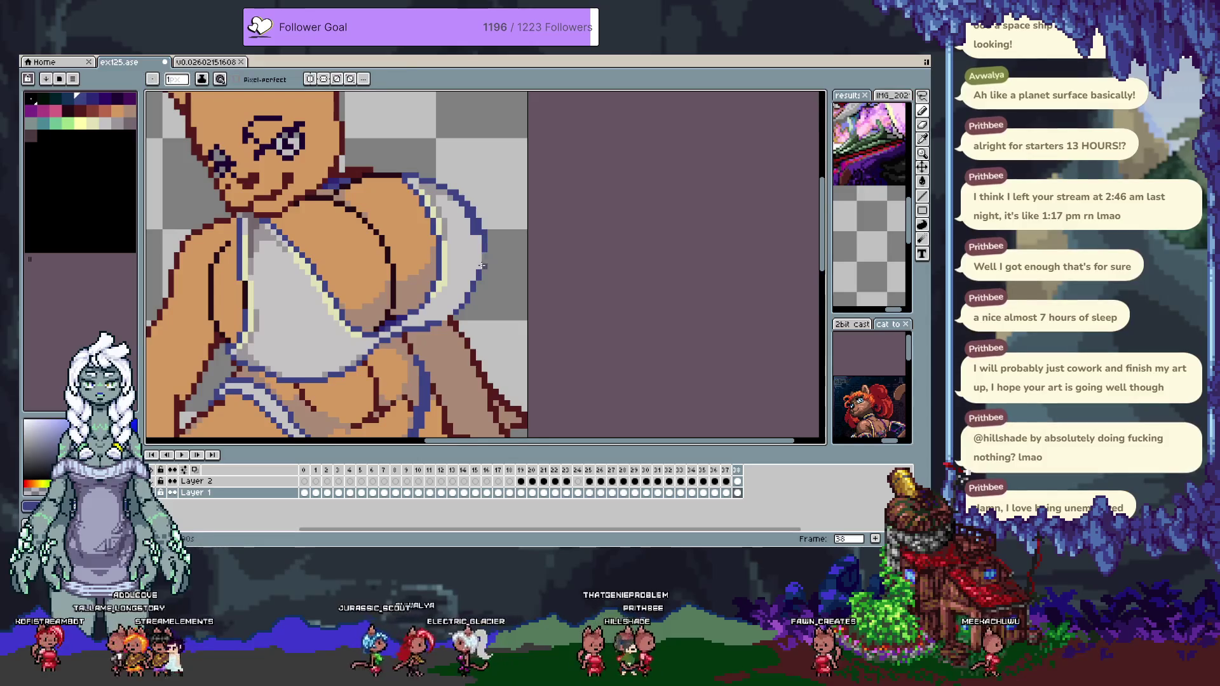
Touch up the blue outline and light grey where the white top meets the chest, undoing a stray stroke.
alt+click(473, 240)
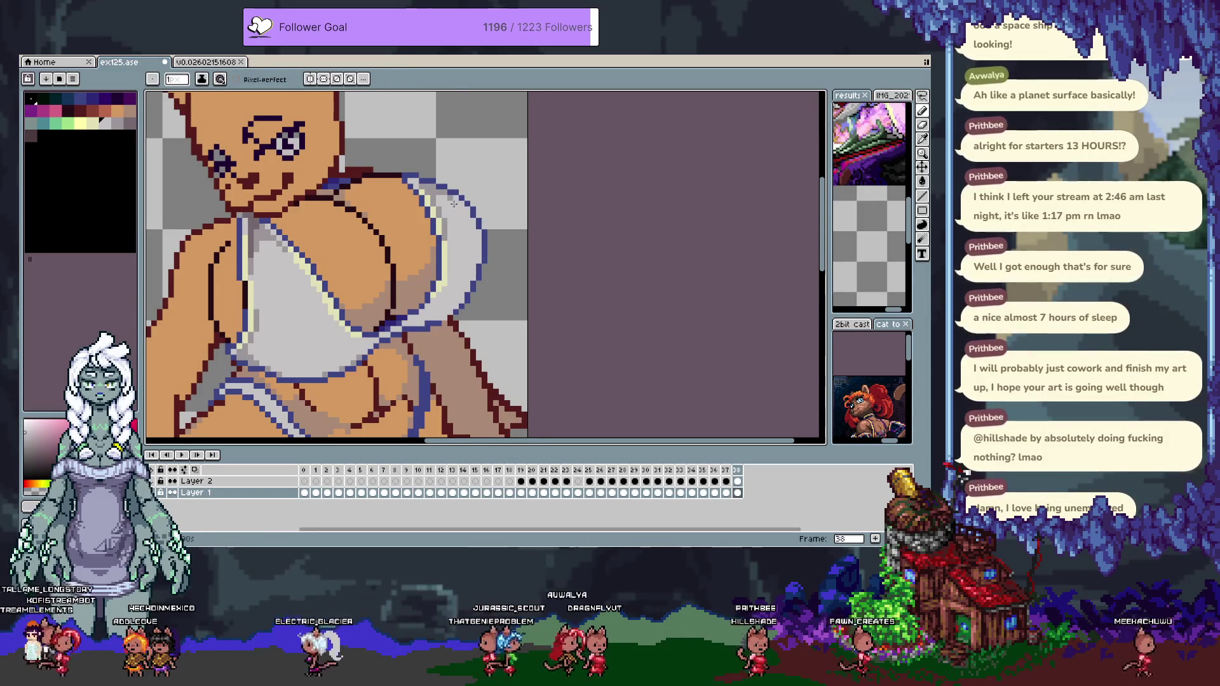
alt+click(453, 205)
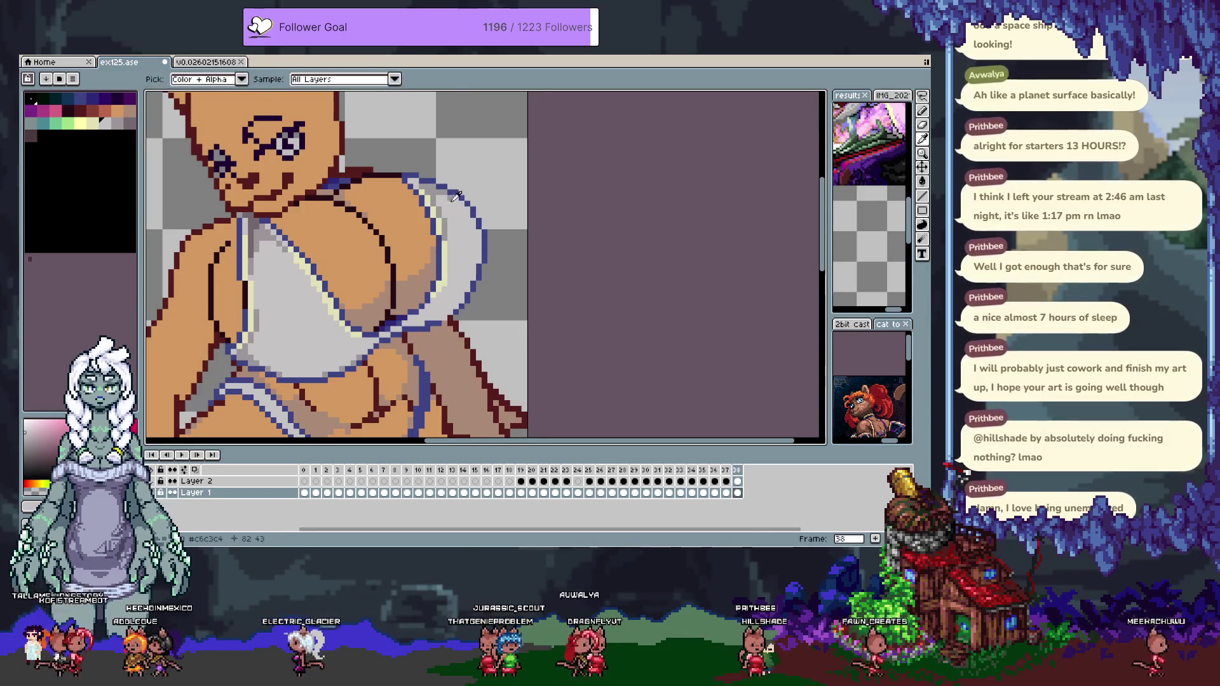
alt+click(477, 277)
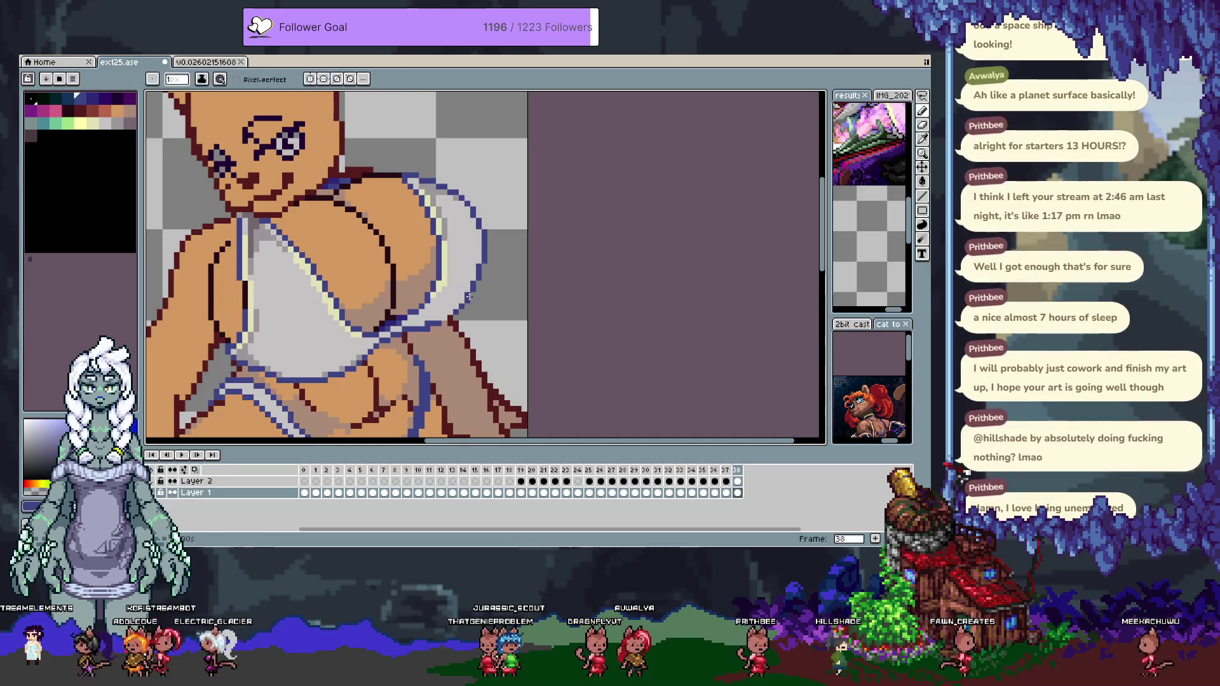
alt+click(430, 323)
alt+click(428, 331)
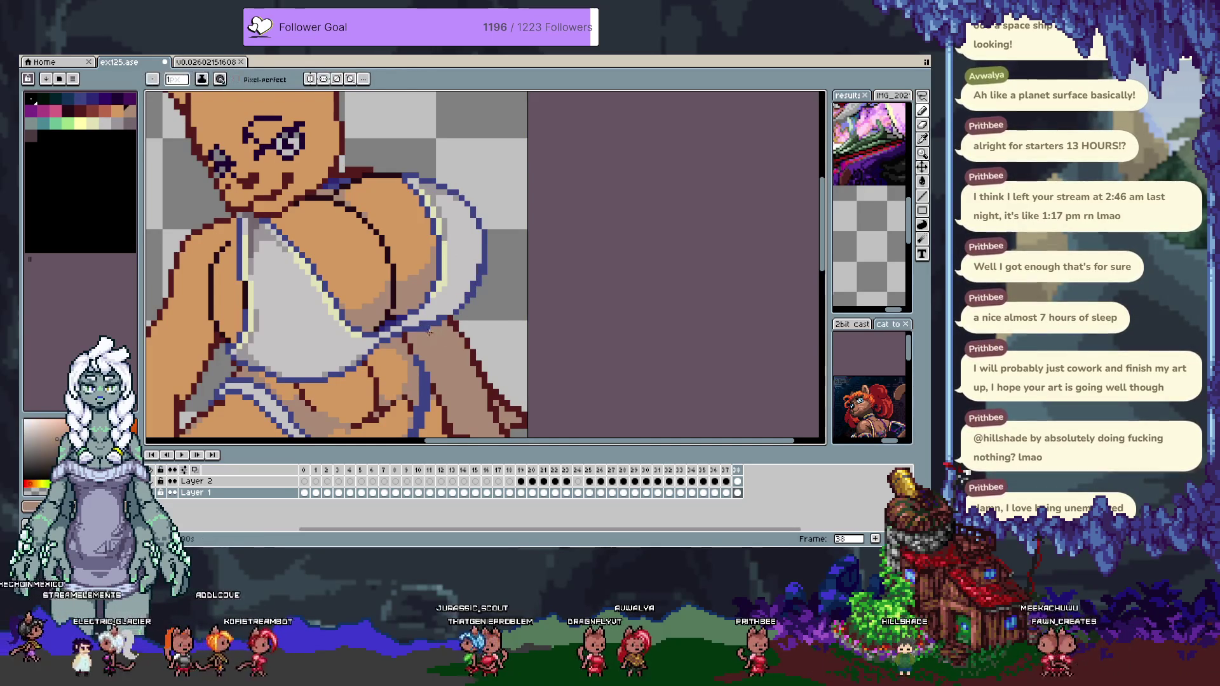
alt+click(476, 264)
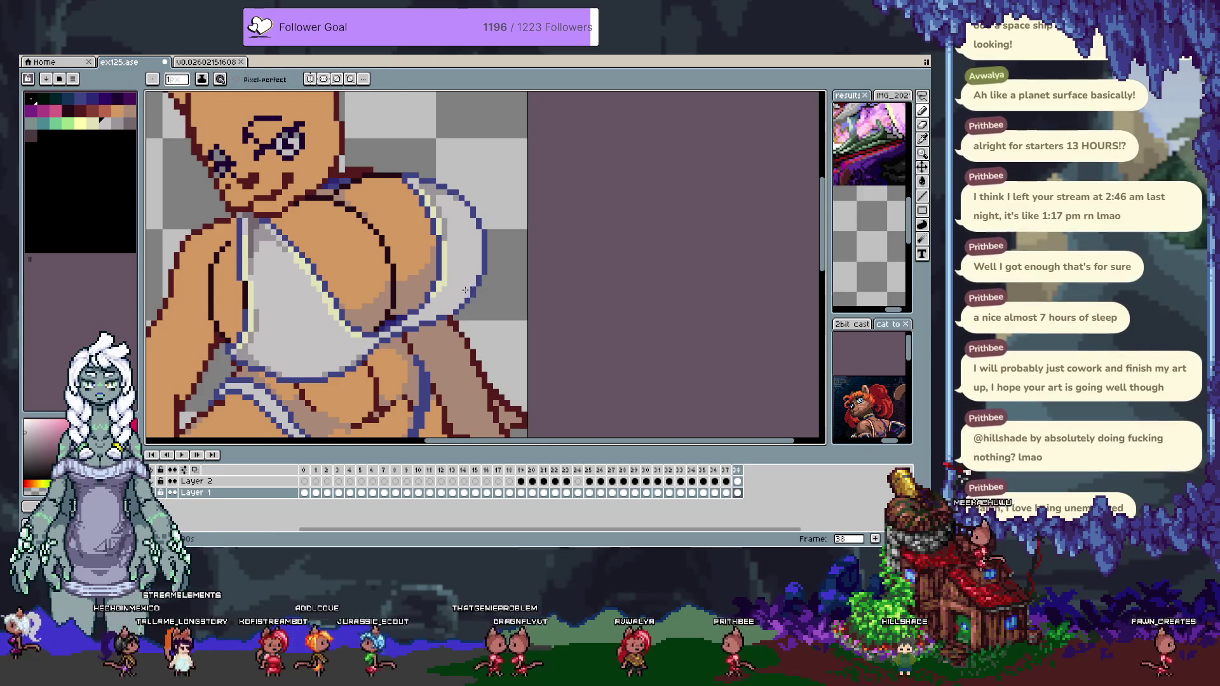
alt+click(449, 312)
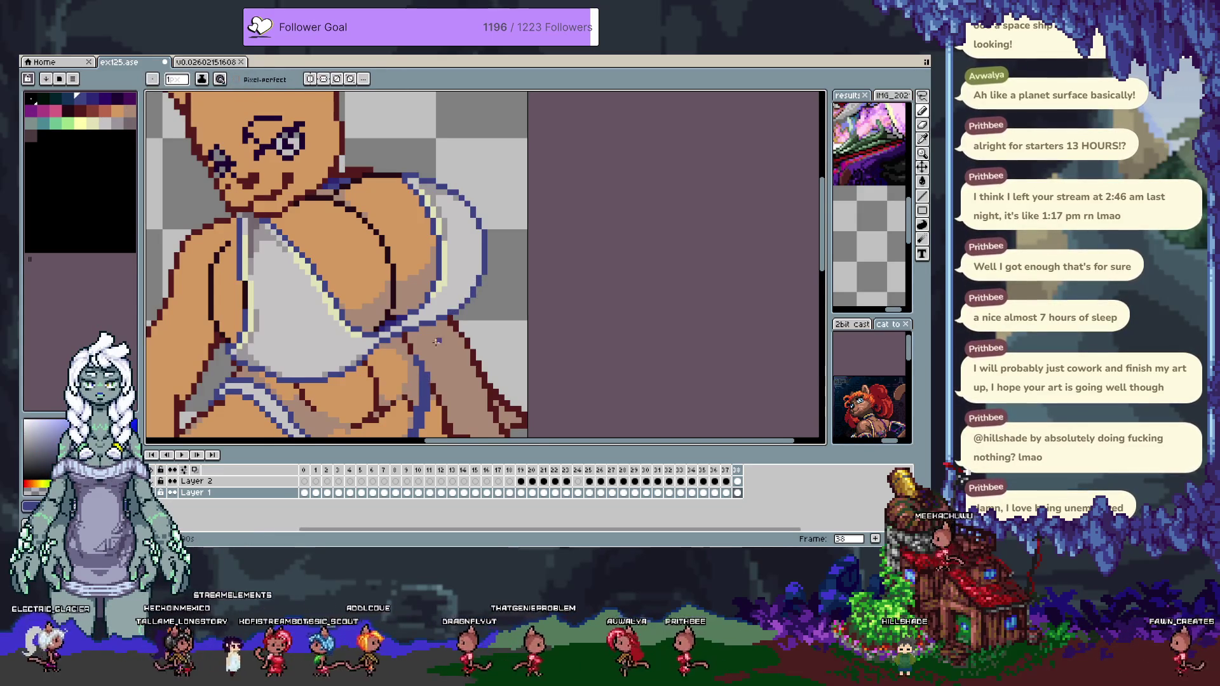
key(ctrl+z)
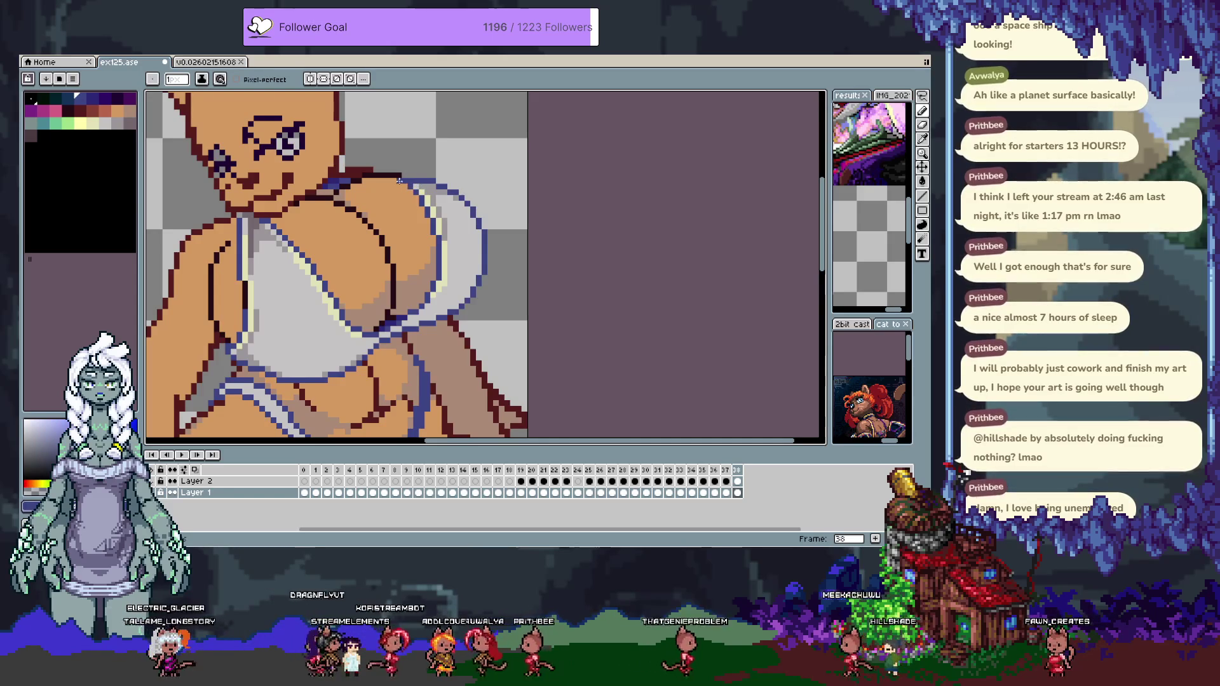
Shade the shoulder skin with sampled orange and pink-red tones.
alt+click(407, 184)
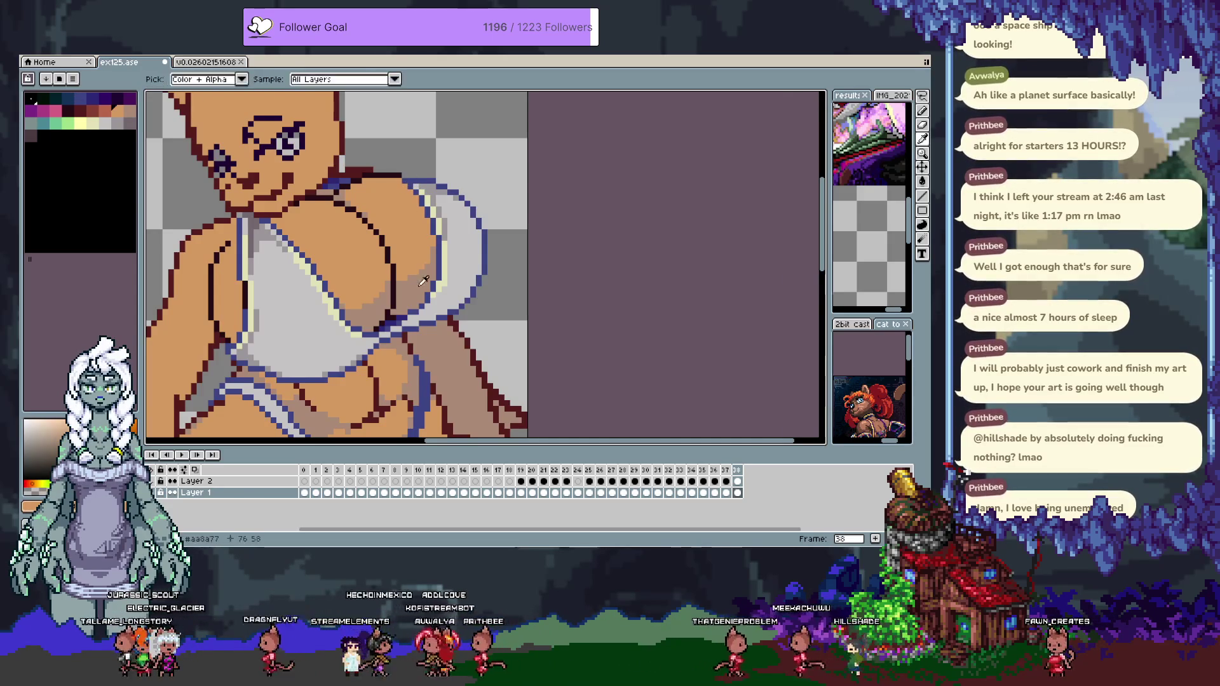
alt+click(398, 174)
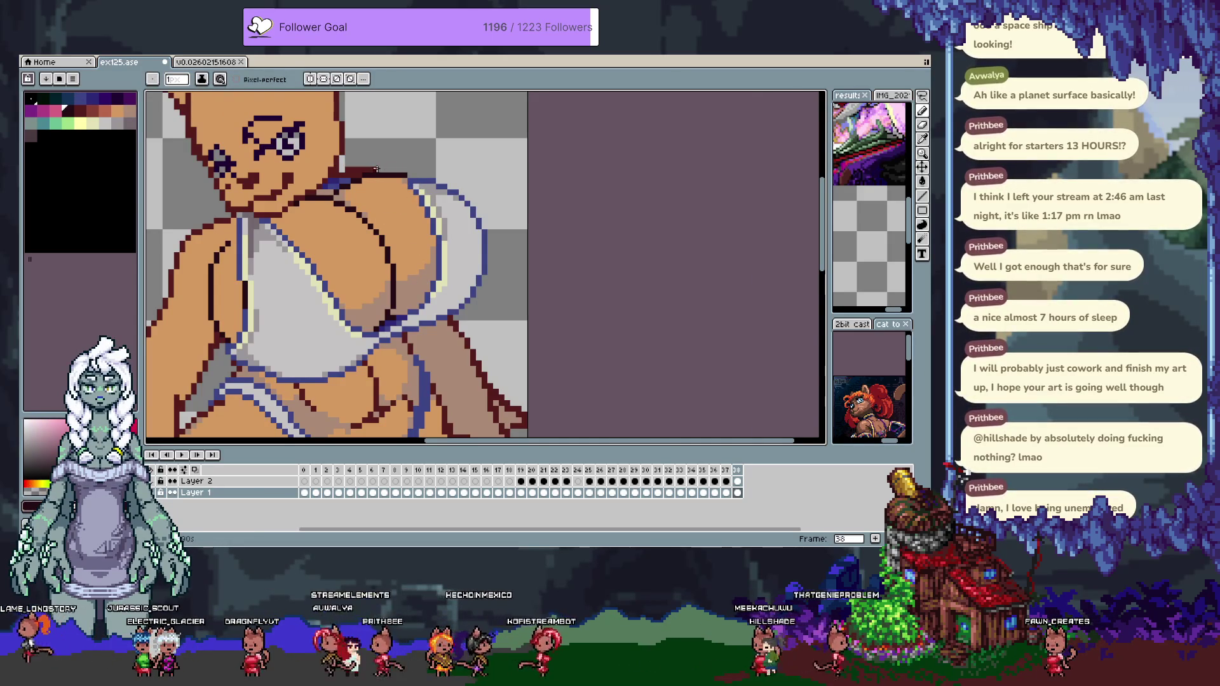
alt+click(375, 179)
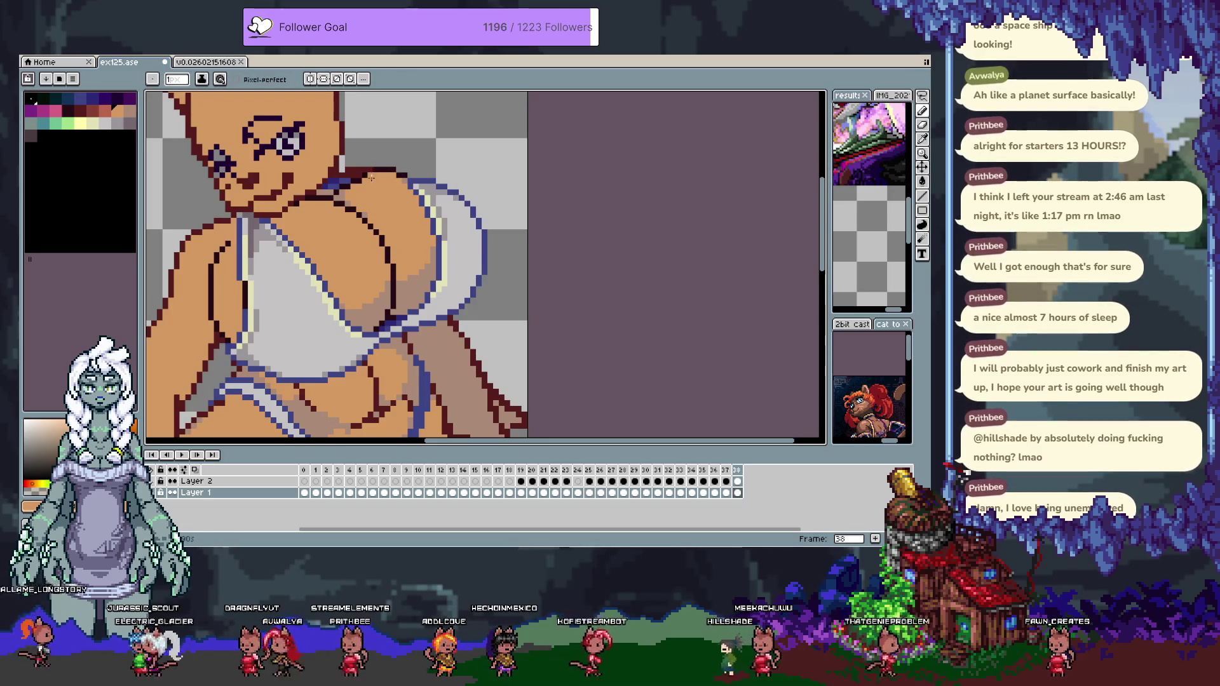
alt+click(368, 170)
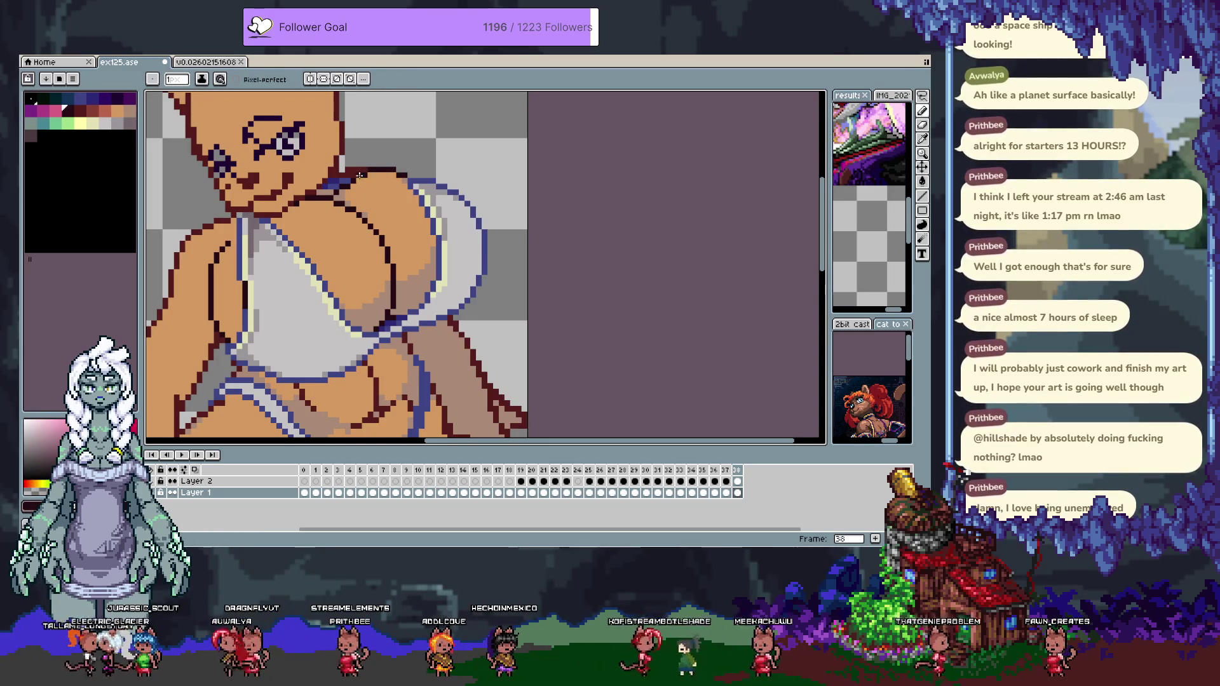
alt+click(352, 184)
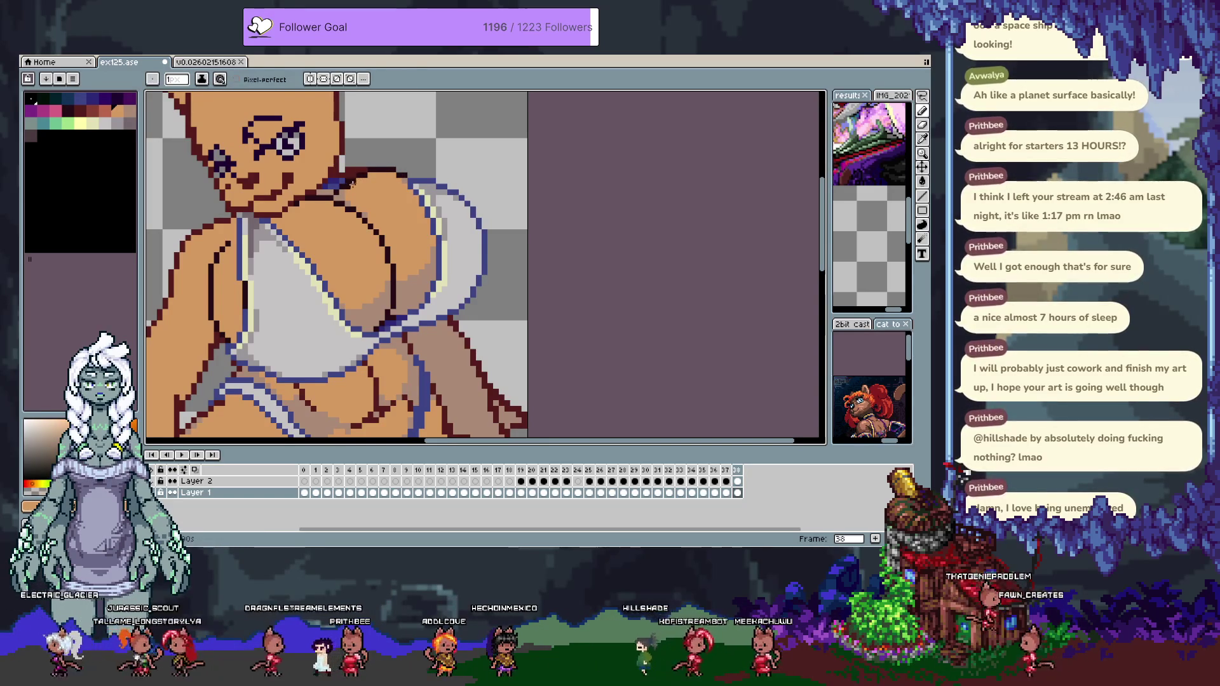
Add more skin pixels along the shoulder and chest, then pick a reddish-brown palette colour.
alt+click(341, 192)
alt+click(334, 191)
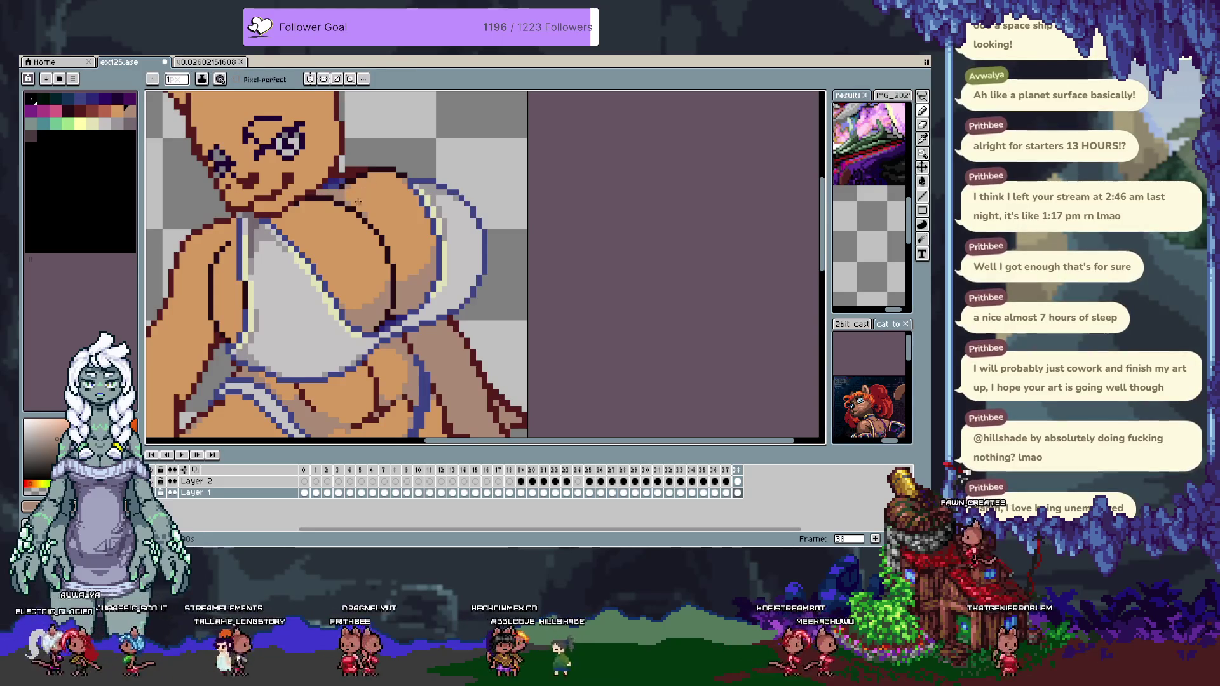
alt+click(337, 198)
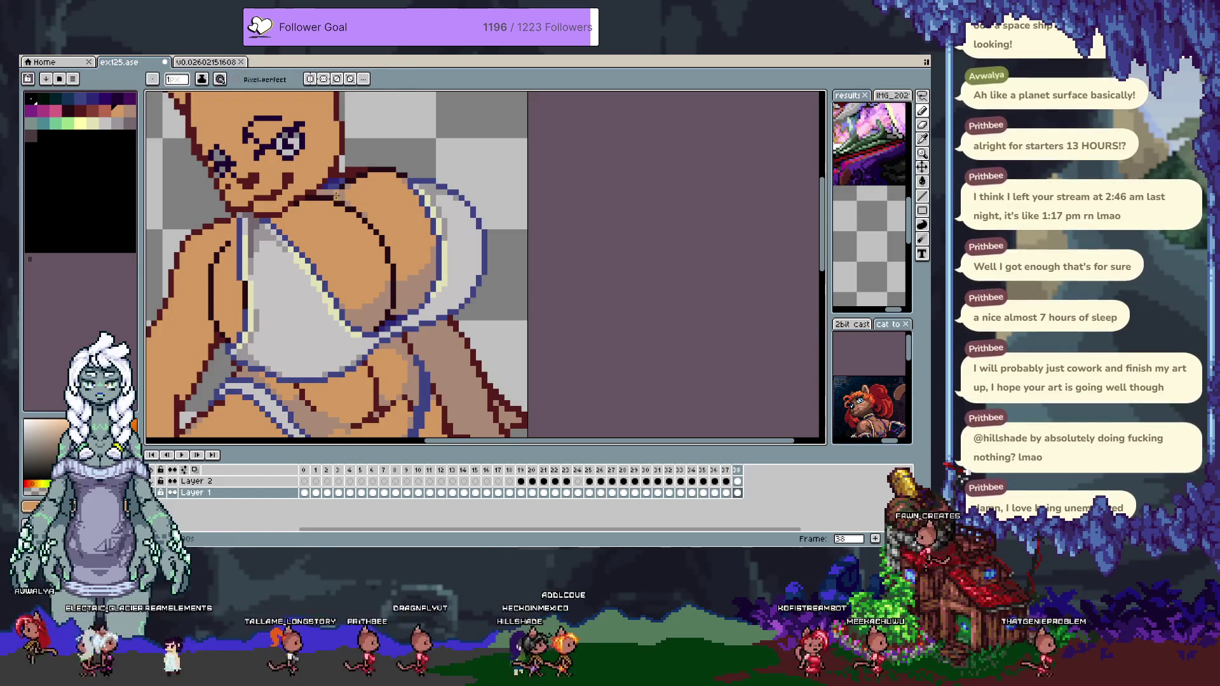
alt+click(290, 217)
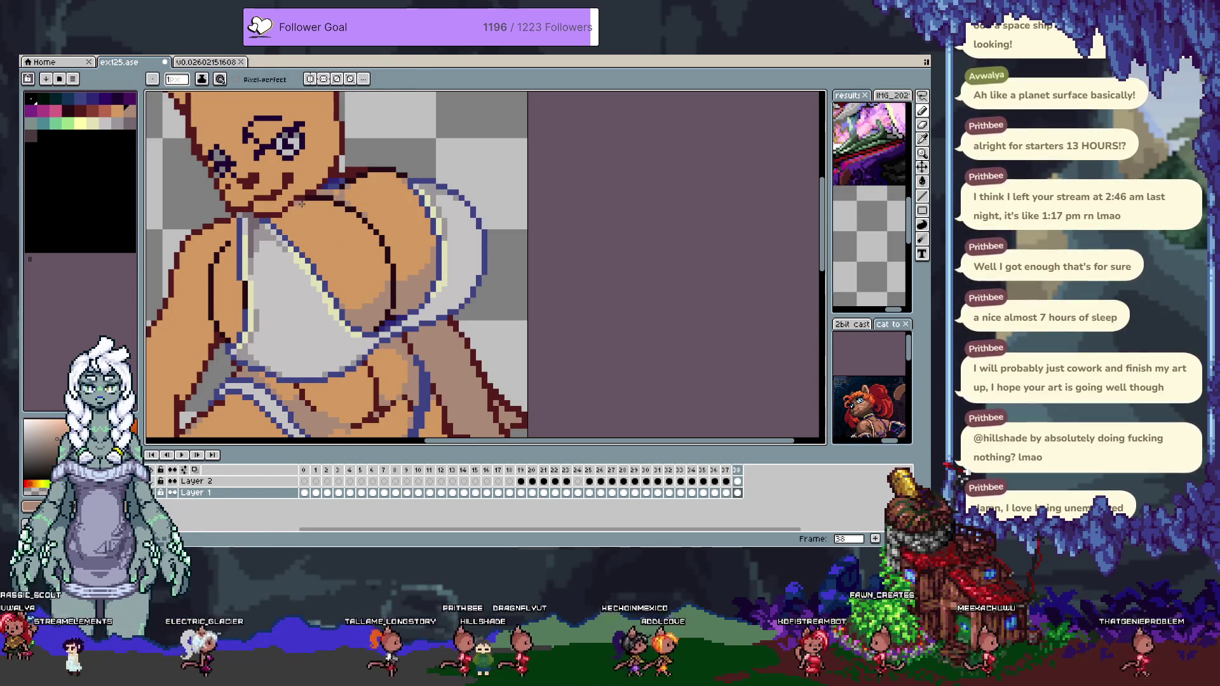
alt+click(280, 217)
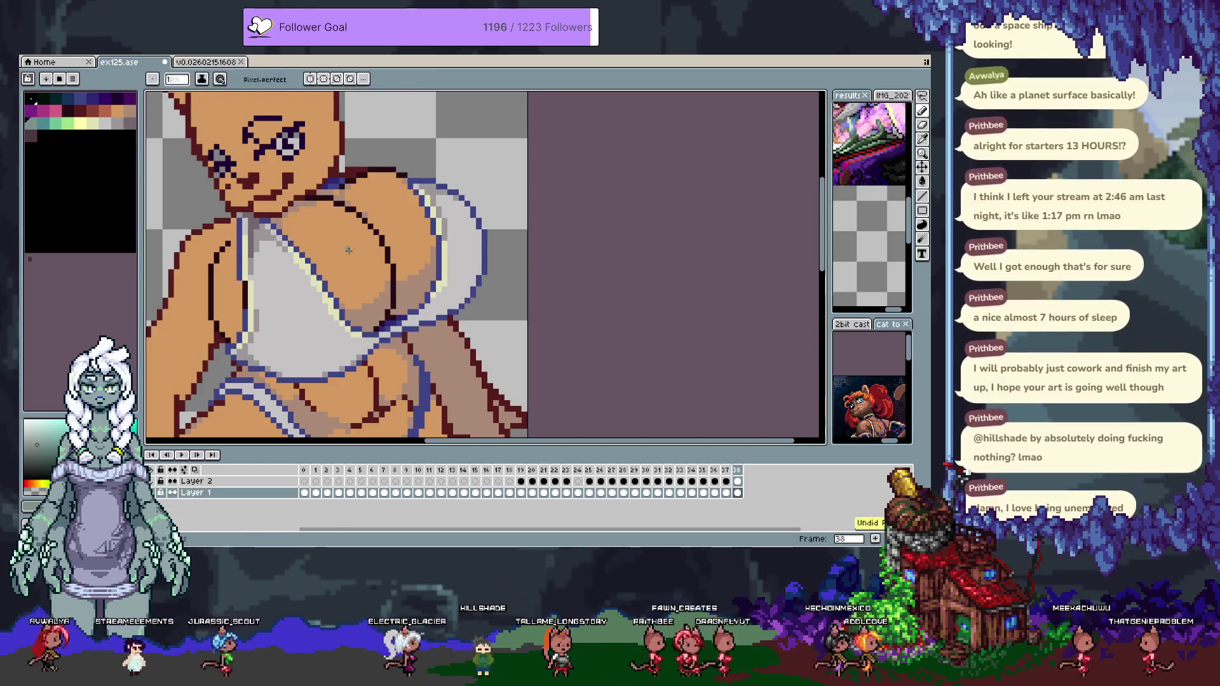
click(104, 112)
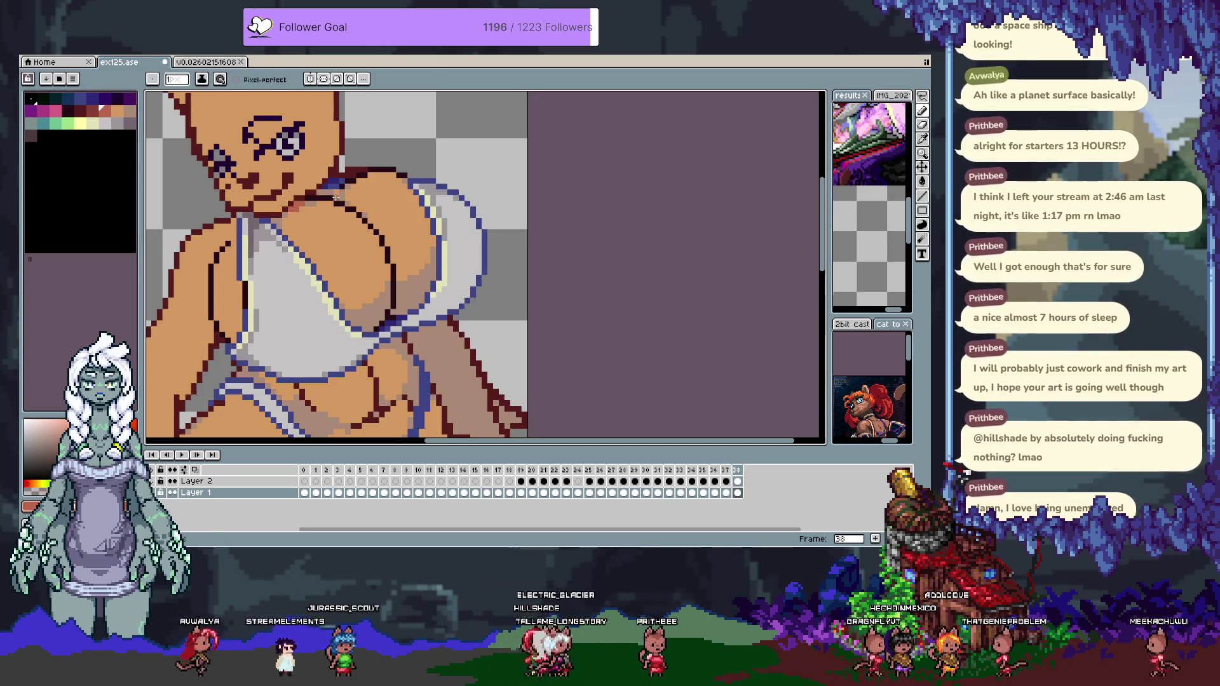
scroll(309, 216, up, 2)
scroll(310, 217, left, 1)
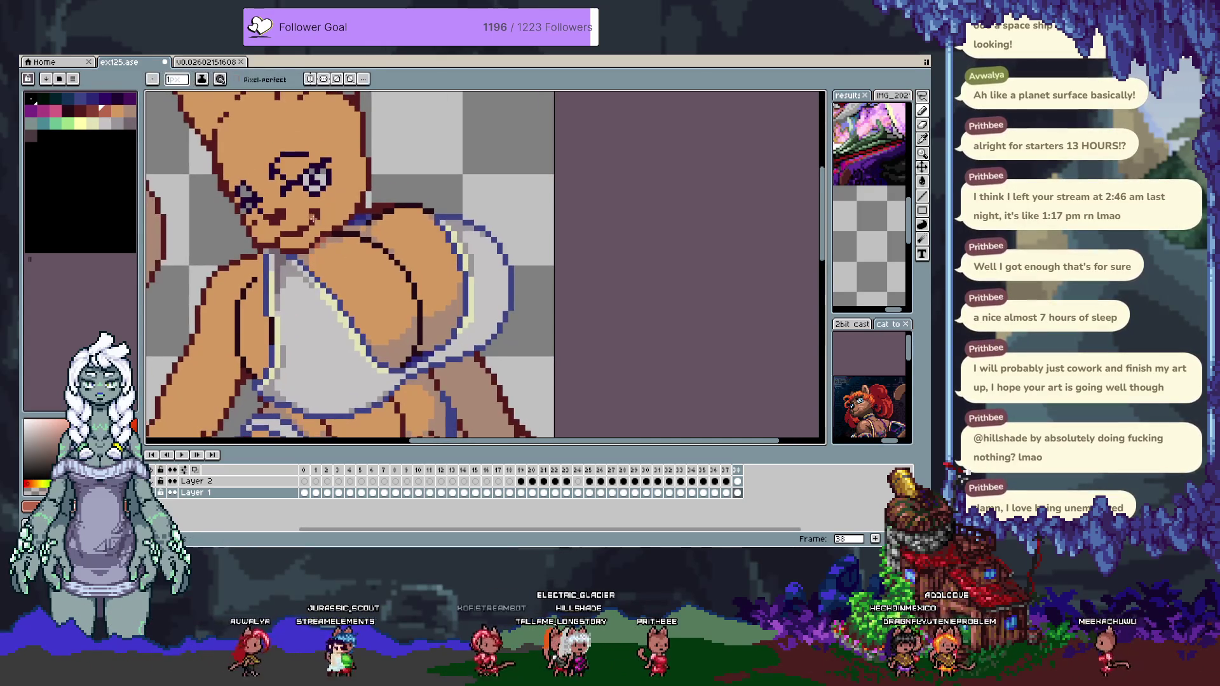
key(ctrl+z)
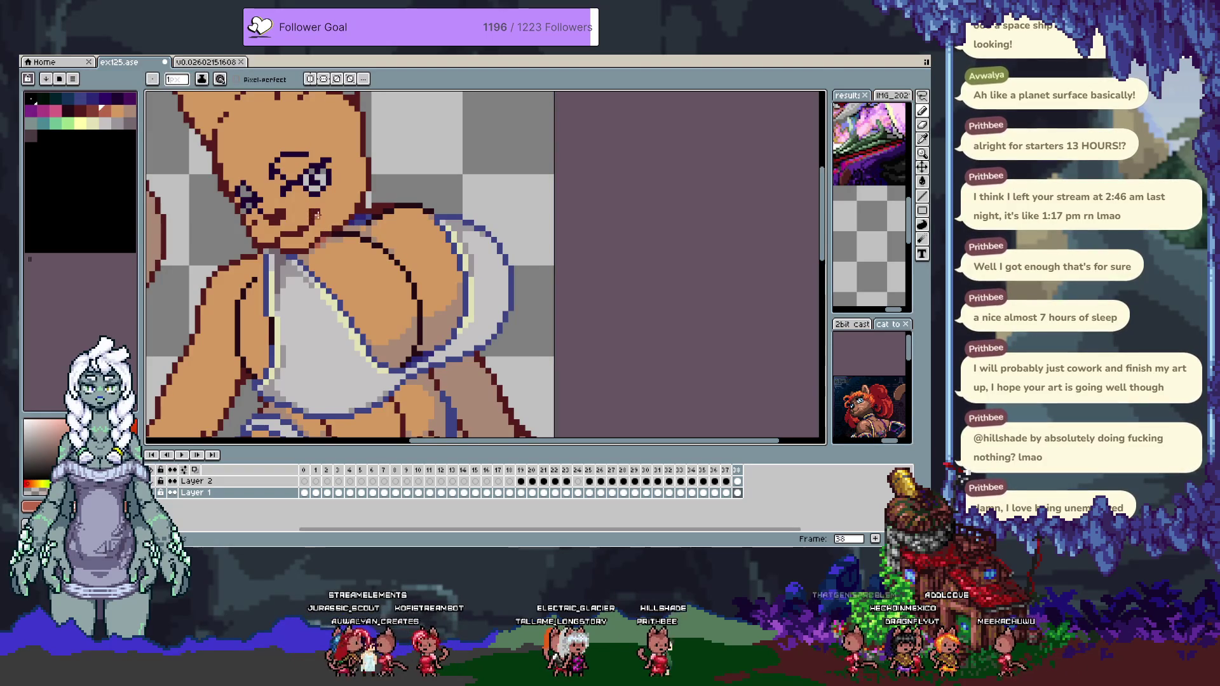
click(310, 213)
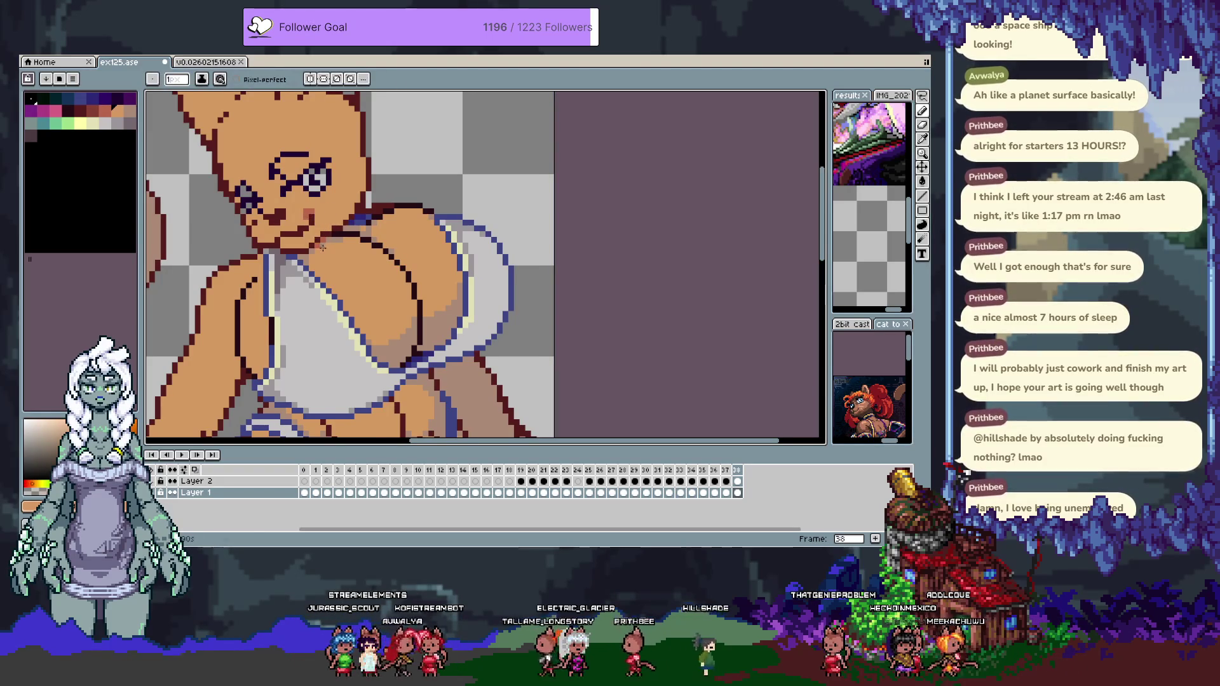
key(ctrl+z)
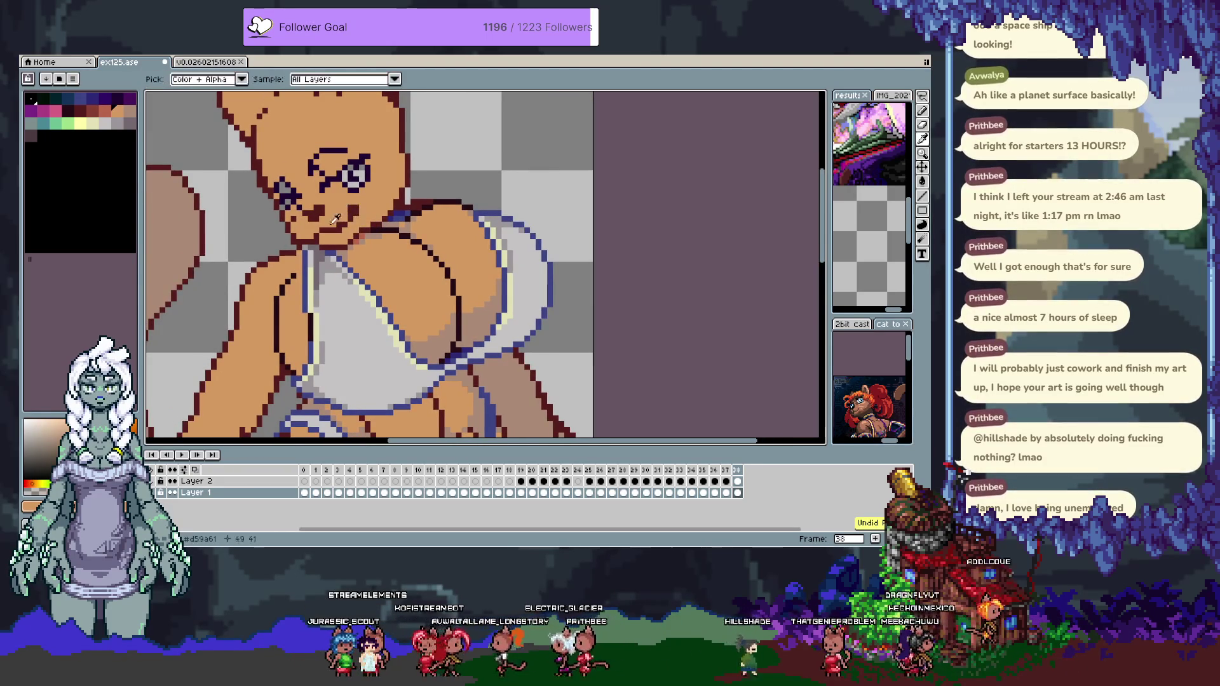
click(364, 230)
alt+click(324, 242)
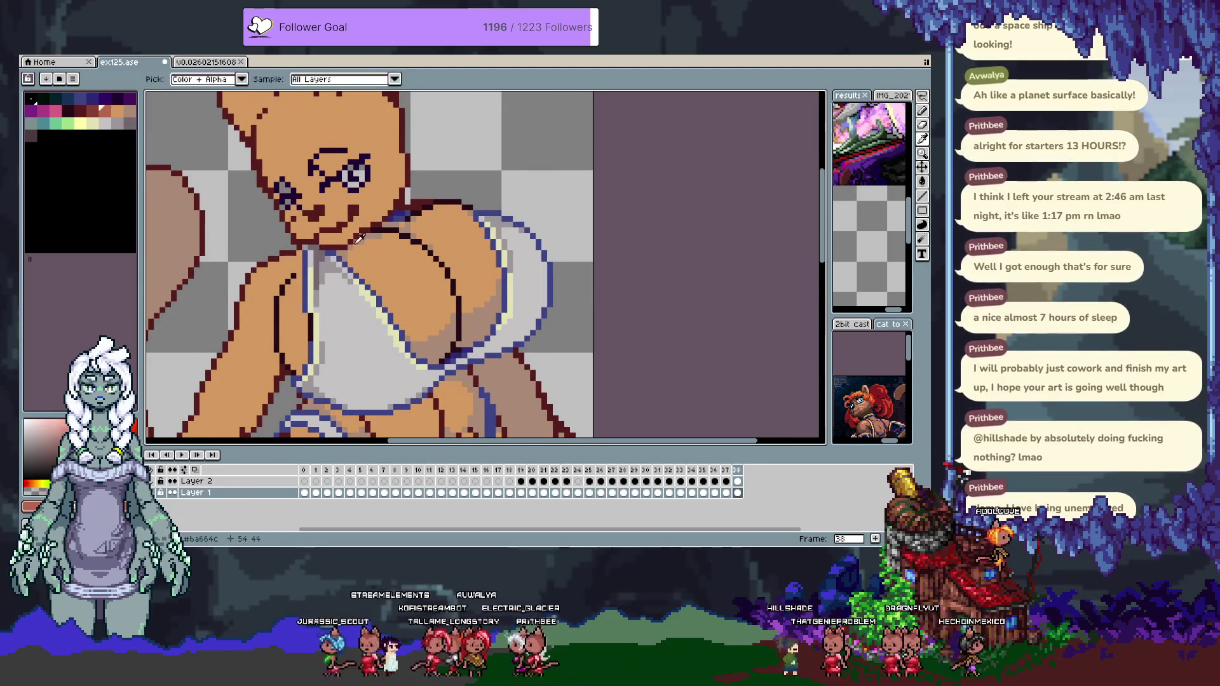
alt+click(330, 247)
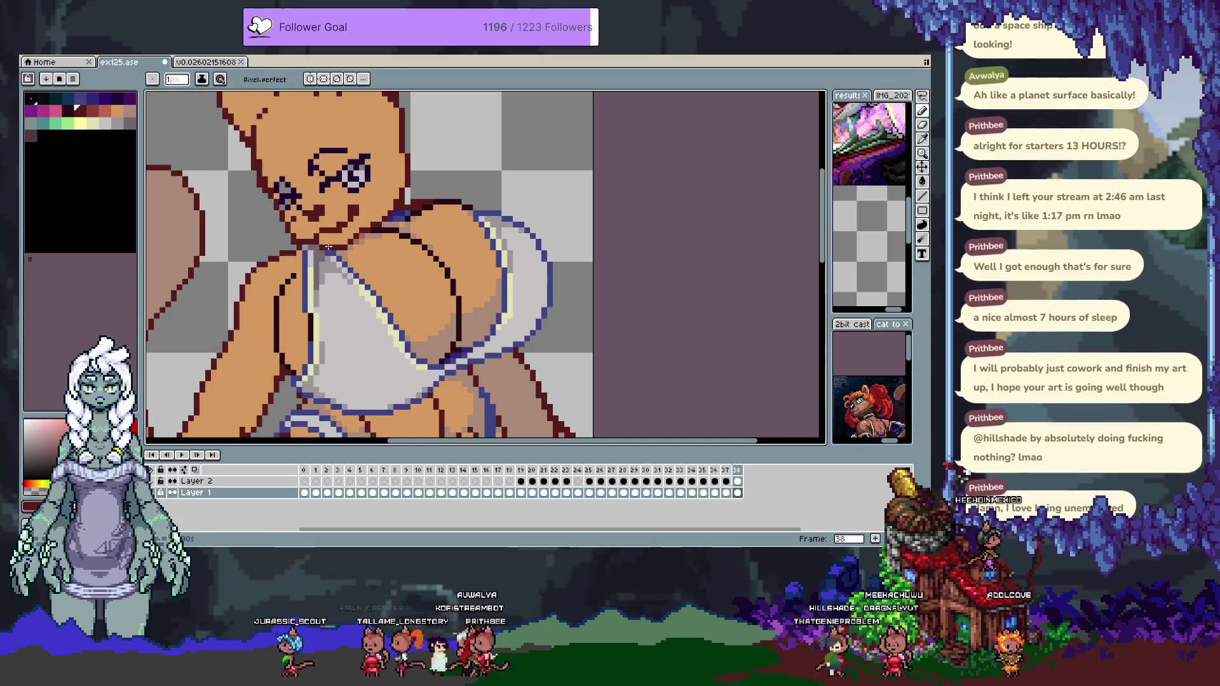
alt+click(333, 254)
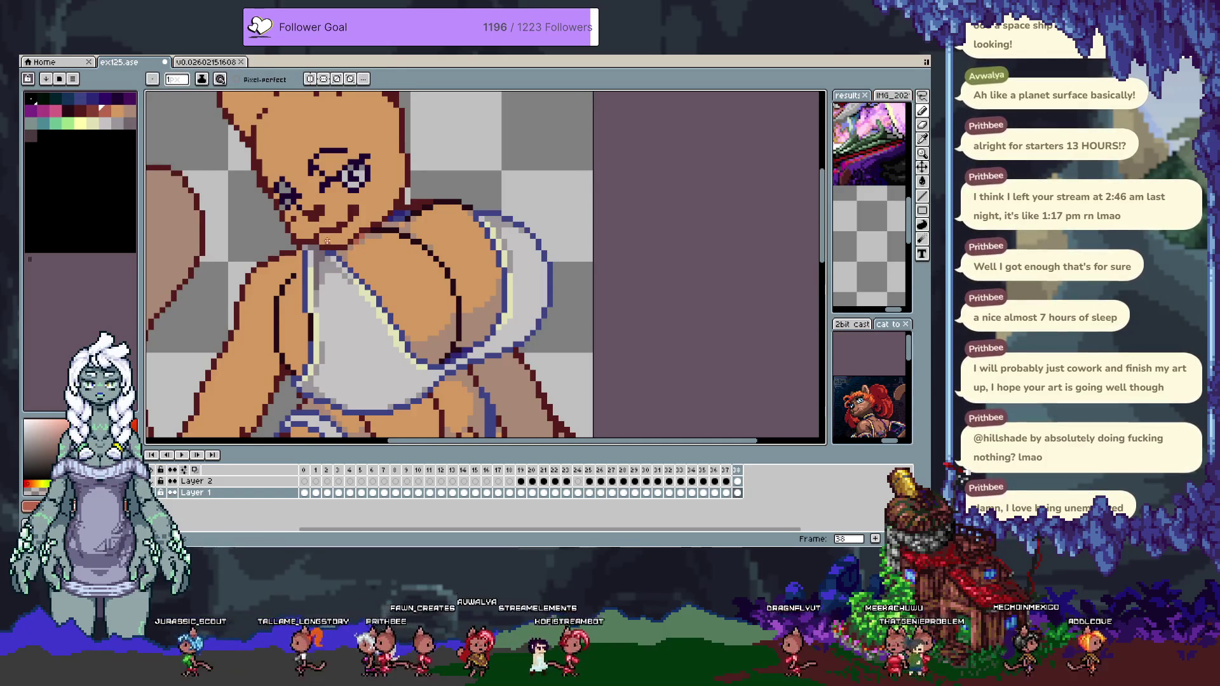
alt+click(330, 247)
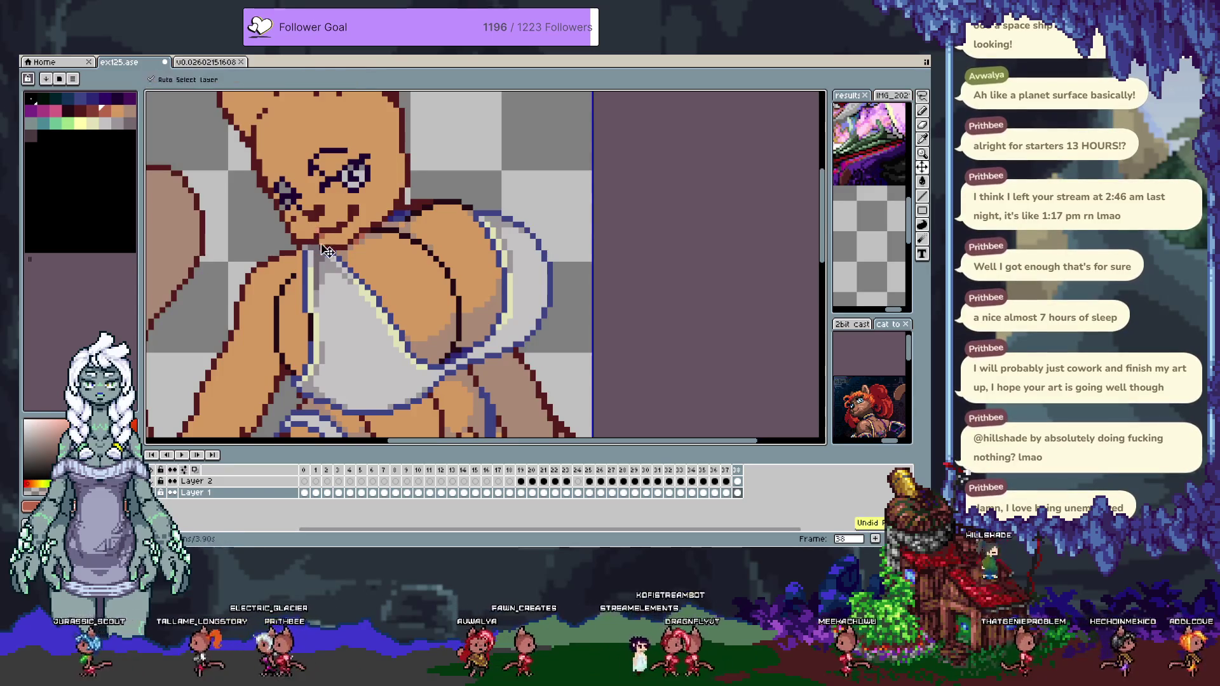
alt+click(293, 243)
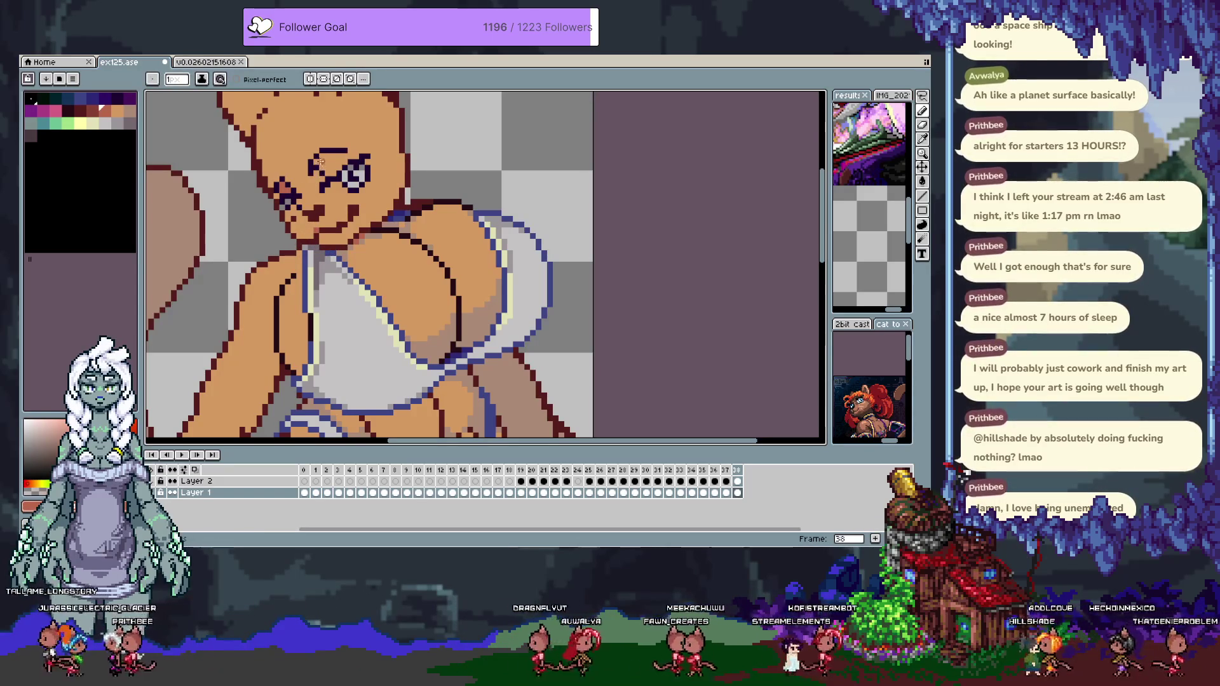
key(g)
click(319, 189)
key(ctrl+z)
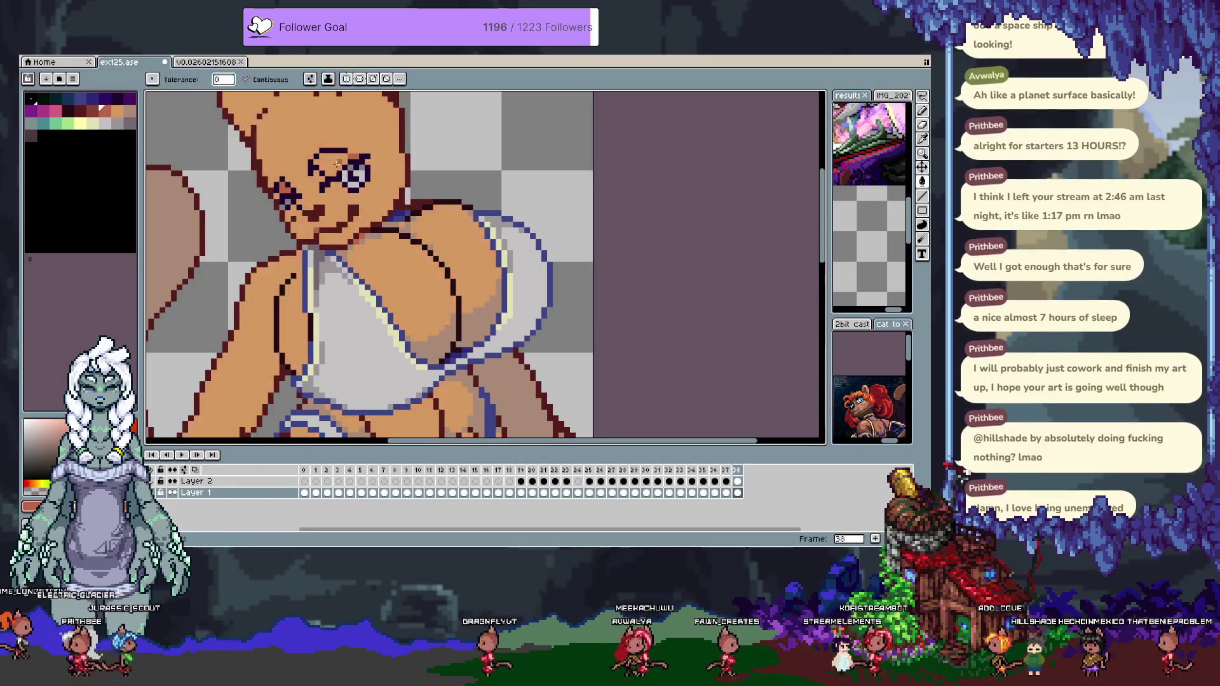
key(b)
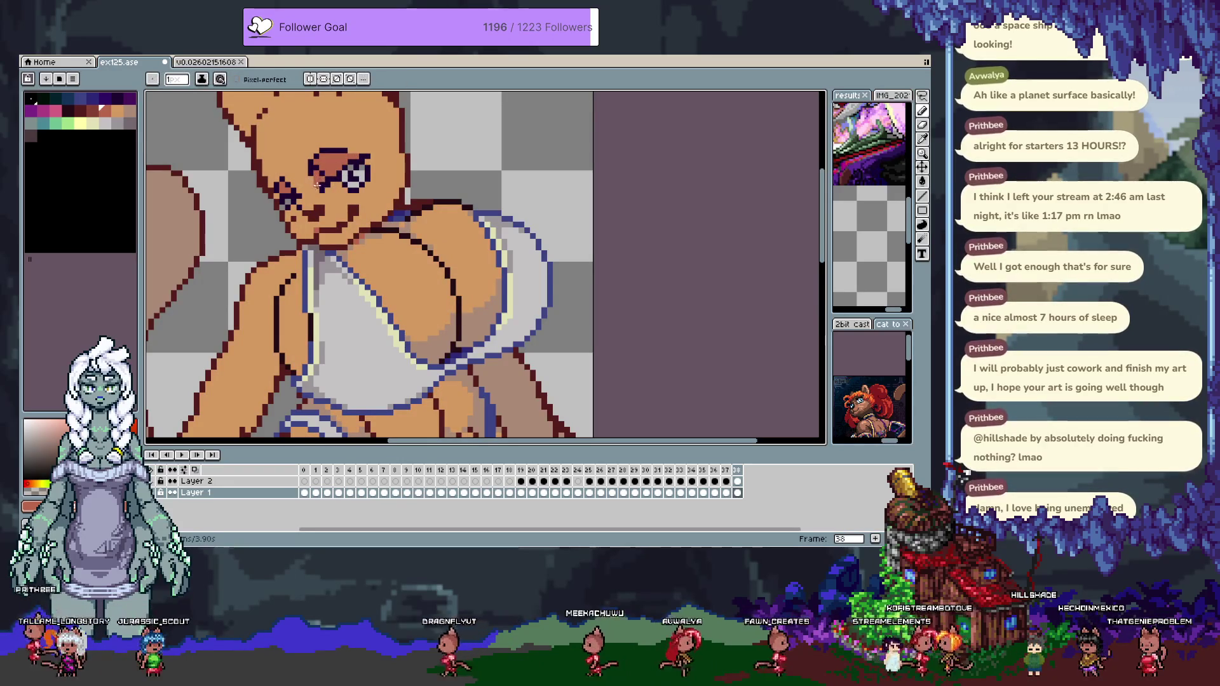
Sample the dark purple and reddish skin tones and darken the shading along the brow.
alt+click(306, 167)
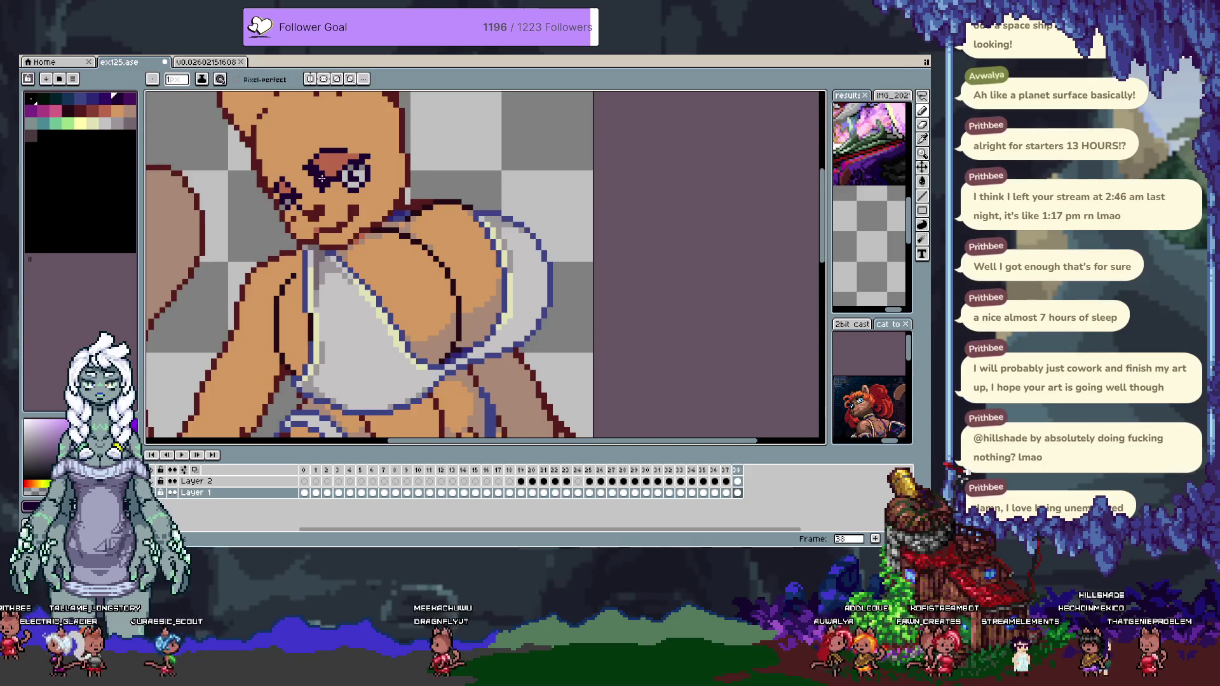
key(v)
key(b)
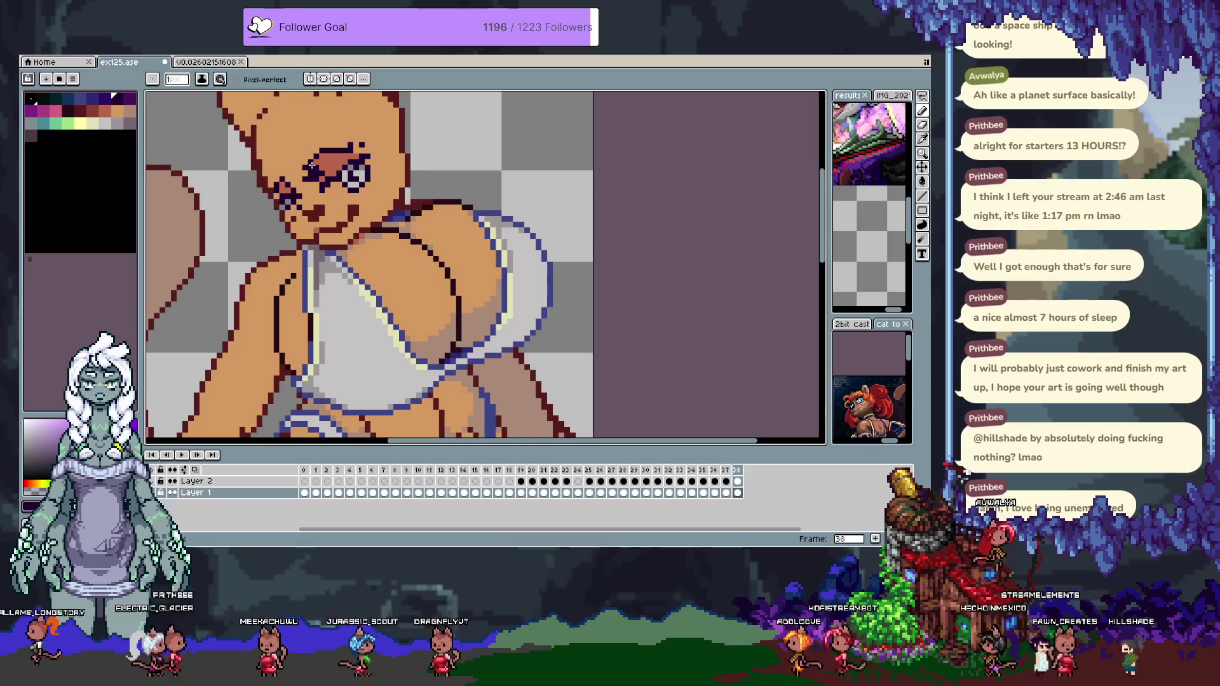
alt+click(353, 194)
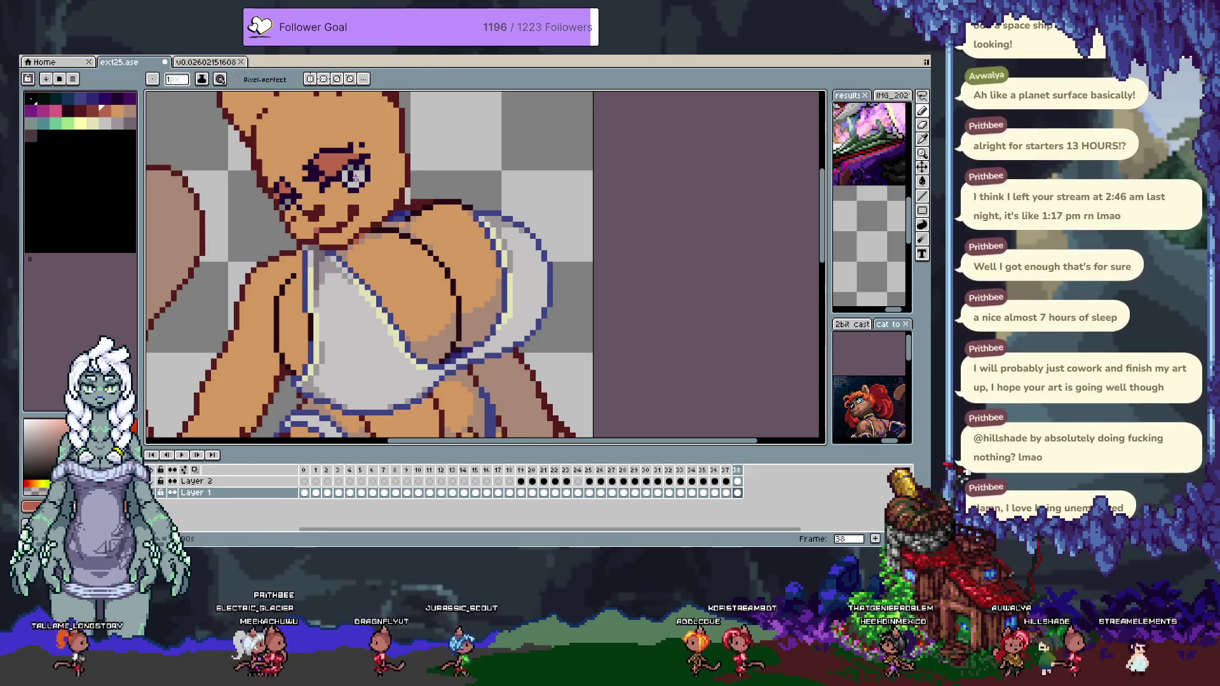
alt+click(350, 231)
alt+click(341, 230)
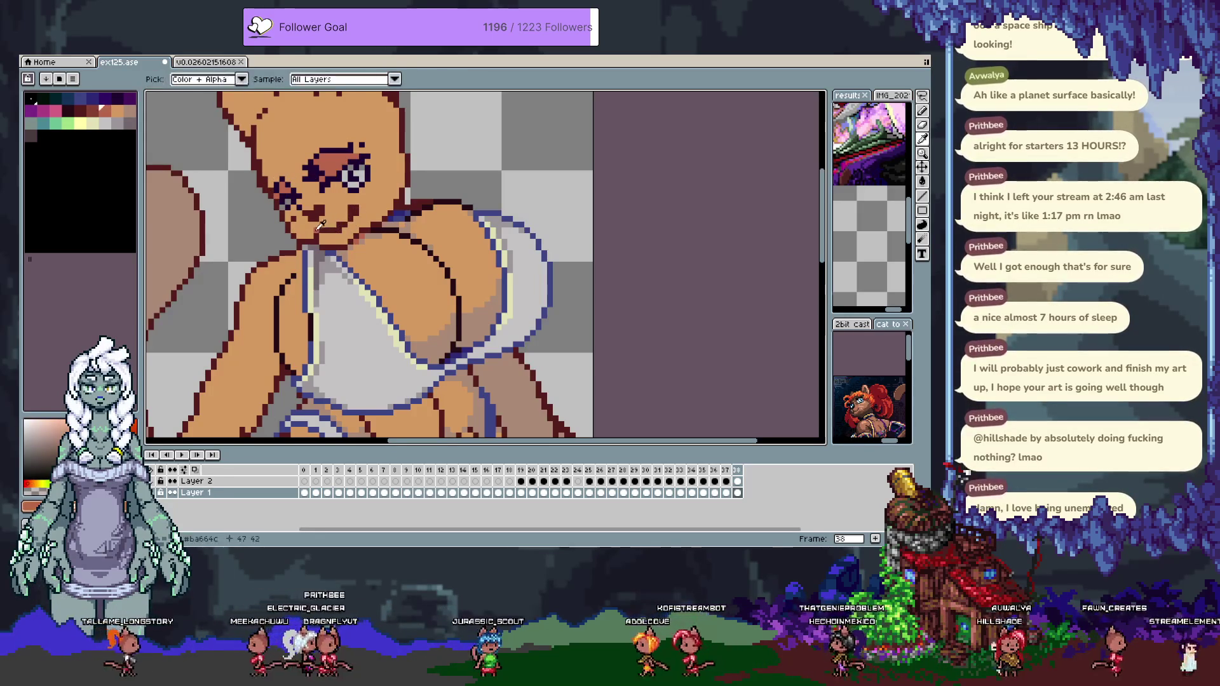
Add darker orange skin shading beneath the chest and save the drawing.
alt+click(334, 232)
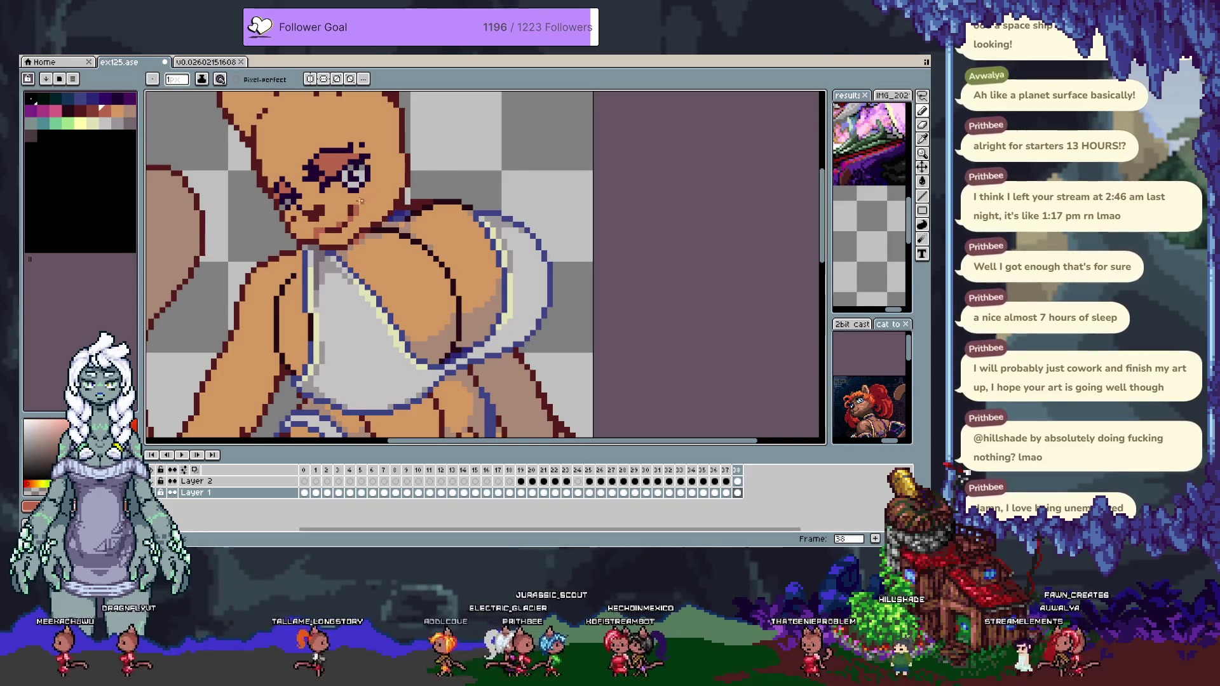
alt+click(349, 208)
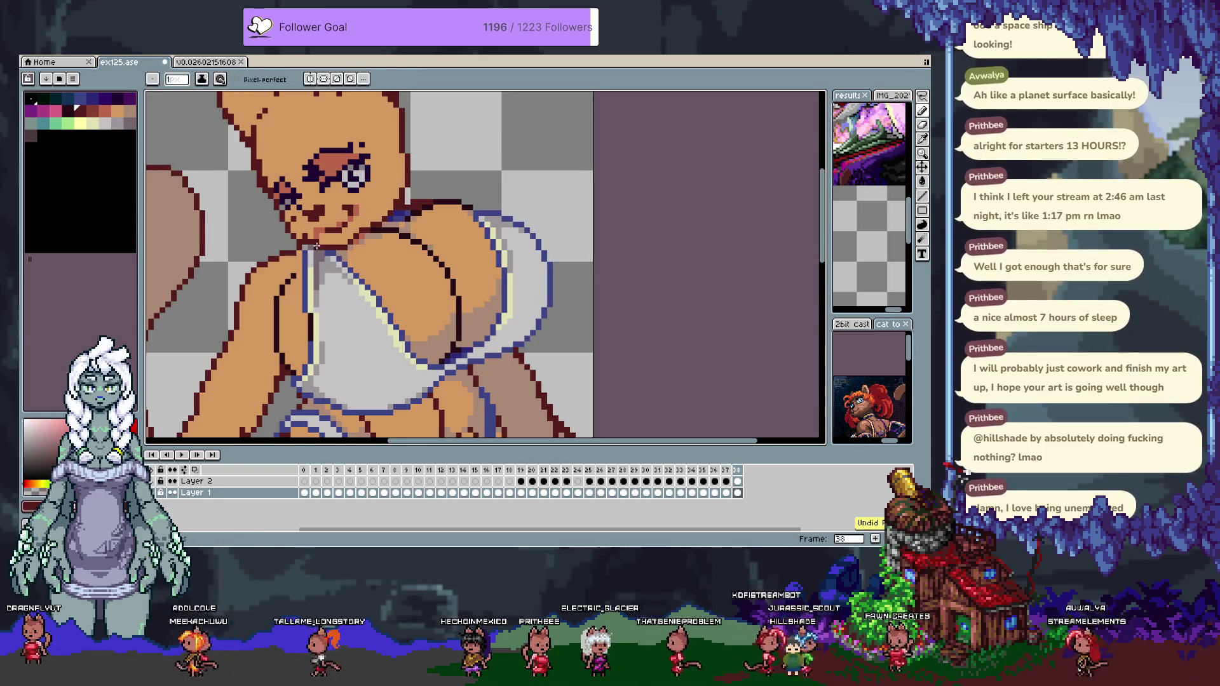
alt+click(317, 240)
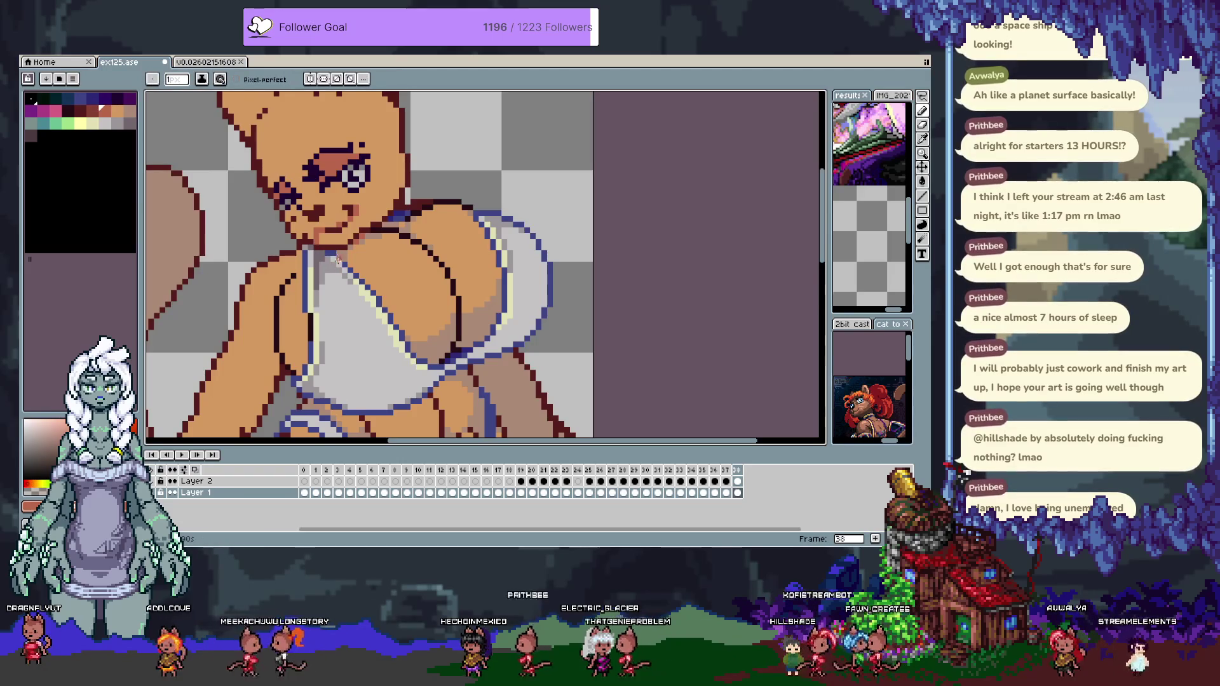
key(ctrl+s)
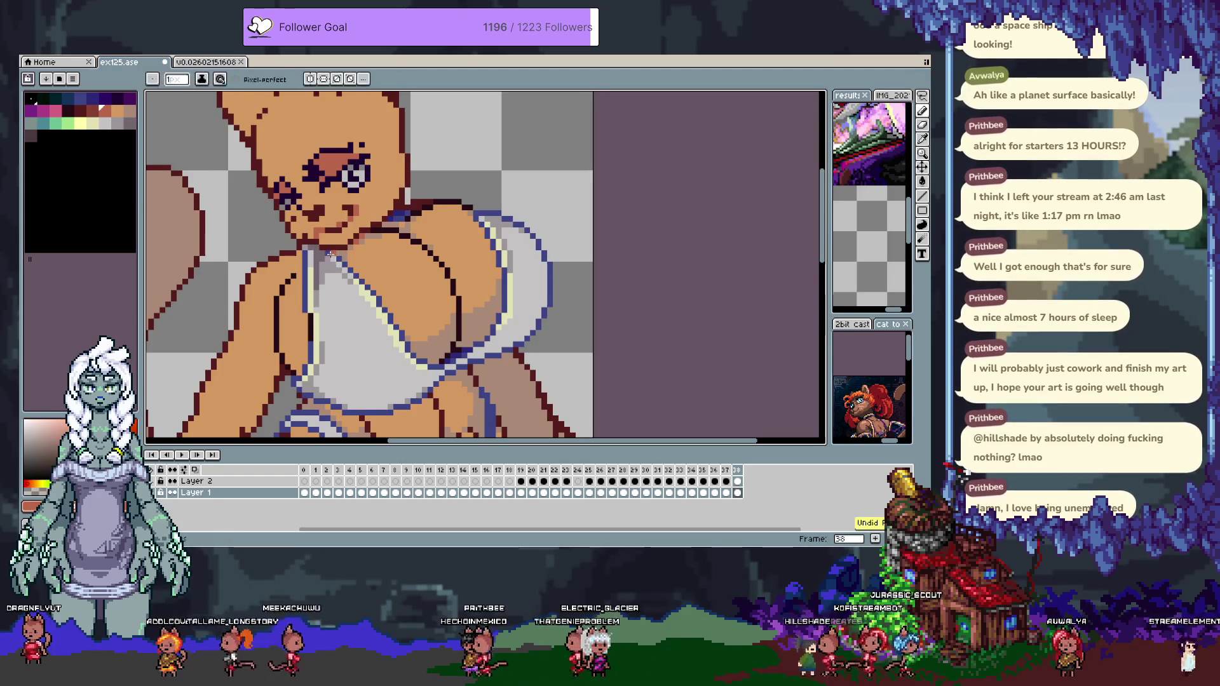
key(space)
Draw darker inner-ear shading on the cat's ear with a palette shade and save the drawing.
drag(343, 247, 333, 325)
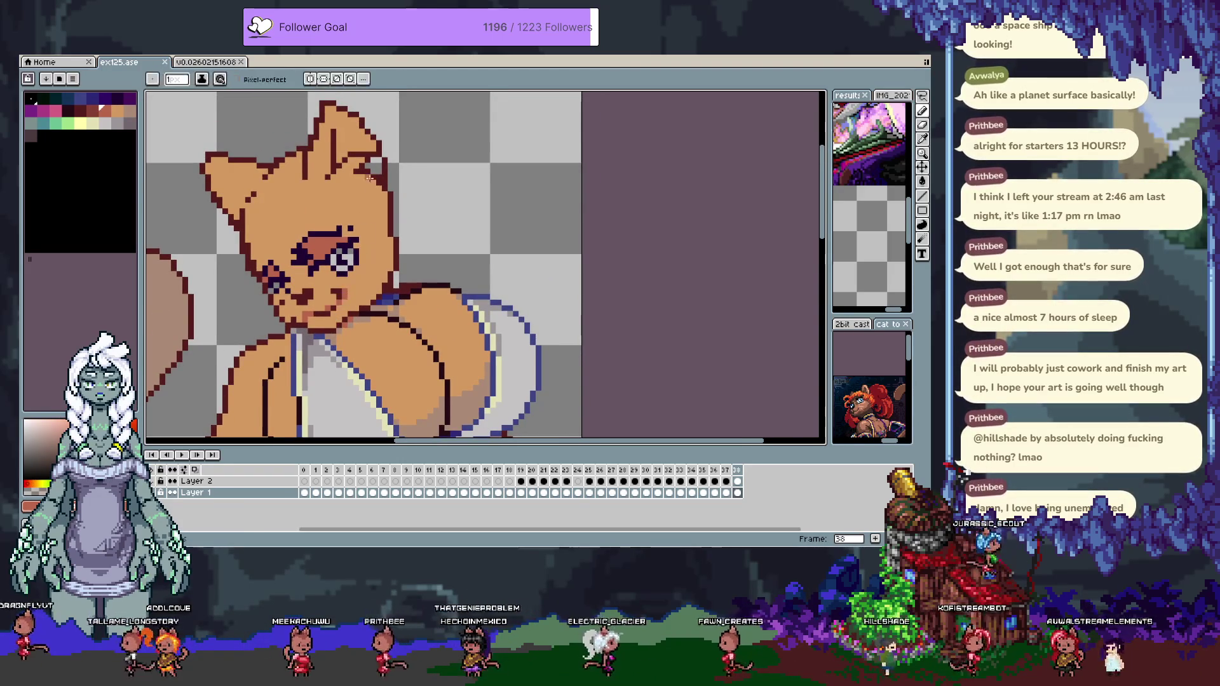
alt+click(366, 229)
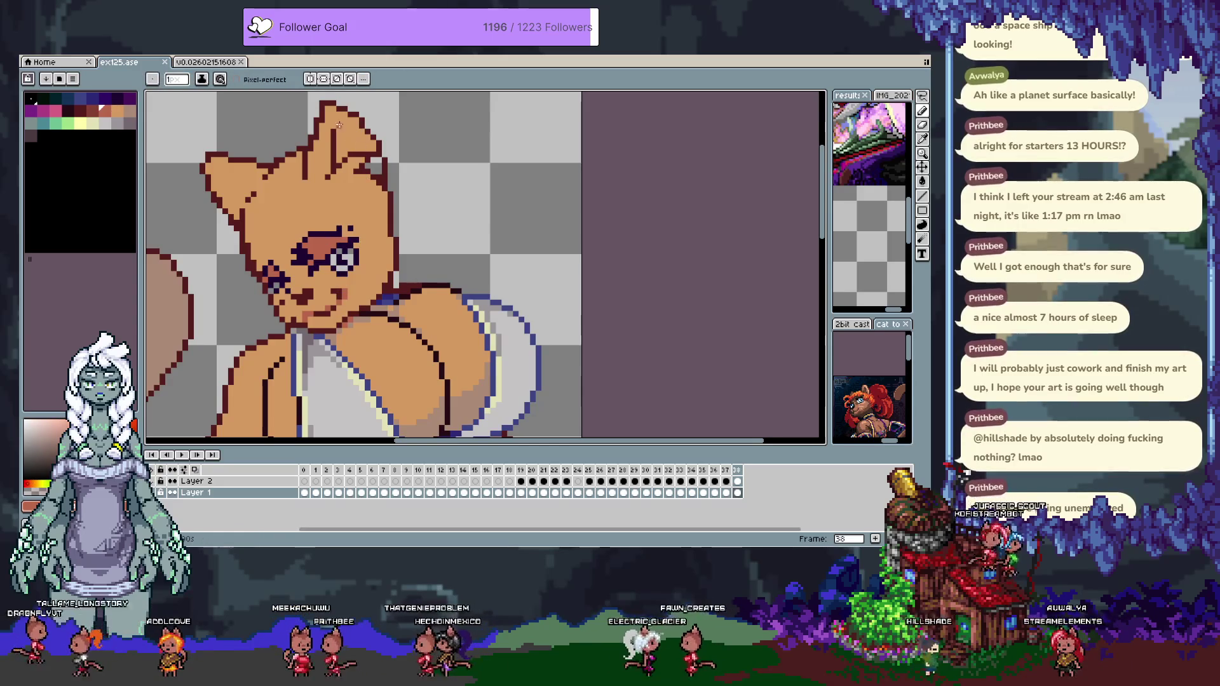
drag(344, 125, 366, 166)
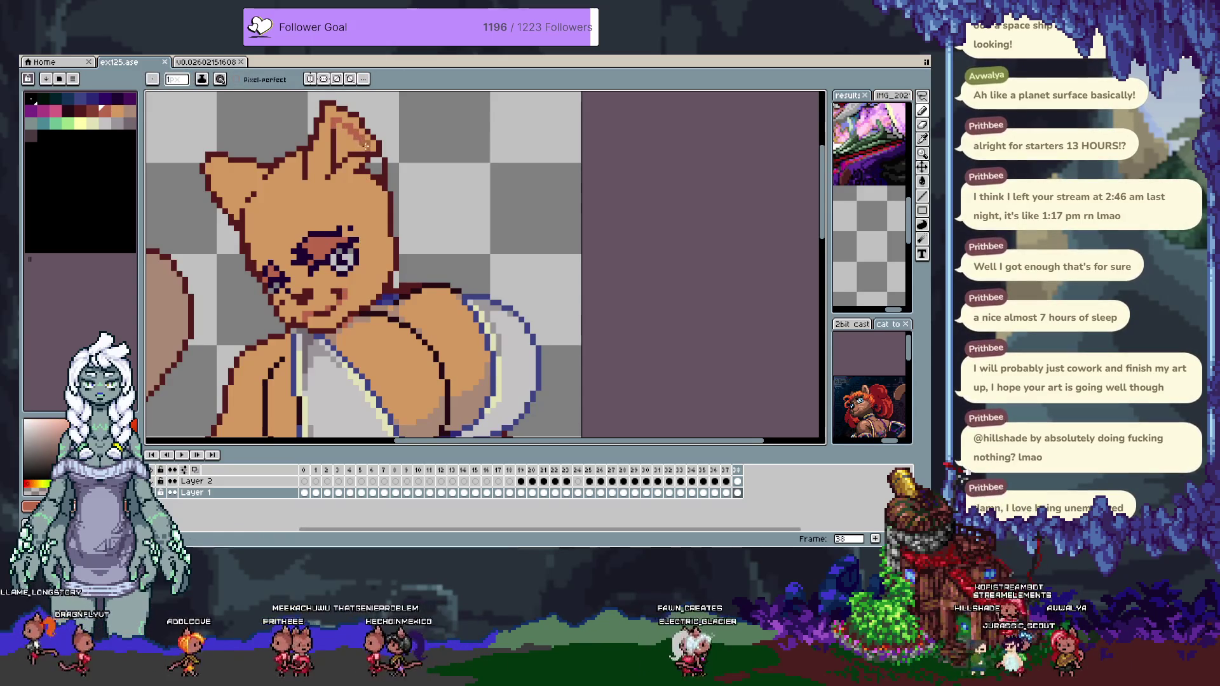
key(g)
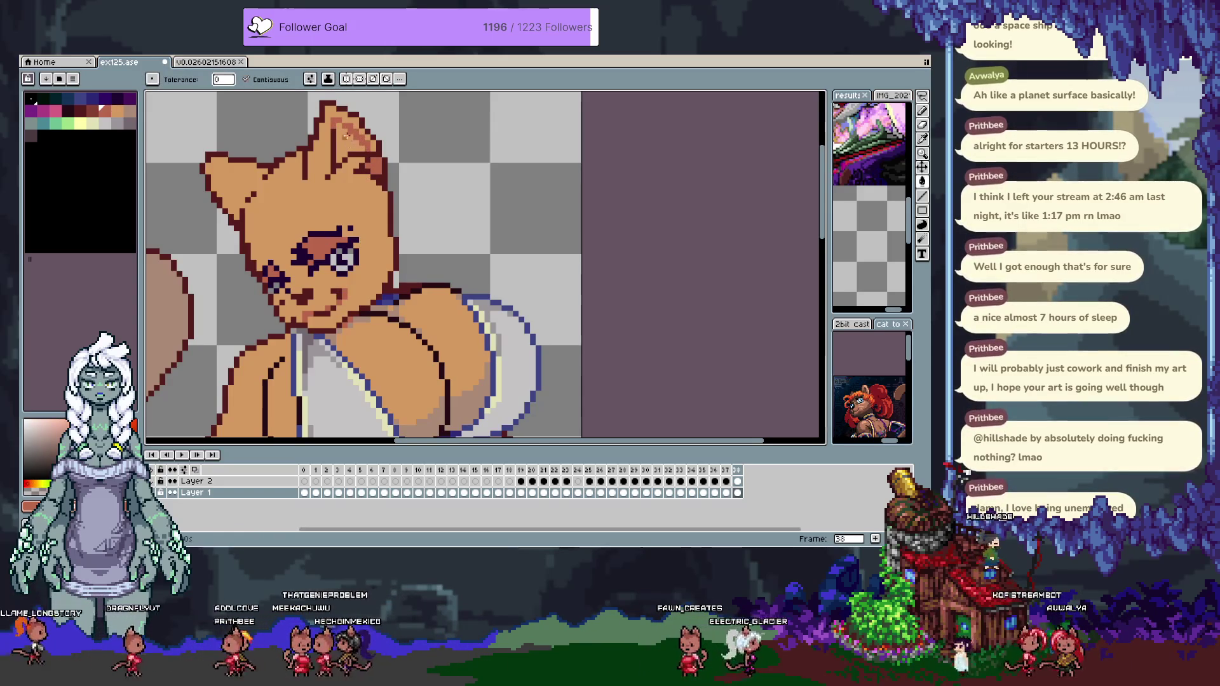
key(b)
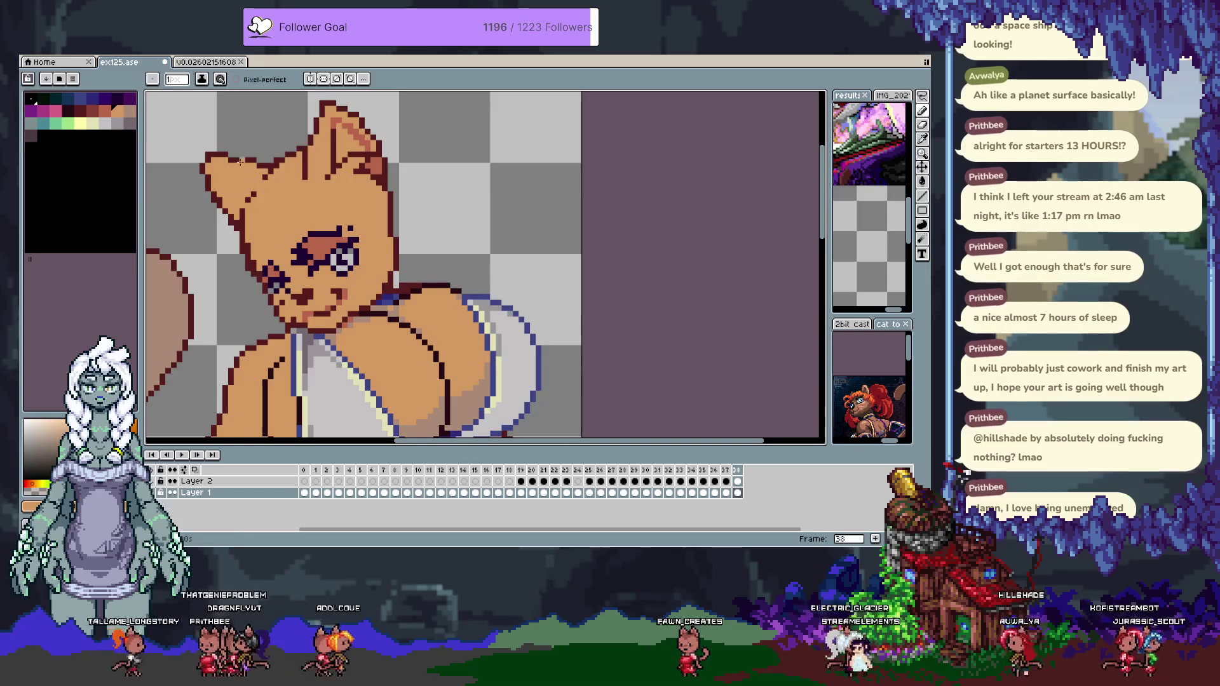
alt+click(249, 193)
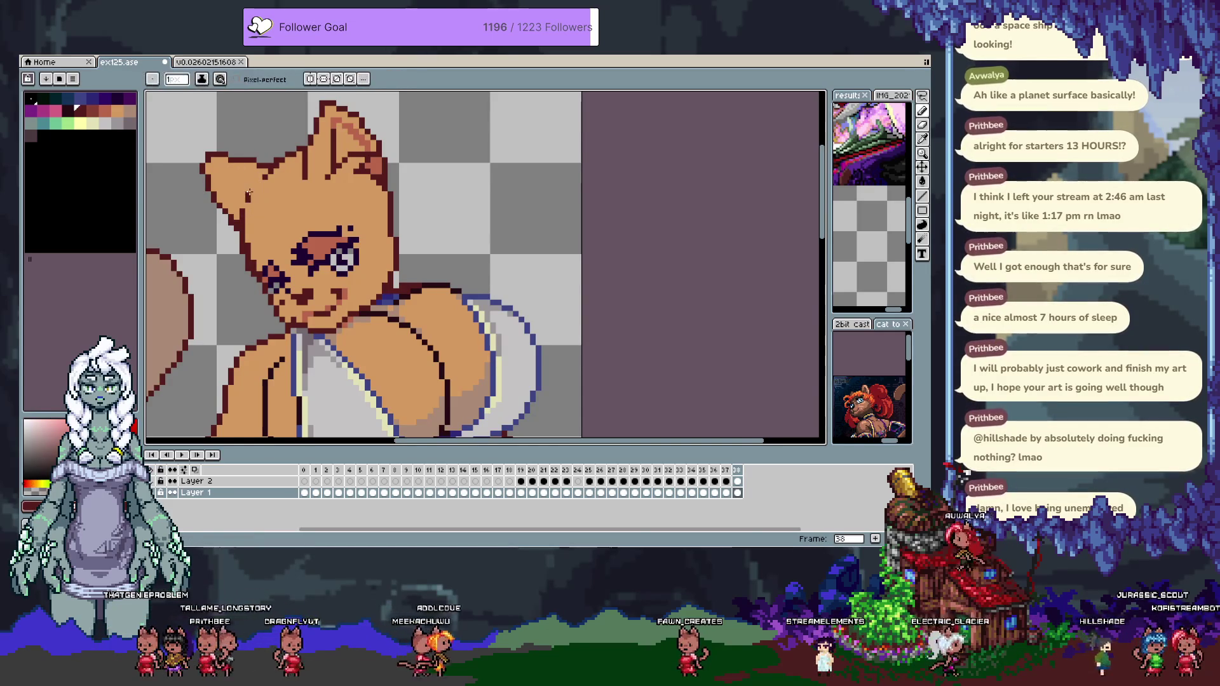
key(ctrl+s)
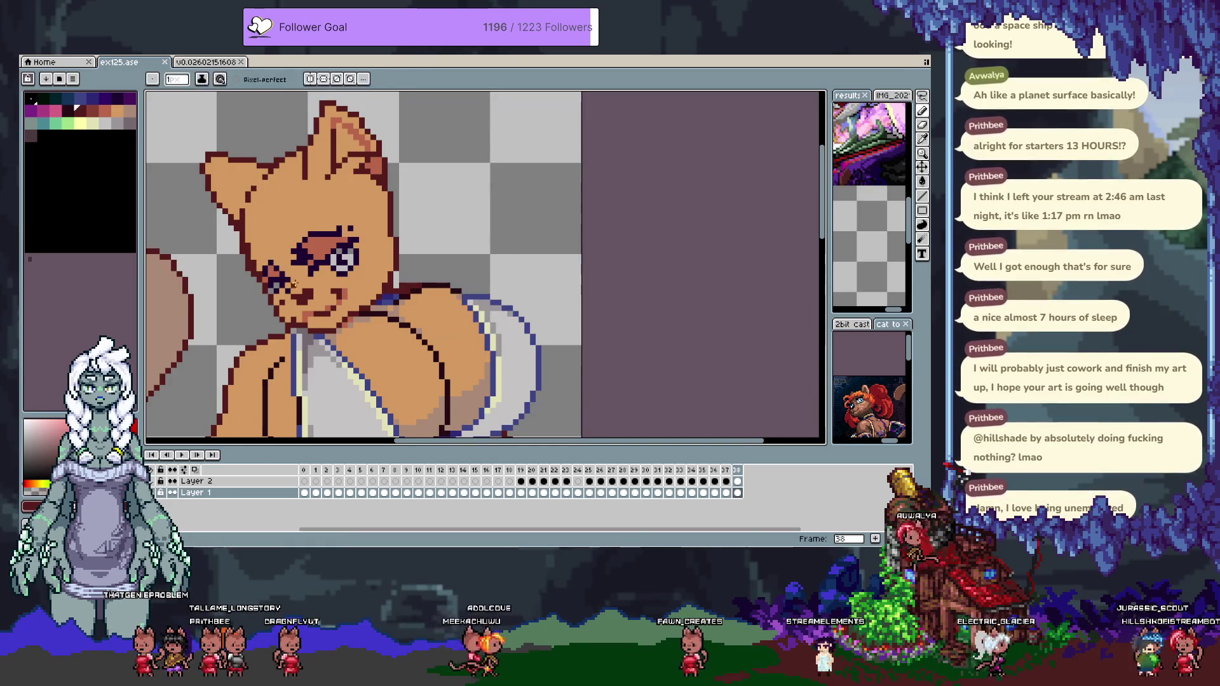
alt+click(383, 245)
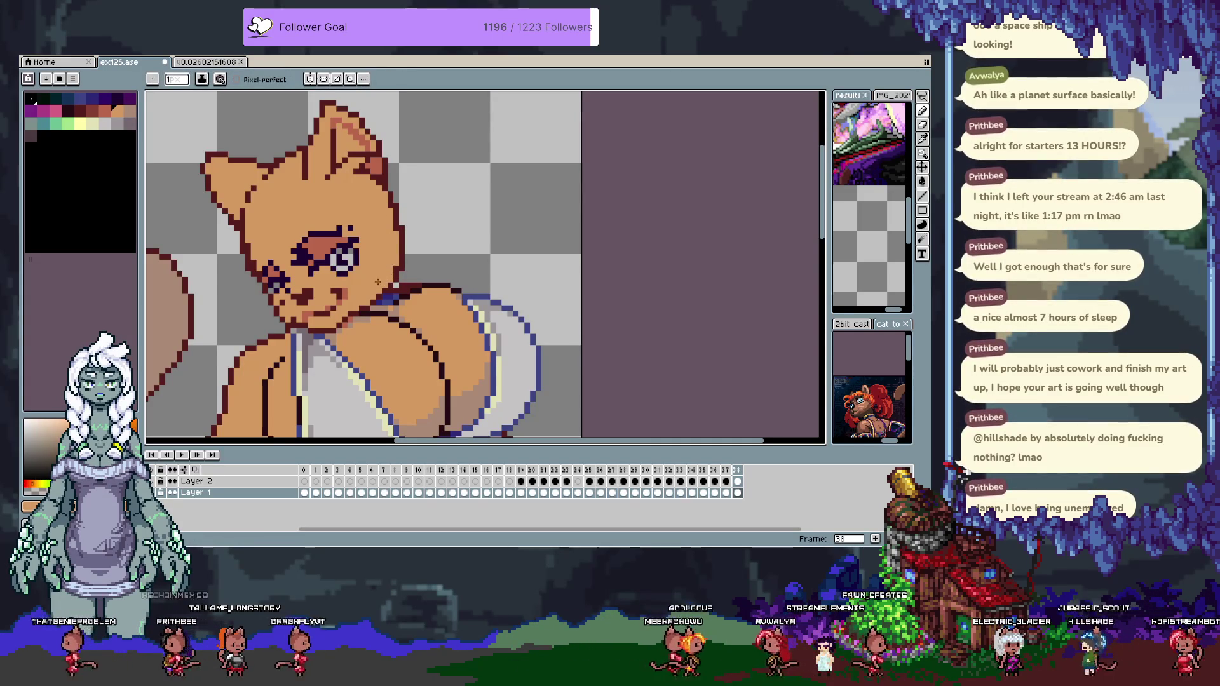
alt+click(389, 200)
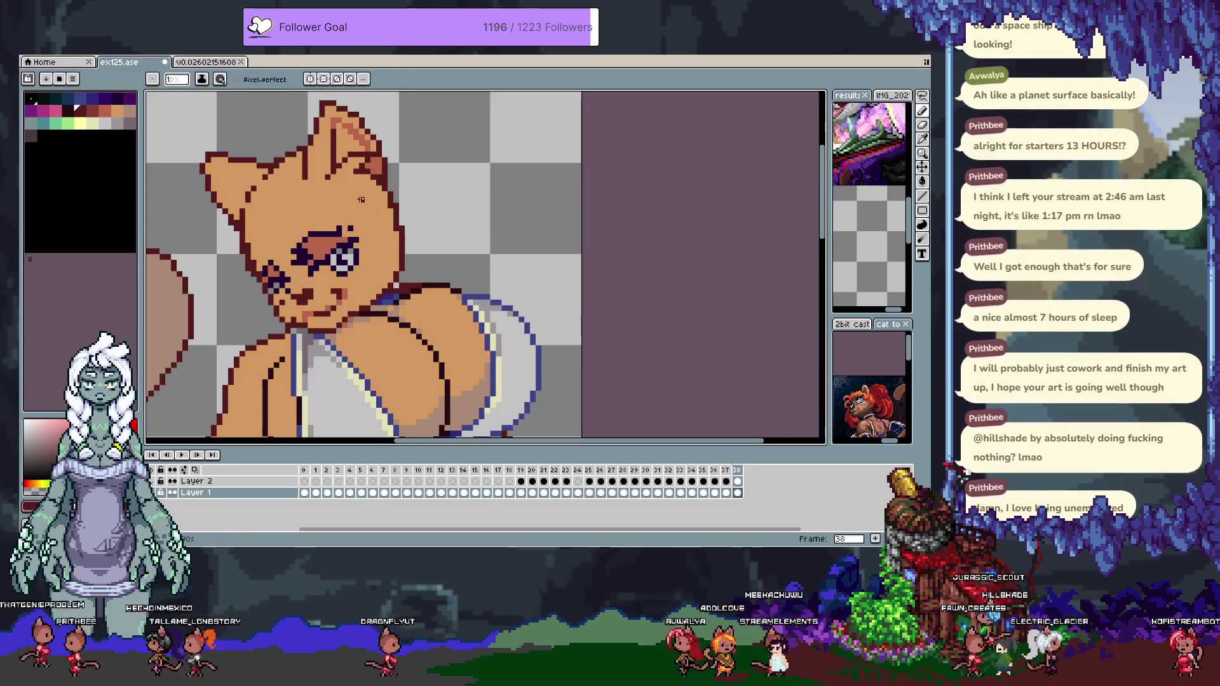
Save, then make Layer 2 visible so the pale yellow-teal hair and magenta headband cover the head.
key(ctrl+s)
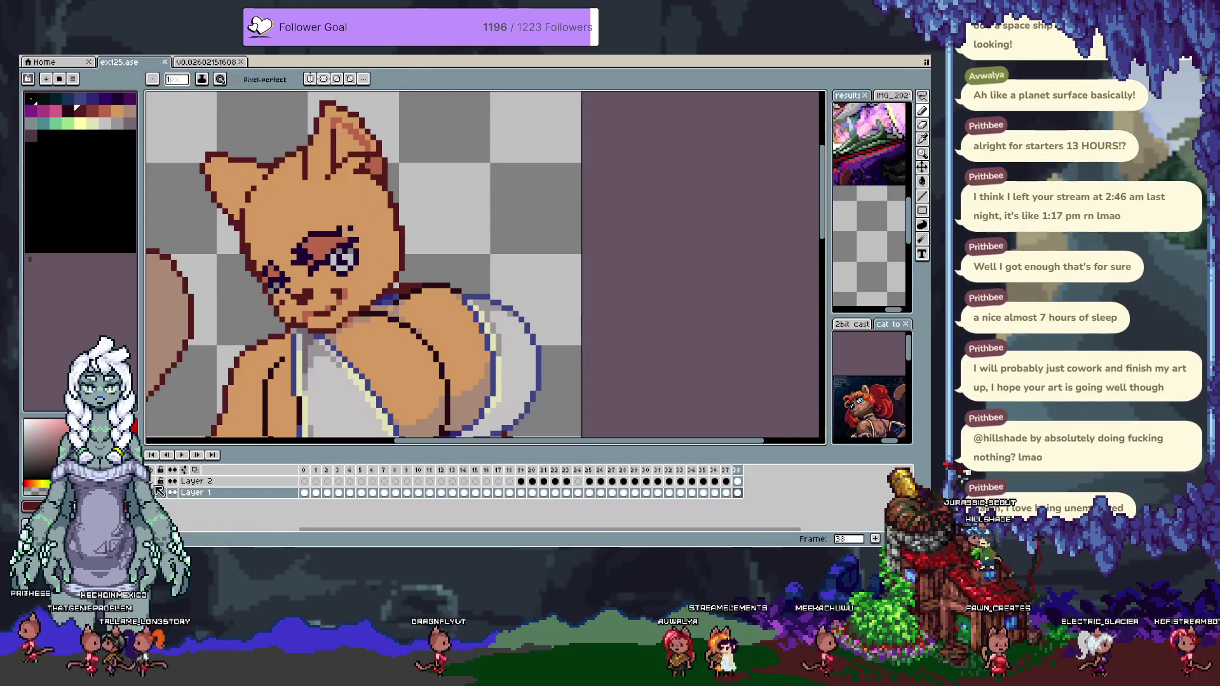
click(163, 492)
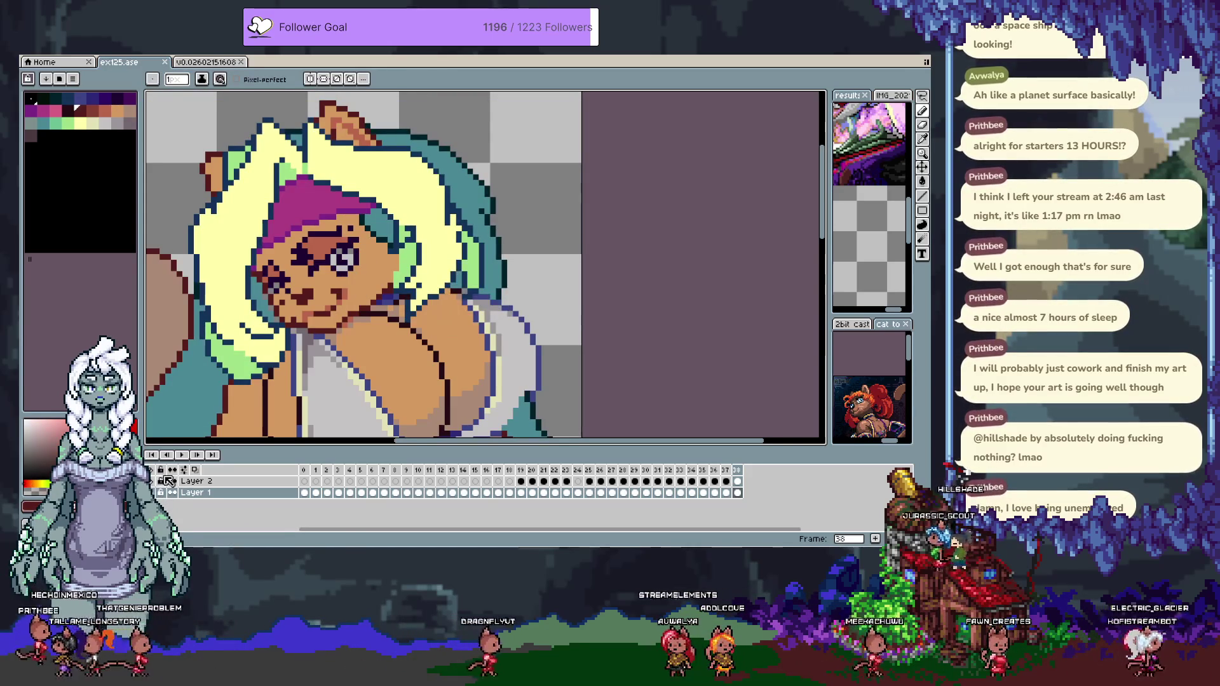
scroll(250, 194, down, 1)
drag(250, 194, 249, 162)
key(b)
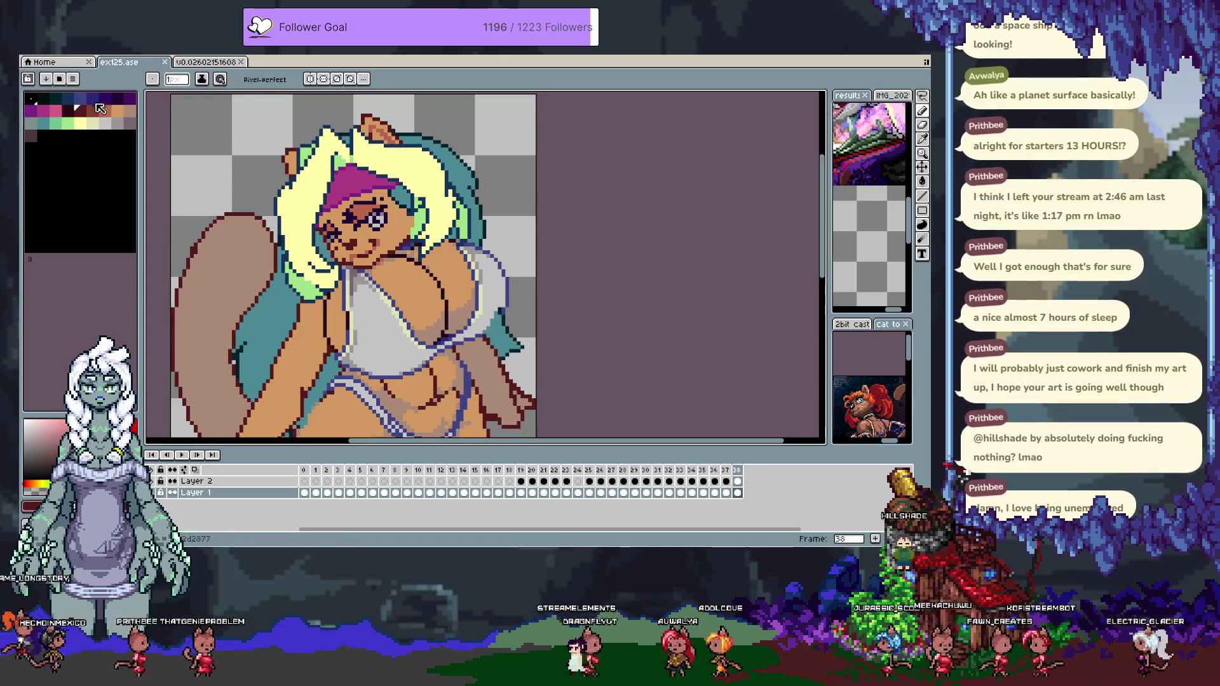
click(81, 99)
scroll(369, 180, up, 2)
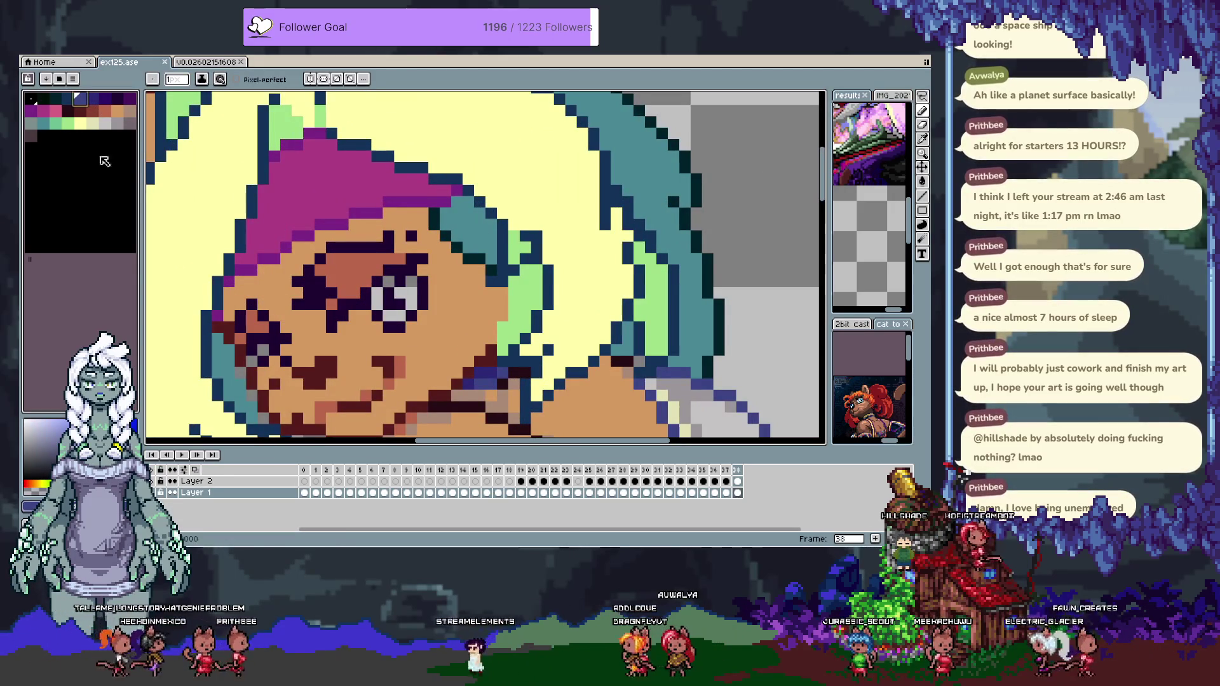
Add a new palette swatch after the dark navy and adjust it to a pale sky blue.
click(44, 136)
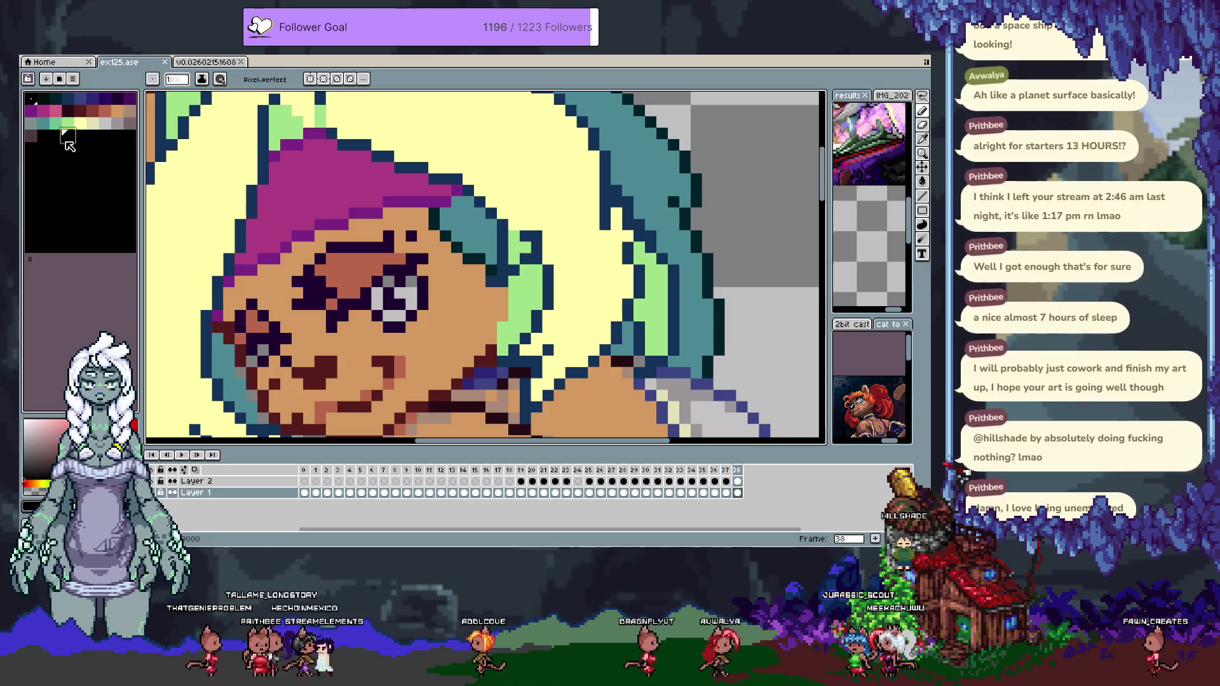
click(77, 100)
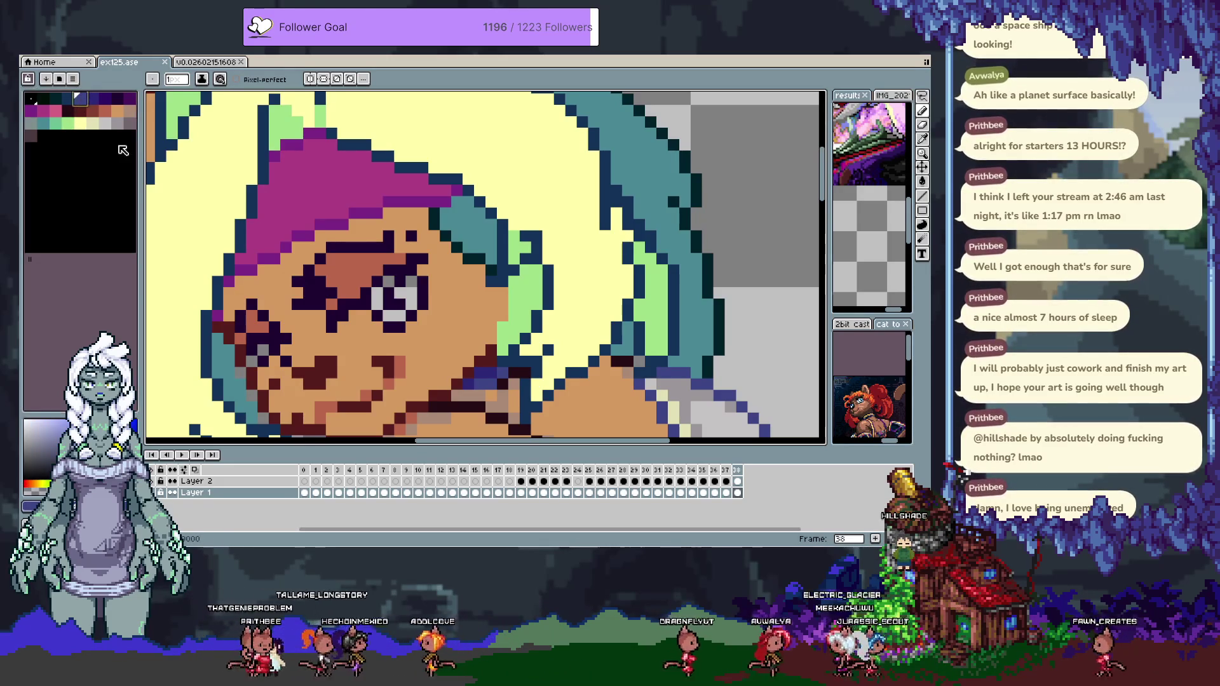
click(81, 140)
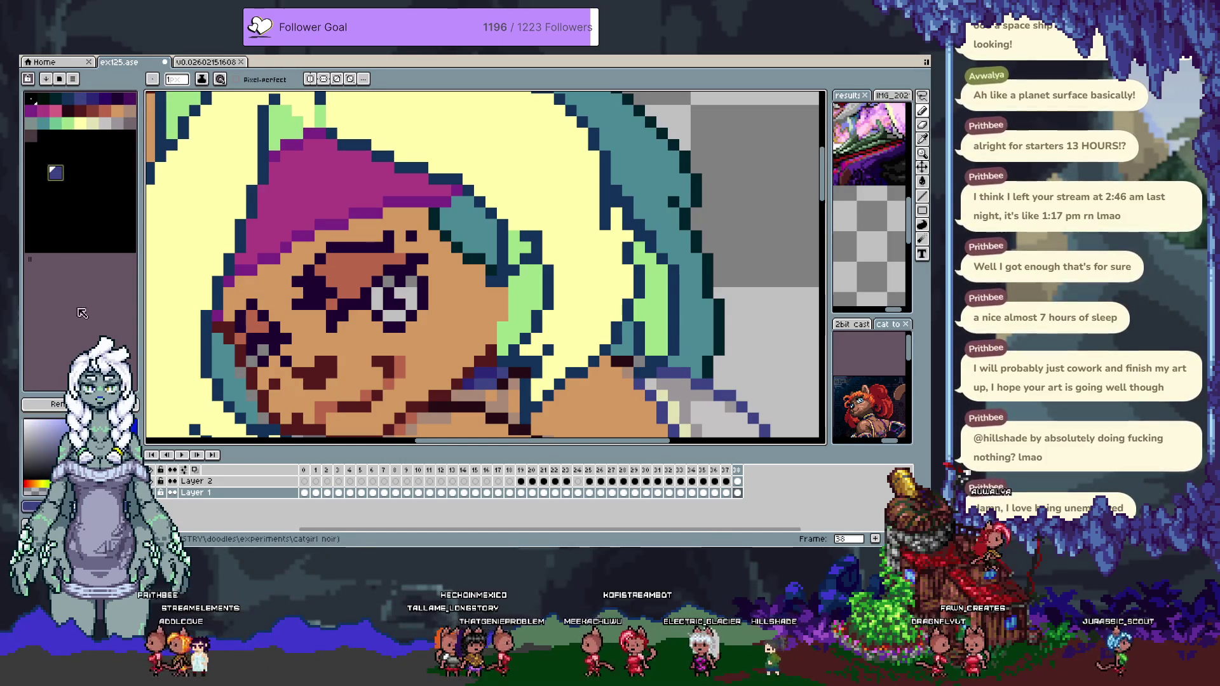
click(92, 172)
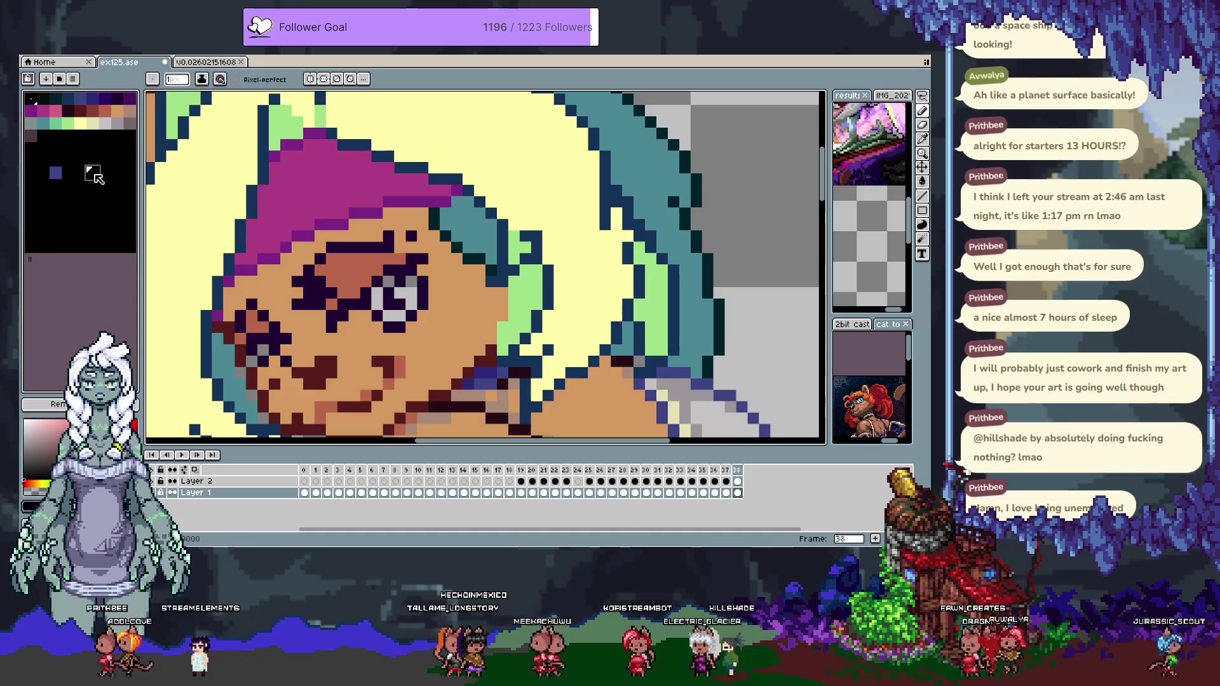
click(92, 172)
click(329, 400)
drag(328, 400, 334, 401)
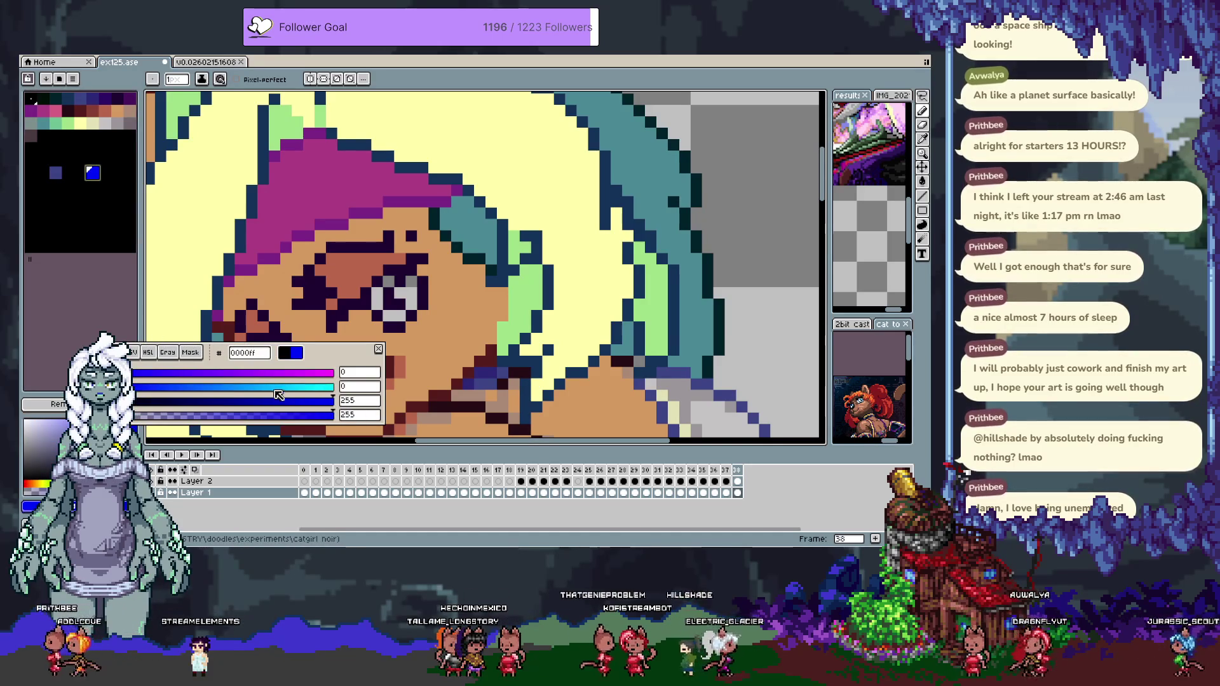
click(276, 386)
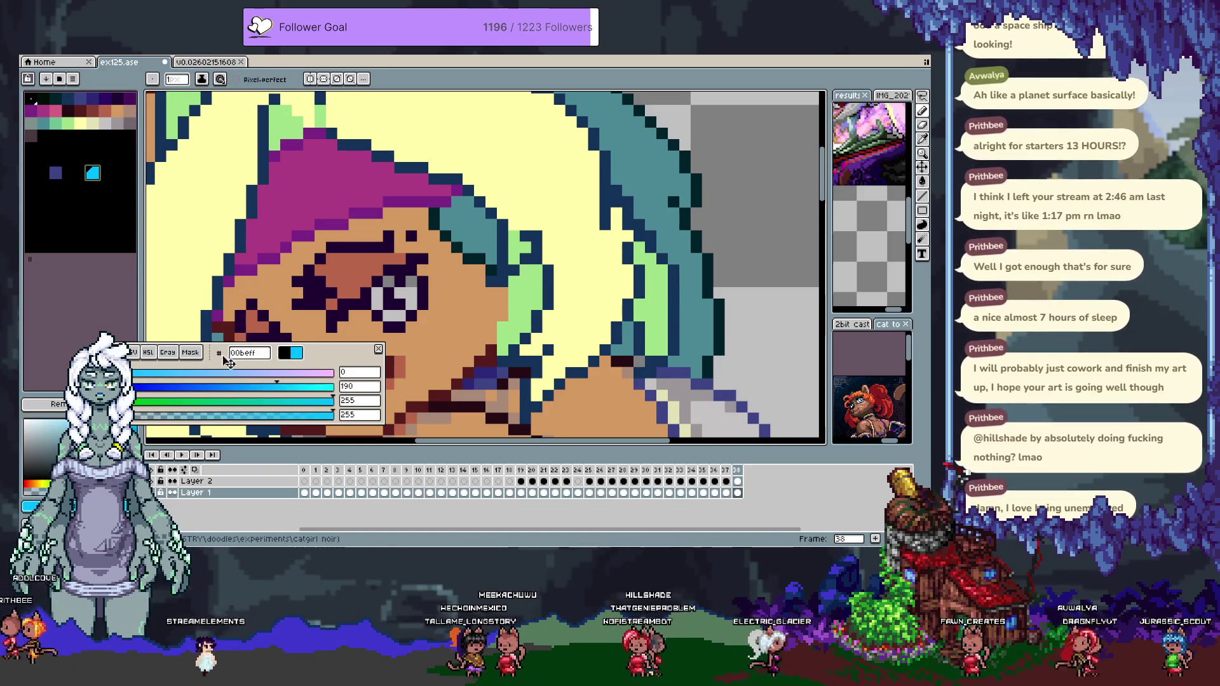
click(182, 372)
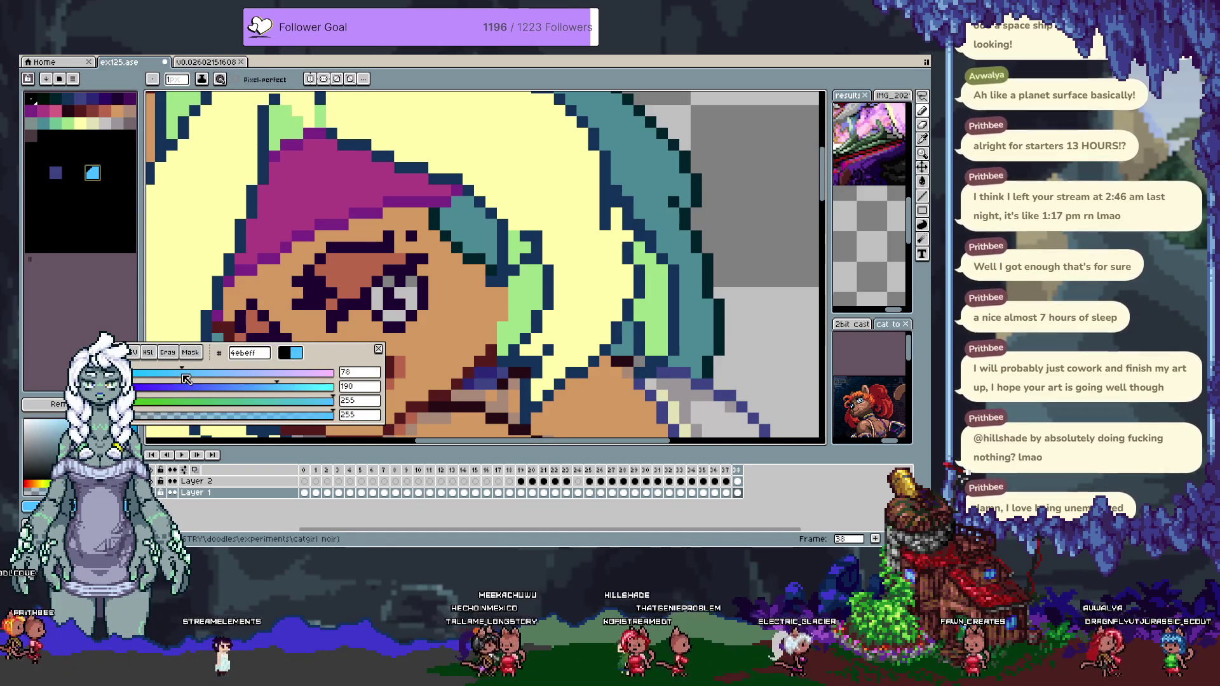
click(147, 352)
click(278, 400)
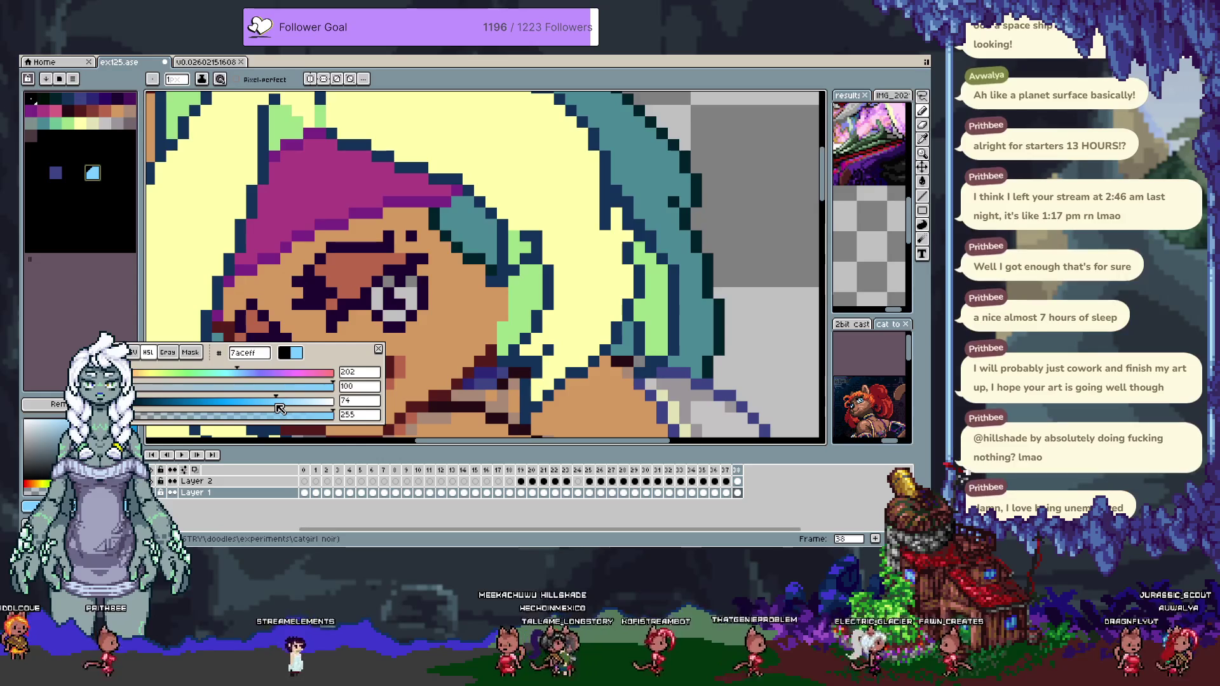
Fill the swatches from dark navy to sky blue with a gradient, then set black as the drawing colour.
click(75, 174)
click(92, 172)
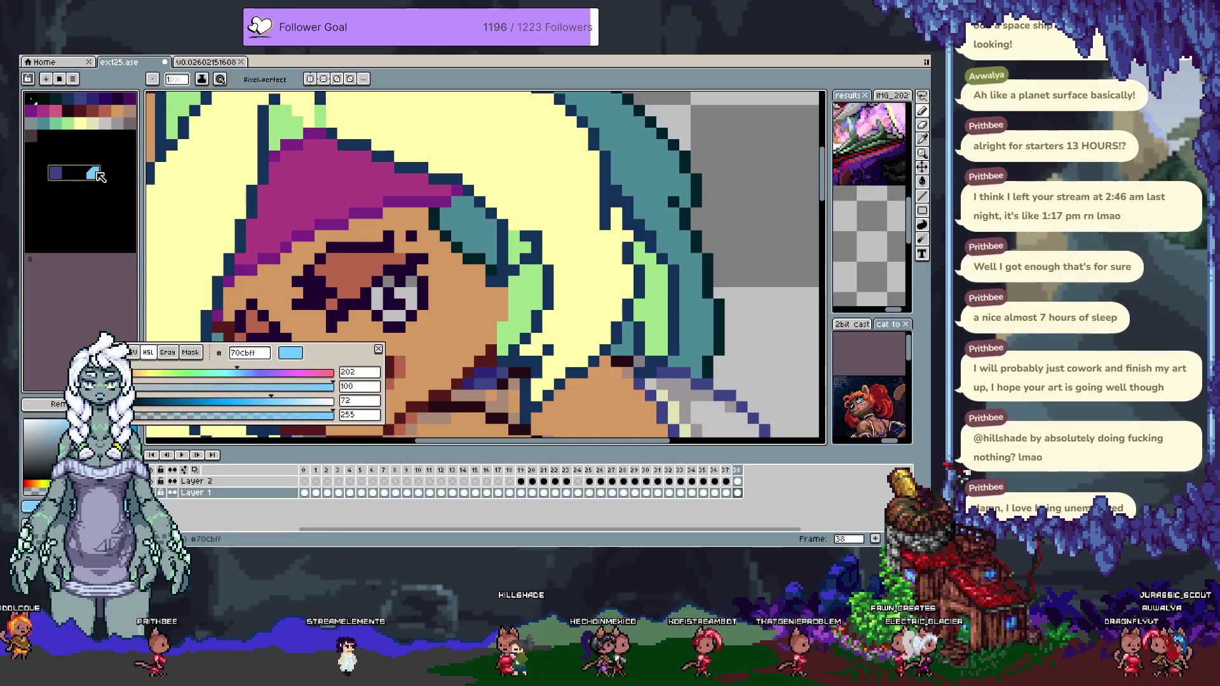
click(46, 78)
click(82, 118)
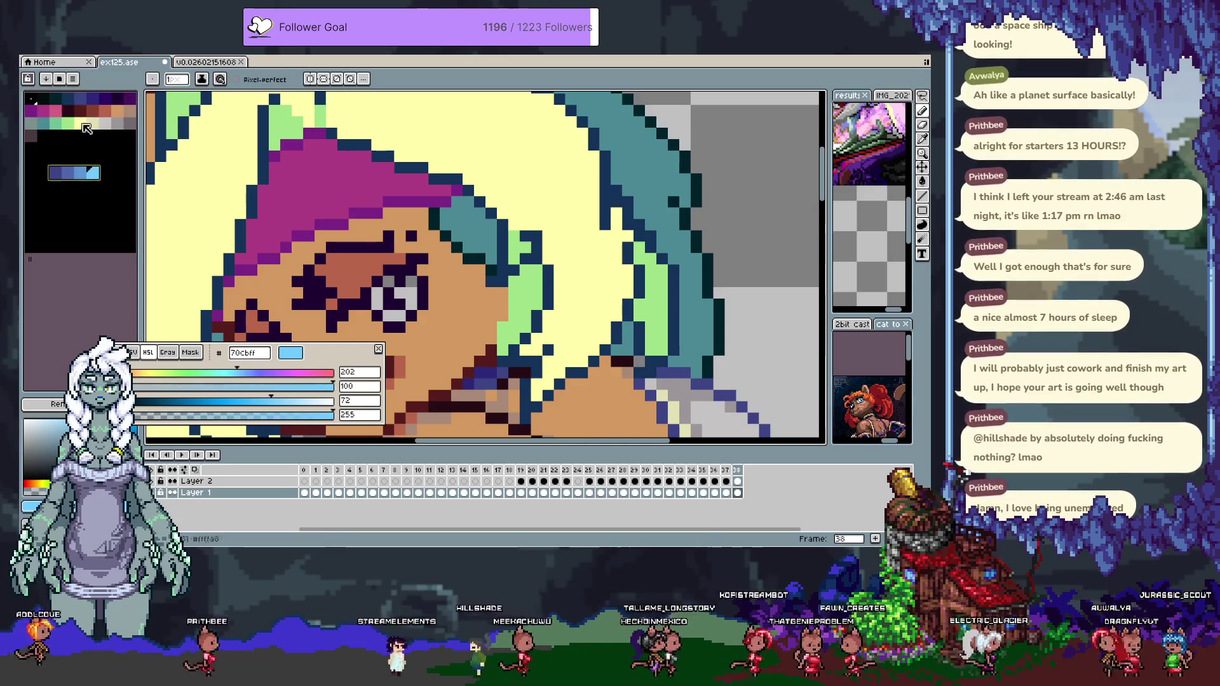
click(57, 173)
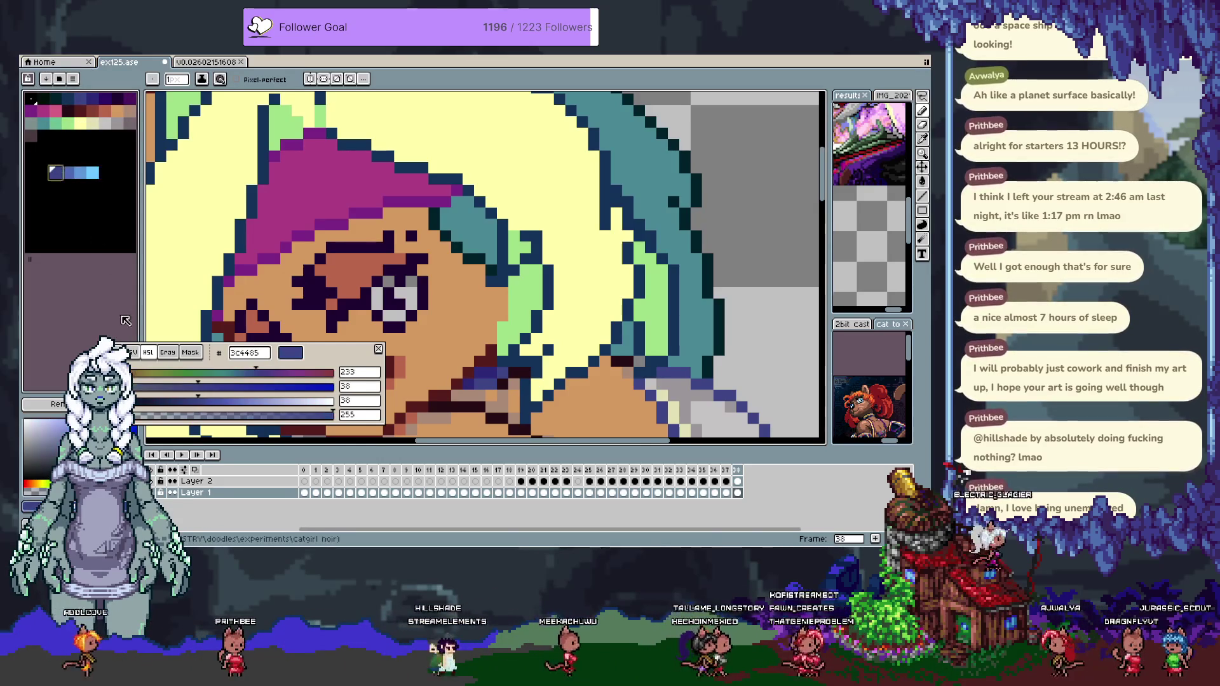
click(128, 157)
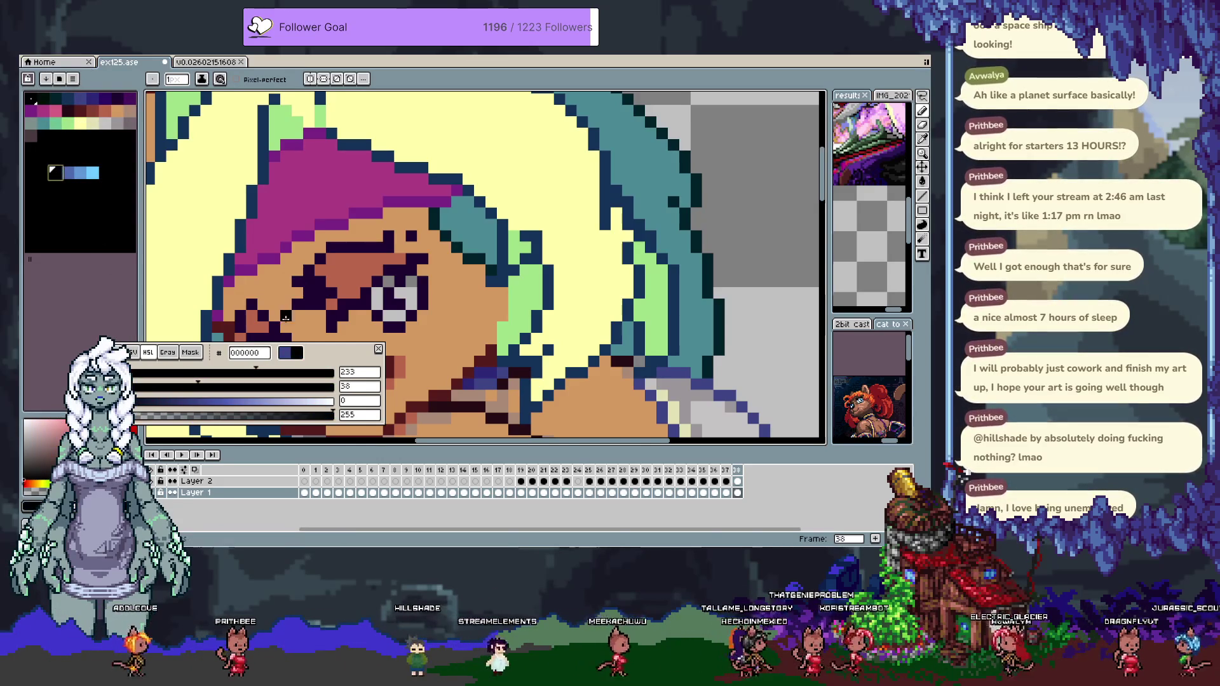
key(Escape)
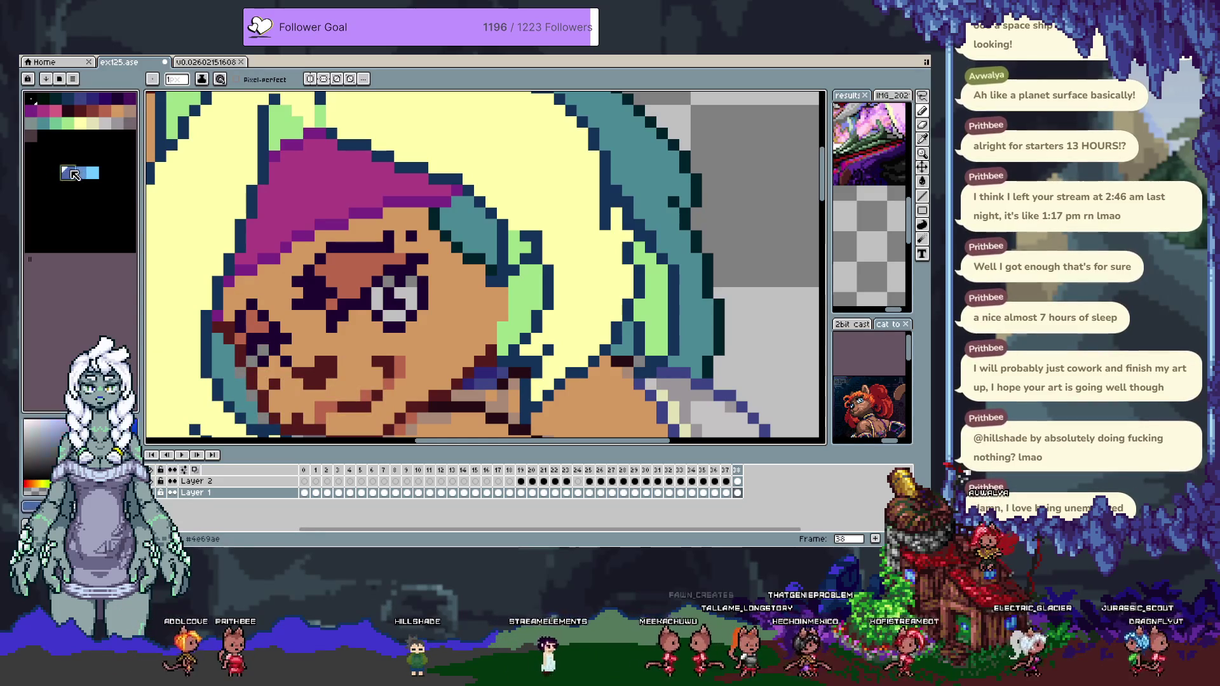
Move the three blue shades into the palette's top row, undo the artwork remap, and reverse them.
mouse_move(77, 176)
mouse_down()
mouse_move(101, 111)
mouse_move(92, 151)
mouse_move(51, 123)
mouse_up()
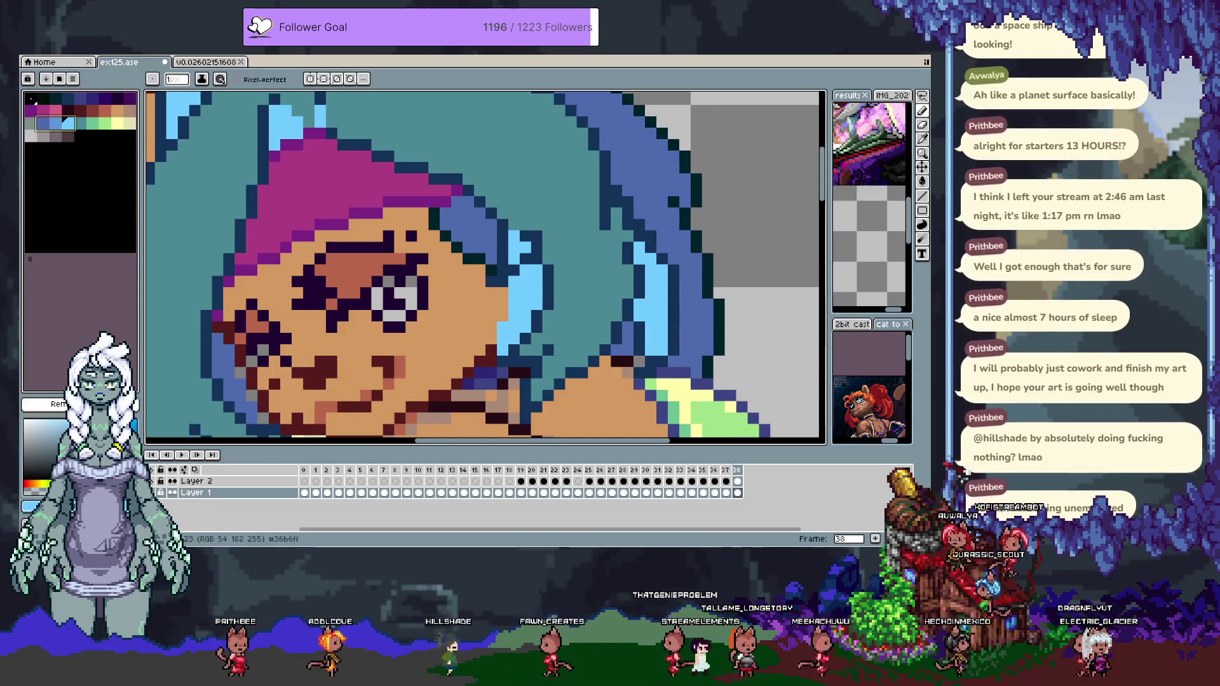
key(ctrl+z)
click(51, 81)
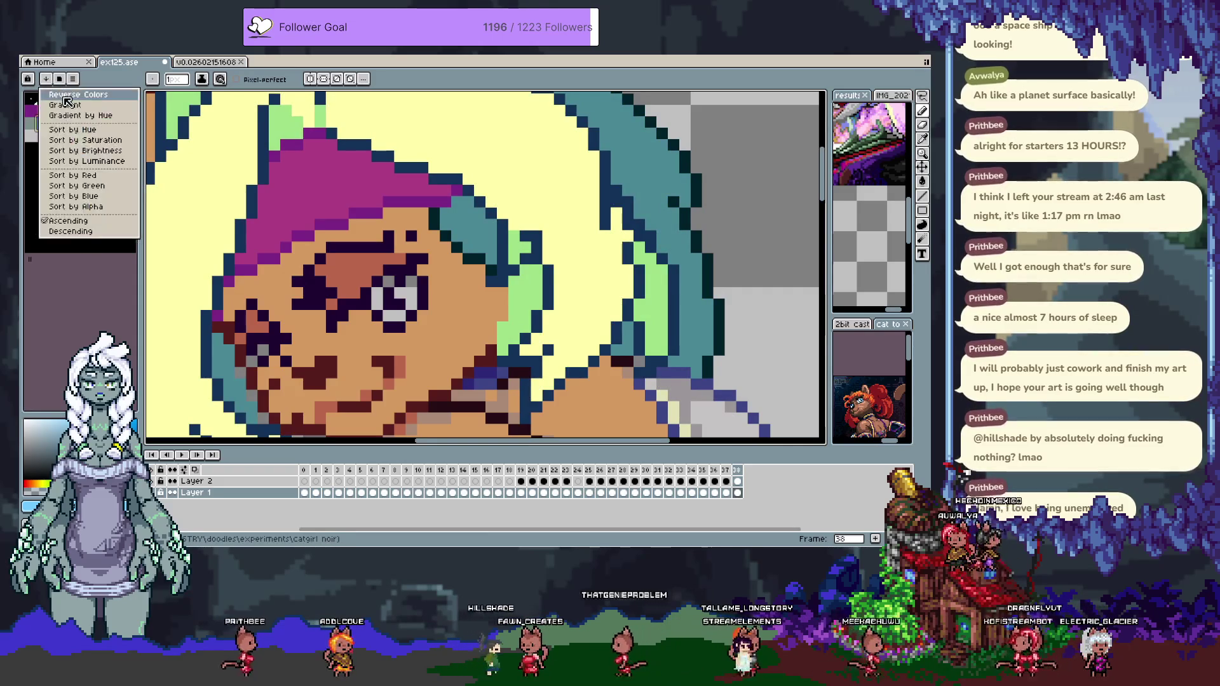
click(95, 204)
click(74, 155)
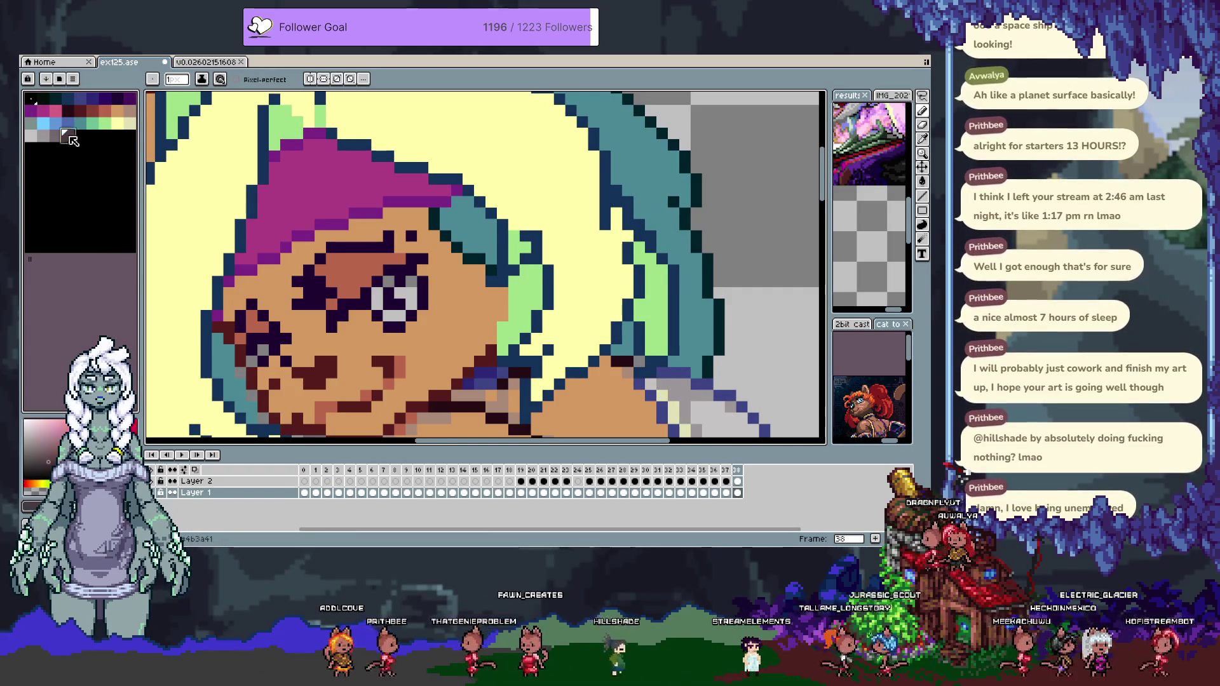
Reverse the palette colour order again and pick a blue swatch.
click(45, 78)
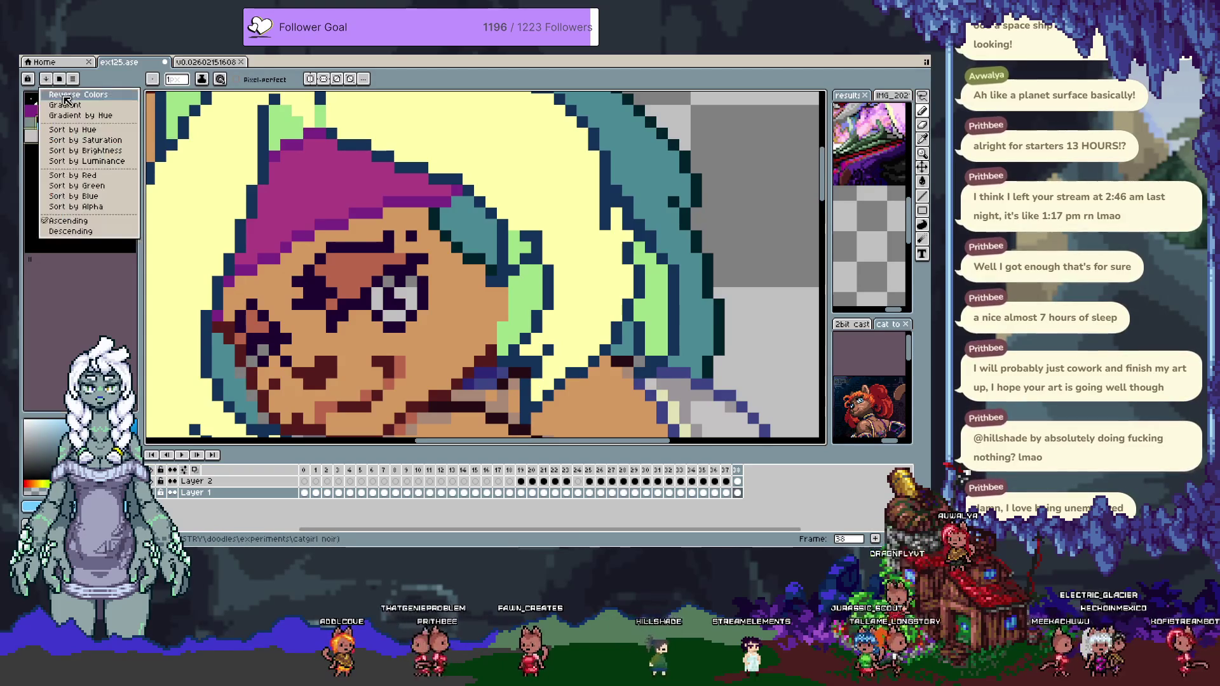
click(65, 95)
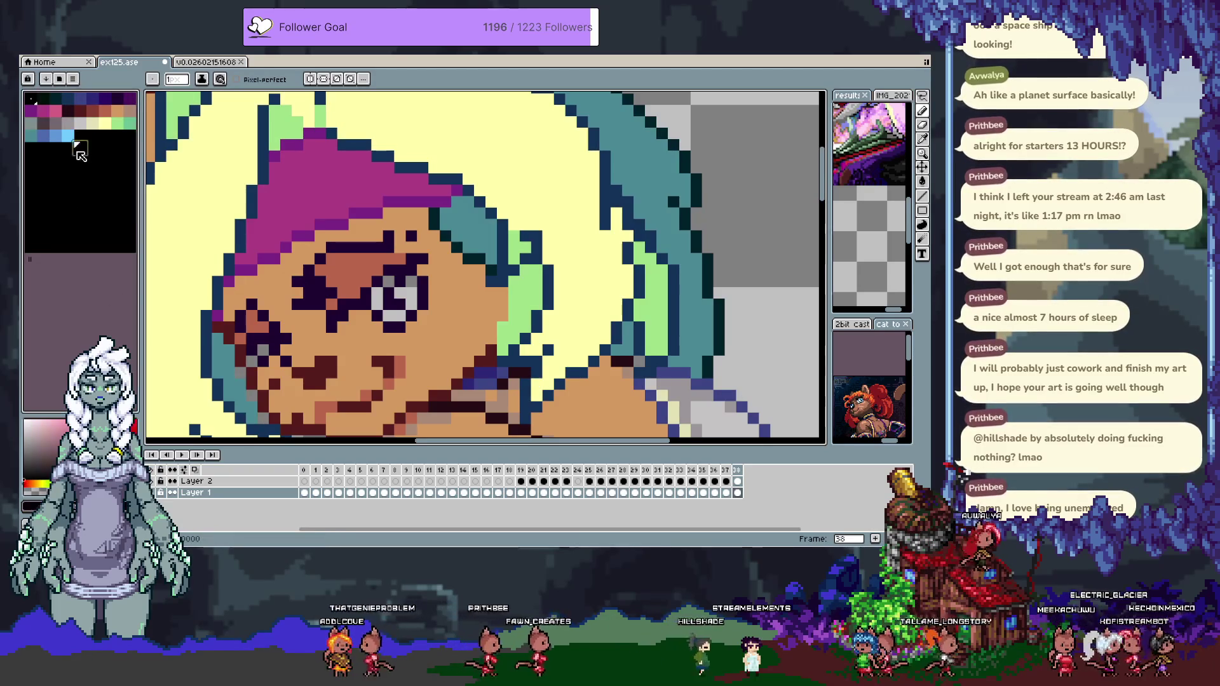
click(44, 137)
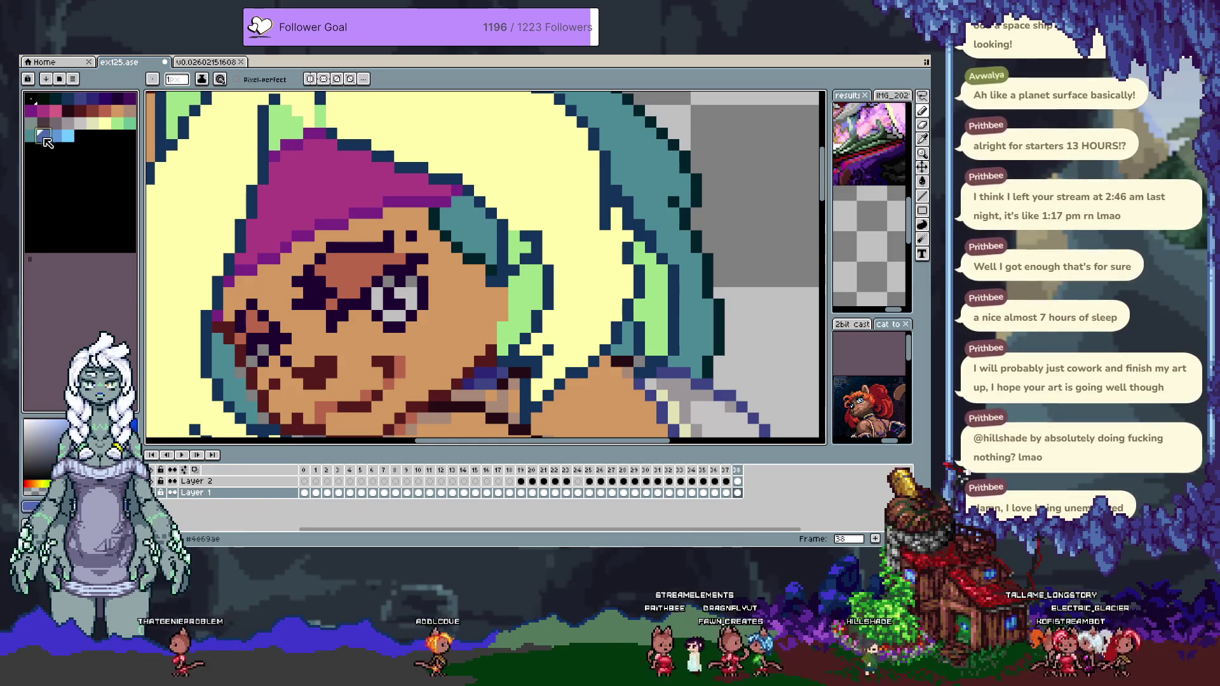
scroll(250, 278, down, 3)
scroll(340, 234, up, 3)
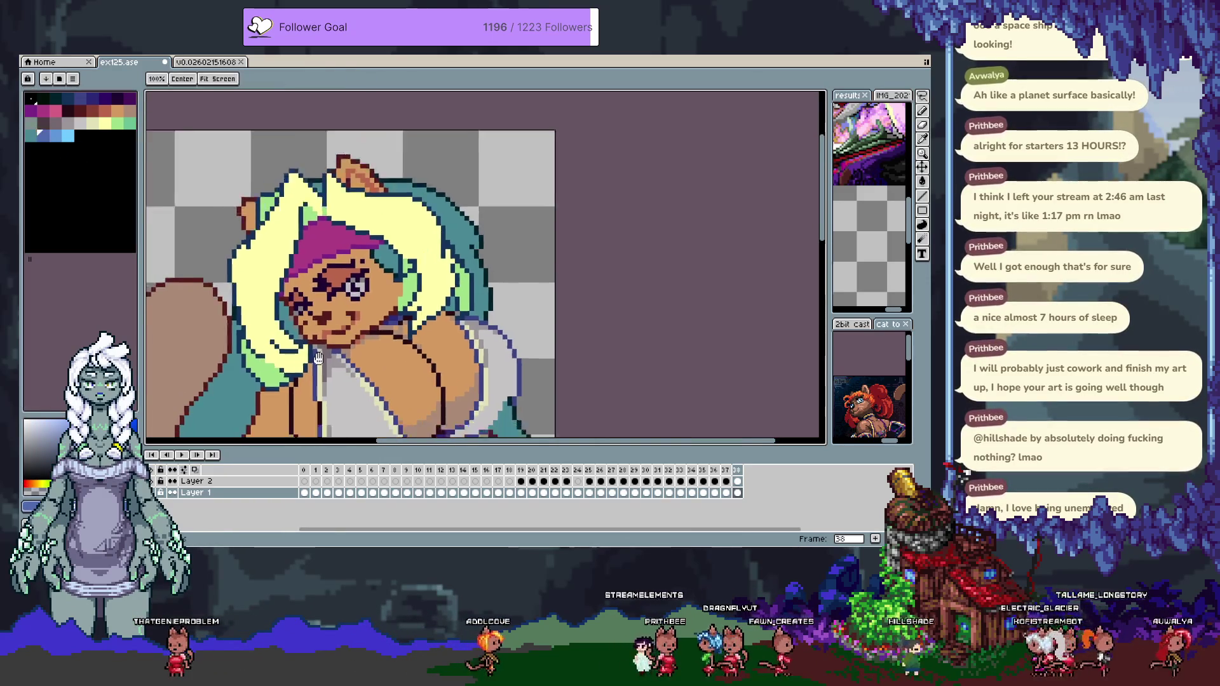
On Layer 2, place and undo a test teal pixel on the cheek, then sample the orange skin.
scroll(340, 234, up, 1)
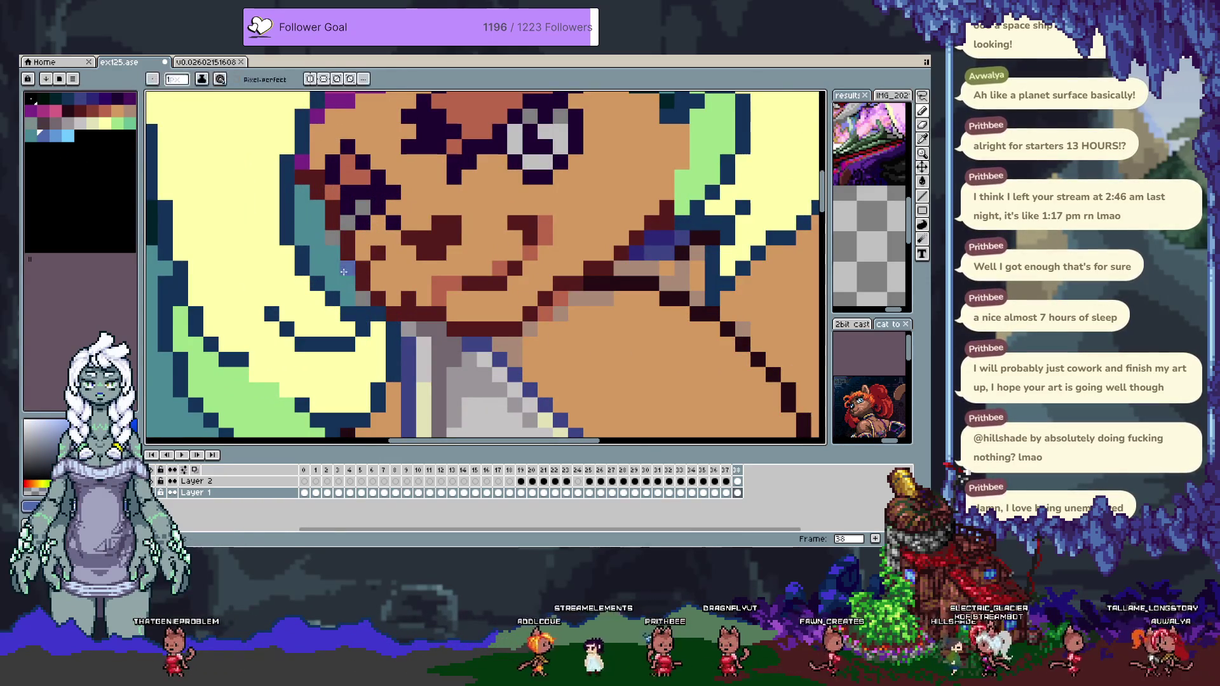
alt+click(342, 271)
ctrl+click(334, 256)
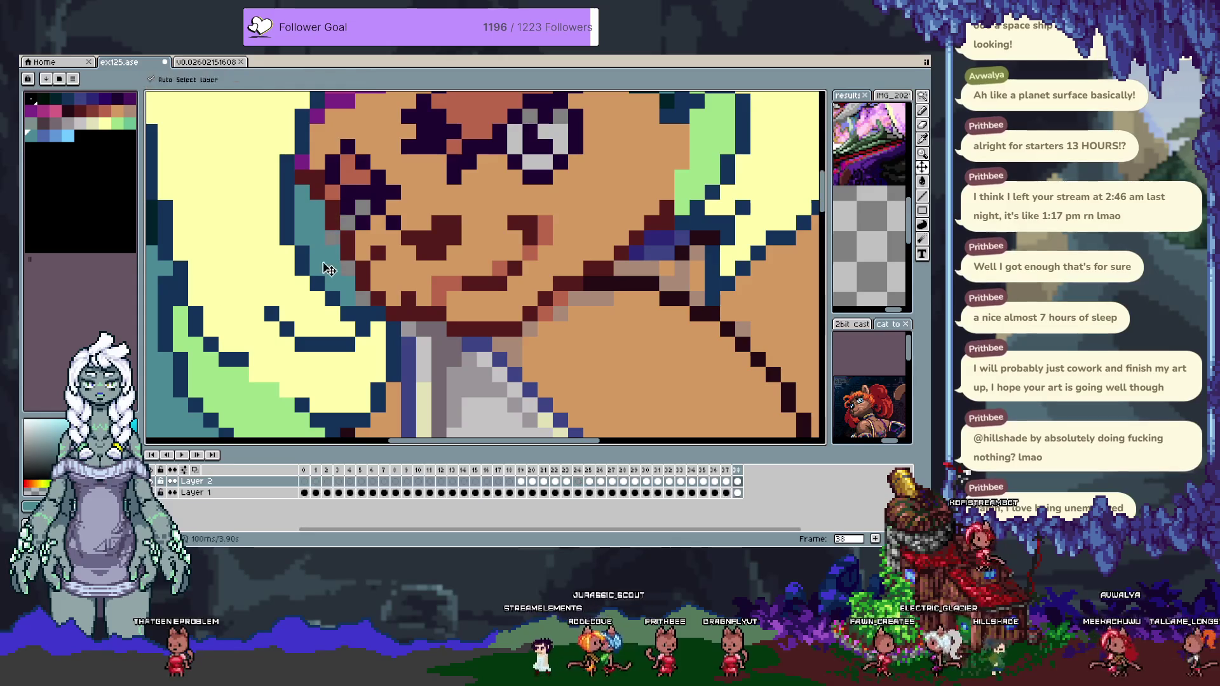
click(383, 251)
key(ctrl+z)
alt+click(341, 181)
scroll(317, 255, down, 4)
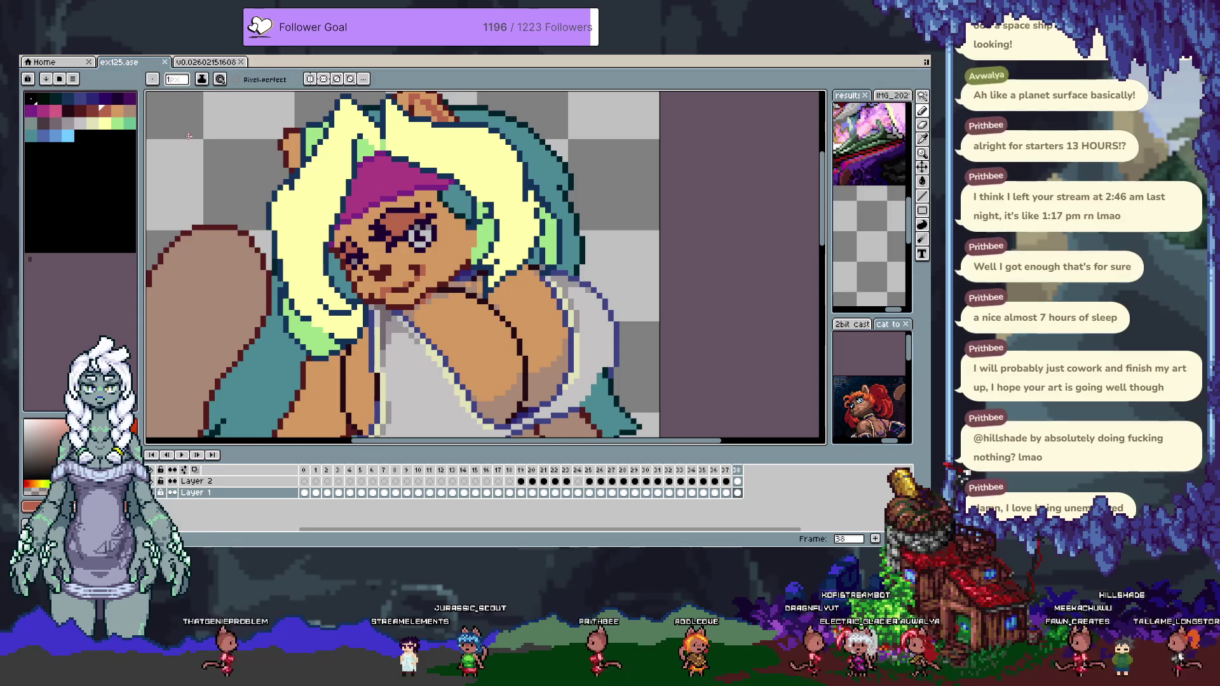
Colour the eye's iris bright blue and pick a dark purple for its outline.
click(57, 135)
click(429, 235)
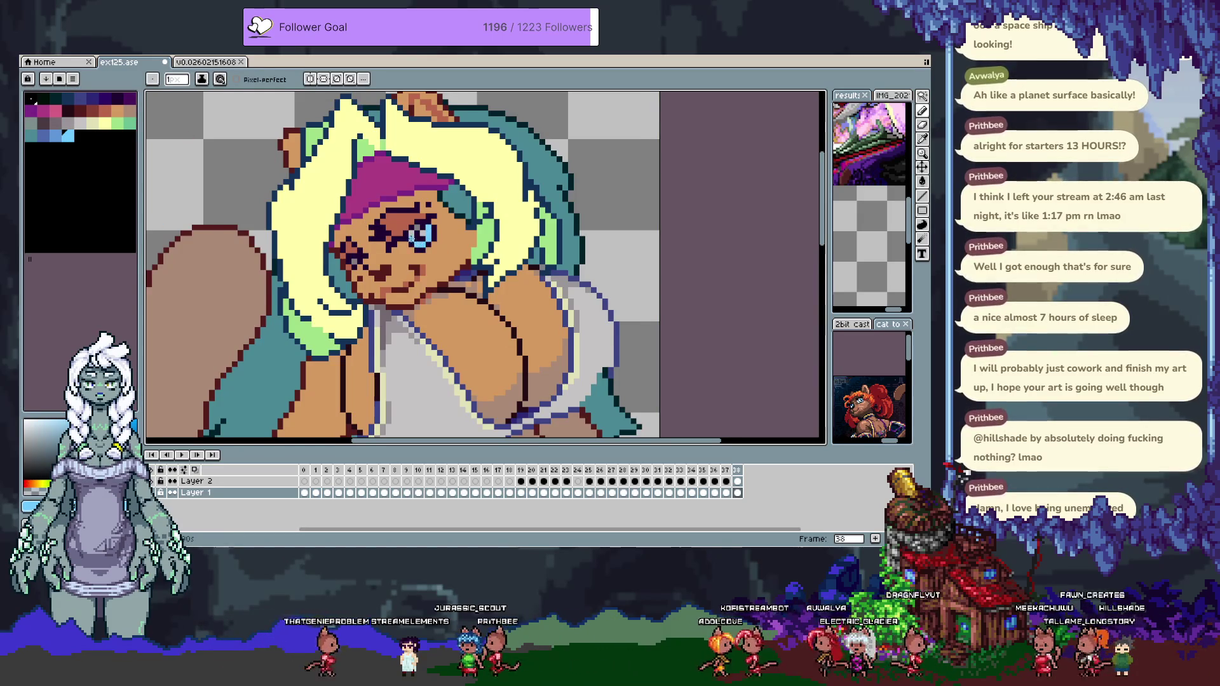
alt+click(349, 288)
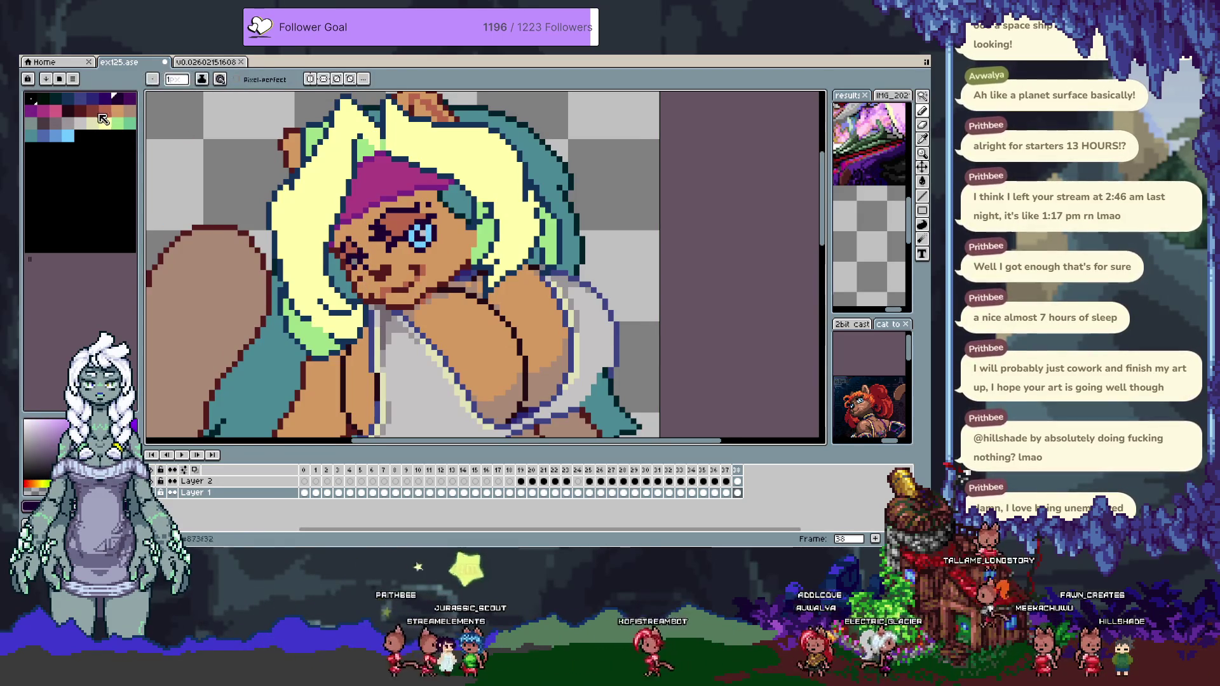
click(105, 99)
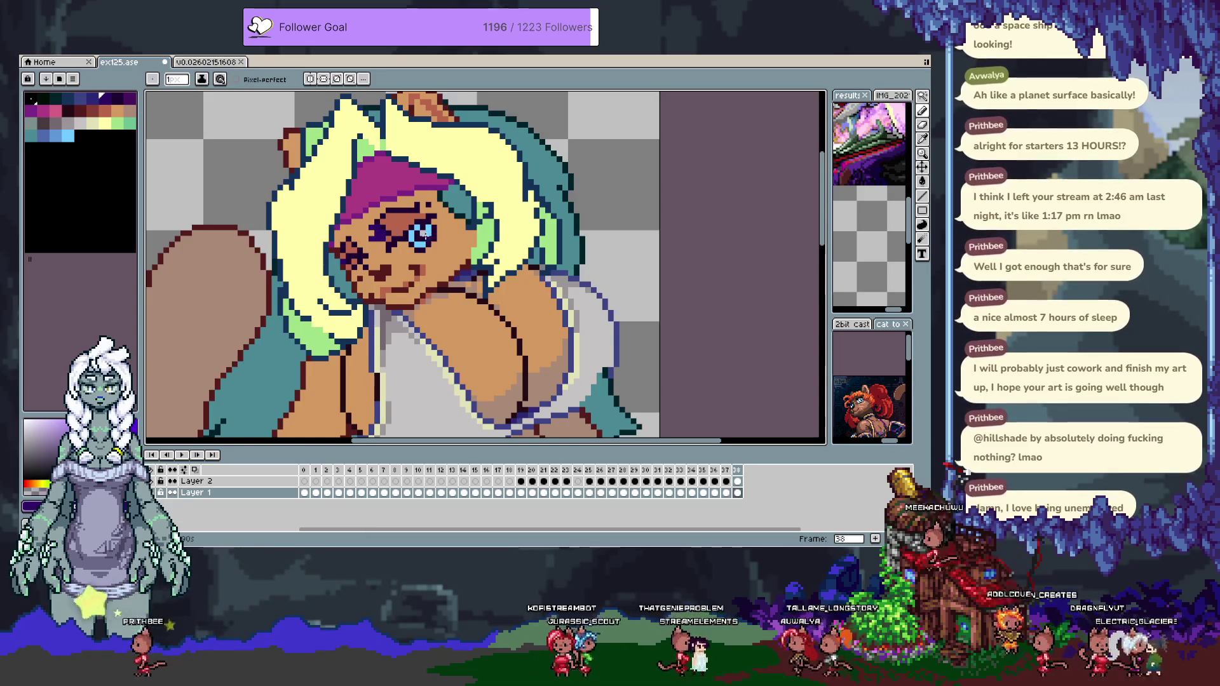
scroll(385, 233, up, 3)
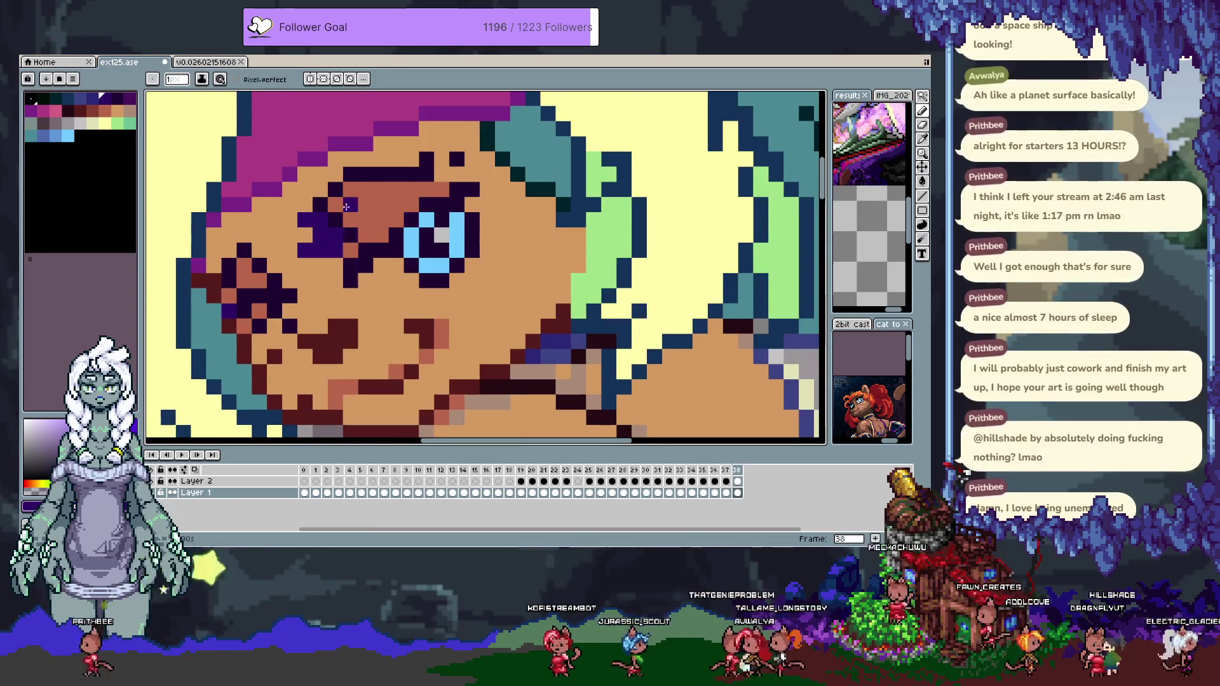
Add a sampled dark purple pixel beside the blue eye, viewing the colour in HSV, and save ex125.ase.
key(i)
click(326, 194)
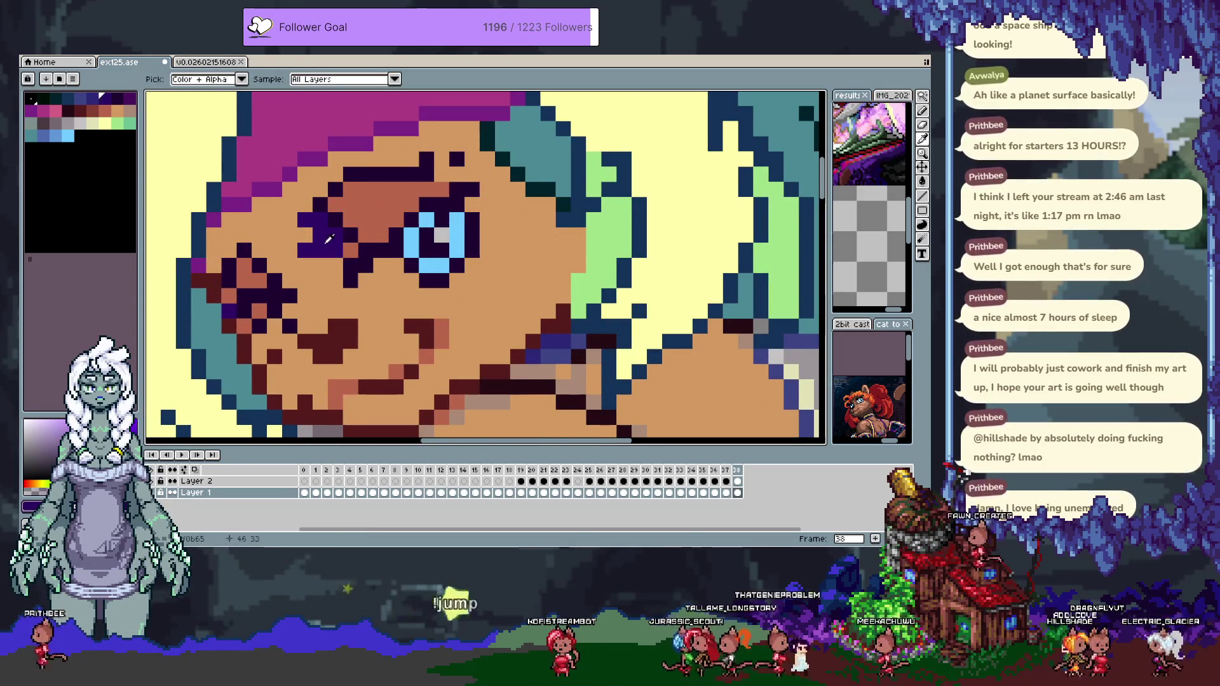
key(b)
key(F8)
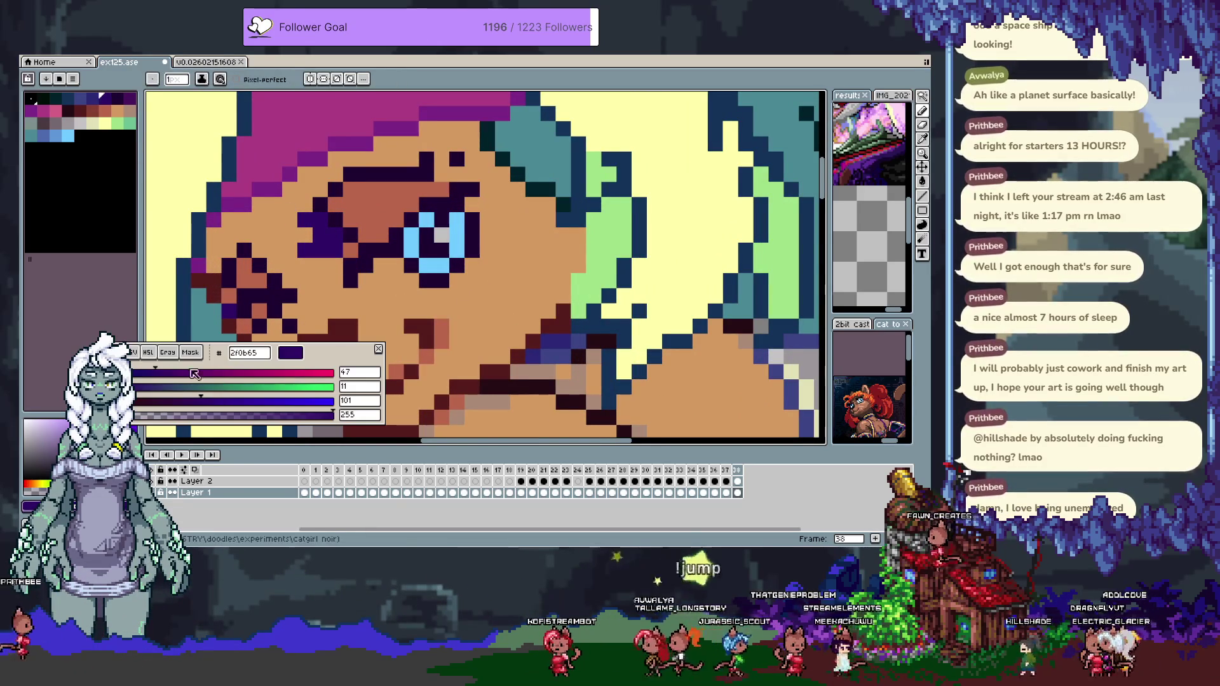
click(136, 354)
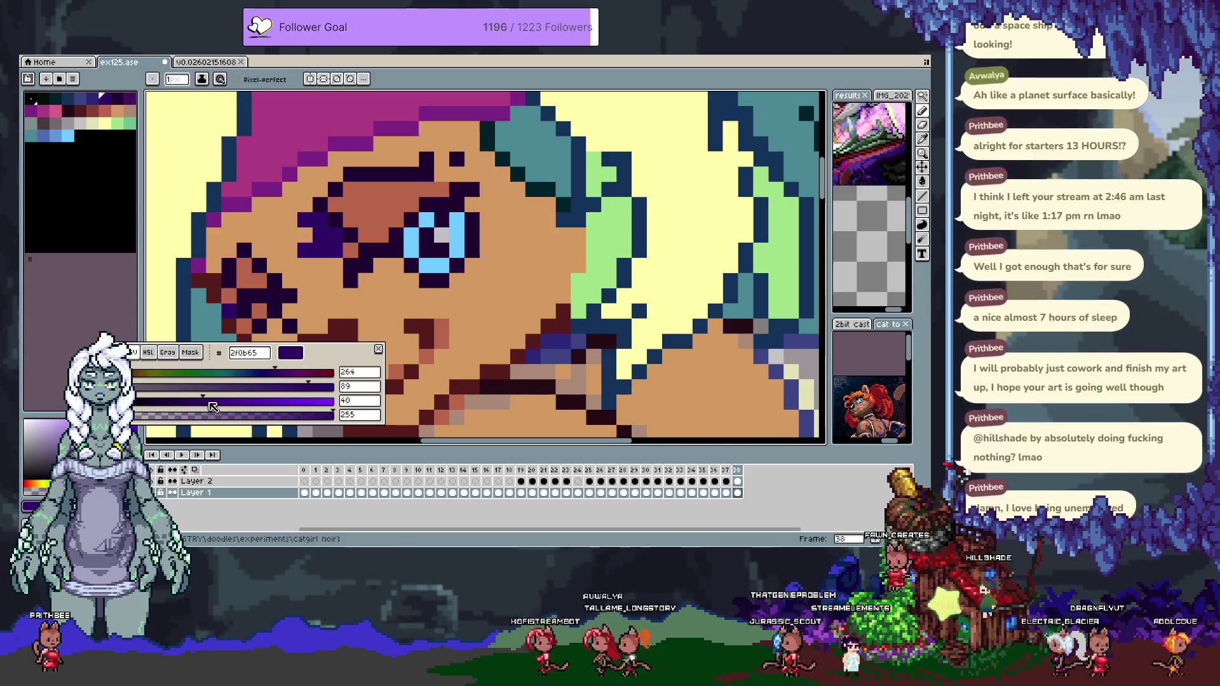
click(320, 281)
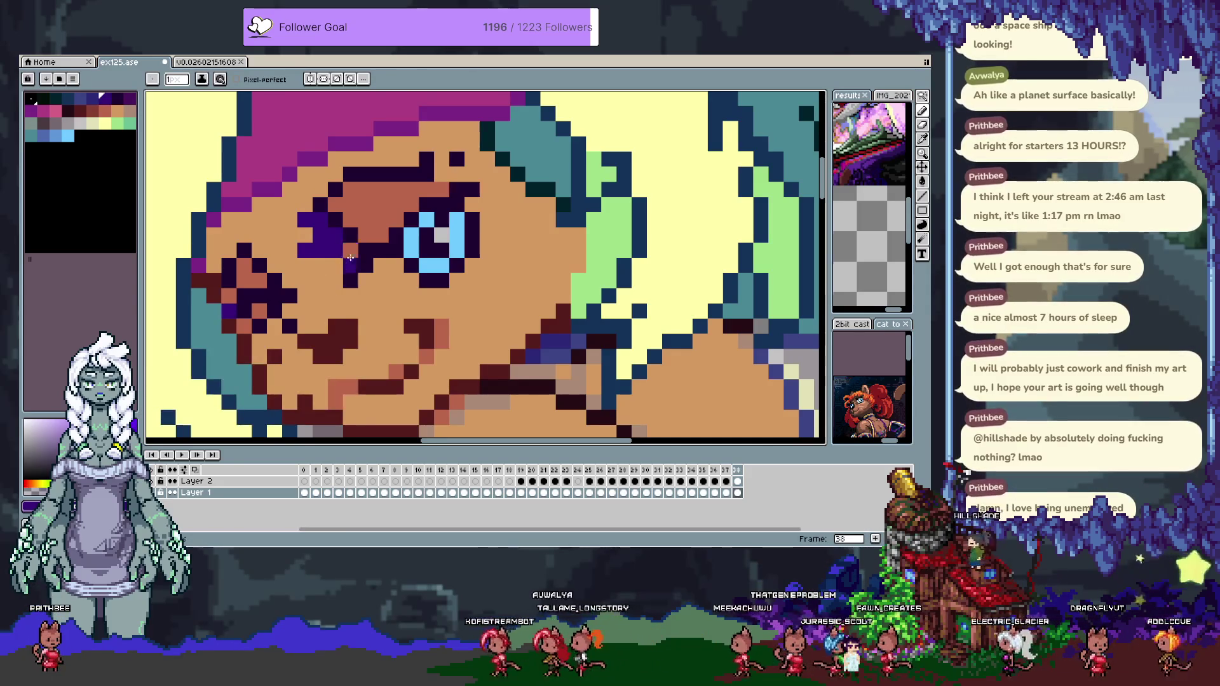
scroll(350, 257, down, 3)
scroll(359, 288, up, 3)
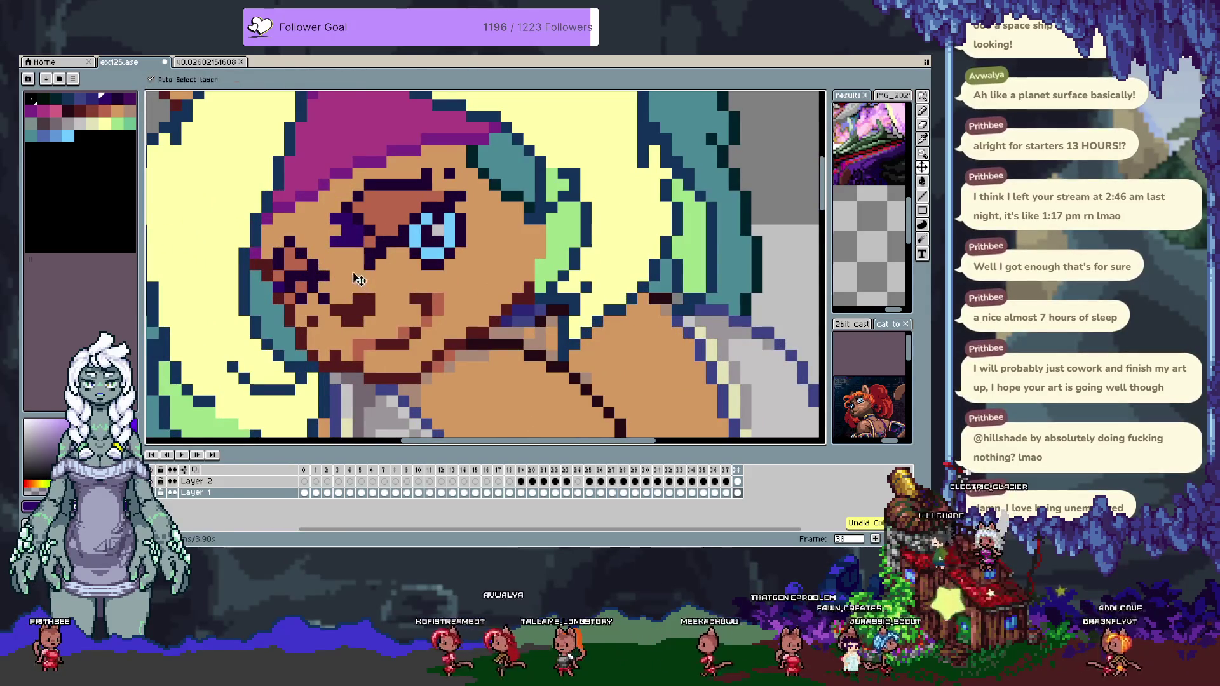
scroll(381, 267, down, 3)
key(ctrl+s)
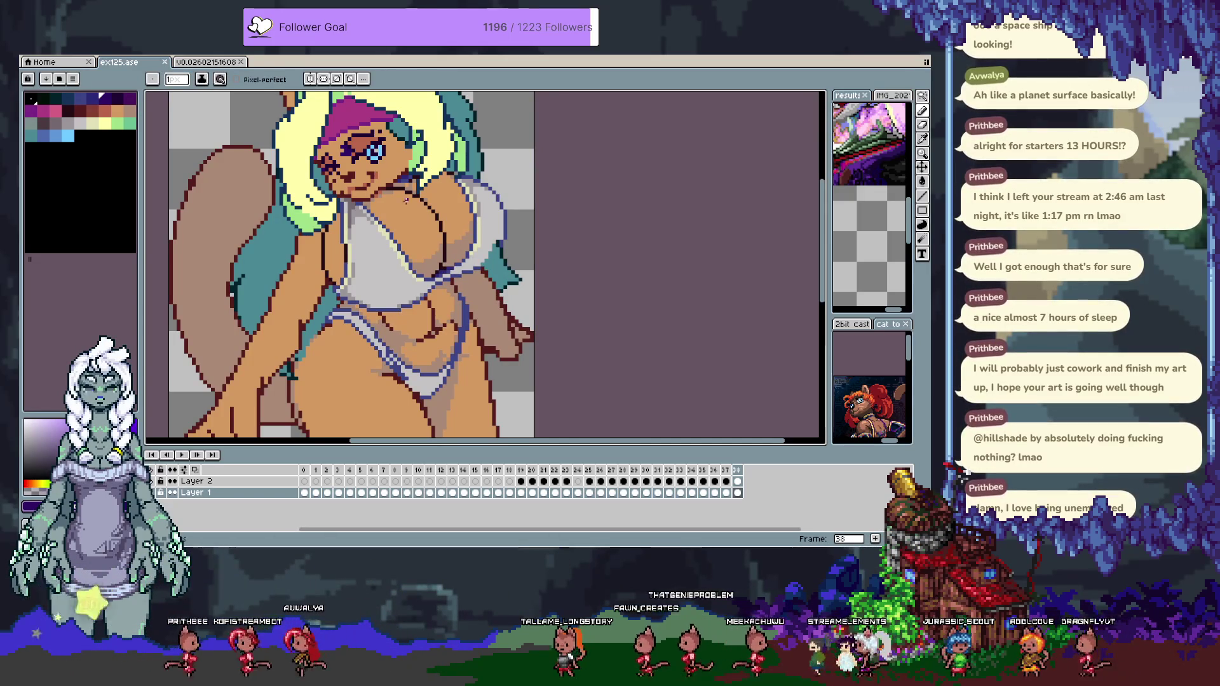
Select Layer 1's artwork, switch to Layer 2, recolour the teal pixels near the hip and add frame 39.
scroll(331, 286, down, 3)
scroll(357, 218, up, 1)
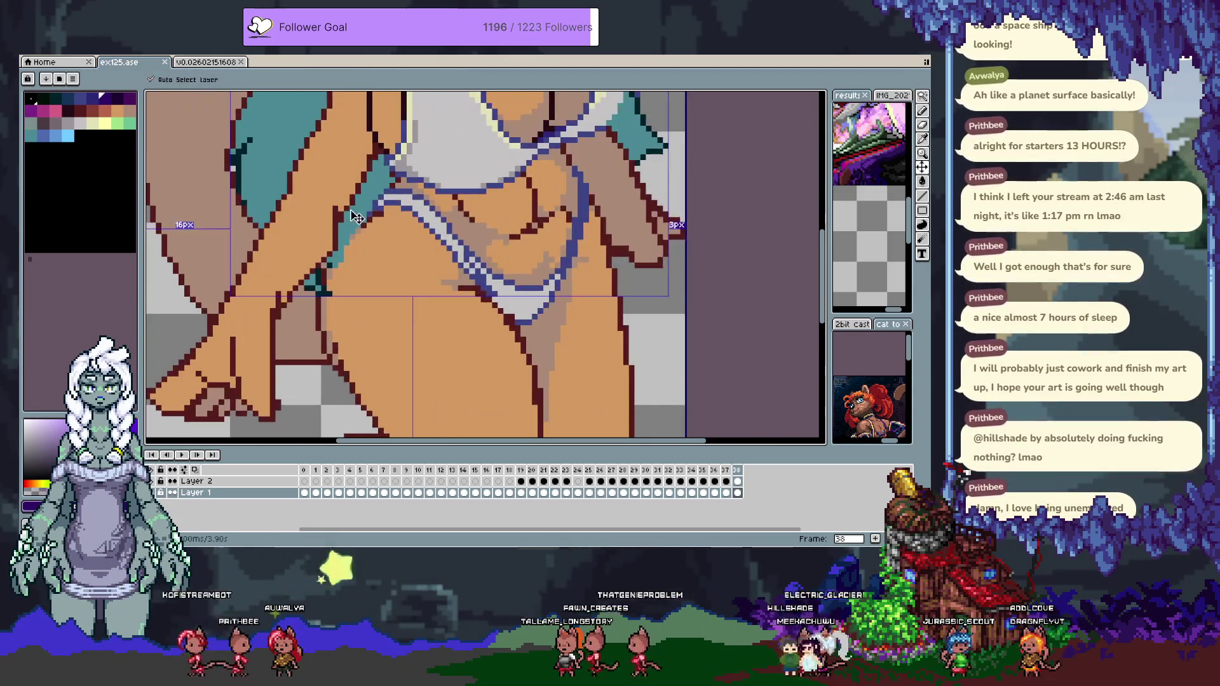
ctrl+click(738, 494)
click(737, 481)
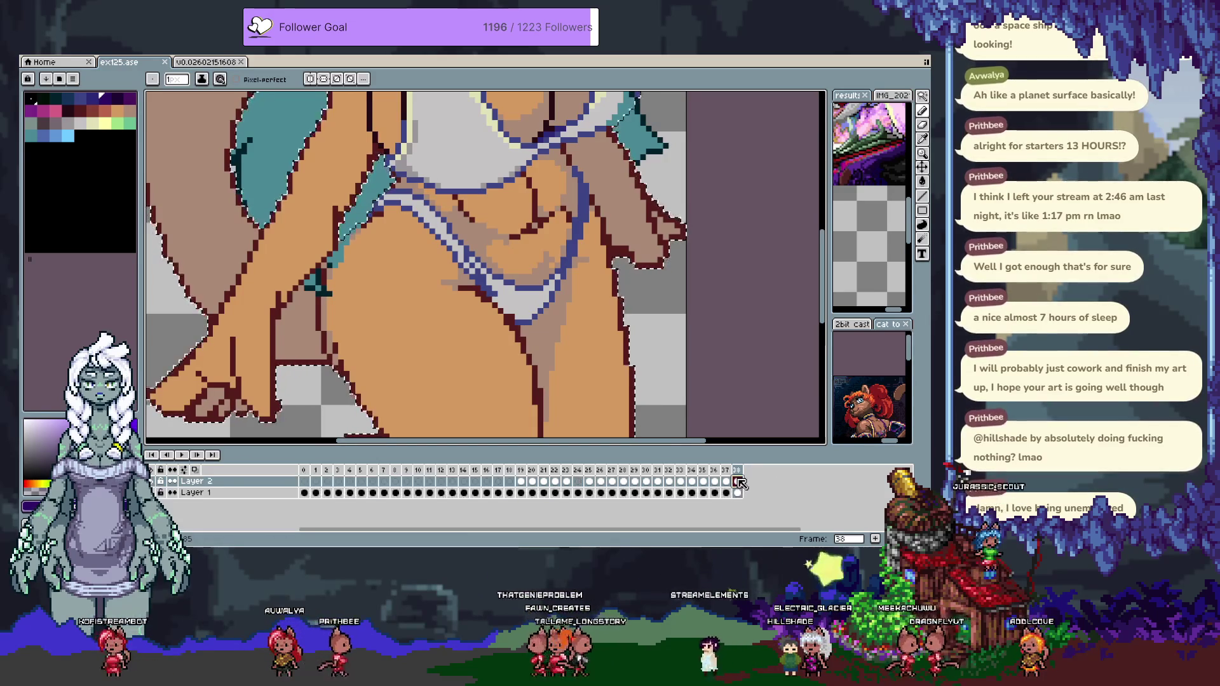
click(460, 247)
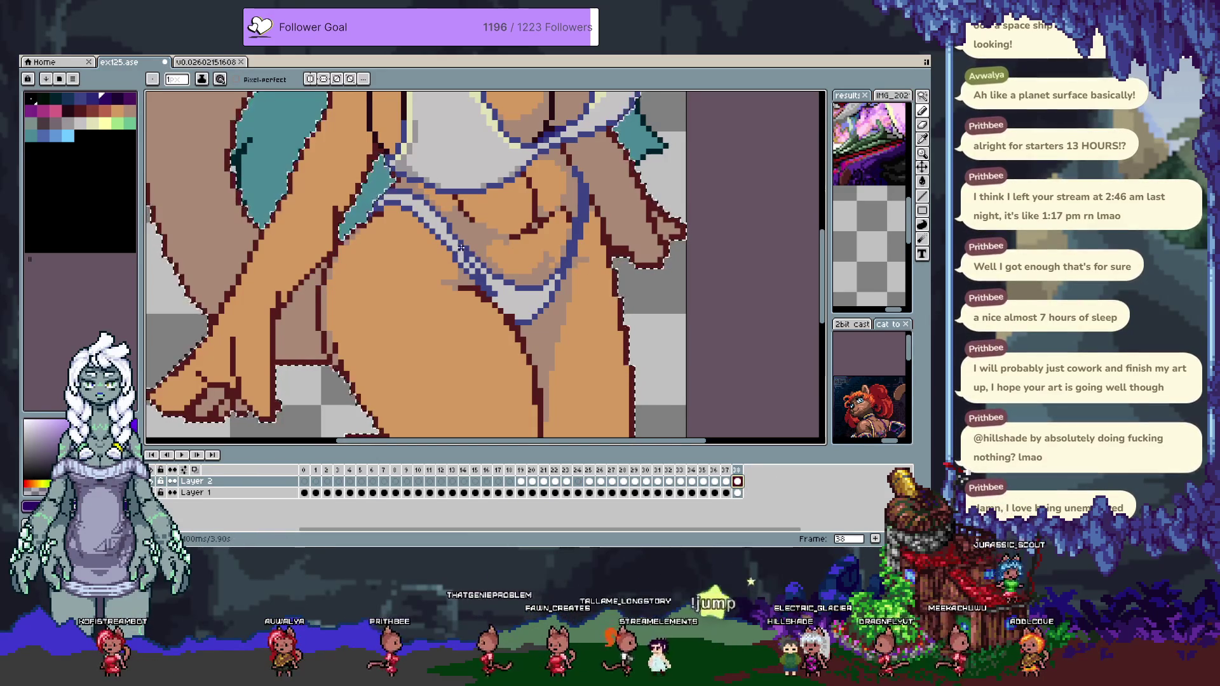
key(i)
key(alt+n)
key(b)
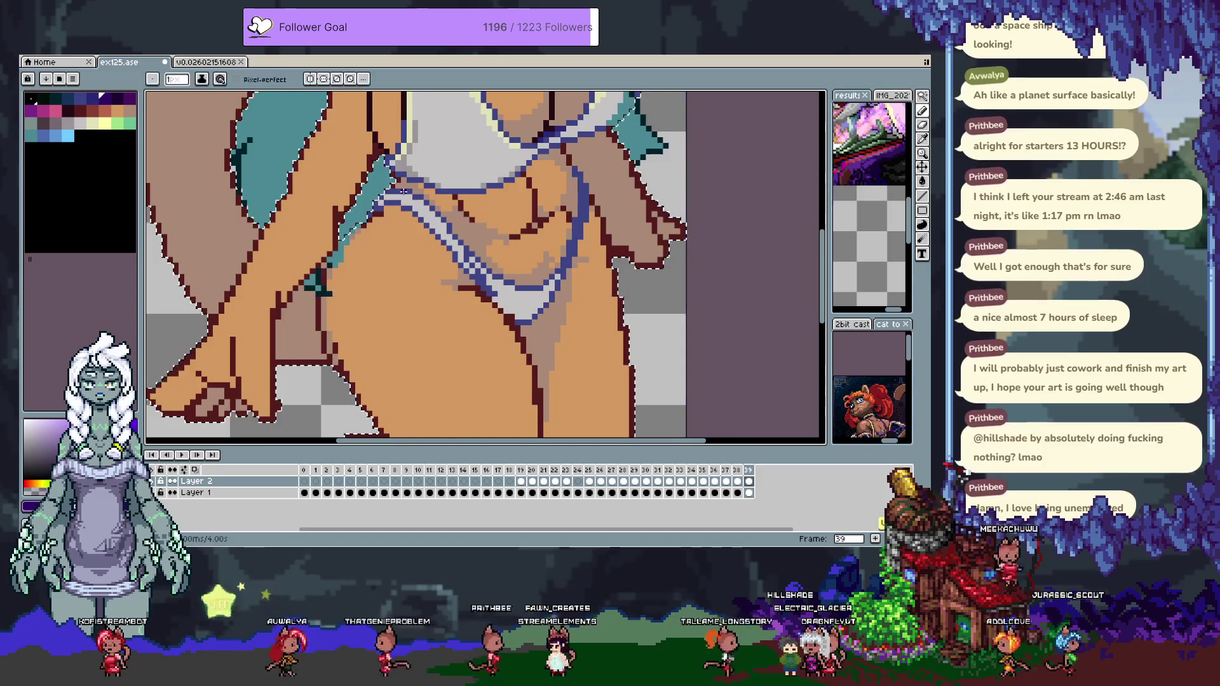
Pan and zoom the canvas to centre the whole figure.
scroll(403, 190, up, 3)
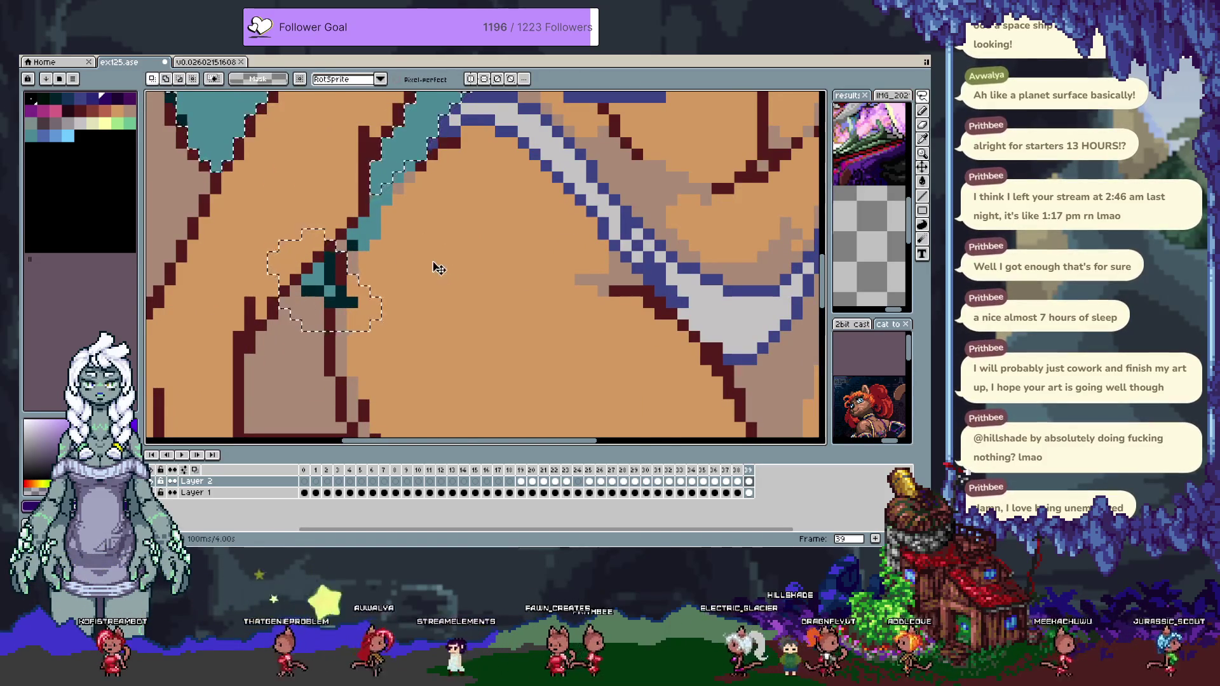
scroll(438, 269, down, 3)
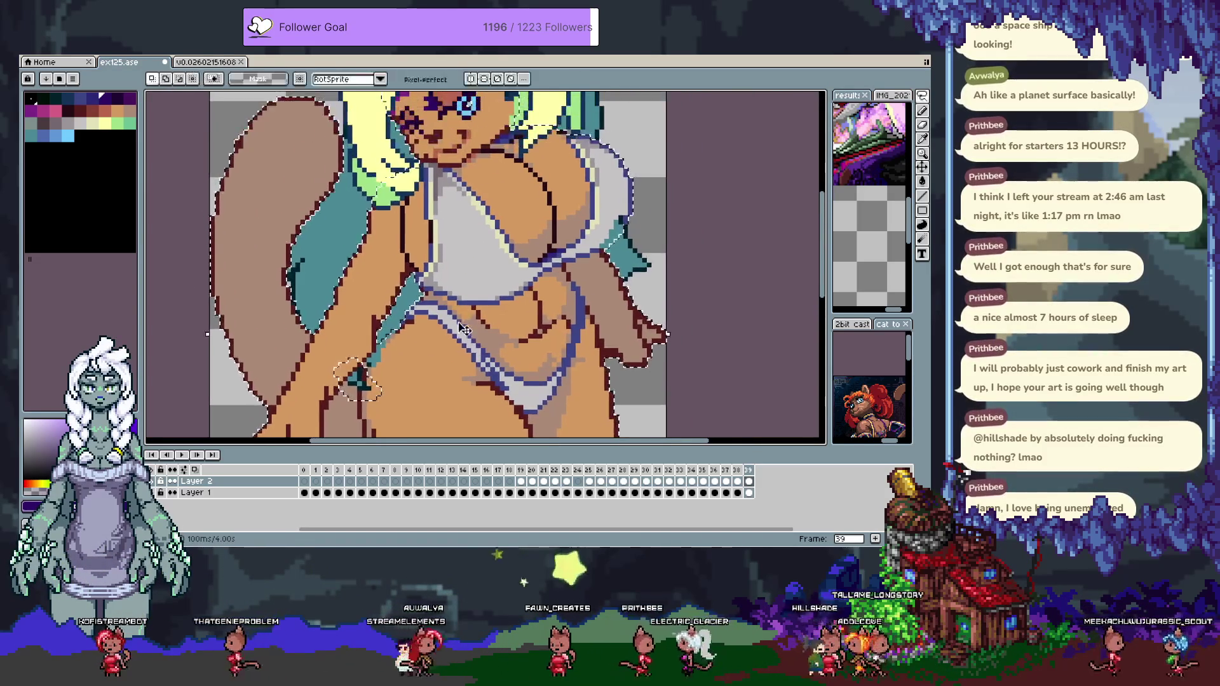
scroll(462, 328, down, 1)
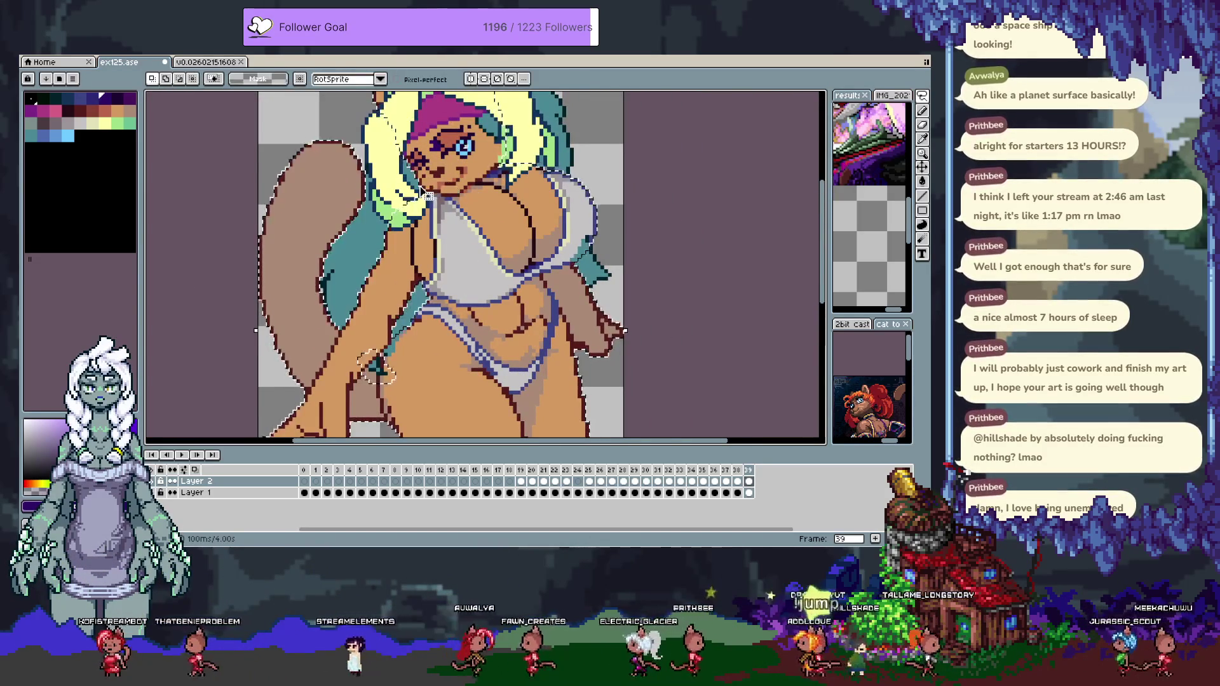
drag(439, 211, 425, 183)
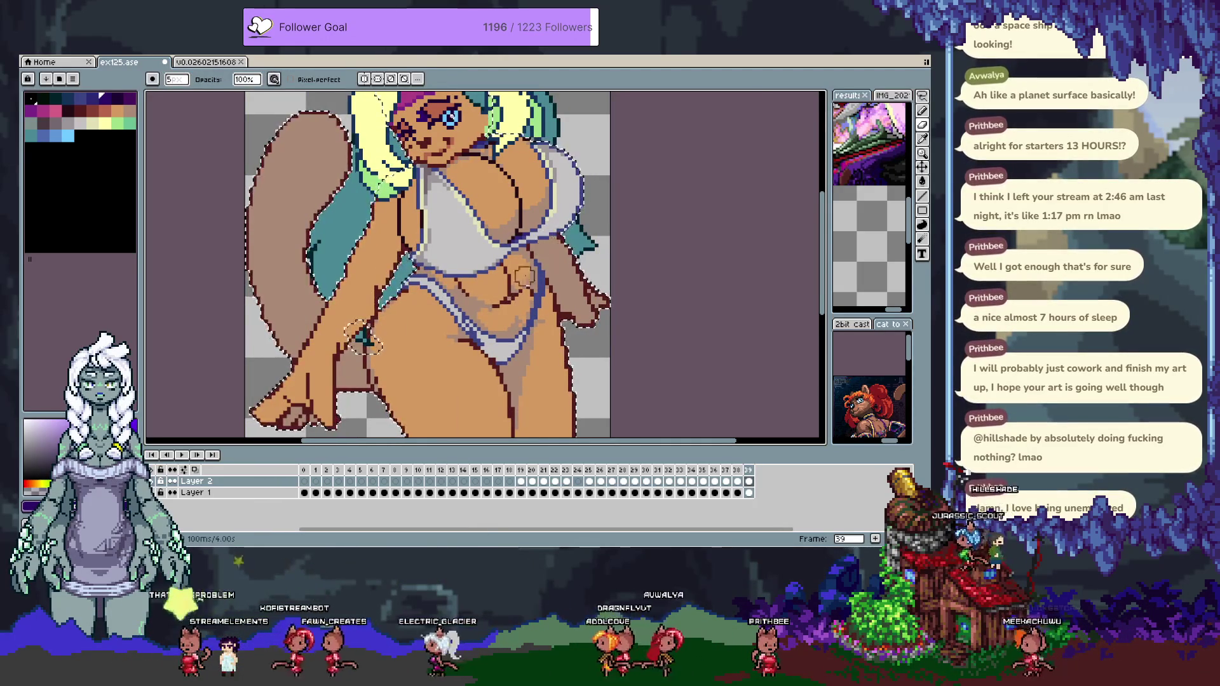
drag(466, 261, 475, 271)
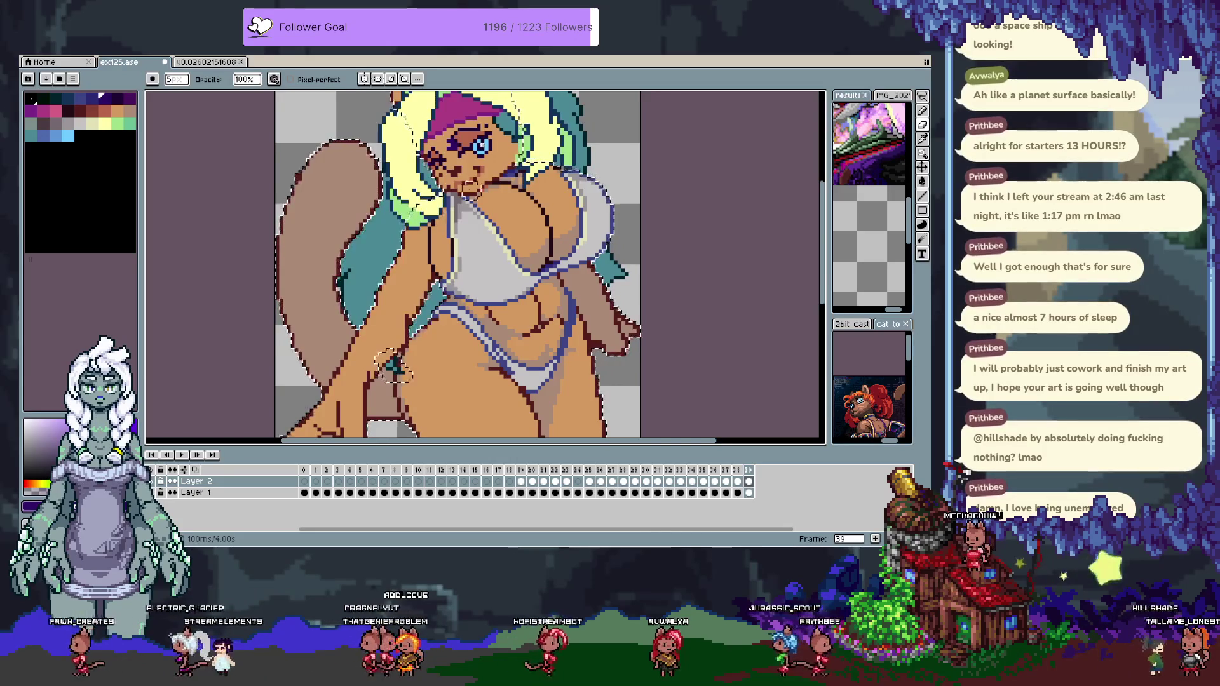
scroll(394, 366, up, 2)
Undo the last hair recolouring, clear the hair selection and sample the face's skin tone.
scroll(487, 230, up, 3)
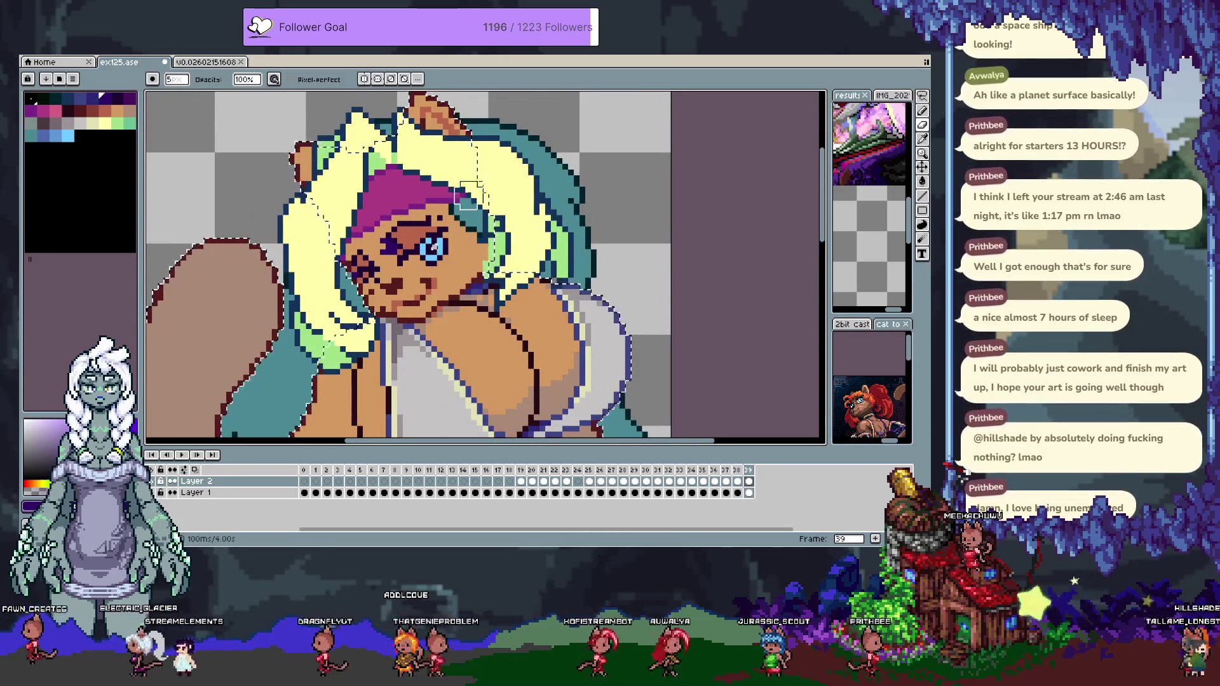
key(ctrl+z)
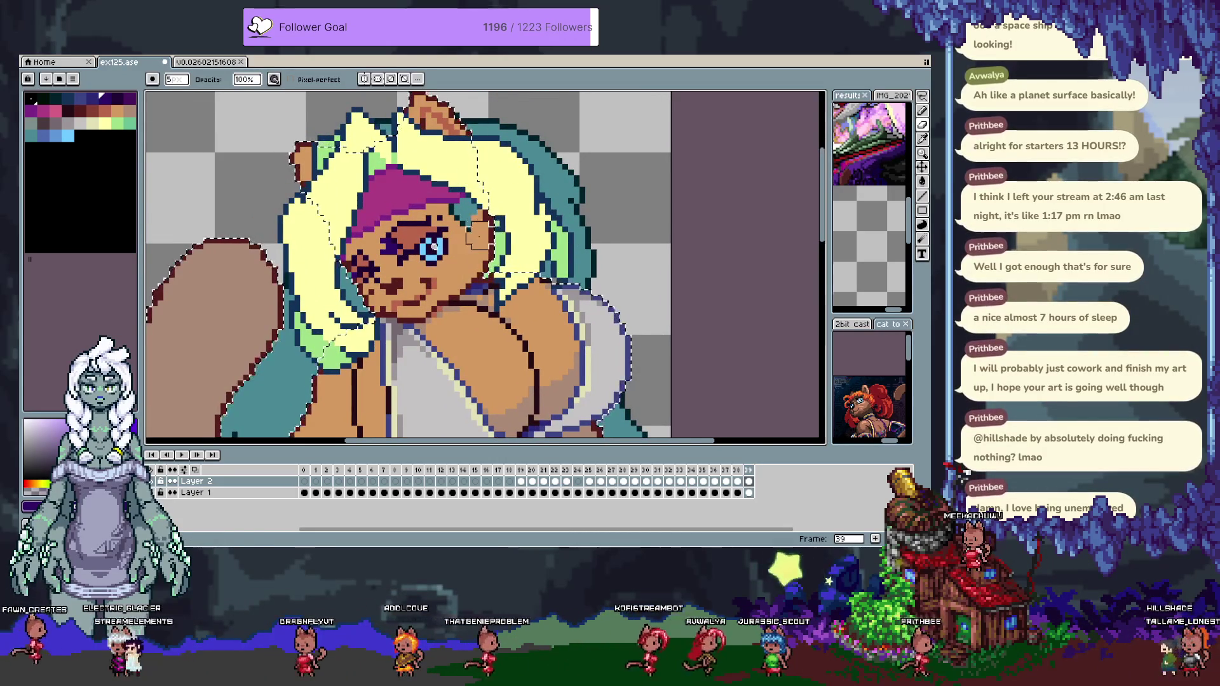
key(v)
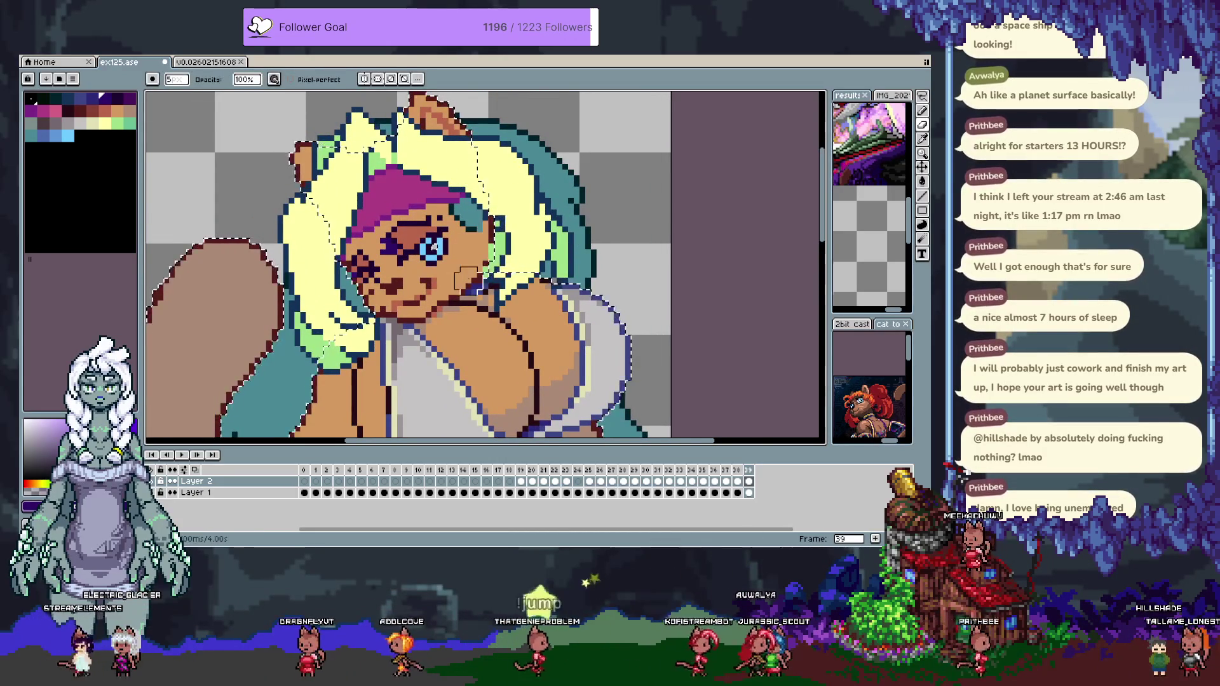
key(ctrl+d)
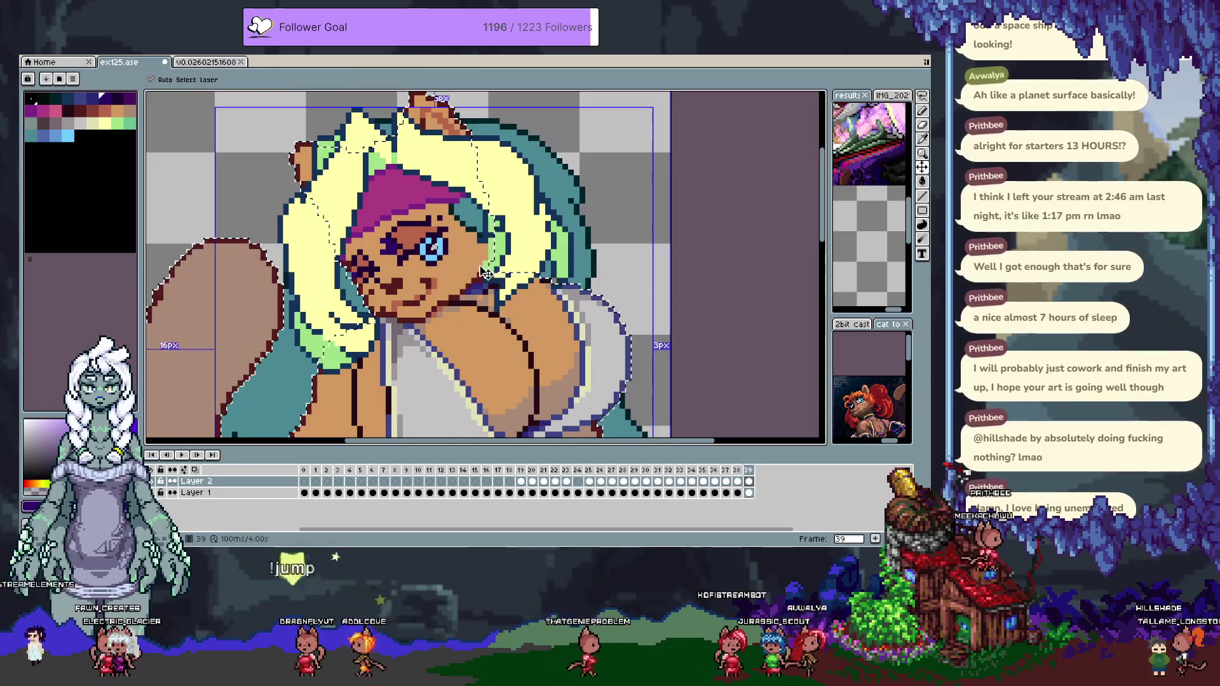
key(b)
scroll(494, 275, up, 1)
key(i)
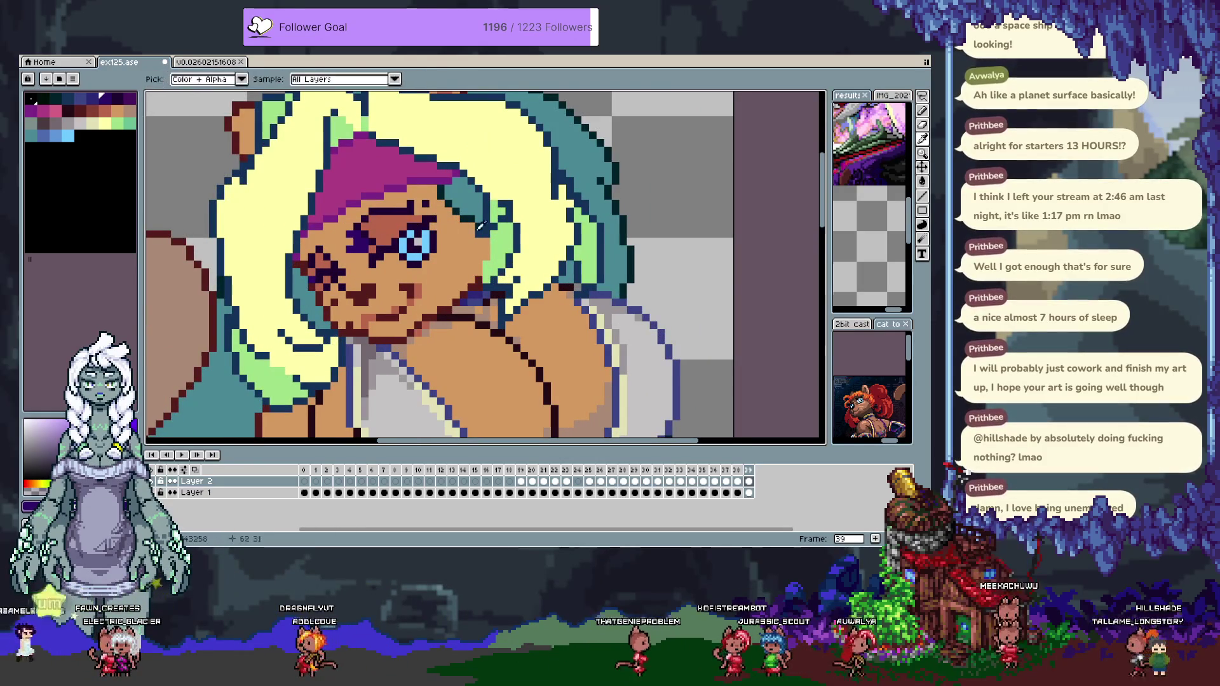
click(492, 247)
key(b)
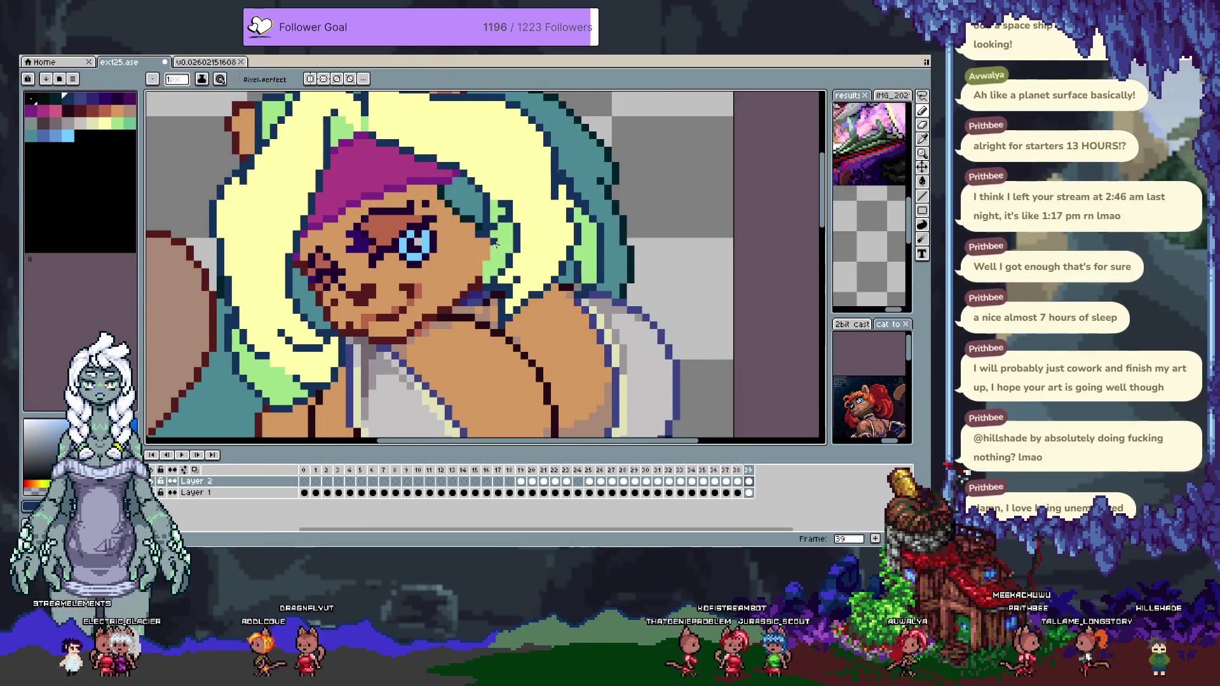
Paint a light green highlight across the top of the hair.
alt+click(511, 200)
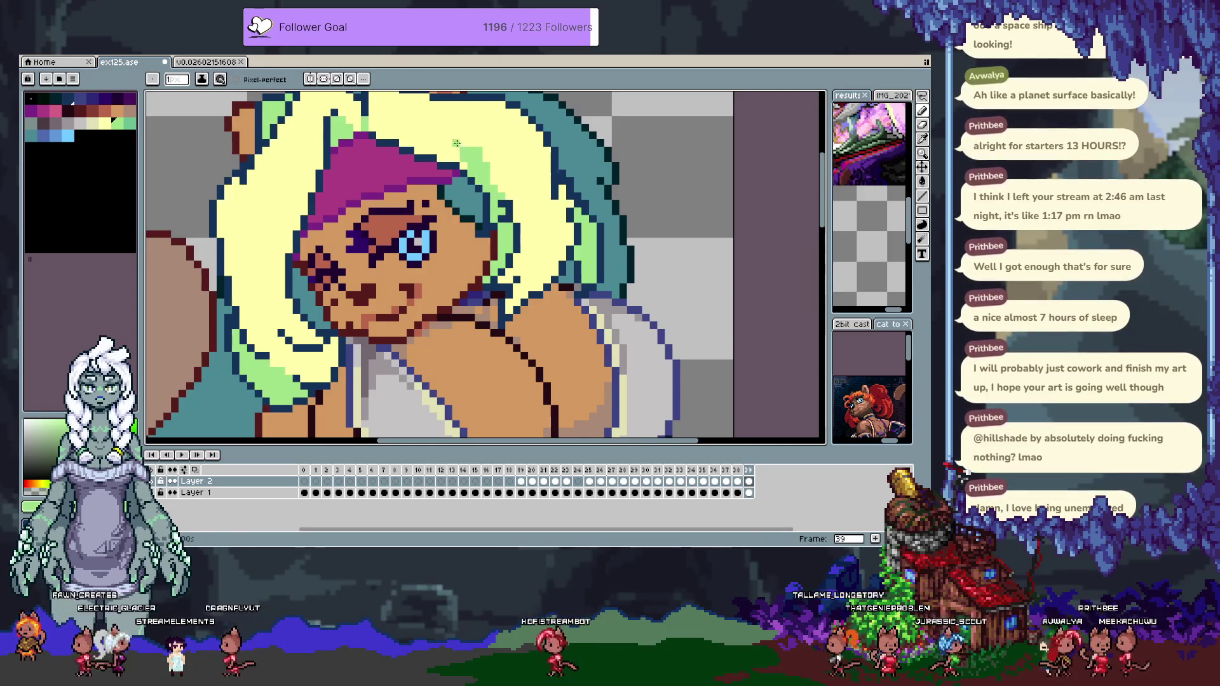
drag(440, 149, 474, 270)
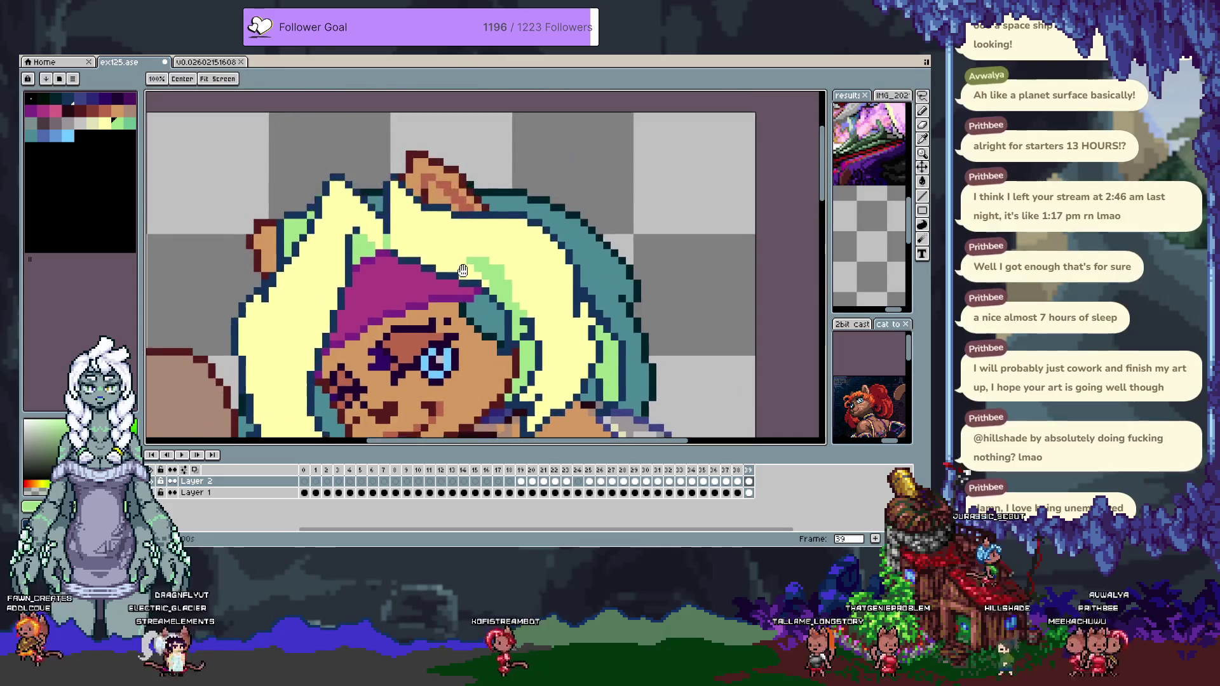
key(b)
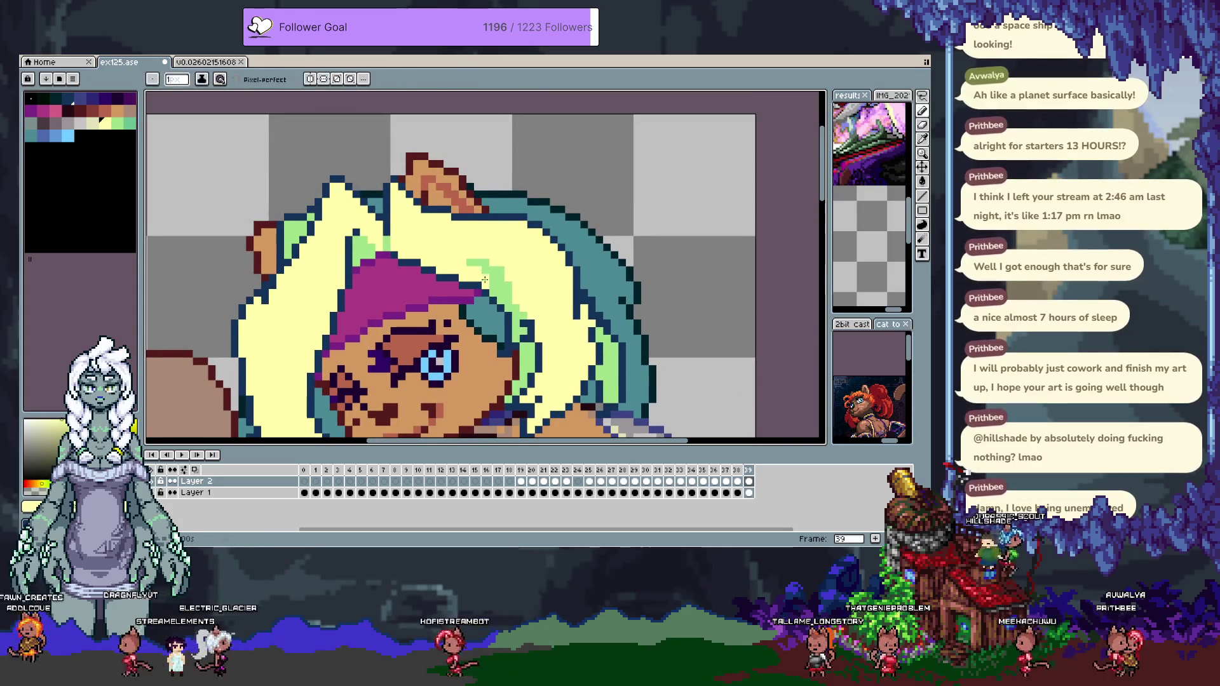
alt+click(500, 301)
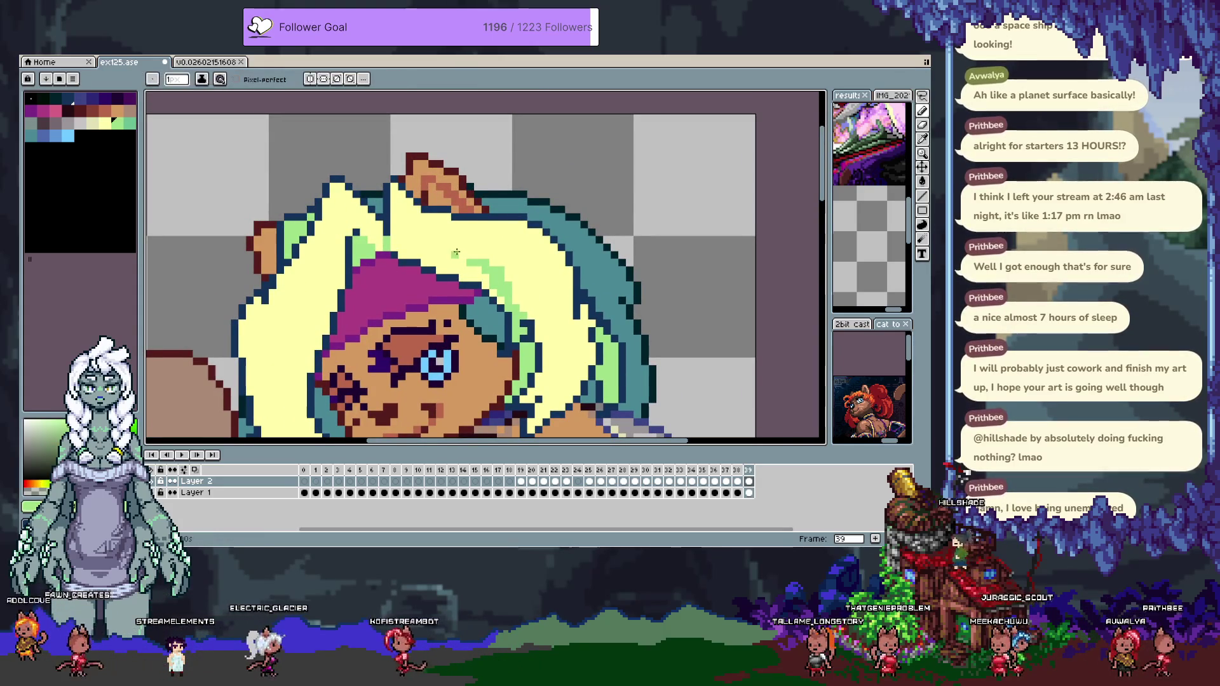
drag(411, 291, 453, 205)
Touch up the hair edge with sampled dark blue outline and pale yellow, then save.
key(alt)
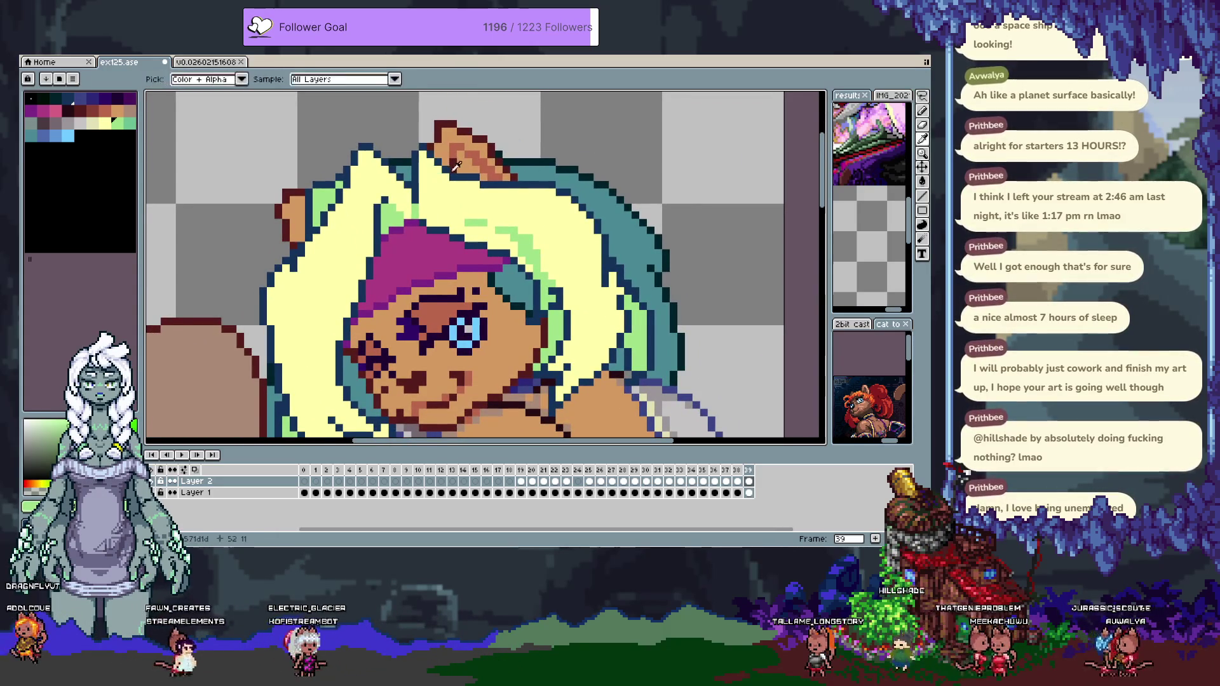
alt+click(450, 168)
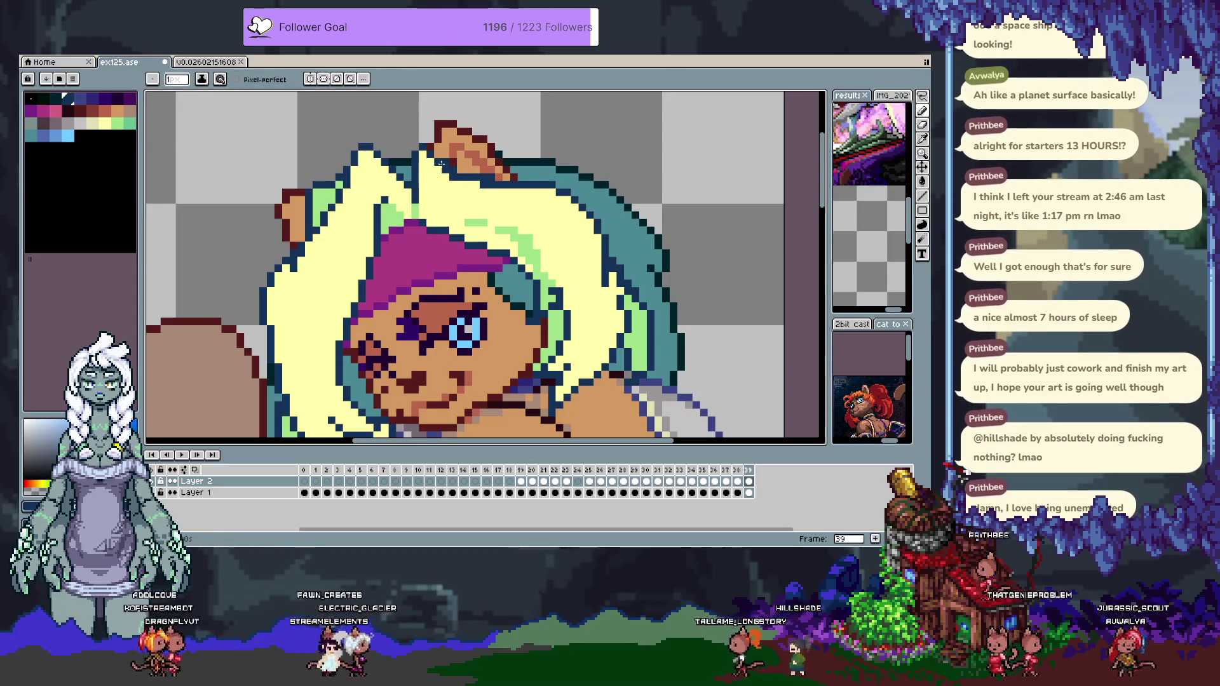
alt+click(450, 188)
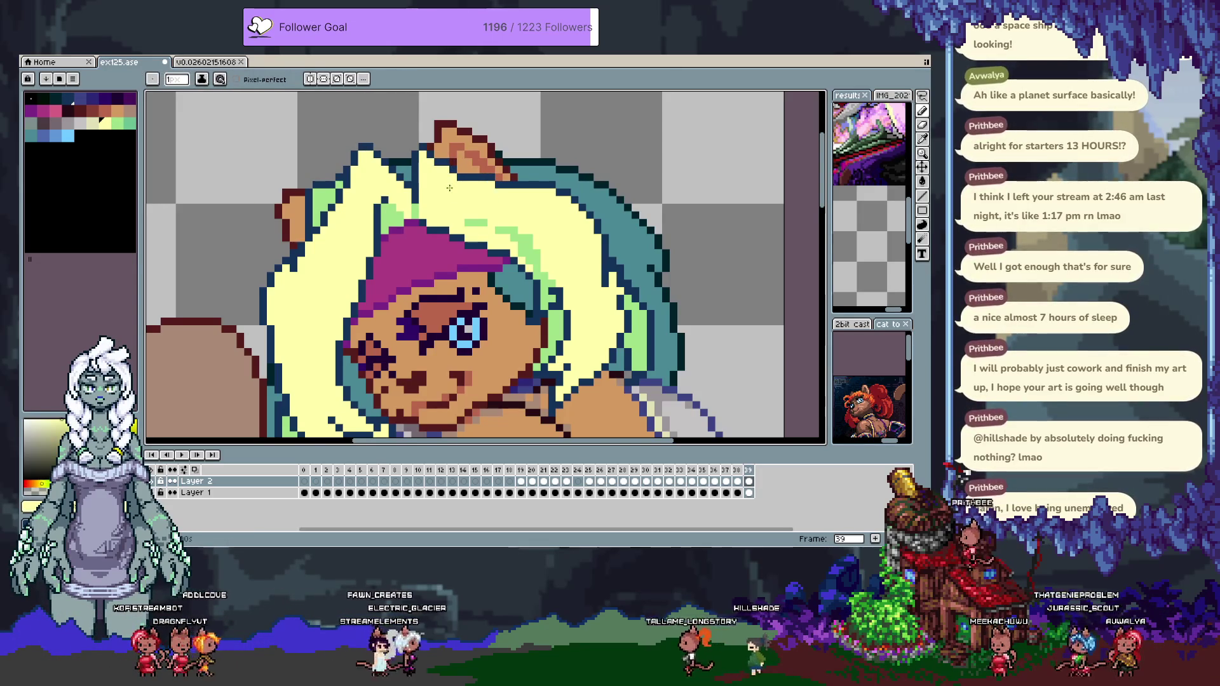
alt+click(414, 178)
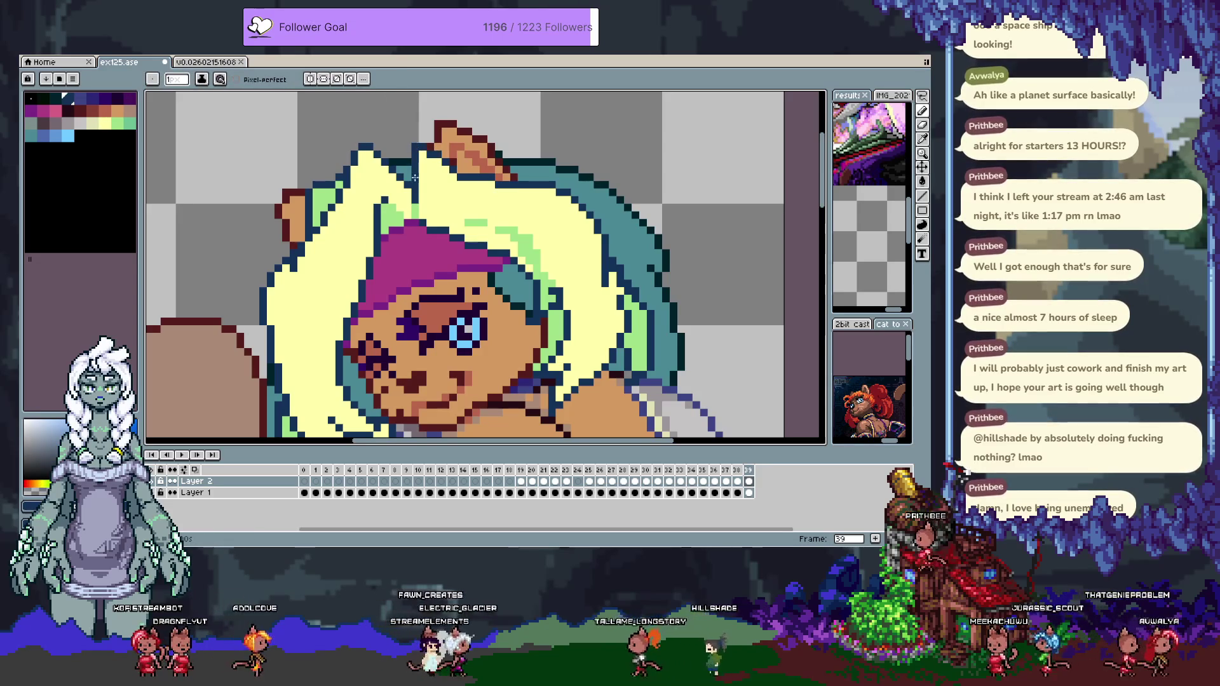
key(ctrl+s)
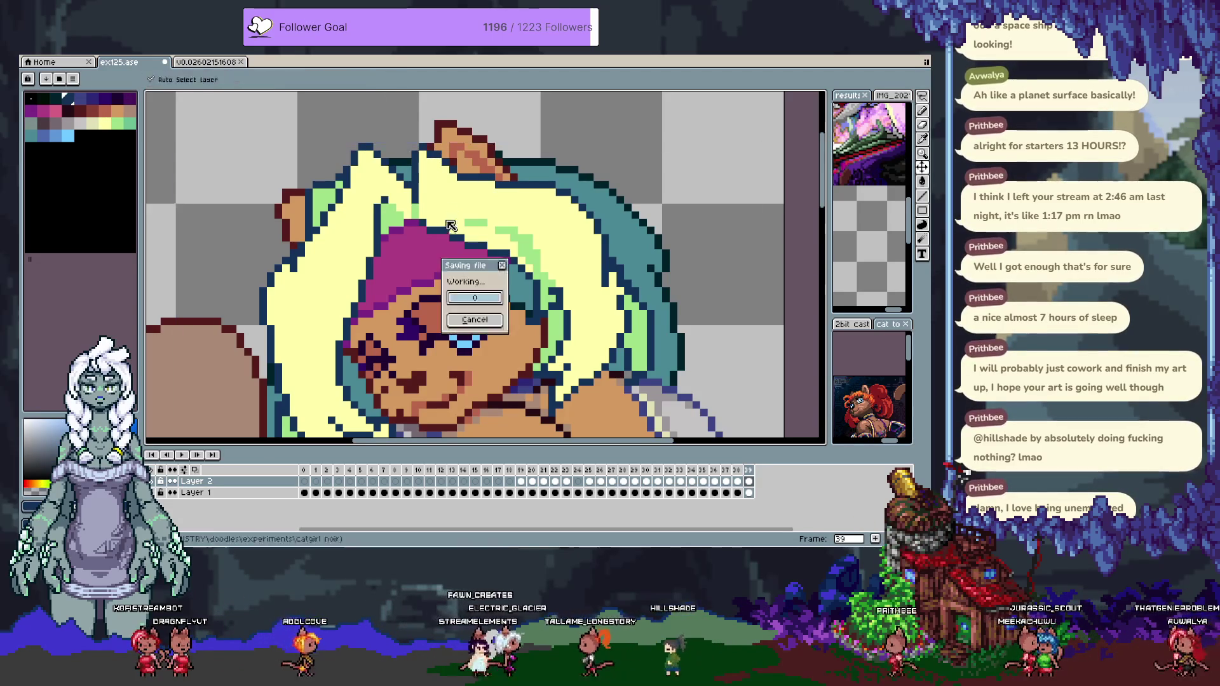
Bring the sleeve and arm into view and add a new frame 40.
scroll(291, 151, up, 1)
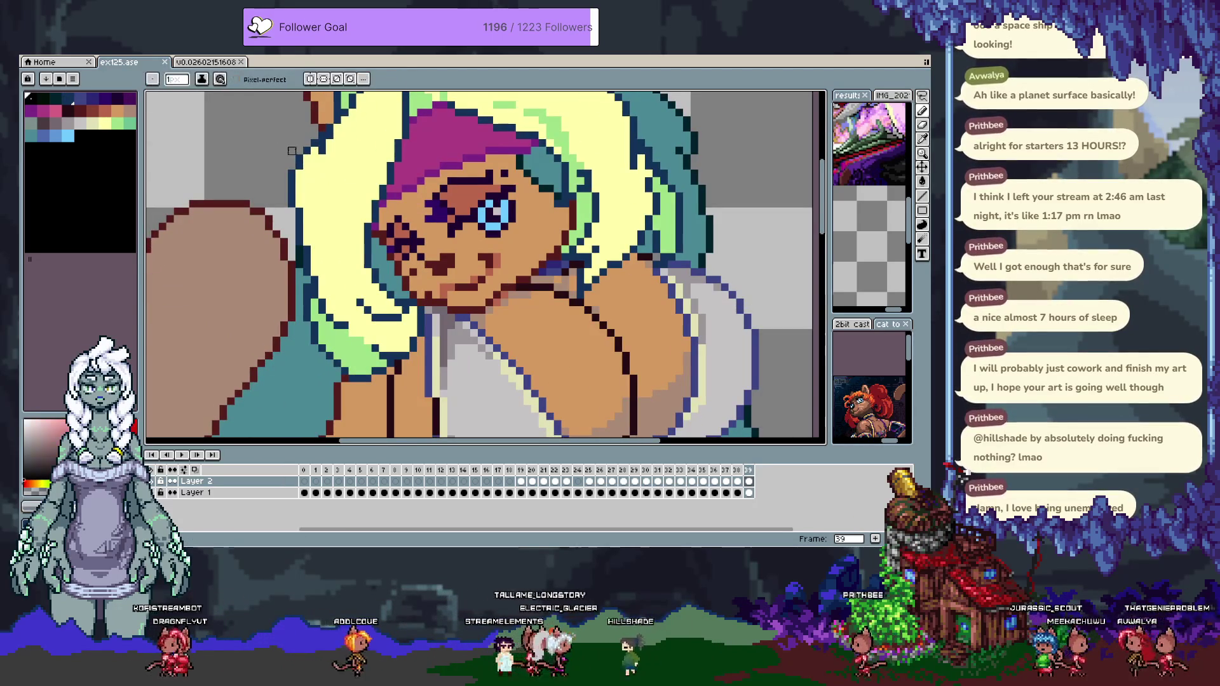
drag(524, 278, 418, 193)
scroll(417, 193, down, 3)
scroll(536, 236, up, 2)
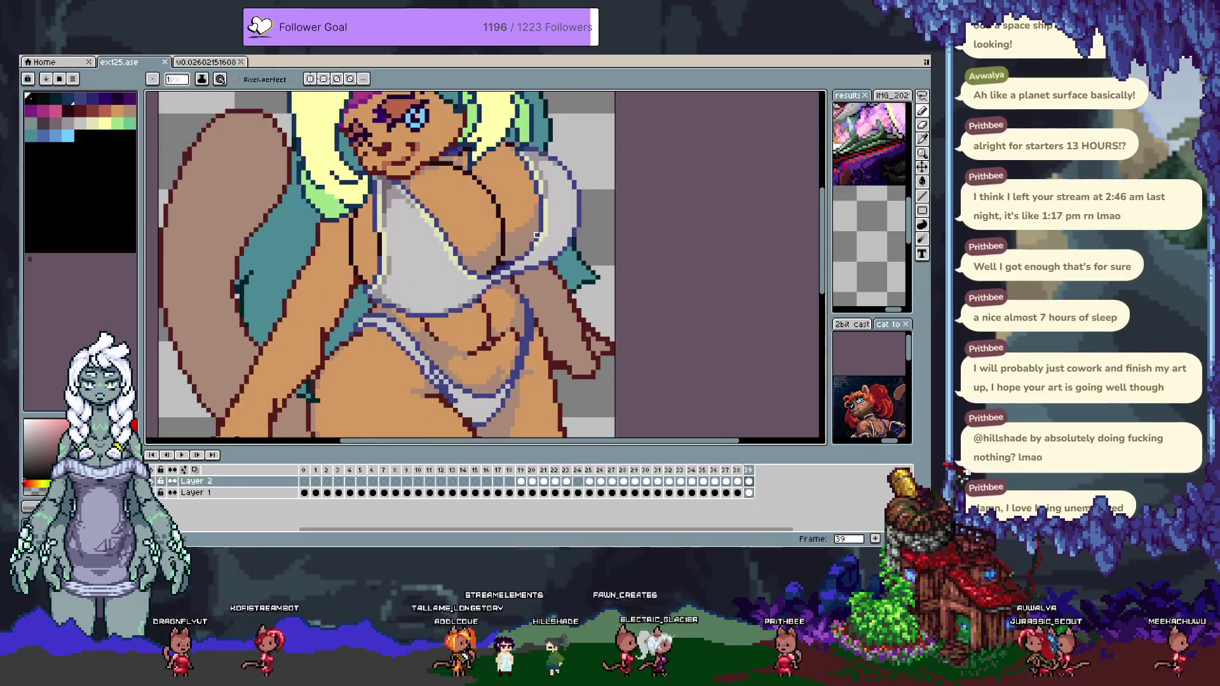
key(alt+n)
key(Tab)
Pick the top's light grey to shade the white top and underwear.
scroll(407, 247, up, 1)
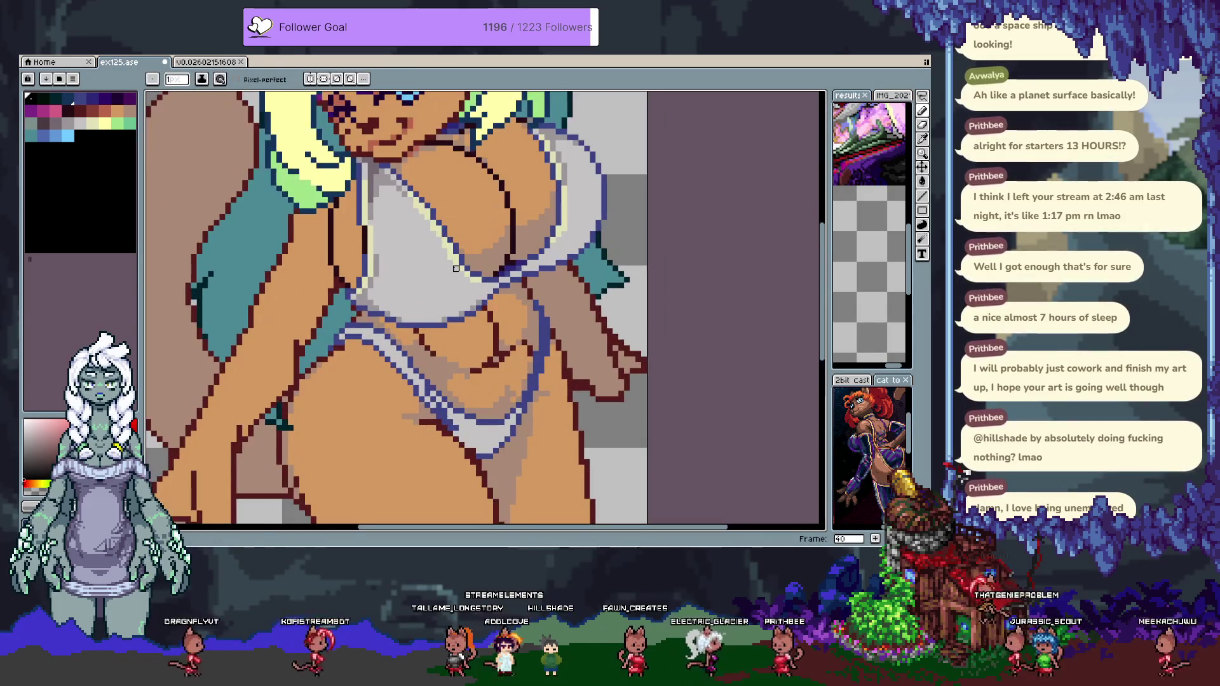
alt+click(410, 243)
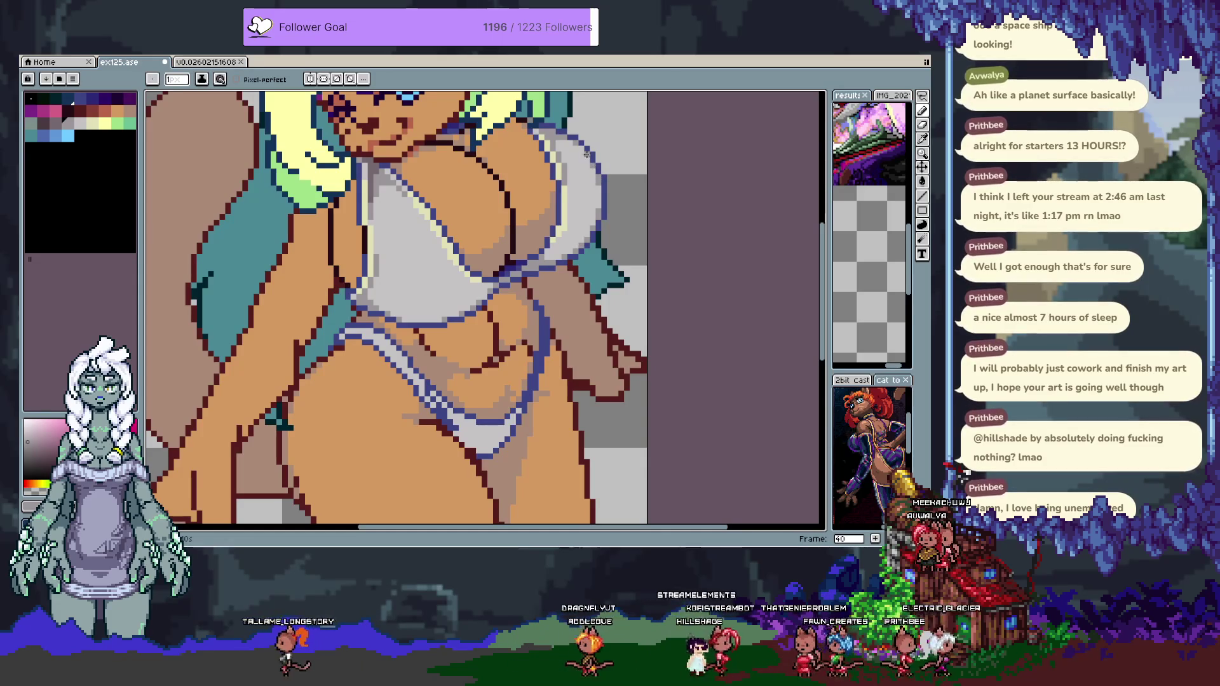
drag(587, 154, 594, 240)
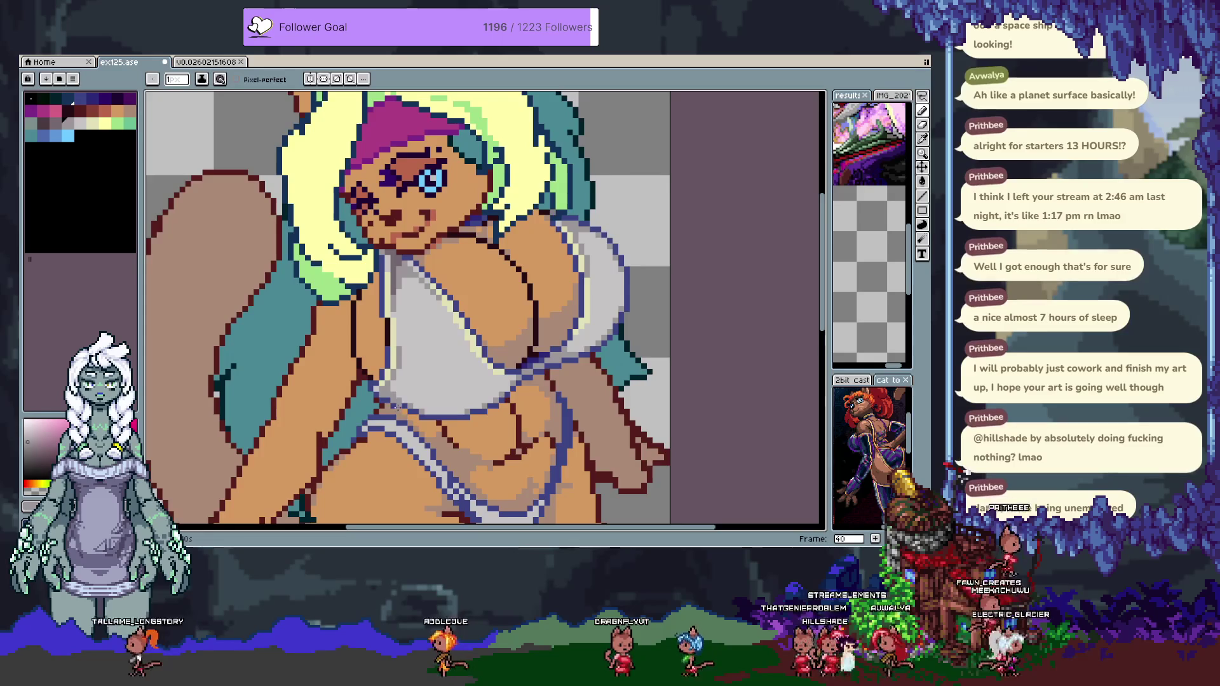
scroll(398, 407, down, 5)
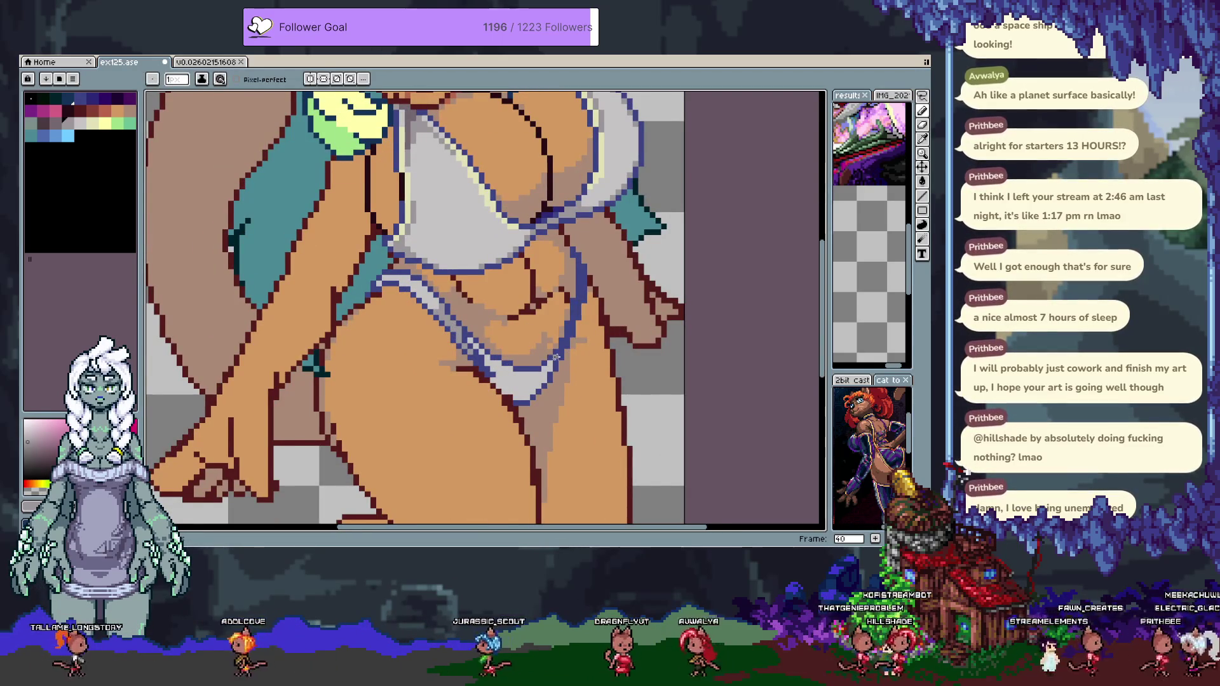
Sample the underwear colour and its neighbouring shading colour, then return to the Pencil.
key(i)
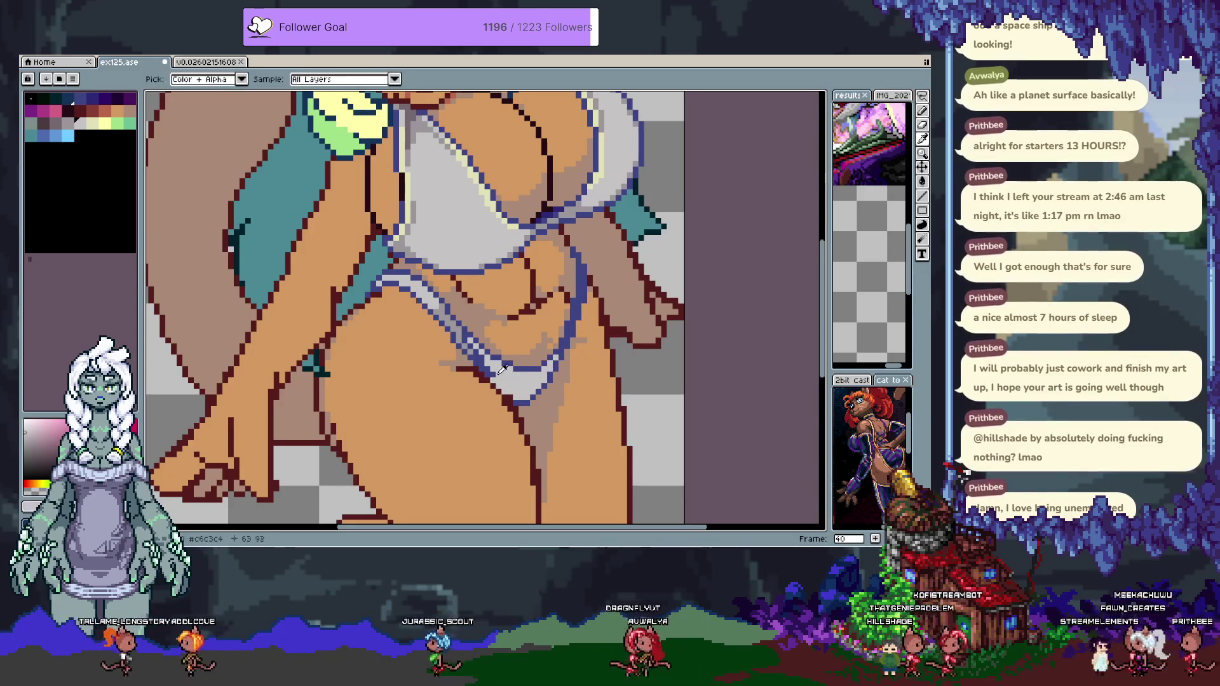
alt+click(497, 374)
key(alt)
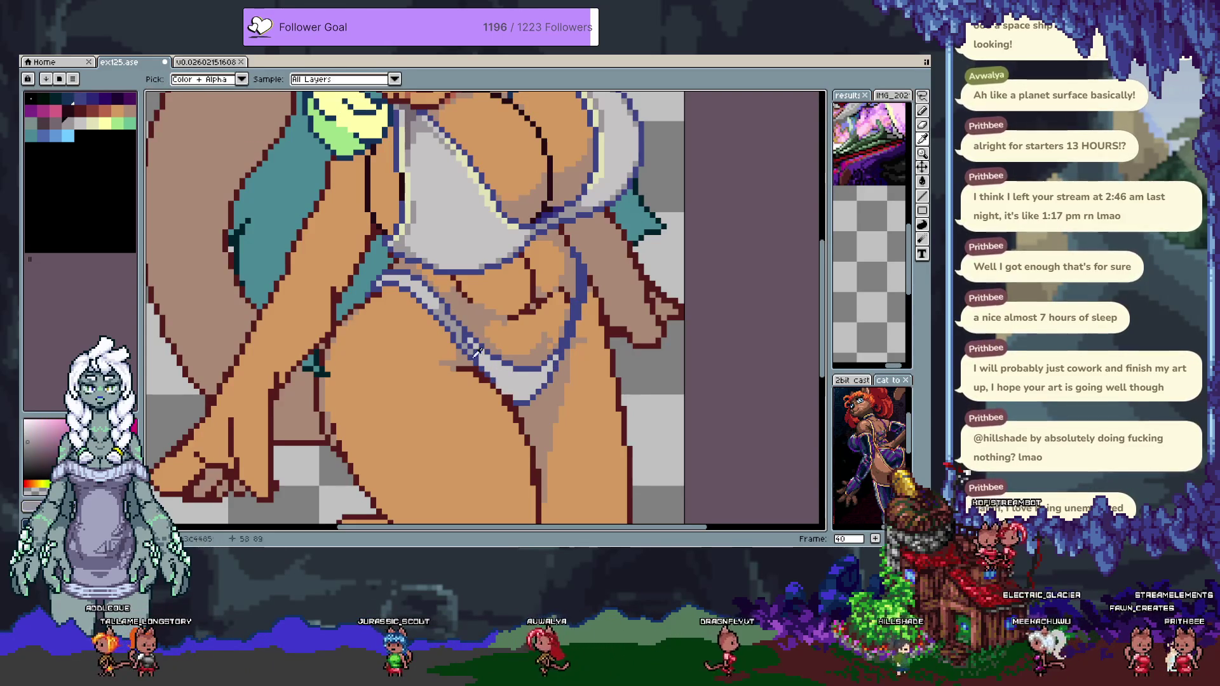
alt+click(477, 351)
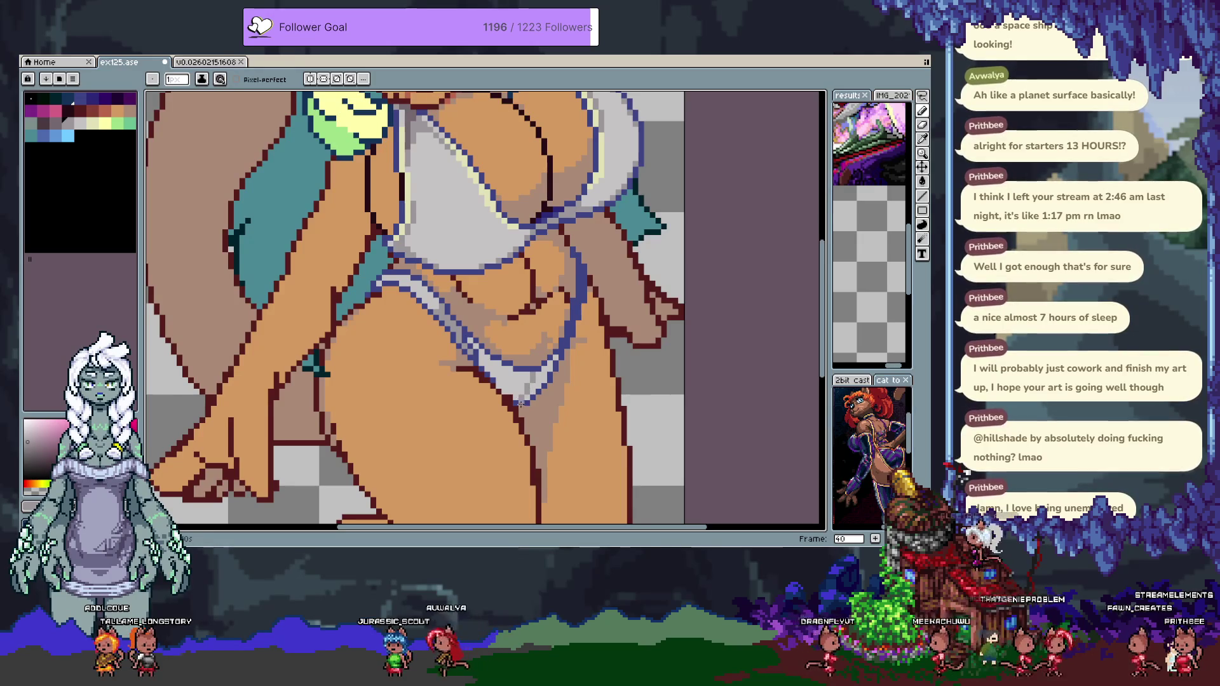
scroll(523, 415, right, 2)
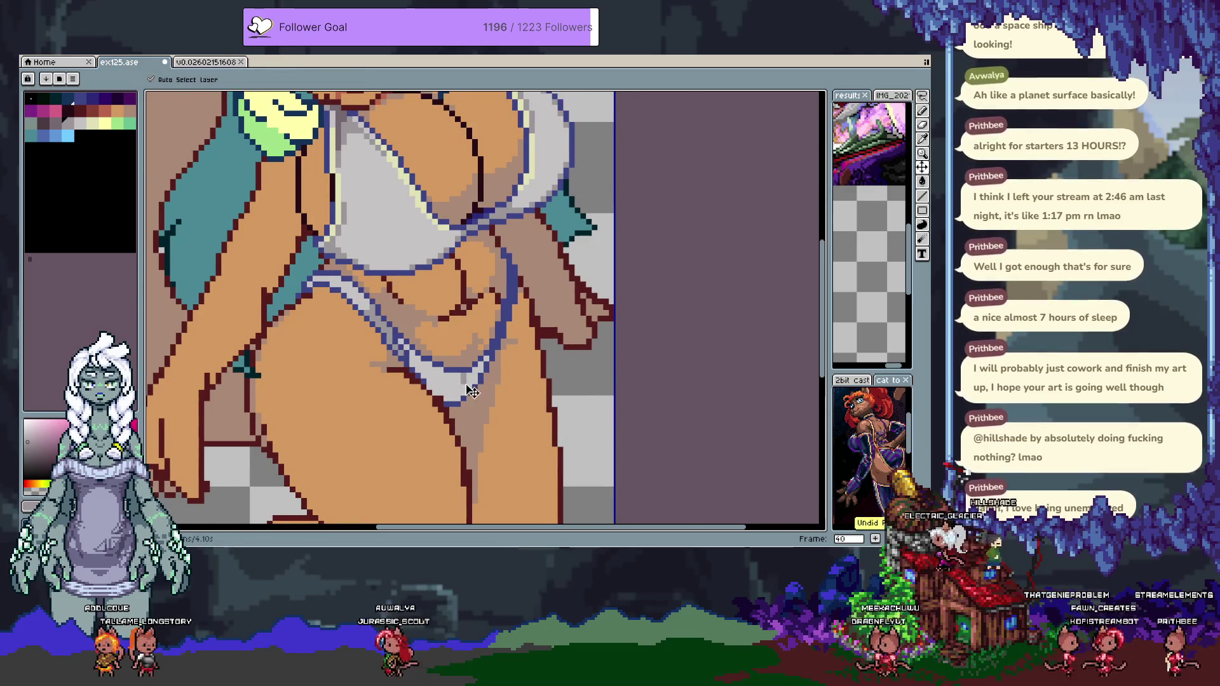
key(b)
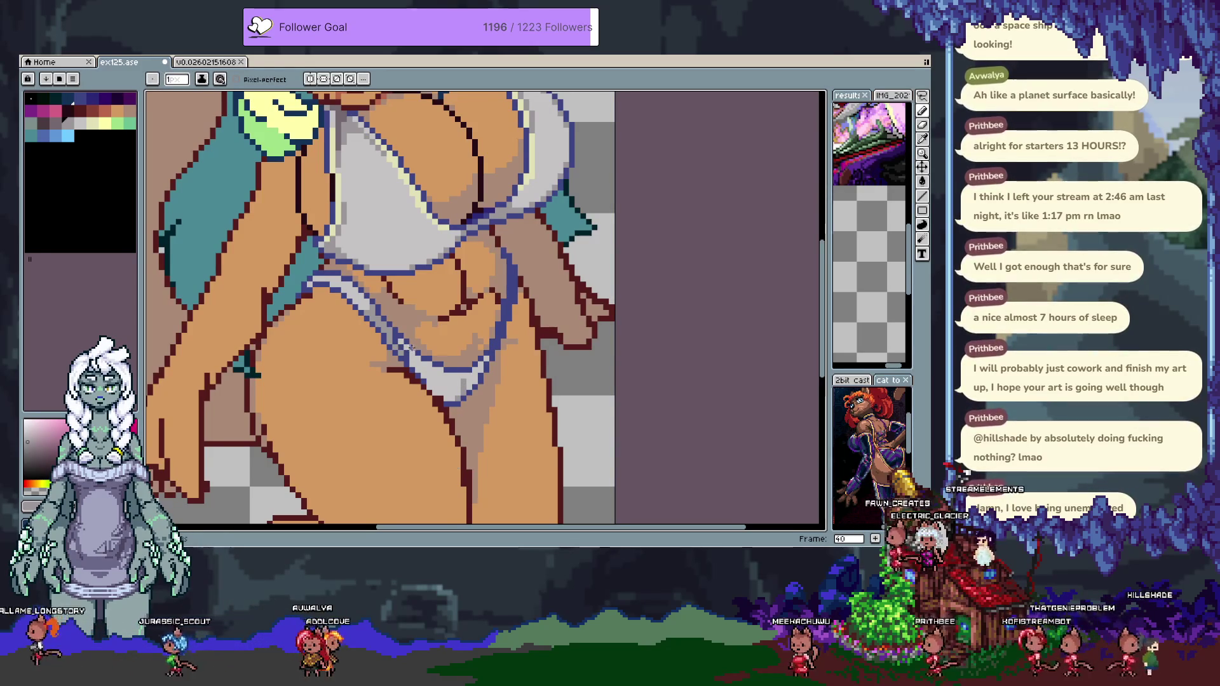
Paint light beige and cream highlights along the bikini outline, undoing unwanted strokes.
scroll(438, 432, up, 2)
alt+click(430, 405)
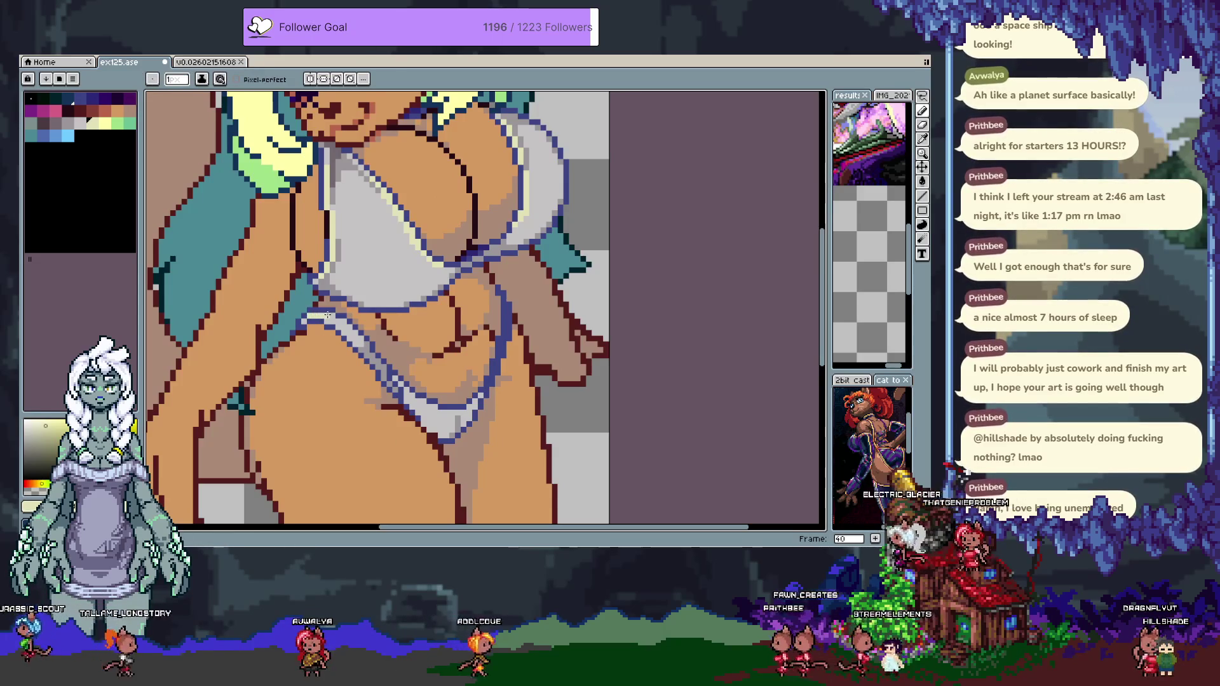
mouse_move(327, 315)
mouse_down()
mouse_move(413, 398)
mouse_move(466, 415)
mouse_up()
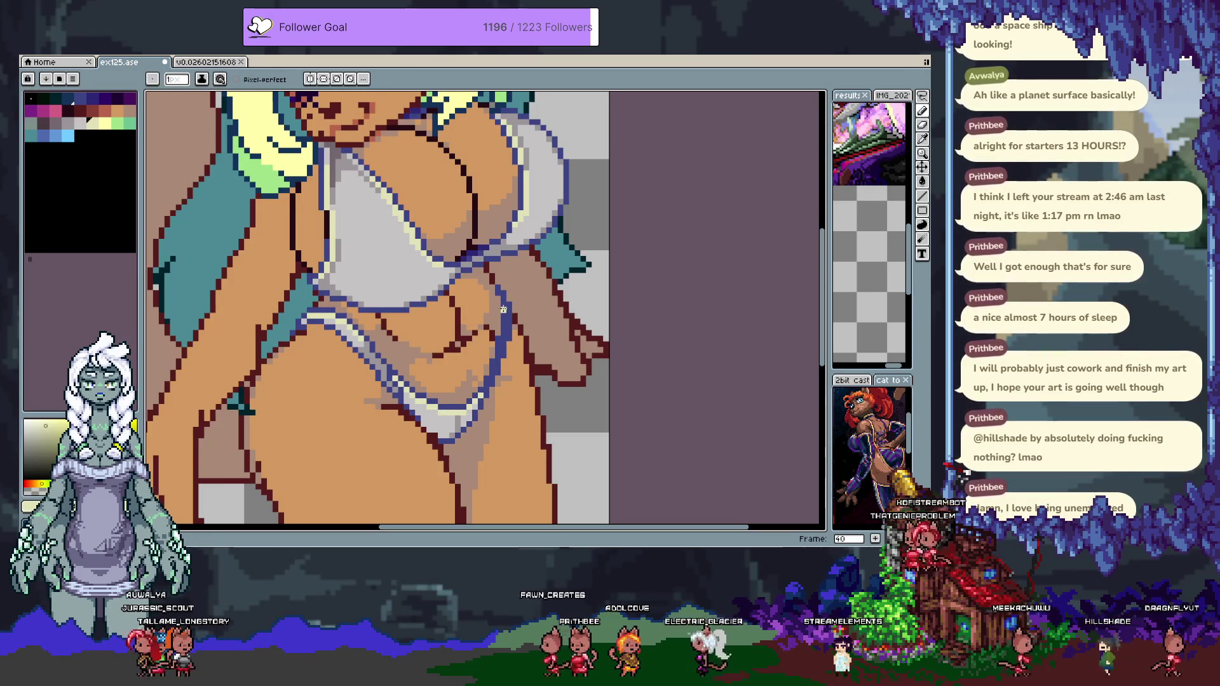
key(ctrl+z)
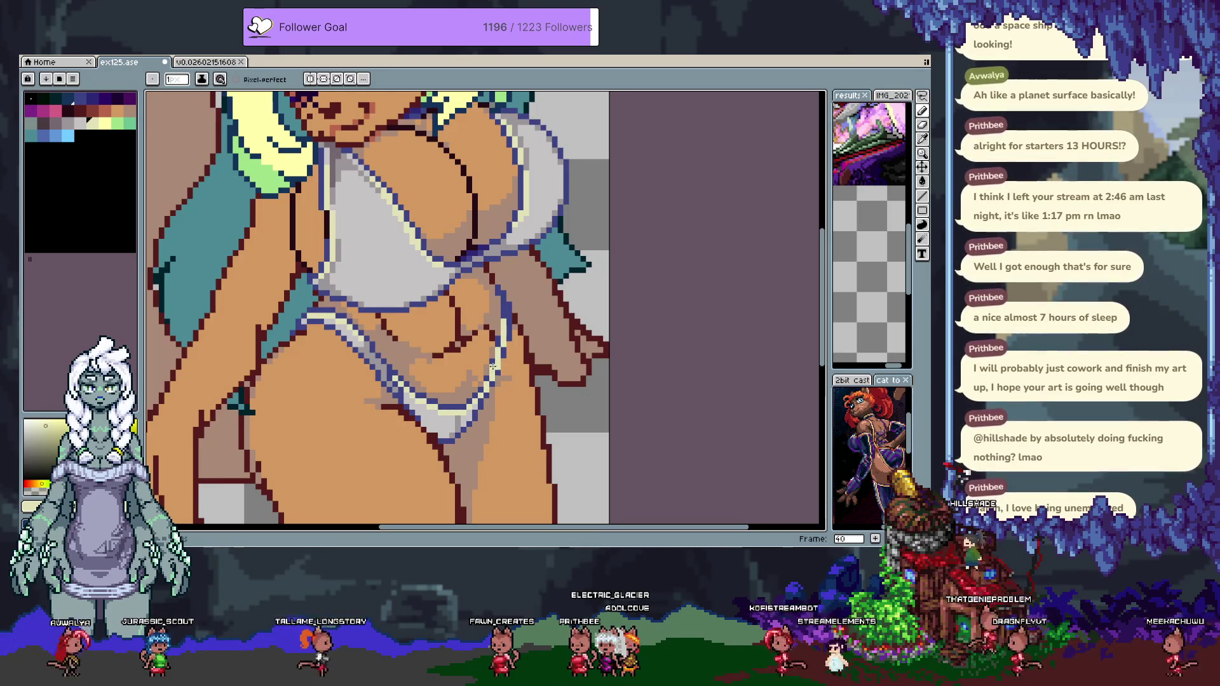
alt+click(507, 353)
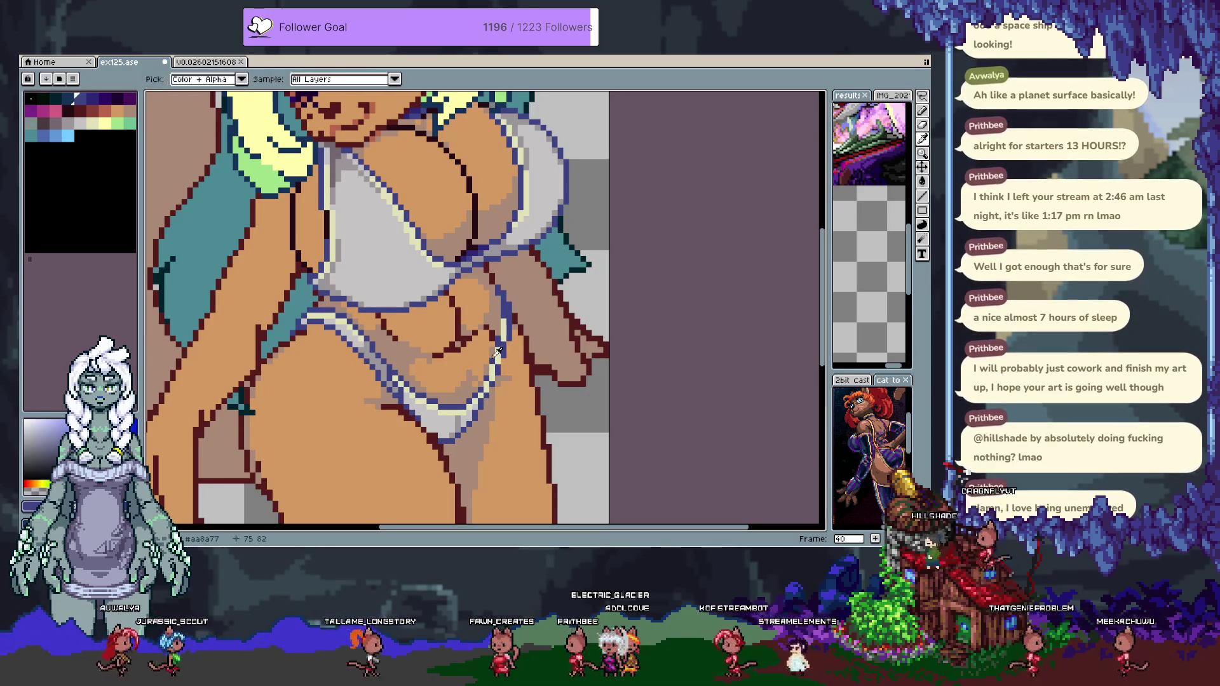
alt+click(510, 313)
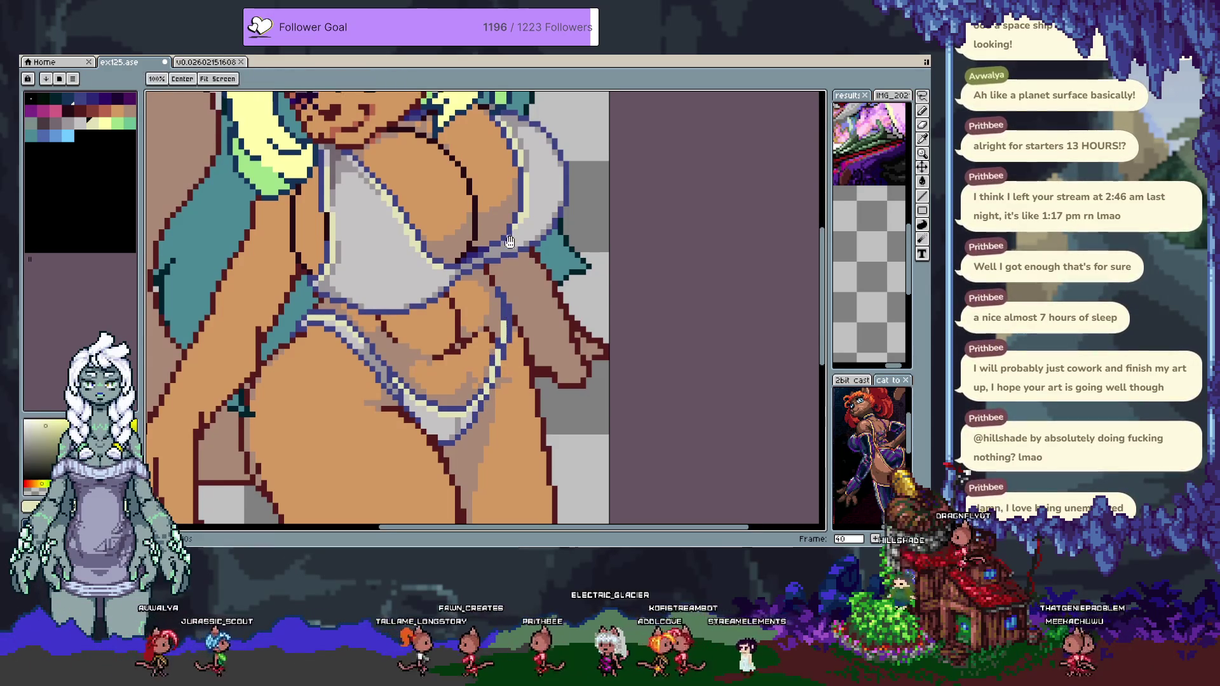
scroll(405, 369, up, 1)
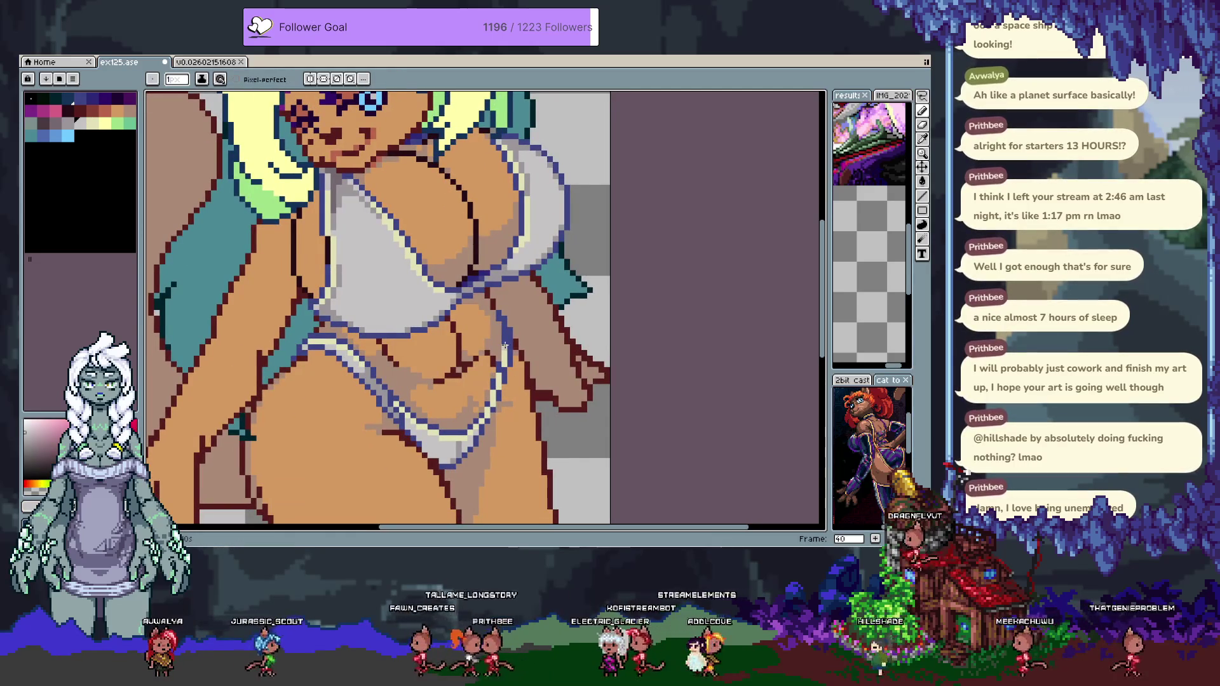
key(ctrl+z)
Touch up with colours sampled from the artwork, including the tan skin, and save ex125.ase.
alt+click(488, 410)
alt+click(492, 399)
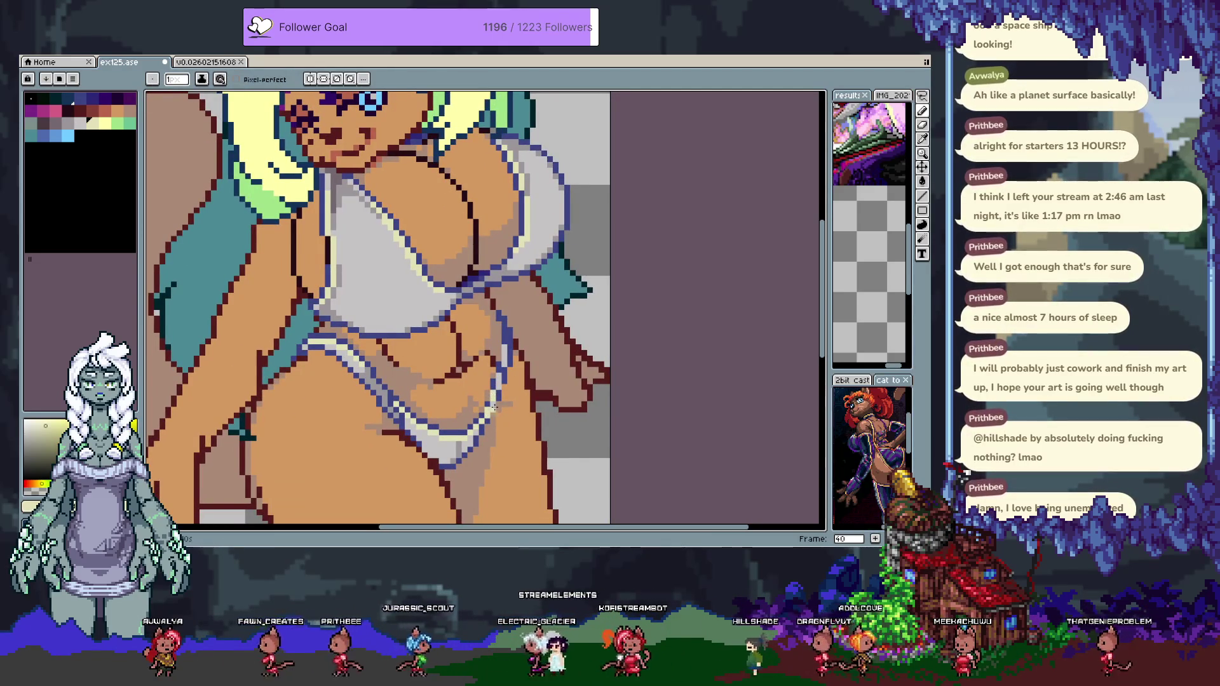
scroll(490, 410, up, 1)
alt+click(483, 415)
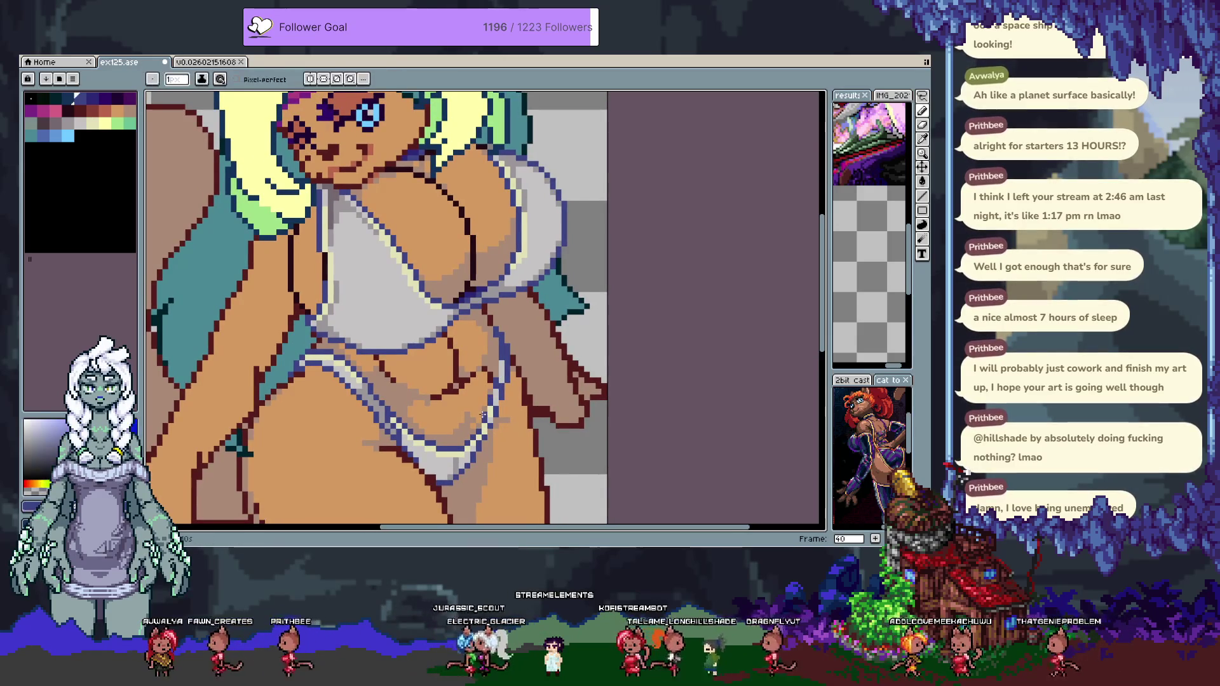
alt+click(494, 337)
key(ctrl+s)
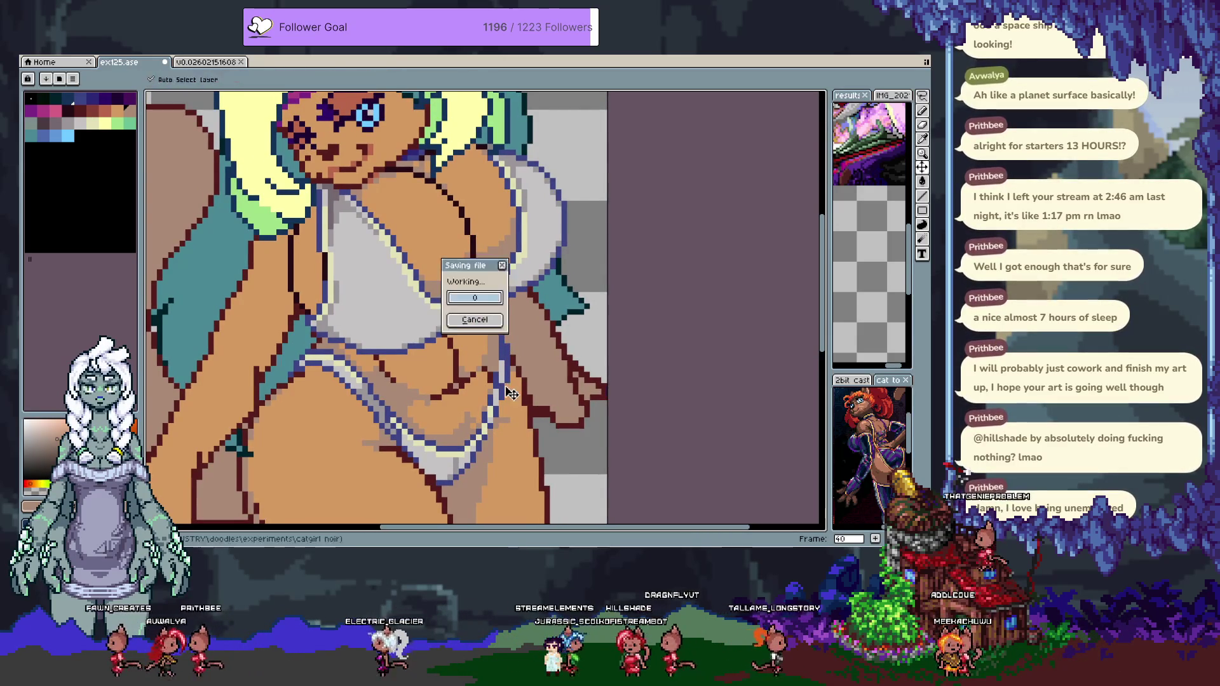
Paint light grey pixels onto the white top and sample the dark outline colour.
scroll(504, 385, up, 5)
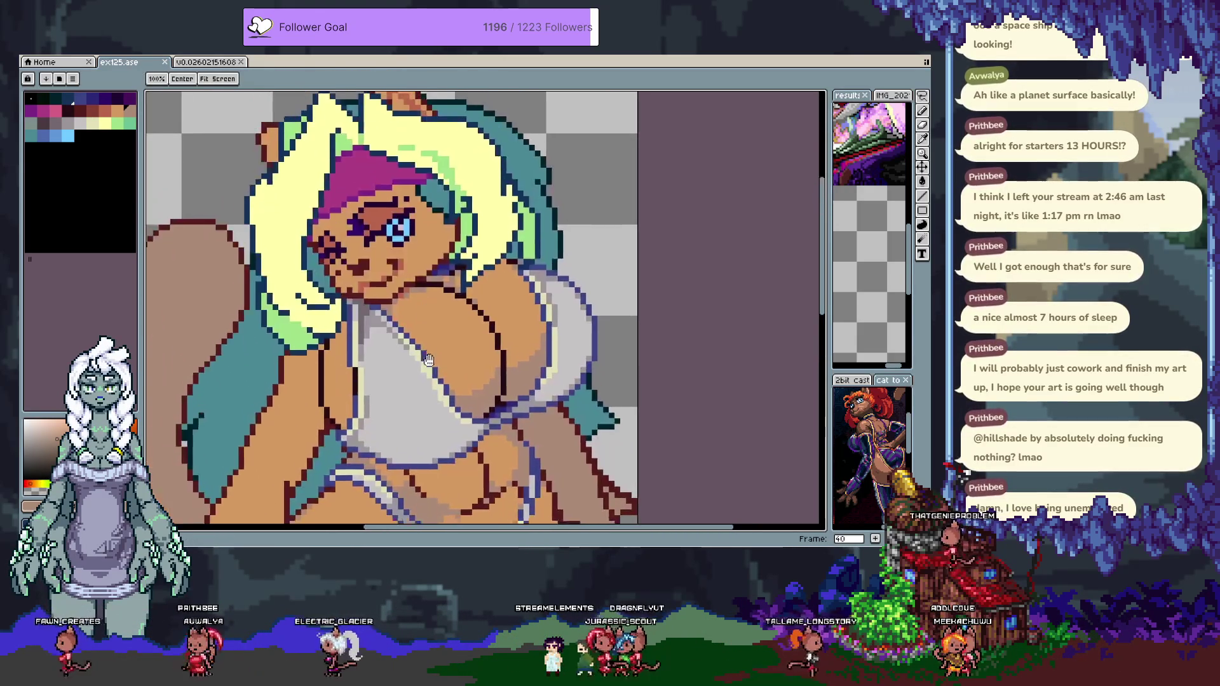
alt+click(376, 310)
click(367, 316)
alt+click(349, 319)
alt+click(362, 316)
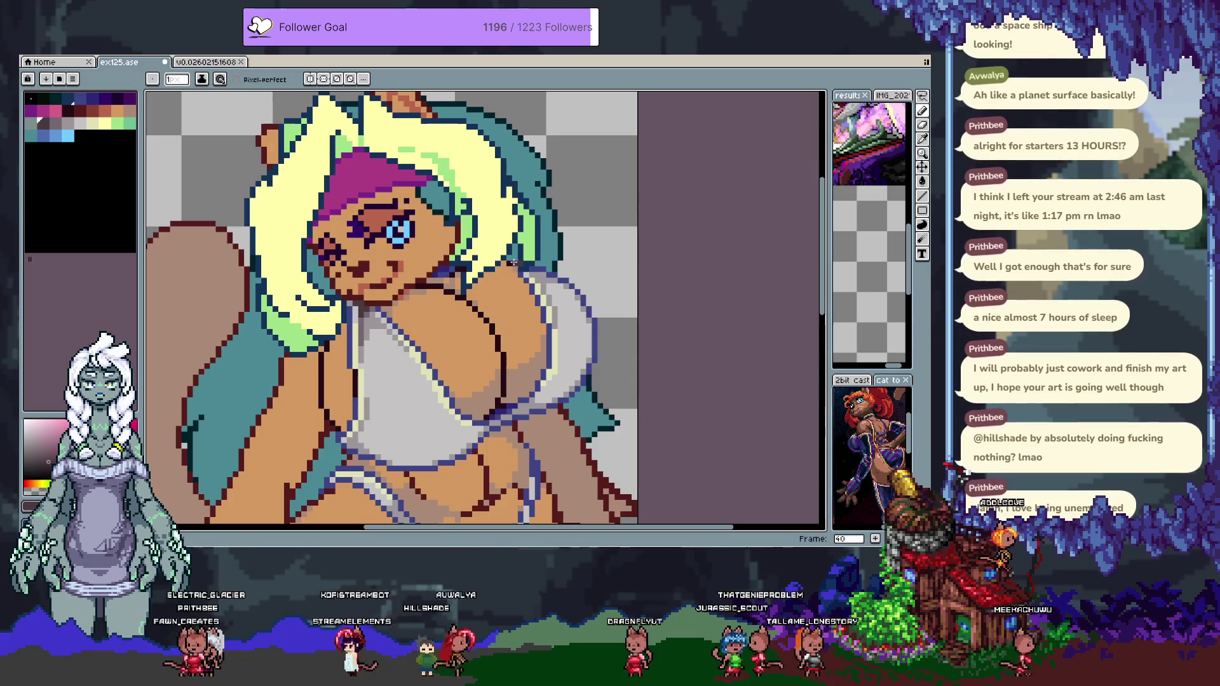
scroll(416, 405, down, 4)
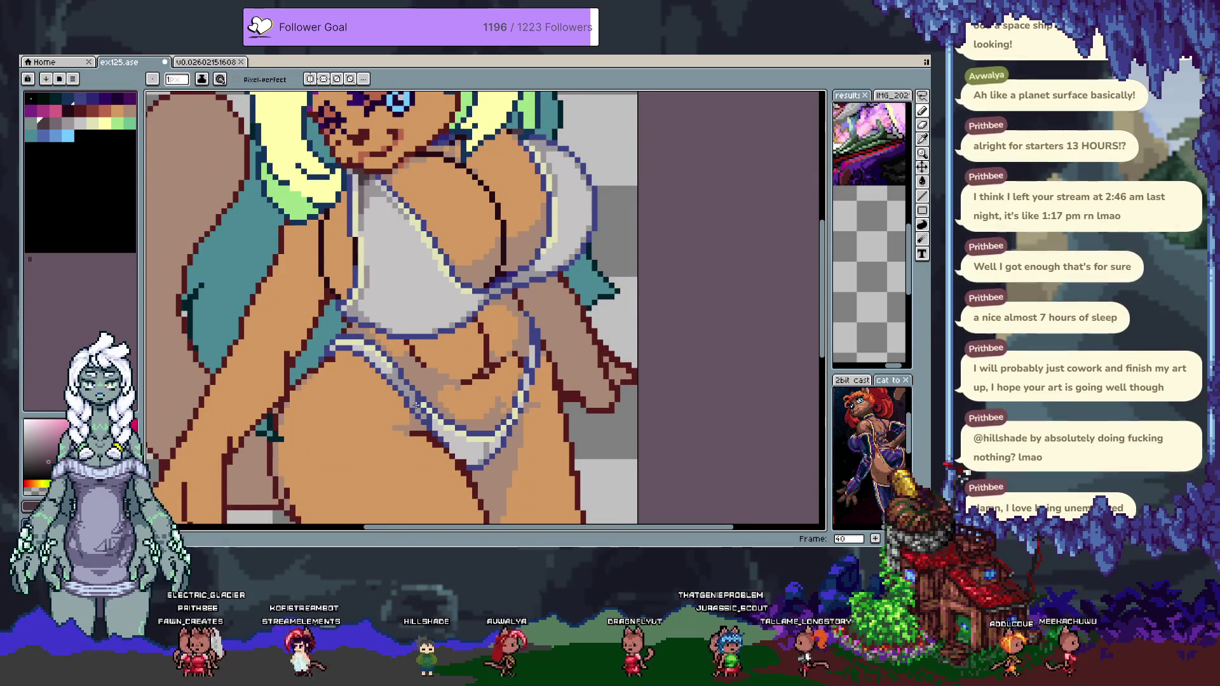
Choose the blue outline colour and Magic Wand-select the blue outline pixels, then return to Pencil.
click(87, 99)
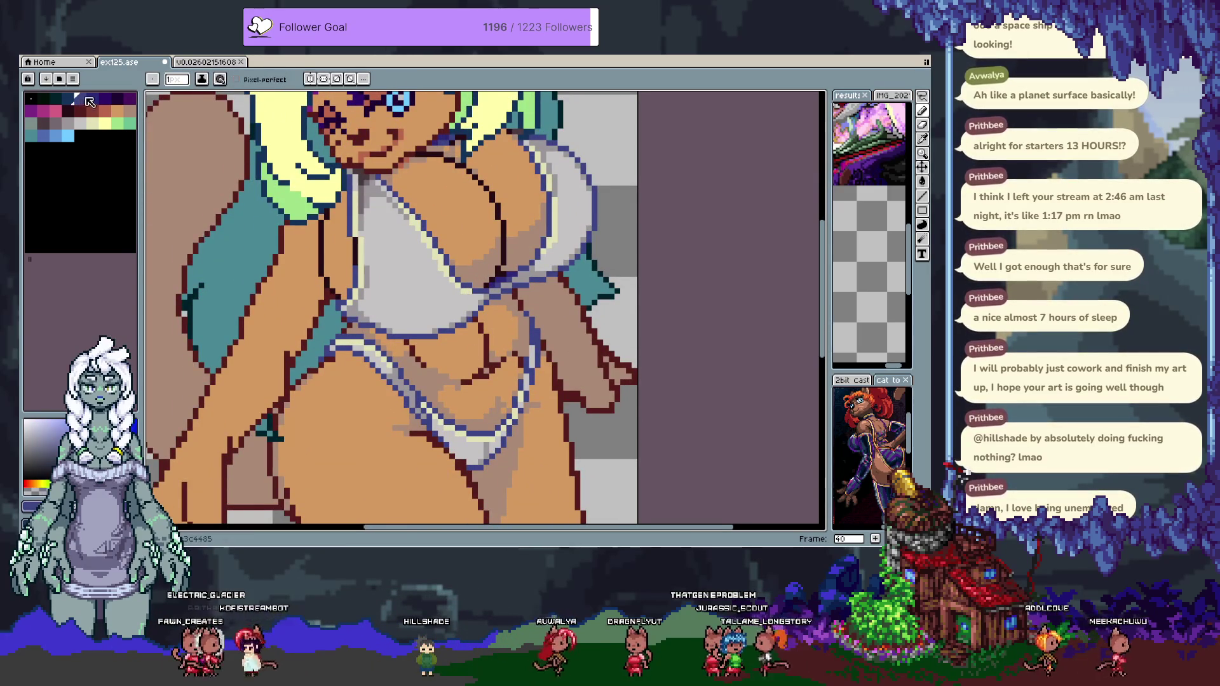
key(w)
click(332, 354)
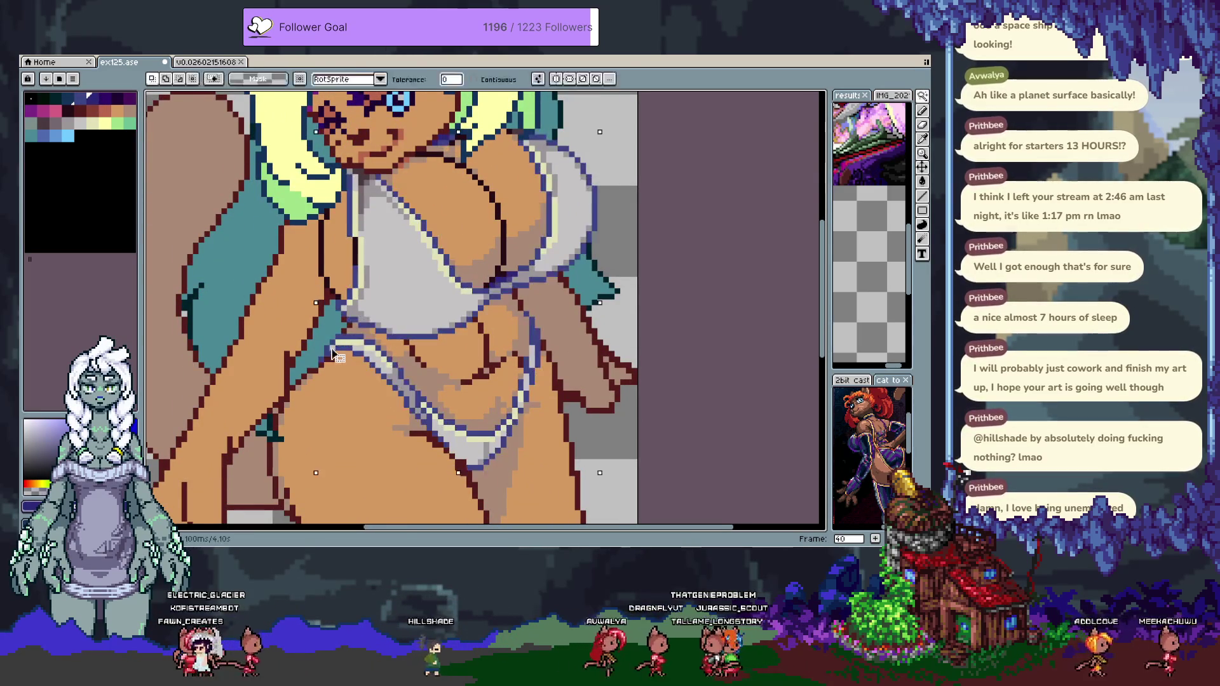
key(b)
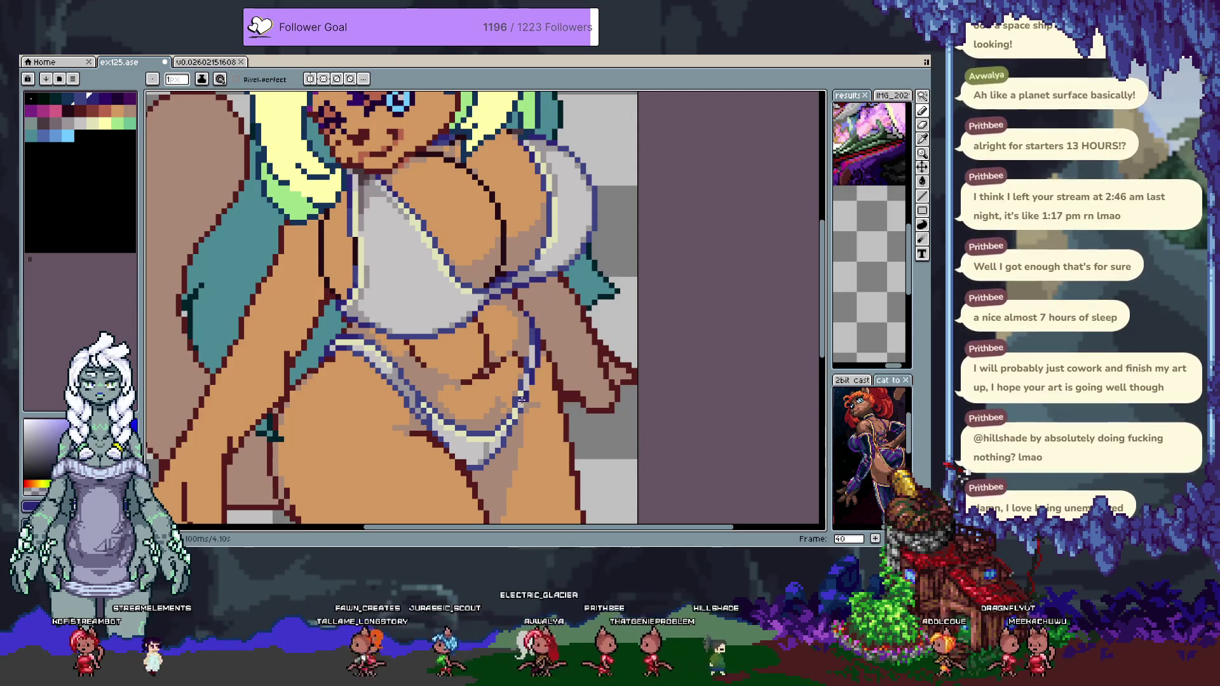
scroll(514, 445, down, 2)
scroll(461, 232, up, 2)
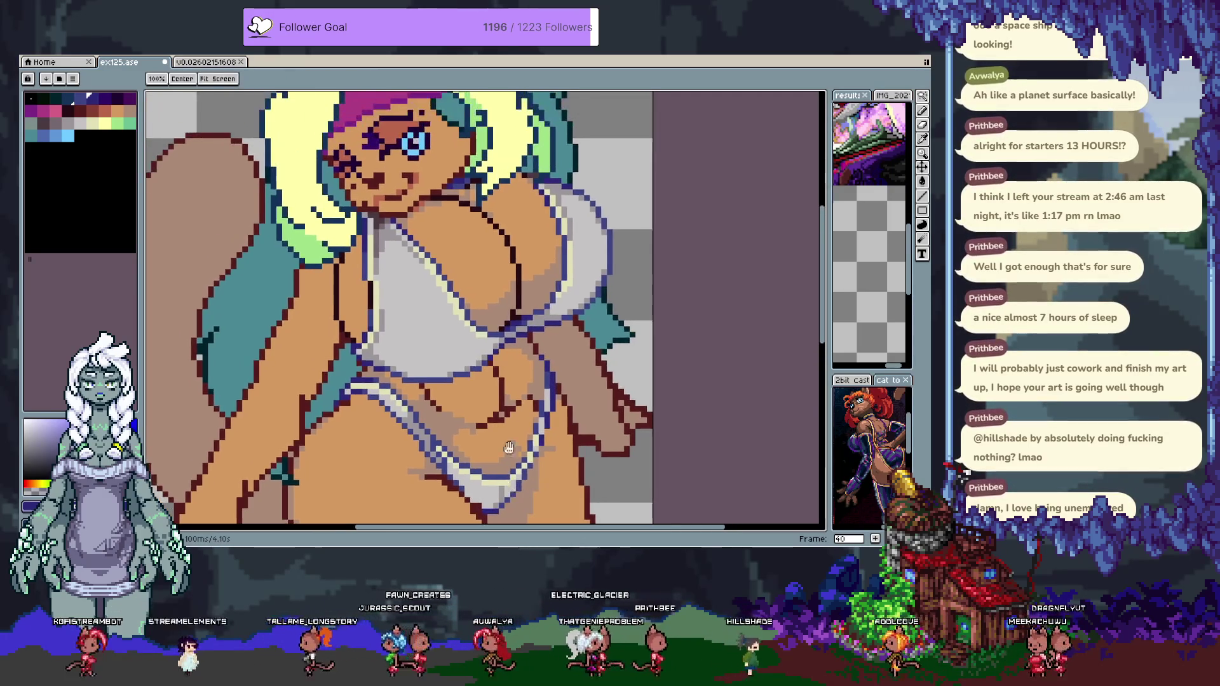
scroll(438, 255, down, 2)
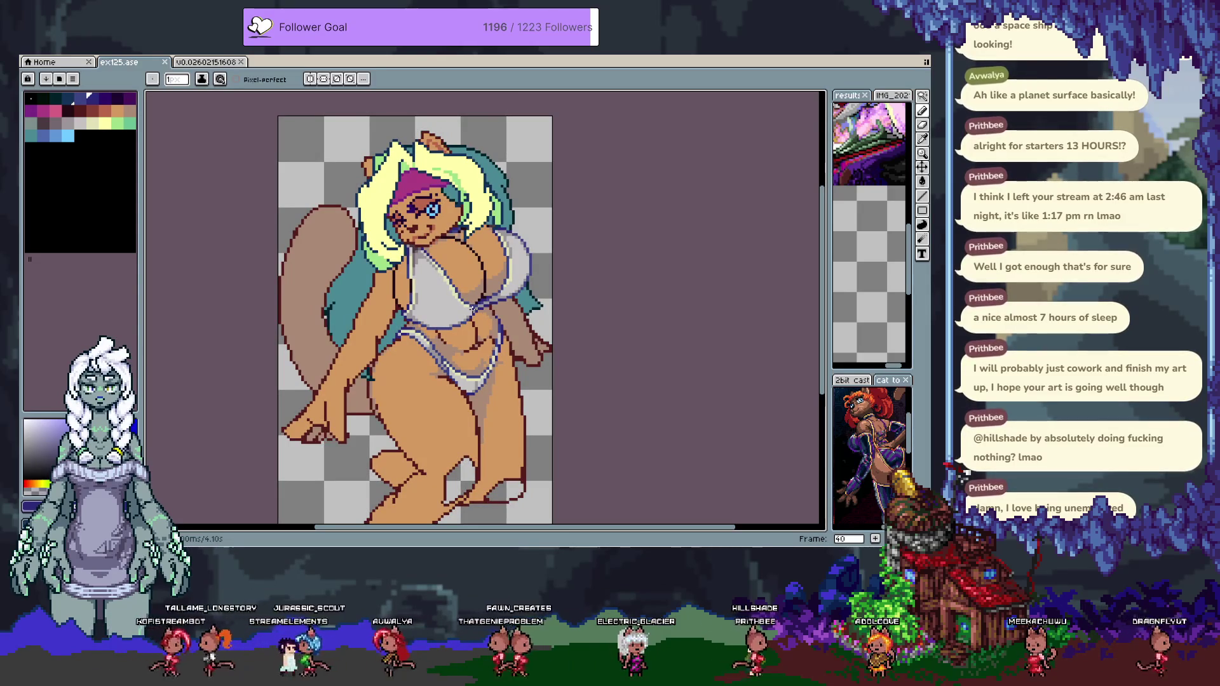
scroll(490, 291, up, 1)
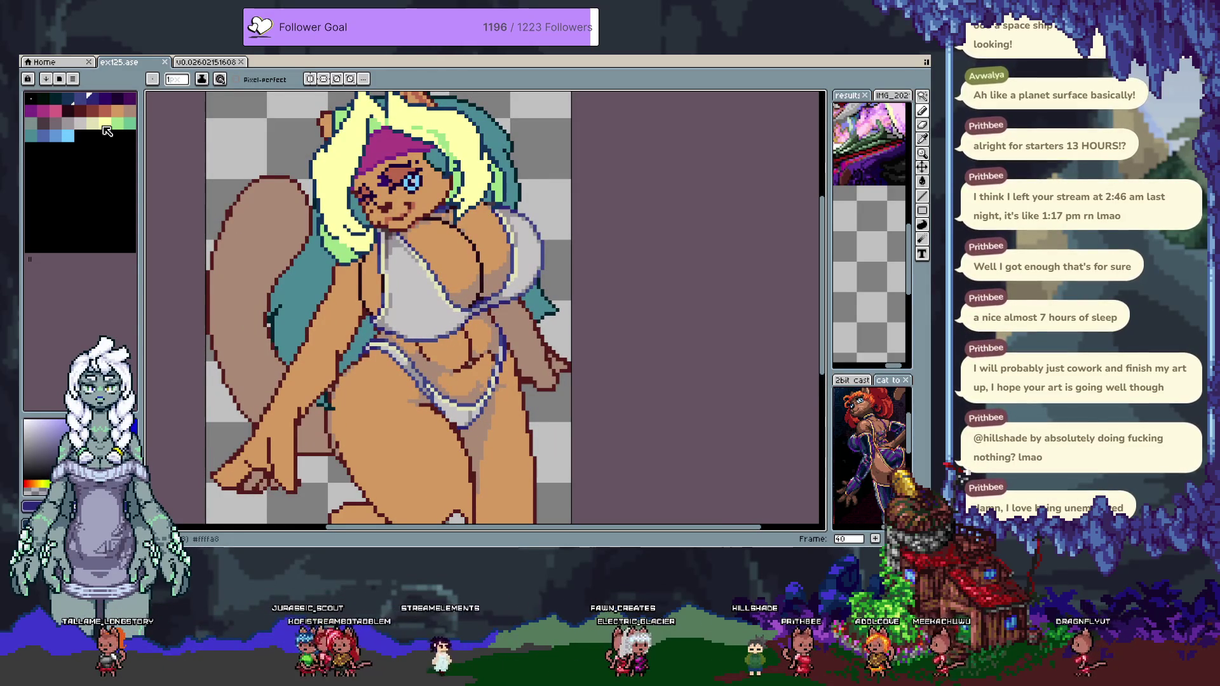
Open the colour editor on a base swatch and set its grey level to 231.
click(80, 124)
click(96, 124)
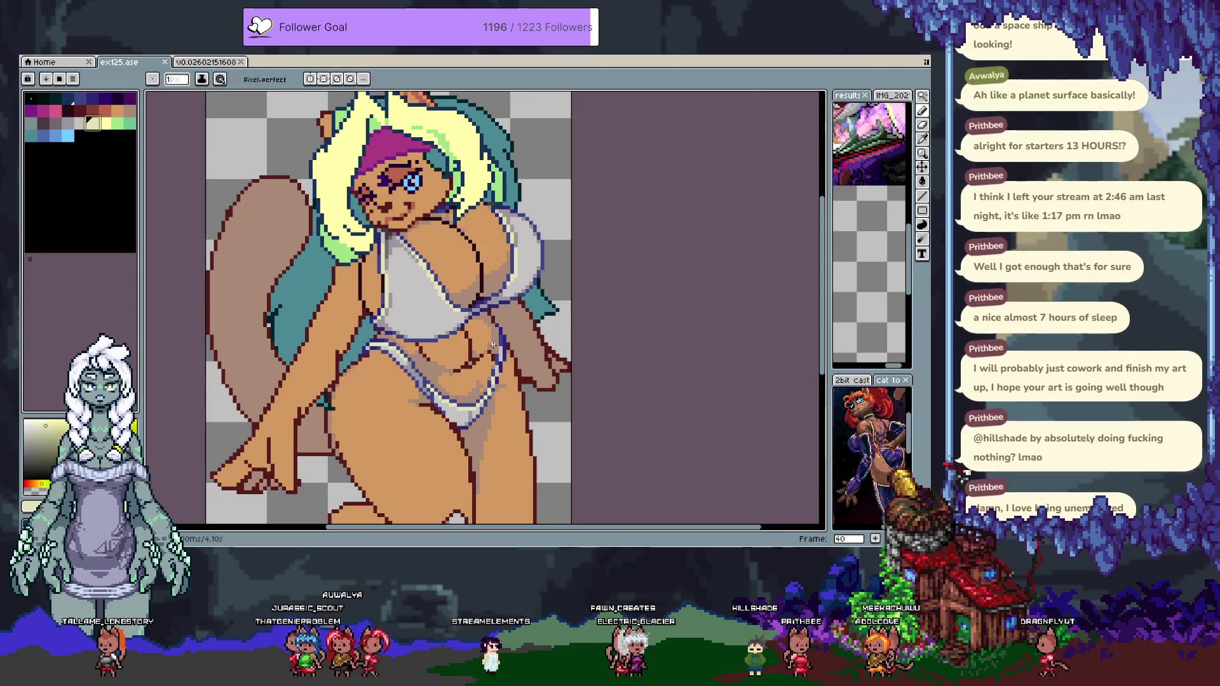
click(92, 136)
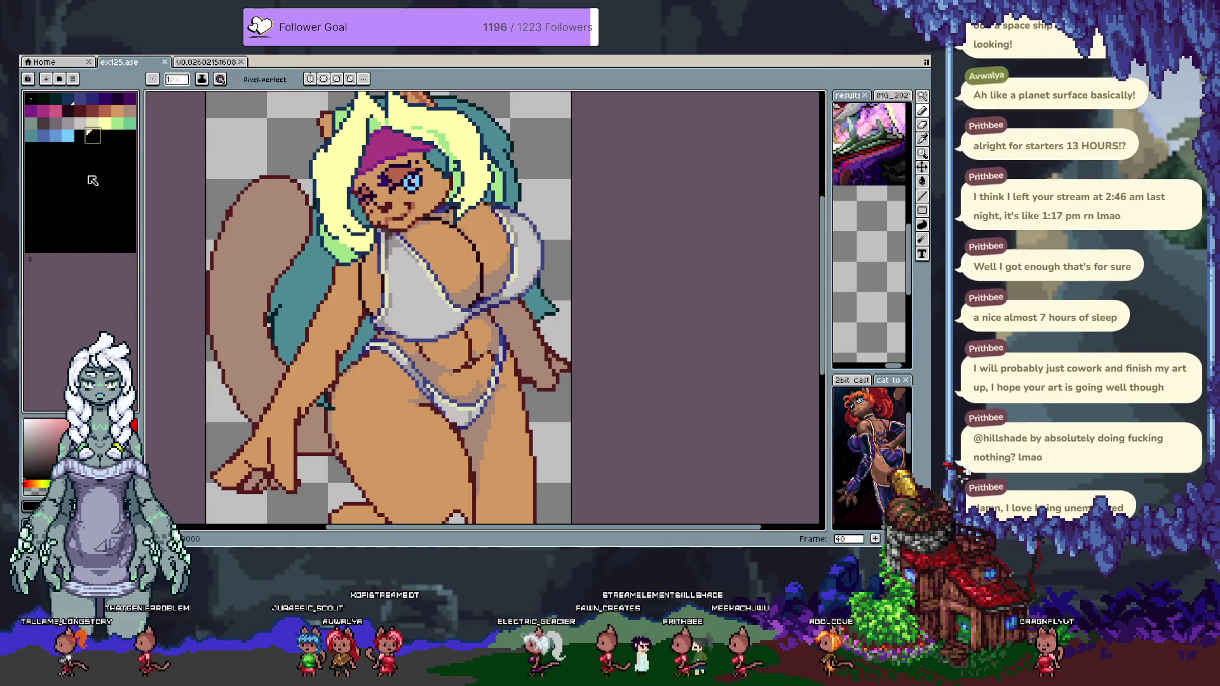
click(92, 135)
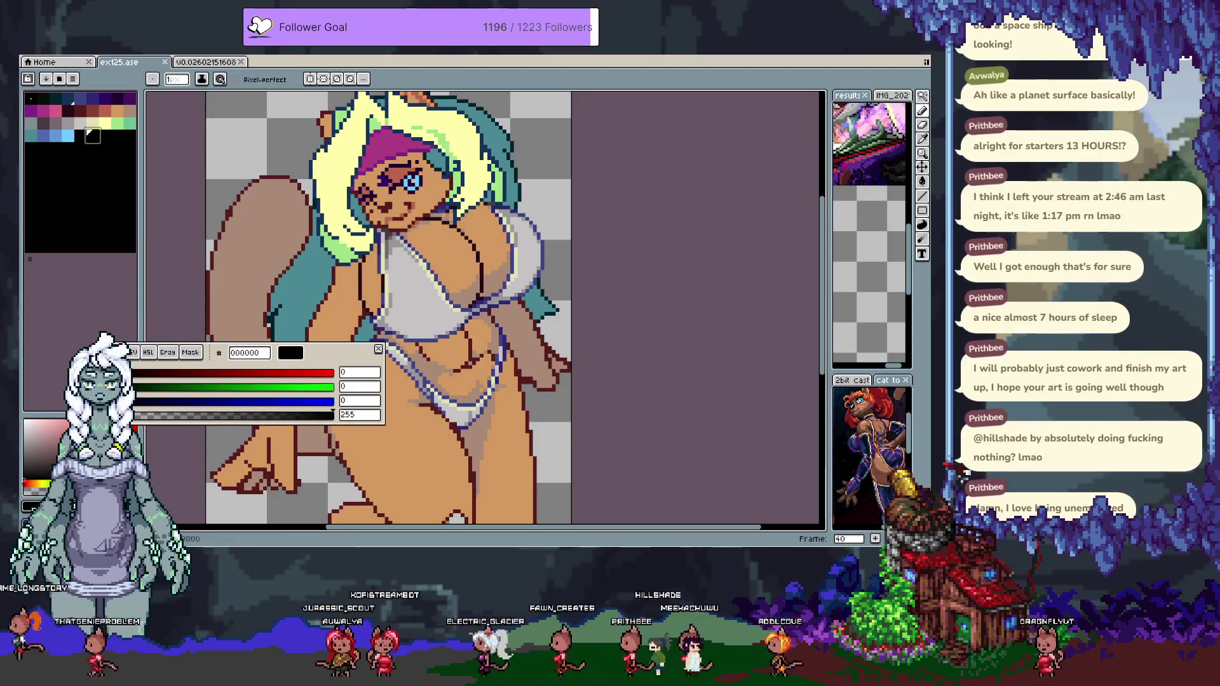
click(167, 352)
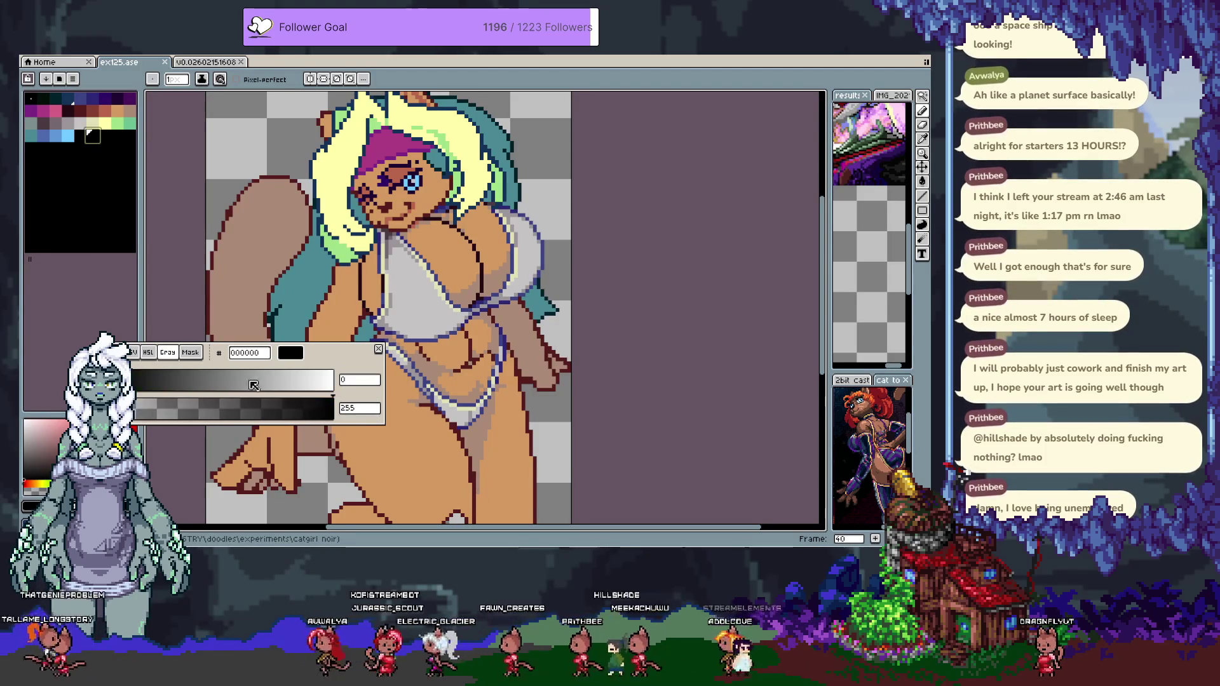
click(317, 381)
Tweak the RGB and HSV values to #edf7f6 and drag it into the palette.
click(117, 352)
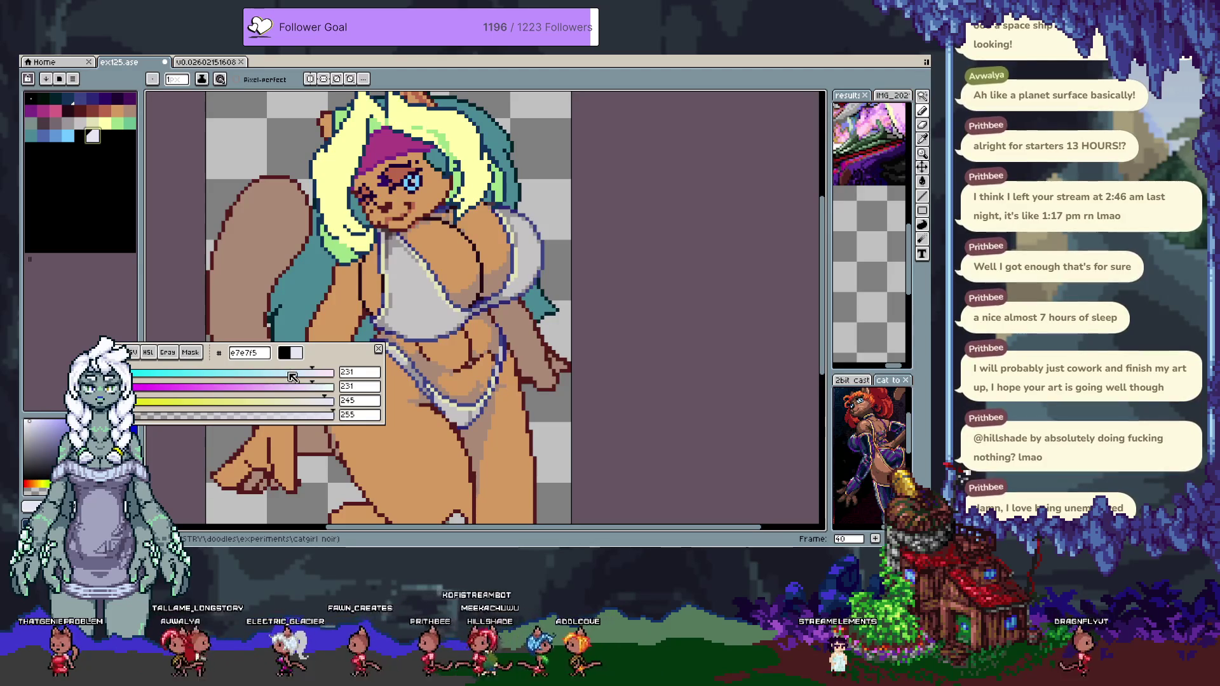
drag(309, 380, 312, 405)
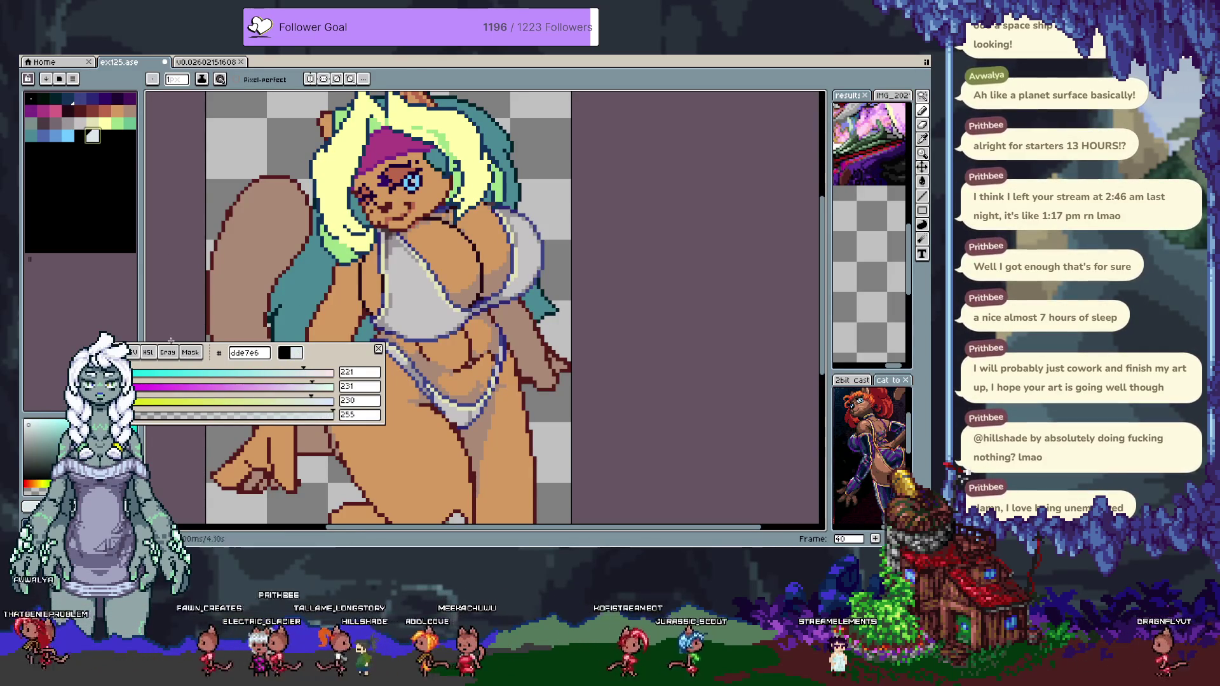
click(137, 353)
drag(295, 407, 331, 404)
drag(80, 134, 94, 137)
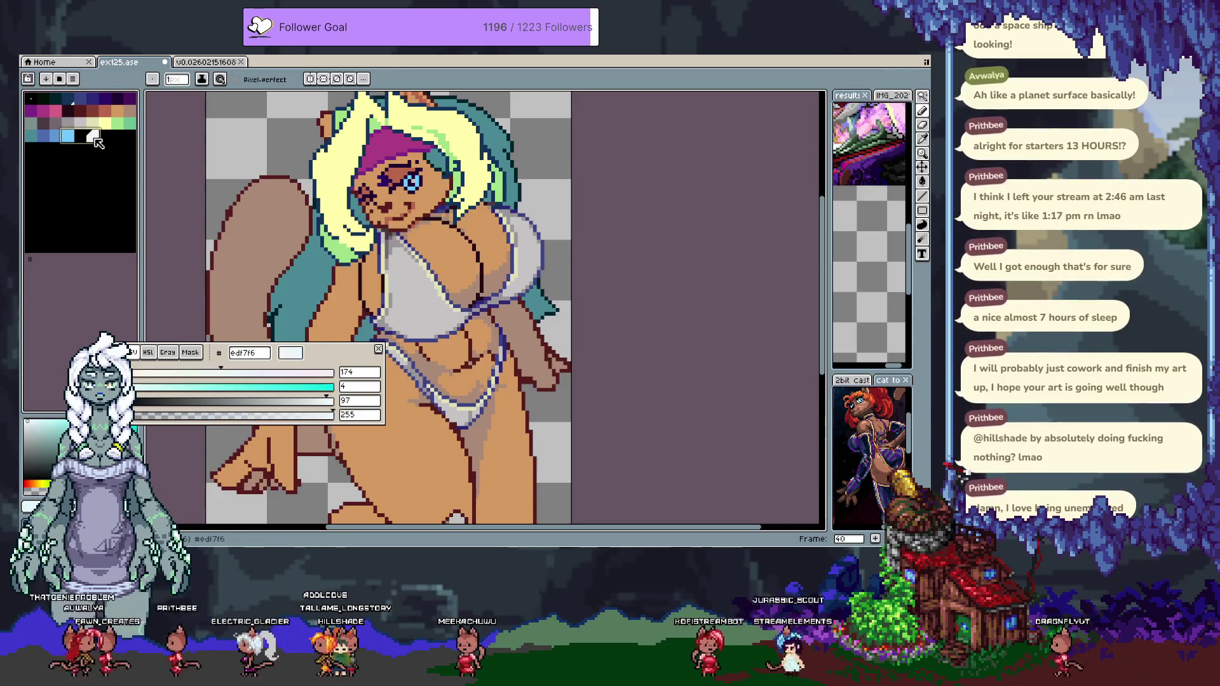
click(49, 75)
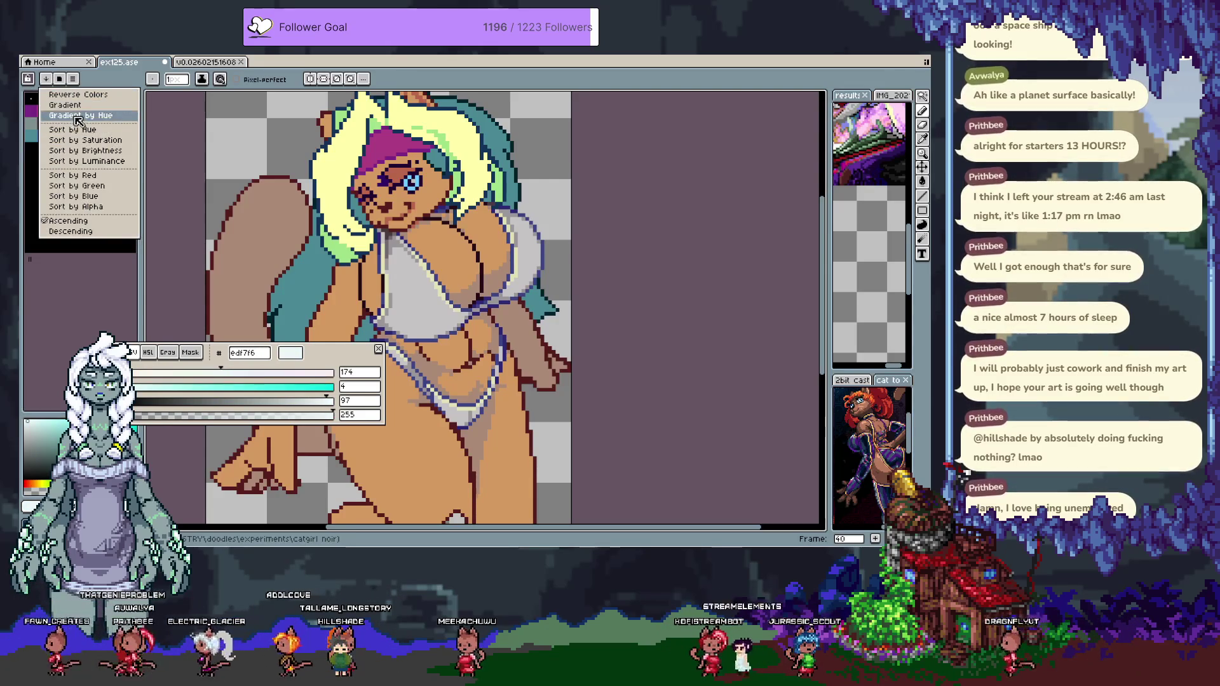
click(148, 216)
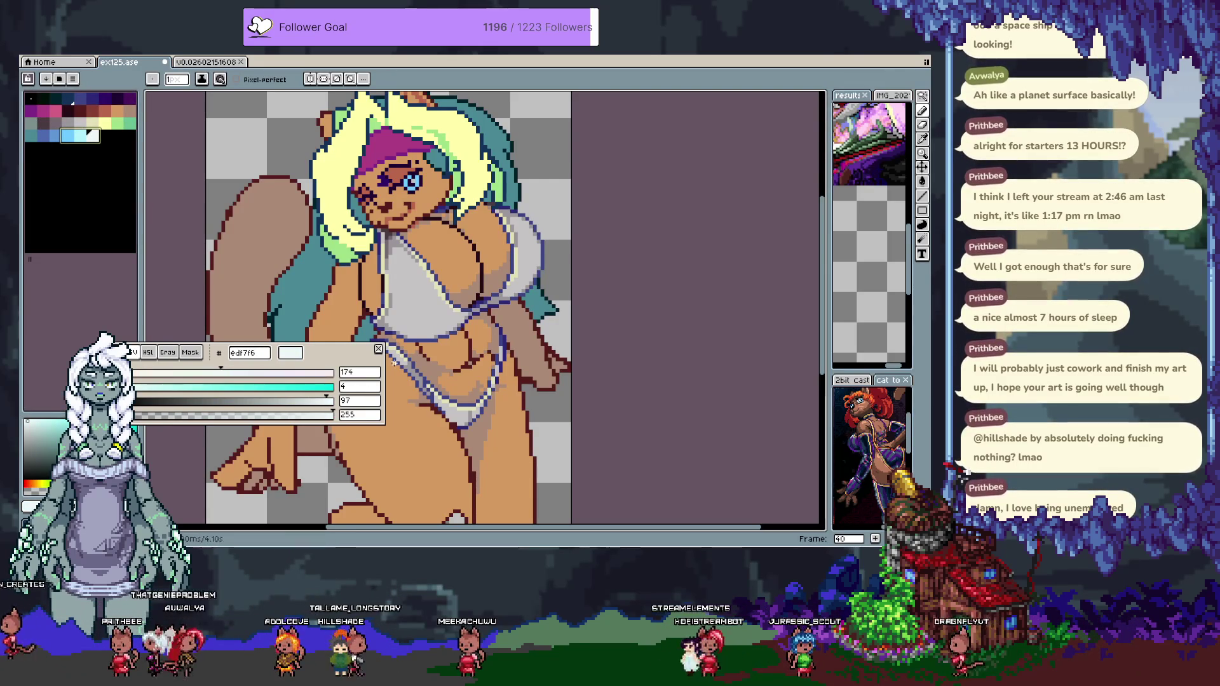
click(378, 350)
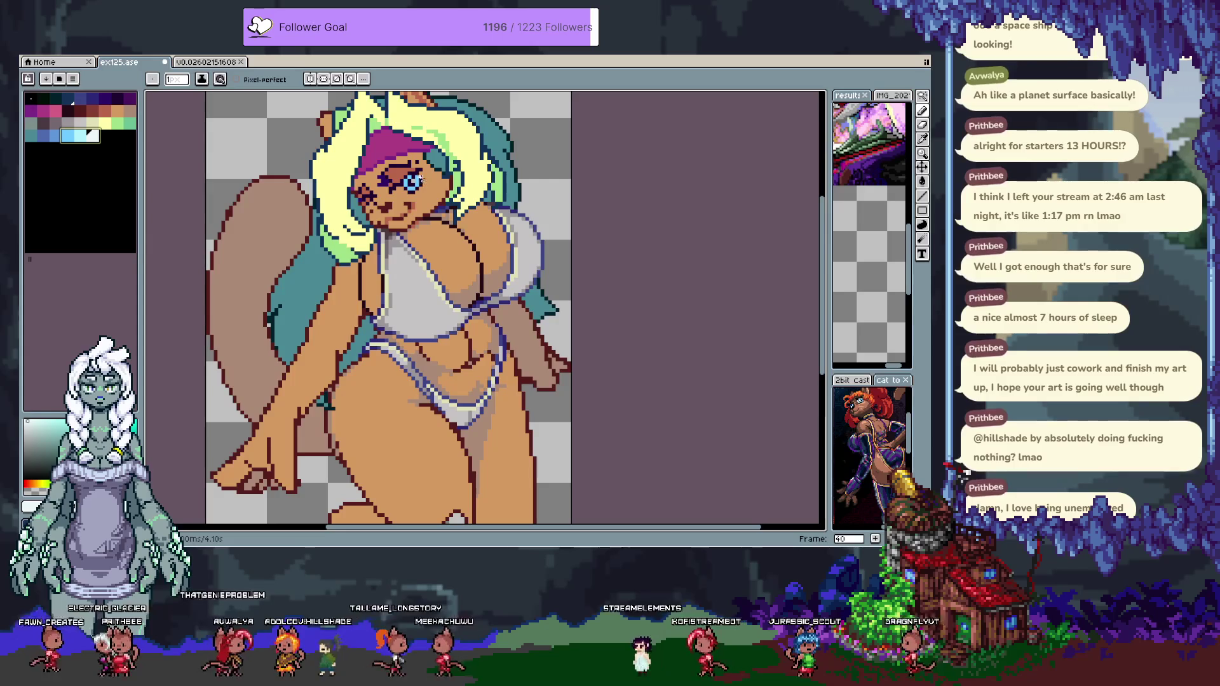
Try a pale swatch stroke on the hair near the face, then undo it.
click(80, 136)
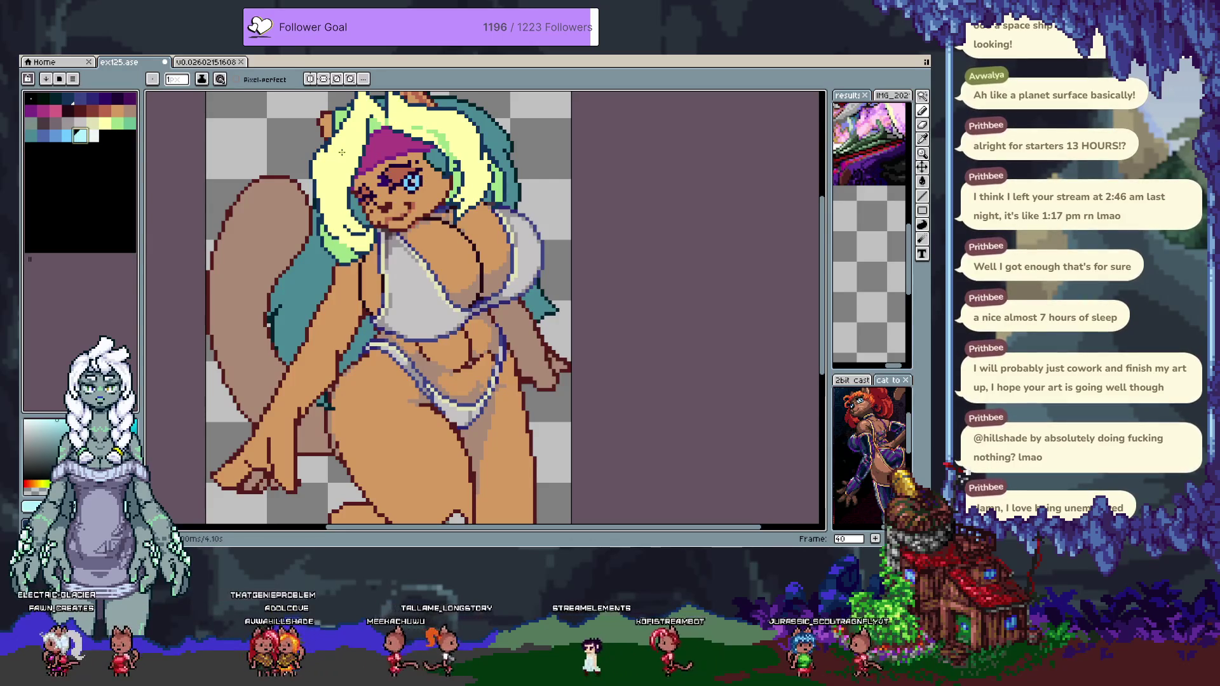
scroll(342, 152, up, 2)
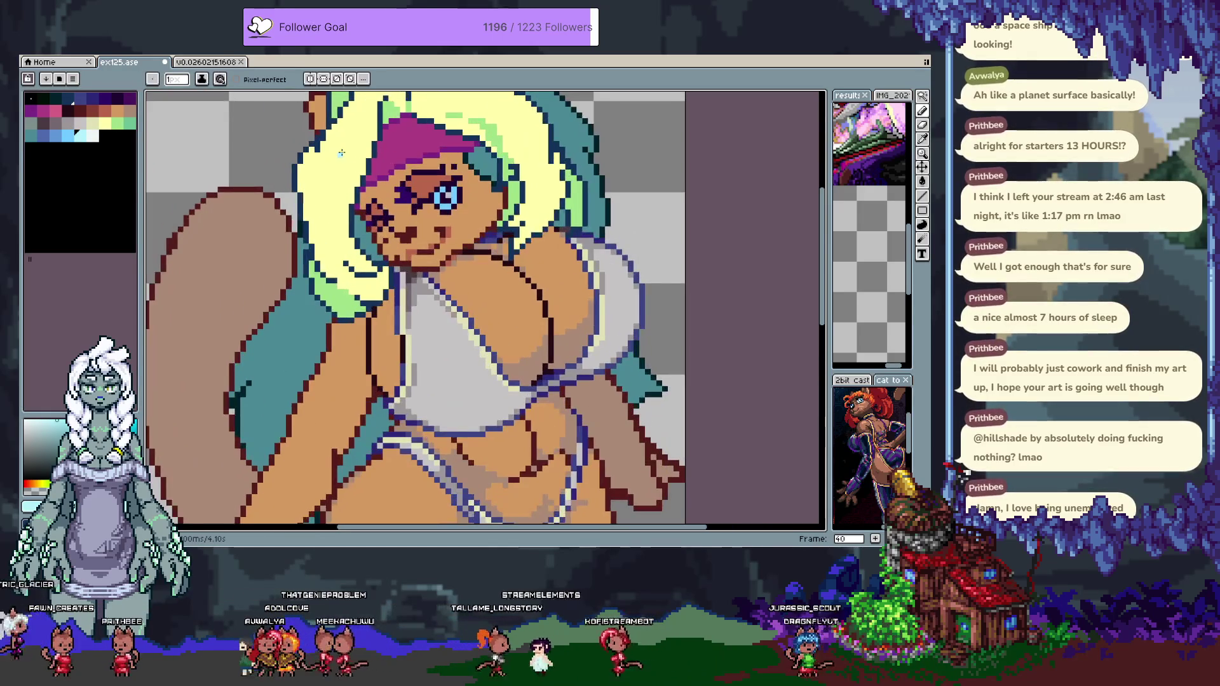
drag(326, 253, 360, 228)
key(space)
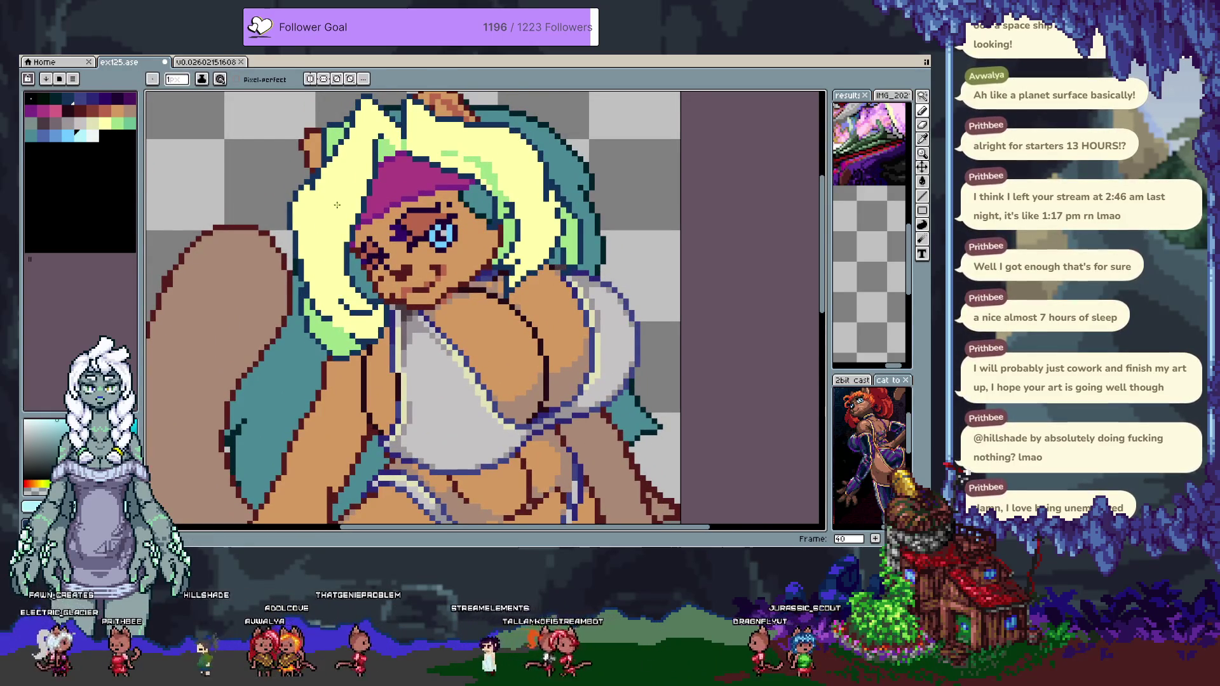
key(ctrl)
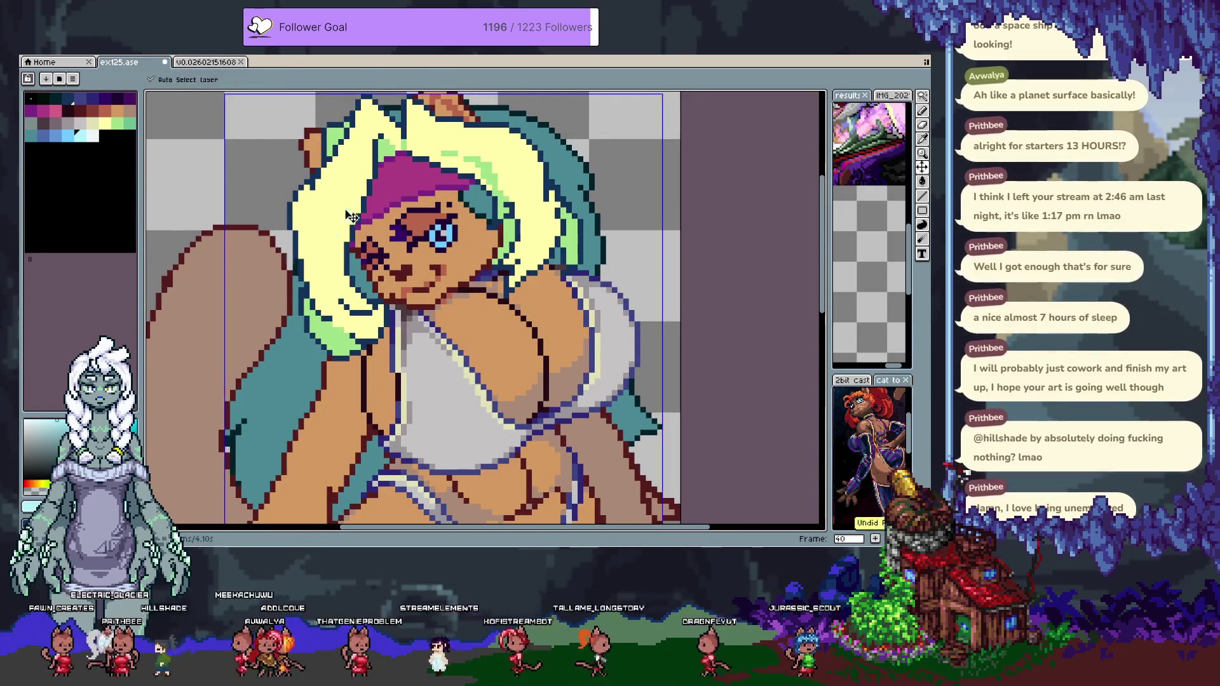
alt+click(337, 180)
key(ctrl+z)
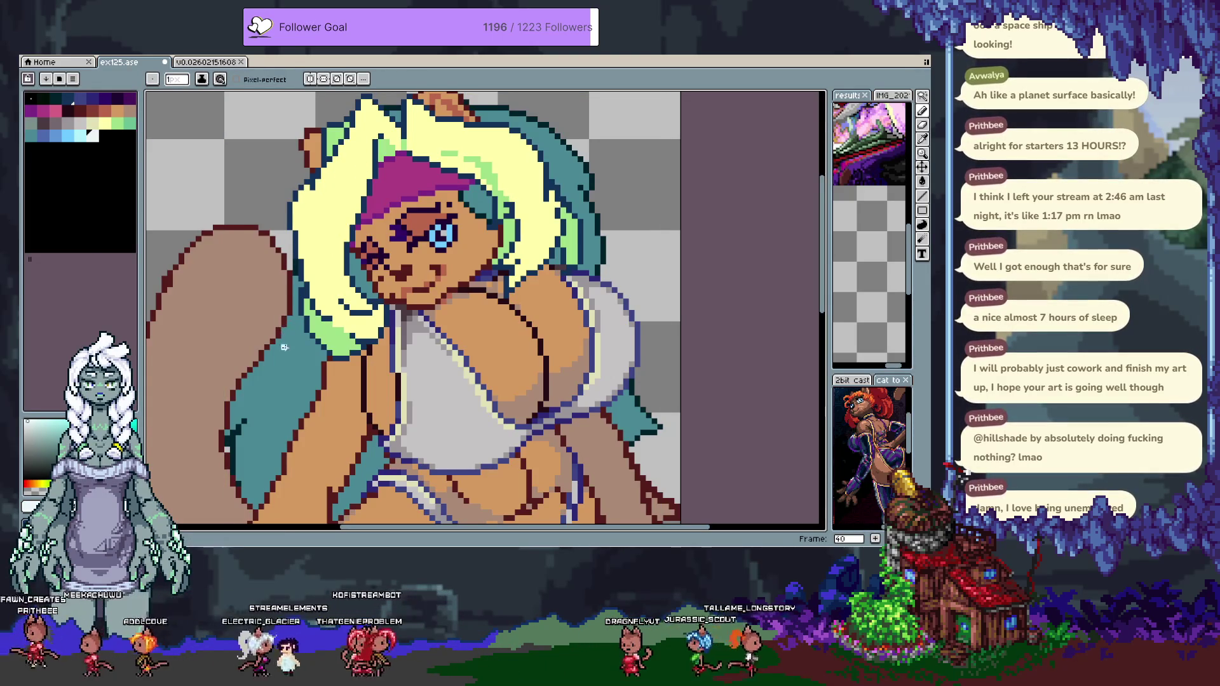
Make the colour pure white #ffffff, keep the white top highlight, then pick light cyan.
key(shift+a)
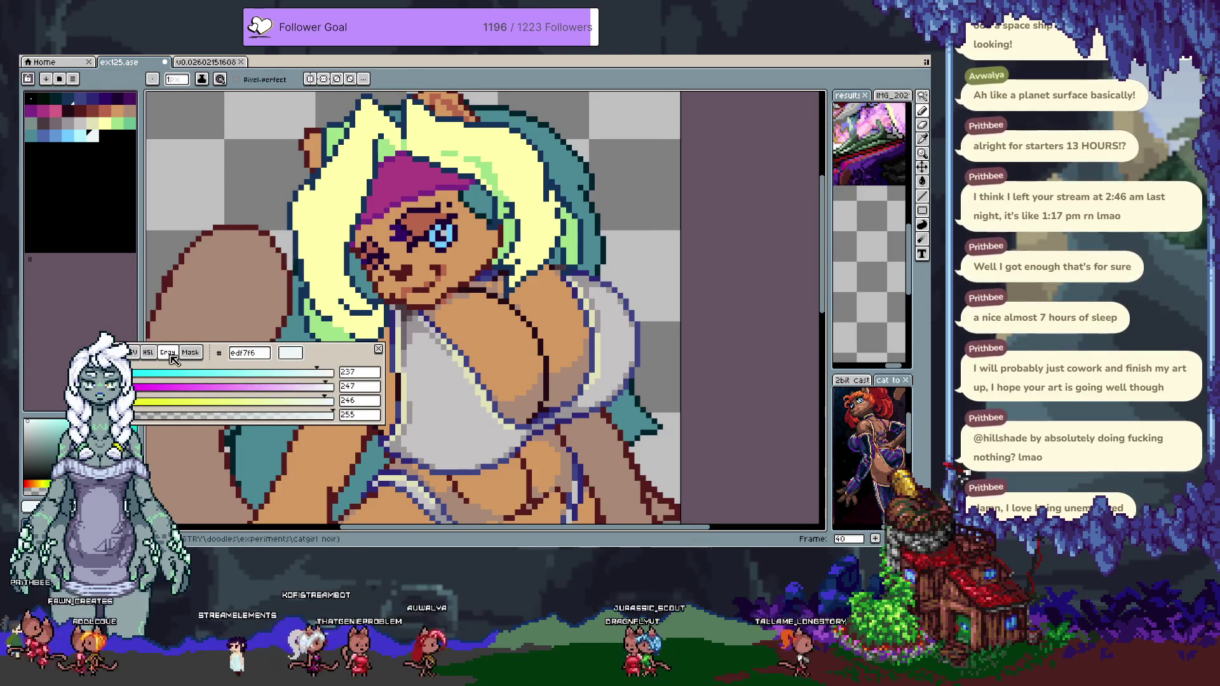
click(169, 353)
drag(336, 381, 383, 385)
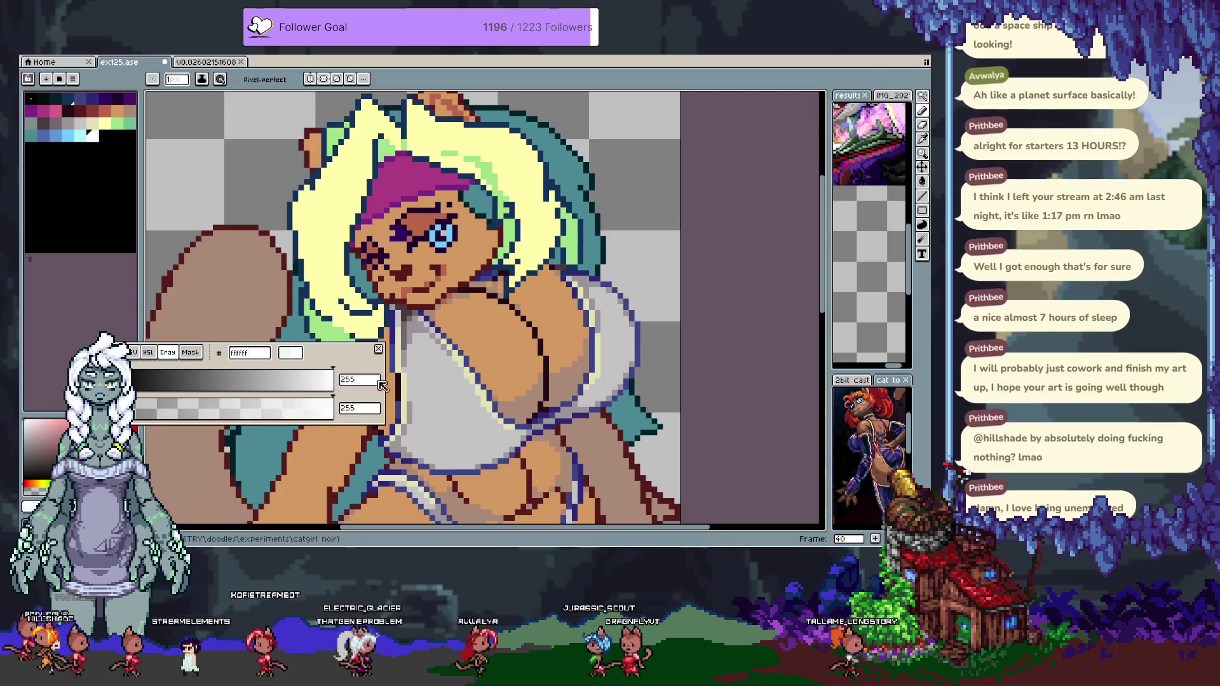
key(ctrl+z)
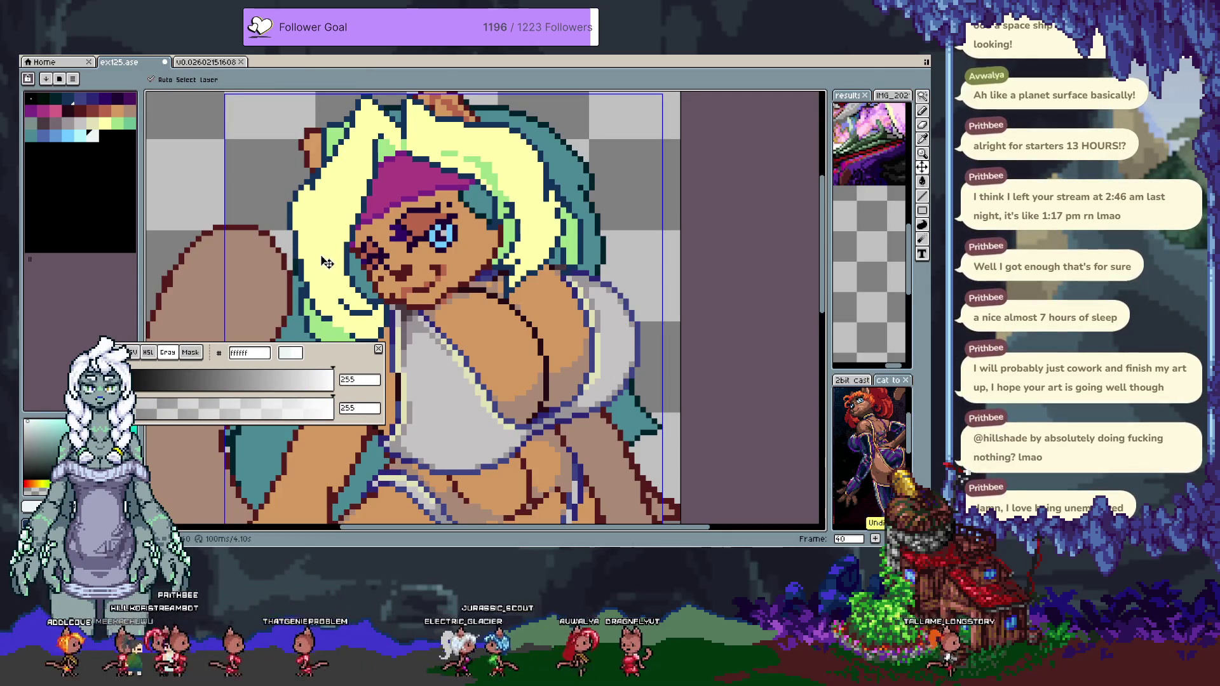
key(ctrl+y)
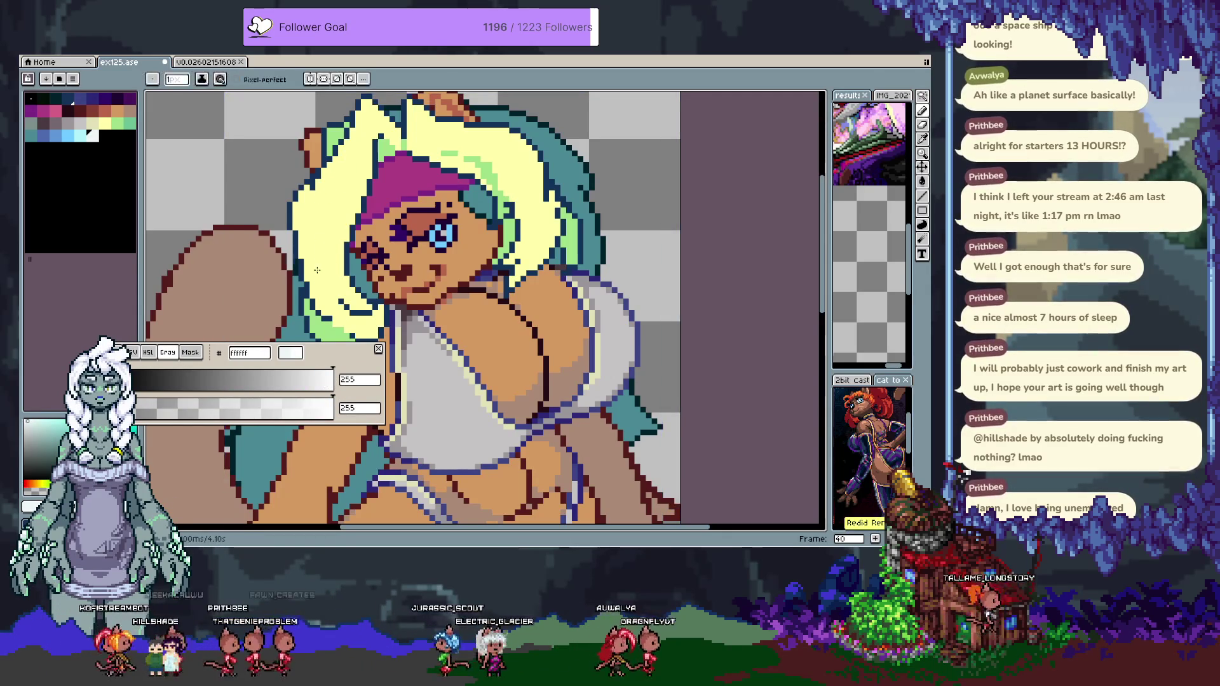
key(ctrl)
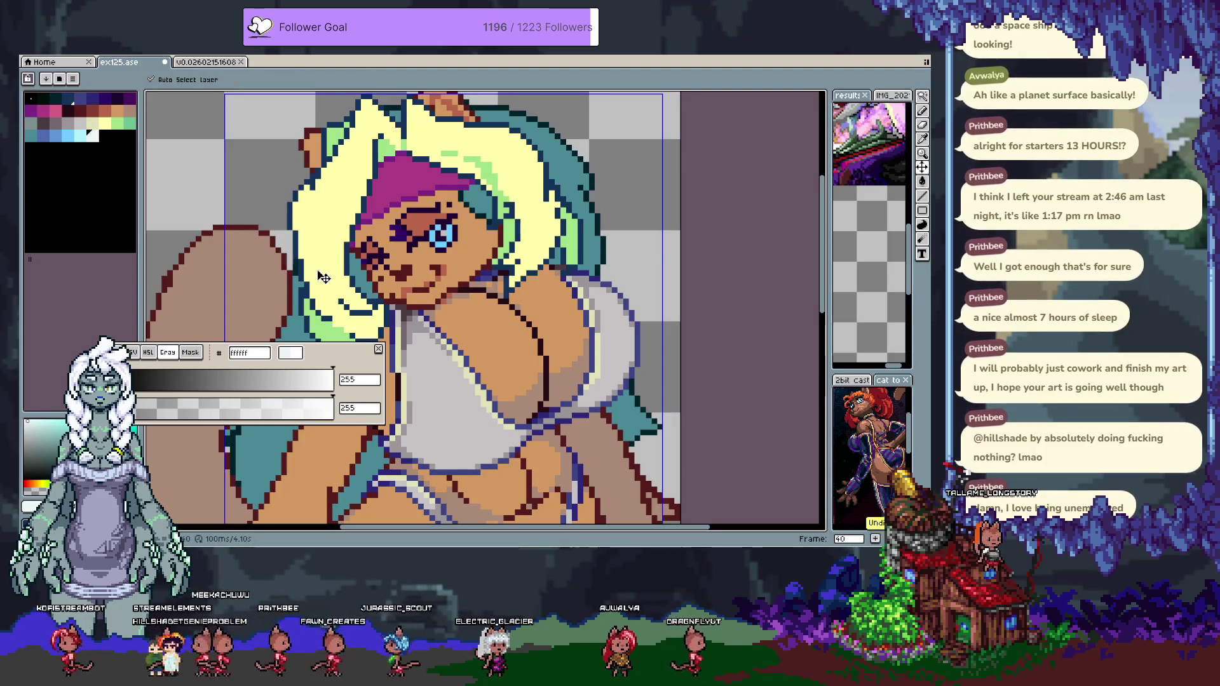
key(ctrl+y)
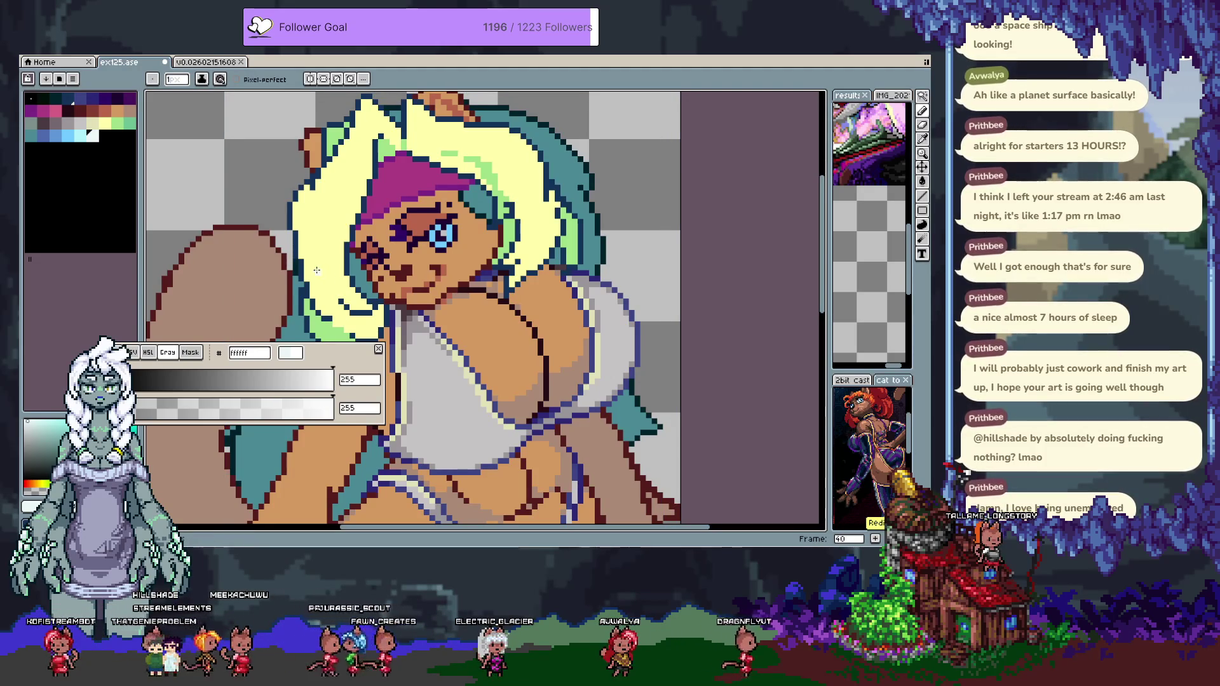
key(Escape)
click(81, 135)
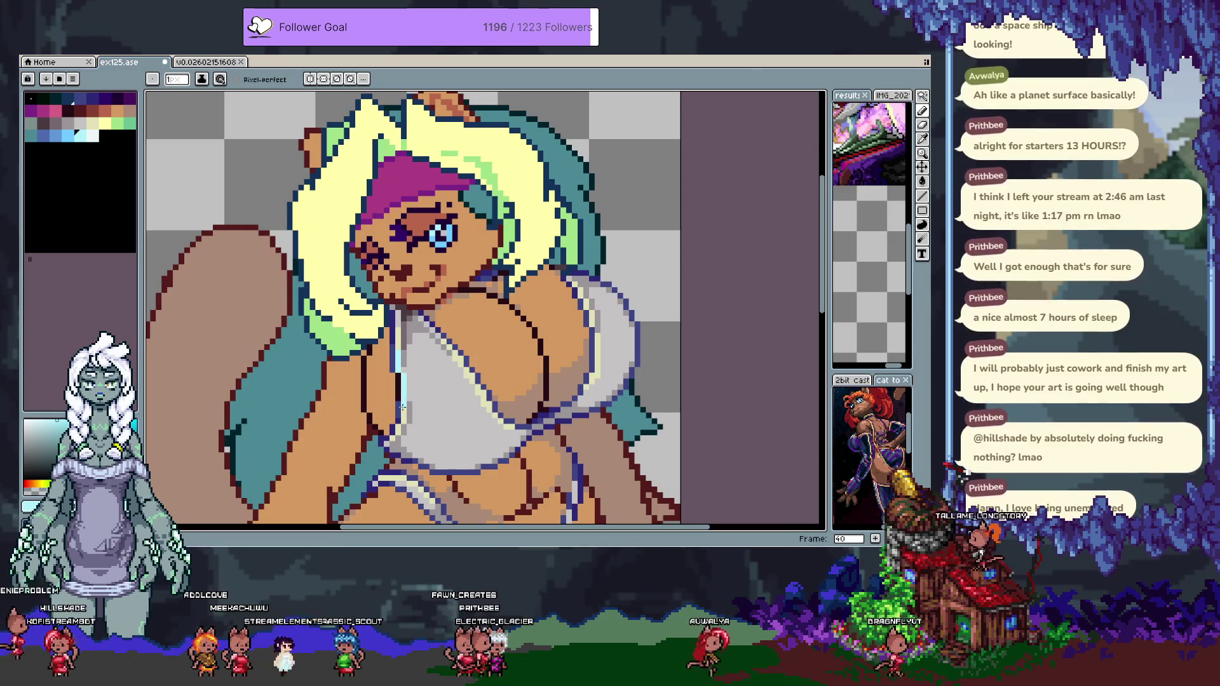
key(ctrl+z)
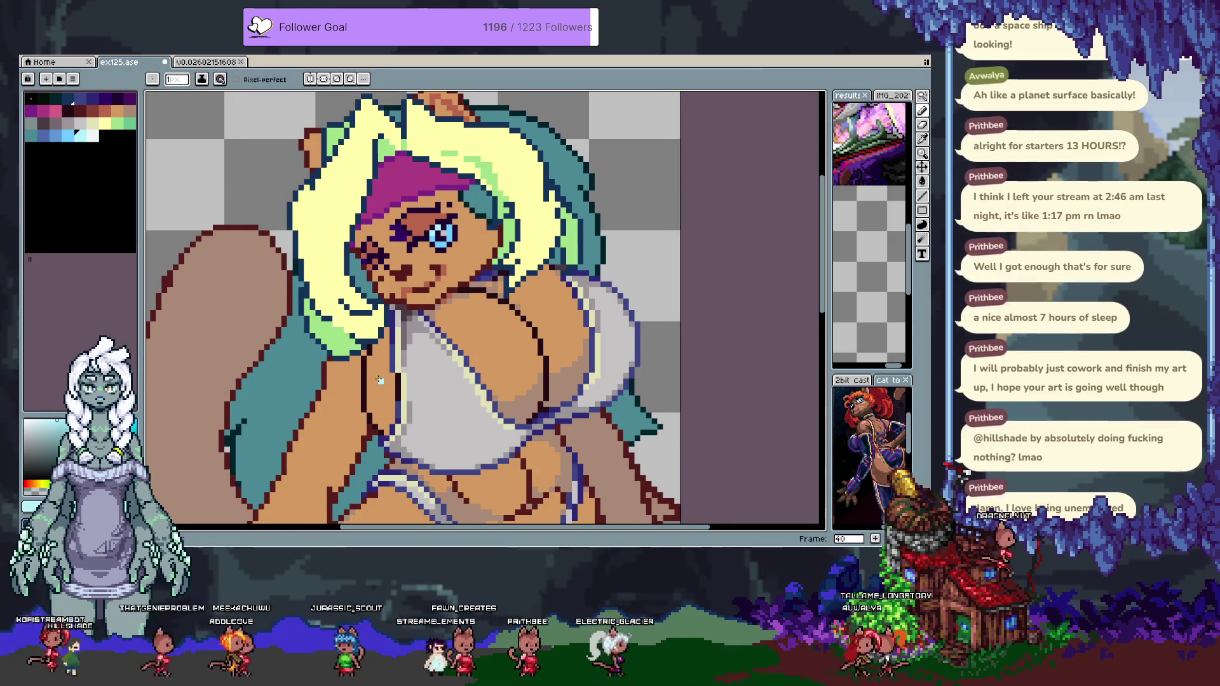
Lower the light cyan's blue in the colour editor to get a greener tone, undoing a palette change.
click(29, 506)
drag(320, 402, 291, 400)
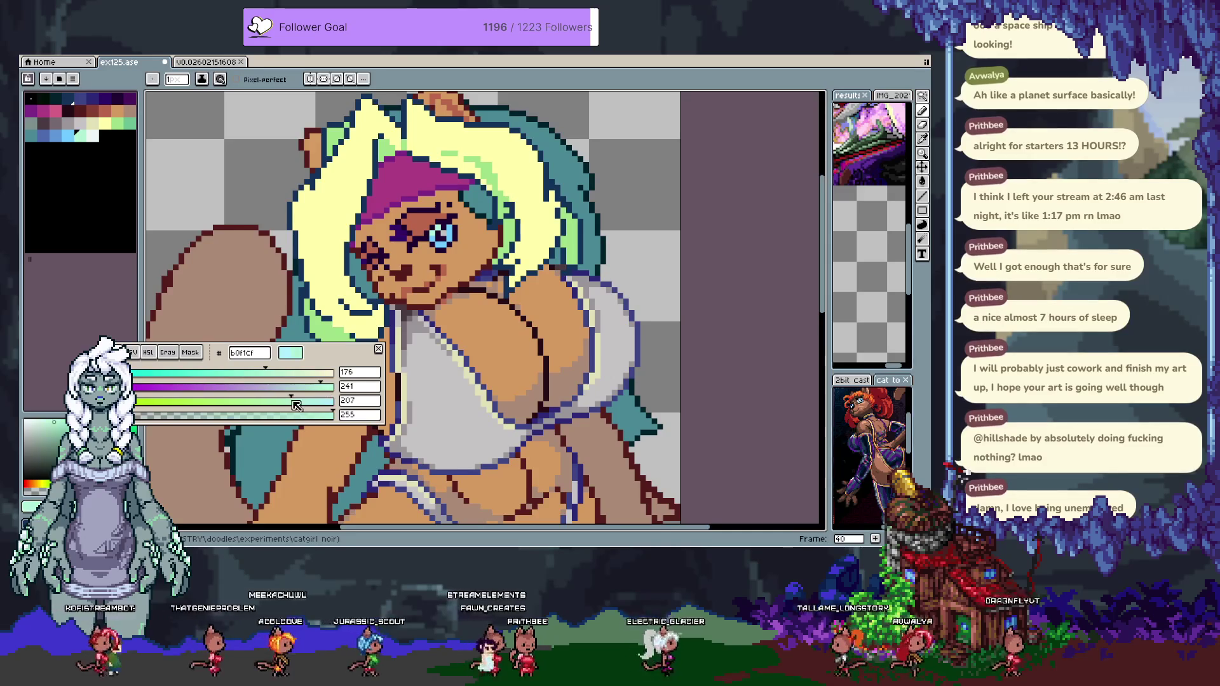
click(92, 135)
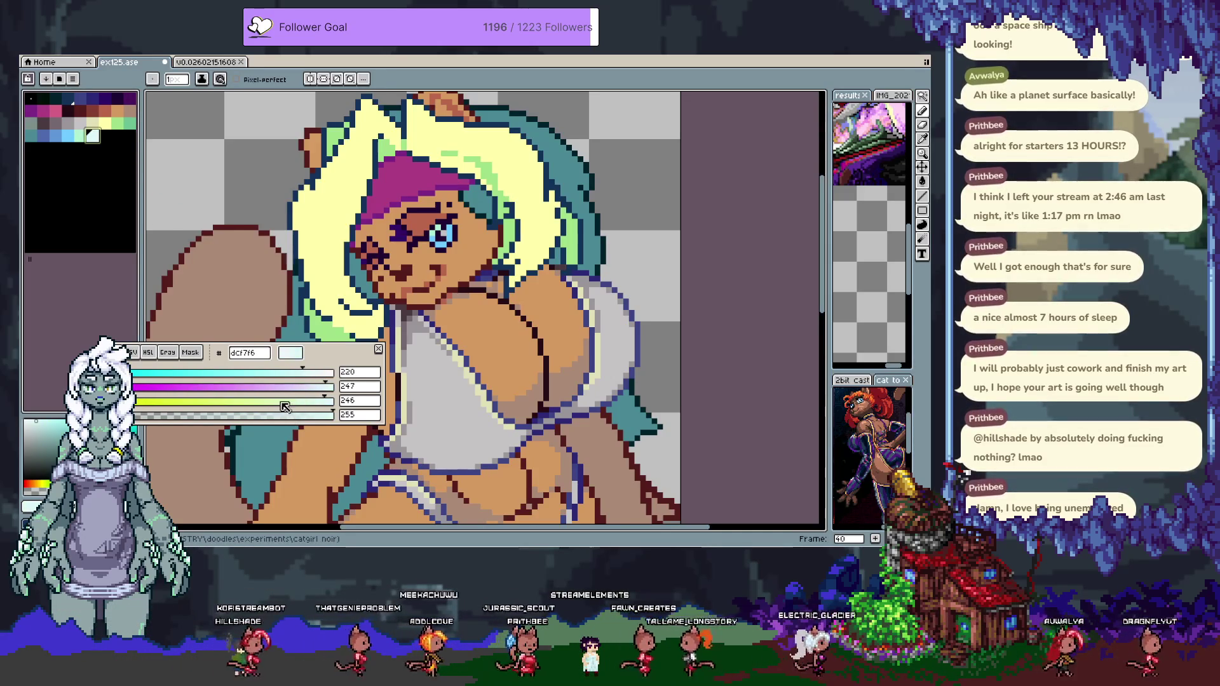
key(ctrl+z)
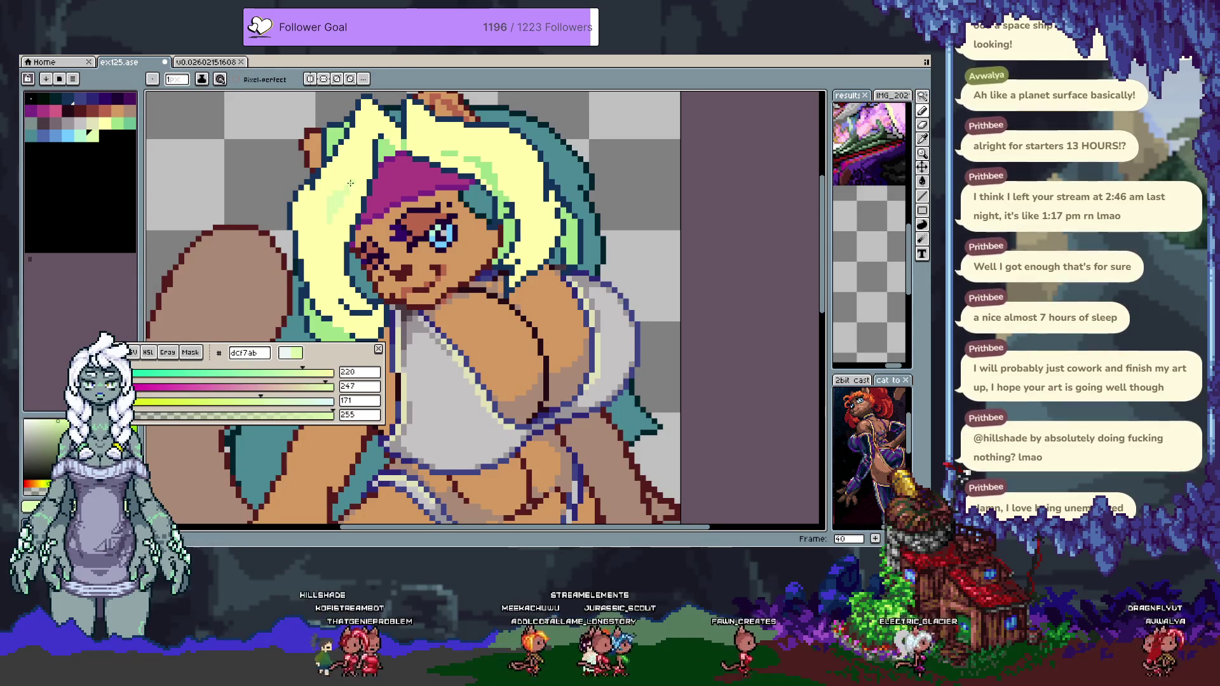
key(Escape)
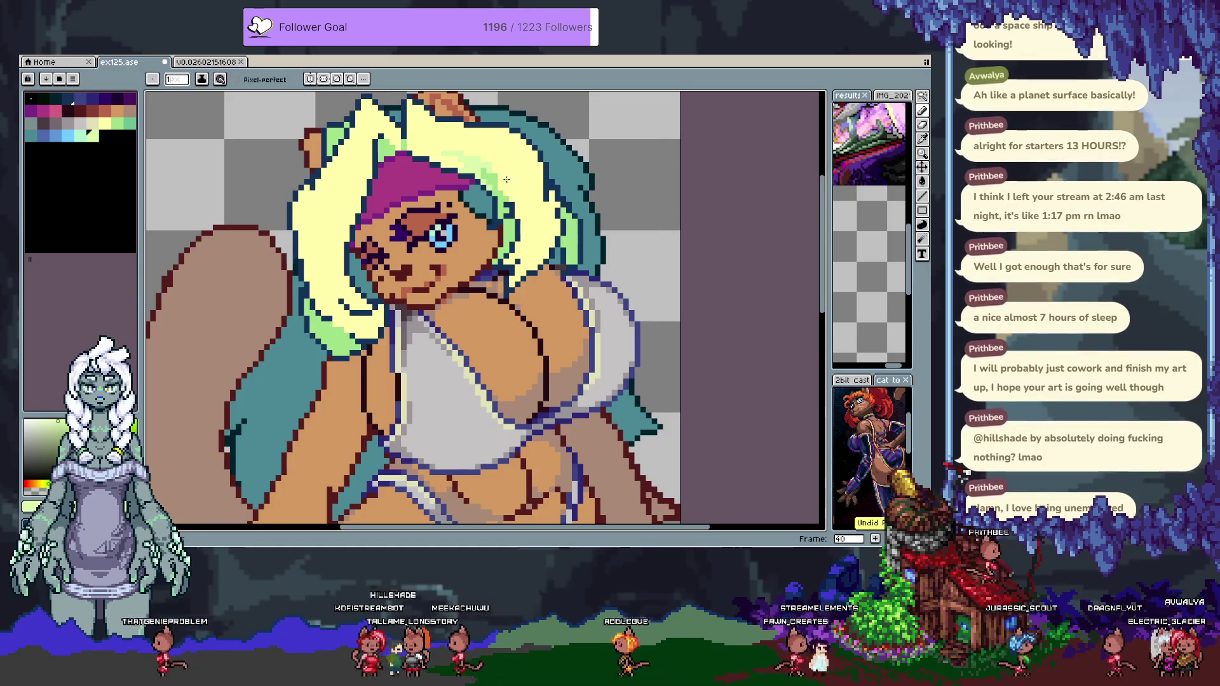
Bucket-fill the hair light green and draw pale yellow highlights along the left strands.
key(g)
click(327, 260)
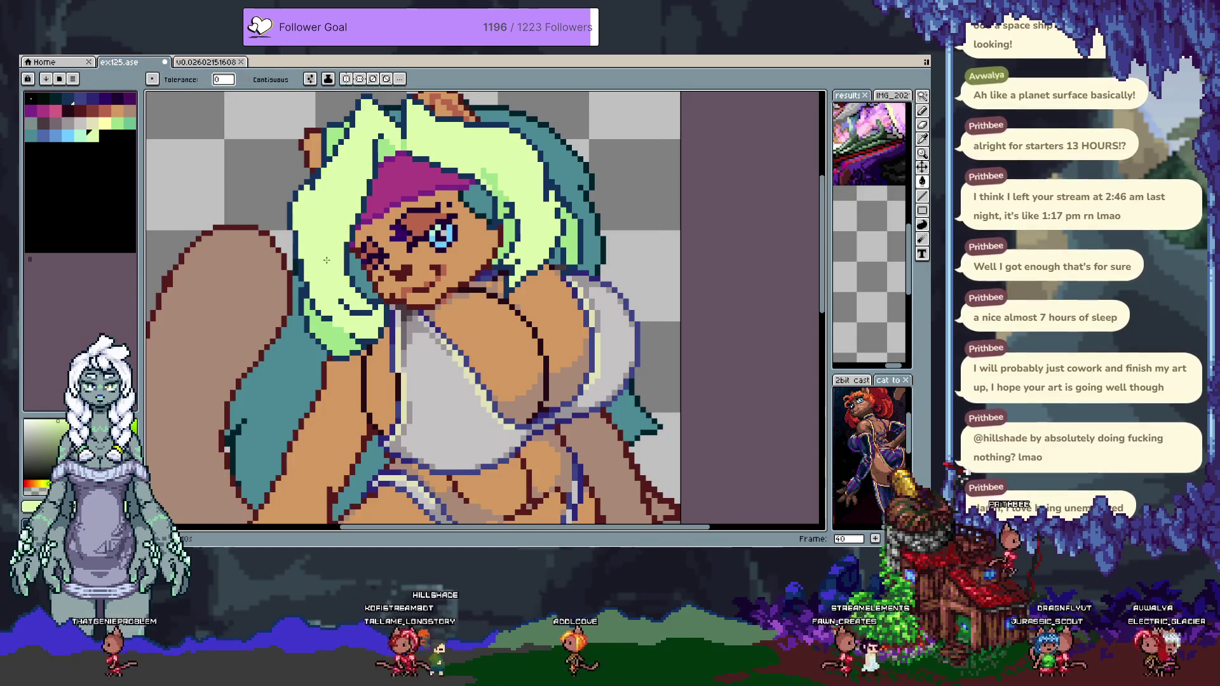
key(b)
scroll(326, 260, up, 2)
alt+click(359, 240)
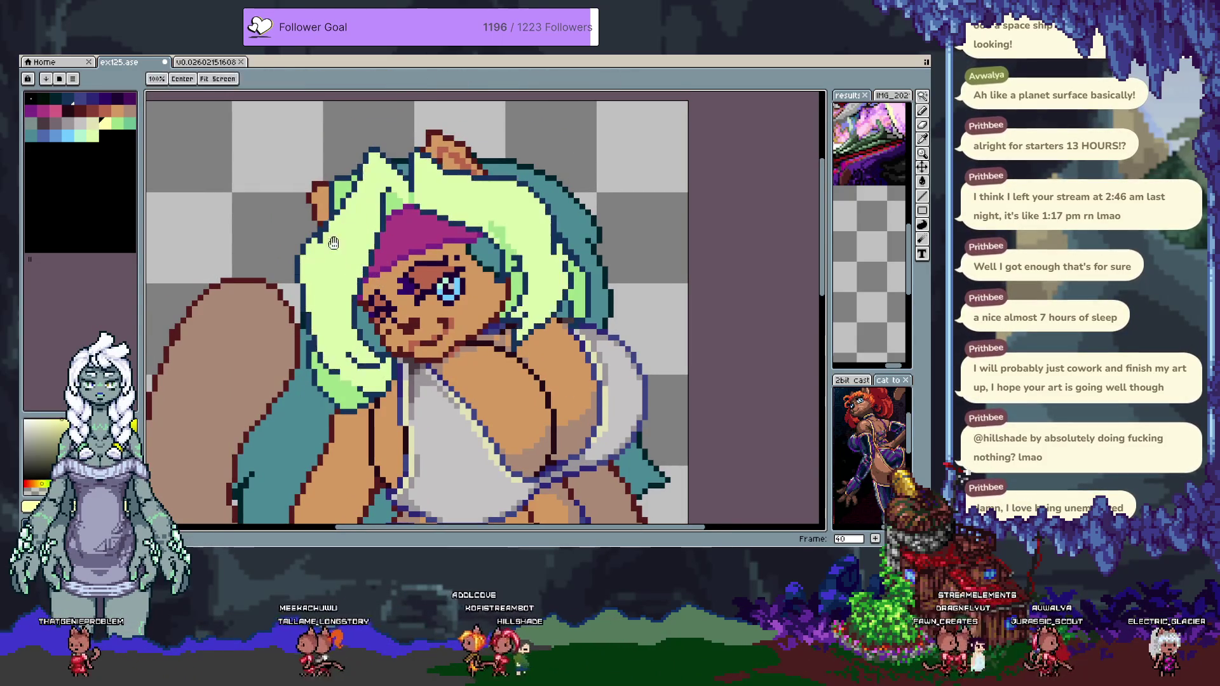
drag(380, 194, 332, 342)
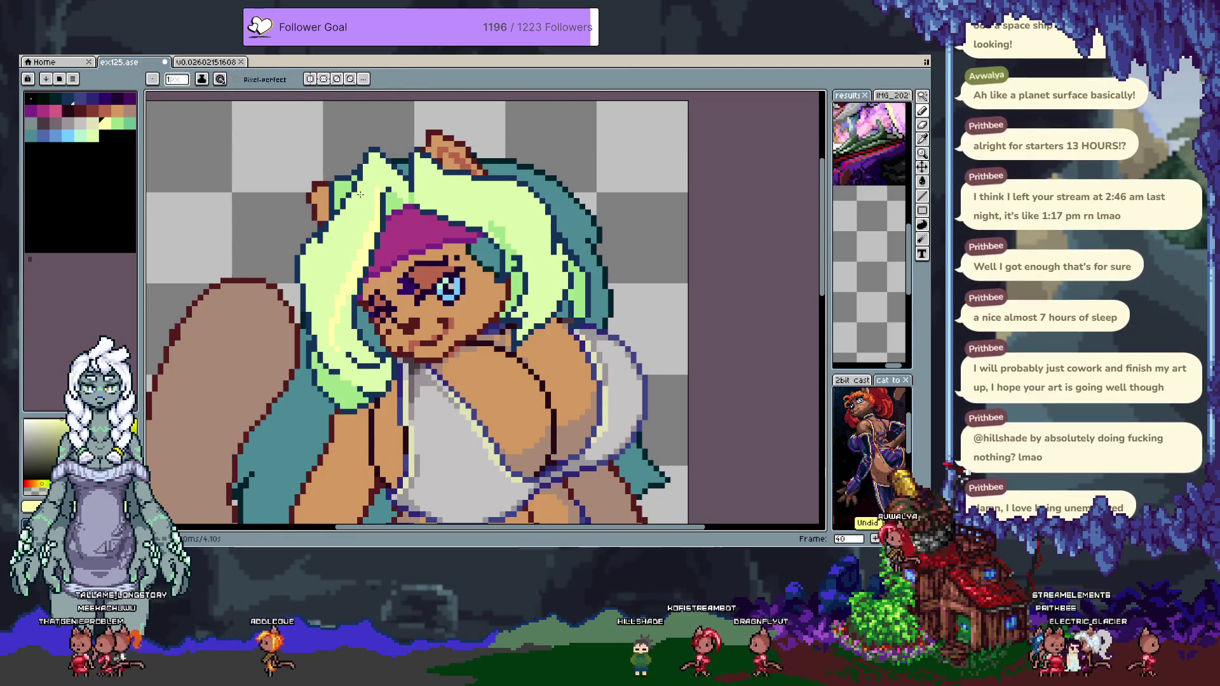
Sample and try several light green and yellow shades from the hair.
key(v)
key(b)
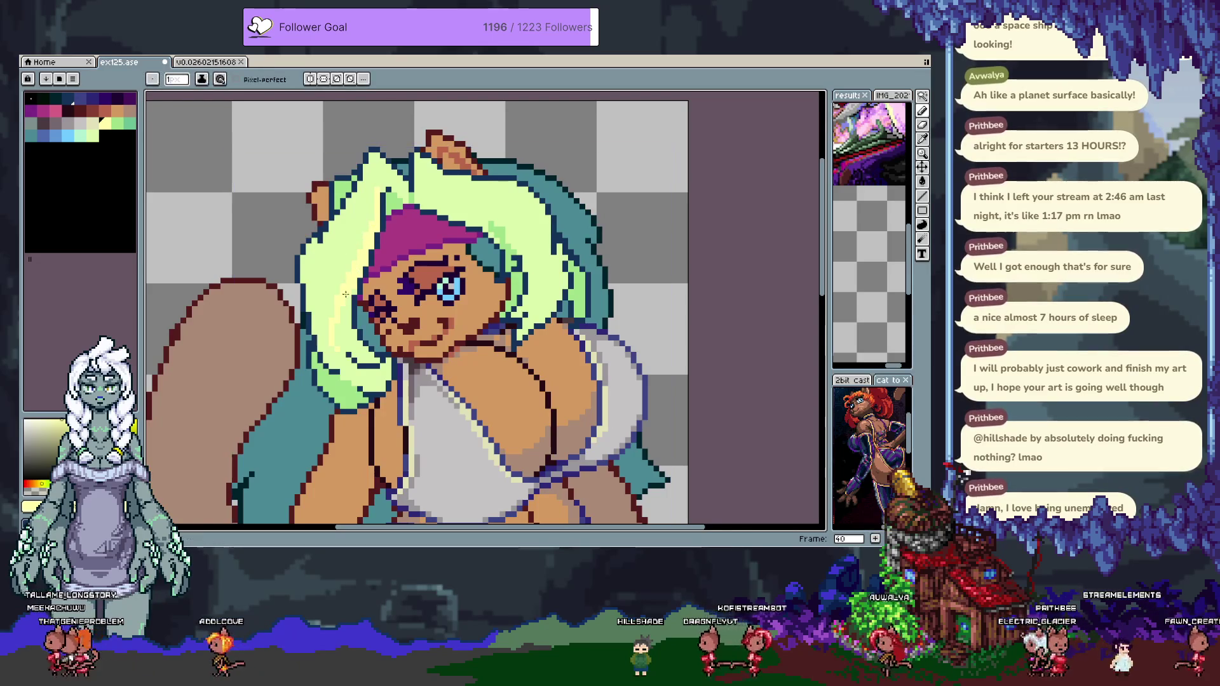
alt+click(317, 245)
alt+click(316, 269)
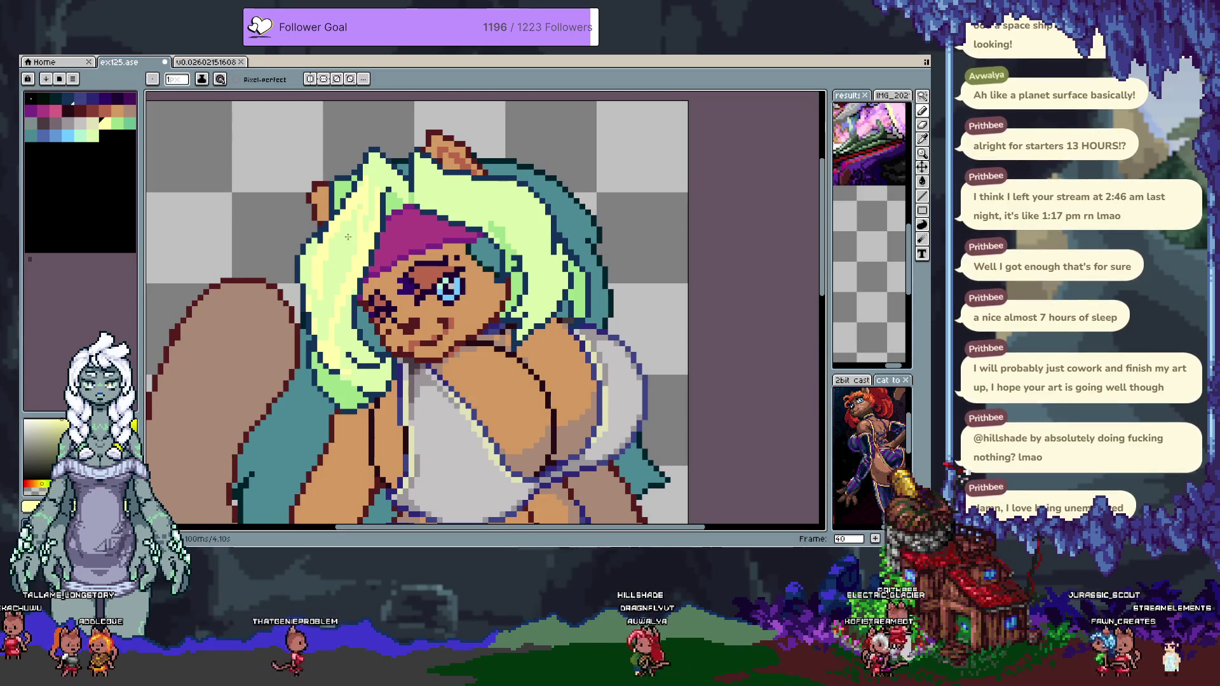
alt+click(310, 247)
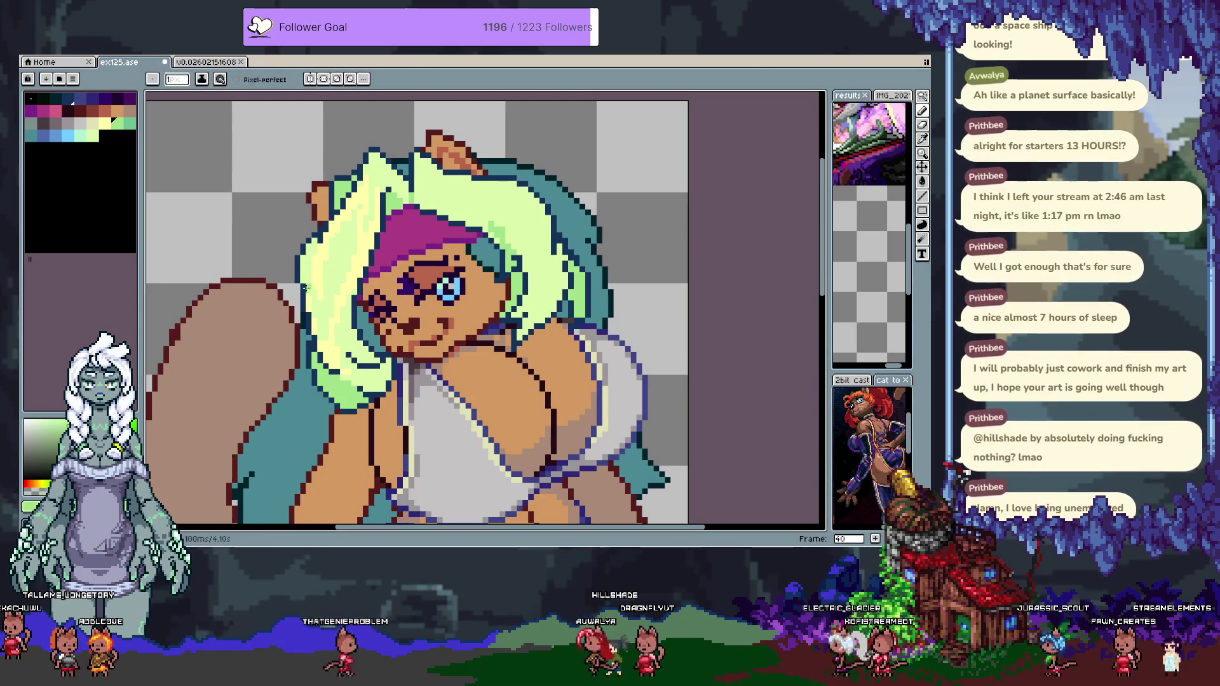
alt+click(351, 220)
alt+click(340, 228)
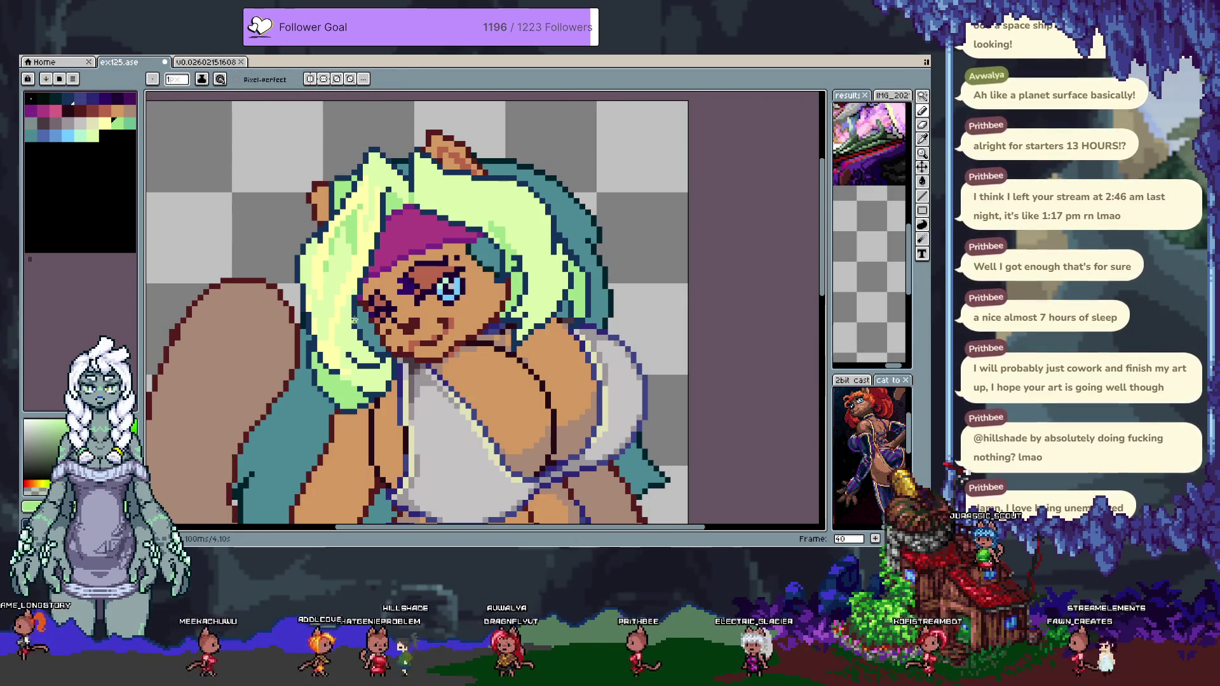
alt+click(352, 354)
alt+click(344, 347)
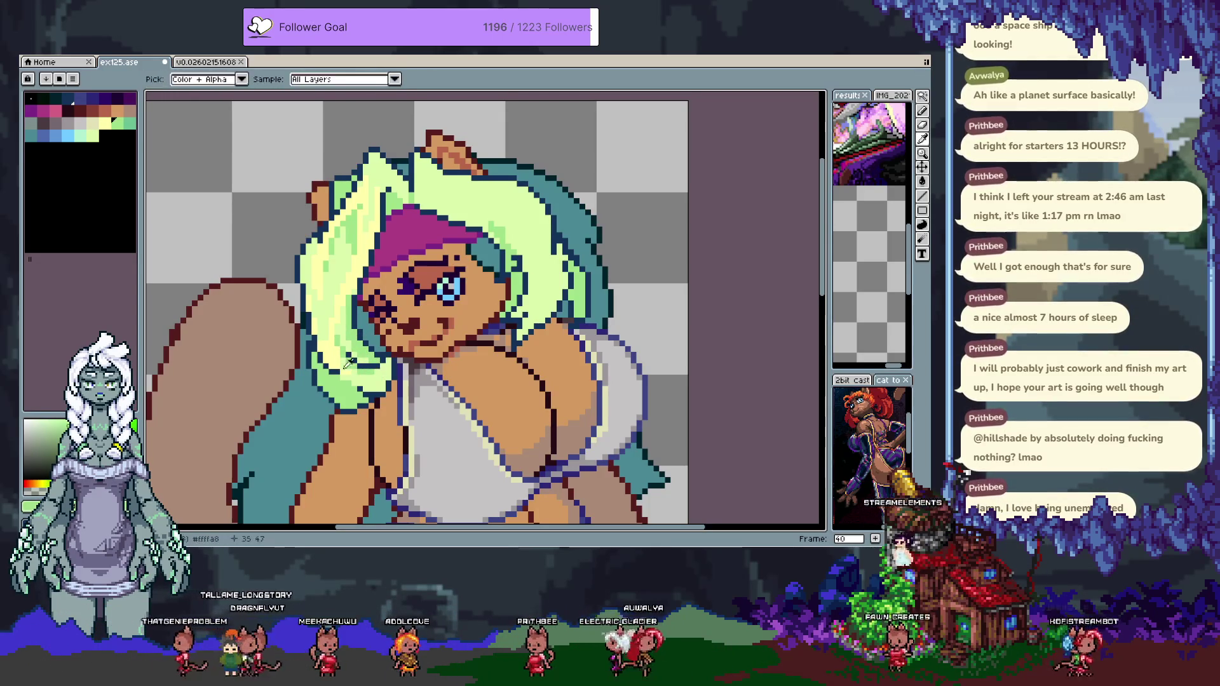
Try a pale yellow bucket fill on the light green hair and undo it.
alt+click(348, 377)
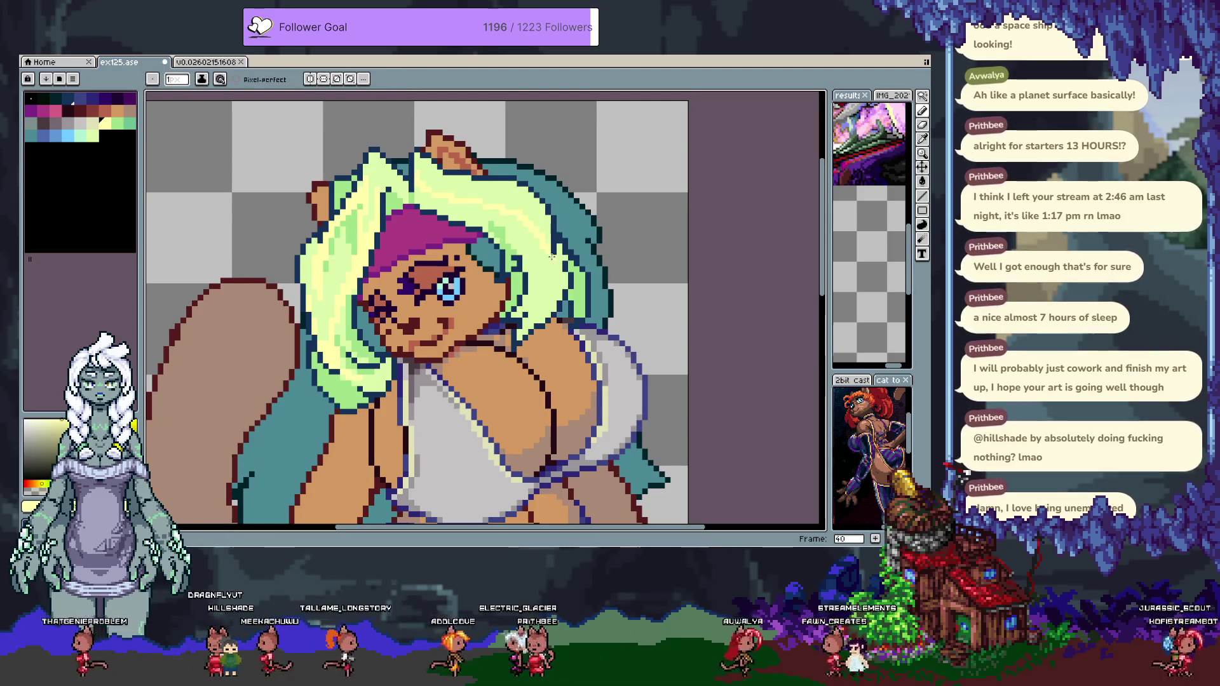
key(g)
click(430, 195)
key(b)
key(ctrl+z)
Redo a highlight stroke, sample hair greens including darker green 6cc292, then pick the pale hair yellow.
alt+click(417, 158)
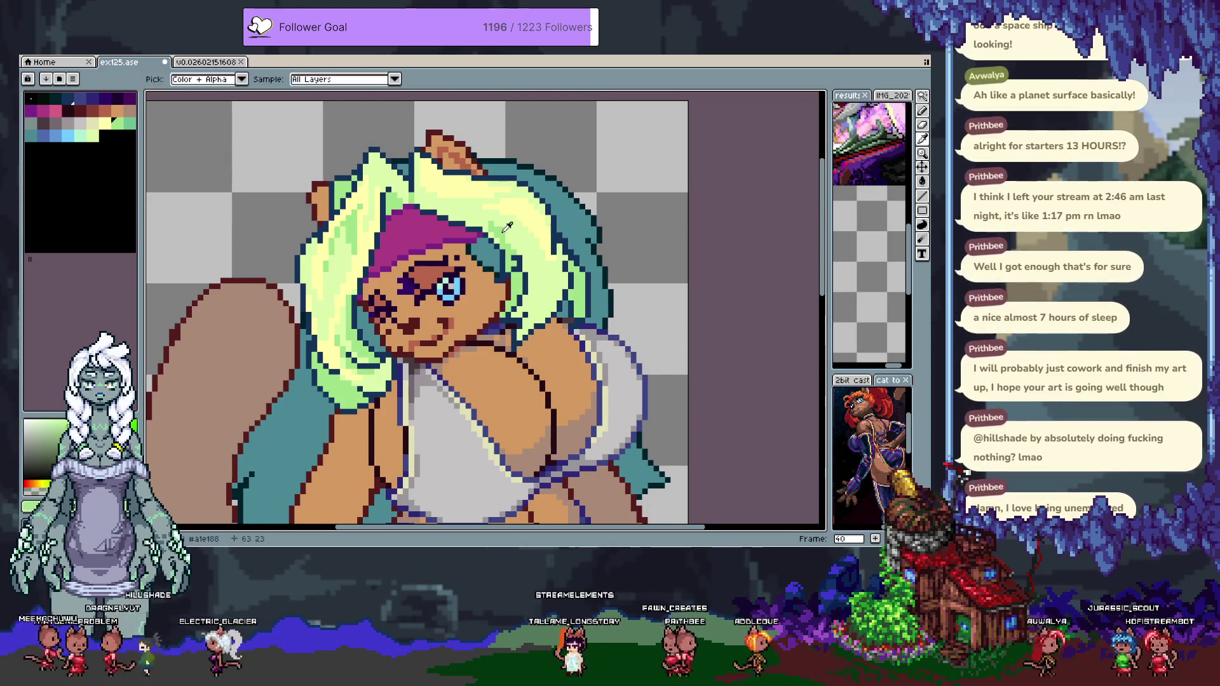
alt+click(476, 223)
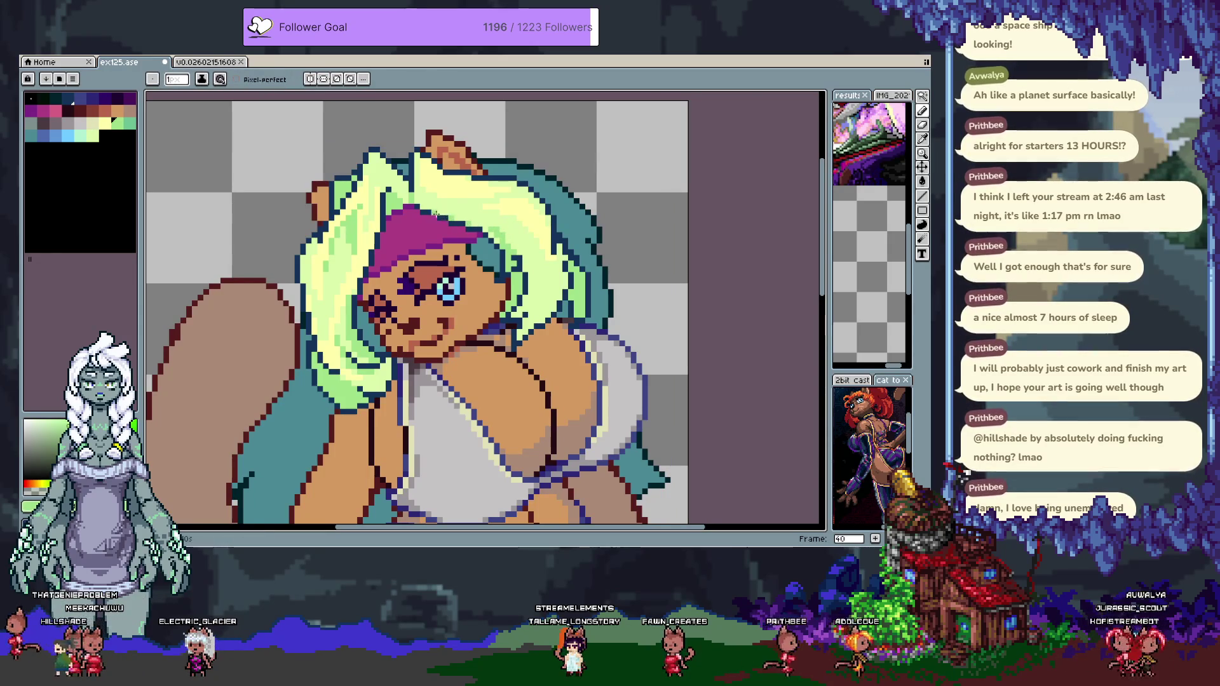
key(ctrl+y)
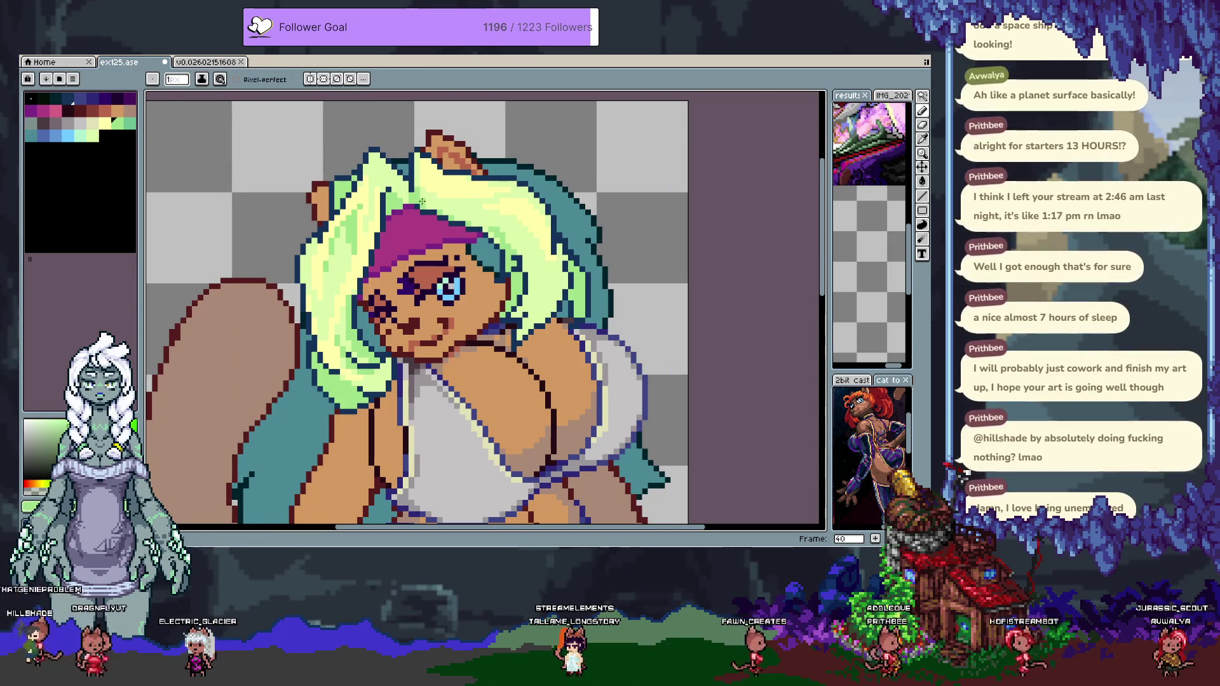
alt+click(331, 244)
click(133, 129)
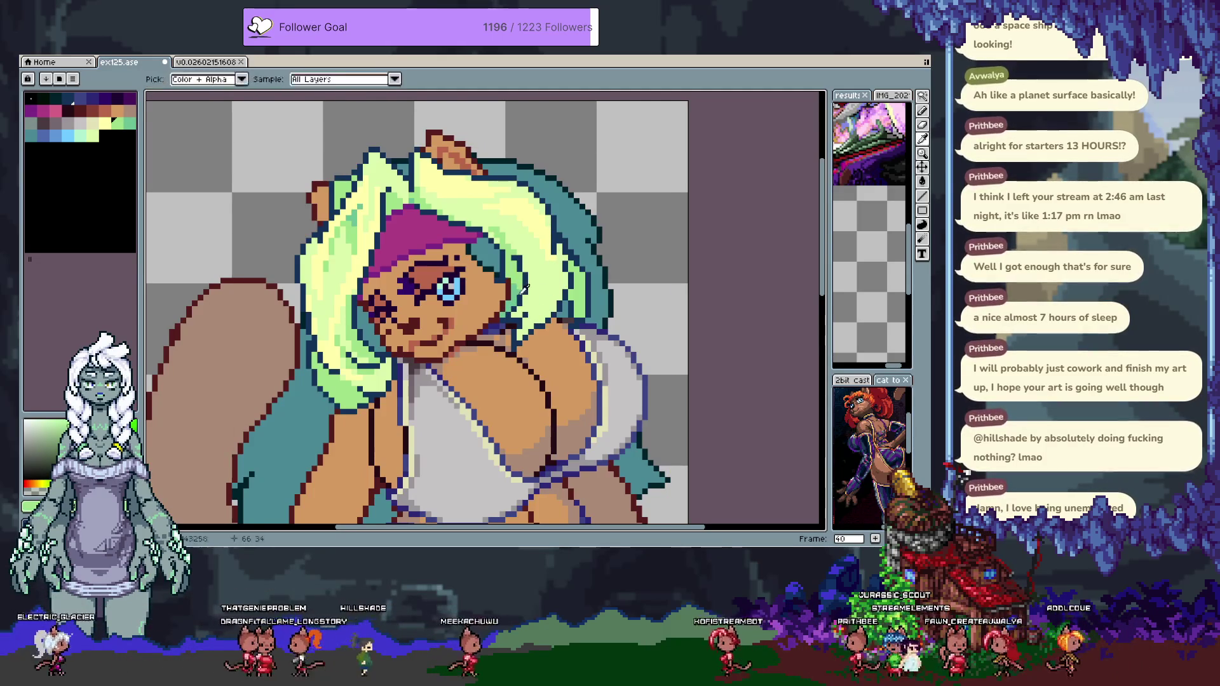
drag(504, 267, 488, 255)
alt+click(502, 260)
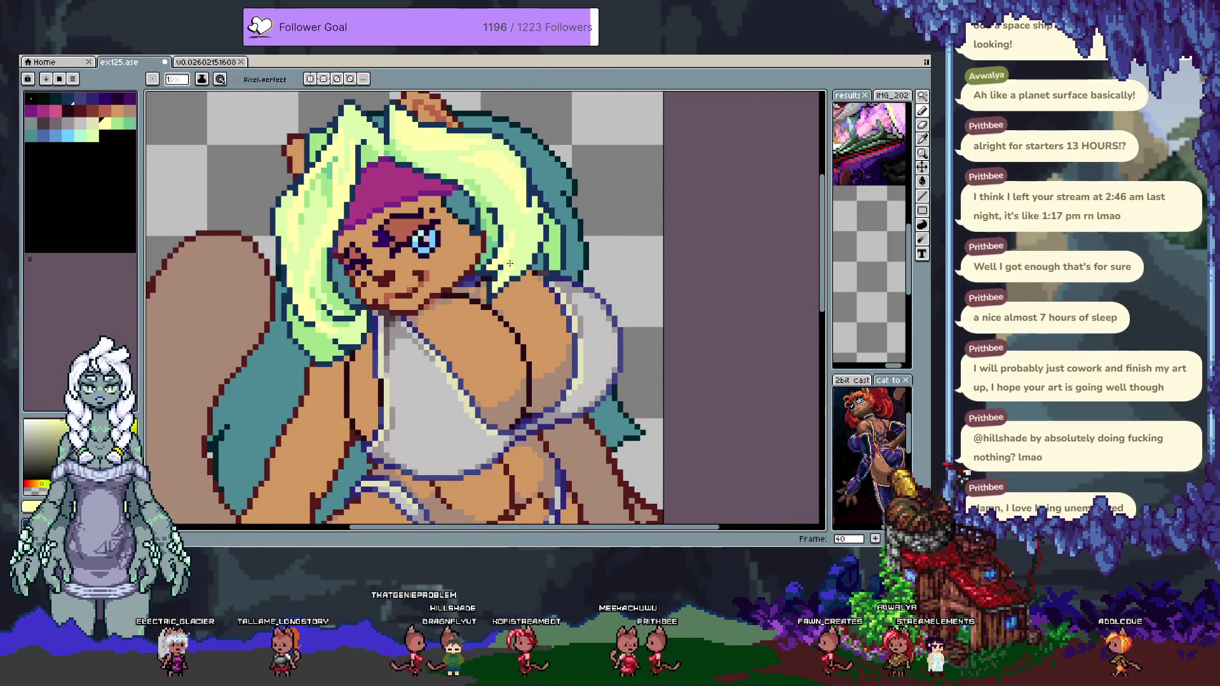
Undo the last hair highlight stroke, pick the light green swatch, and save with Ctrl+S.
key(ctrl+z)
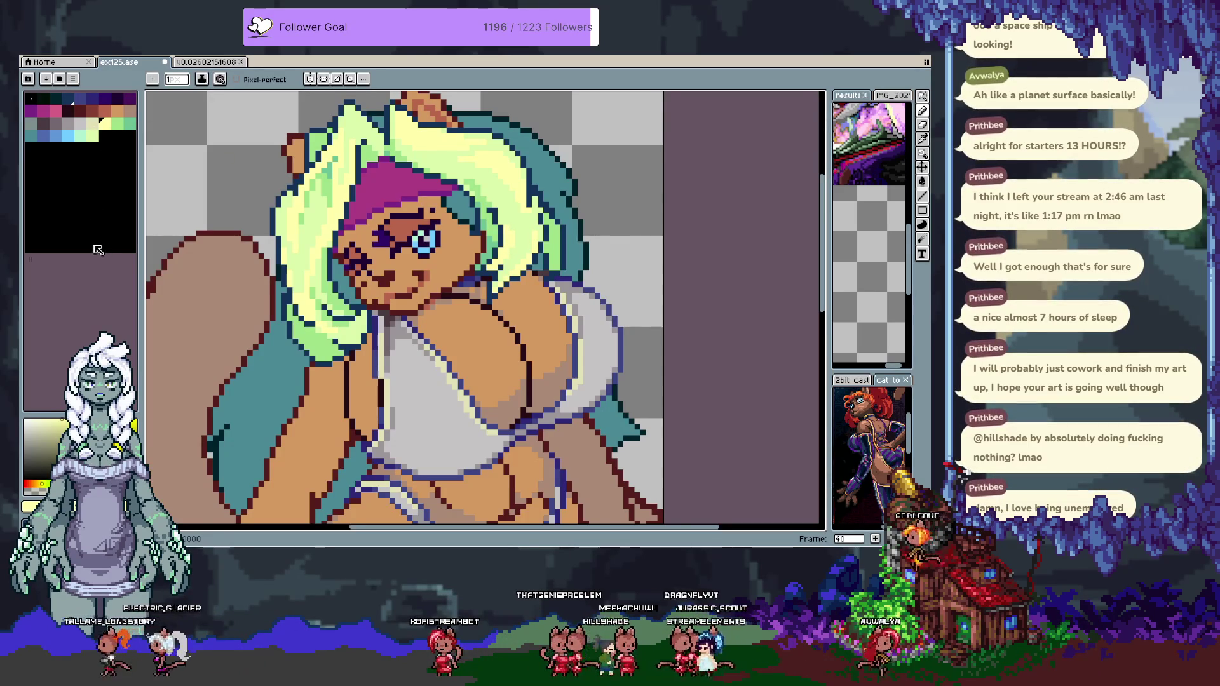
click(80, 136)
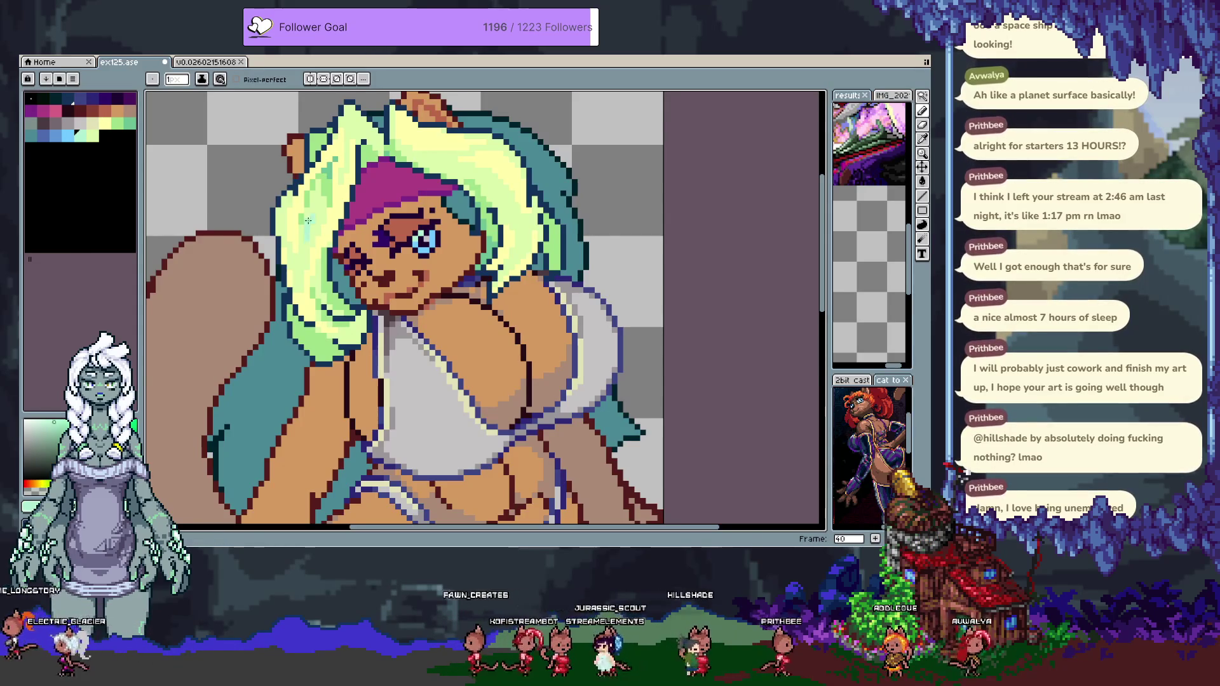
key(v)
key(b)
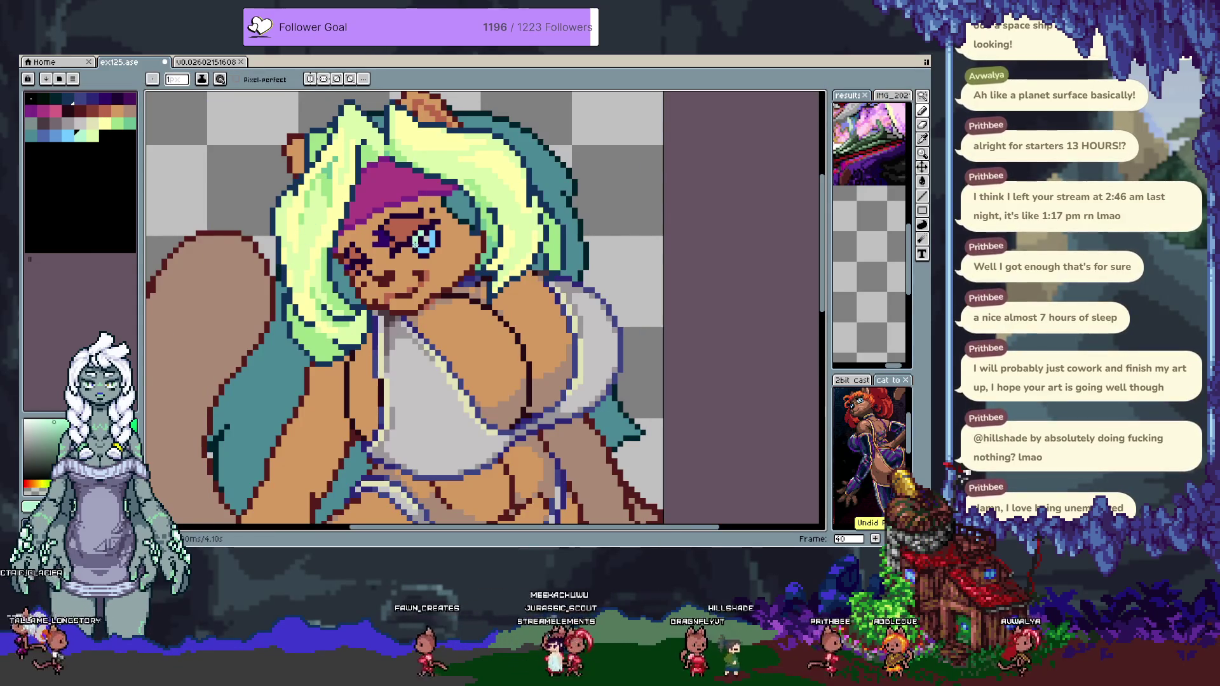
key(ctrl+s)
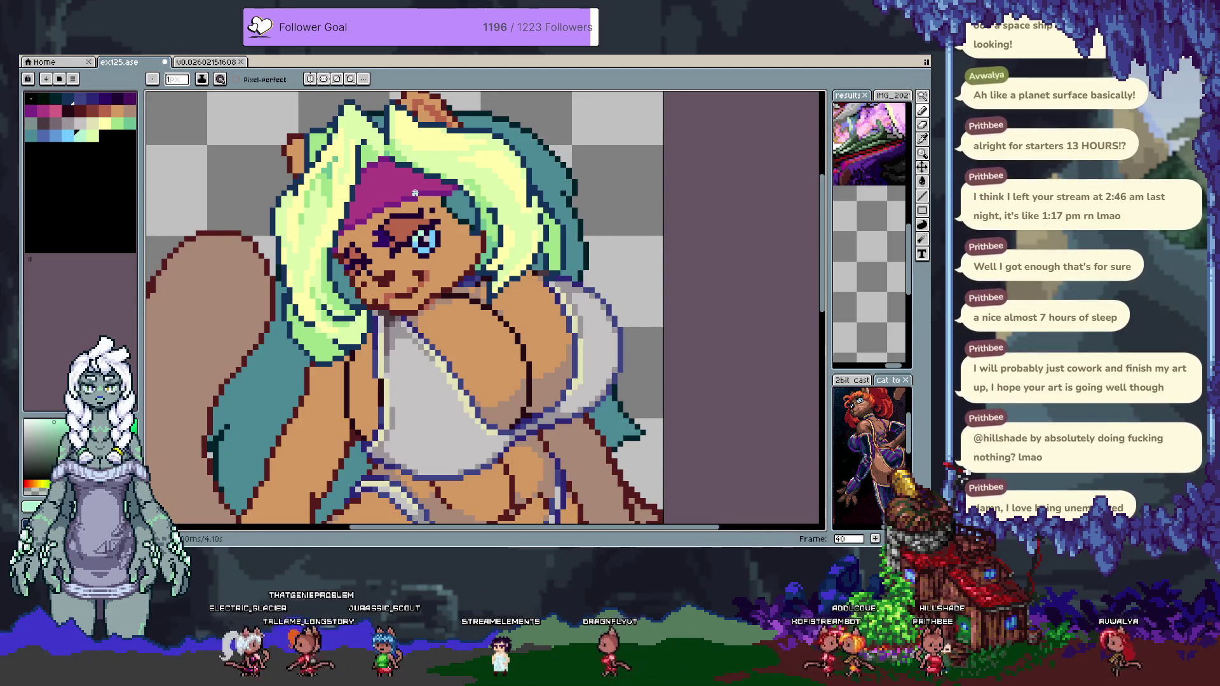
Try reordering the palette swatches, which turns the hair mint, then undo the reorder.
key(v)
key(b)
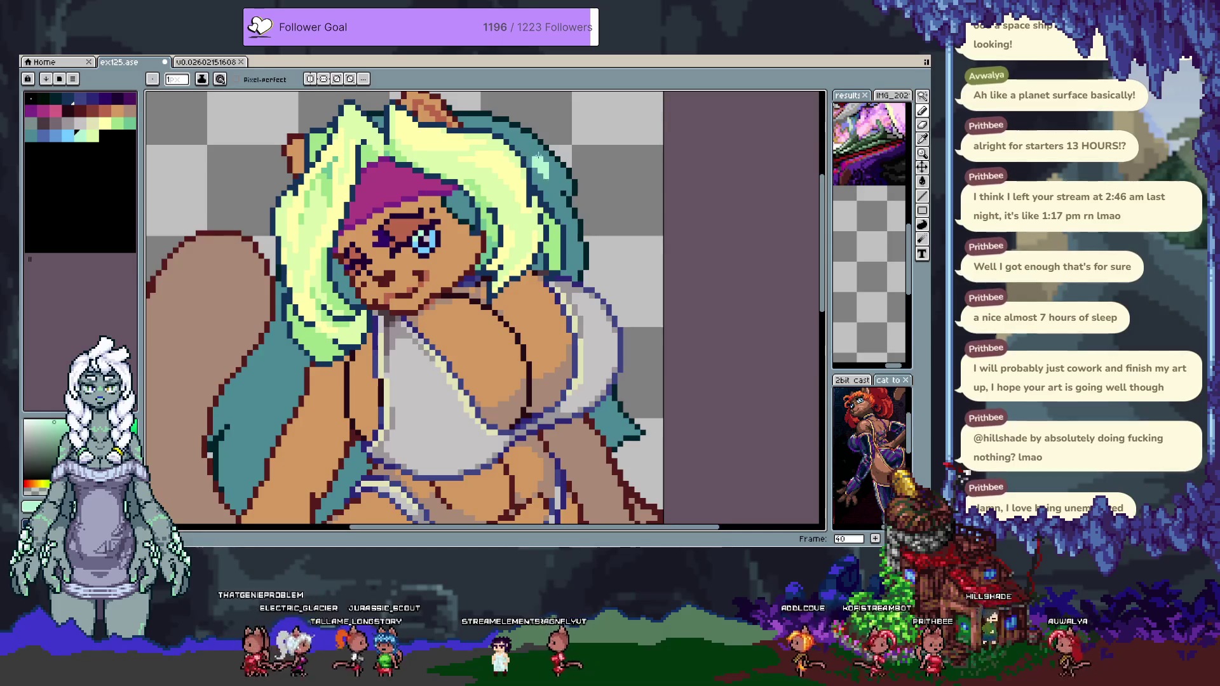
key(ctrl+z)
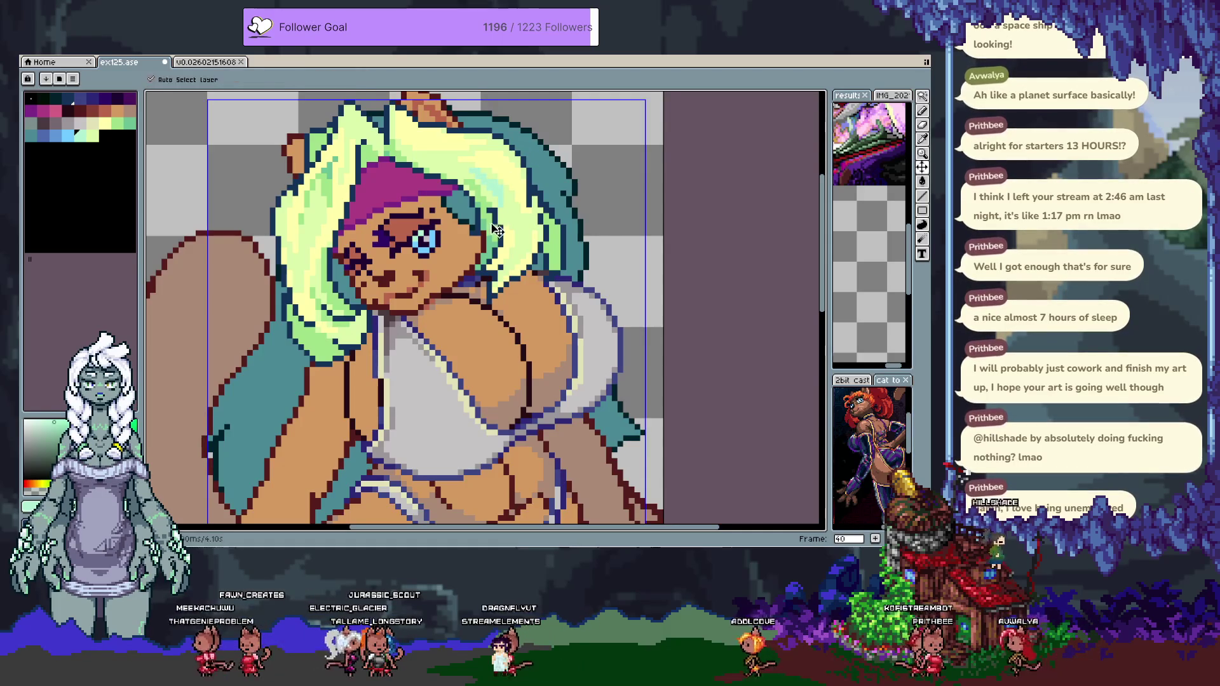
click(80, 135)
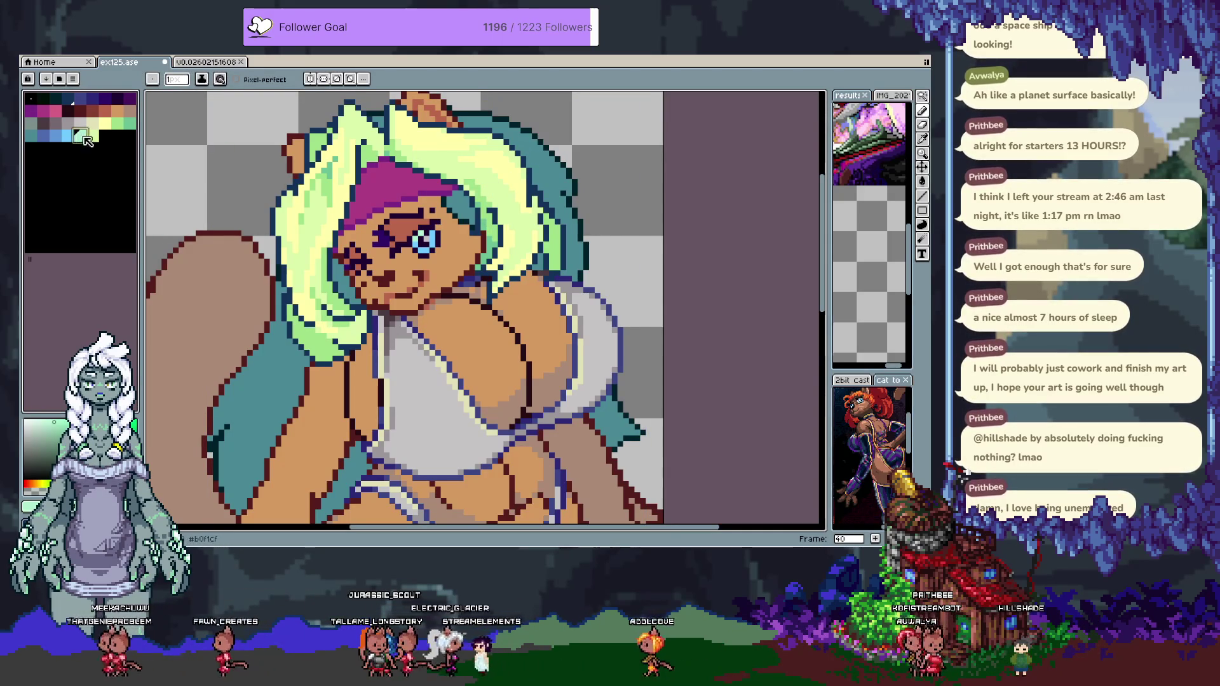
drag(93, 135, 80, 135)
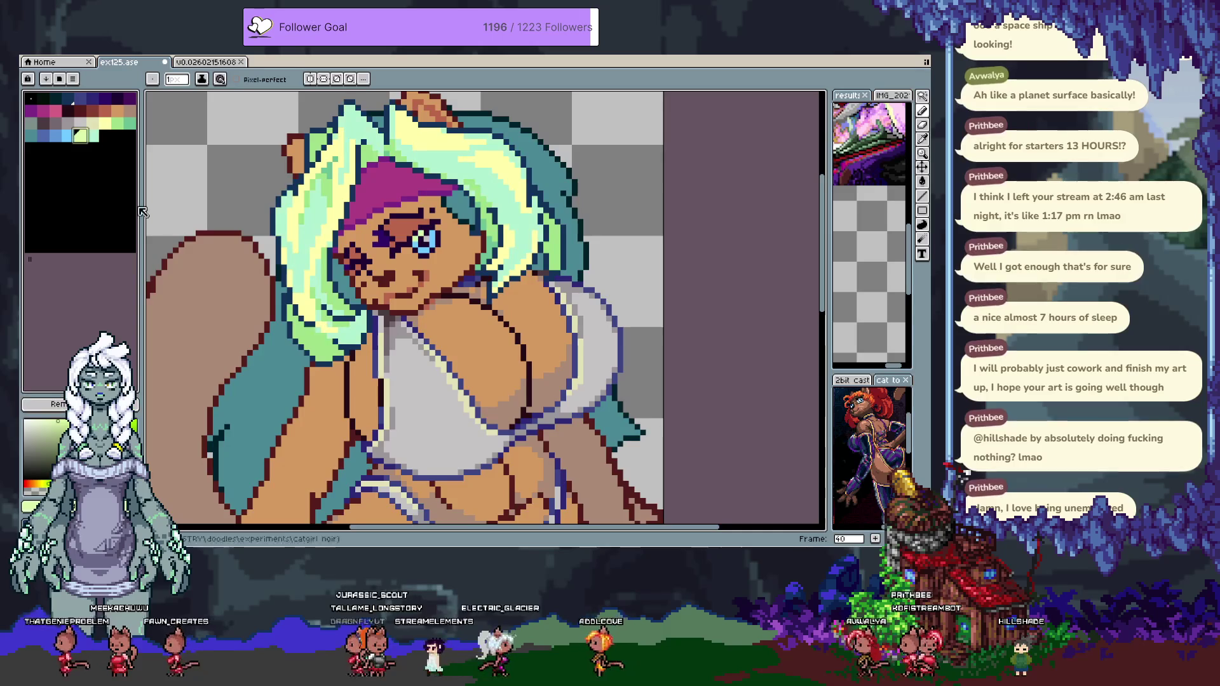
key(ctrl+z)
Set the swatch after the pale mint to black in the colour editor.
double_click(97, 137)
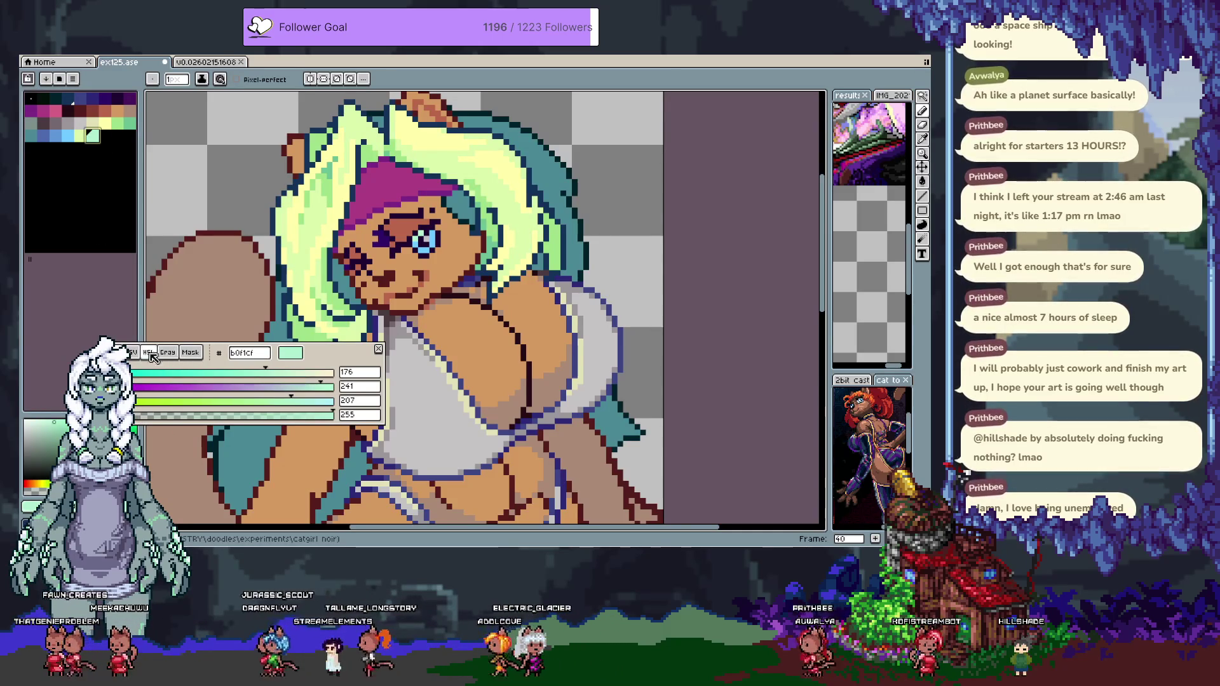
click(150, 353)
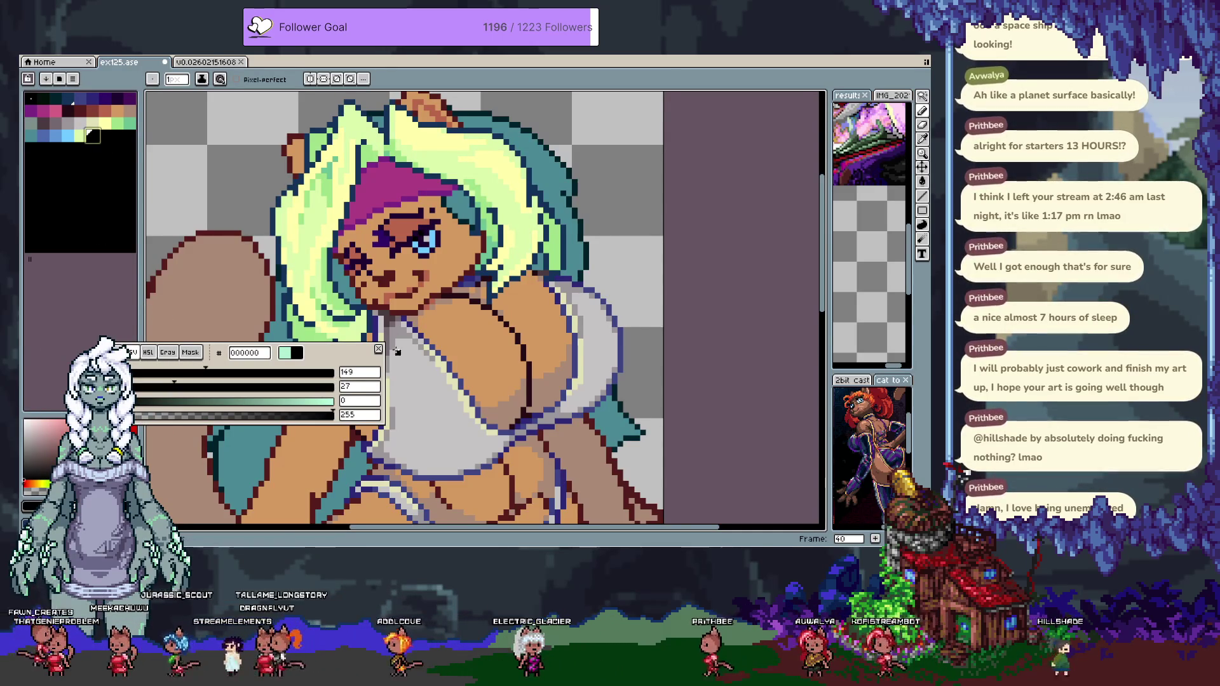
click(379, 349)
scroll(387, 203, up, 2)
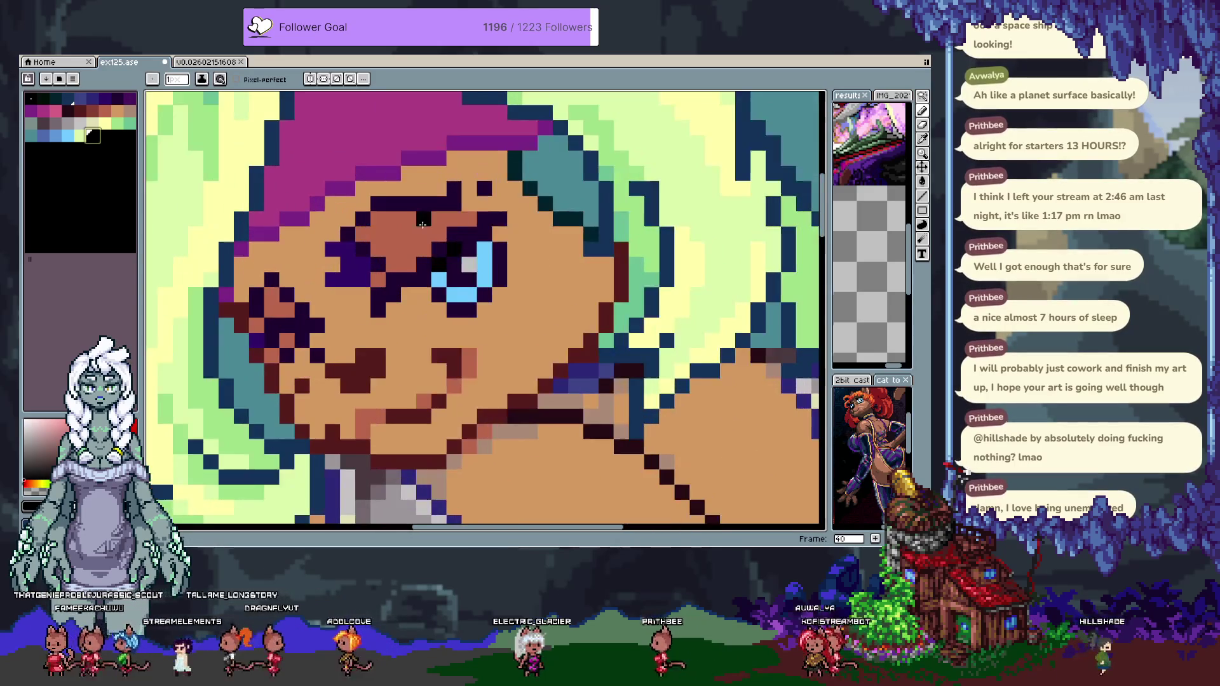
Repaint the eye pixels in the sampled blue and add a pale light-blue pixel.
click(455, 268)
click(455, 249)
click(438, 264)
click(485, 249)
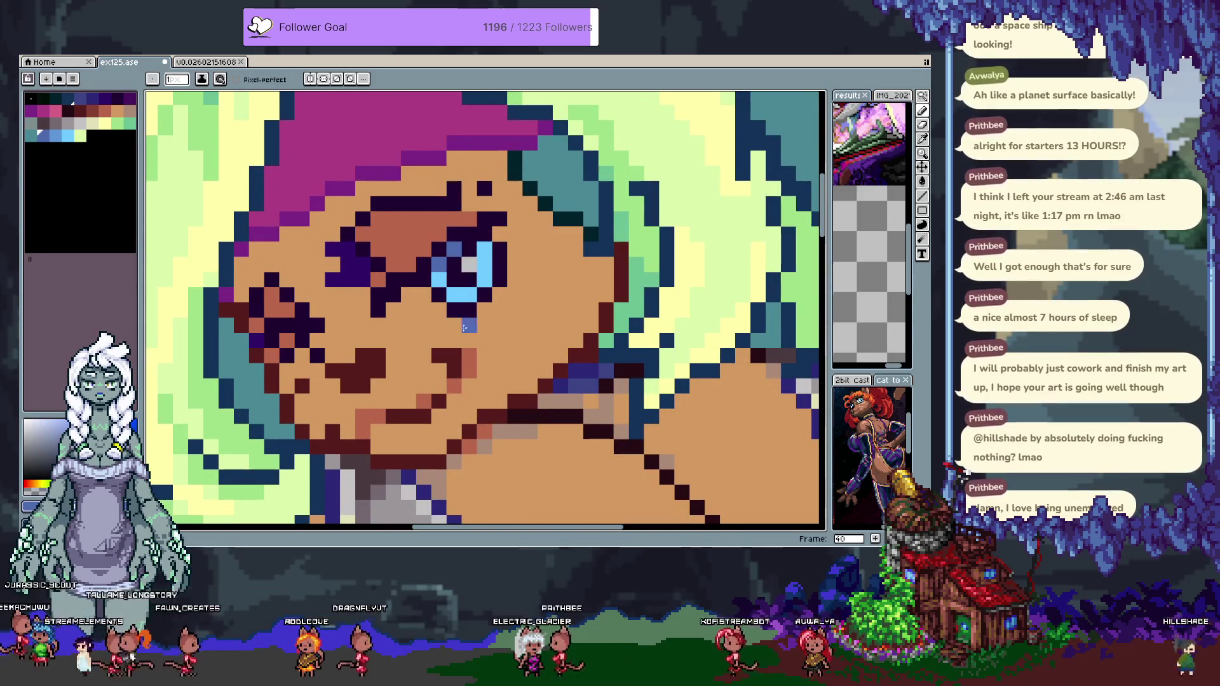
click(68, 135)
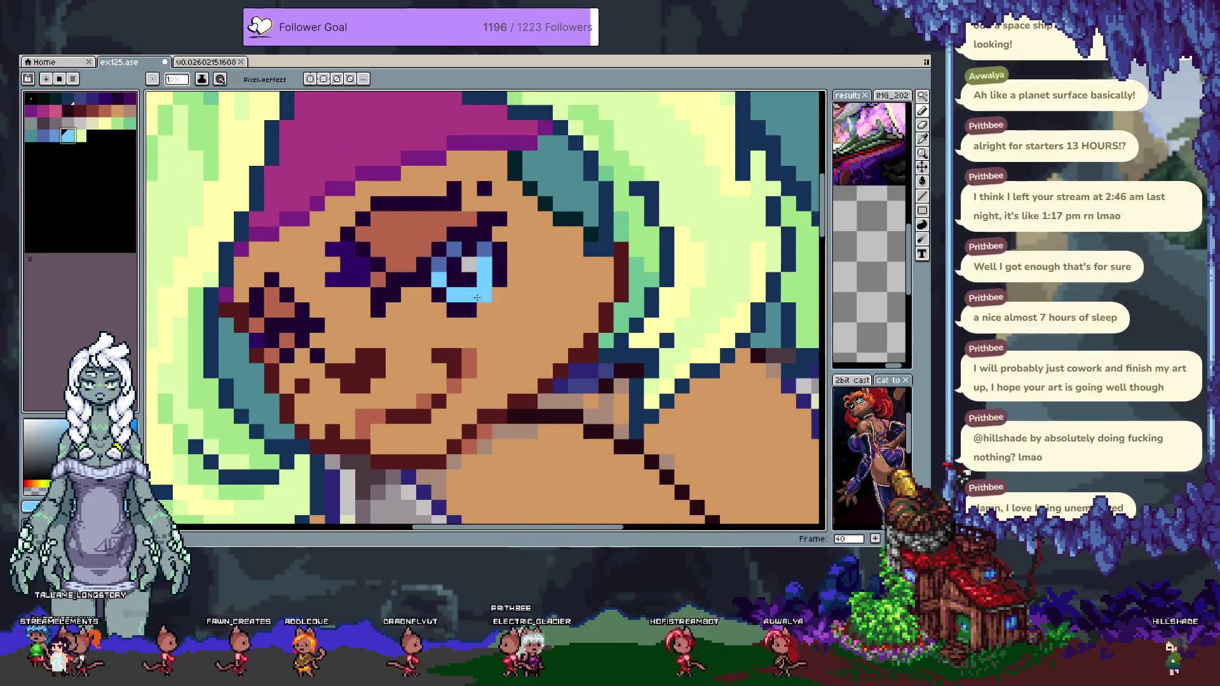
click(470, 292)
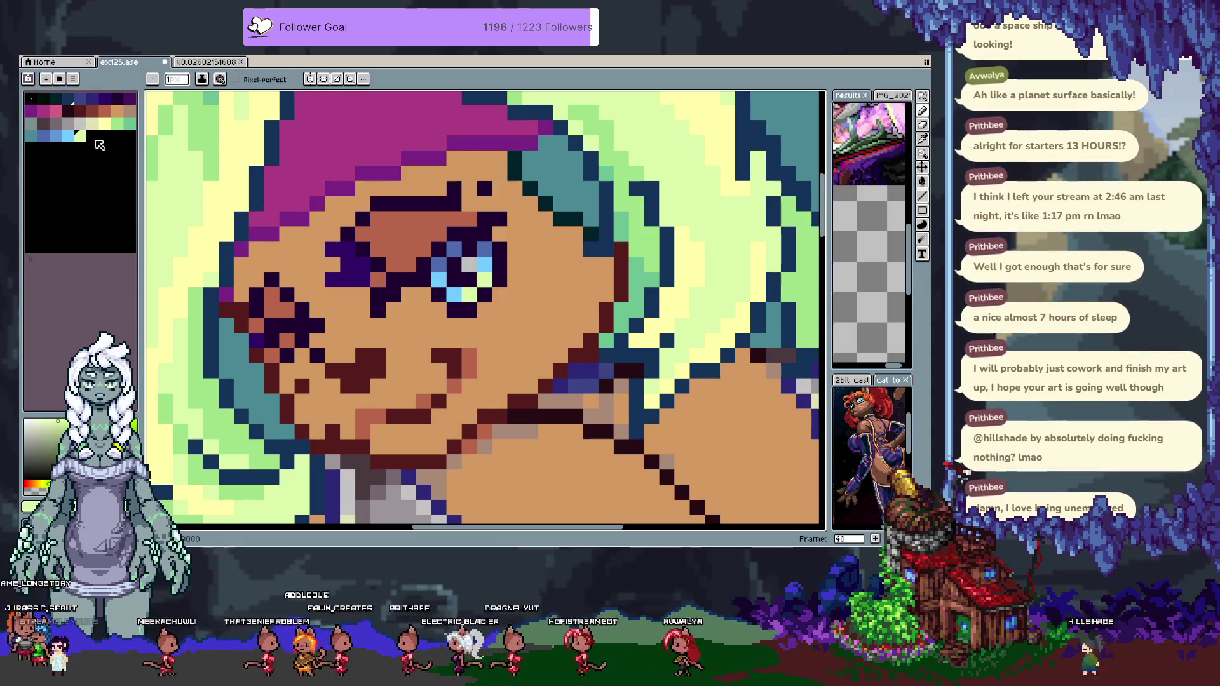
Edit a palette swatch to near-white grey 239 and move it one slot along.
click(92, 135)
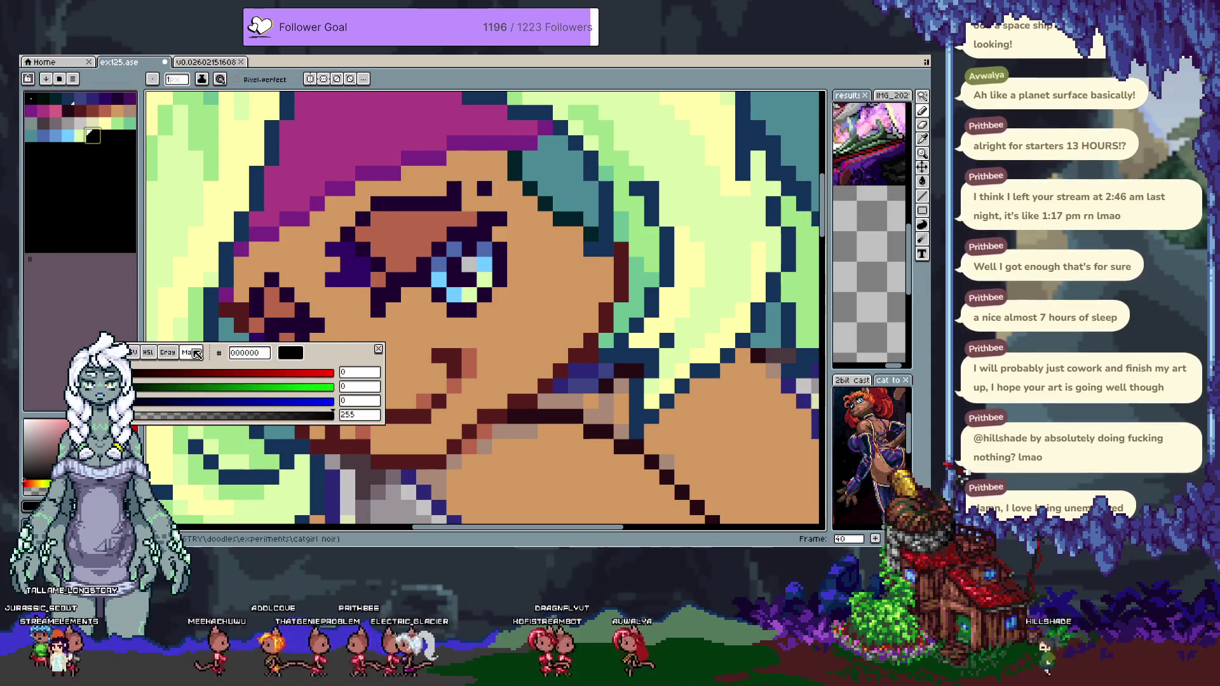
click(168, 354)
click(327, 391)
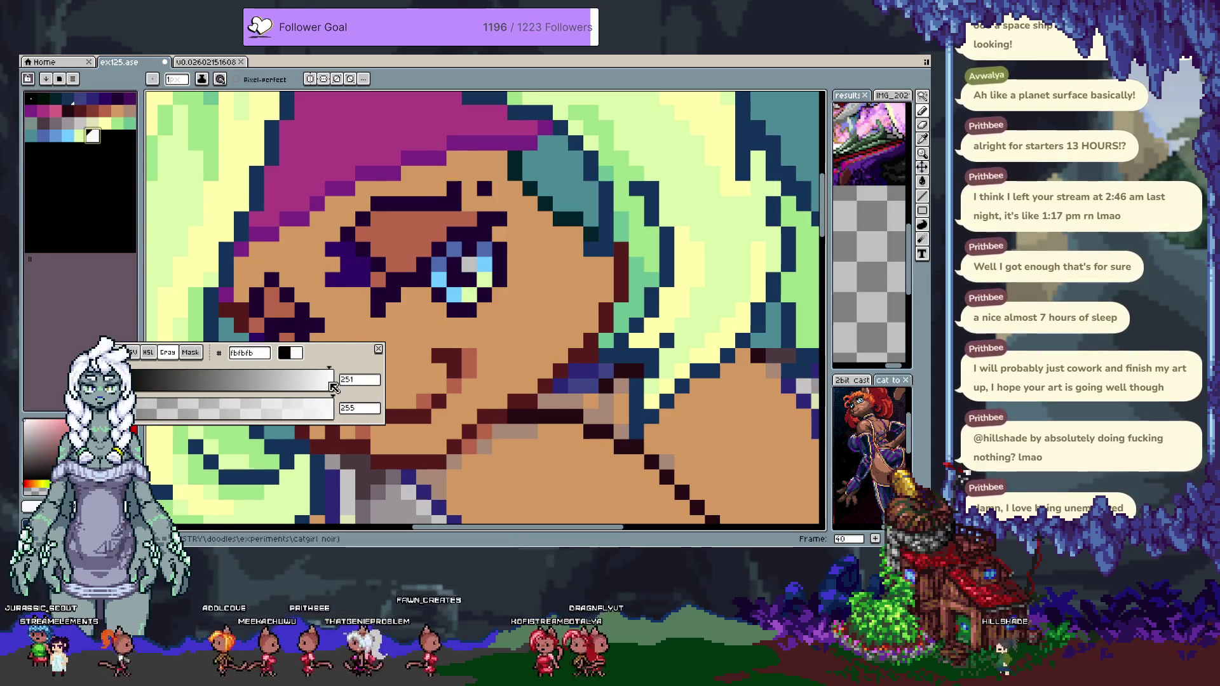
click(417, 277)
key(ctrl+z)
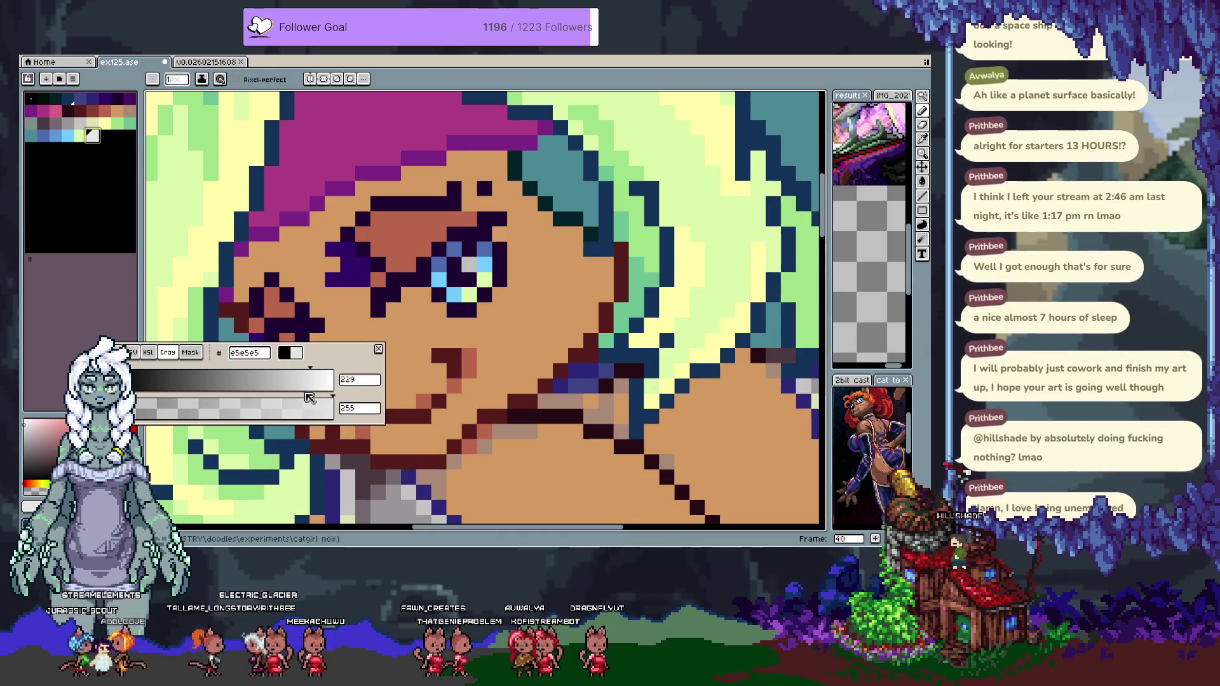
click(322, 381)
drag(321, 380, 319, 377)
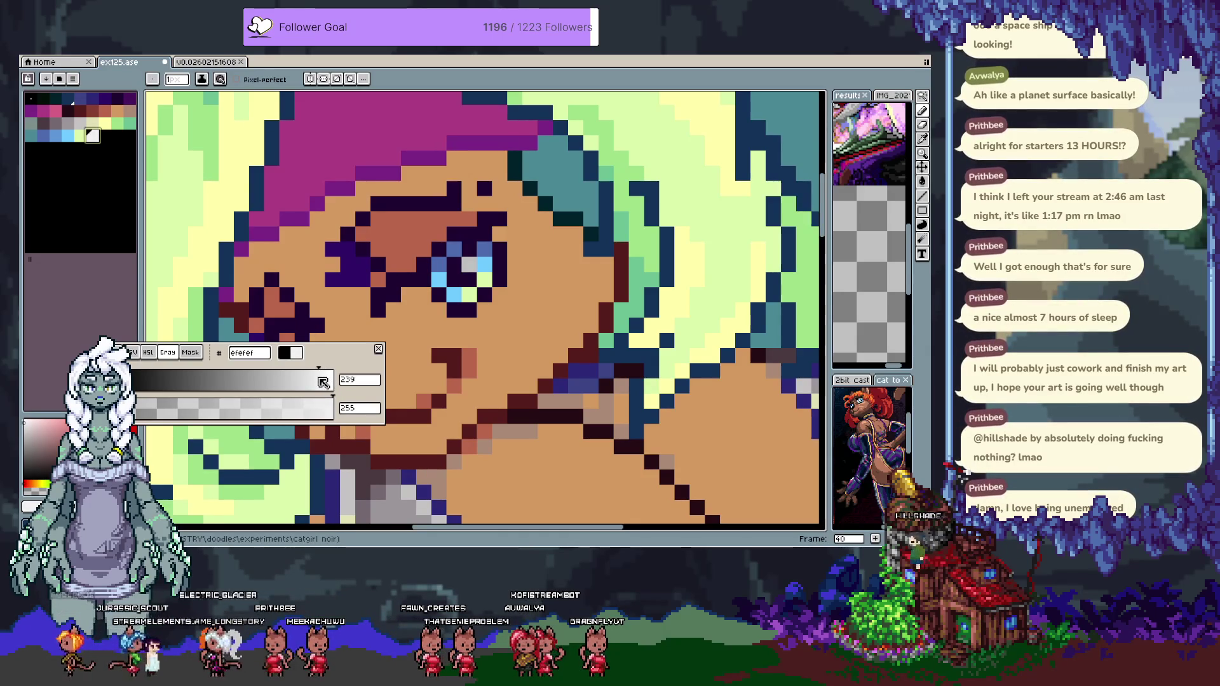
drag(96, 136, 118, 124)
Revert the canvas colour remap, try rearranging palette colours, then undo the move.
click(61, 410)
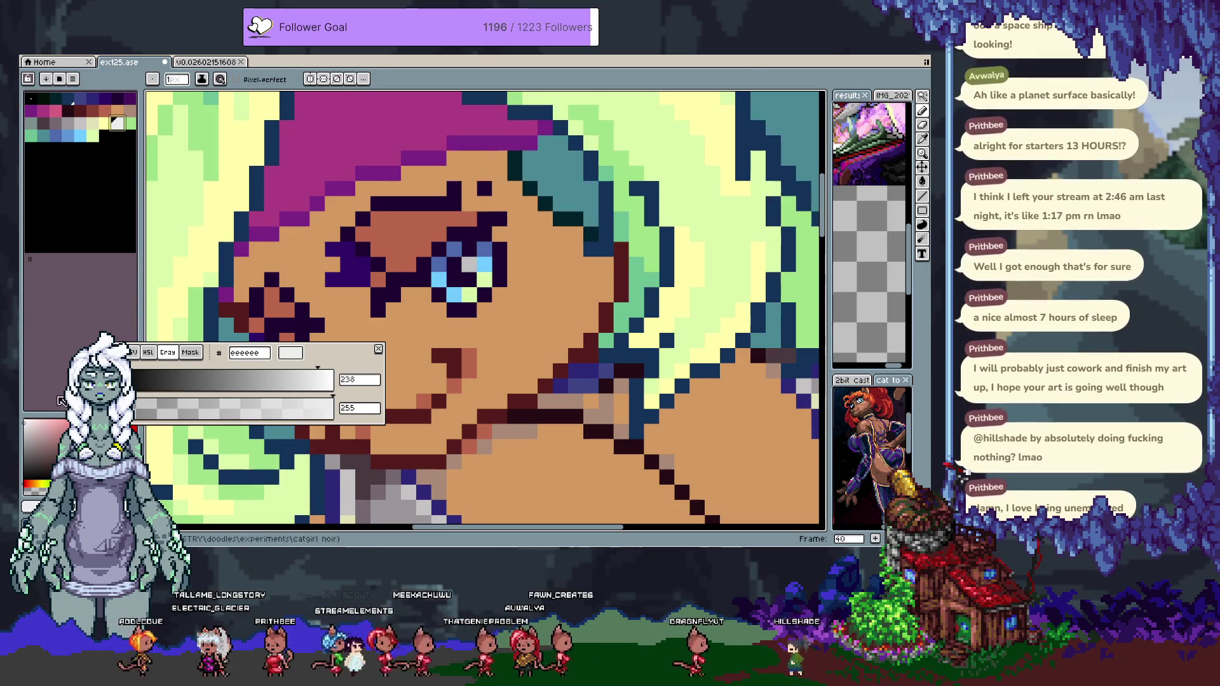
click(111, 135)
drag(100, 142, 129, 124)
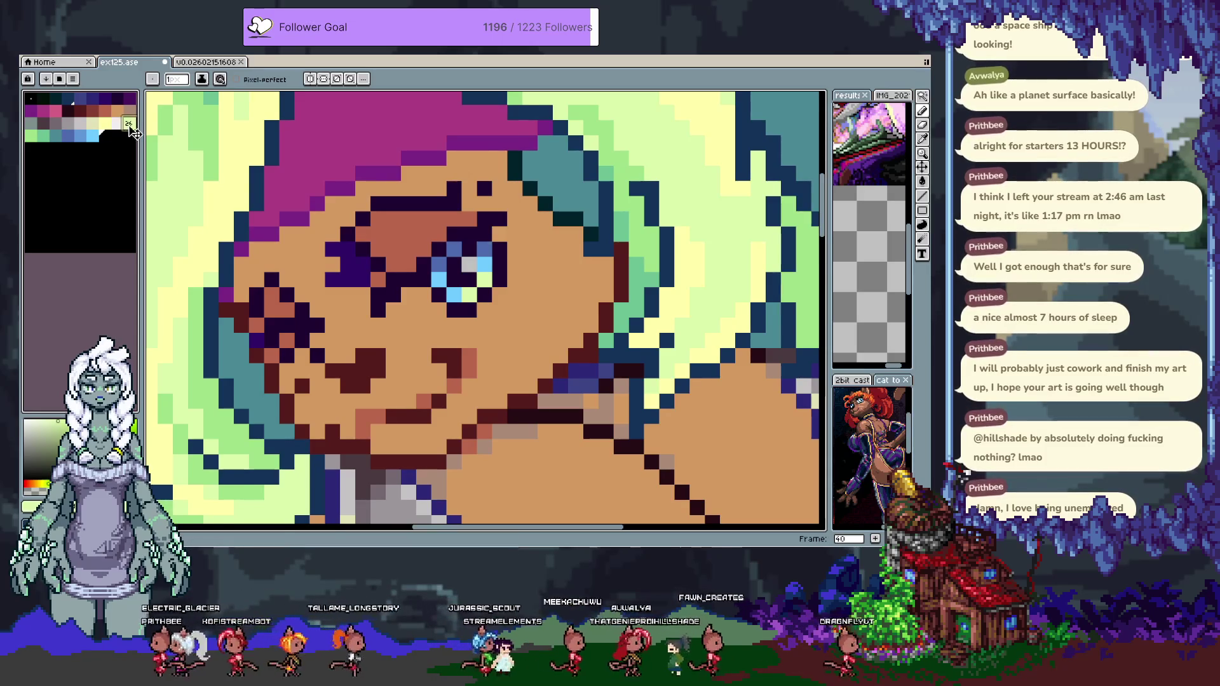
click(117, 124)
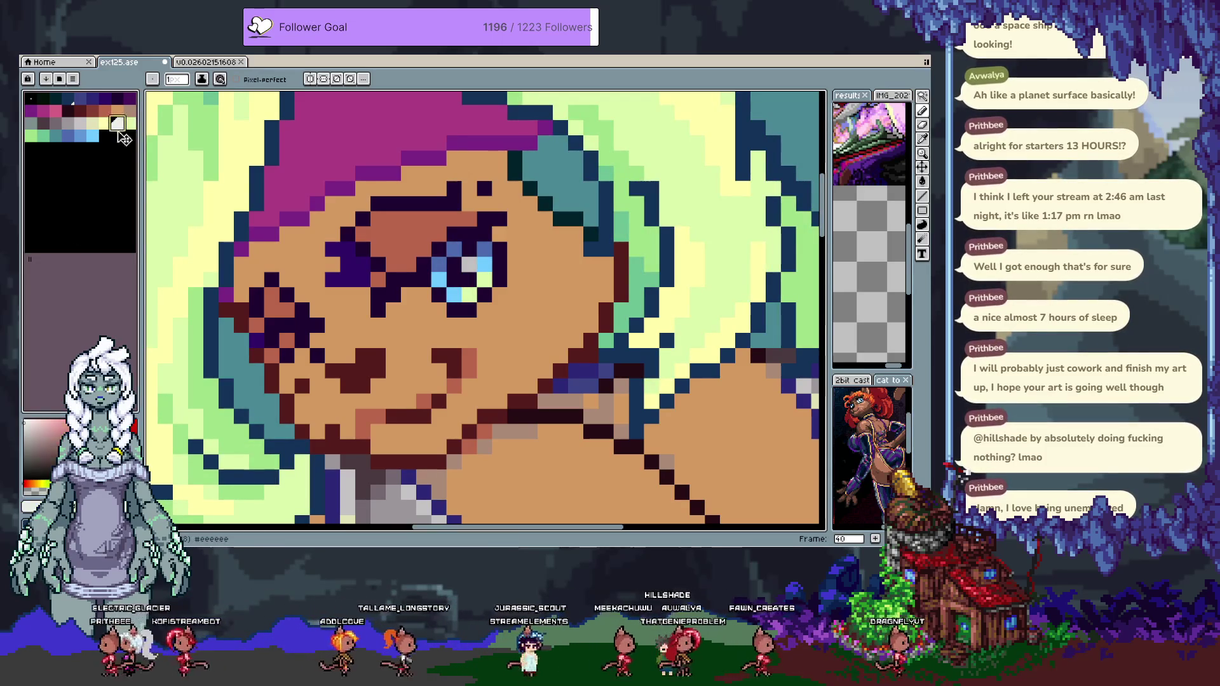
drag(115, 146, 102, 155)
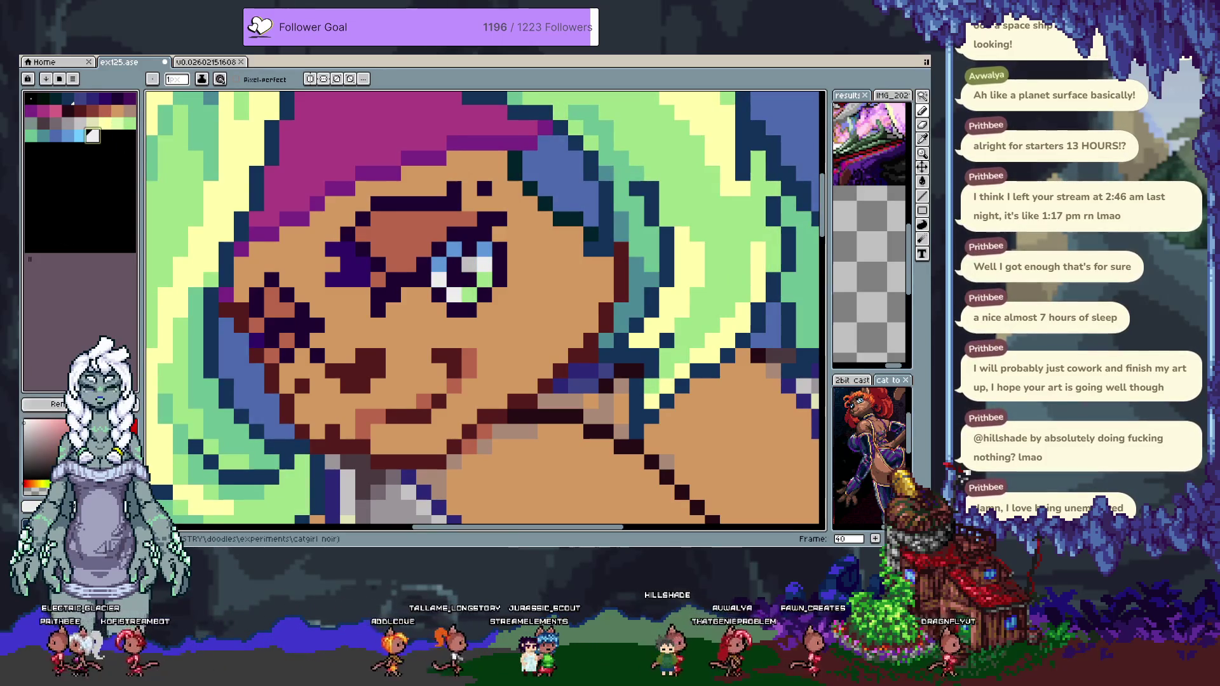
key(ctrl+z)
Tint the near-white to #eef4f7 and dab it into the eye and face outline.
click(38, 507)
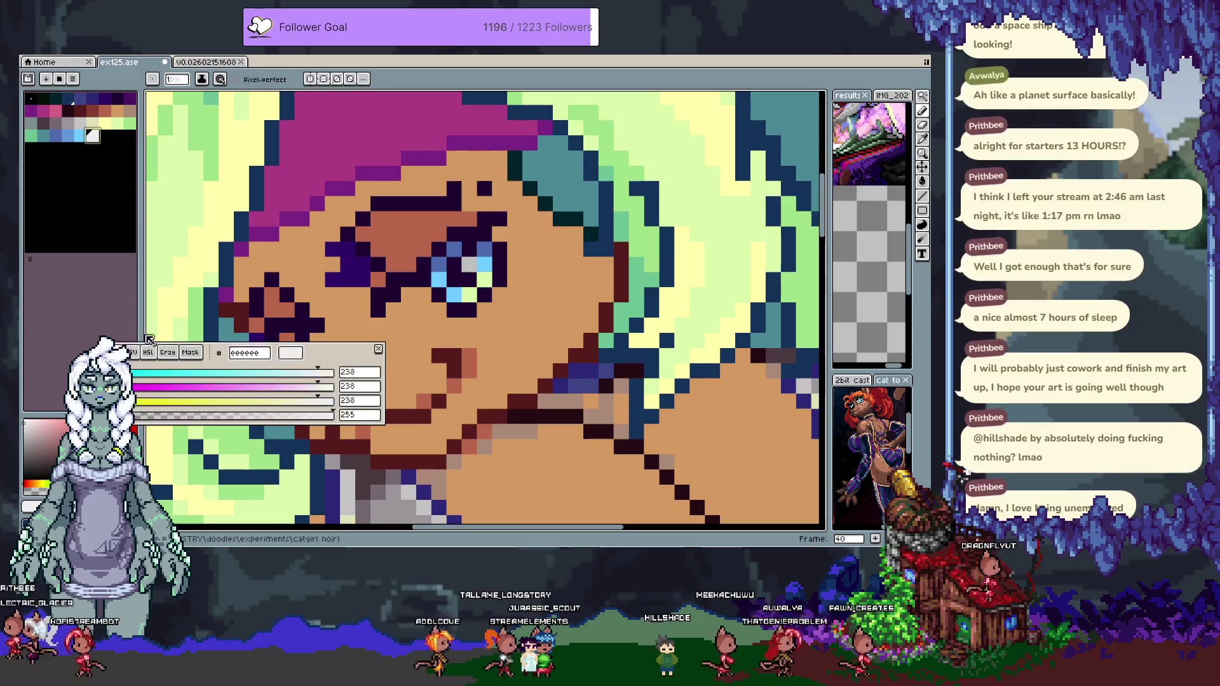
drag(318, 401, 327, 390)
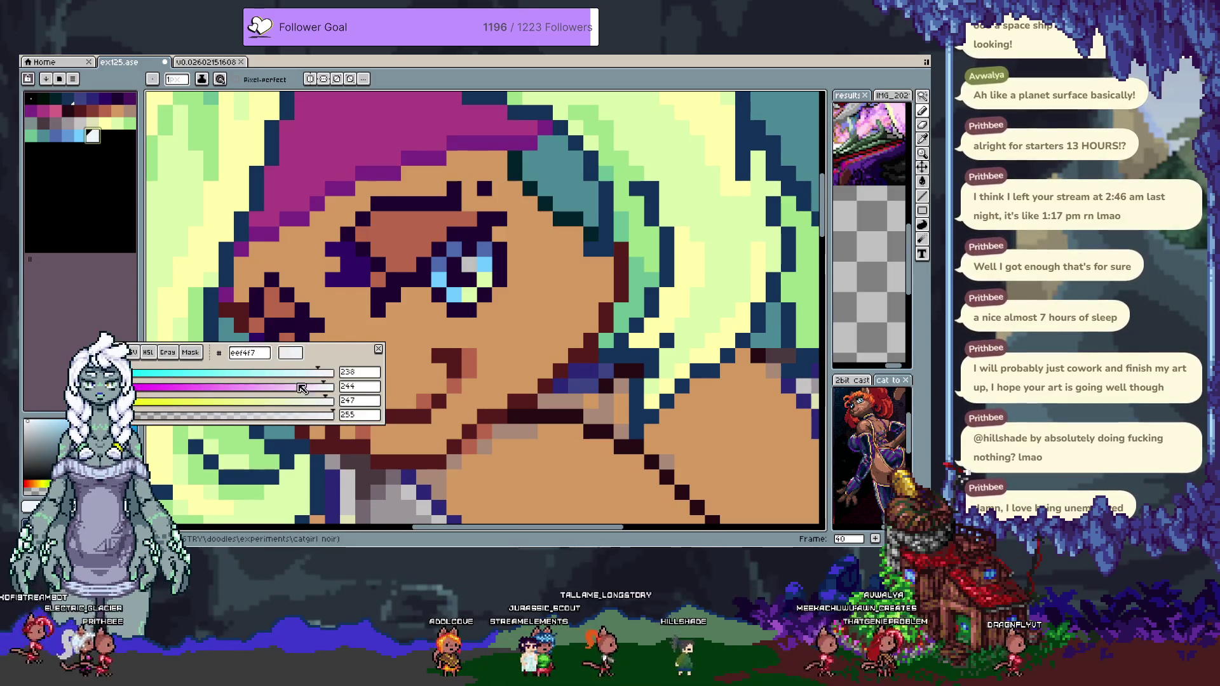
click(443, 274)
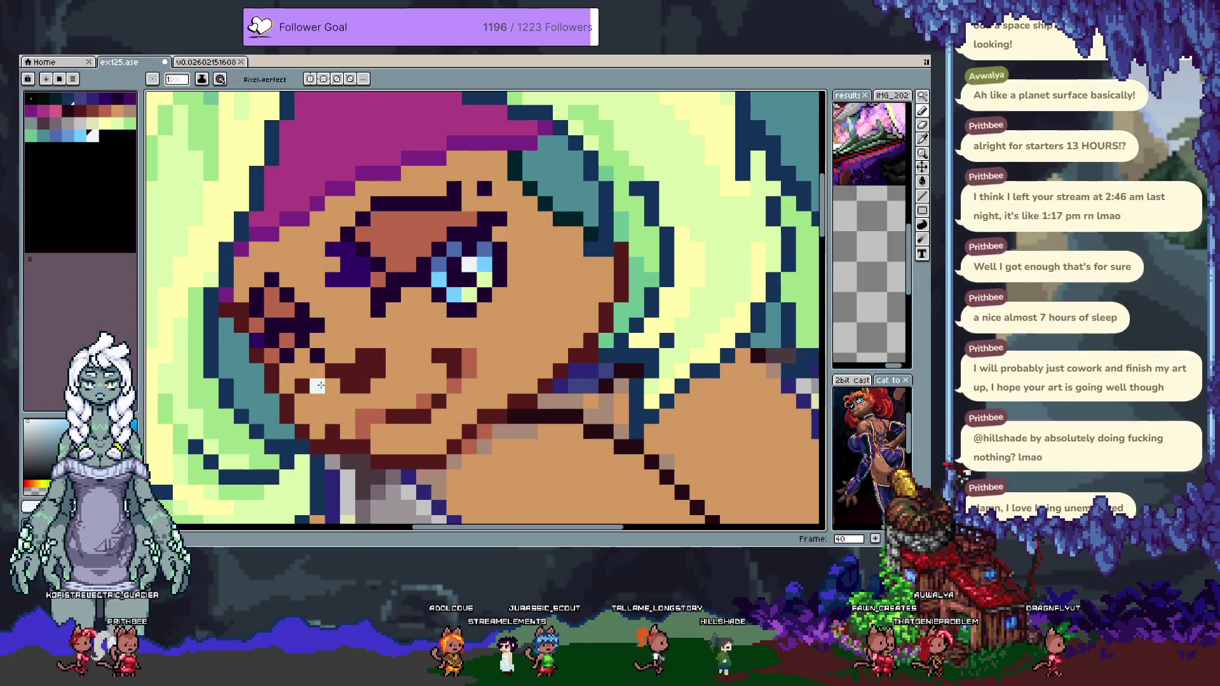
click(267, 358)
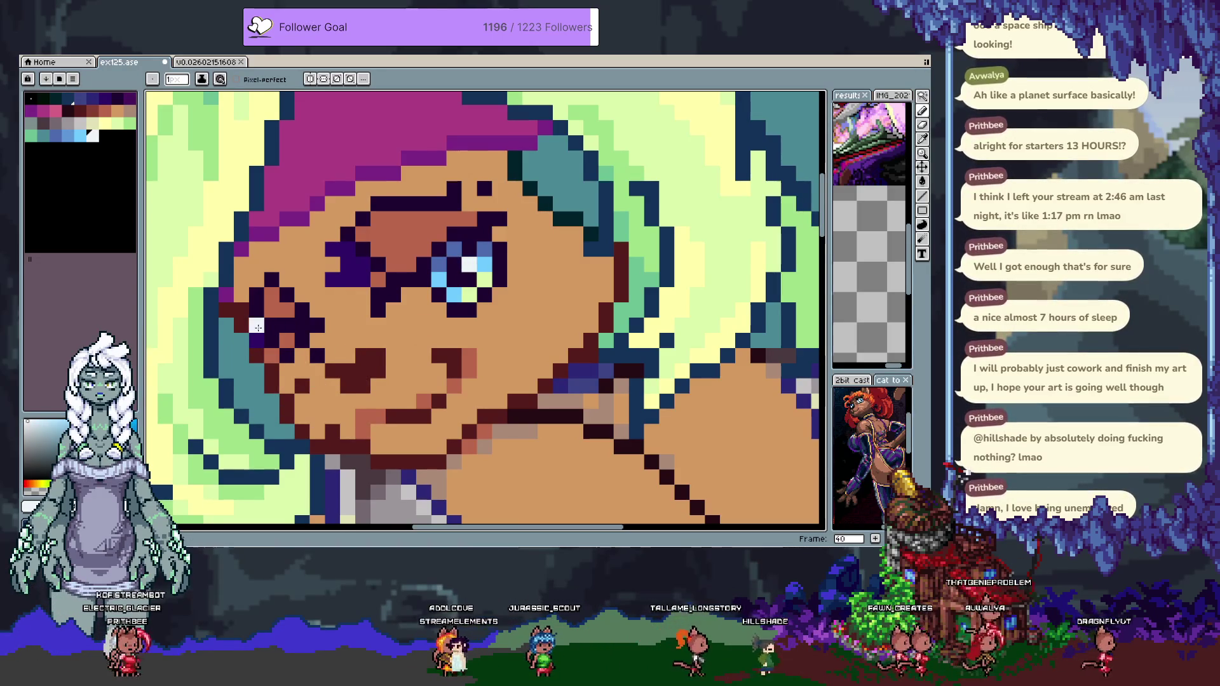
scroll(291, 325, down, 3)
drag(292, 325, 318, 321)
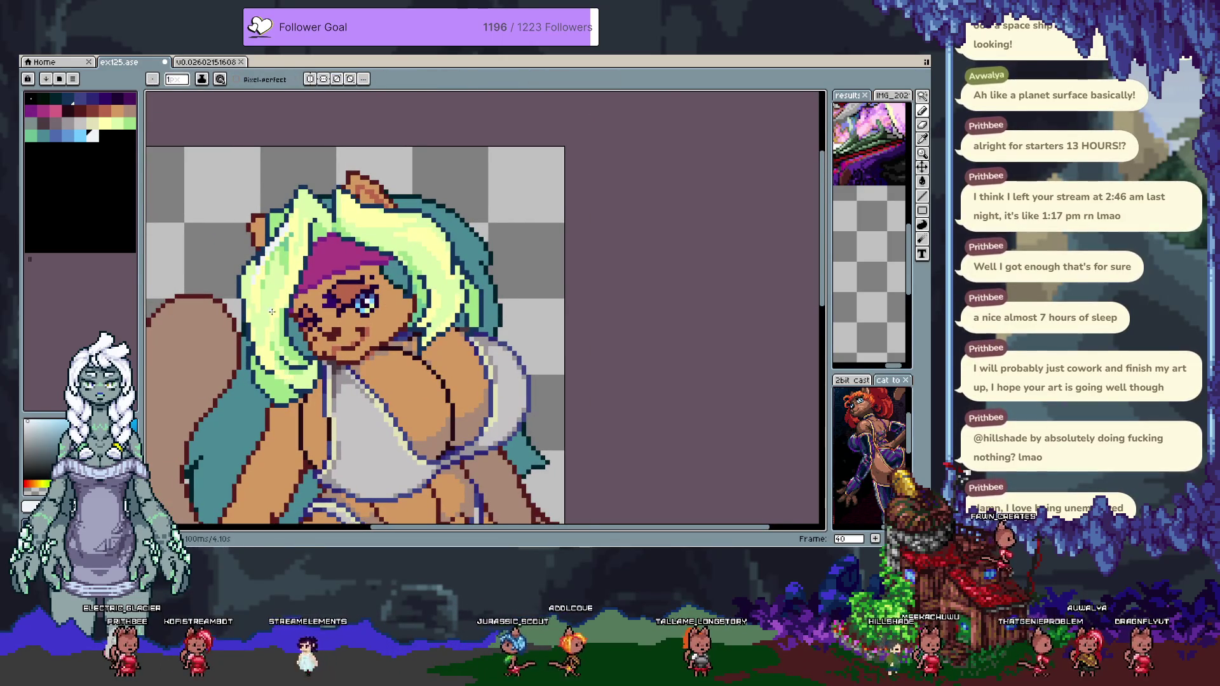
scroll(363, 371, down, 5)
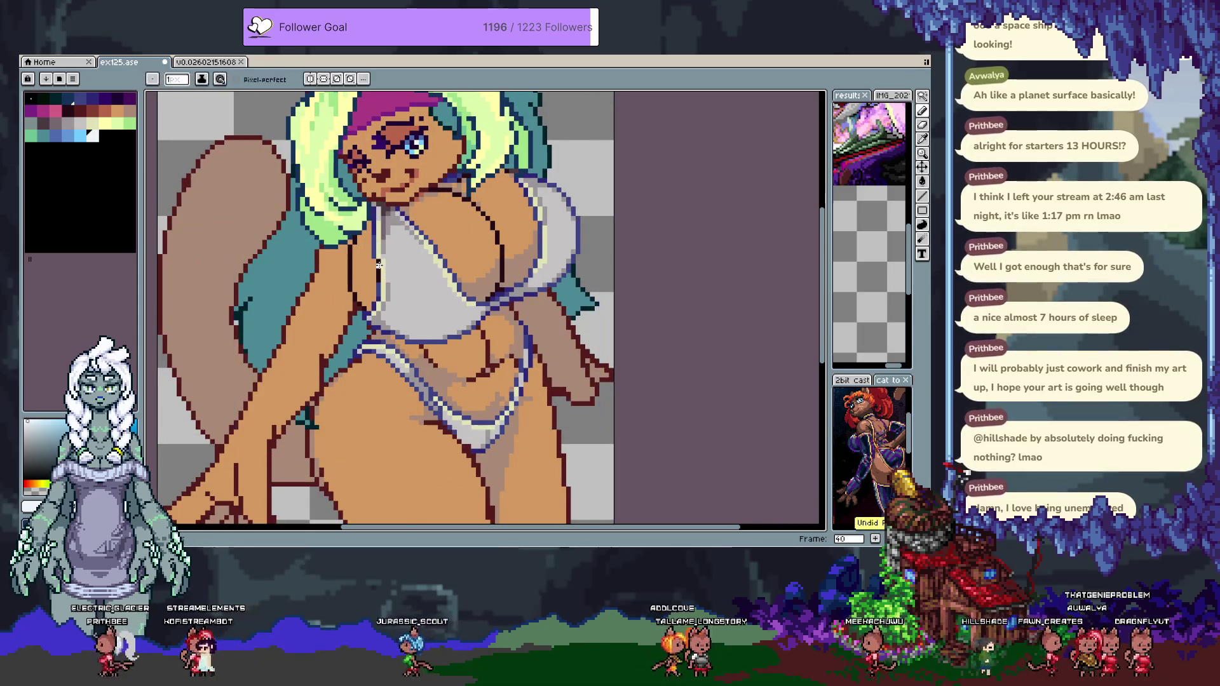
scroll(407, 267, up, 3)
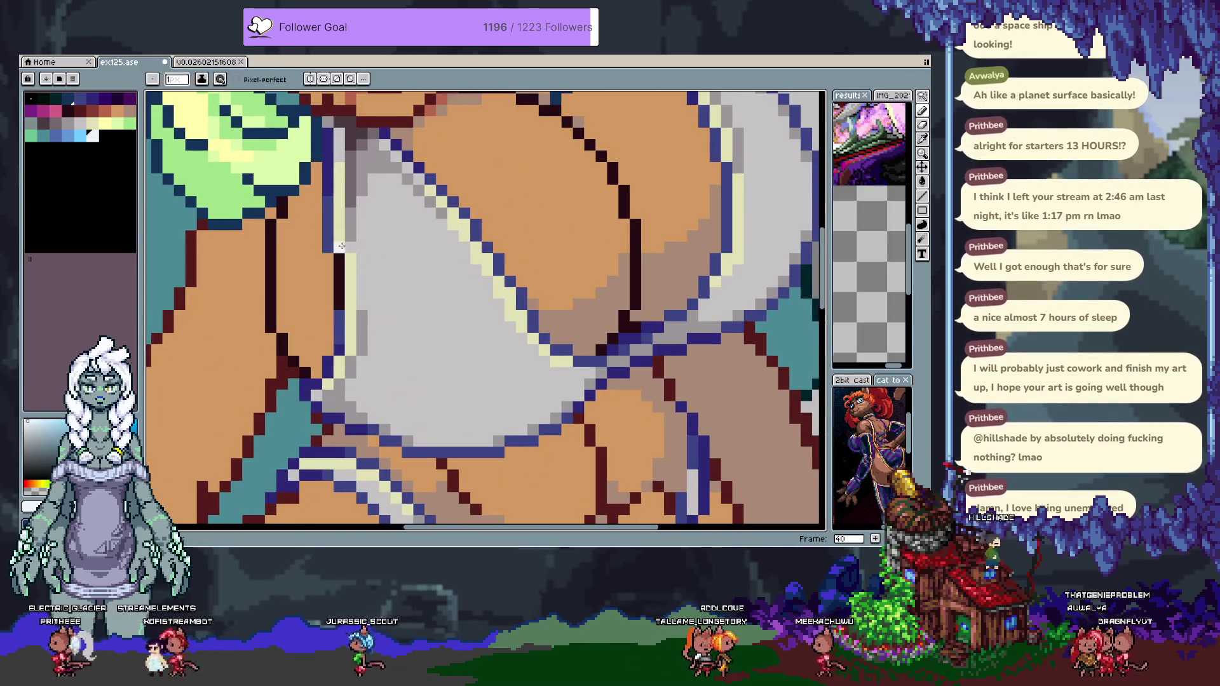
drag(351, 255, 350, 319)
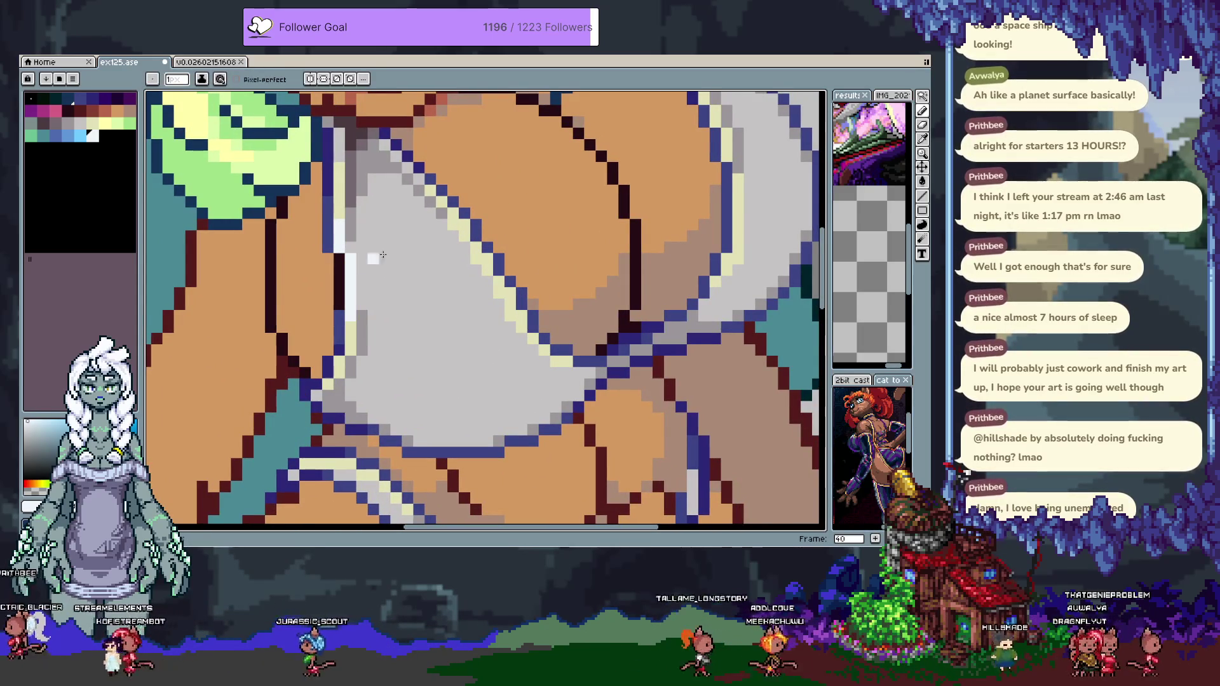
click(465, 235)
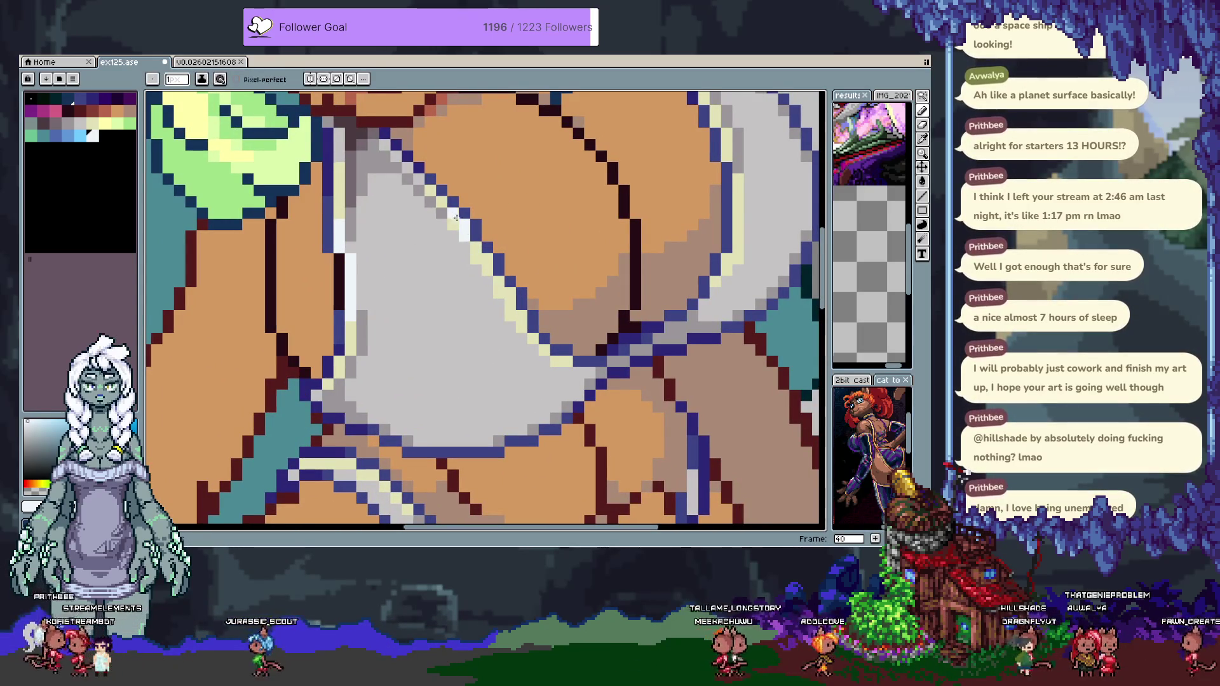
key(ctrl+z)
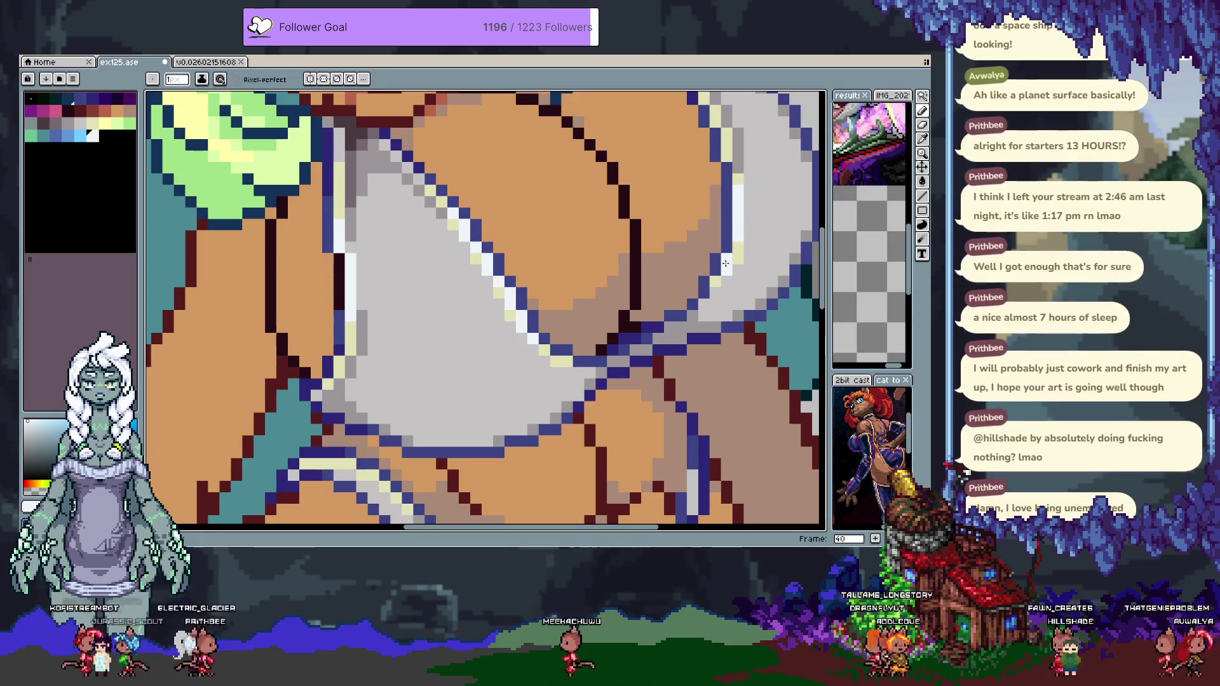
key(ctrl+z)
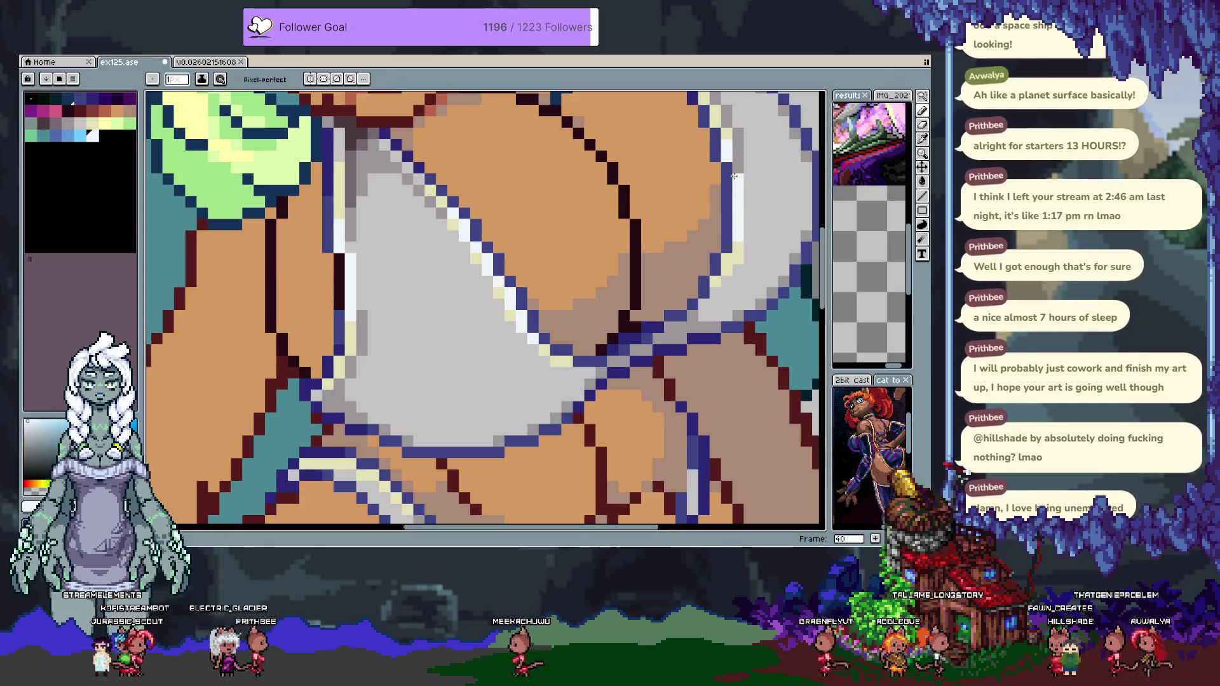
scroll(715, 315, down, 1)
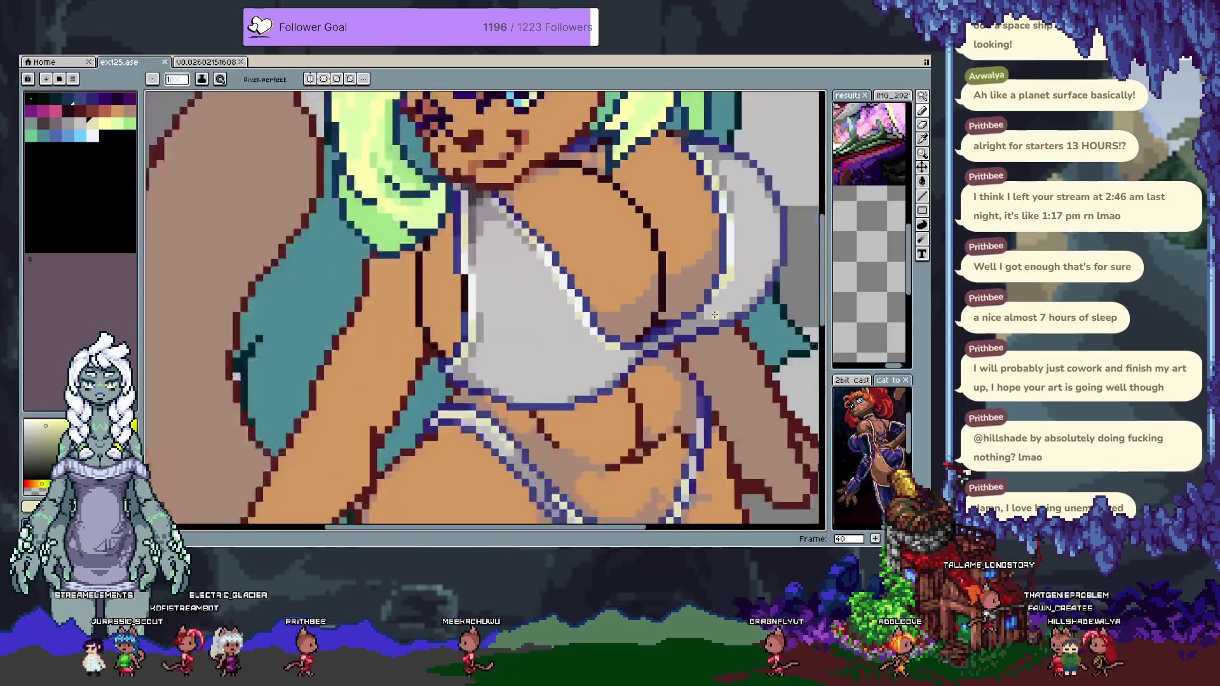
scroll(715, 315, down, 3)
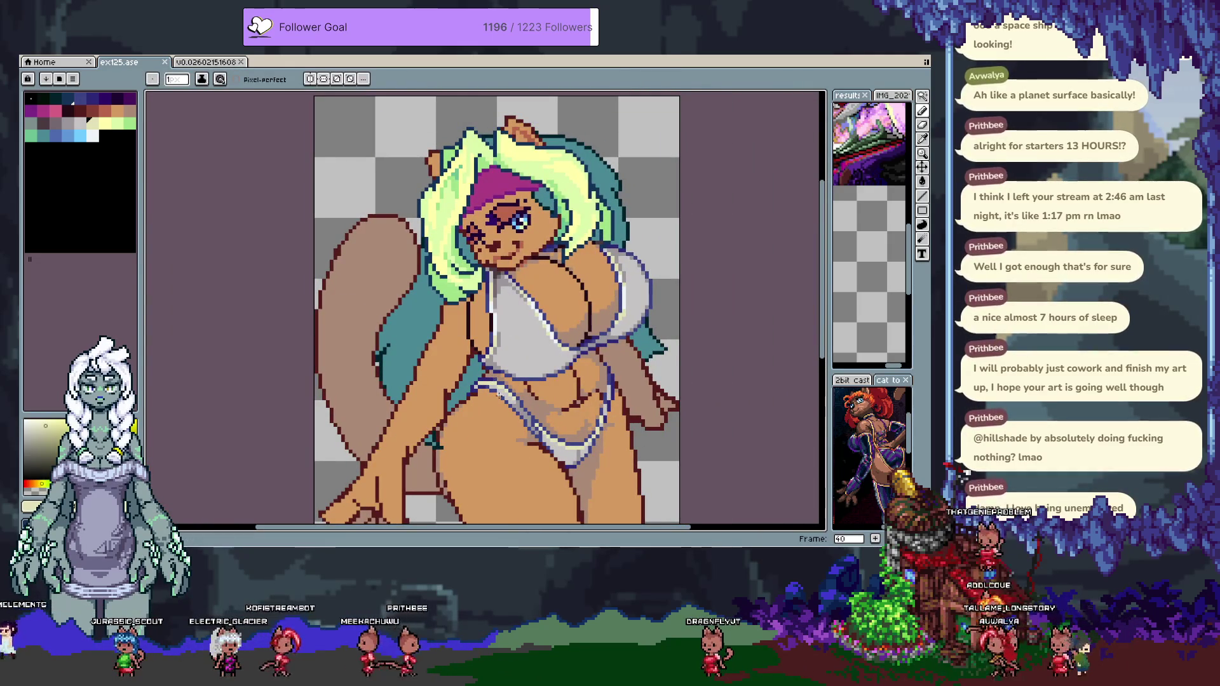
Sample the white top's light grey and undo the stray light-yellow stroke.
scroll(501, 393, up, 2)
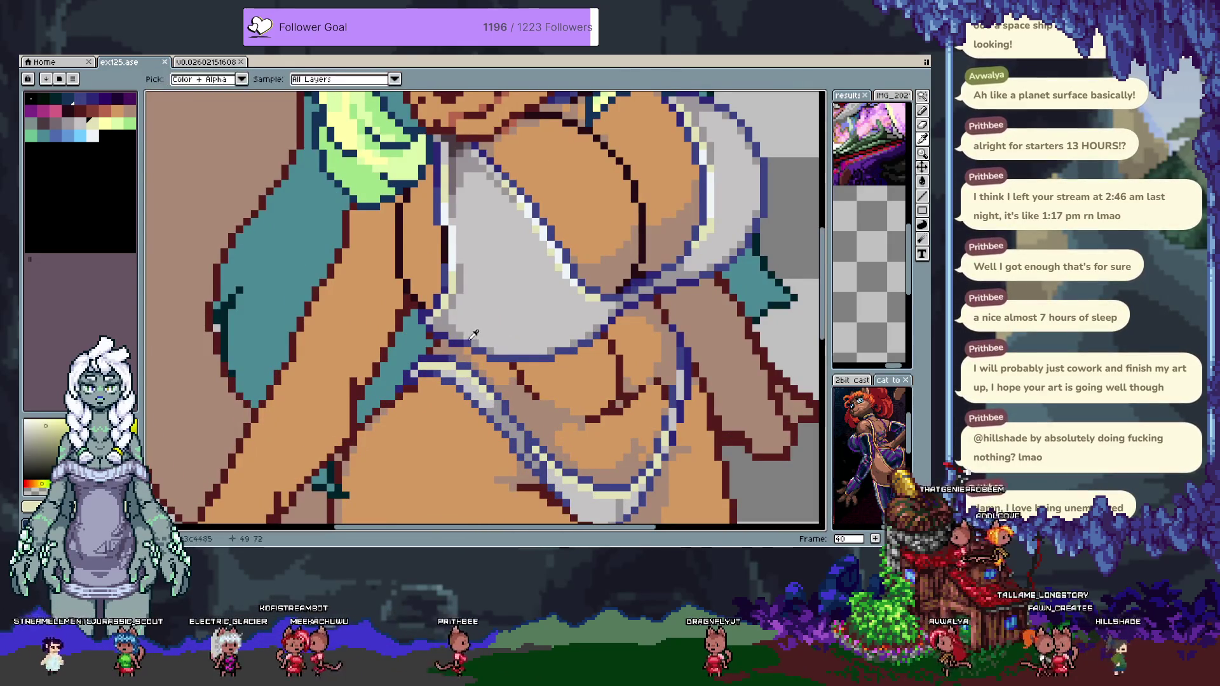
alt+click(488, 330)
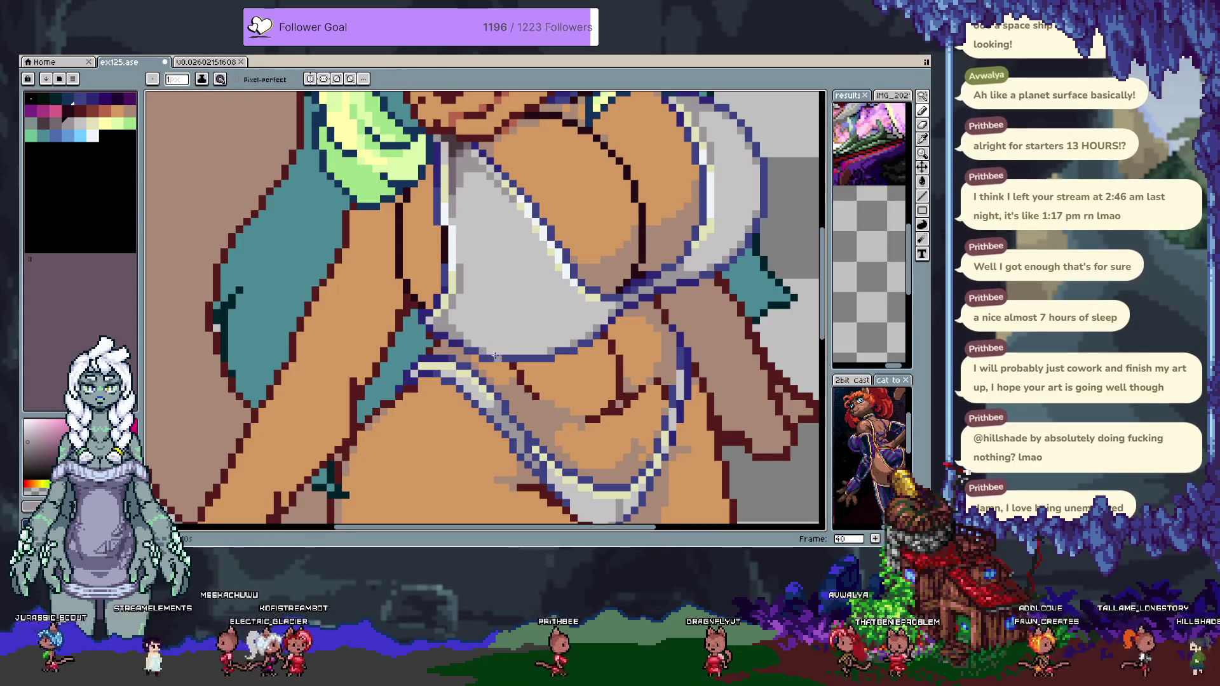
scroll(483, 350, down, 1)
scroll(474, 314, up, 1)
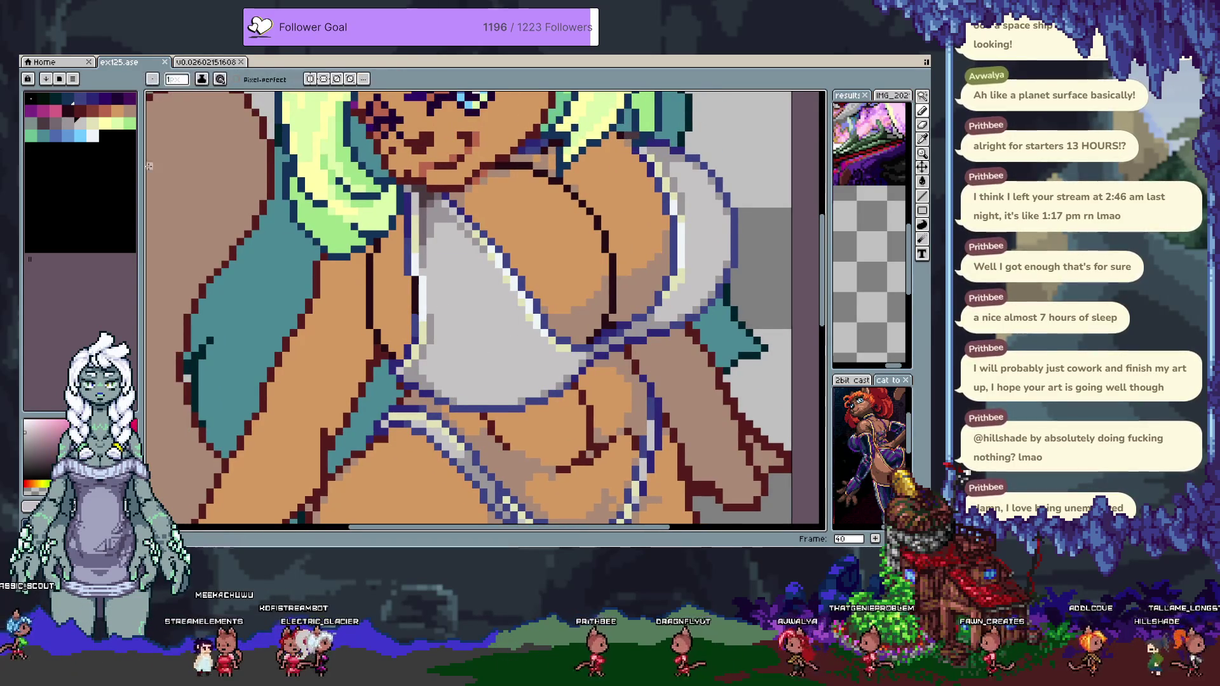
key(w)
click(500, 312)
key(ctrl+d)
key(b)
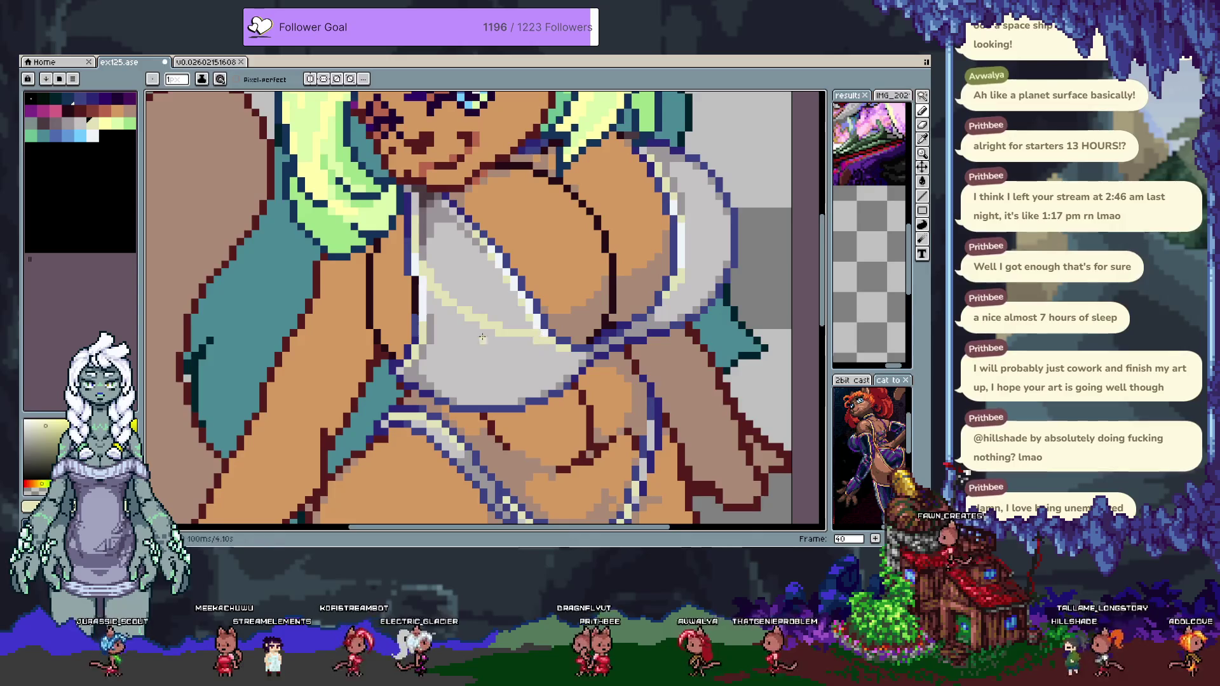
key(ctrl+z)
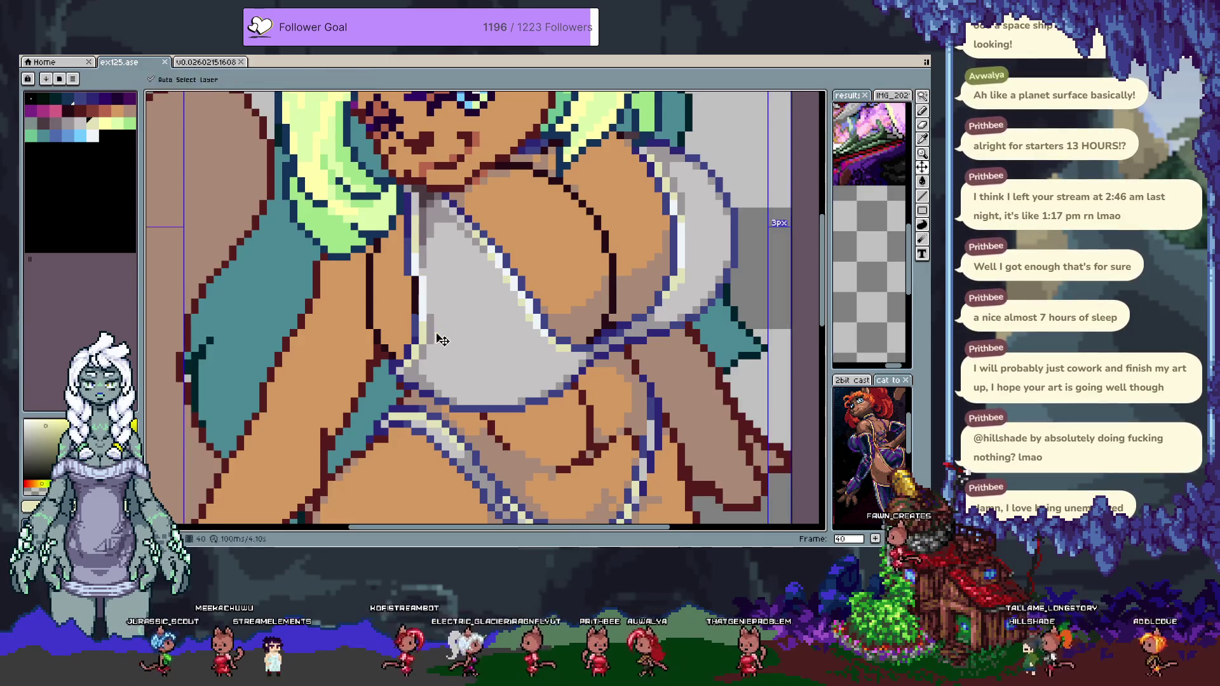
key(i)
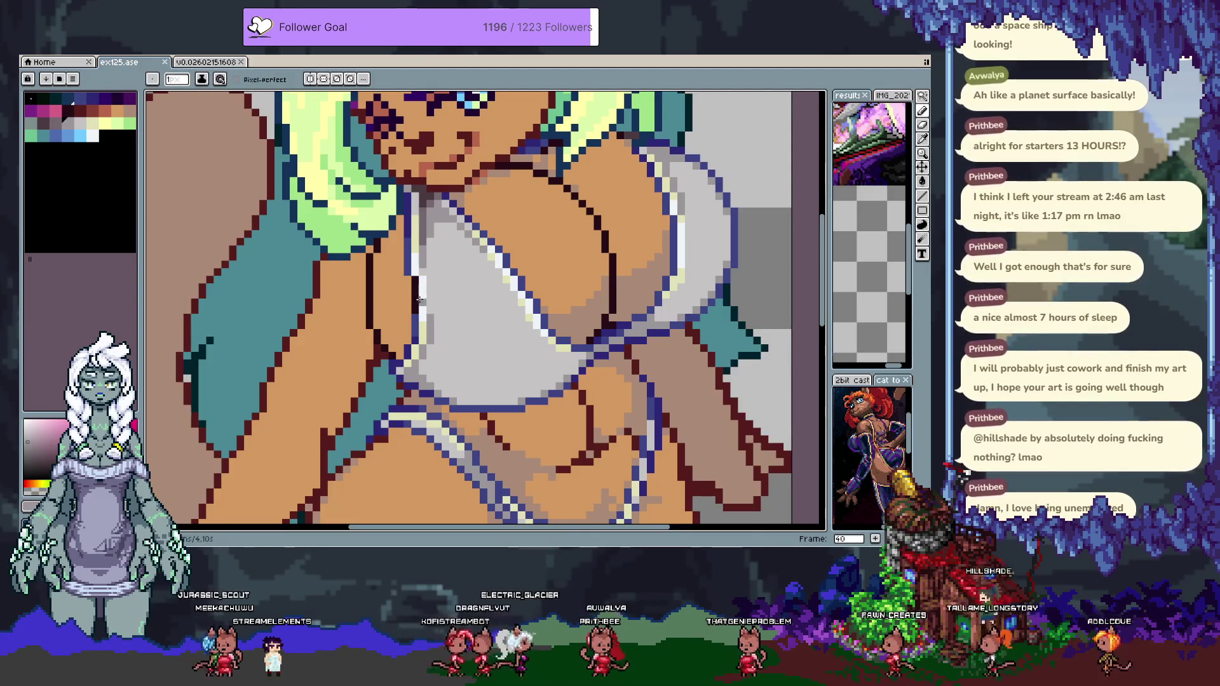
Add frame 41 and repaint the top's grey shading in light grey, plus a darker stroke.
key(alt+n)
key(b)
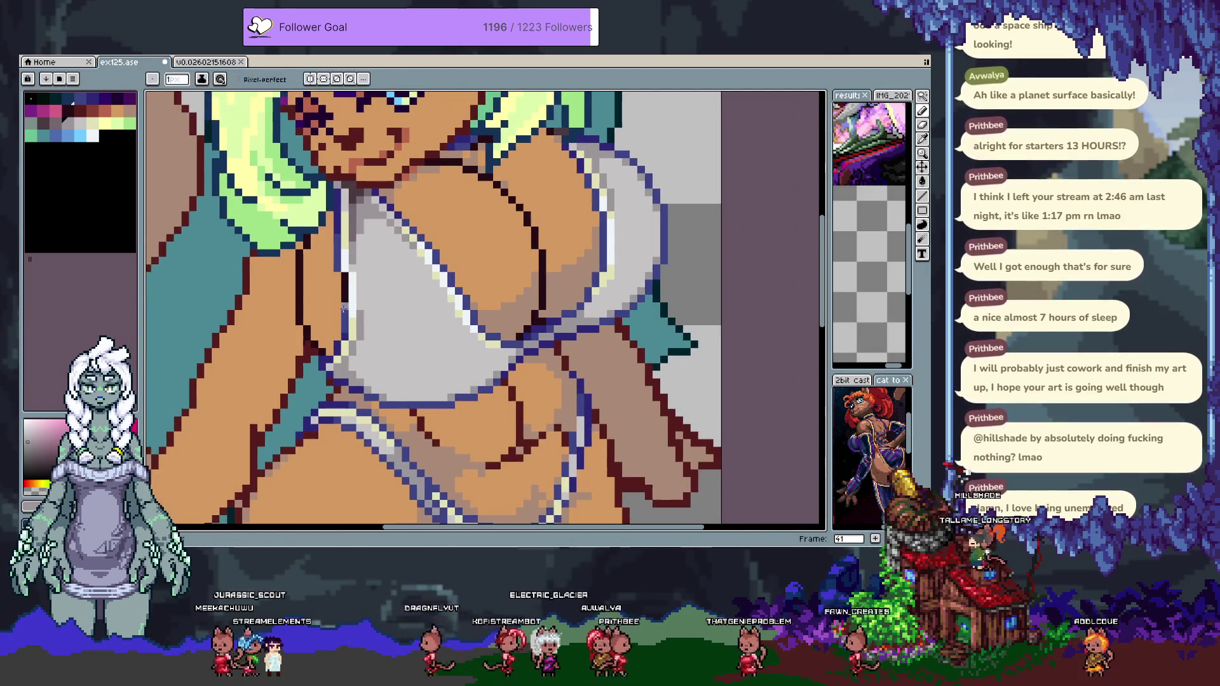
alt+click(379, 334)
drag(379, 335, 361, 297)
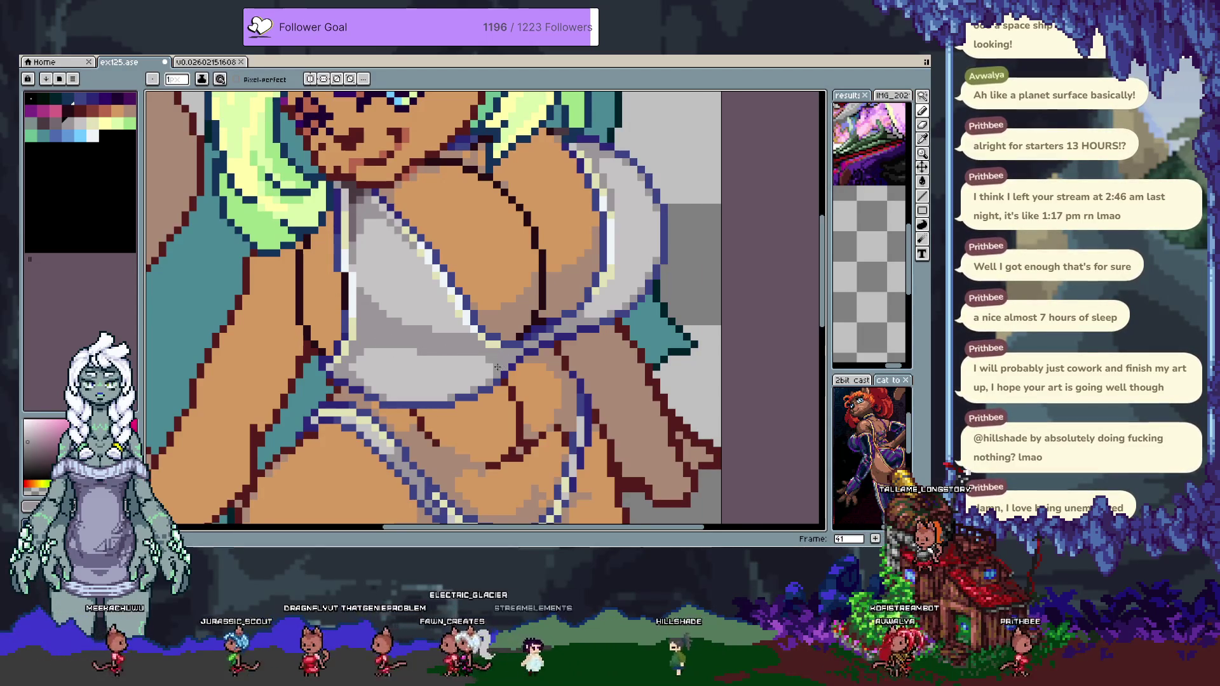
drag(654, 219, 633, 251)
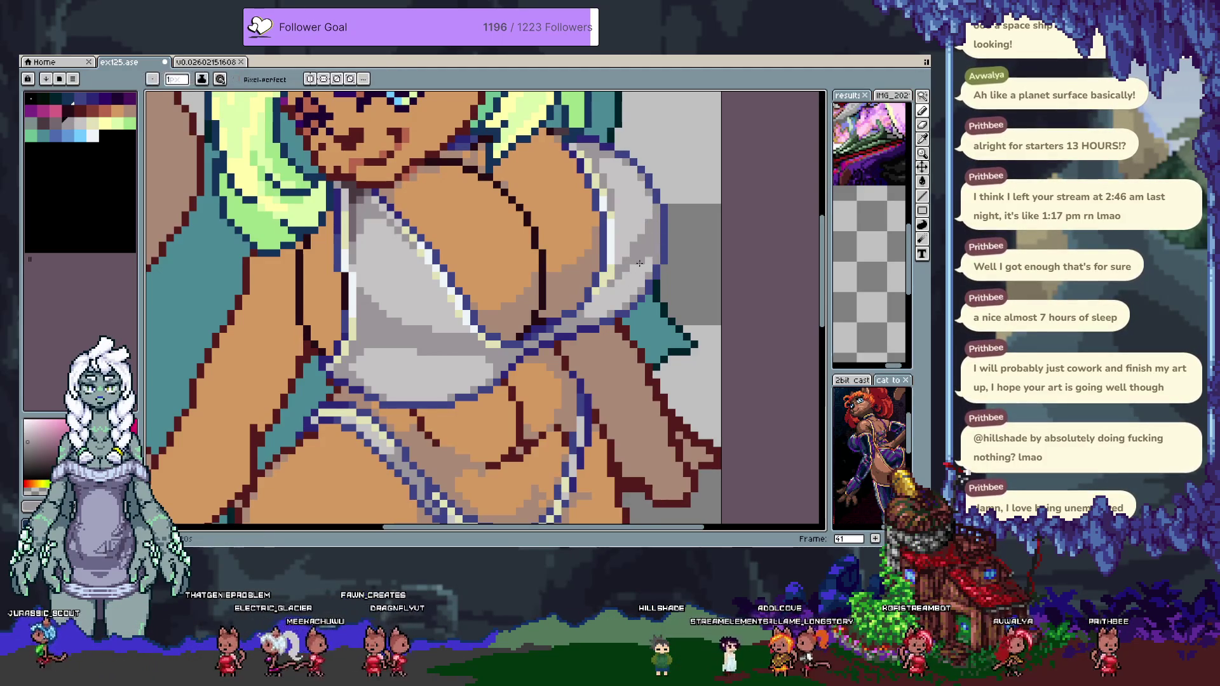
Try a light-blue bucket fill on the figure, then undo it.
click(81, 136)
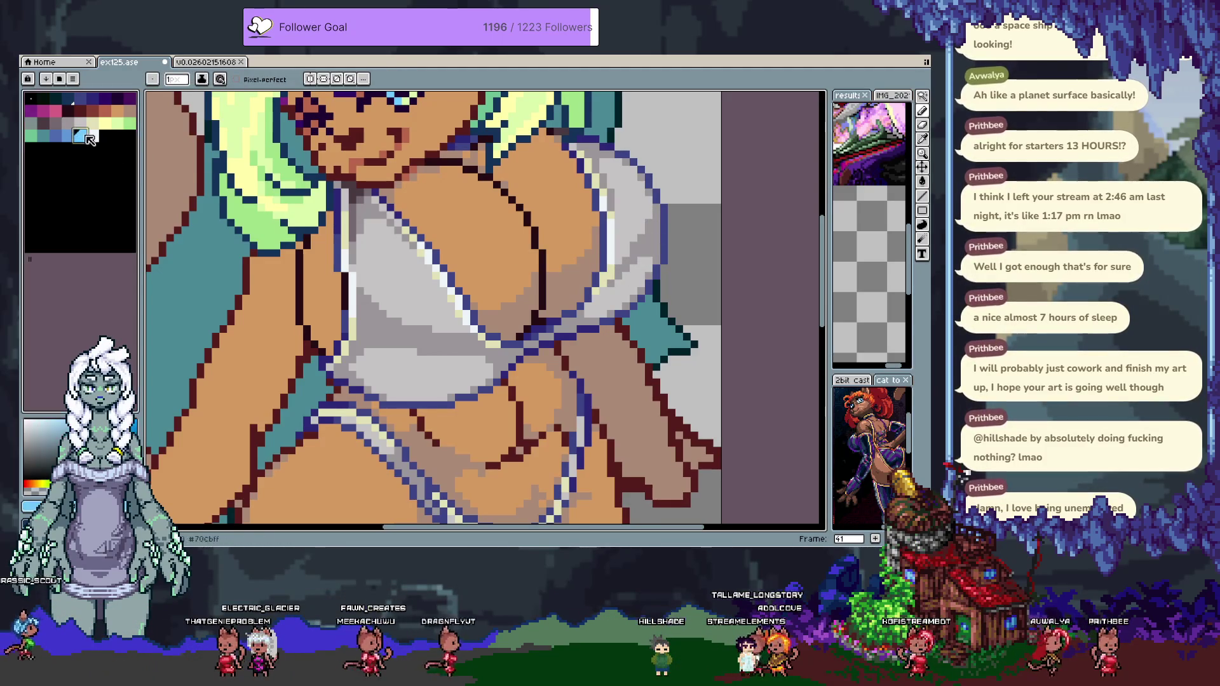
key(g)
click(426, 384)
key(ctrl+z)
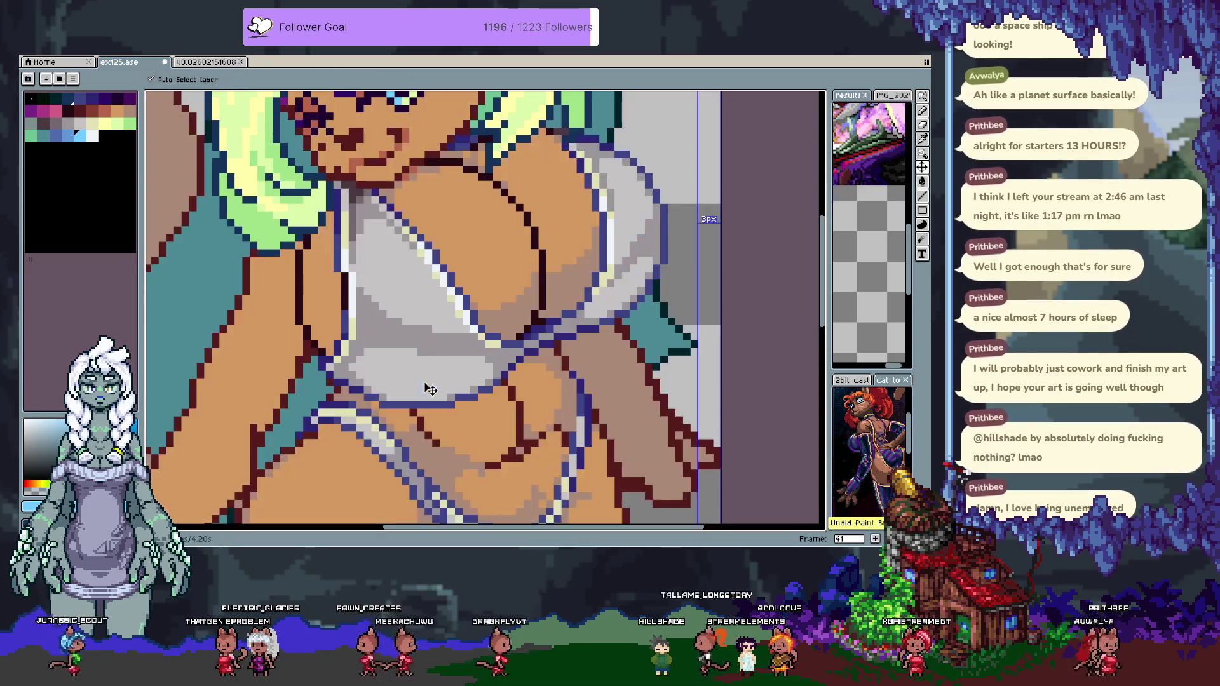
Show the timeline, hide Layer 1, select Layer 2's highlight shapes, then undo back.
key(Tab)
click(156, 490)
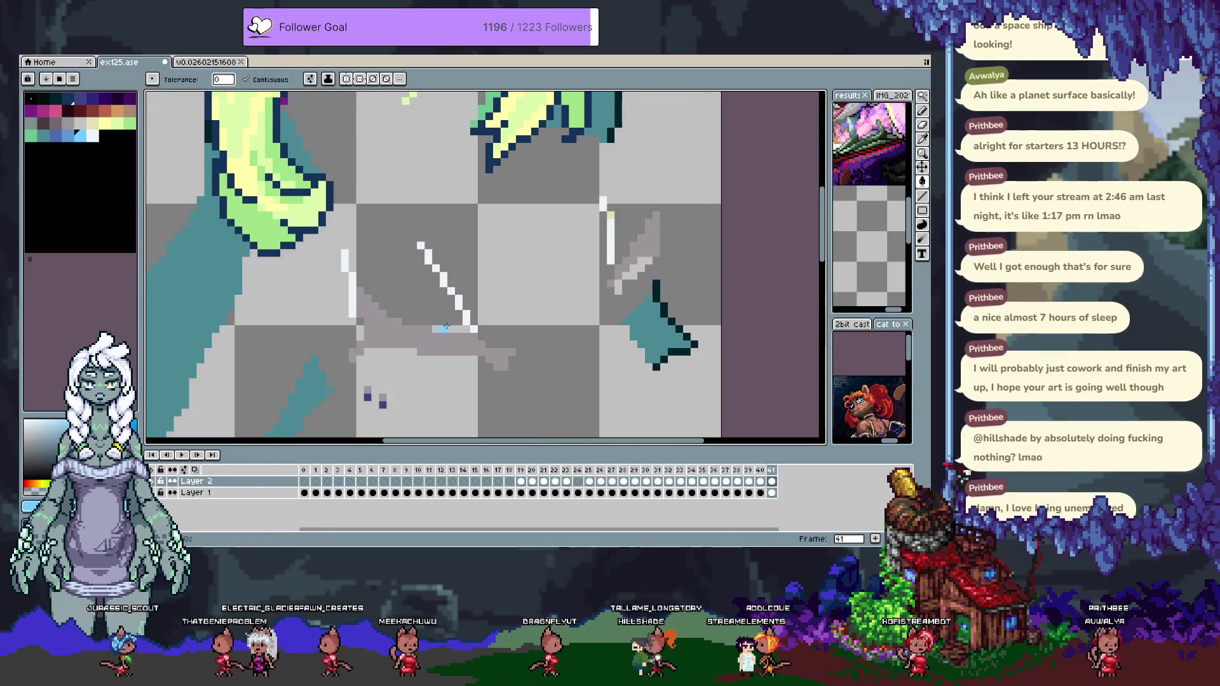
key(m)
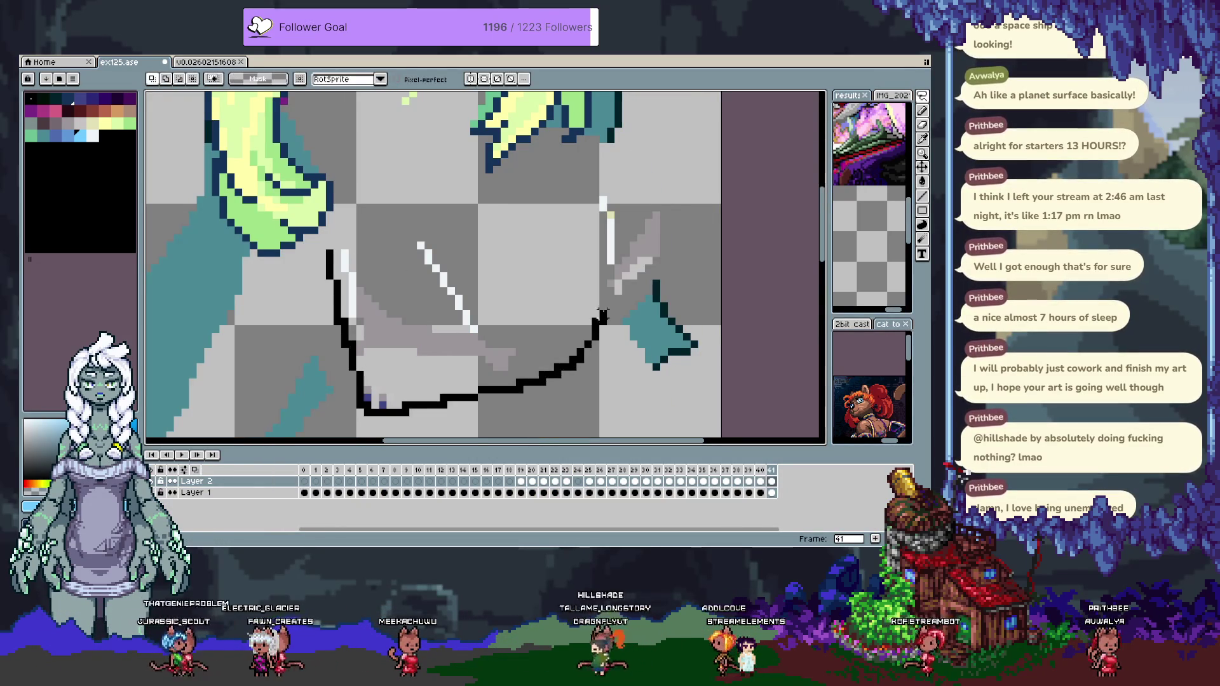
mouse_move(457, 216)
mouse_down()
mouse_move(439, 299)
mouse_move(420, 212)
mouse_up()
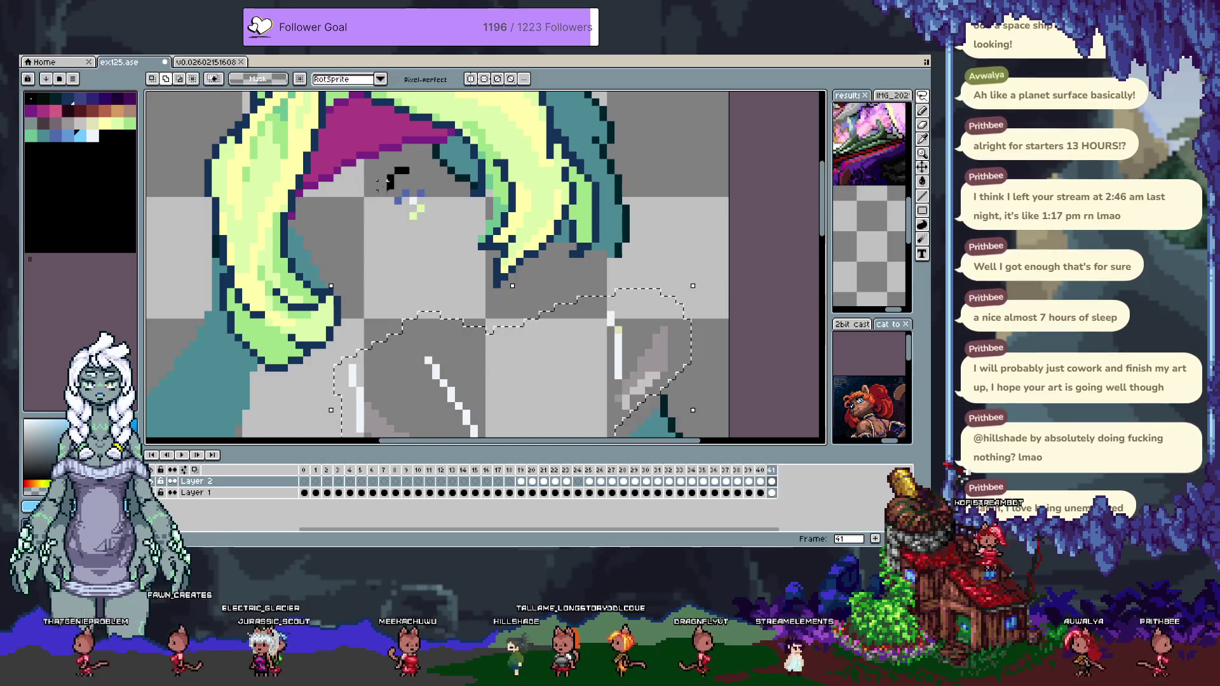
drag(414, 291, 432, 208)
key(ctrl+z)
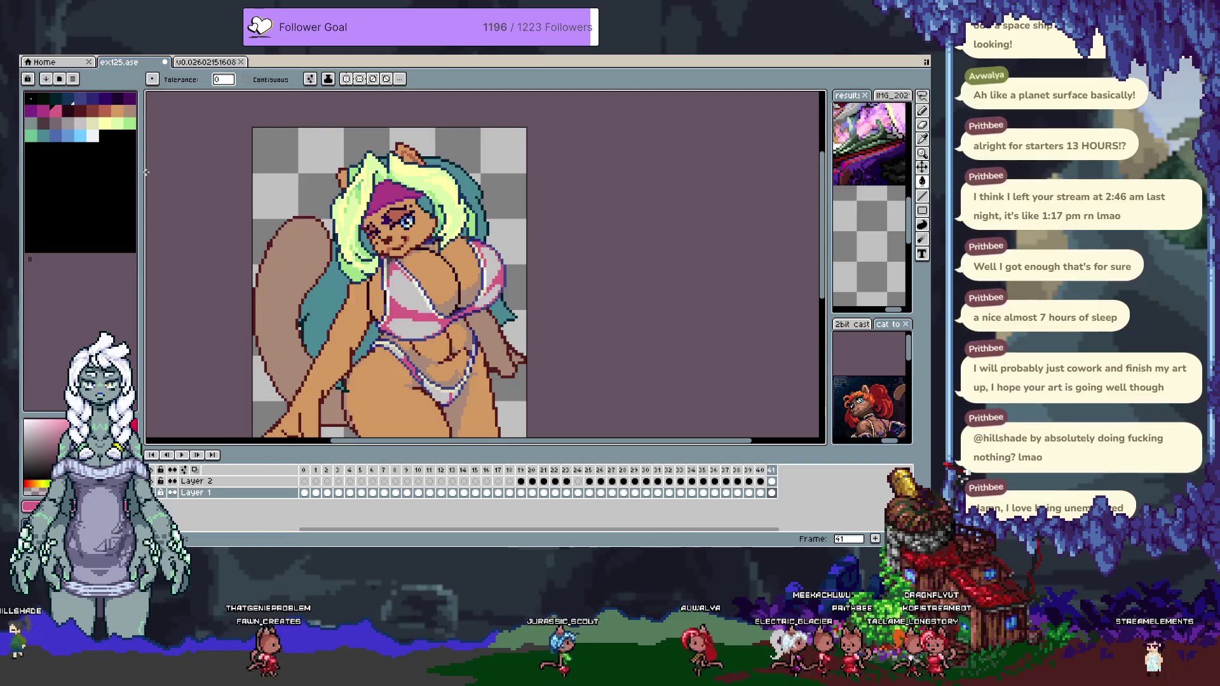
Undo the earlier fills and bucket-fill the top's lower and right parts light blue.
key(ctrl+z)
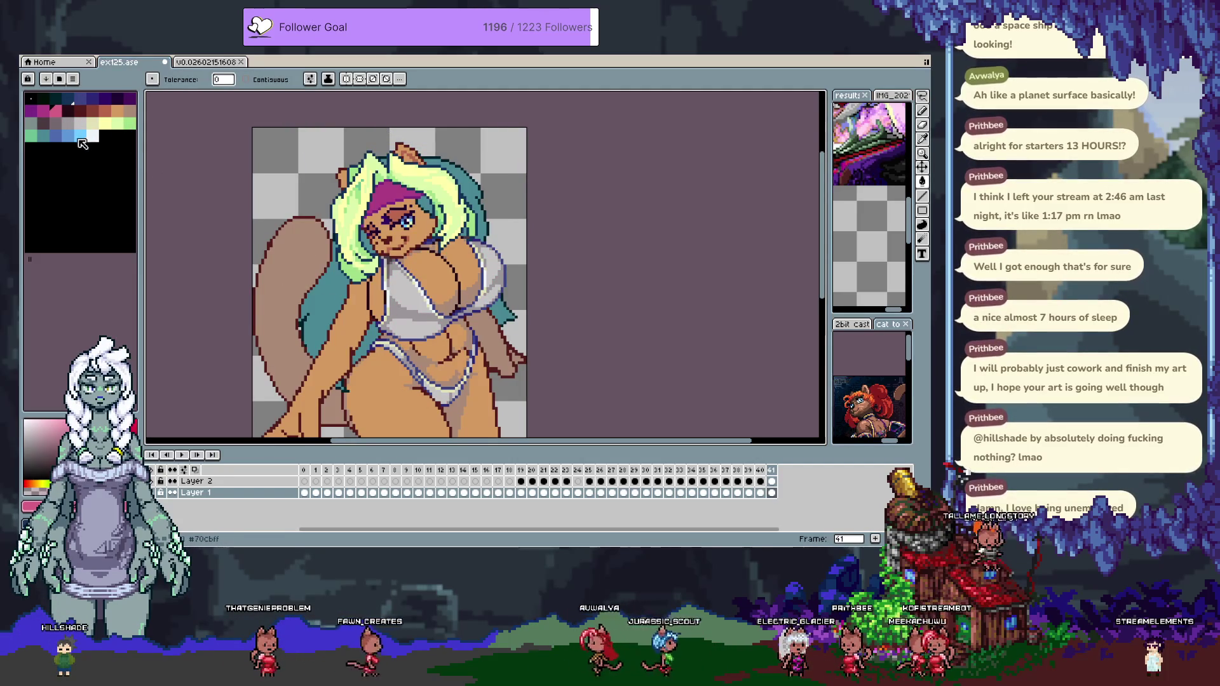
key(ctrl+z)
key(v)
key(g)
click(414, 329)
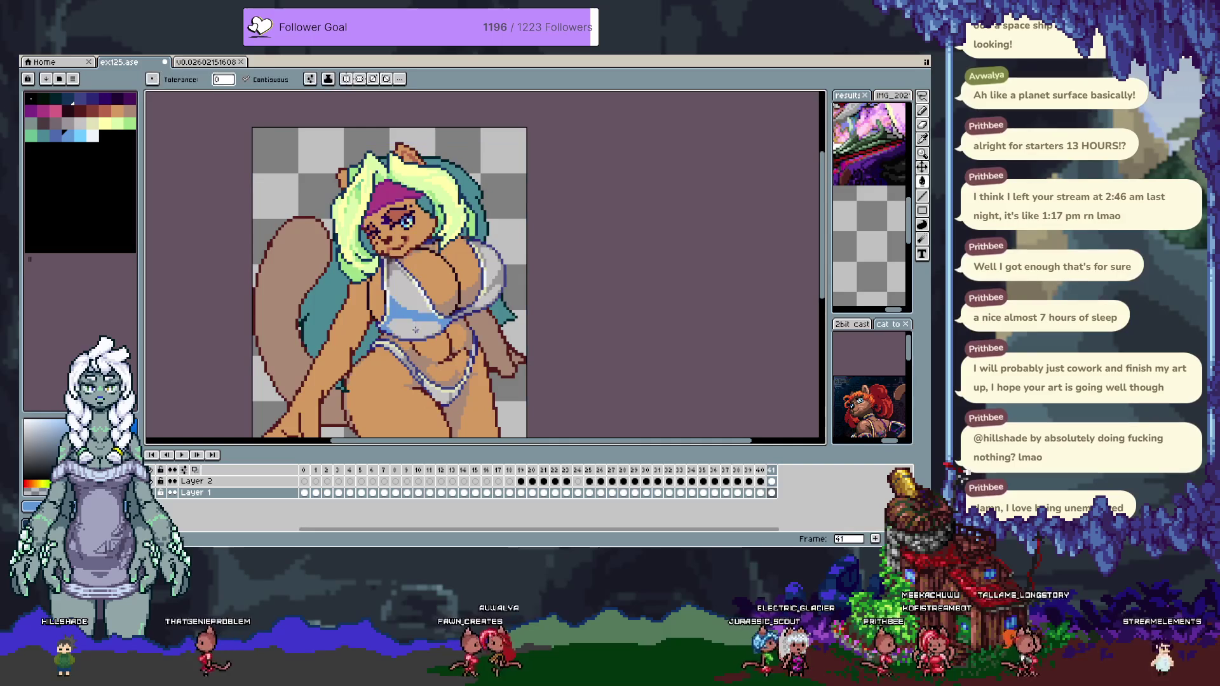
key(ctrl+z)
click(415, 333)
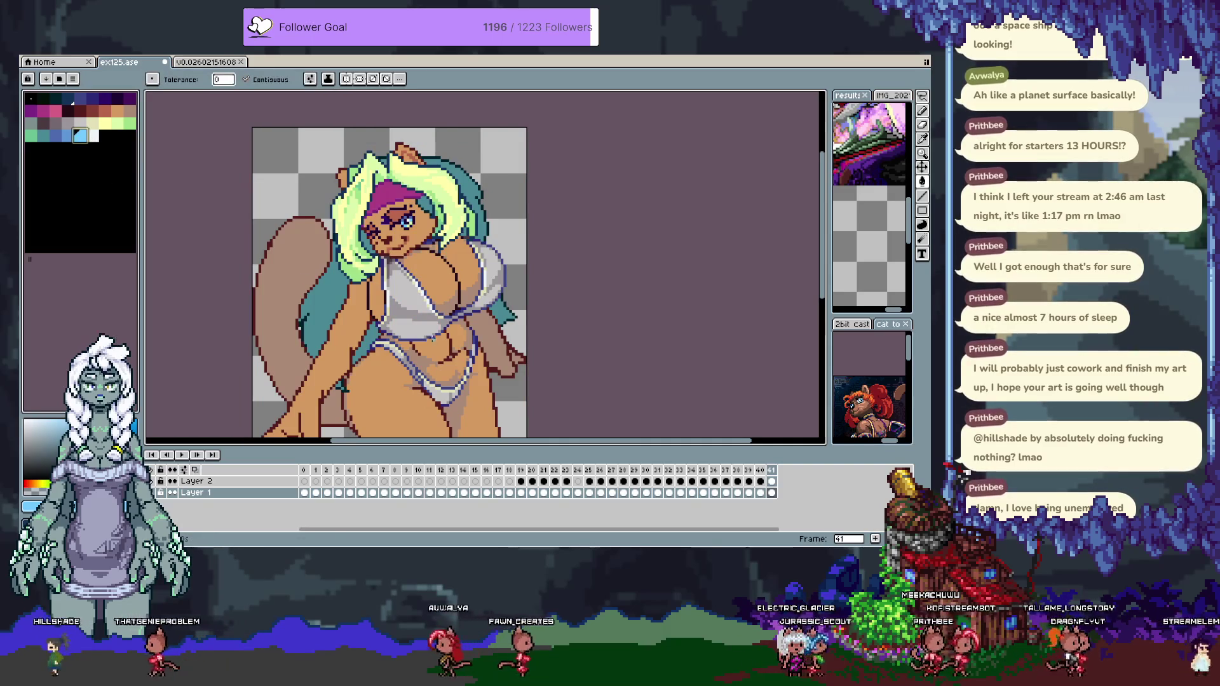
click(490, 288)
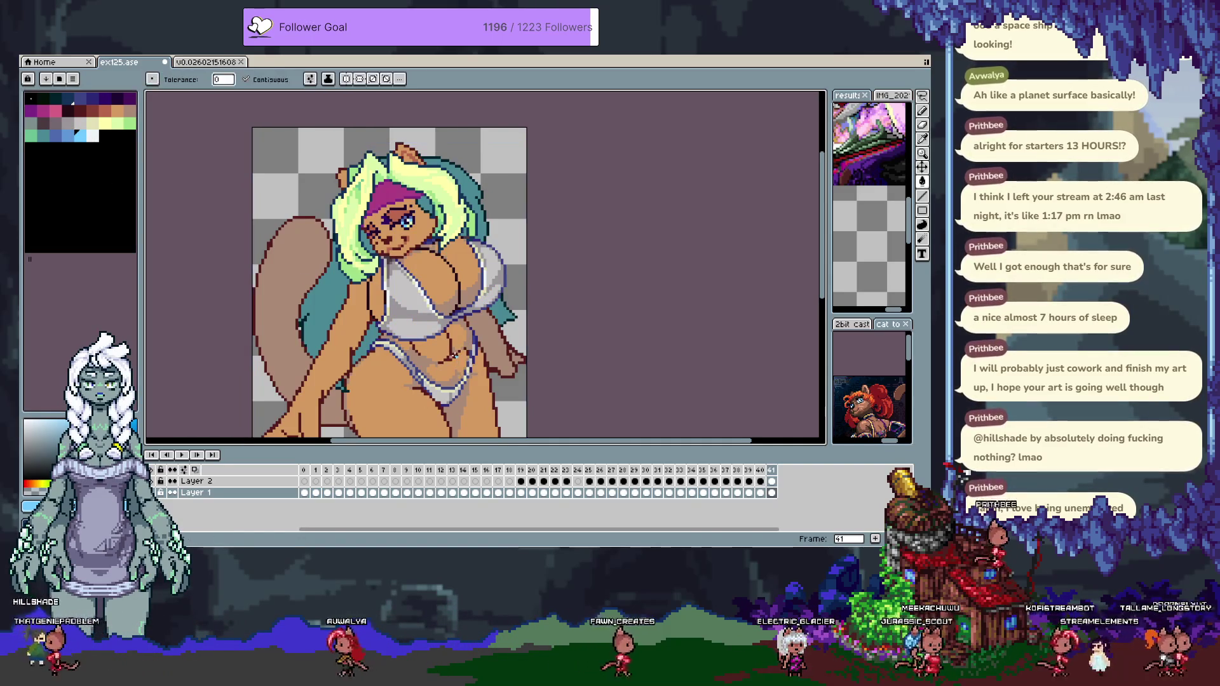
Fill the light-grey garment areas light blue and their shading medium blue.
scroll(457, 302, up, 3)
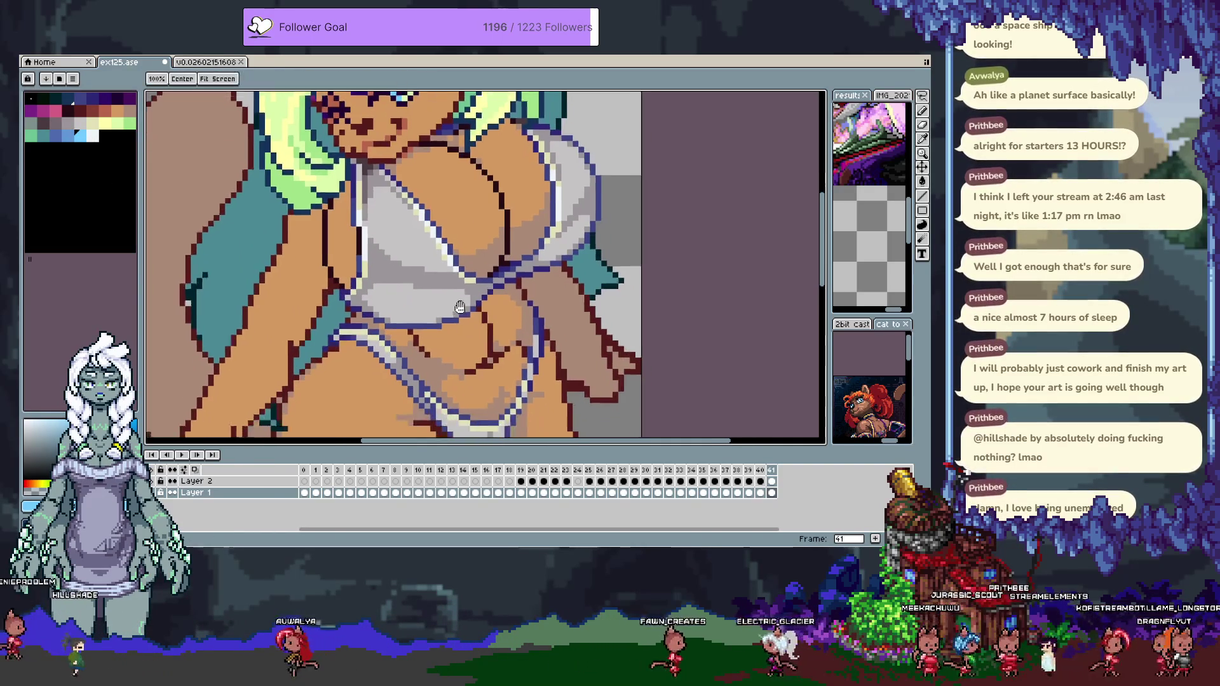
scroll(457, 302, down, 2)
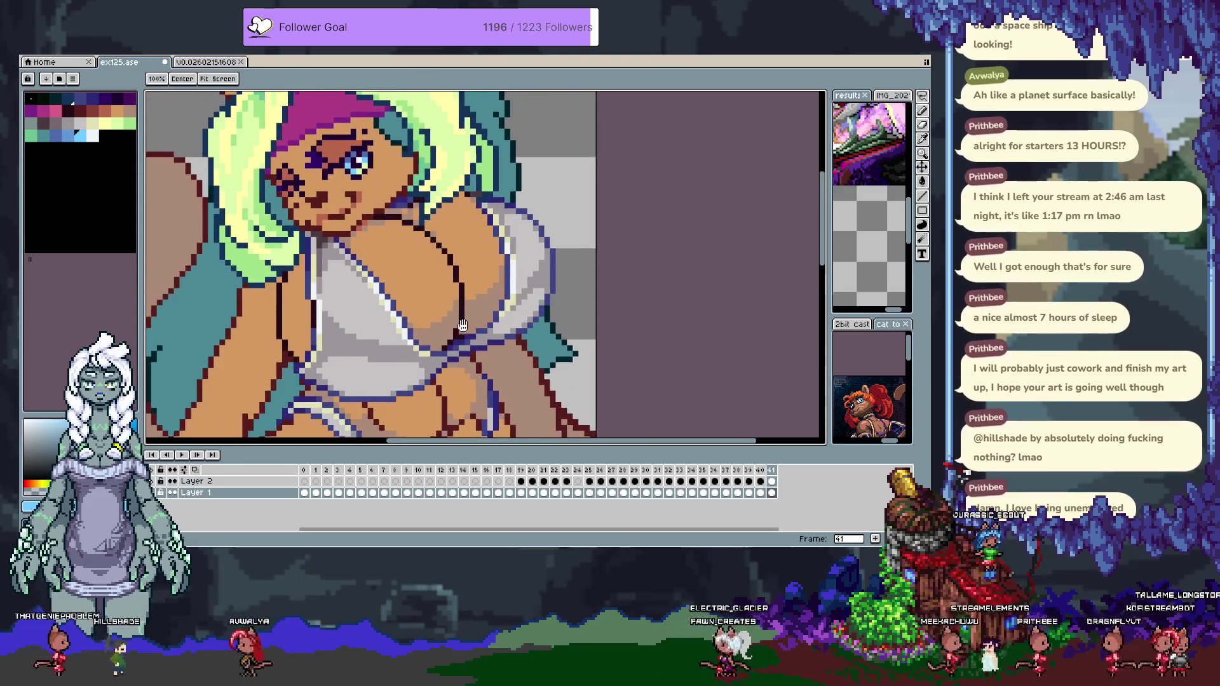
drag(465, 305, 462, 201)
click(368, 248)
key(ctrl+z)
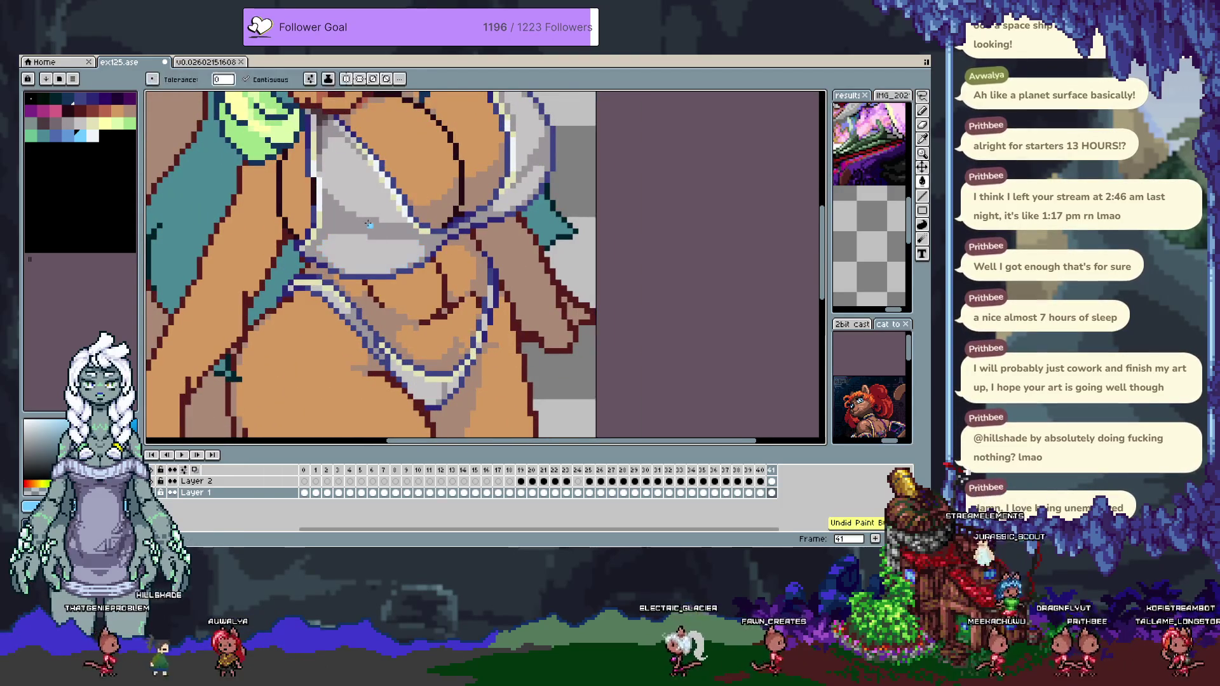
click(367, 248)
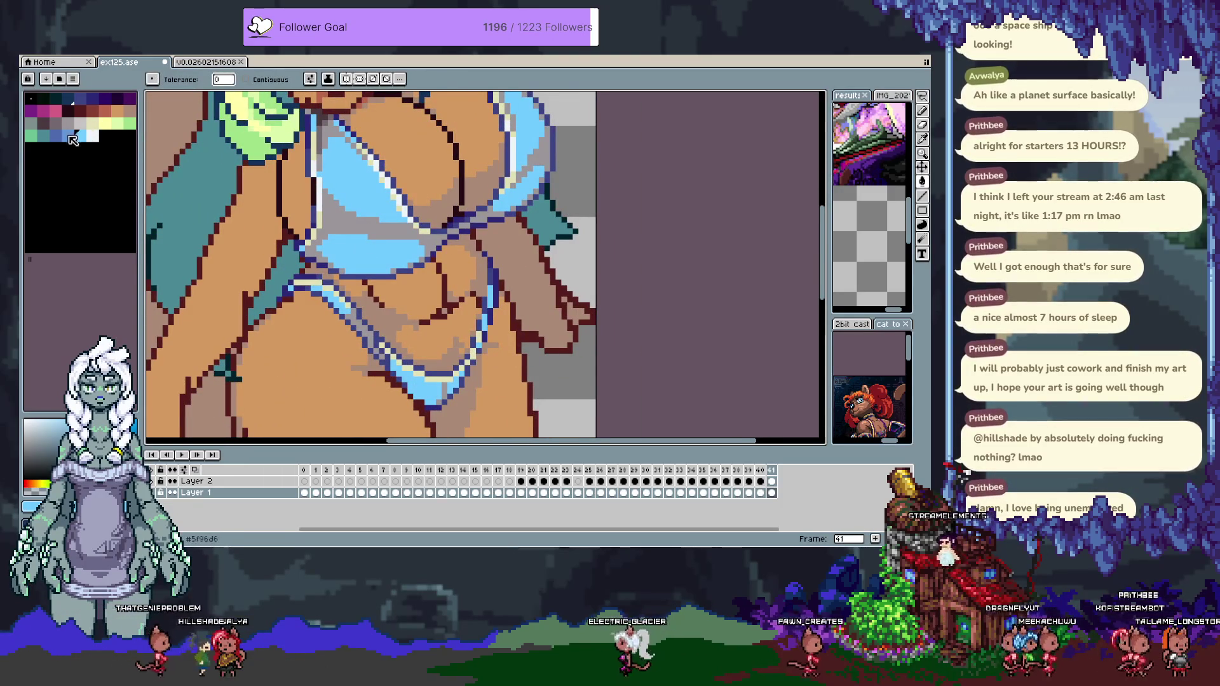
click(61, 136)
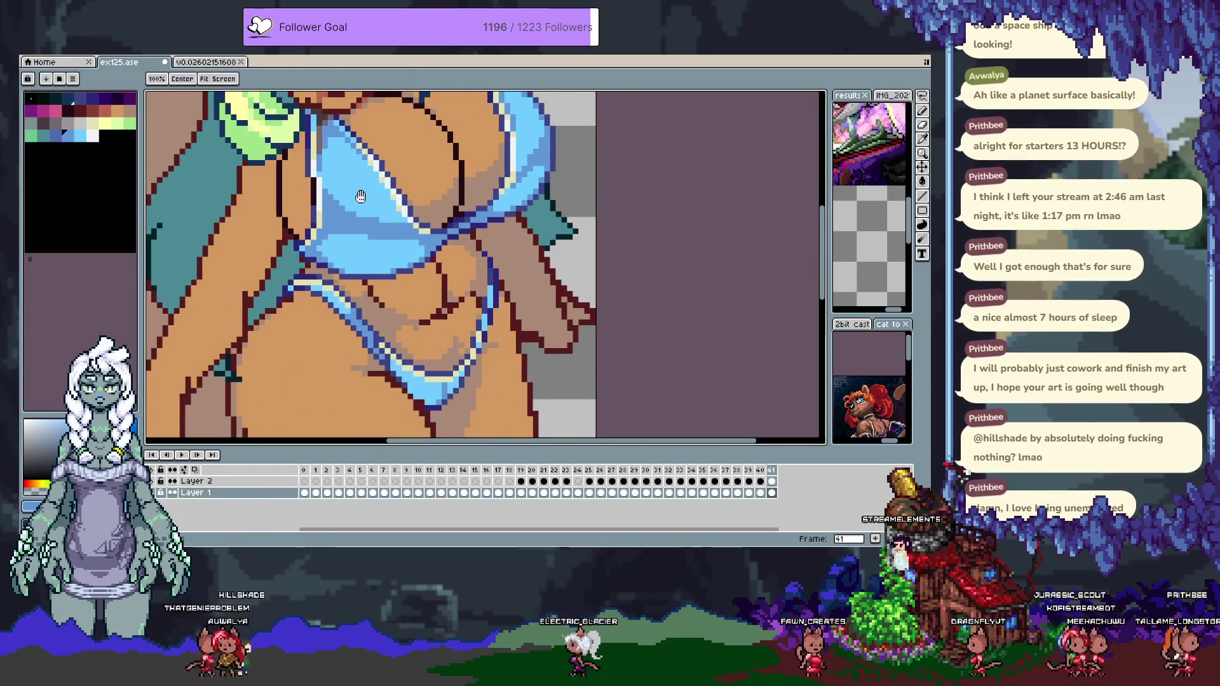
drag(314, 157, 313, 213)
click(313, 214)
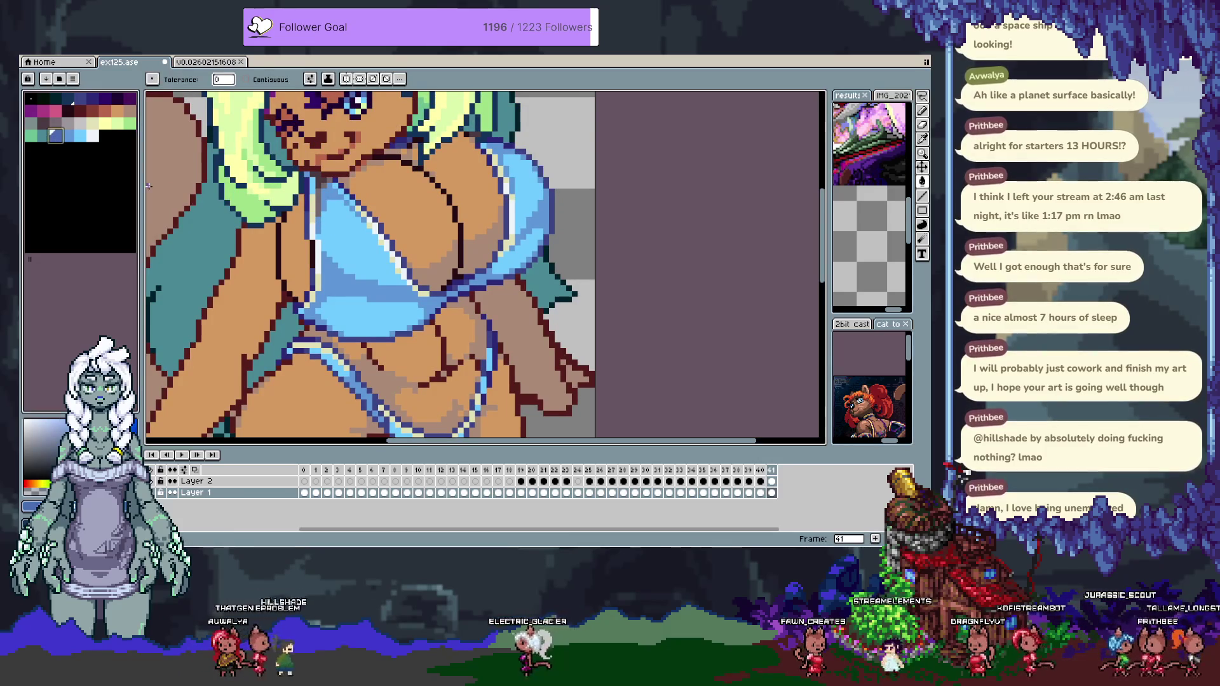
Recolour the bikini's white outlines pink-magenta and centre the whole character.
scroll(322, 198, down, 1)
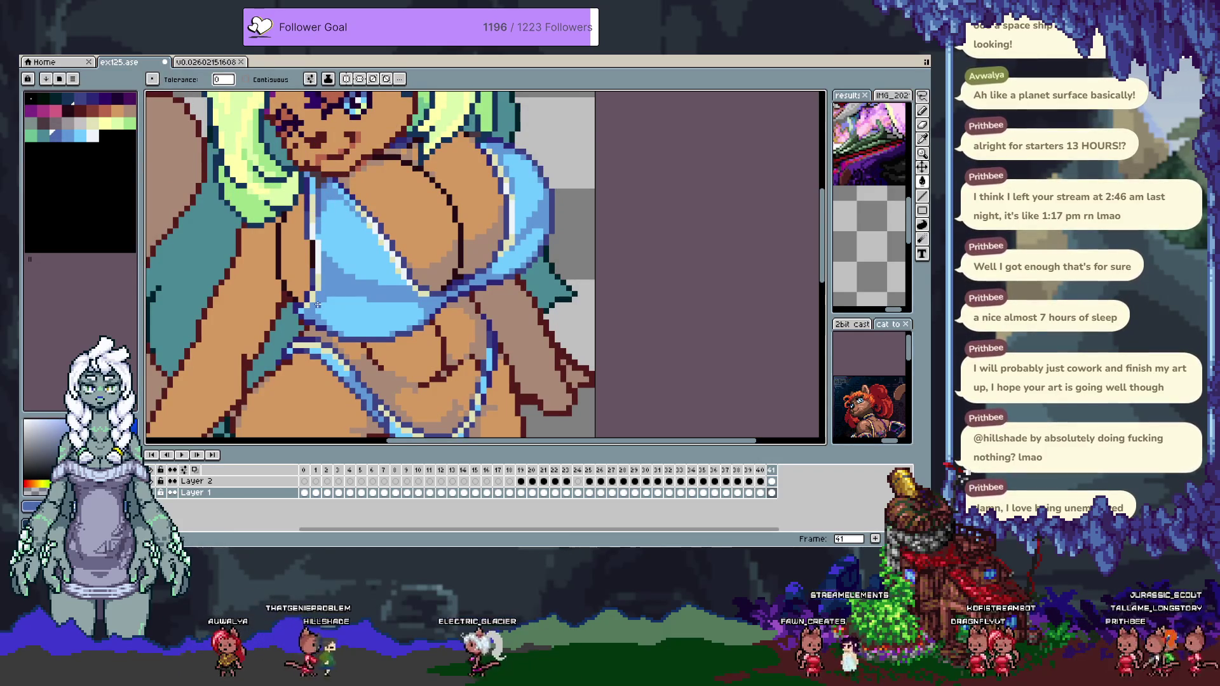
scroll(341, 300, down, 1)
scroll(341, 299, up, 2)
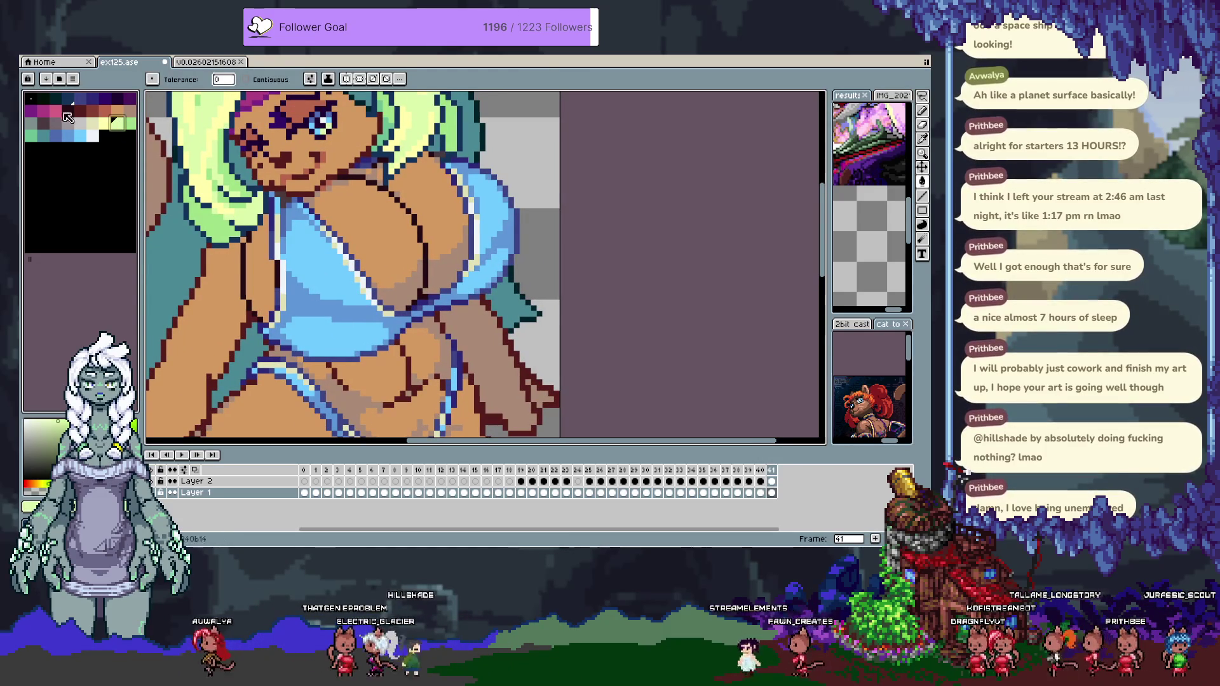
click(361, 321)
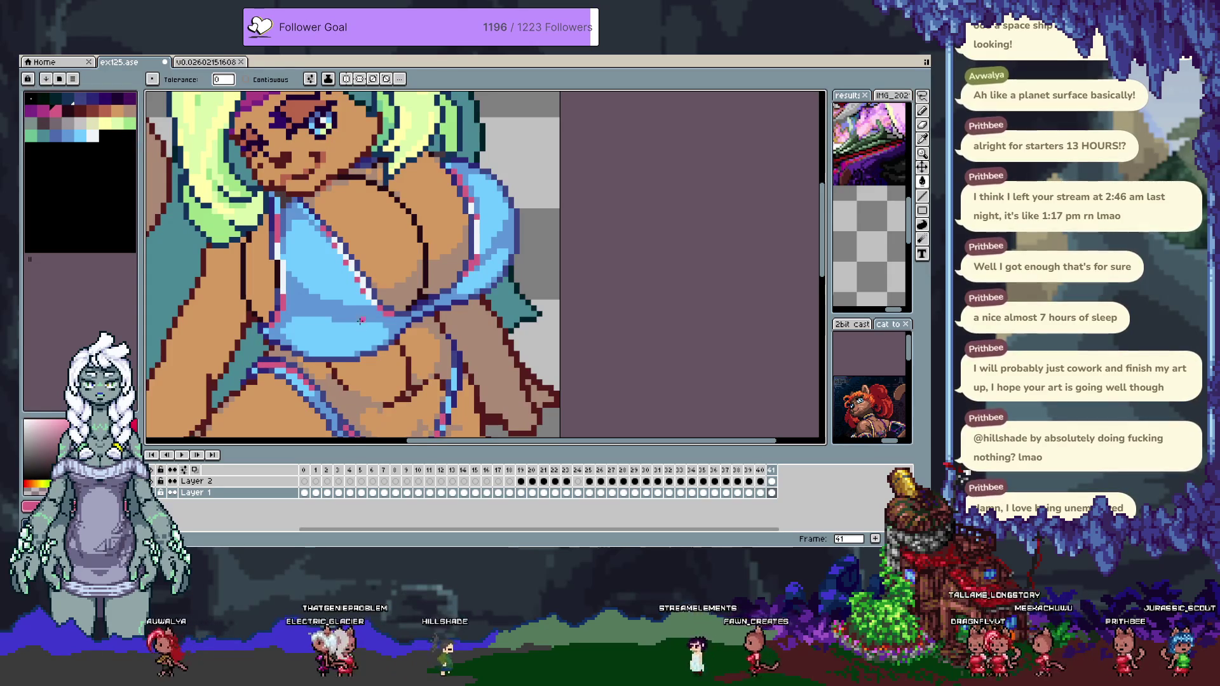
click(48, 109)
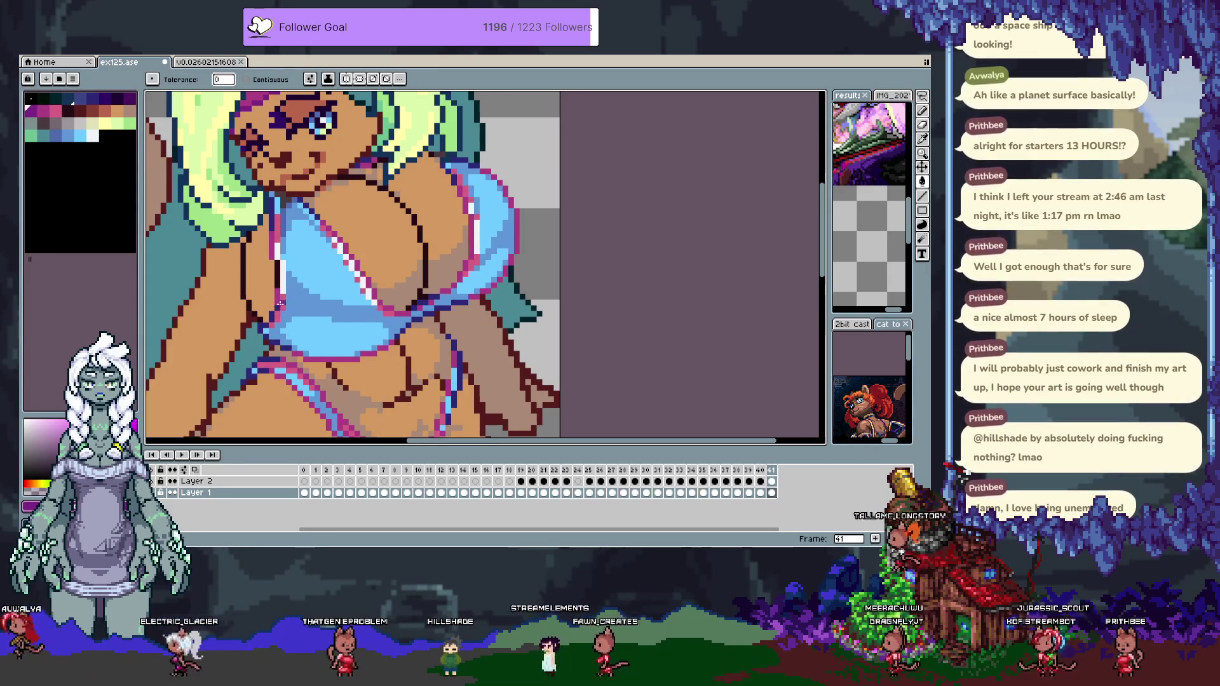
alt+click(277, 291)
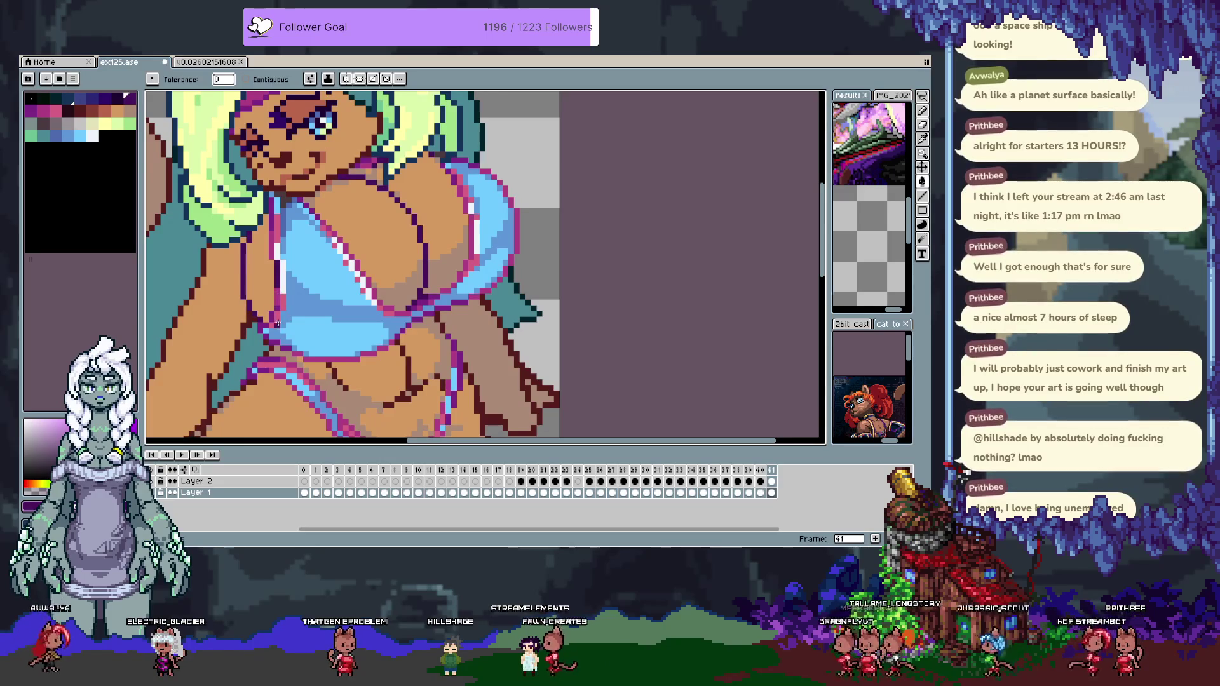
scroll(367, 337, down, 2)
drag(367, 337, 375, 335)
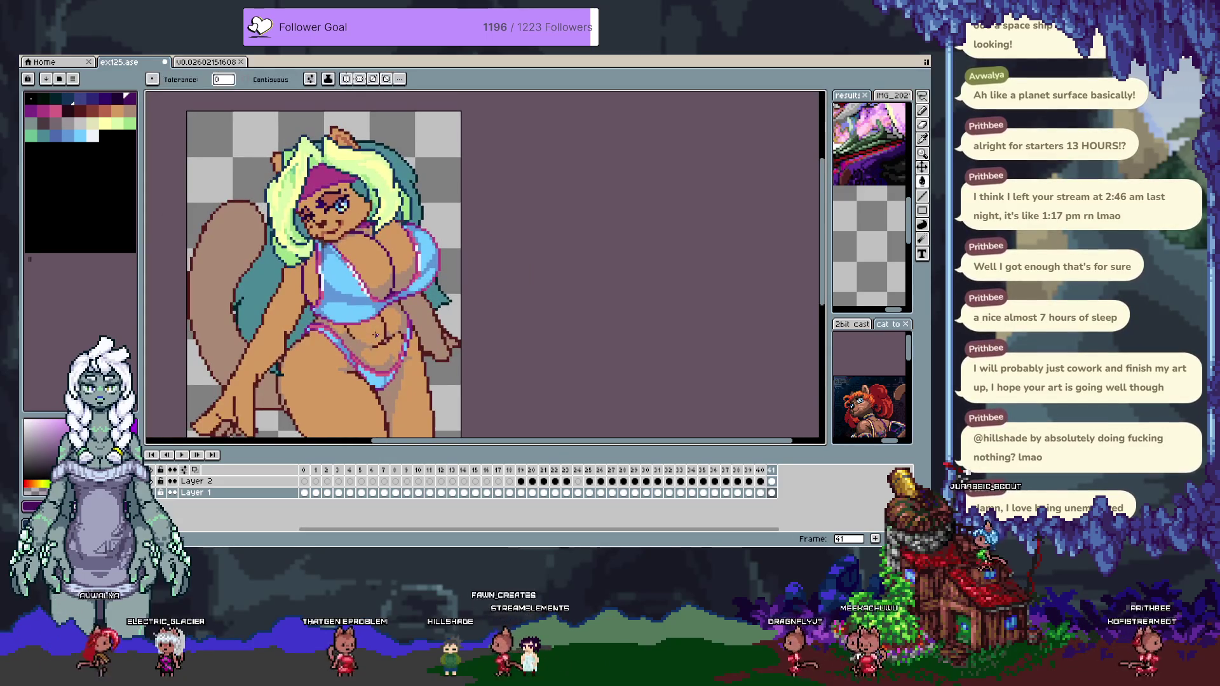
Undo the blue bikini fills and test a white fill on the selected top, undoing it.
key(v)
key(ctrl+z)
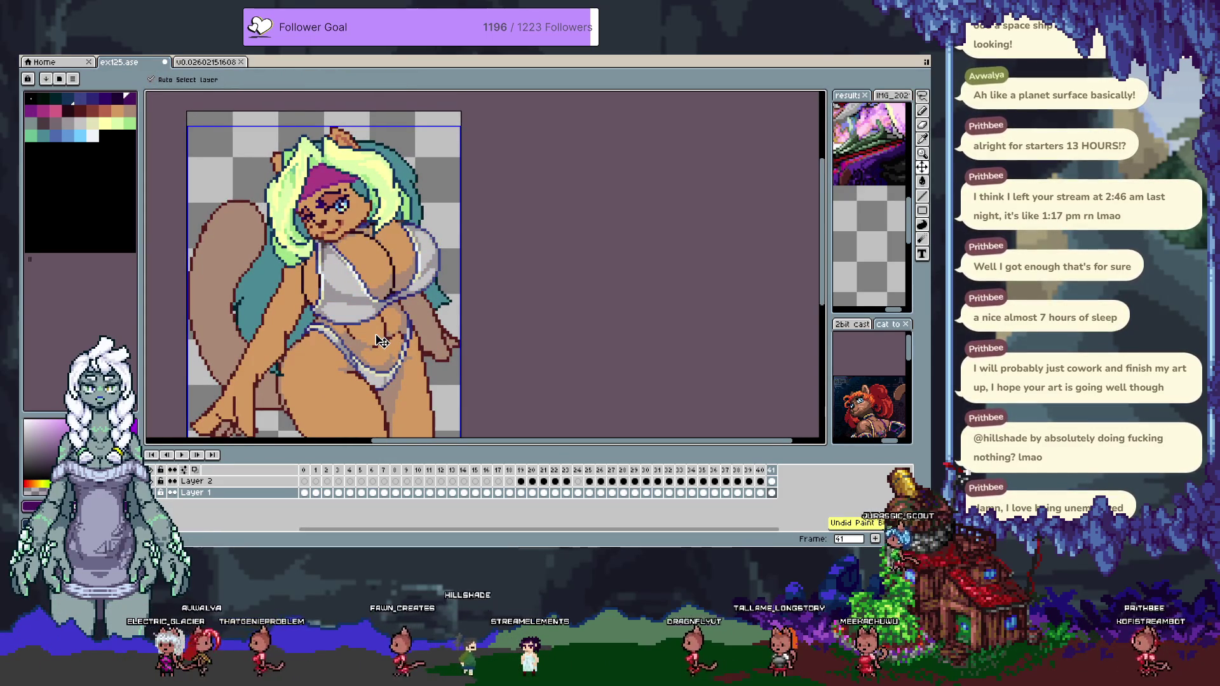
key(w)
click(375, 334)
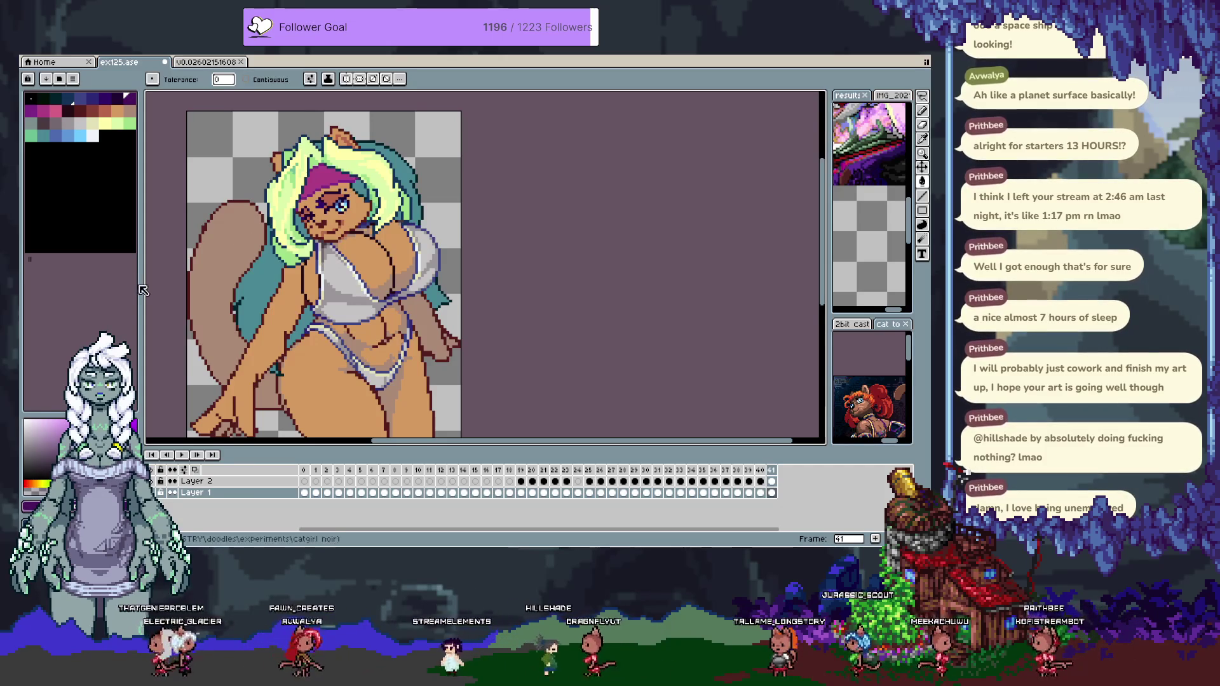
click(93, 136)
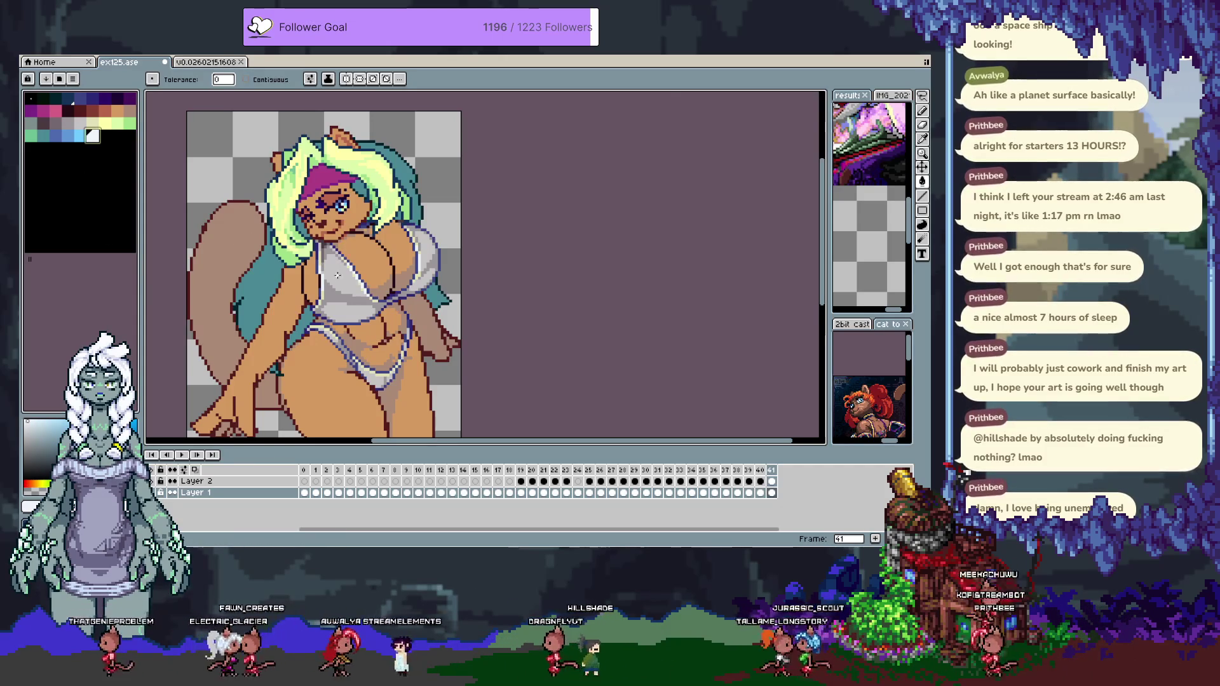
key(f)
key(ctrl+z)
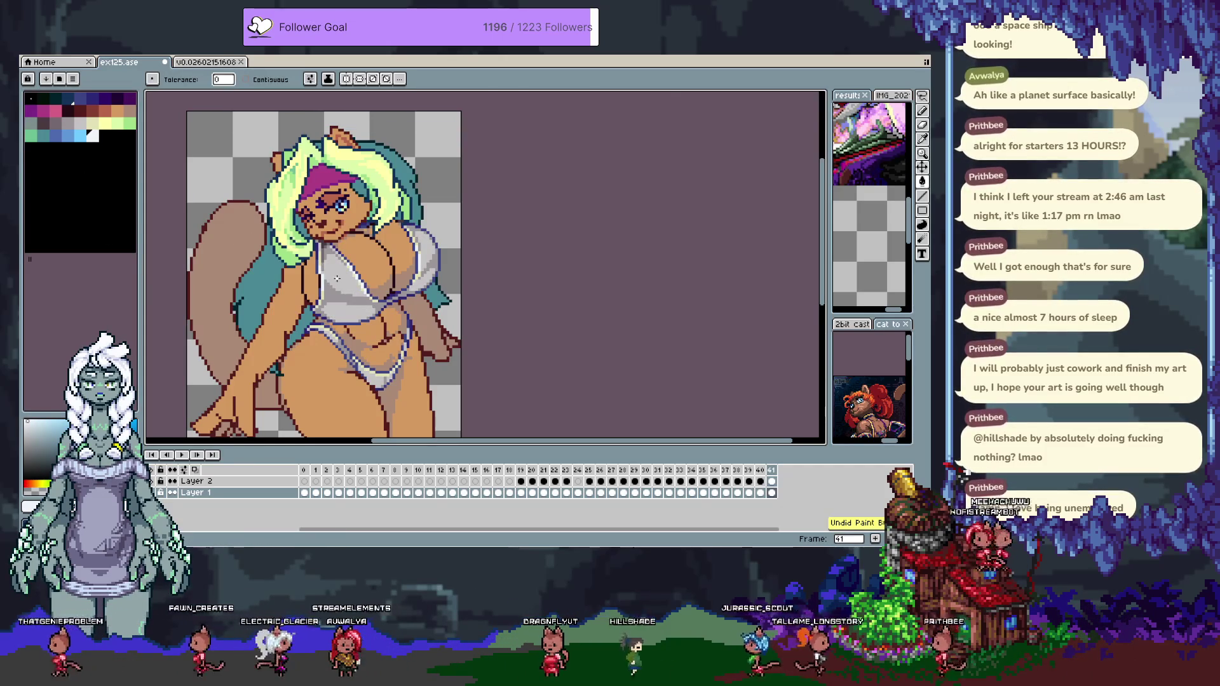
key(b)
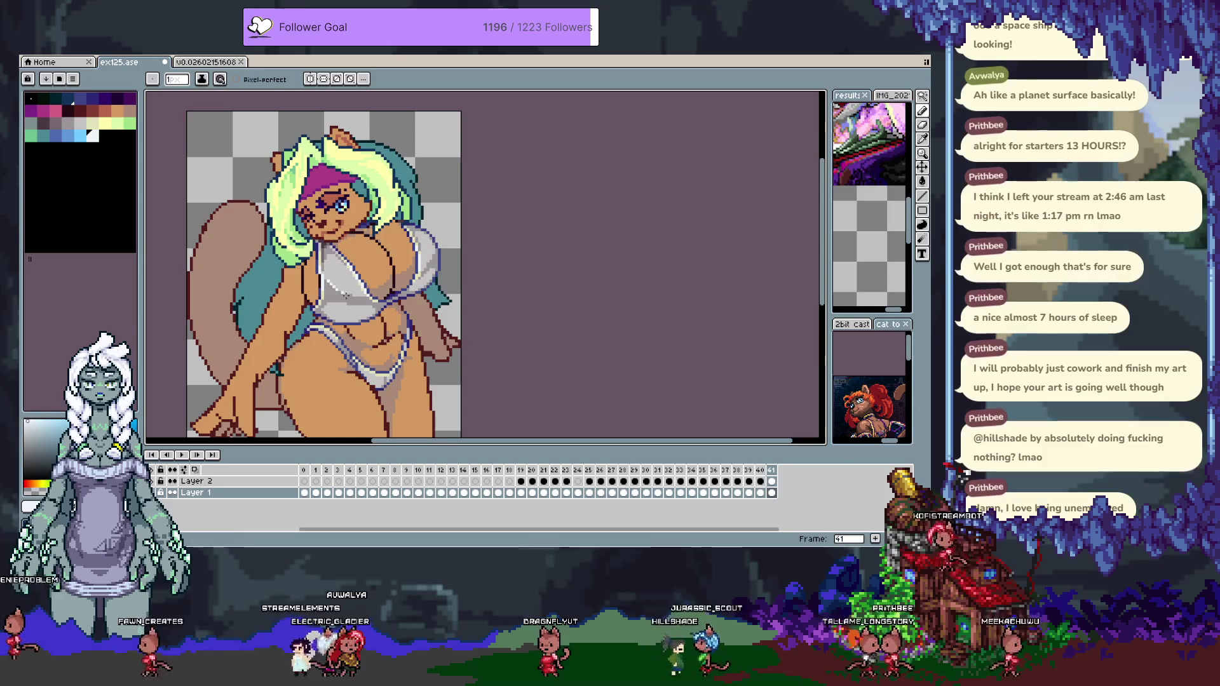
Settle the undo/redo state of the bikini and step back to frame 40.
key(ctrl+z)
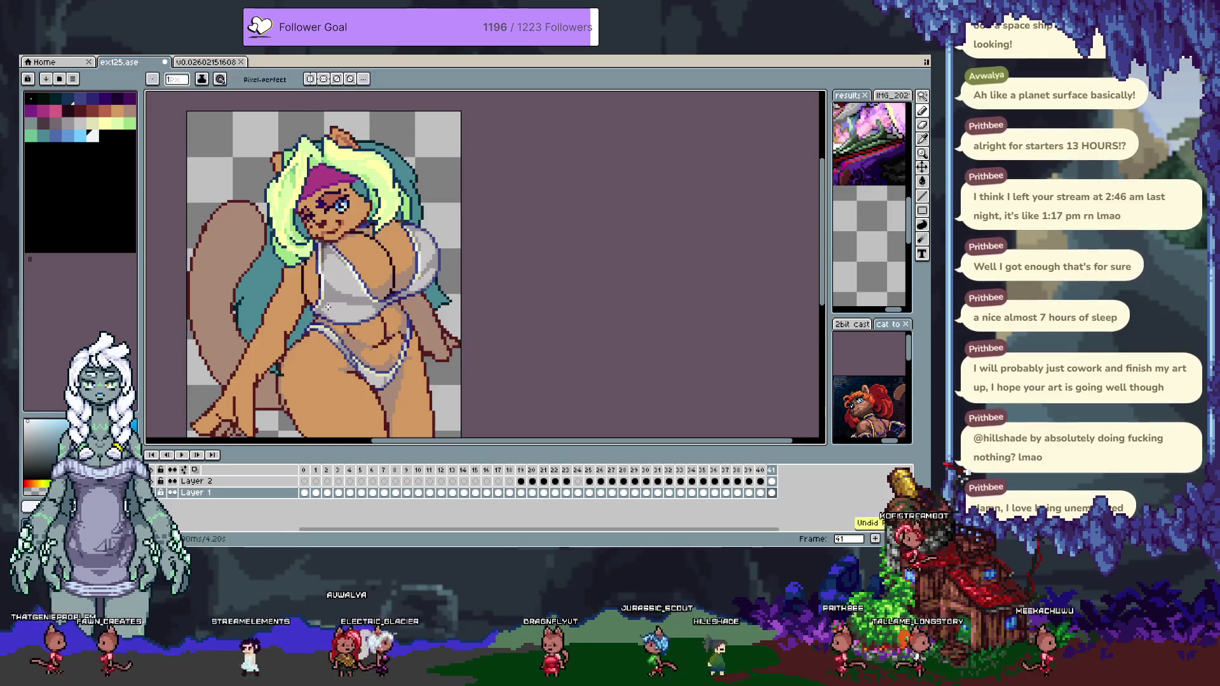
key(v)
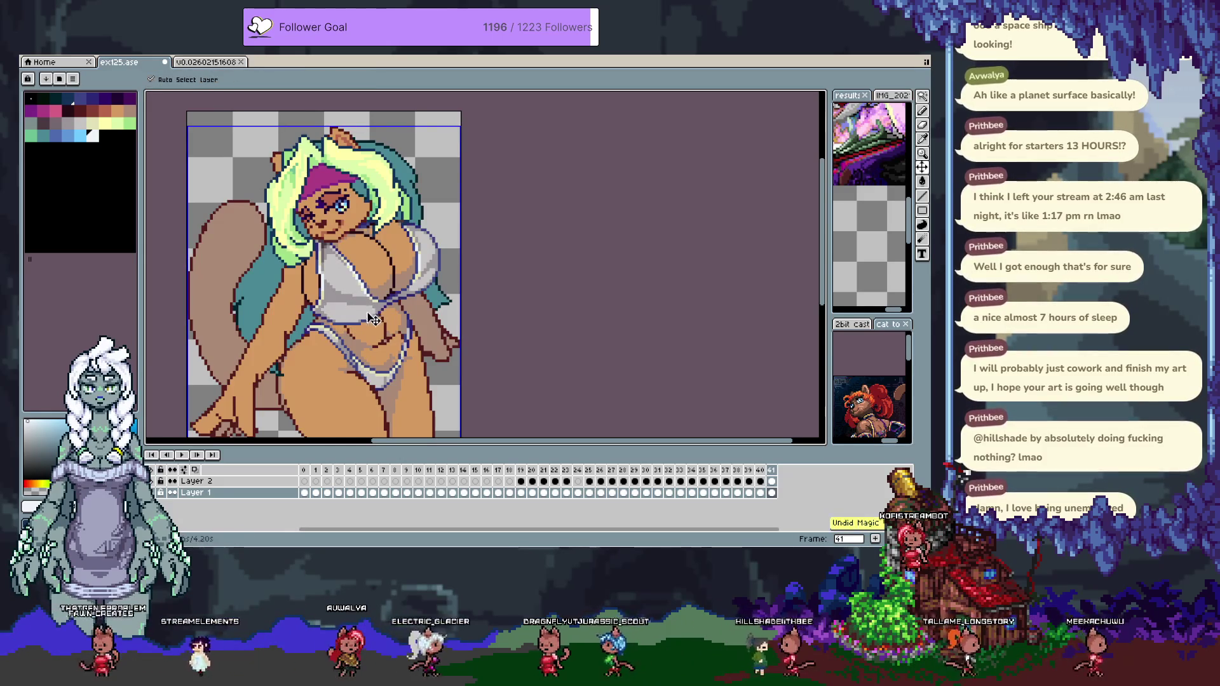
key(b)
key(ctrl+y)
key(comma)
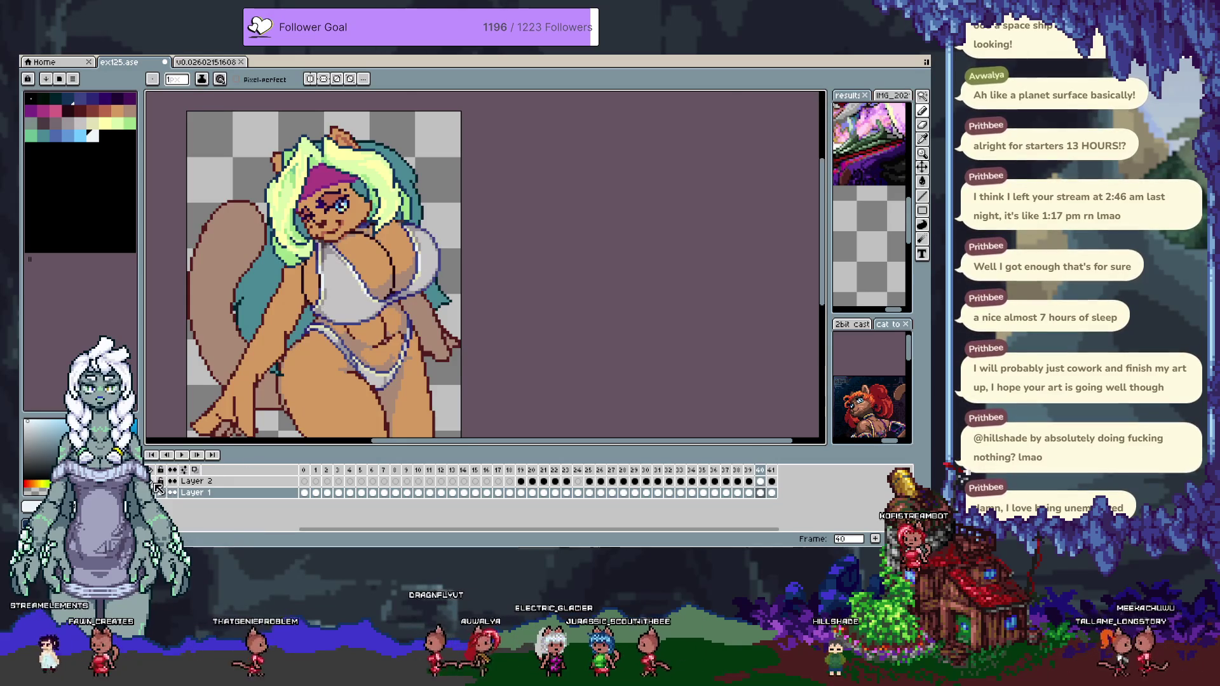
key(Delete)
key(m)
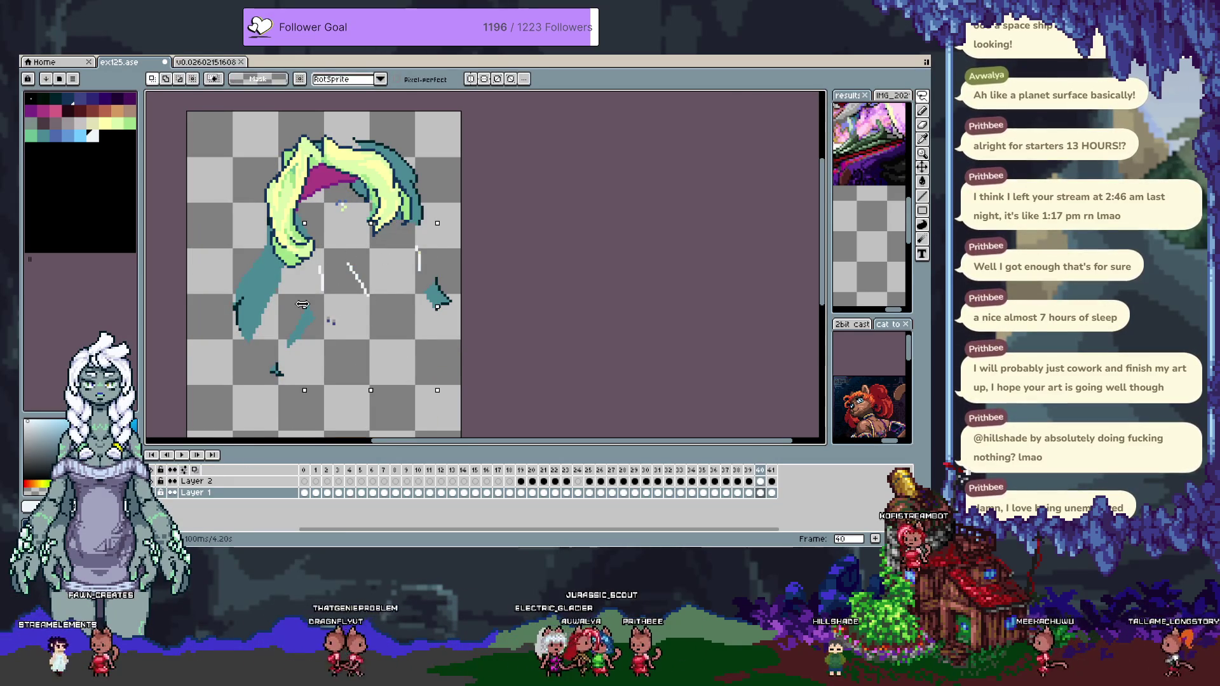
key(space)
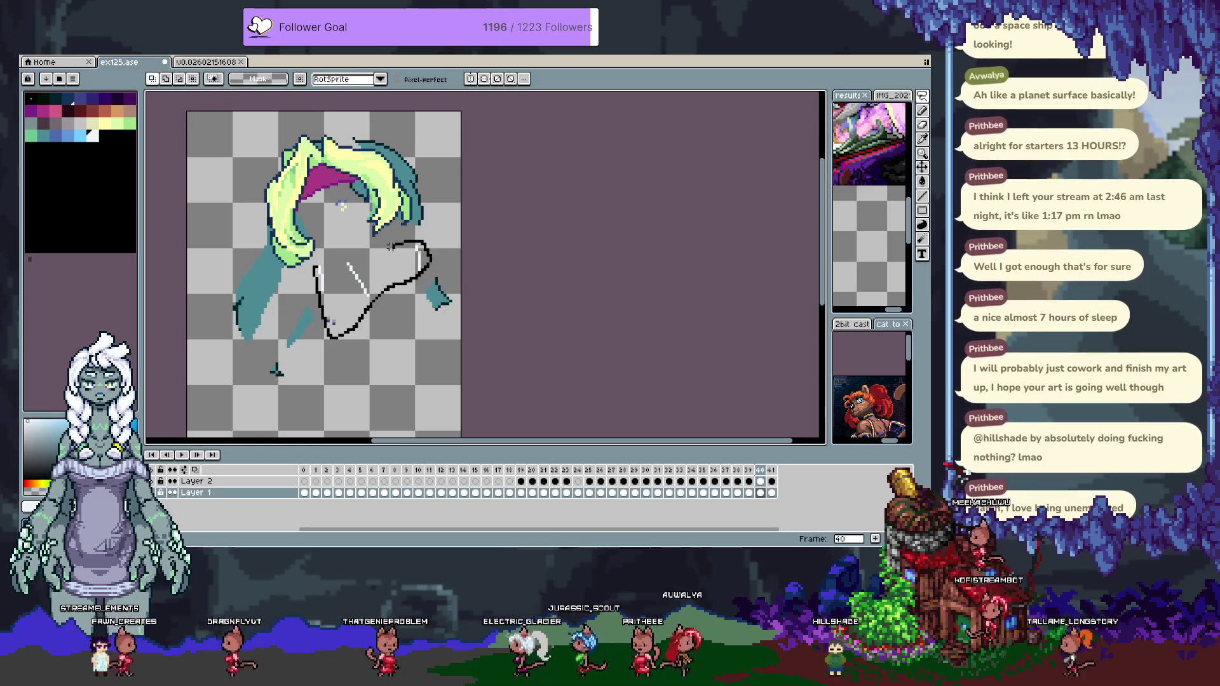
key(ctrl+shift+d)
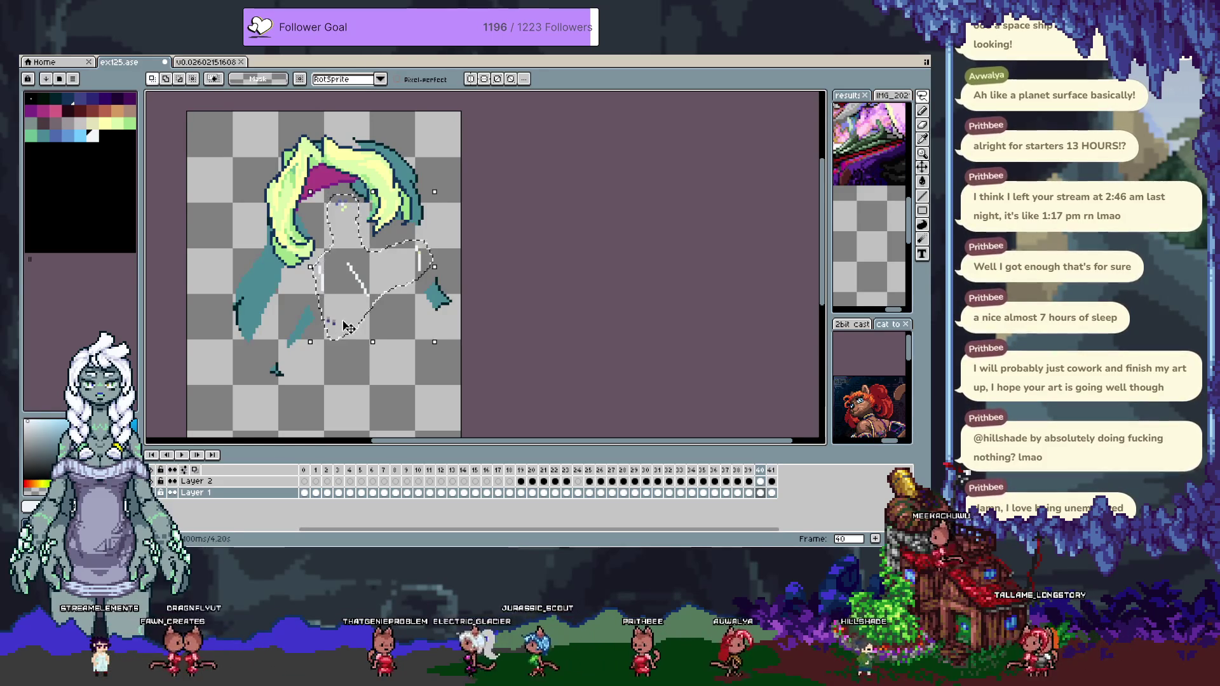
click(196, 481)
click(172, 493)
click(188, 493)
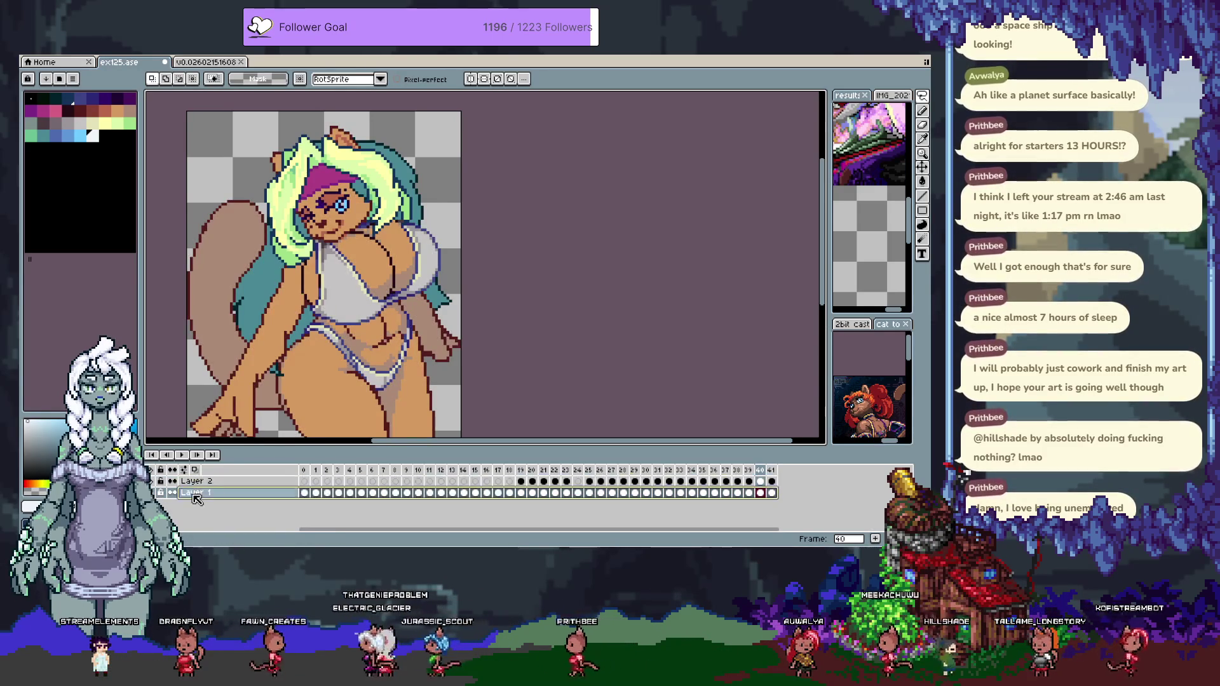
scroll(356, 316, up, 1)
key(h)
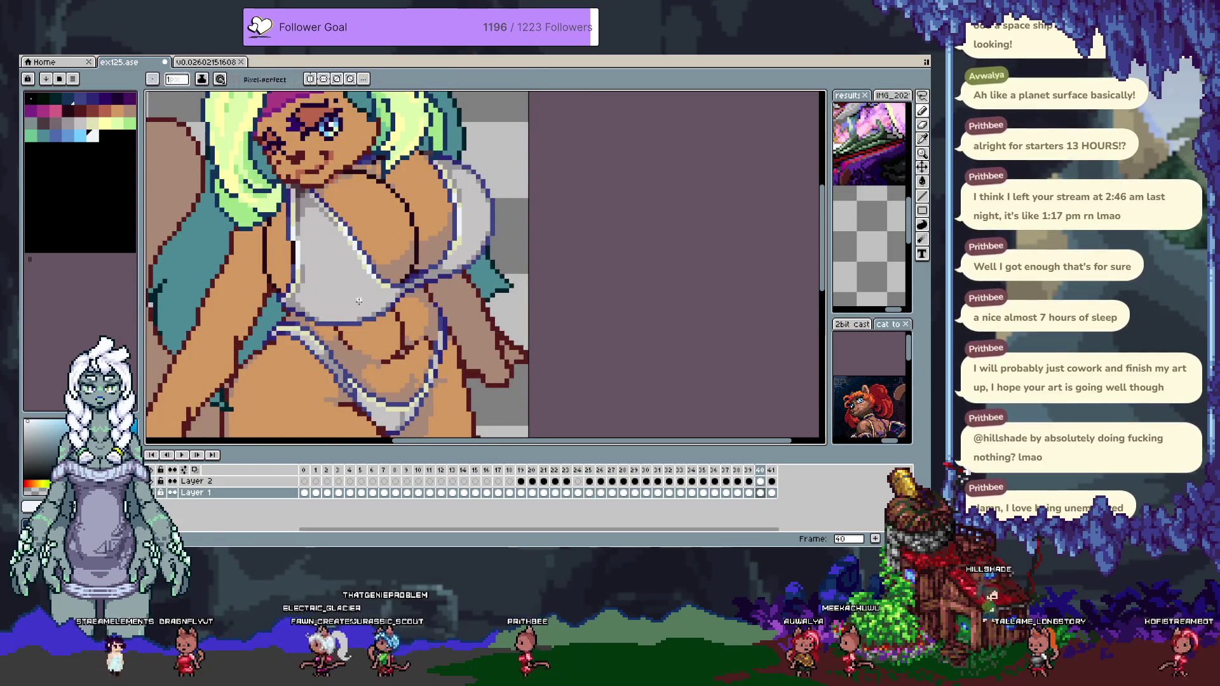
Bring the chest into view and sample the dark maroon outline and tan skin colours.
drag(309, 319, 356, 293)
key(b)
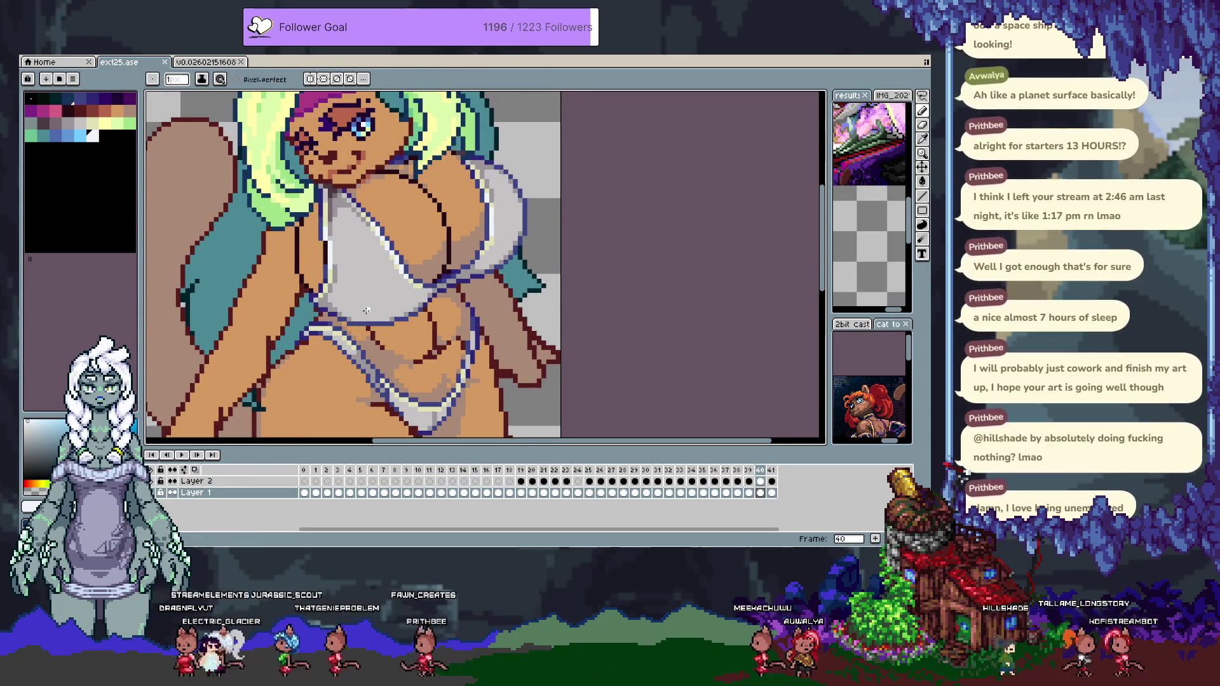
key(i)
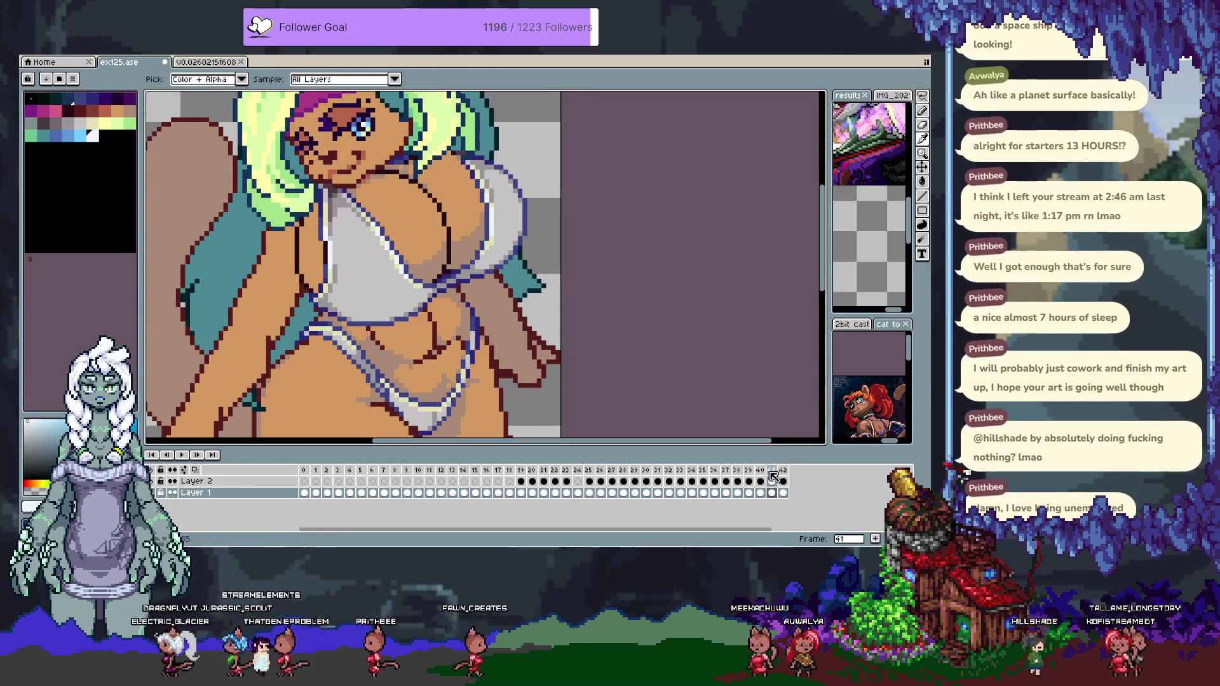
key(b)
key(Tab)
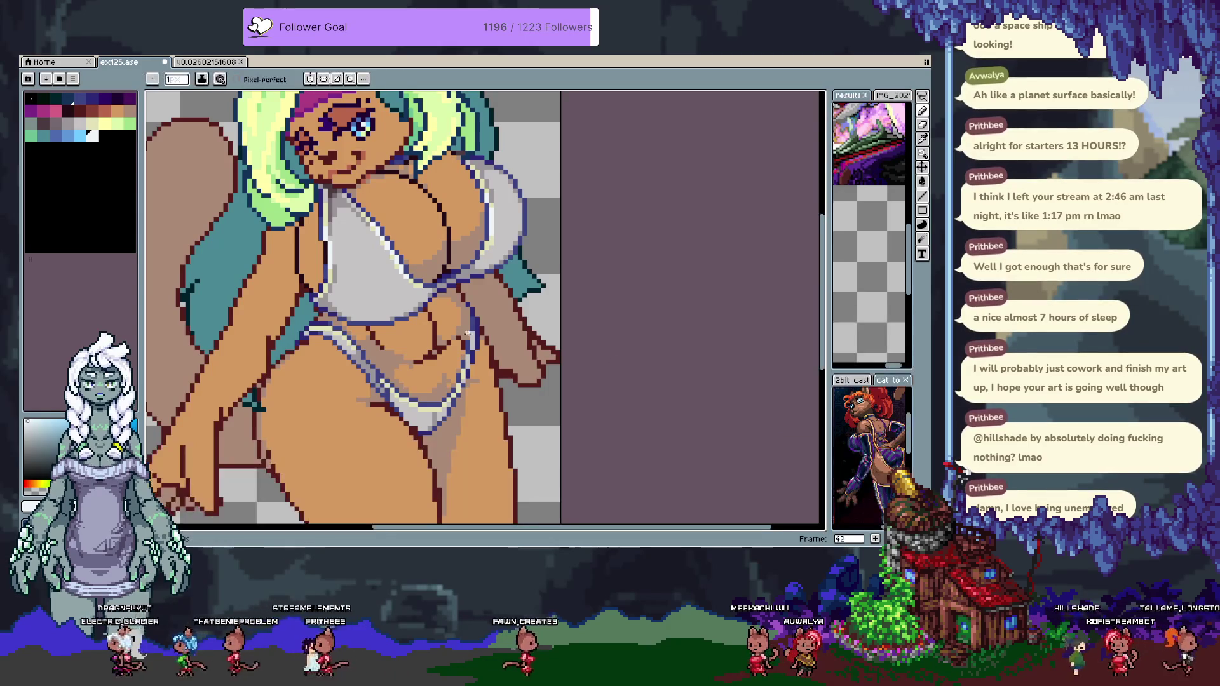
scroll(402, 313, up, 1)
scroll(401, 314, down, 1)
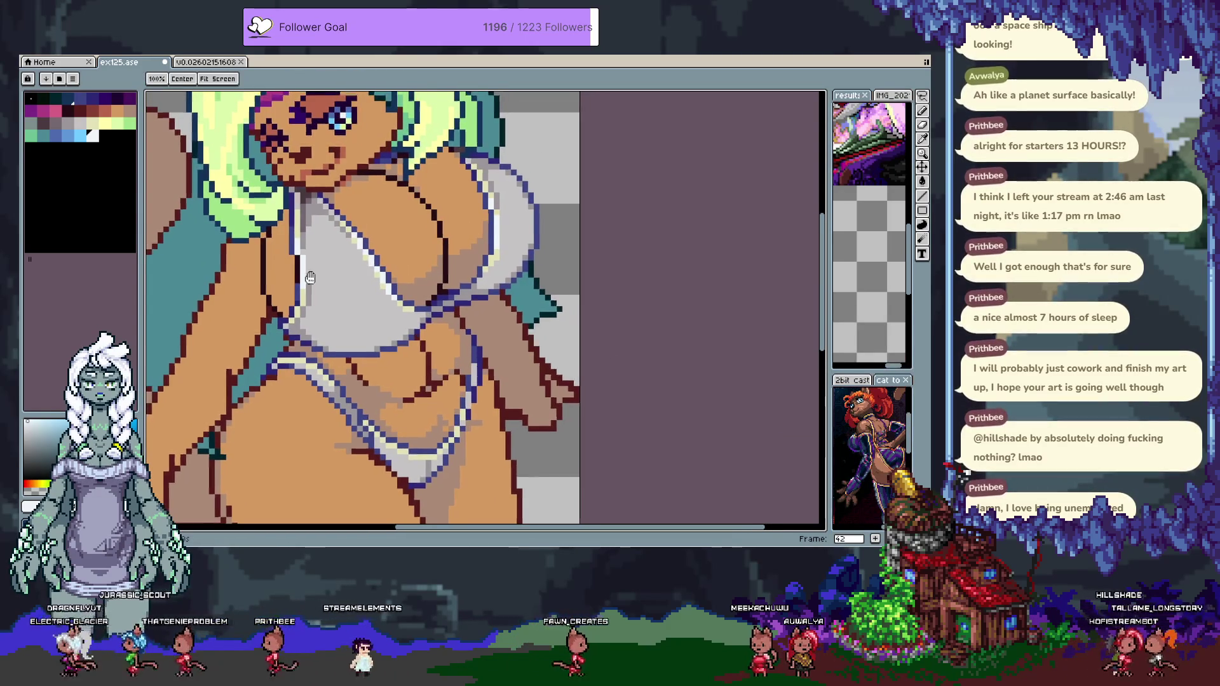
scroll(321, 323, up, 1)
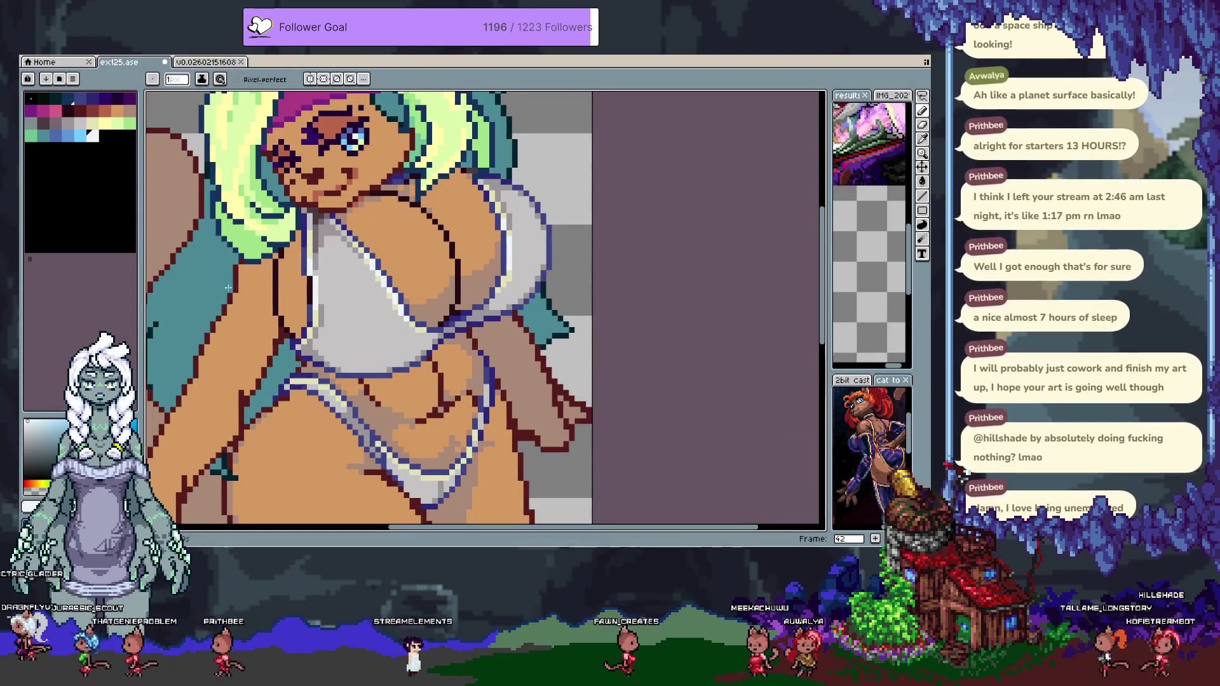
alt+click(292, 339)
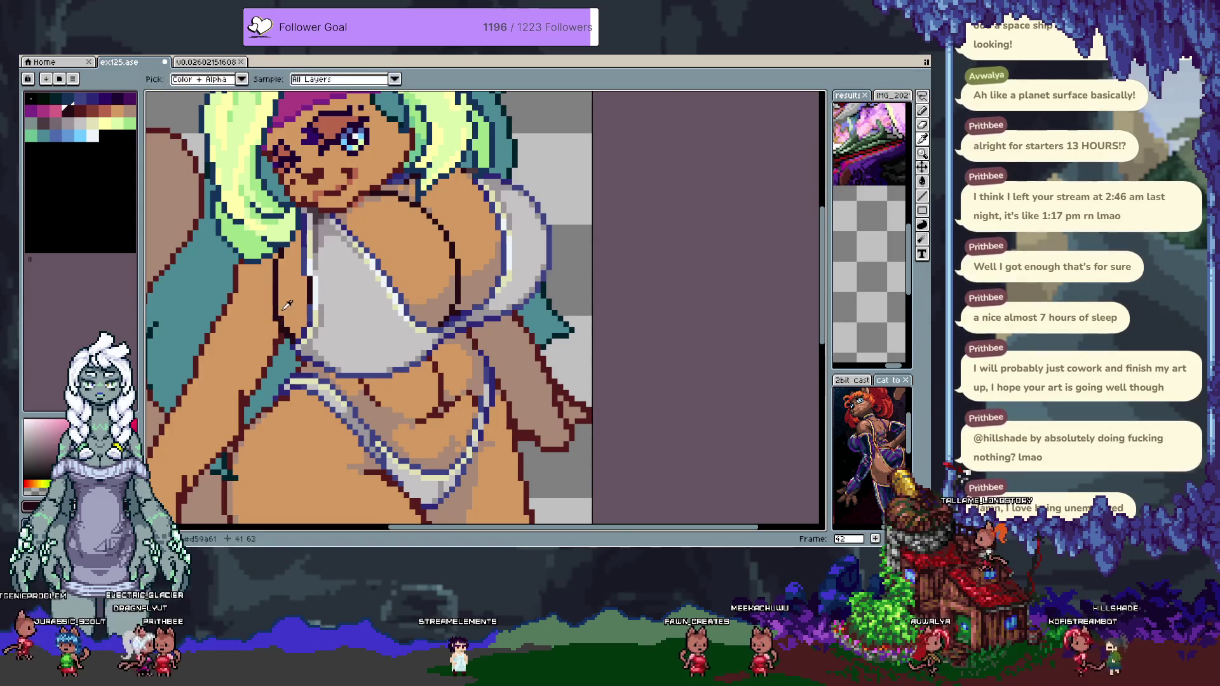
alt+click(282, 317)
alt+click(298, 308)
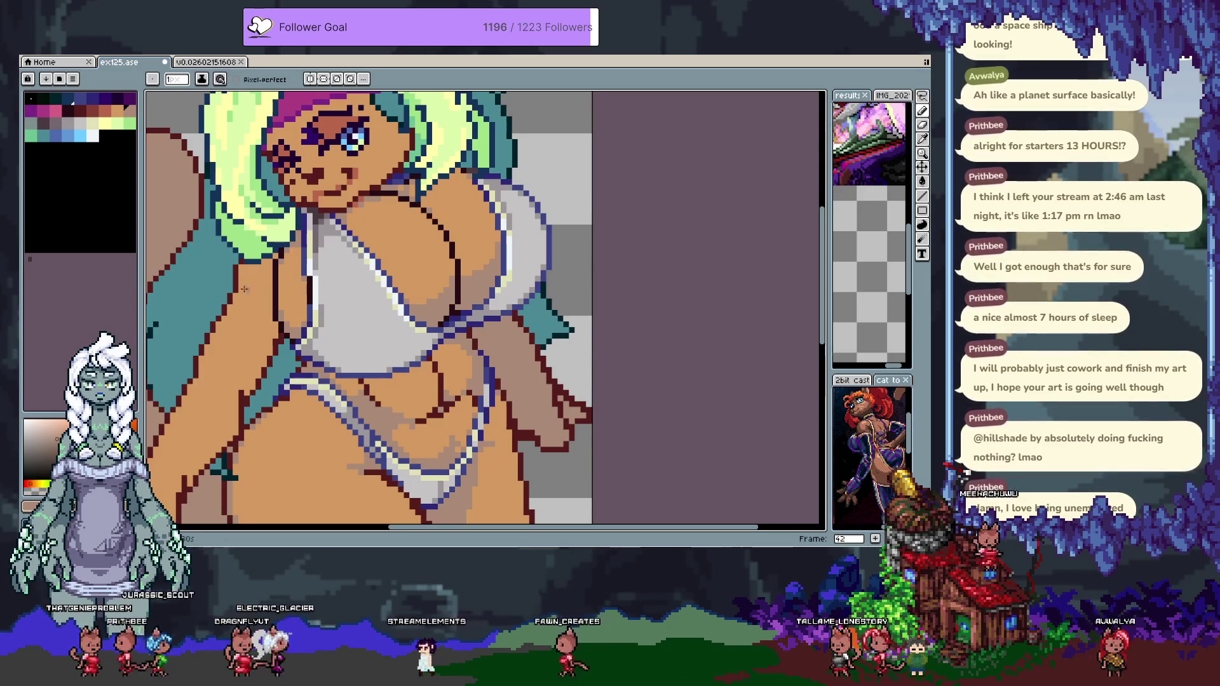
Draw a lighter shading stroke across the skin beside the torso, discarding a trial brown fill.
drag(213, 363, 310, 231)
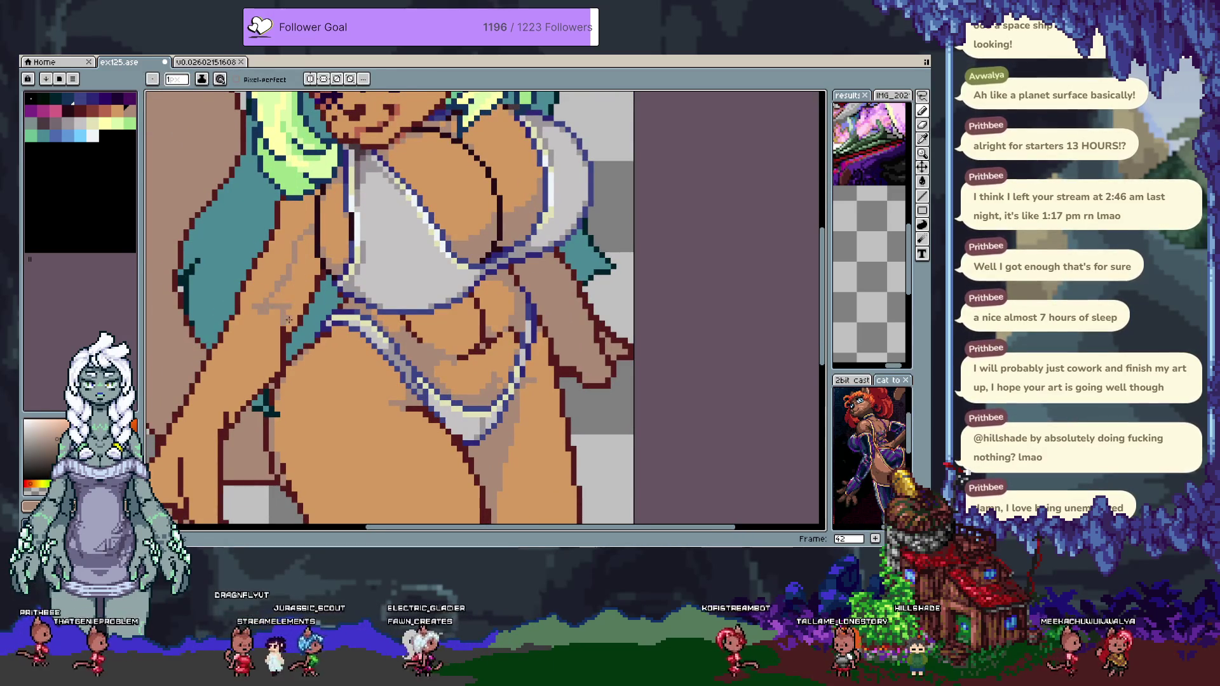
key(g)
click(317, 232)
key(ctrl+z)
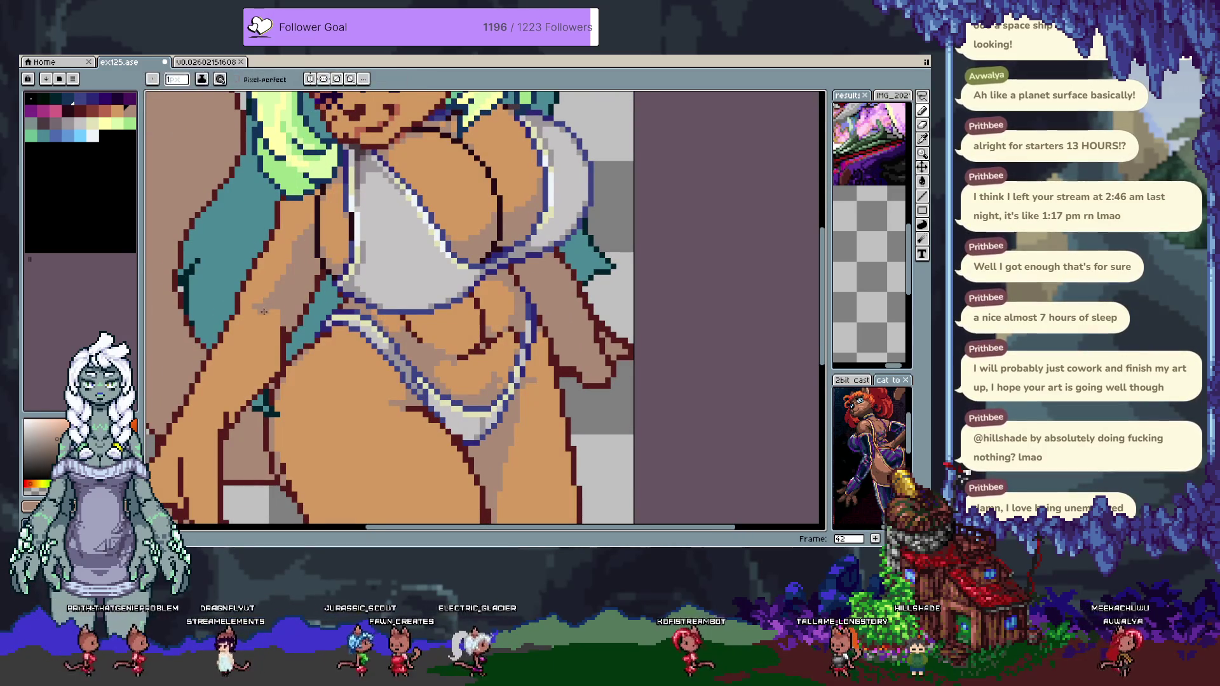
key(i)
key(space)
scroll(381, 241, down, 1)
scroll(441, 191, up, 1)
drag(442, 191, 318, 214)
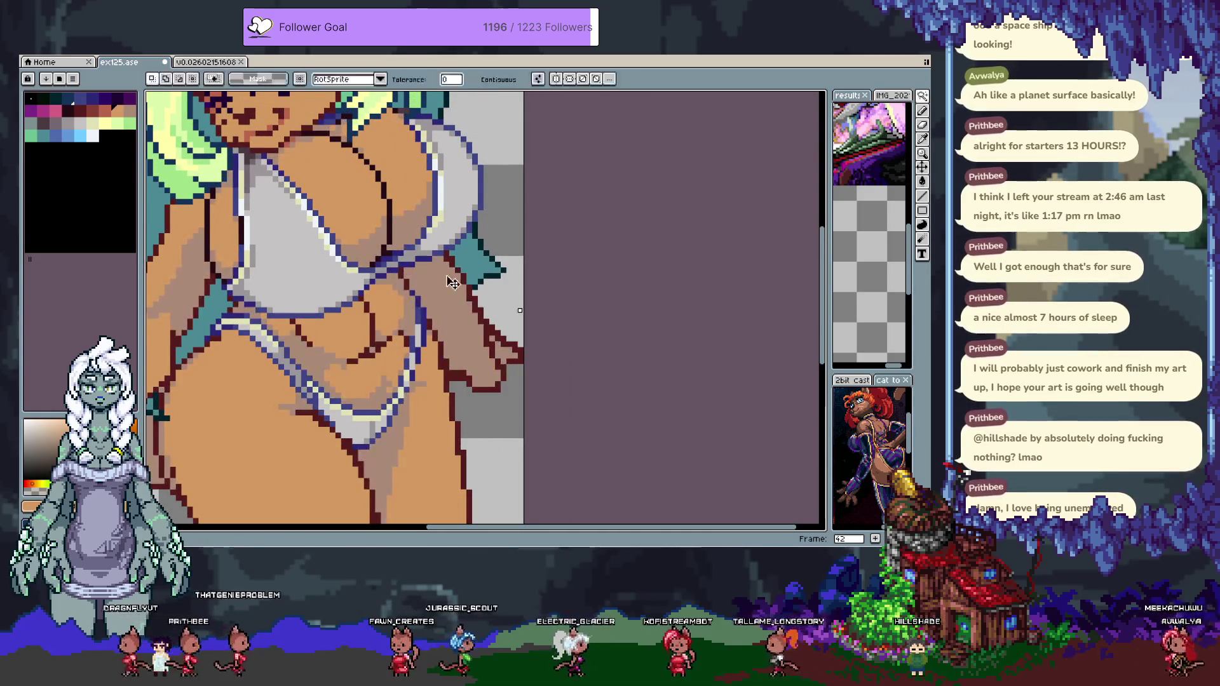
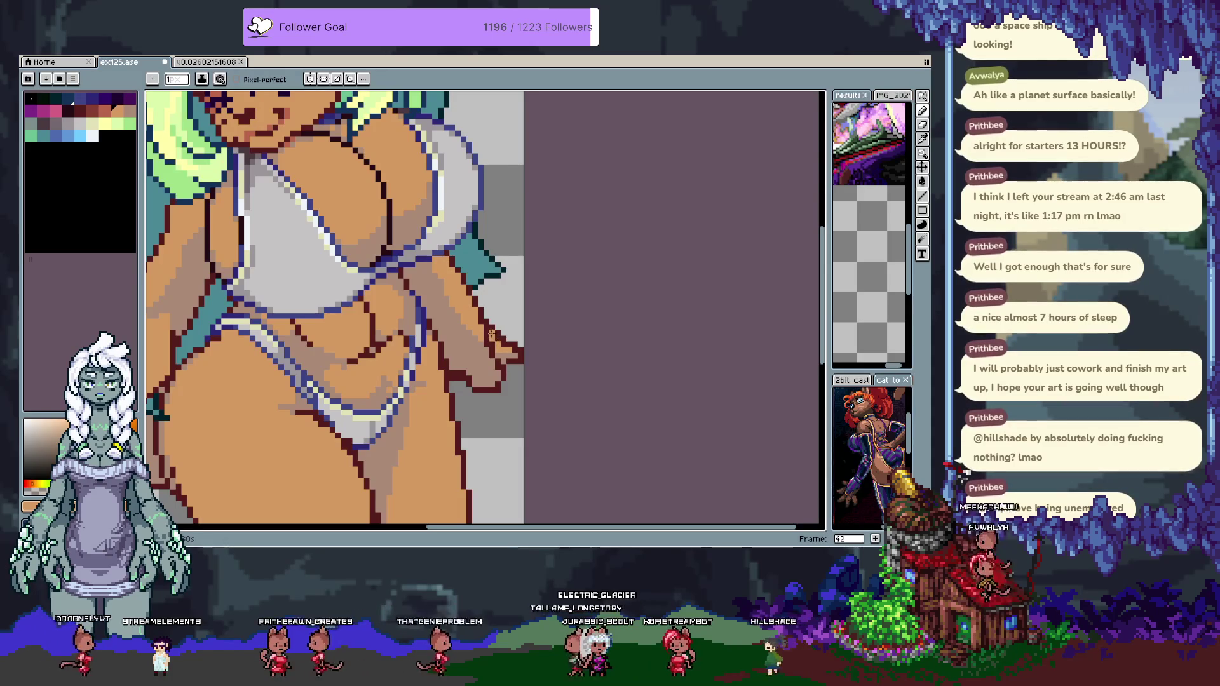
Sample the orange skin, dark red outline and tan skin colours to touch up pixels near the bikini bottom.
alt+click(519, 368)
alt+click(491, 353)
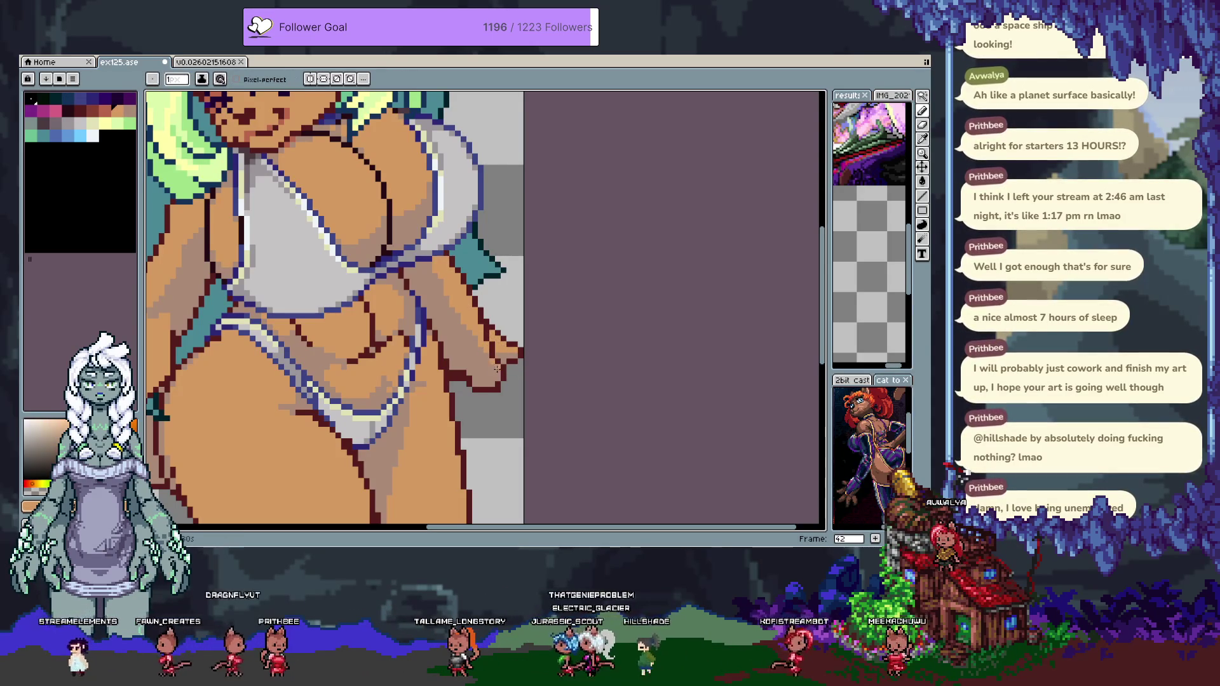
alt+click(462, 375)
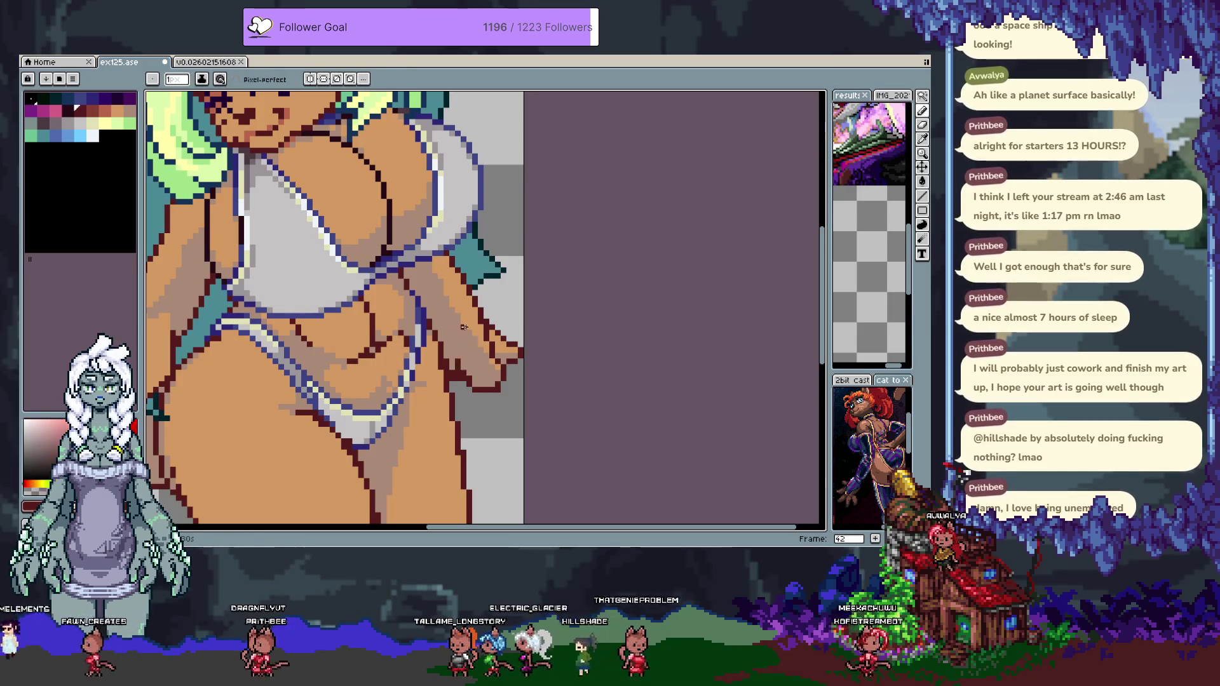
alt+click(458, 373)
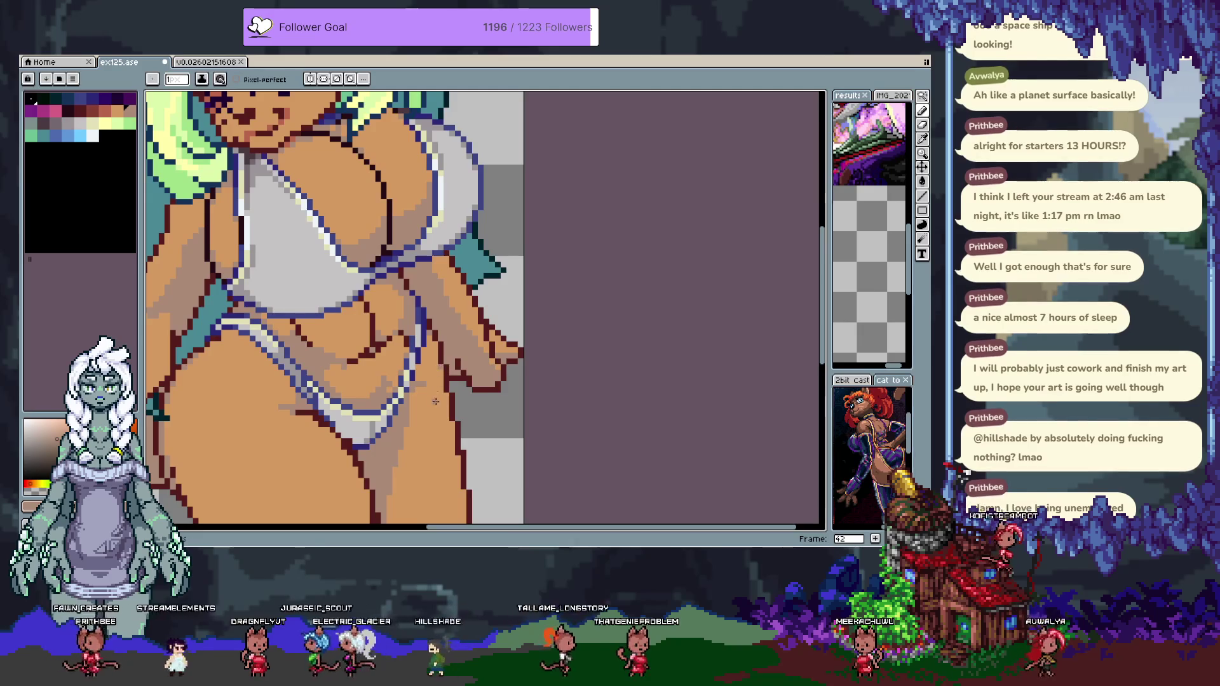
scroll(425, 350, down, 2)
scroll(445, 268, up, 2)
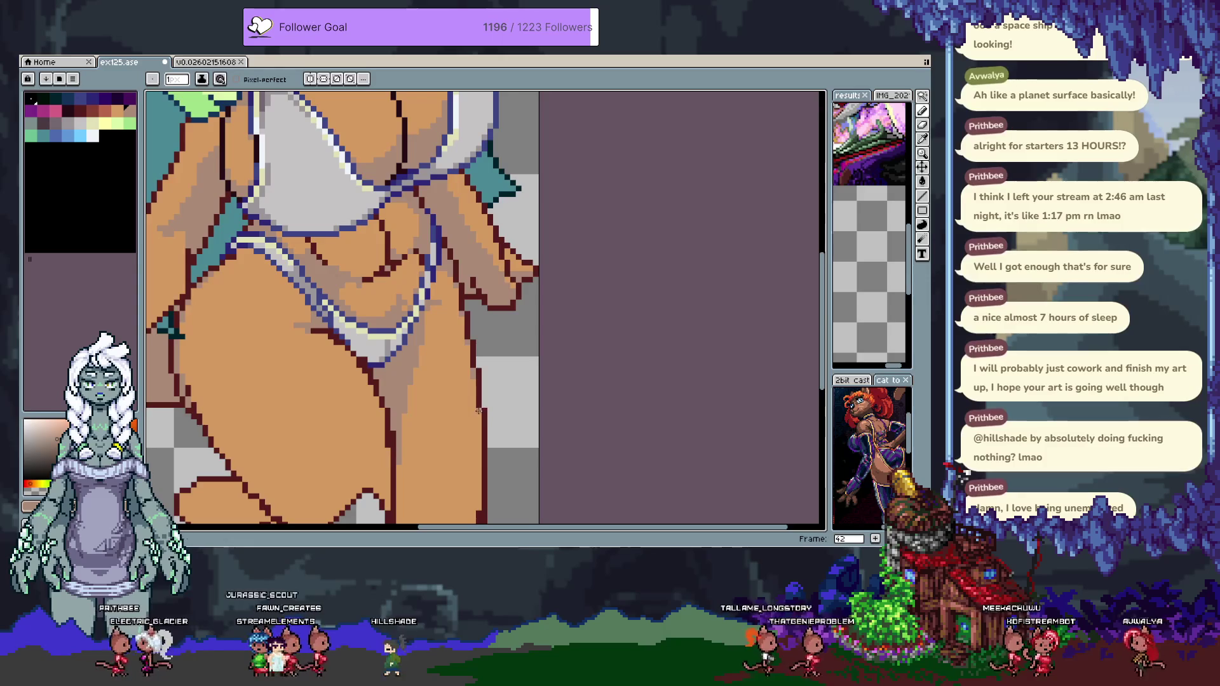
scroll(388, 448, down, 2)
scroll(389, 435, up, 2)
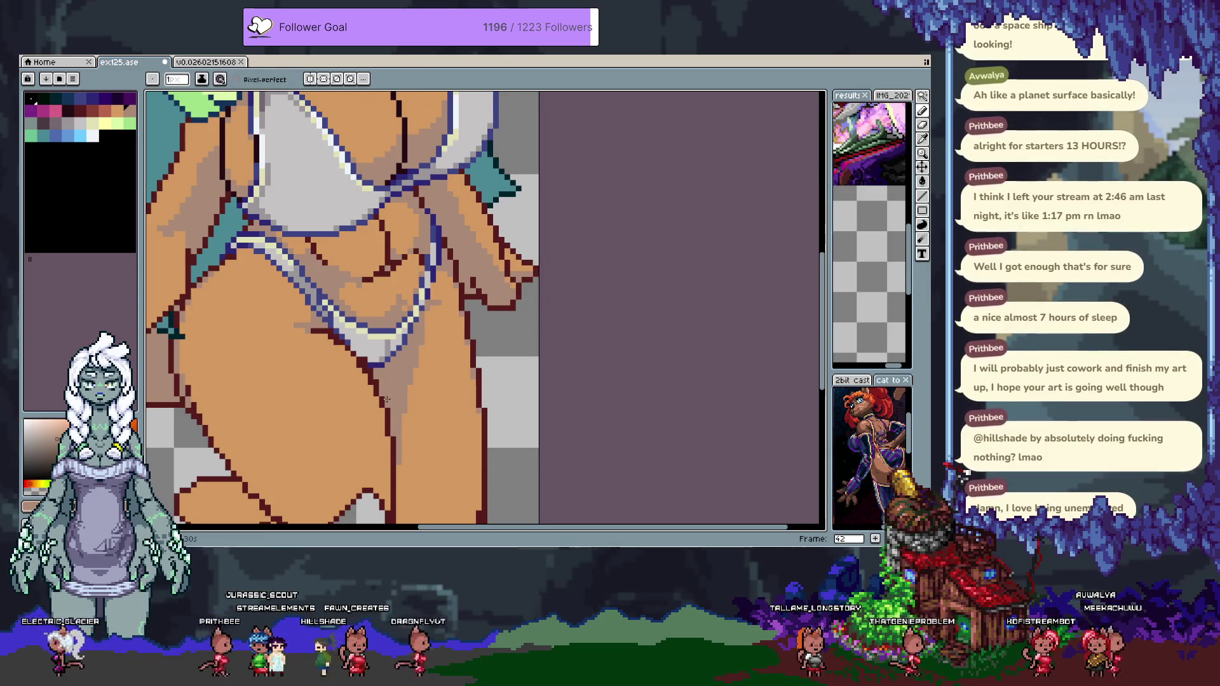
Sample the dark blue outline, light grey bikini and tan skin colours, bringing the left hip into view.
alt+click(363, 366)
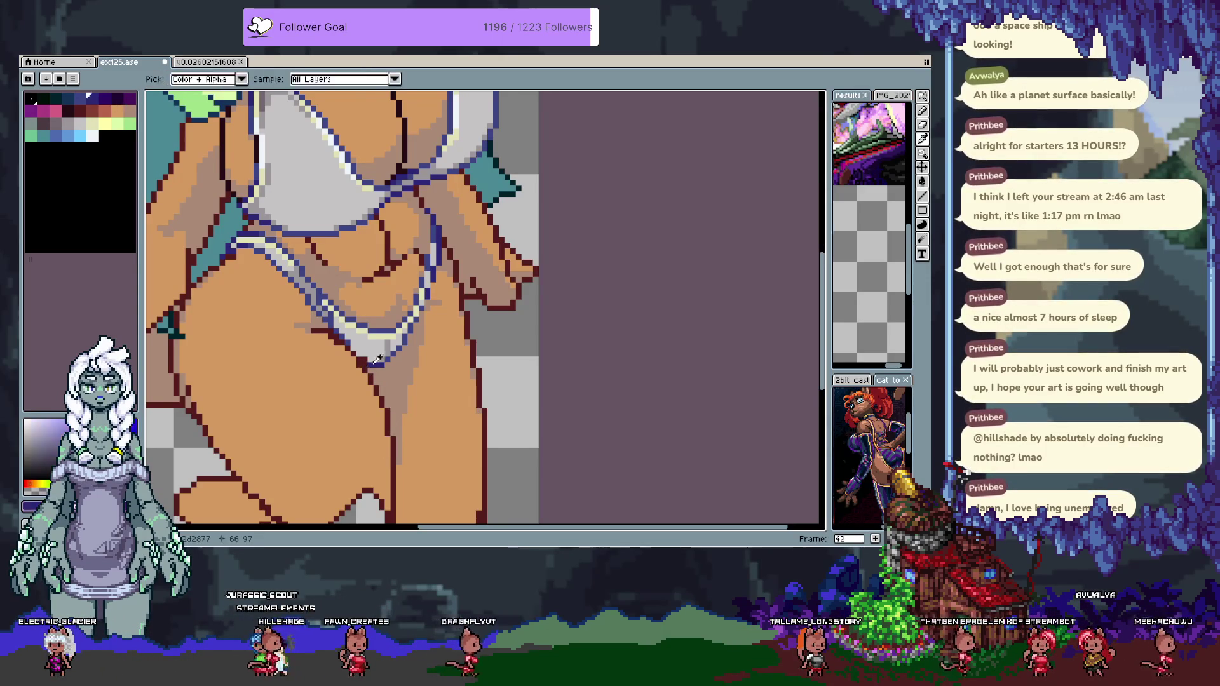
key(alt)
alt+click(383, 350)
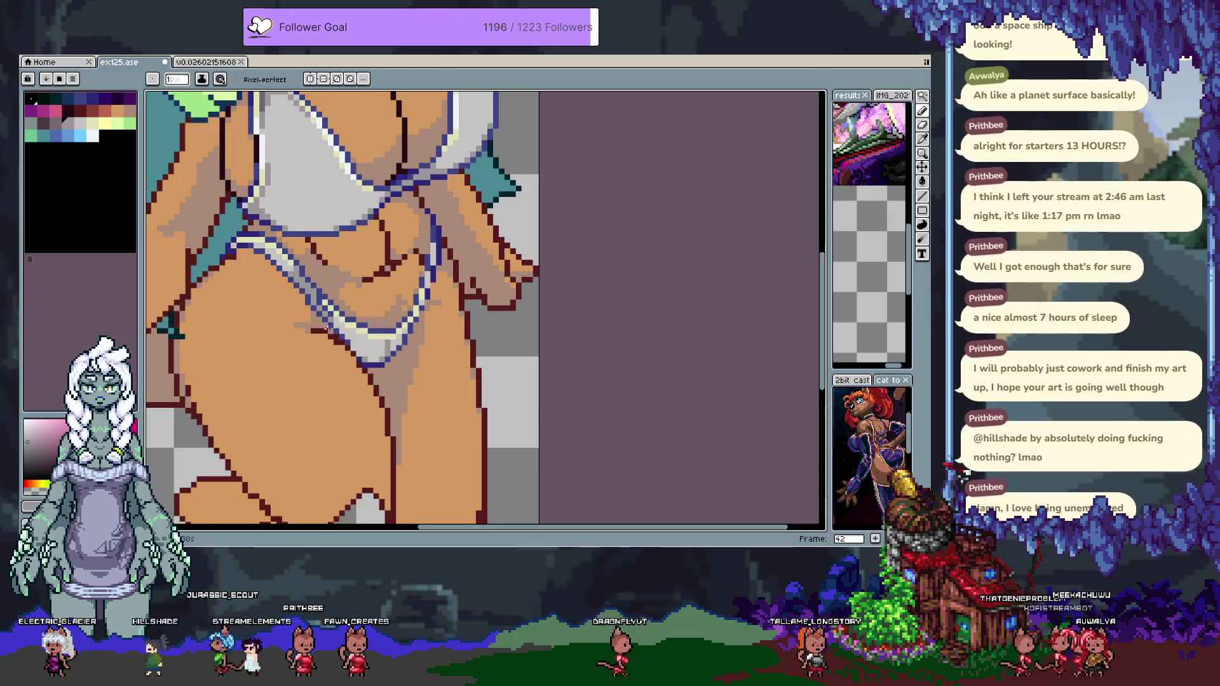
alt+click(306, 309)
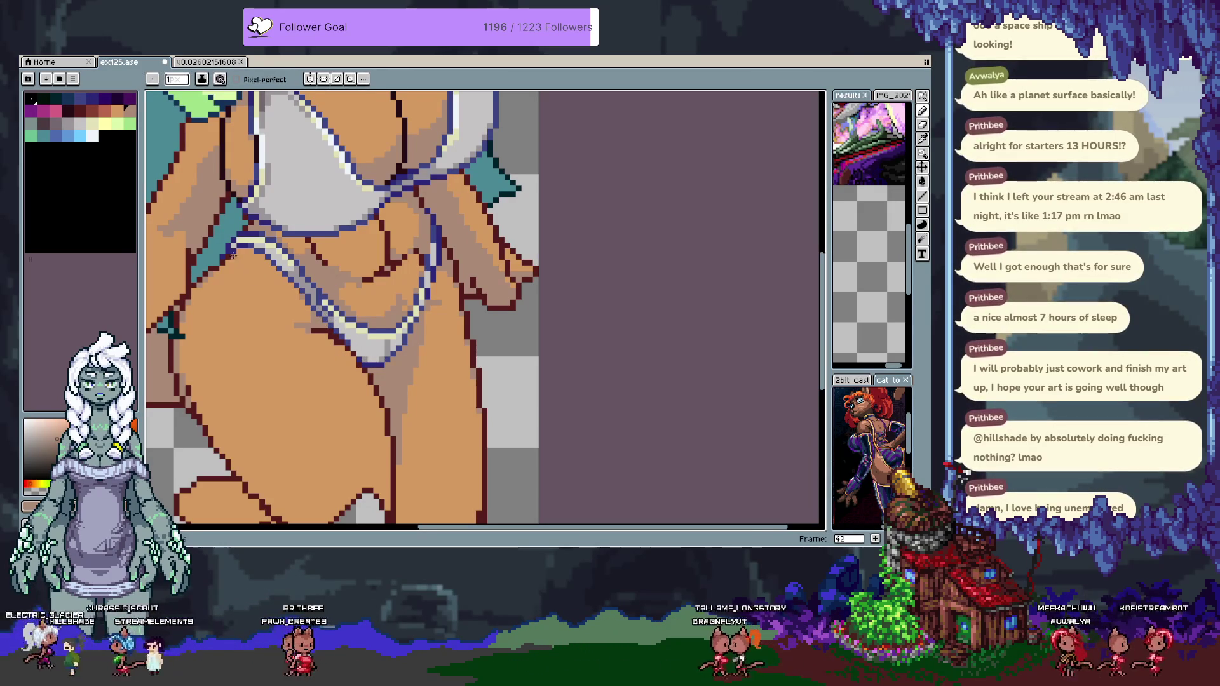
drag(229, 256, 352, 275)
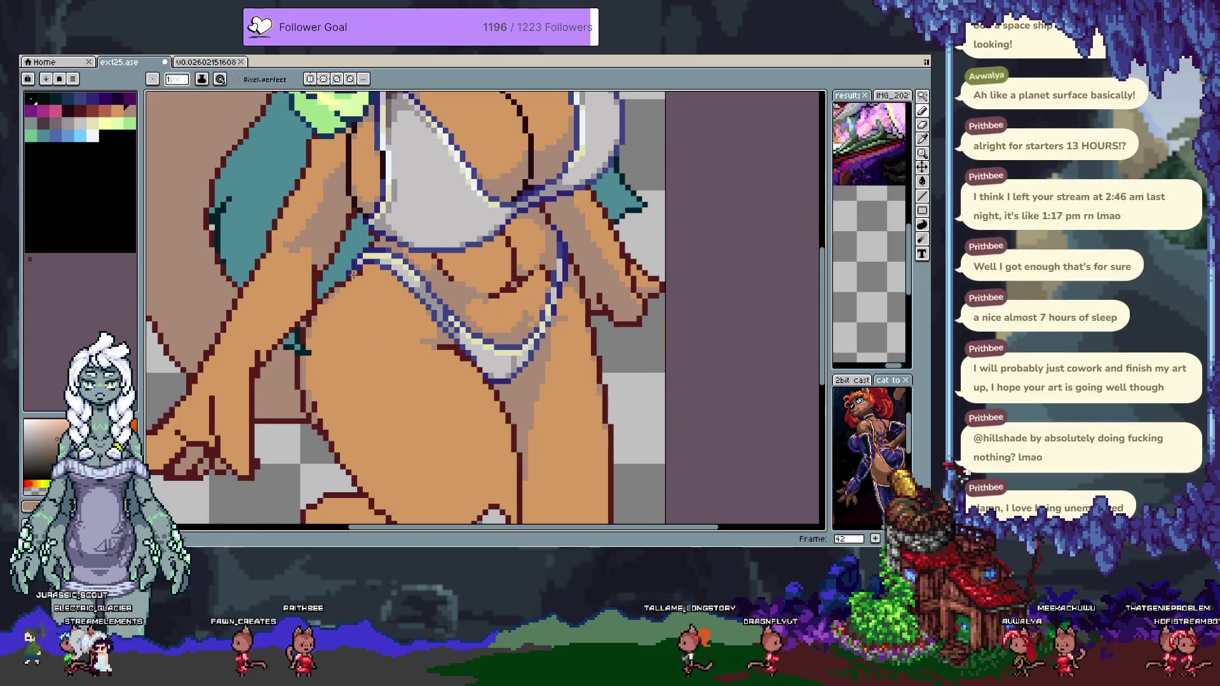
alt+click(346, 281)
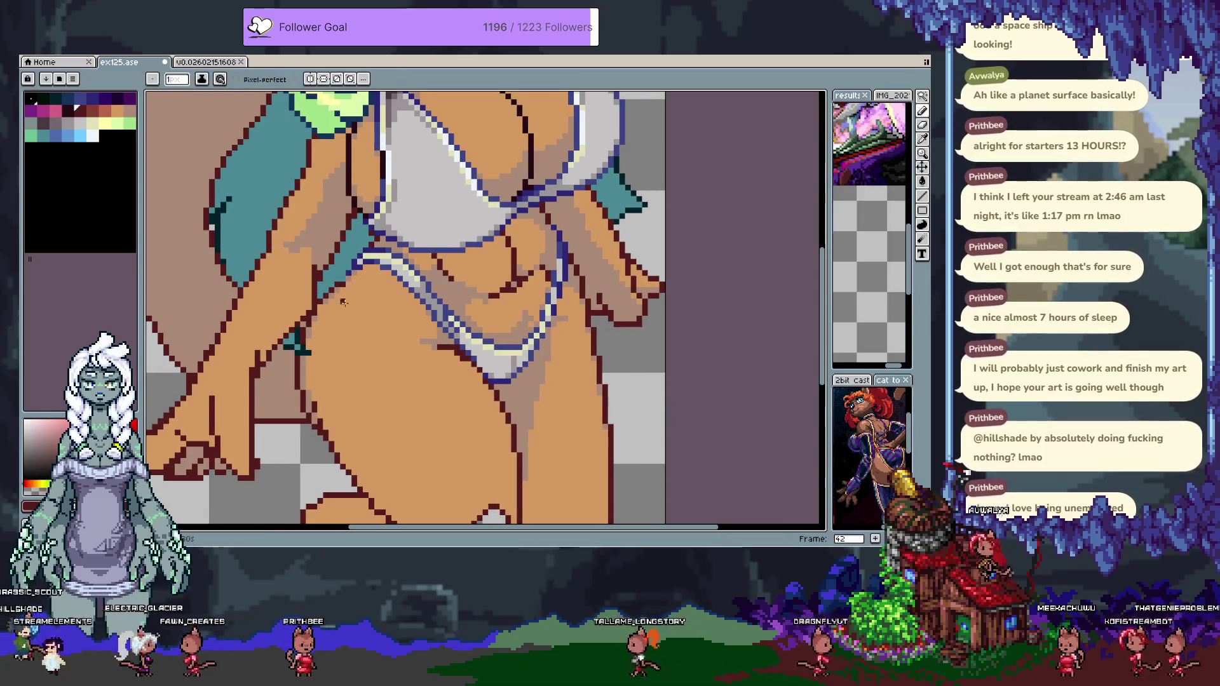
key(b)
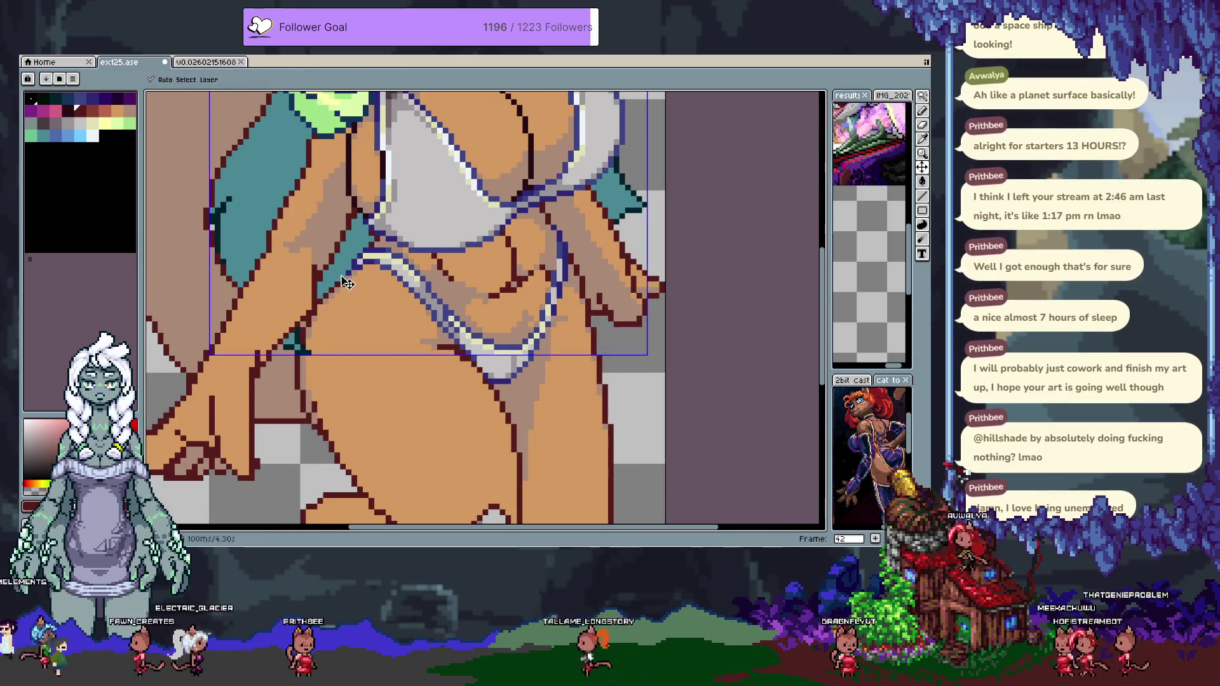
alt+click(346, 293)
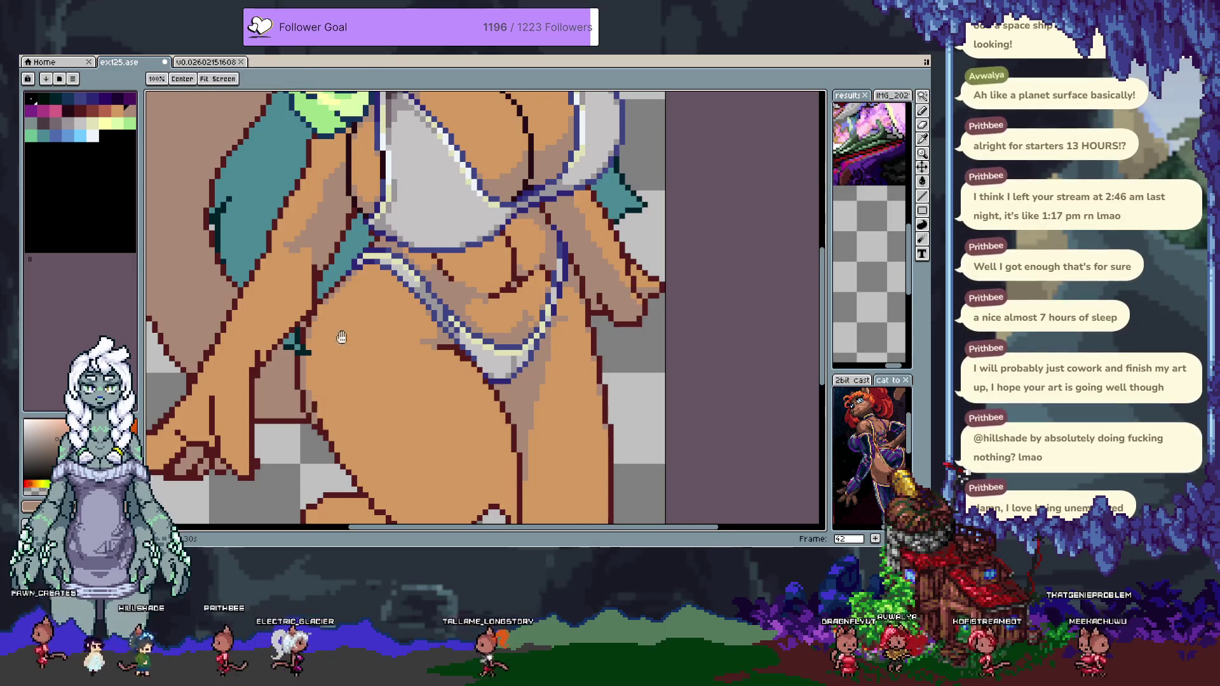
drag(373, 231, 354, 245)
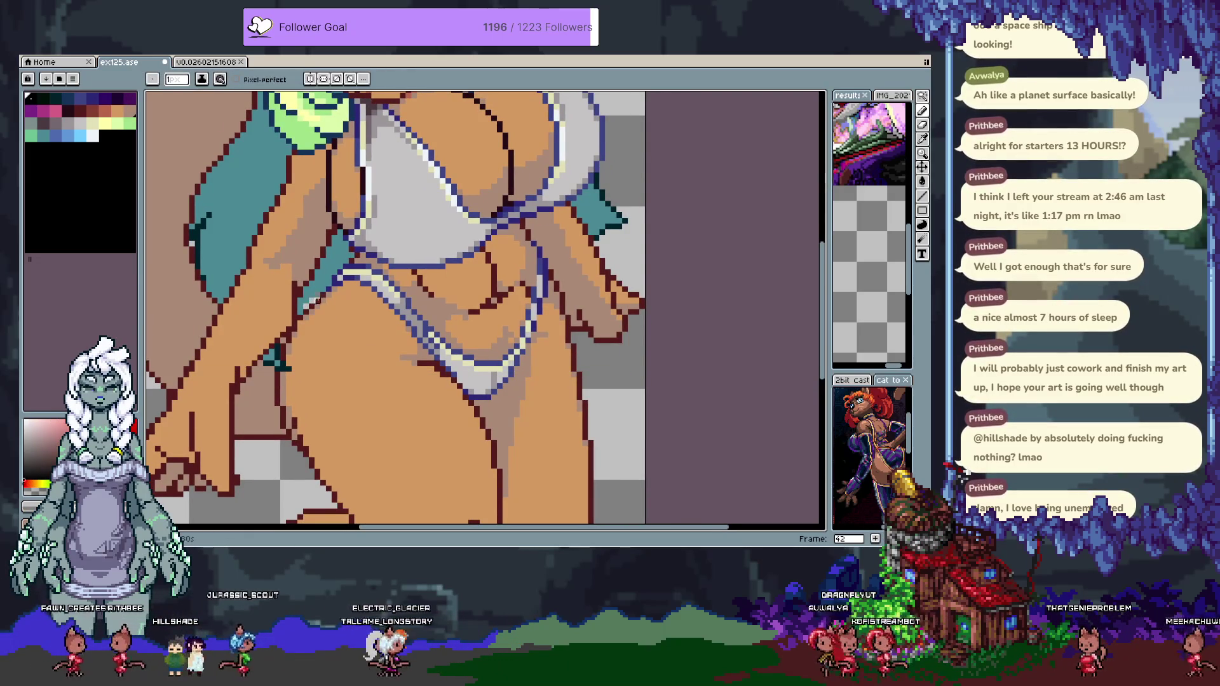
alt+click(316, 298)
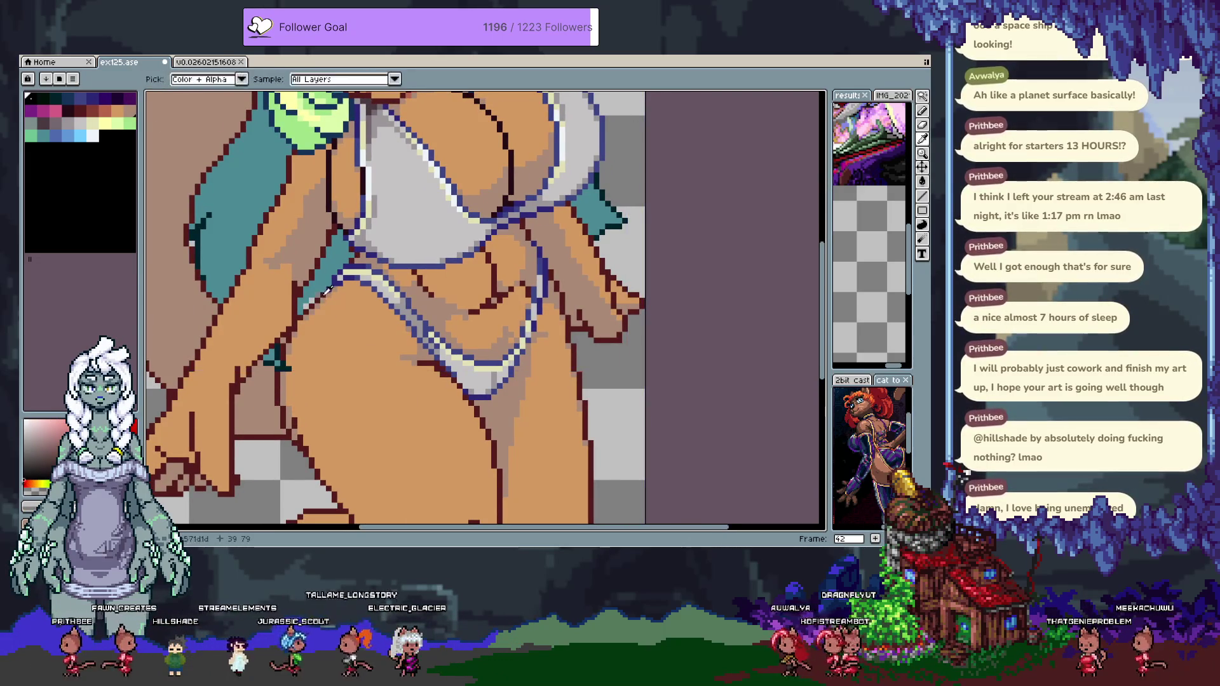
key(alt)
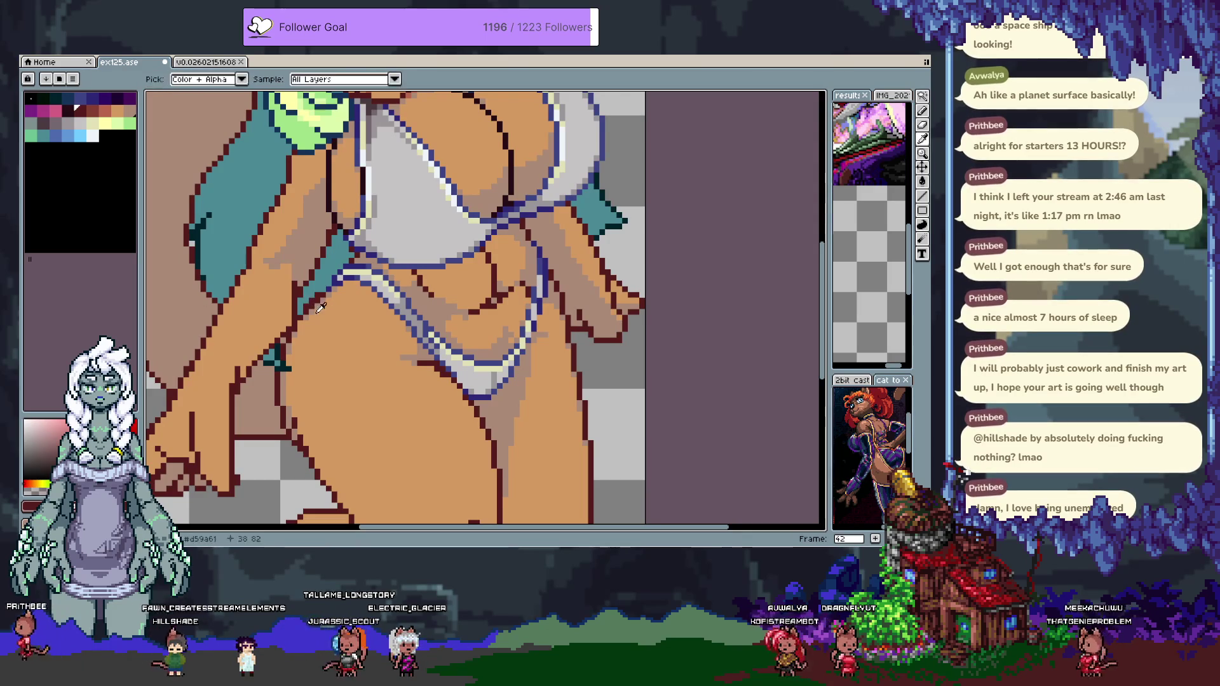
alt+click(317, 305)
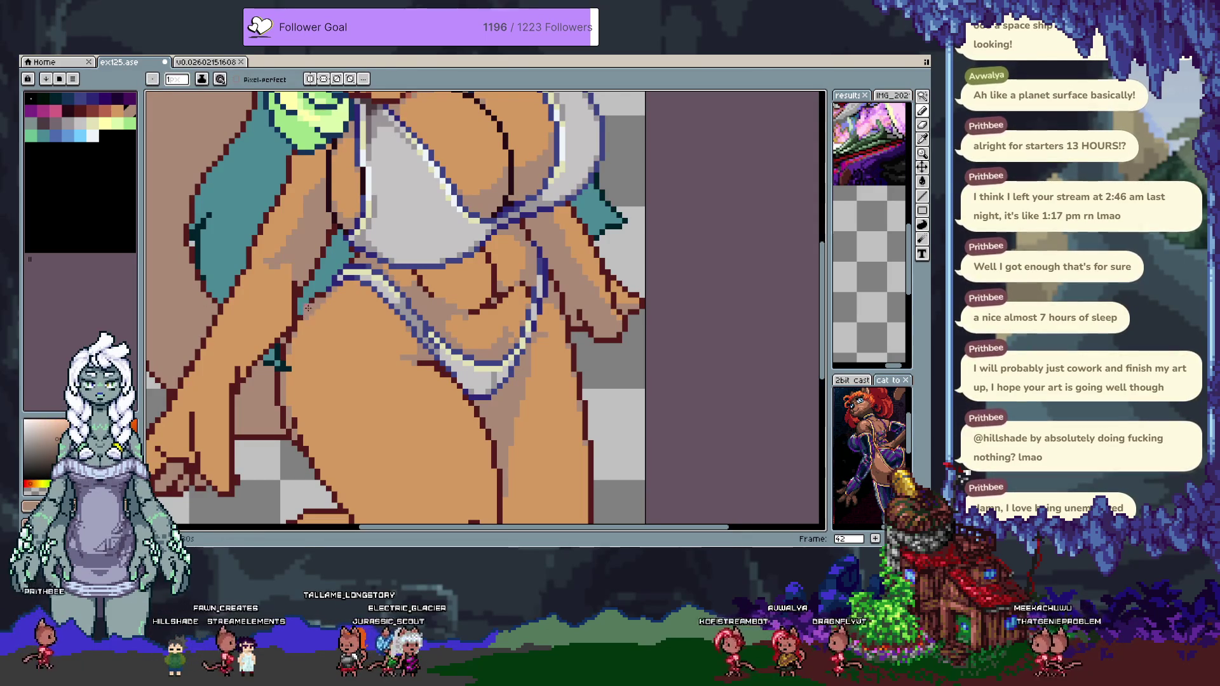
key(alt)
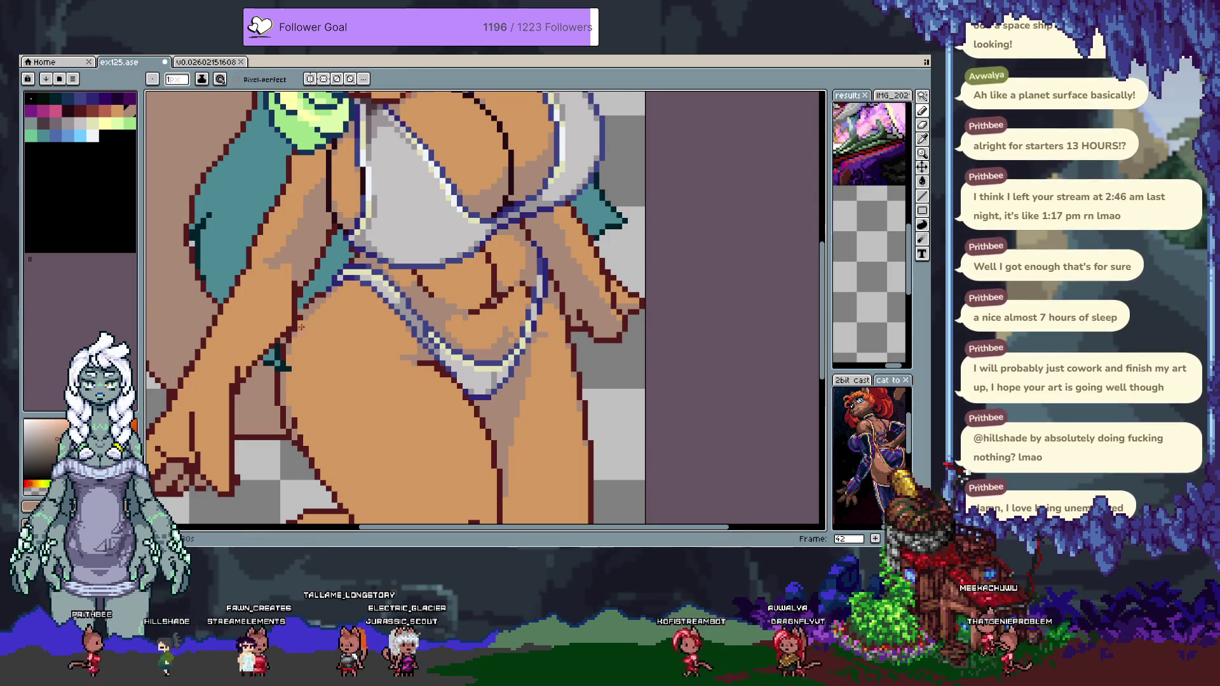
alt+click(294, 329)
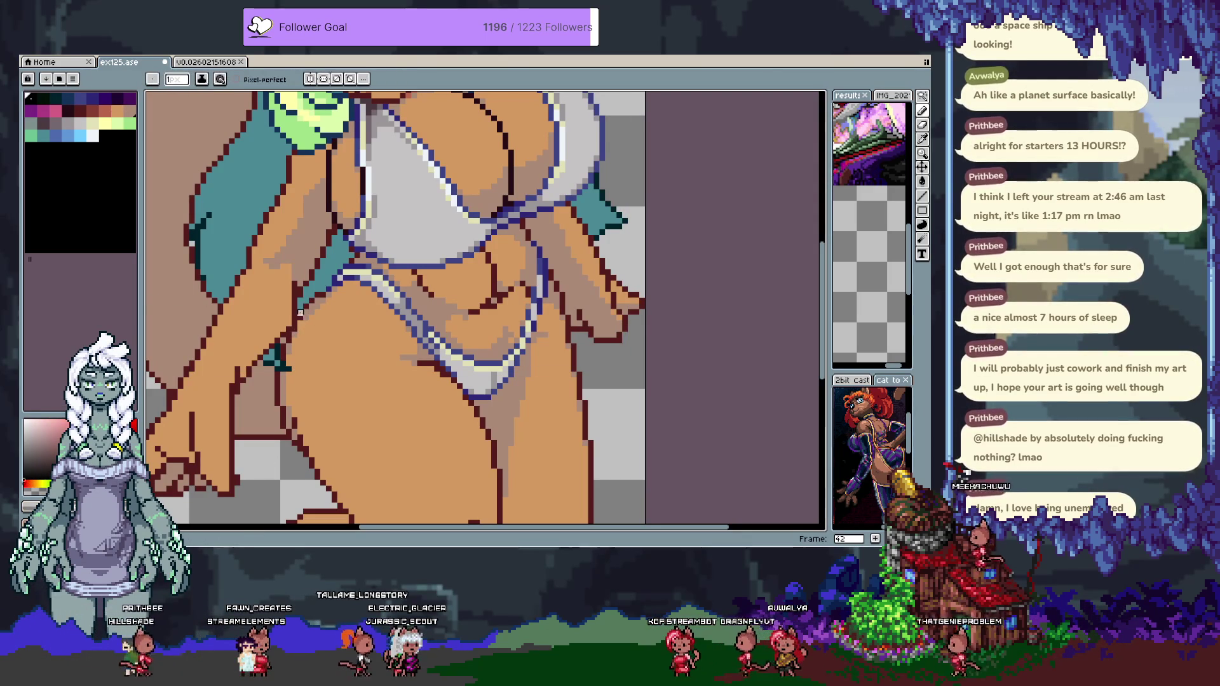
alt+click(301, 309)
alt+click(304, 328)
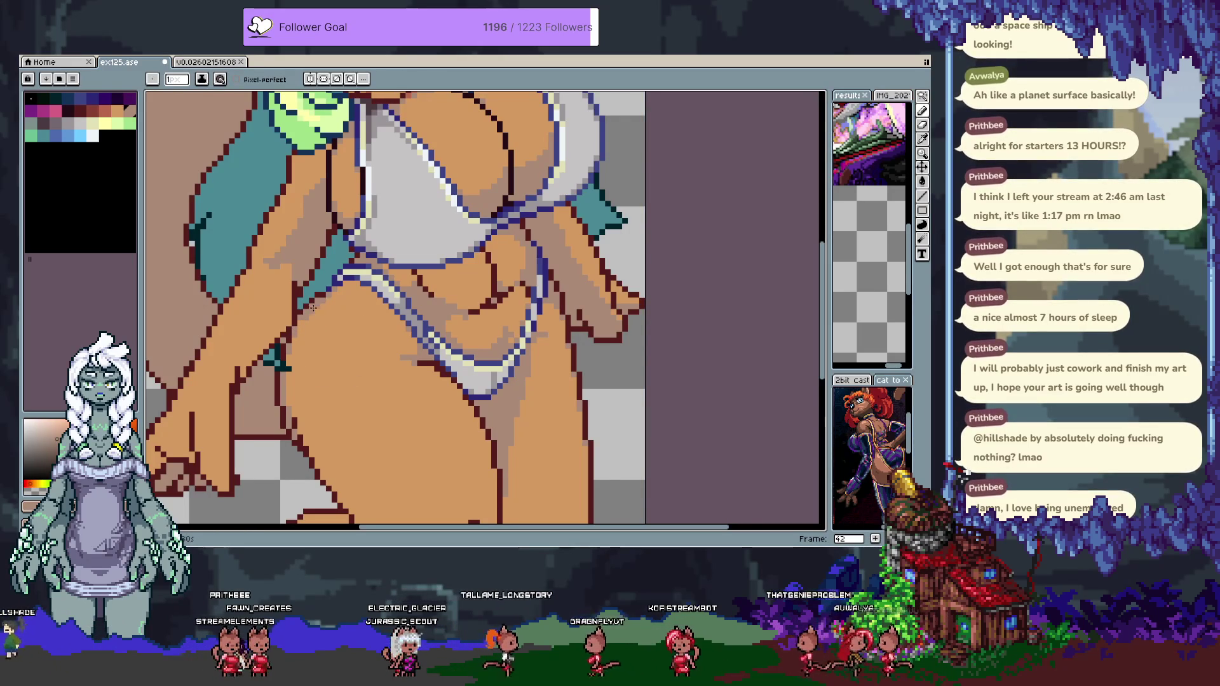
scroll(313, 308, down, 2)
scroll(344, 278, up, 2)
scroll(388, 328, down, 2)
scroll(393, 338, up, 2)
key(ctrl+z)
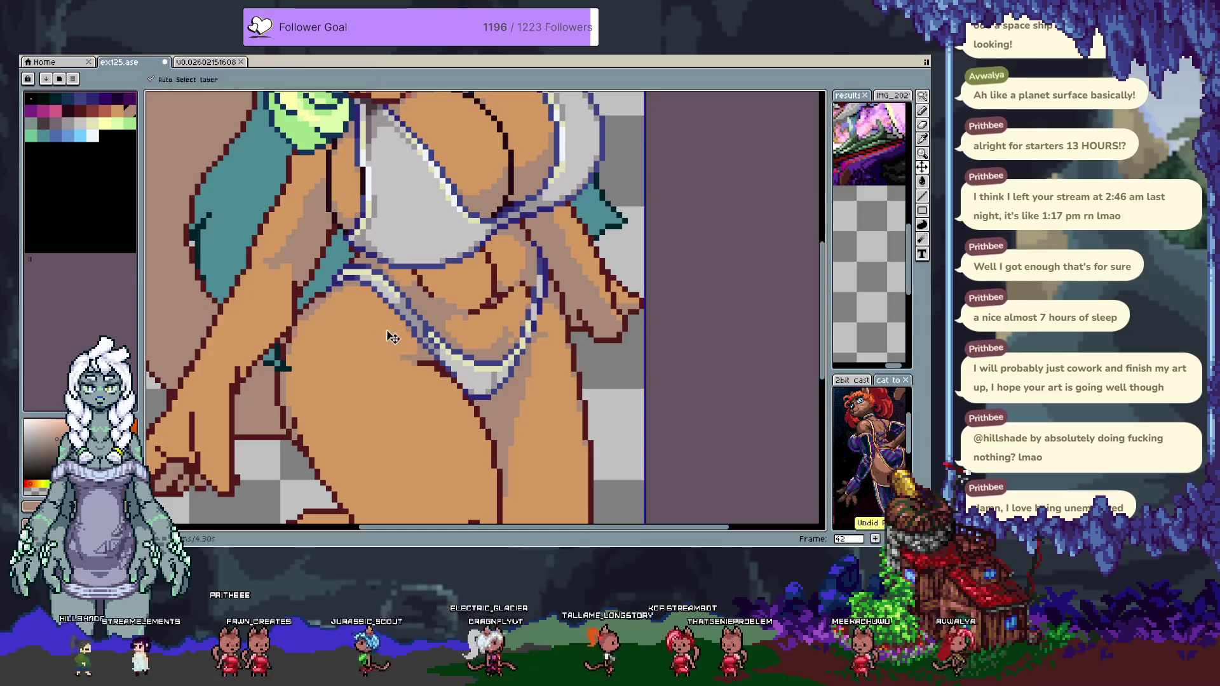
key(b)
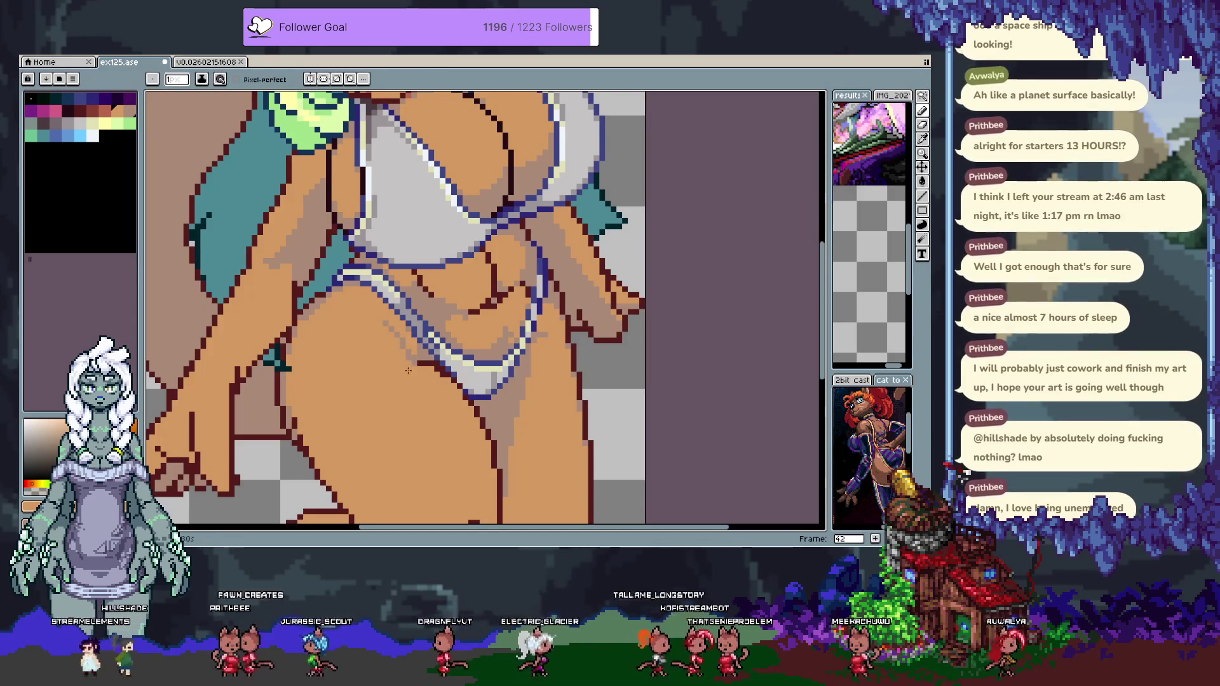
scroll(405, 365, down, 2)
scroll(424, 379, up, 2)
scroll(439, 373, down, 2)
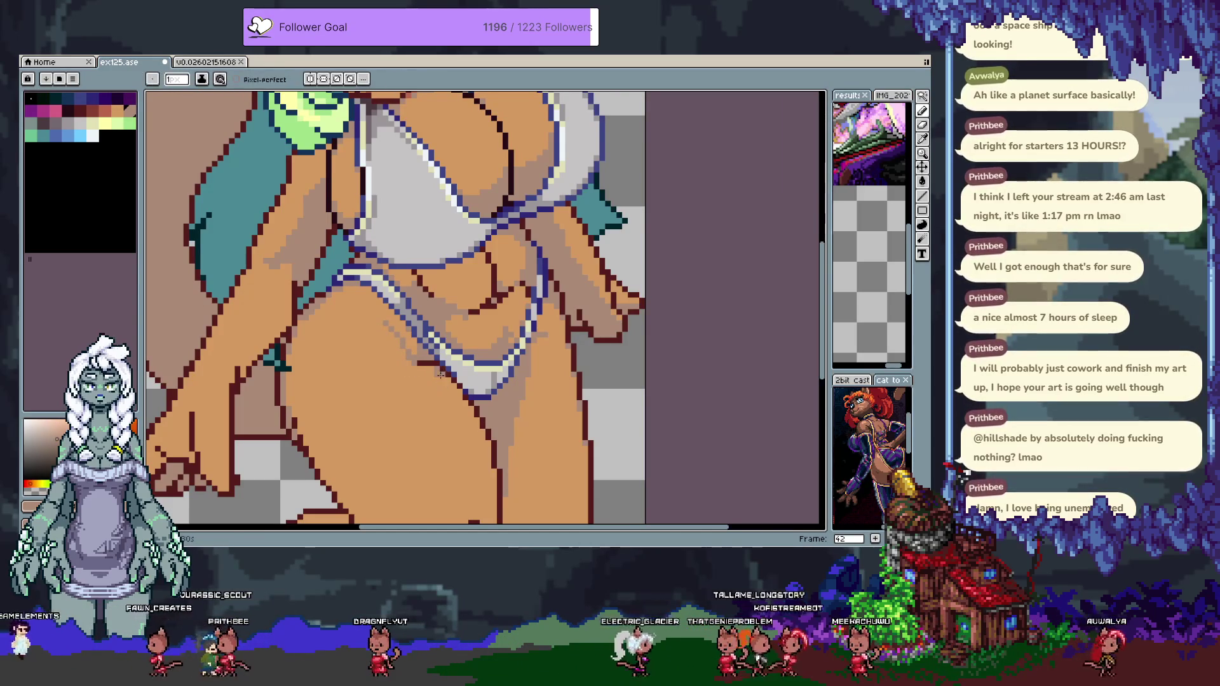
scroll(443, 374, up, 2)
scroll(459, 397, down, 2)
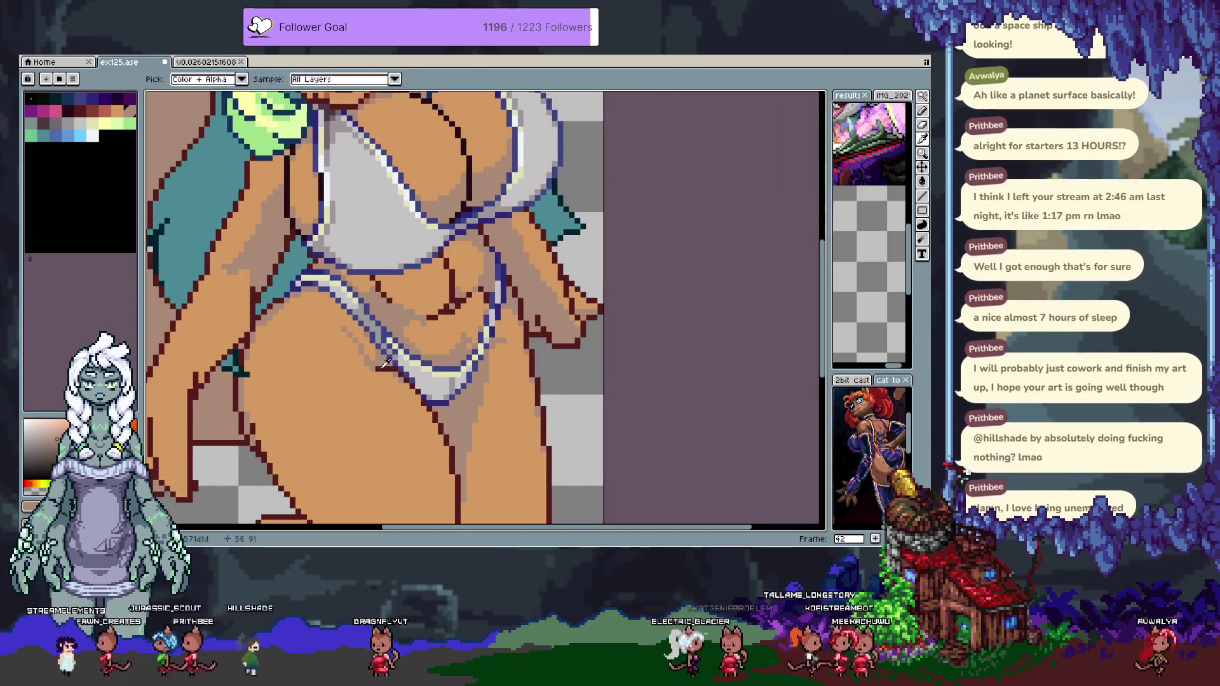
scroll(376, 363, up, 2)
scroll(376, 363, down, 2)
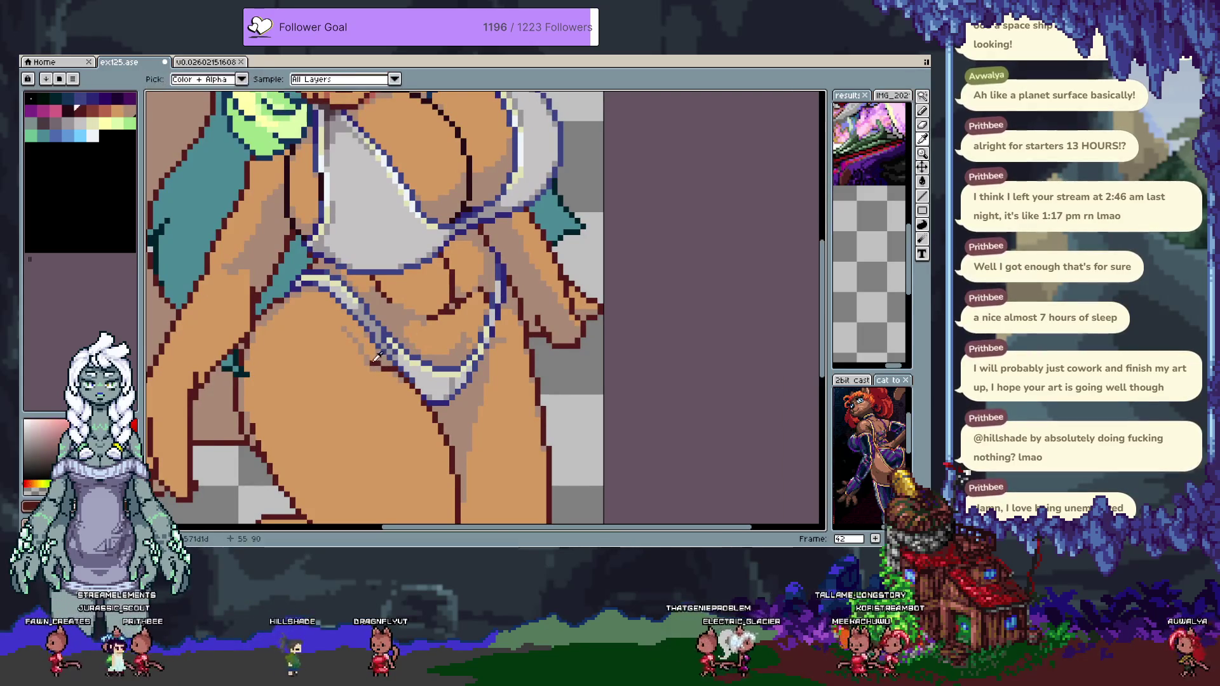
scroll(419, 390, up, 2)
scroll(418, 390, down, 2)
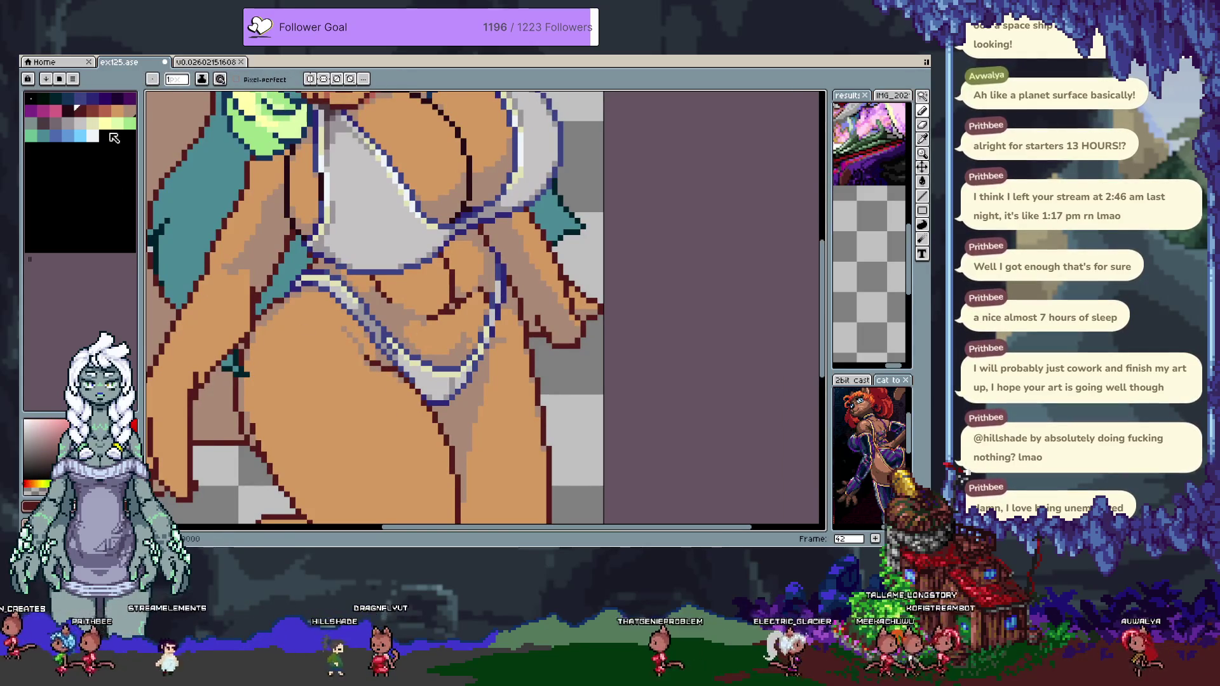
alt+click(356, 341)
scroll(356, 342, up, 2)
scroll(356, 342, down, 2)
alt+click(375, 359)
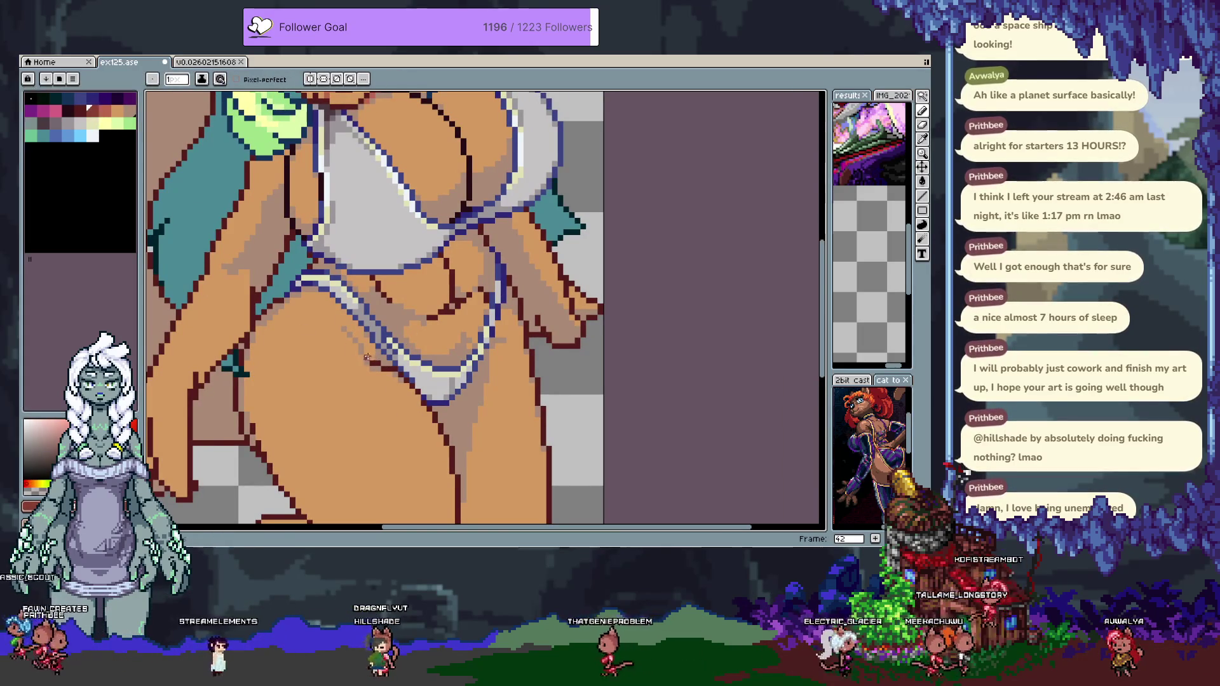
scroll(384, 368, up, 2)
scroll(384, 368, down, 2)
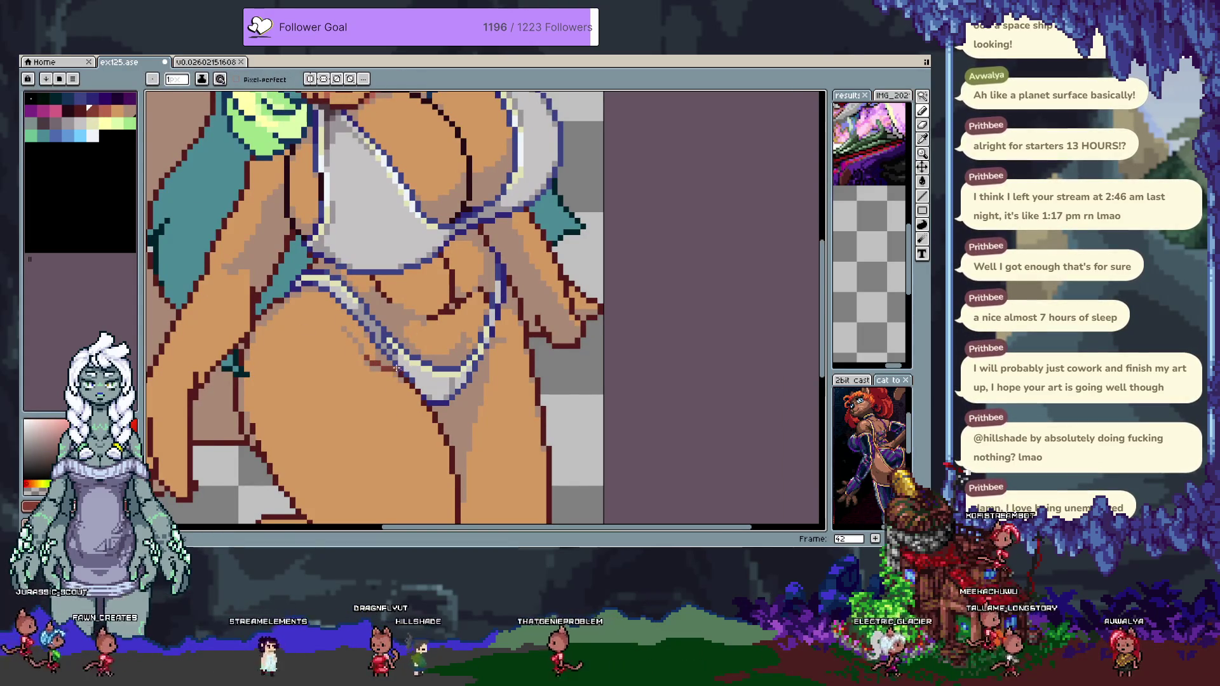
scroll(373, 358, up, 2)
scroll(373, 358, down, 2)
alt+click(378, 366)
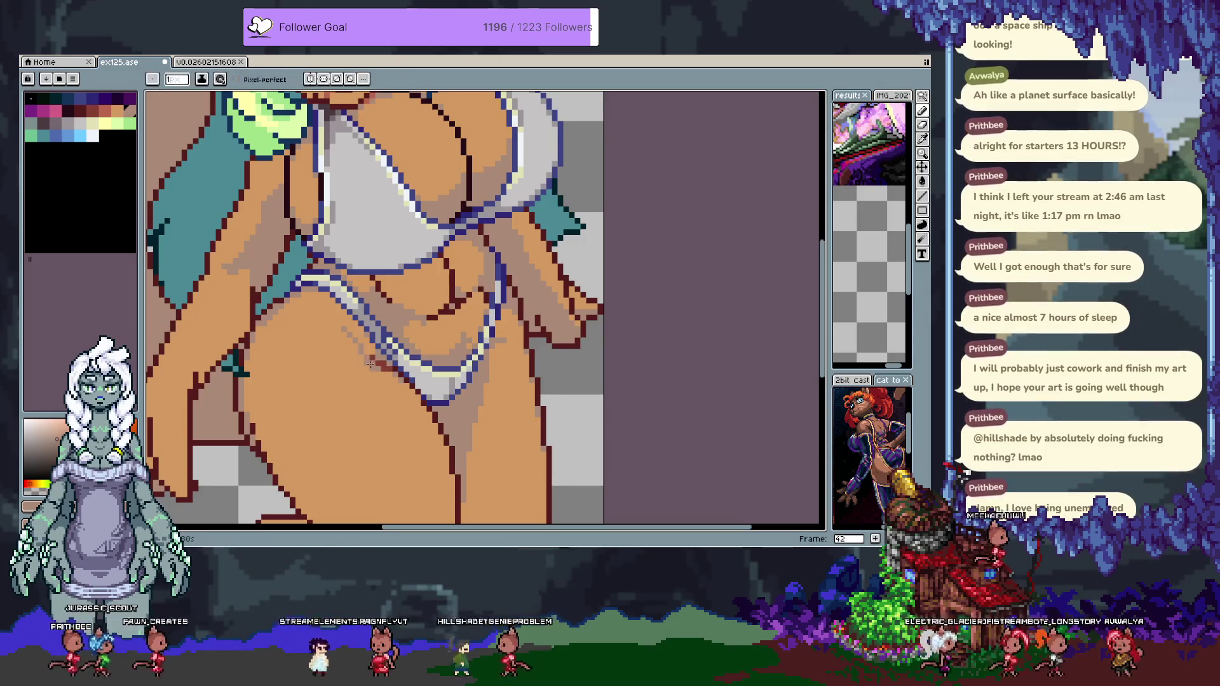
scroll(382, 374, up, 2)
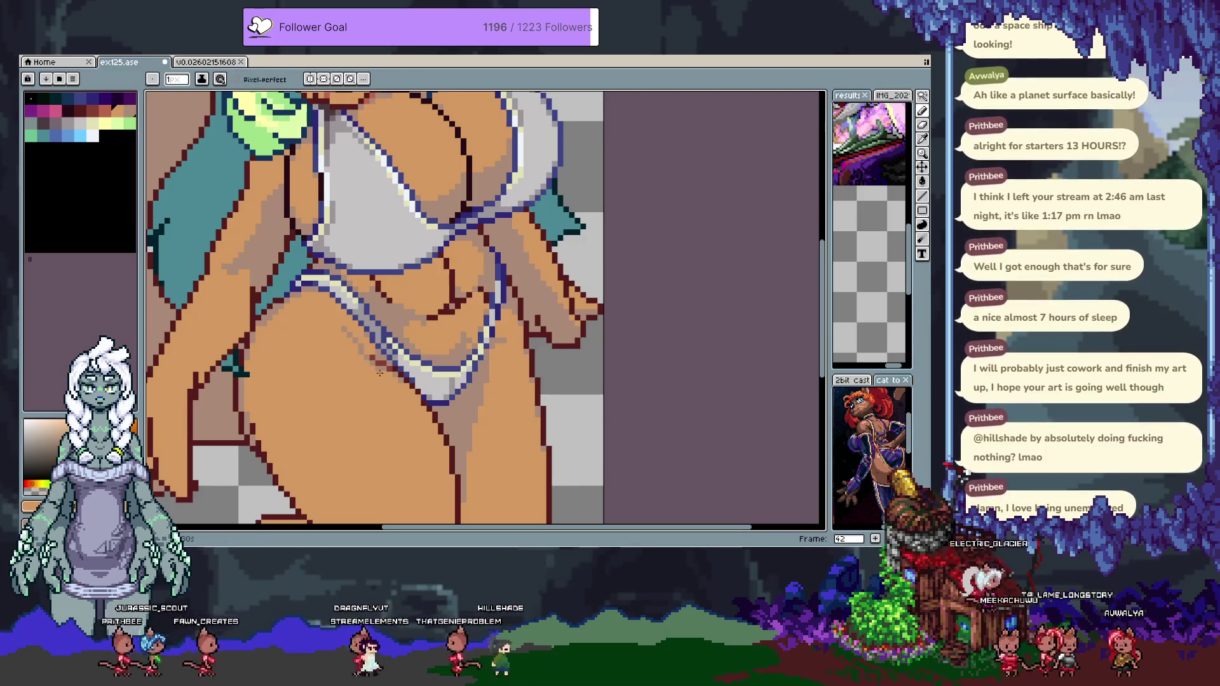
scroll(363, 349, down, 2)
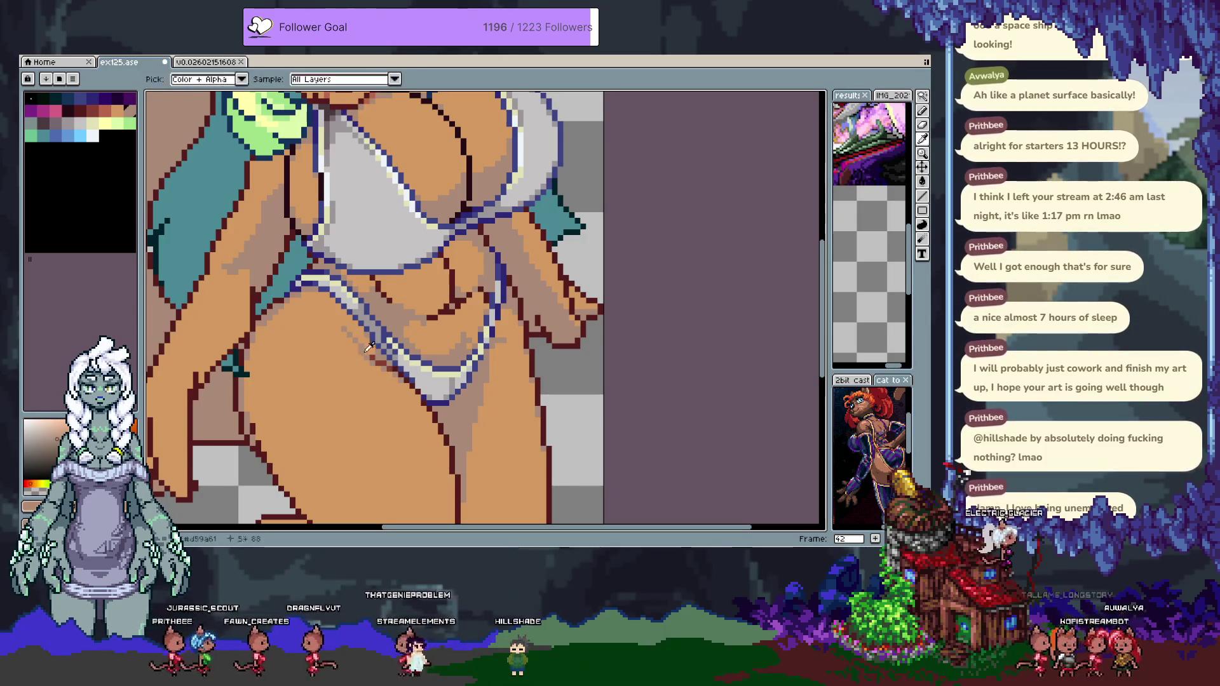
scroll(368, 350, up, 2)
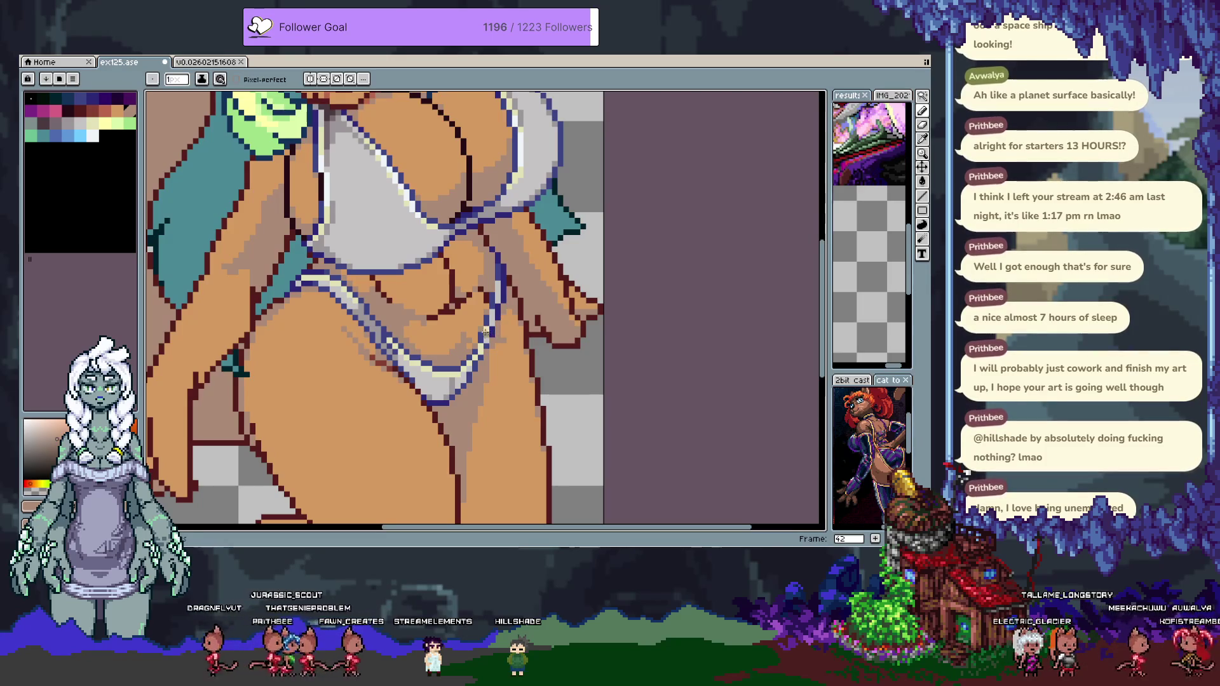
scroll(462, 334, down, 2)
scroll(455, 351, up, 2)
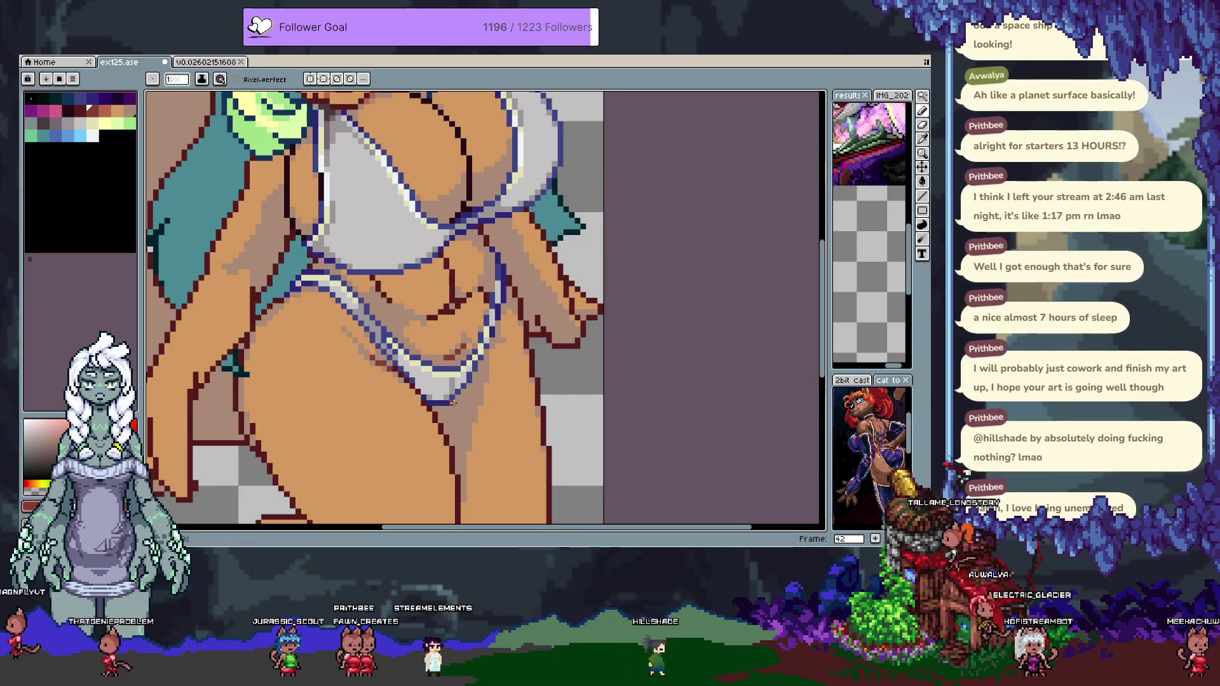
scroll(498, 334, down, 2)
scroll(453, 455, up, 2)
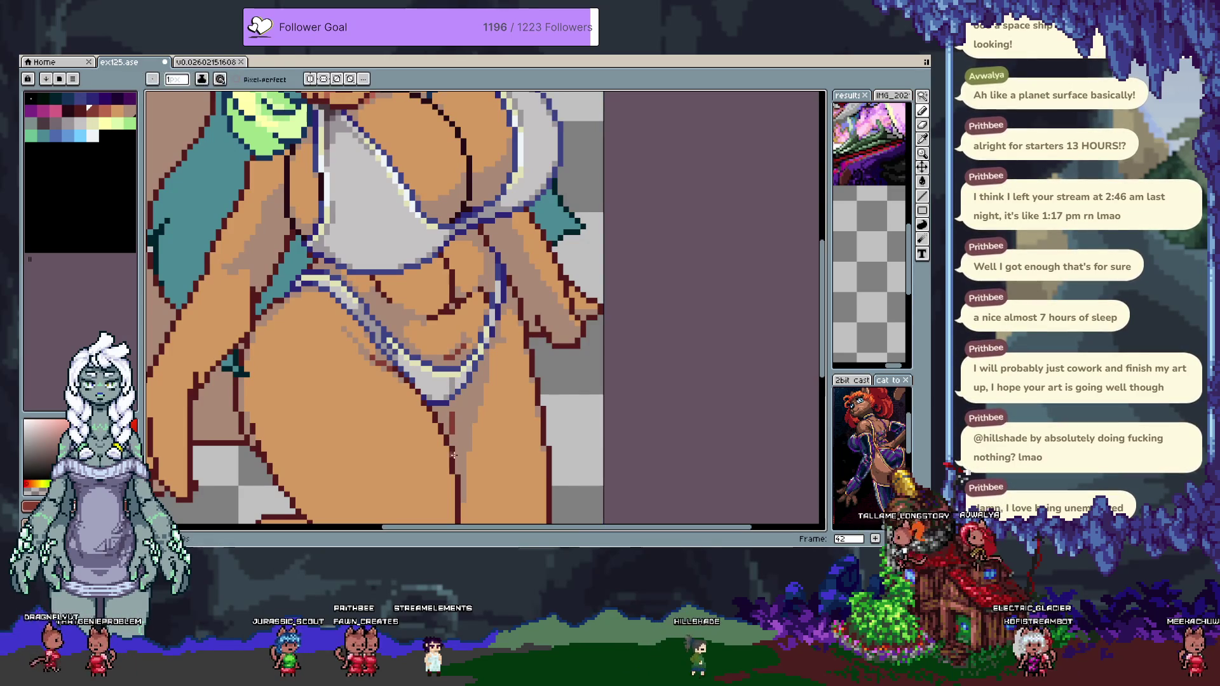
scroll(464, 431, down, 2)
scroll(443, 414, up, 2)
scroll(443, 414, down, 2)
scroll(443, 414, up, 2)
key(minus)
key(equal)
scroll(444, 190, down, 1)
scroll(456, 204, up, 1)
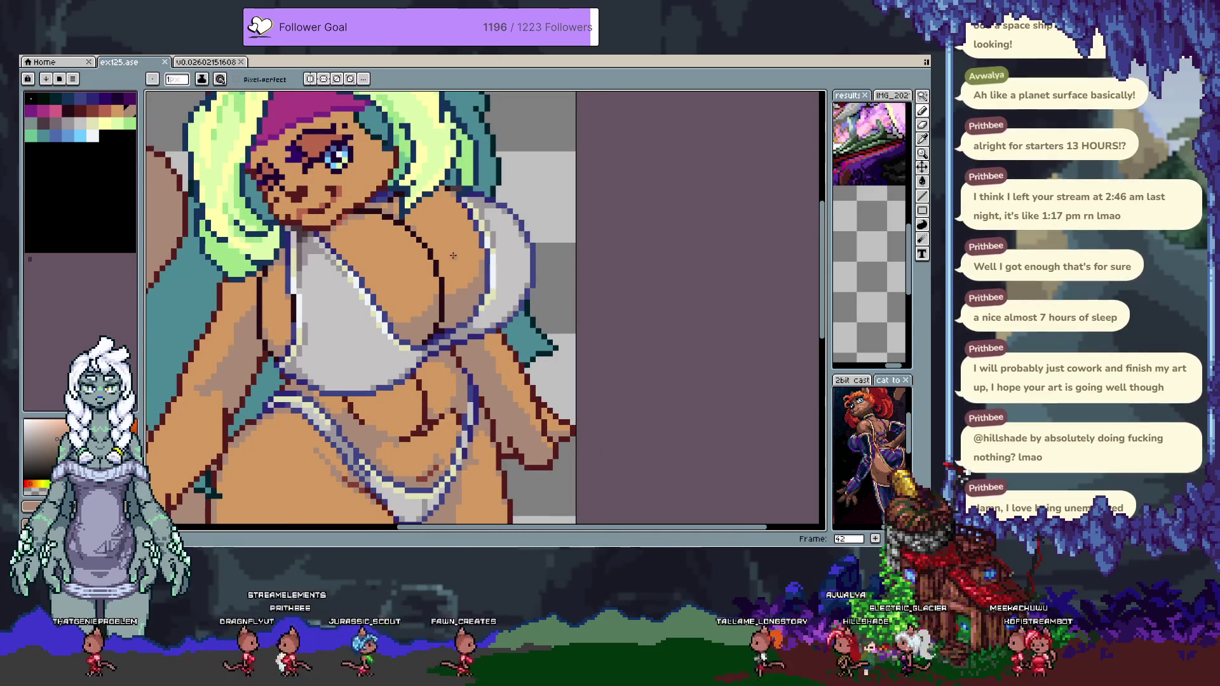
key(v)
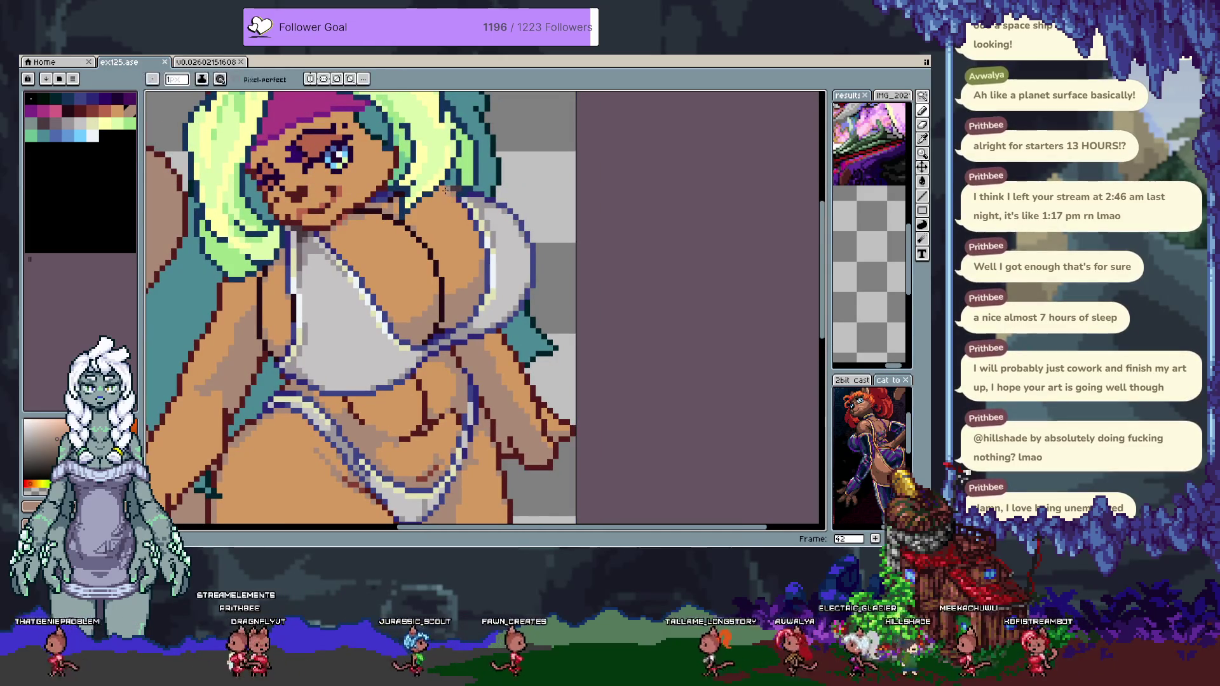
key(b)
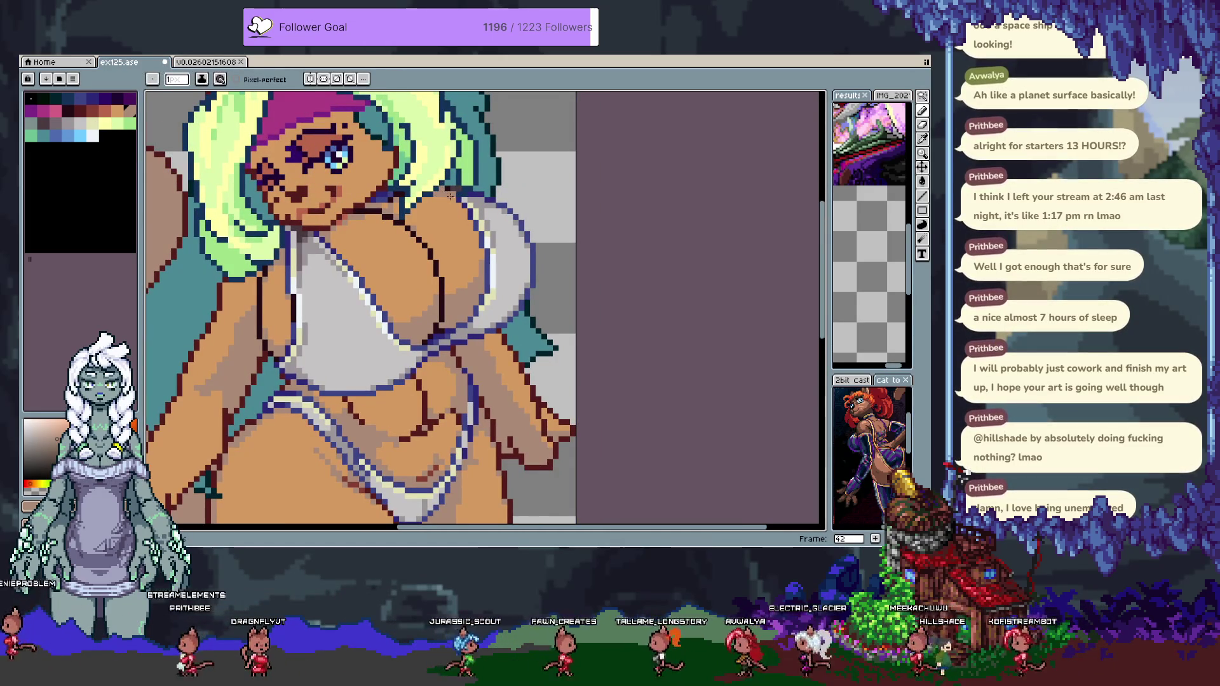
key(v)
key(i)
click(425, 234)
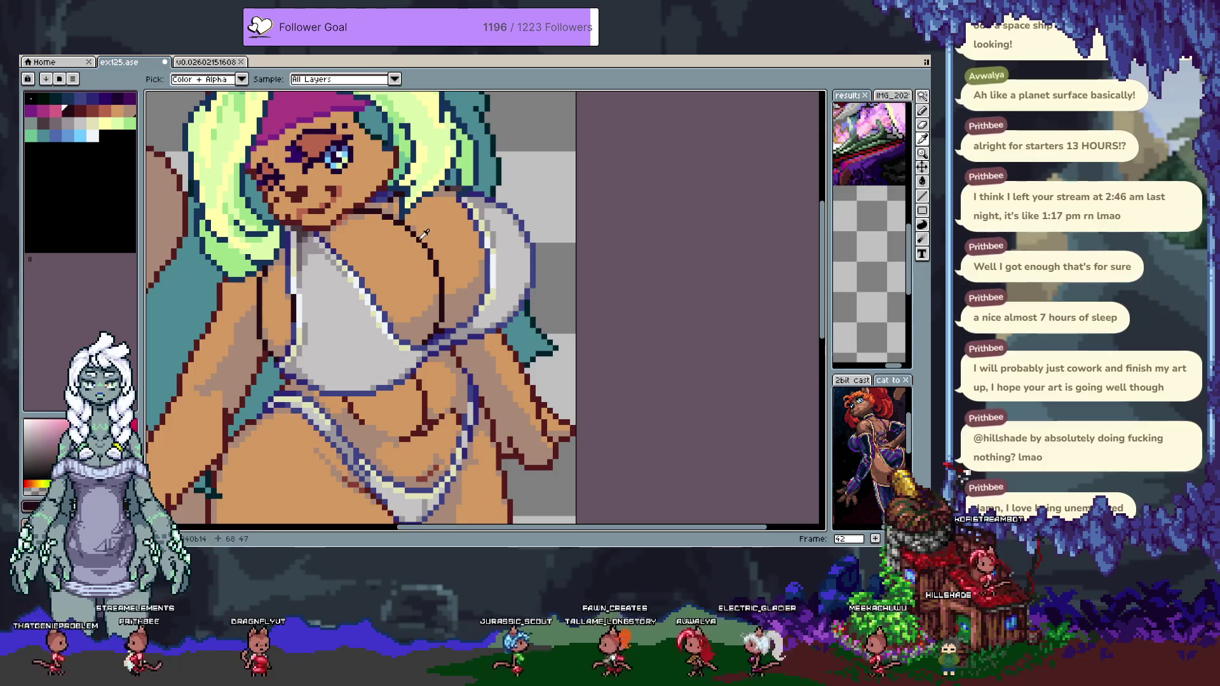
key(b)
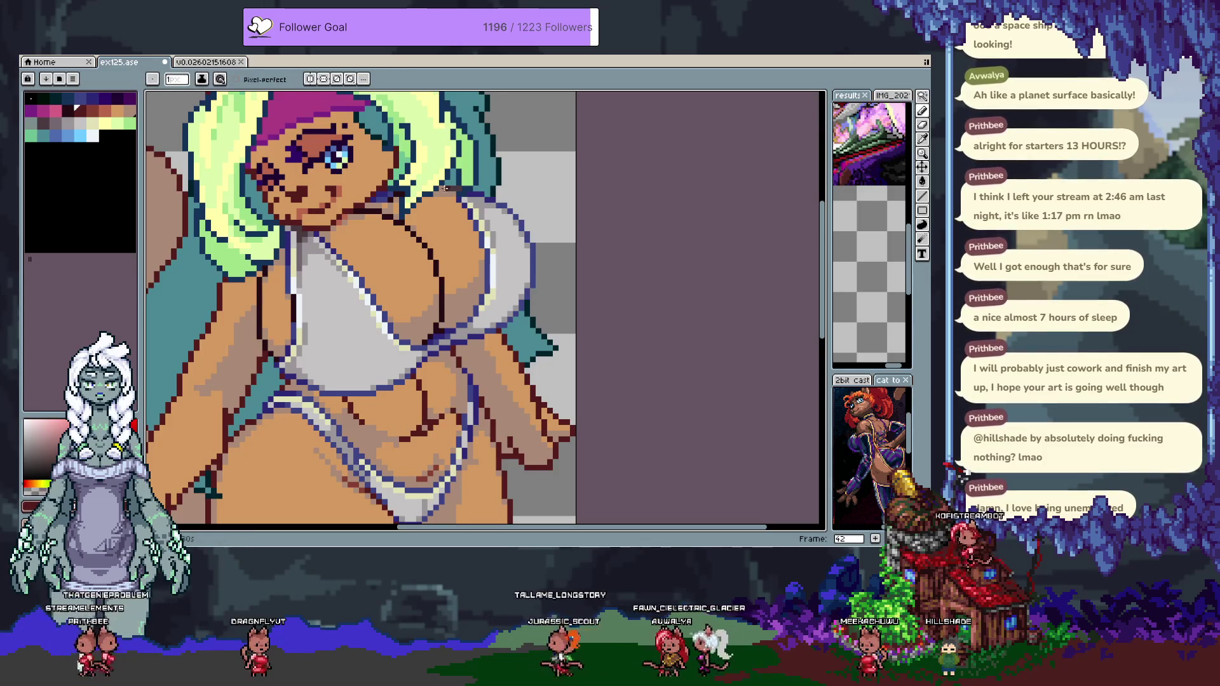
key(v)
key(ctrl+z)
key(g)
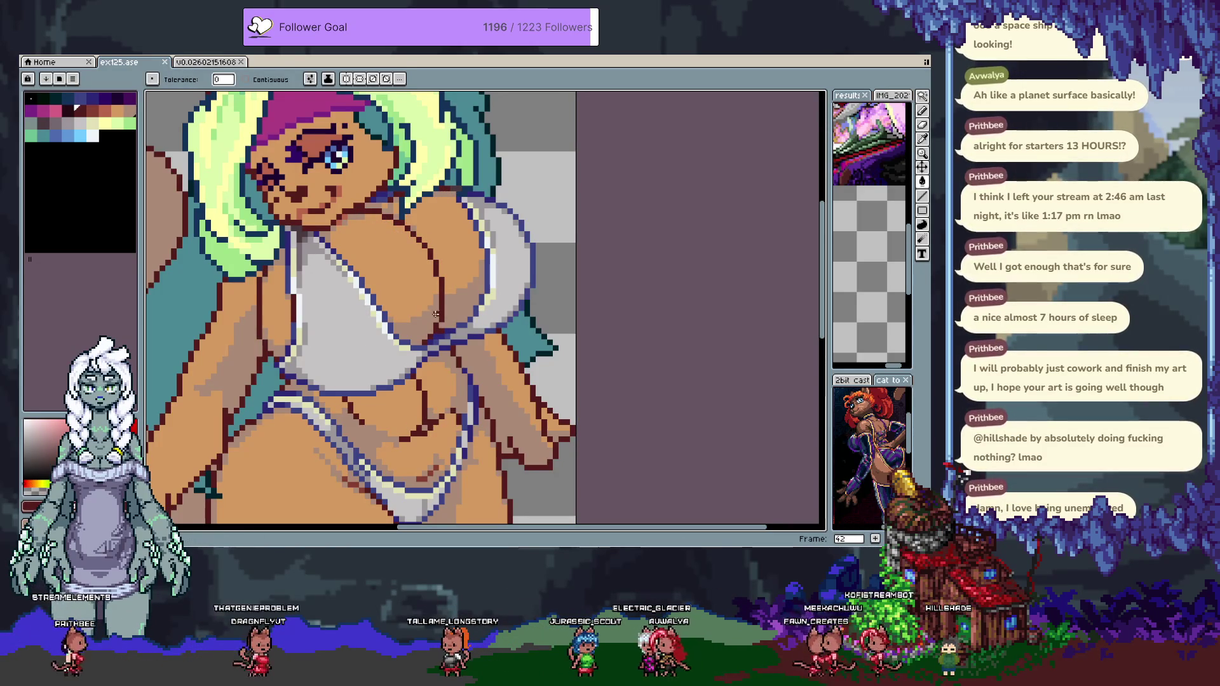
key(comma)
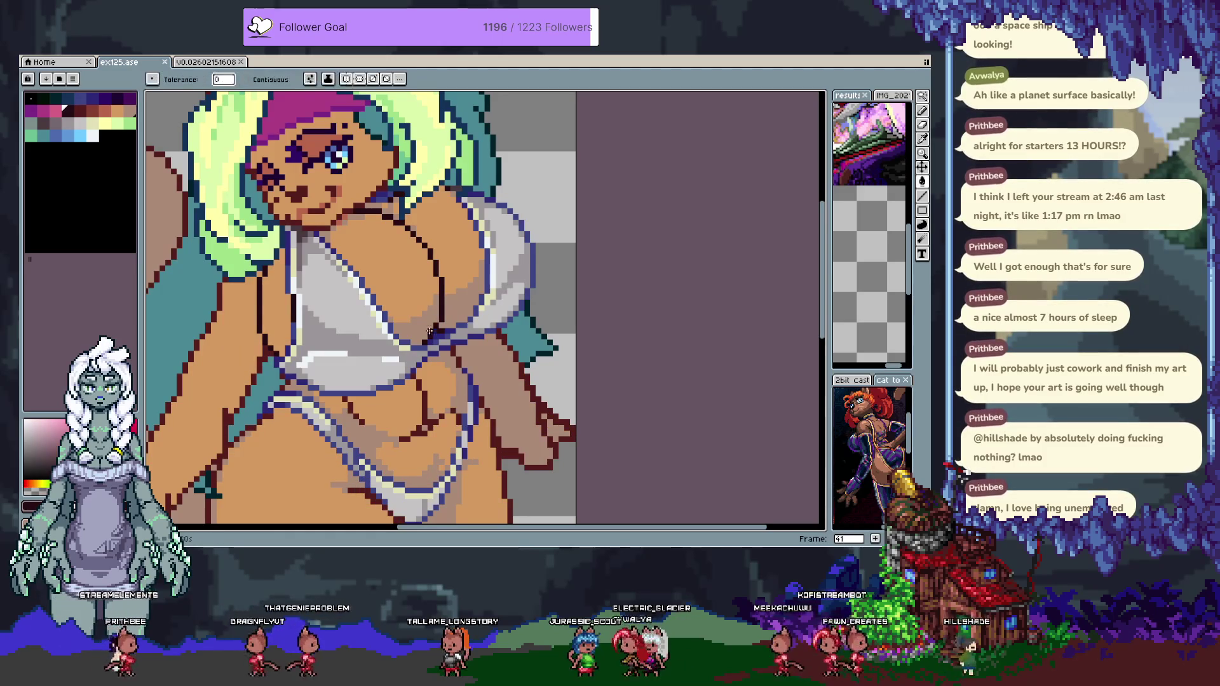
key(period)
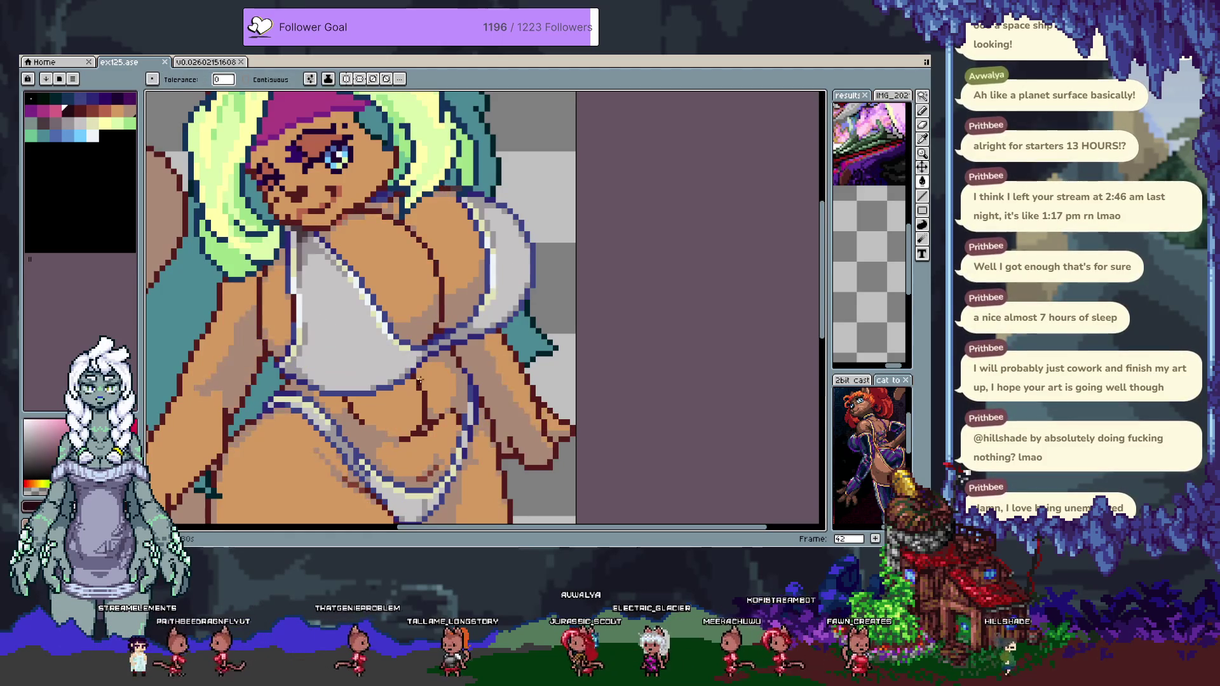
click(420, 432)
key(ctrl+z)
key(b)
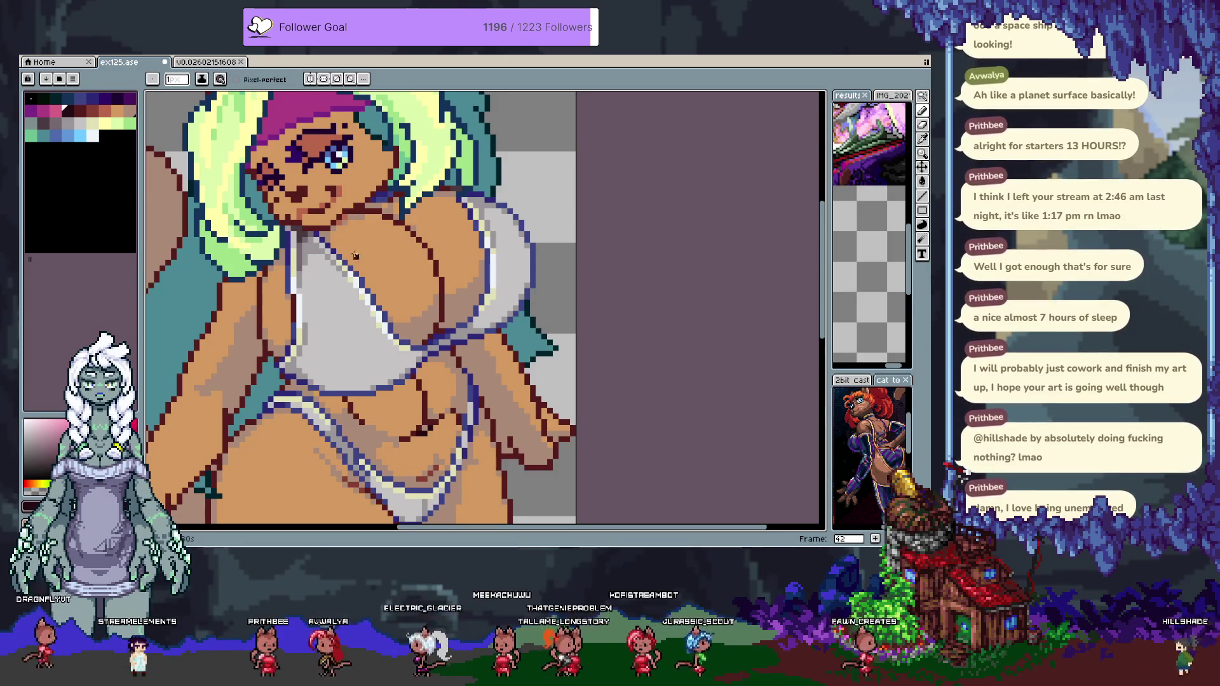
key(ctrl+z)
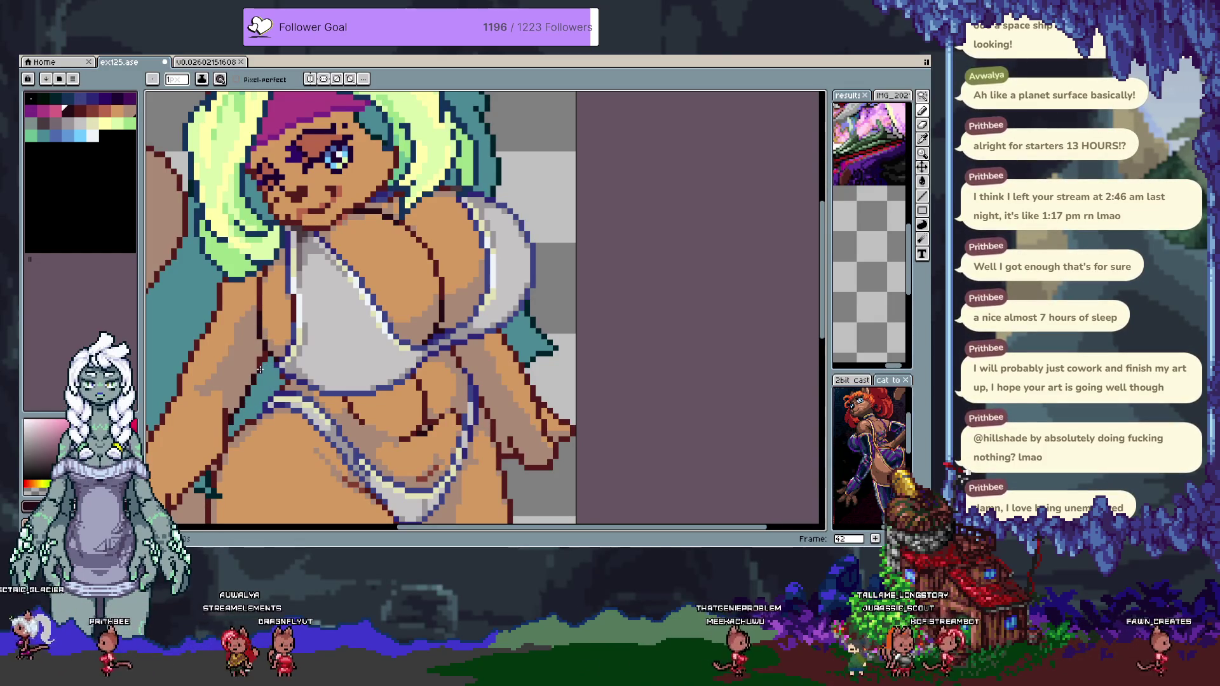
drag(281, 414, 391, 221)
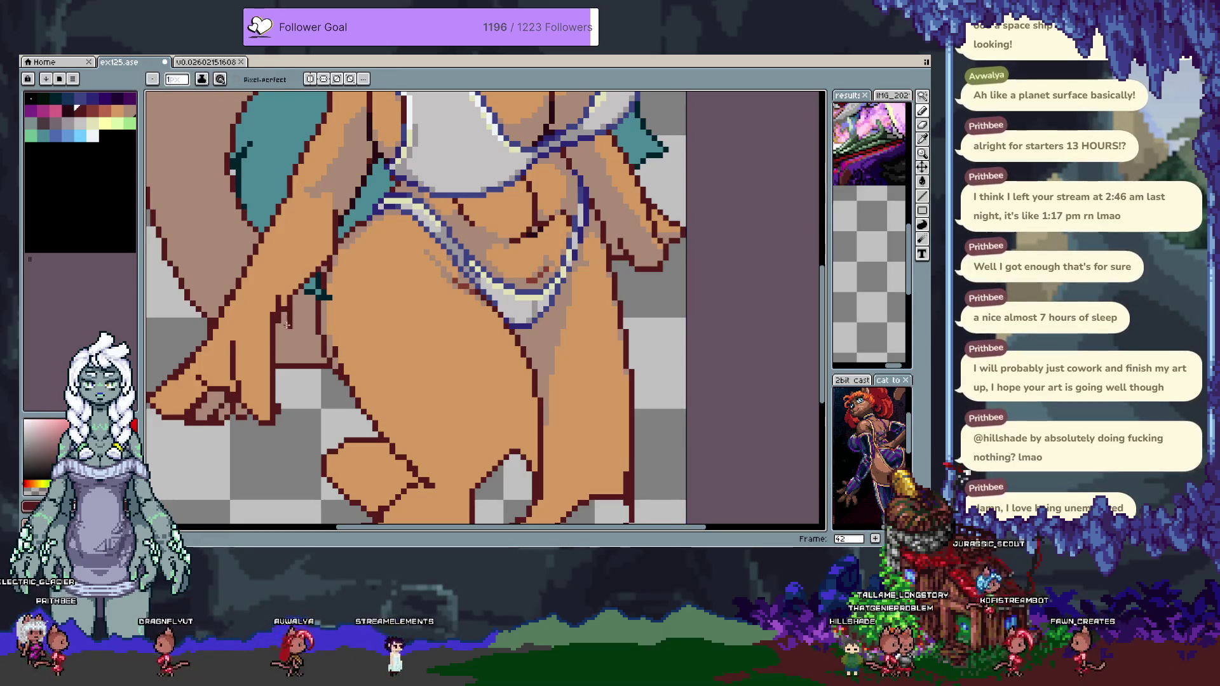
alt+click(272, 324)
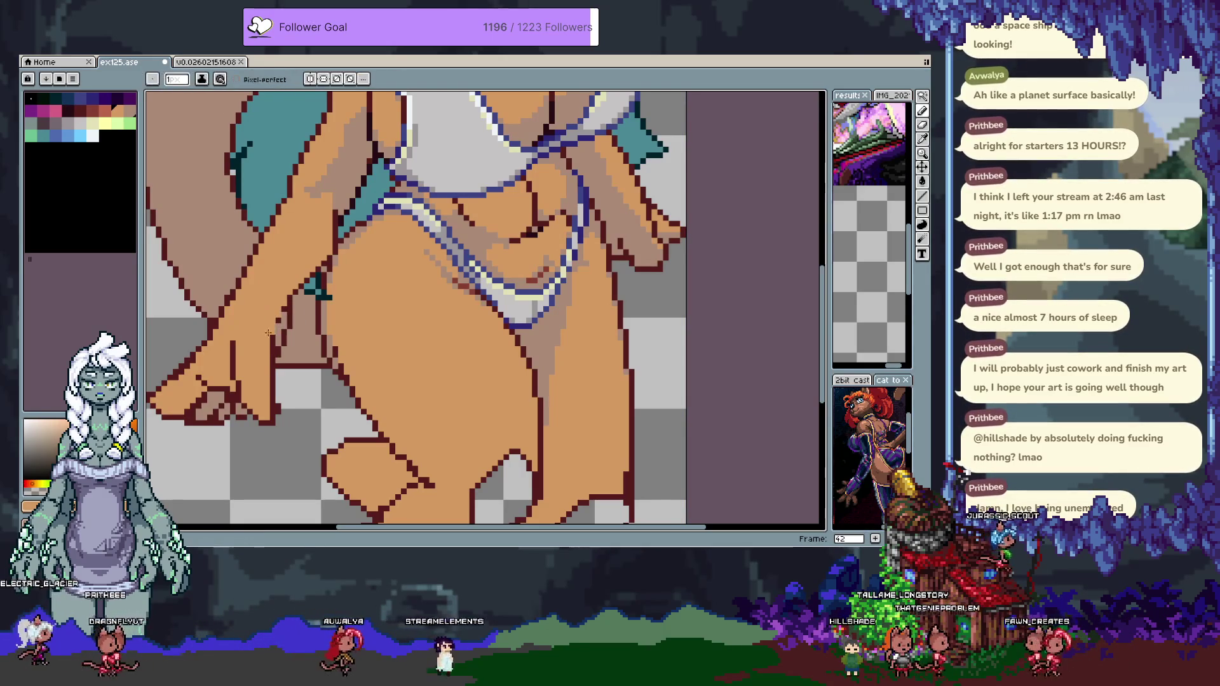
key(alt)
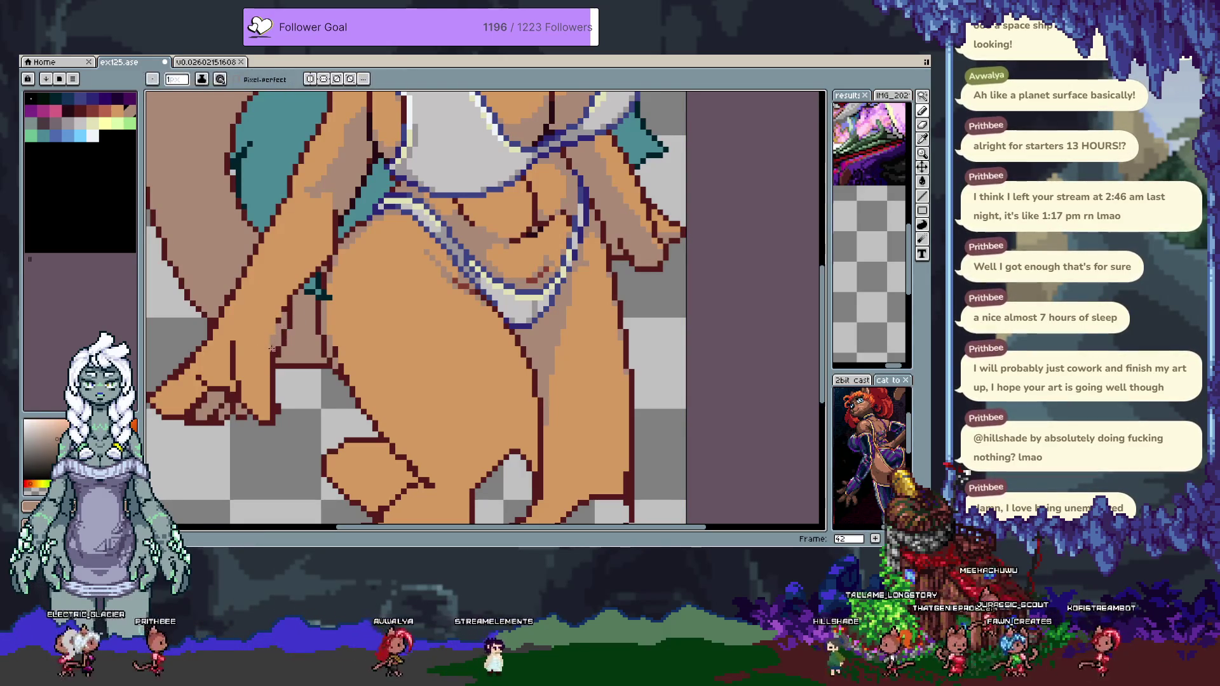
key(ctrl+z)
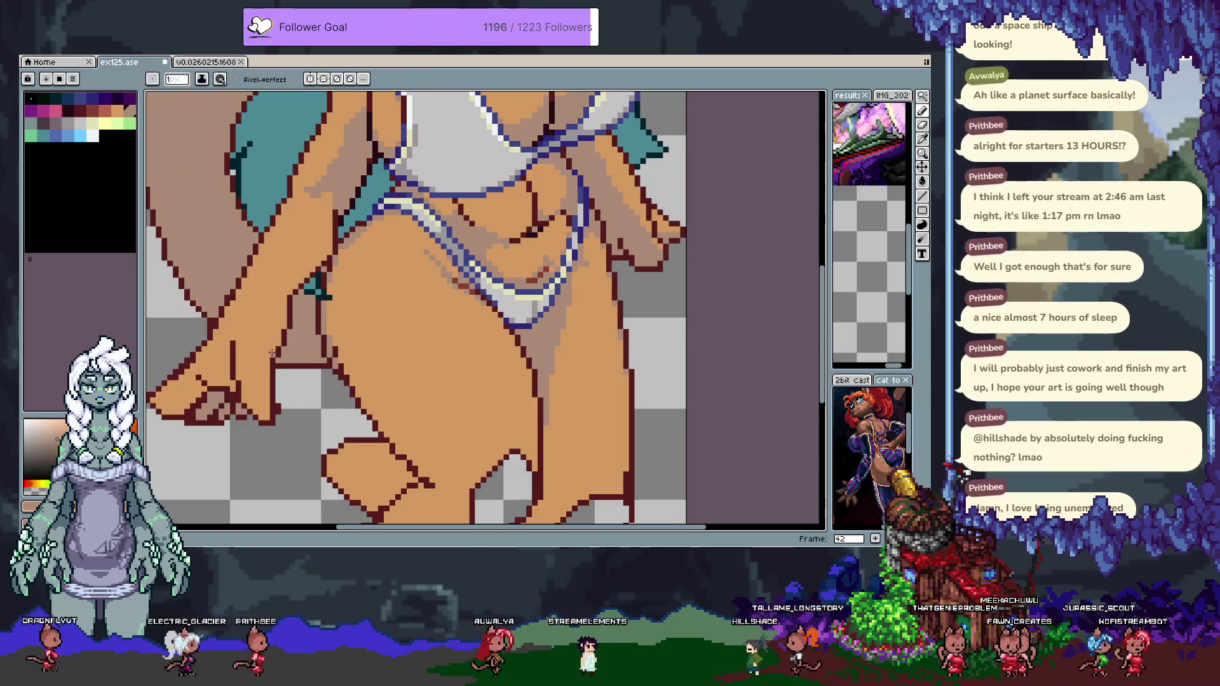
key(ctrl)
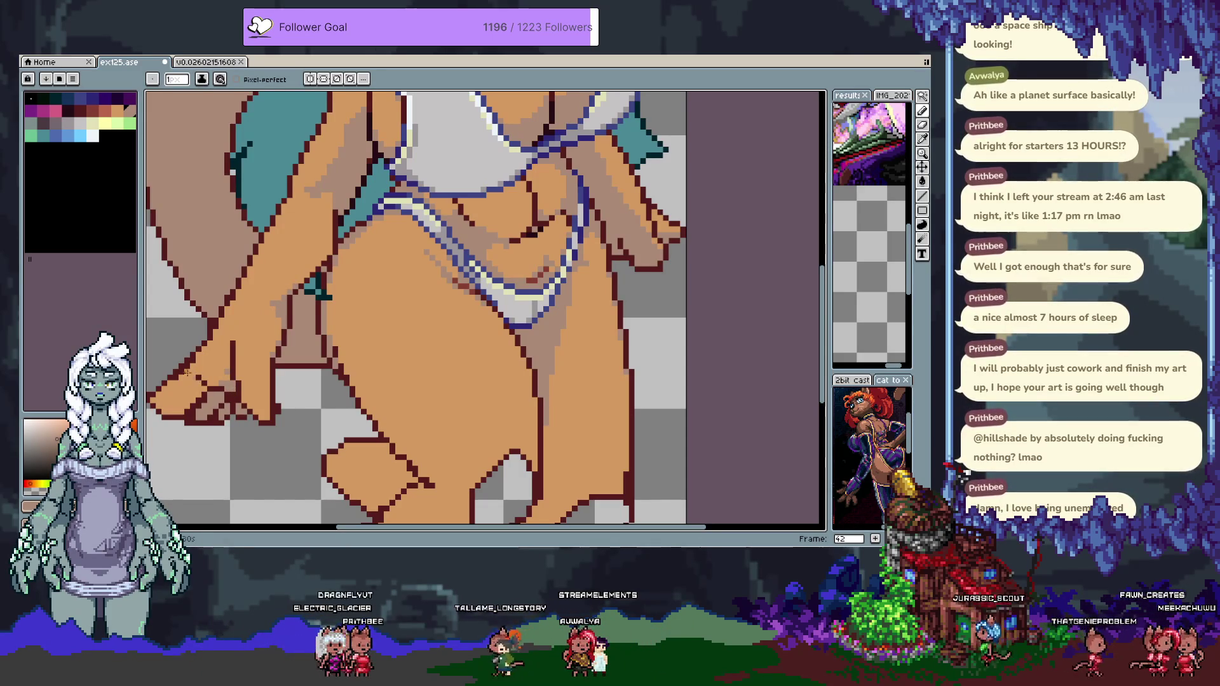
drag(180, 383, 184, 346)
drag(267, 242, 267, 350)
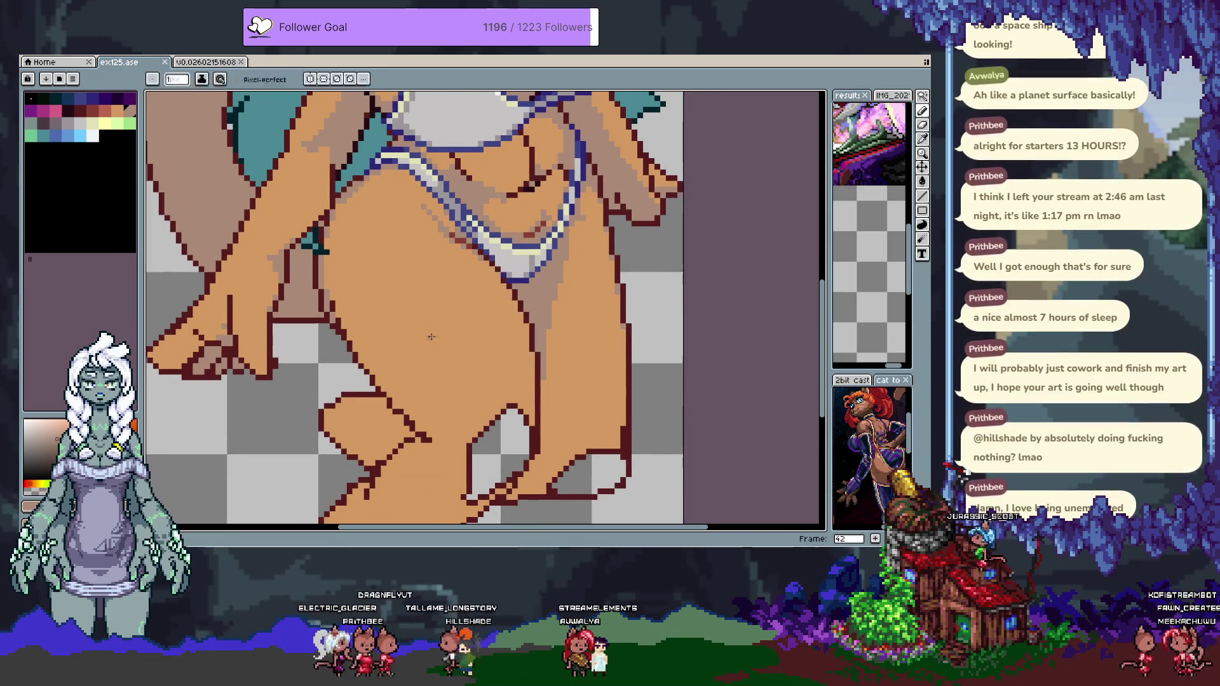
drag(476, 237, 374, 354)
scroll(375, 354, down, 2)
Move to frame 43 and hide the timeline to enlarge the canvas.
scroll(384, 316, up, 2)
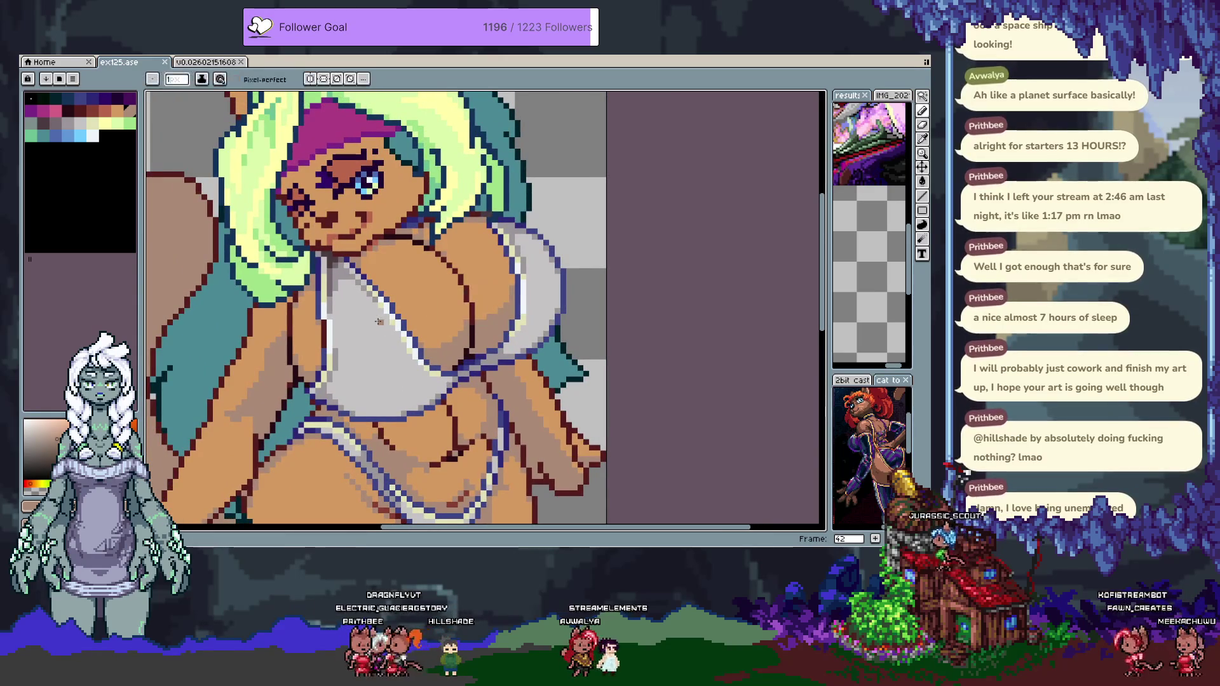
key(i)
key(Tab)
key(alt+n)
key(b)
key(Tab)
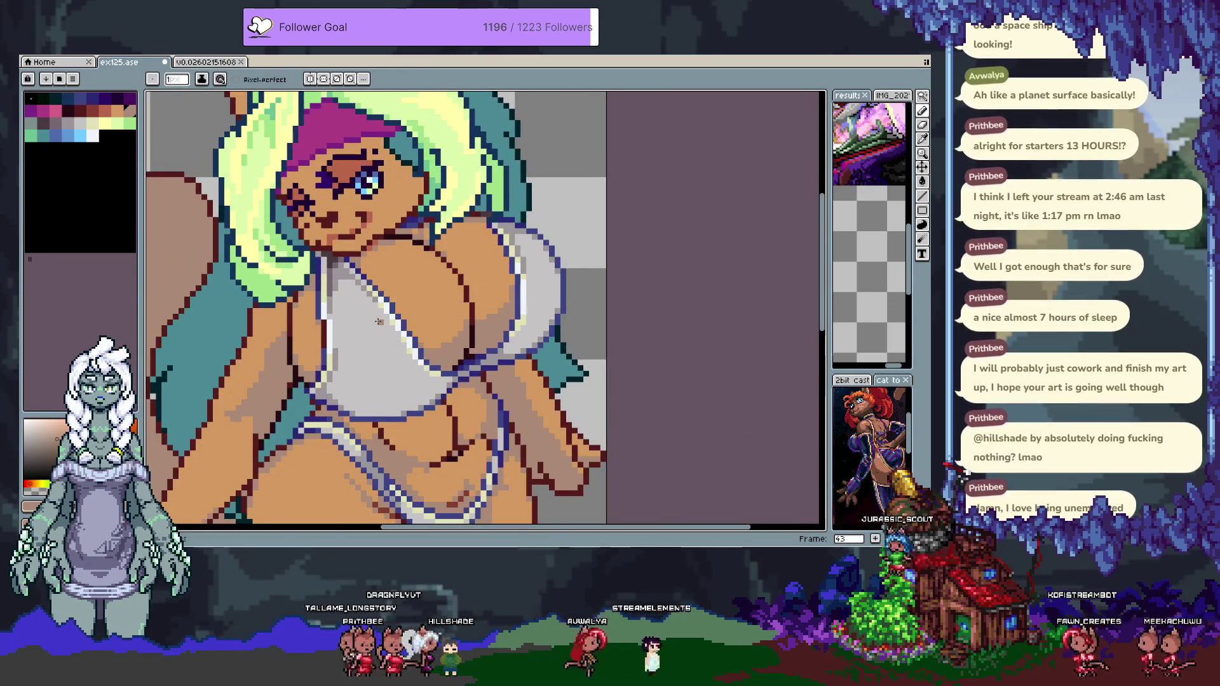
Pick pink from the palette and draw trial pink stripes across the left cup of the white top.
click(80, 136)
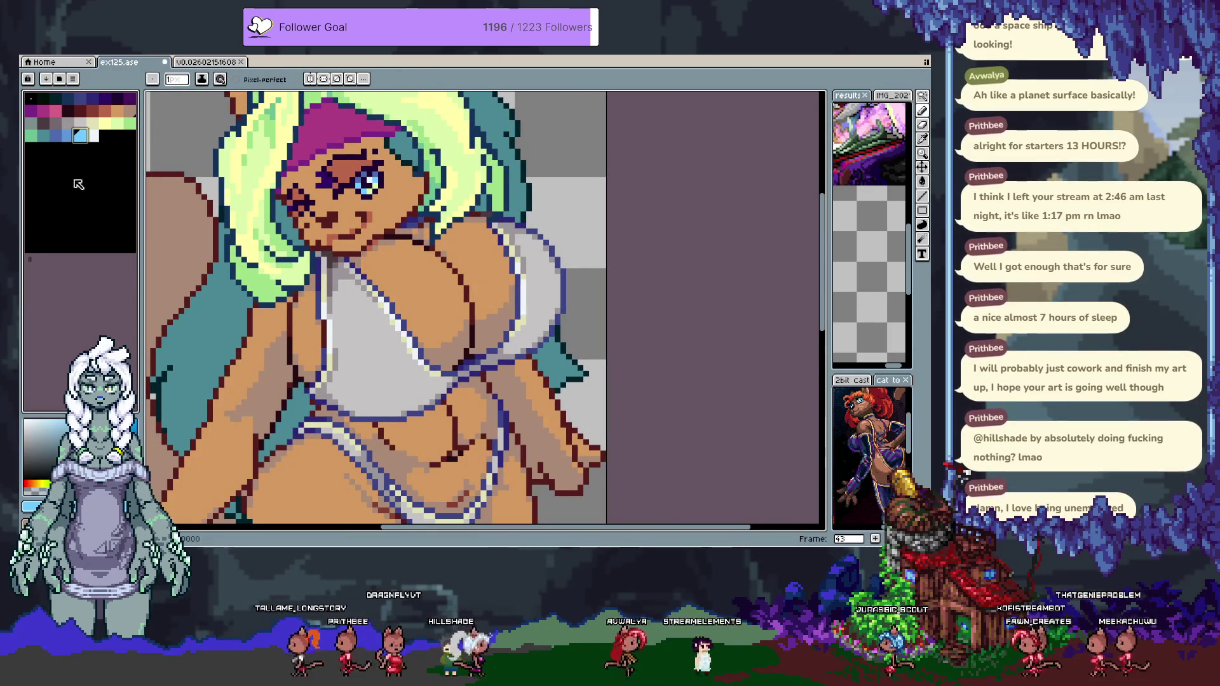
click(56, 110)
drag(336, 327, 338, 340)
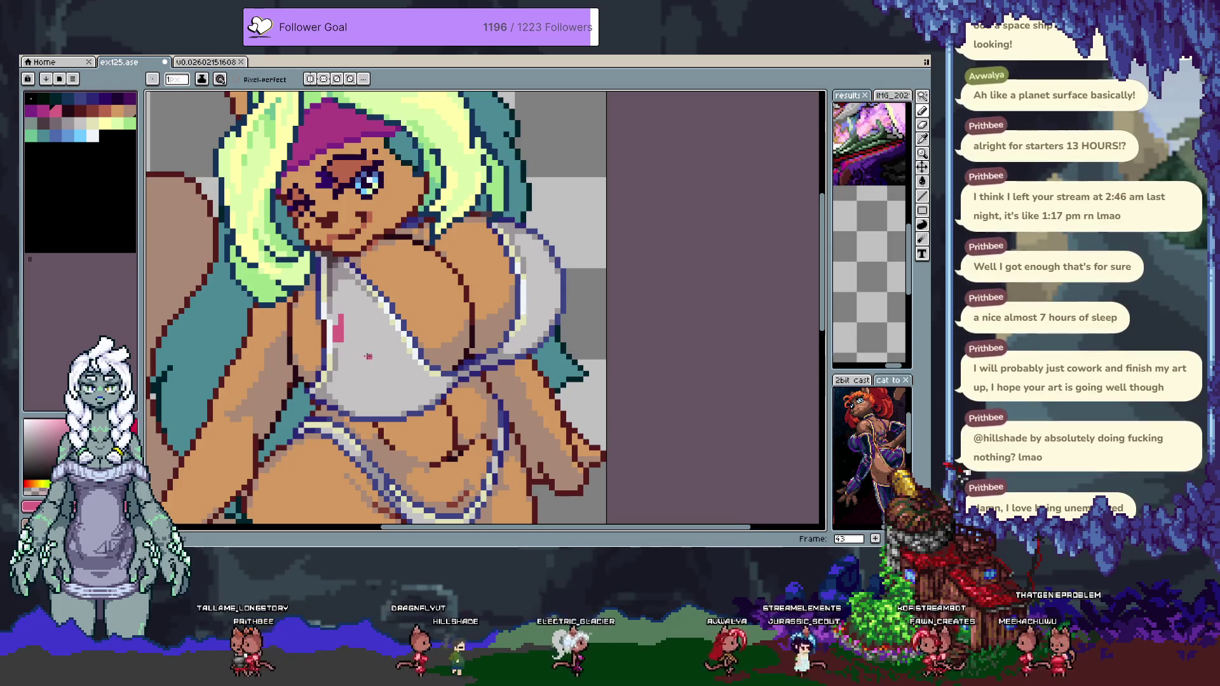
key(ctrl+z)
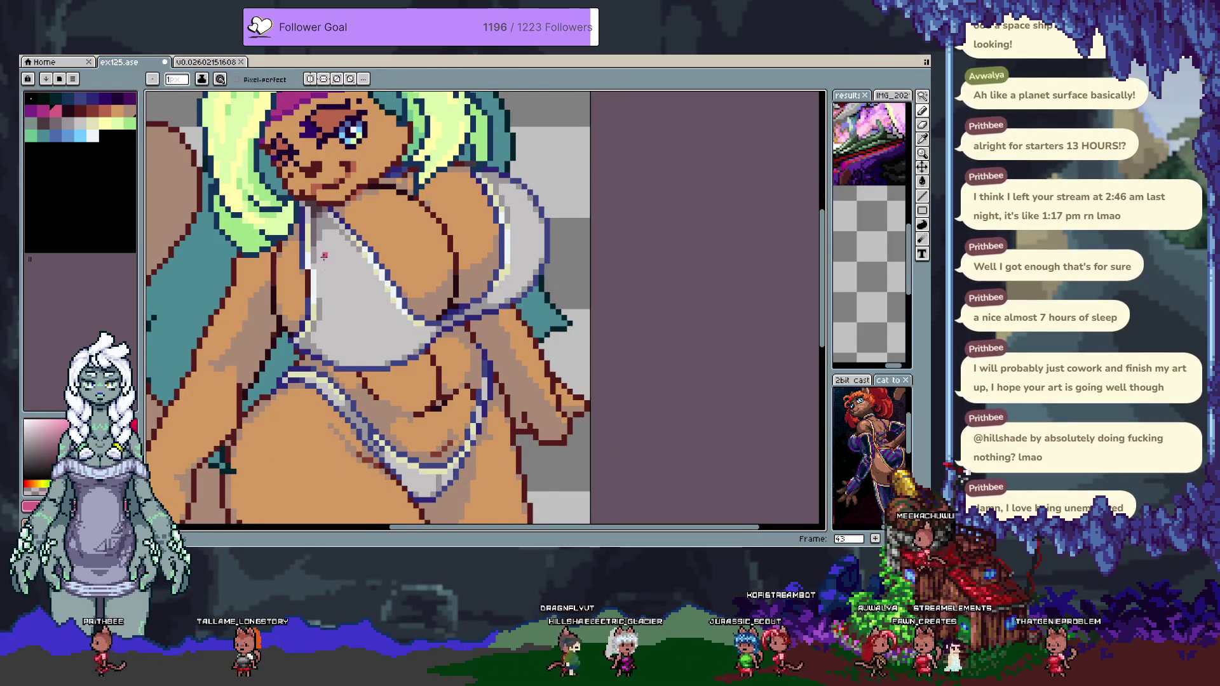
key(m)
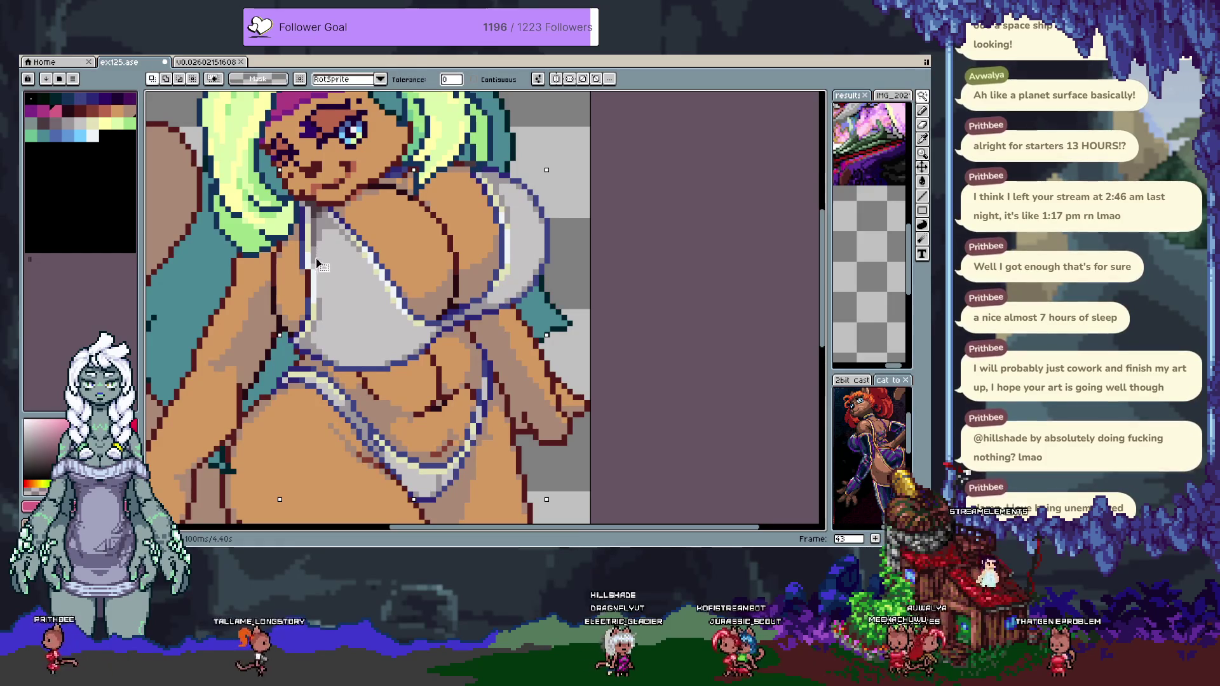
key(b)
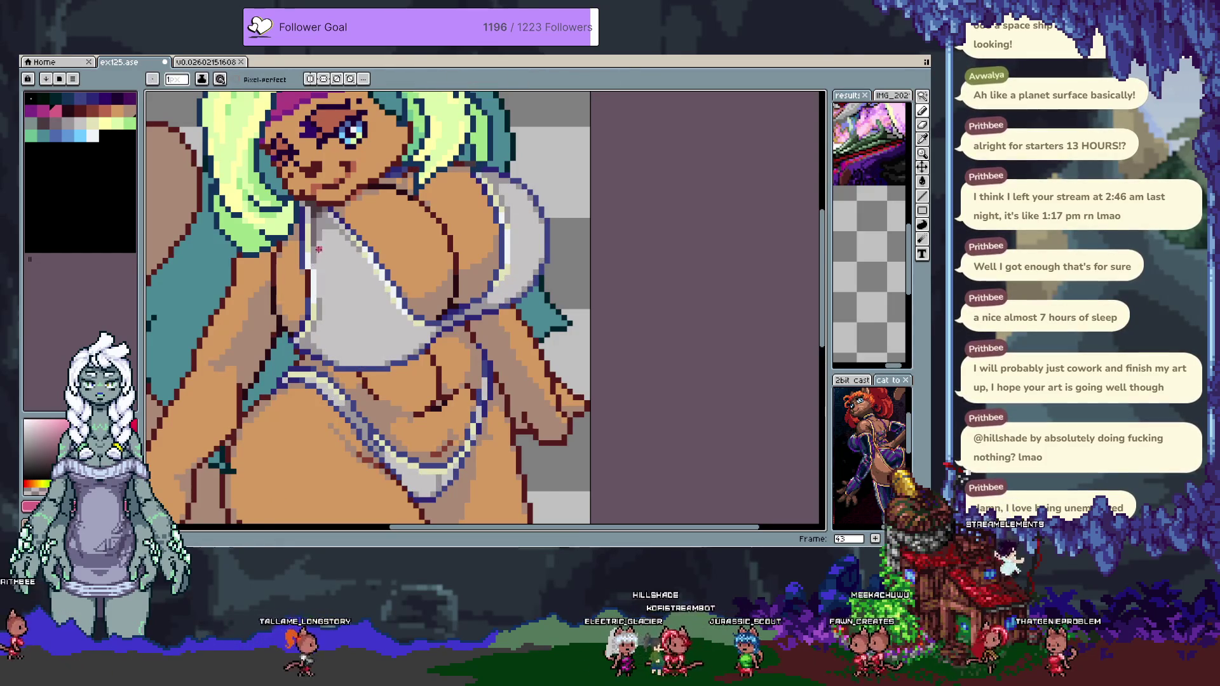
key(ctrl+z)
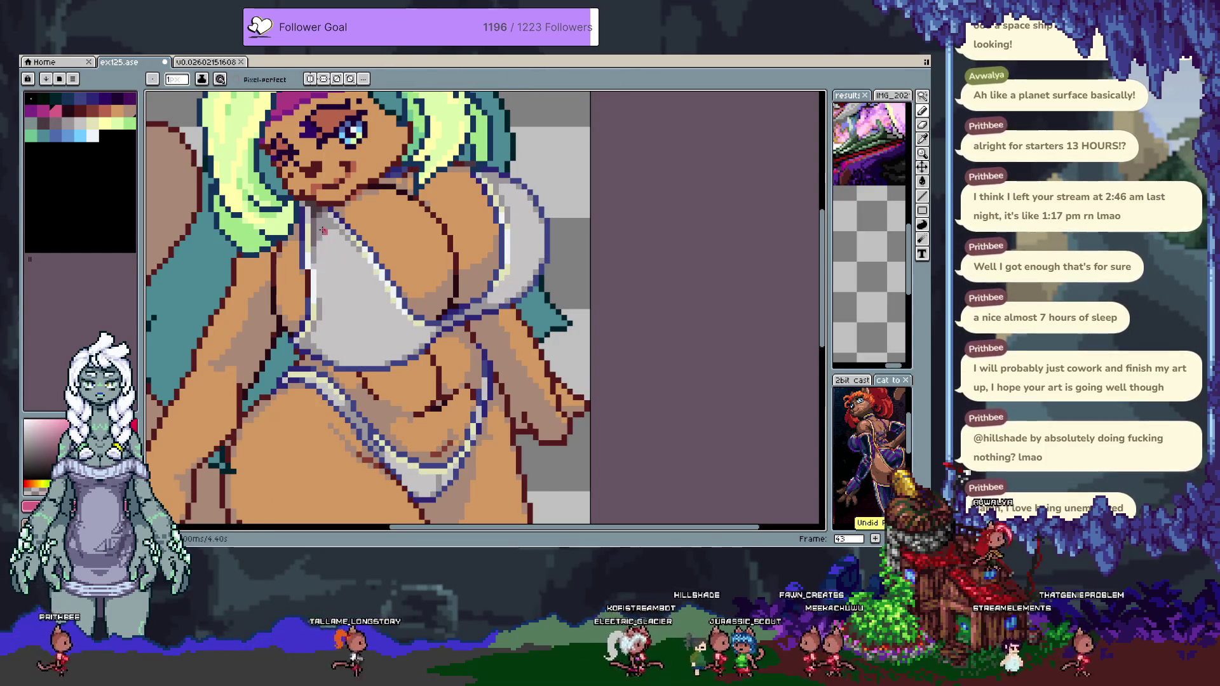
mouse_move(319, 256)
mouse_down()
mouse_move(403, 305)
mouse_move(390, 302)
mouse_up()
key(ctrl+z)
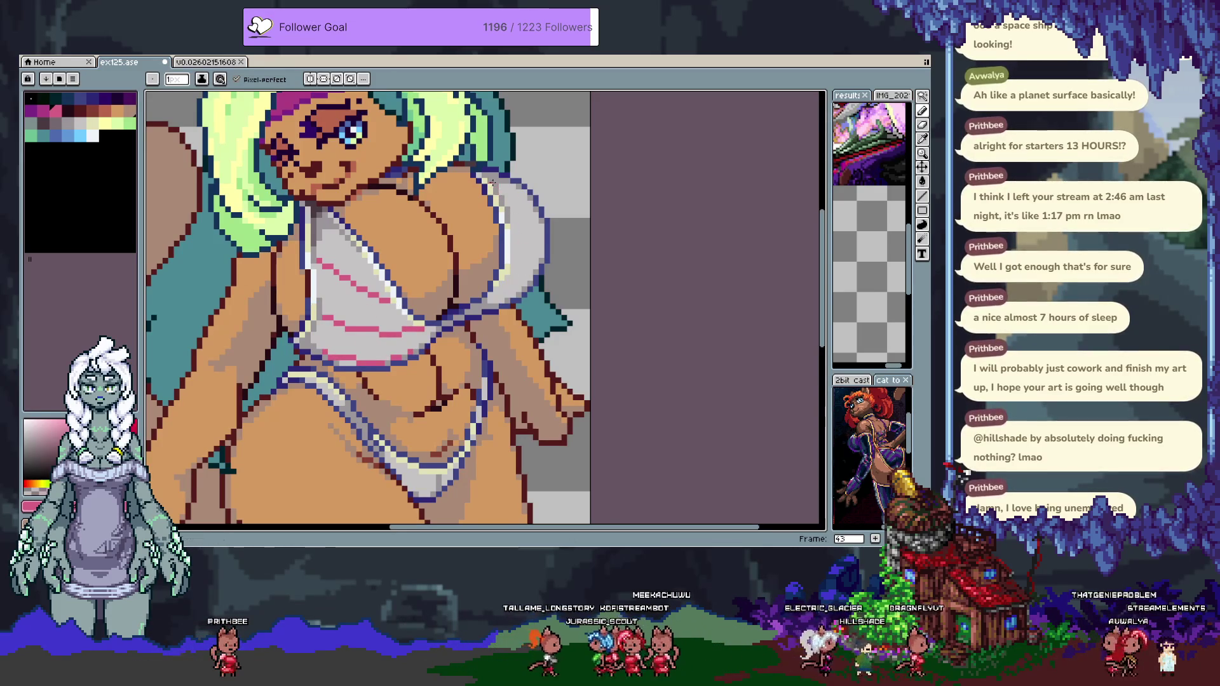
Draw pink diagonal stripes on the right cup and bucket-fill alternating bands pink on both cups.
key(ctrl+z)
key(ctrl+z)
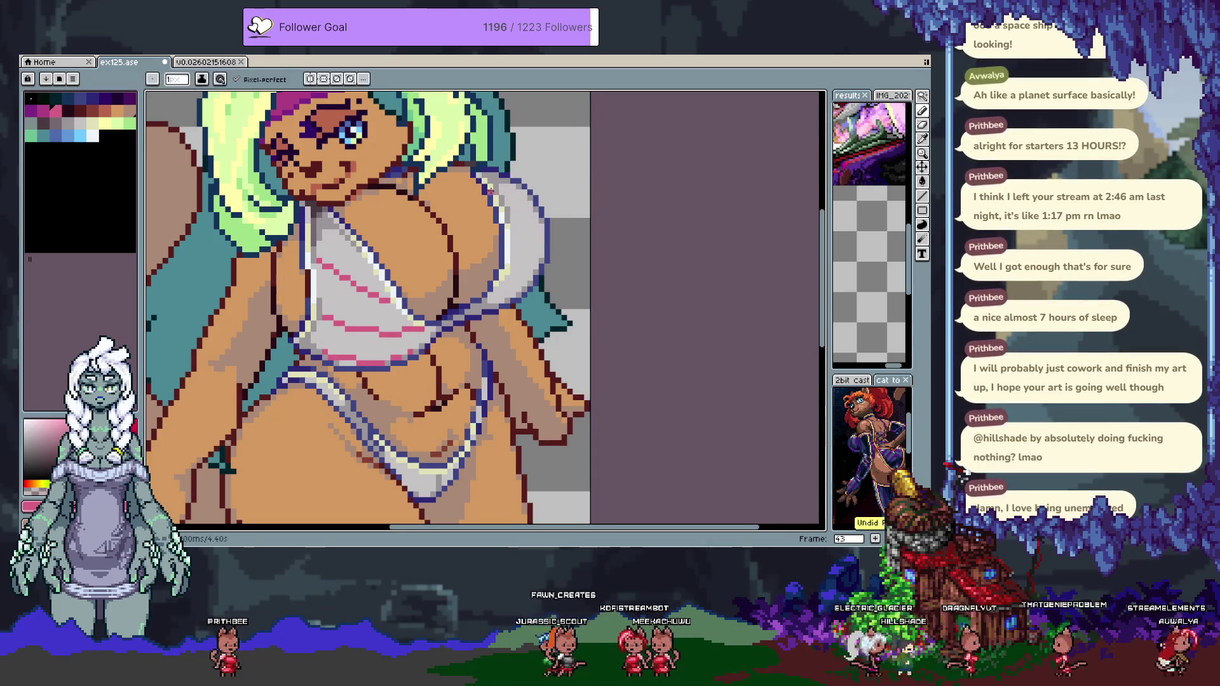
drag(524, 251, 508, 283)
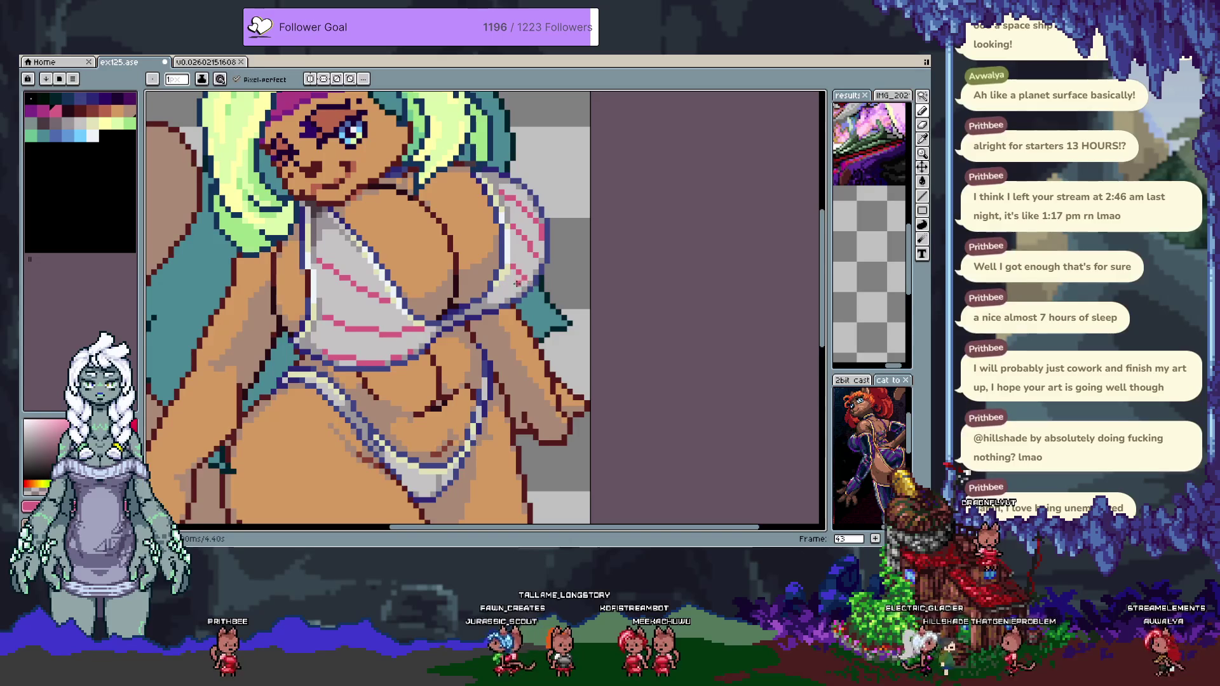
key(g)
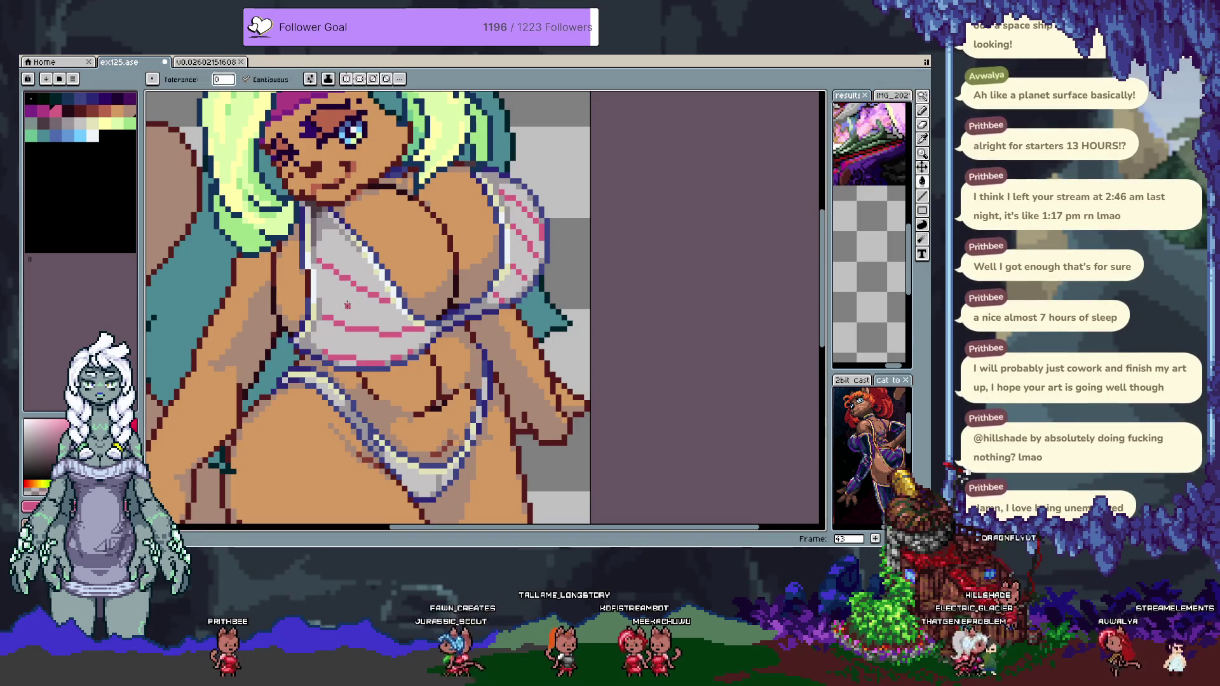
click(347, 299)
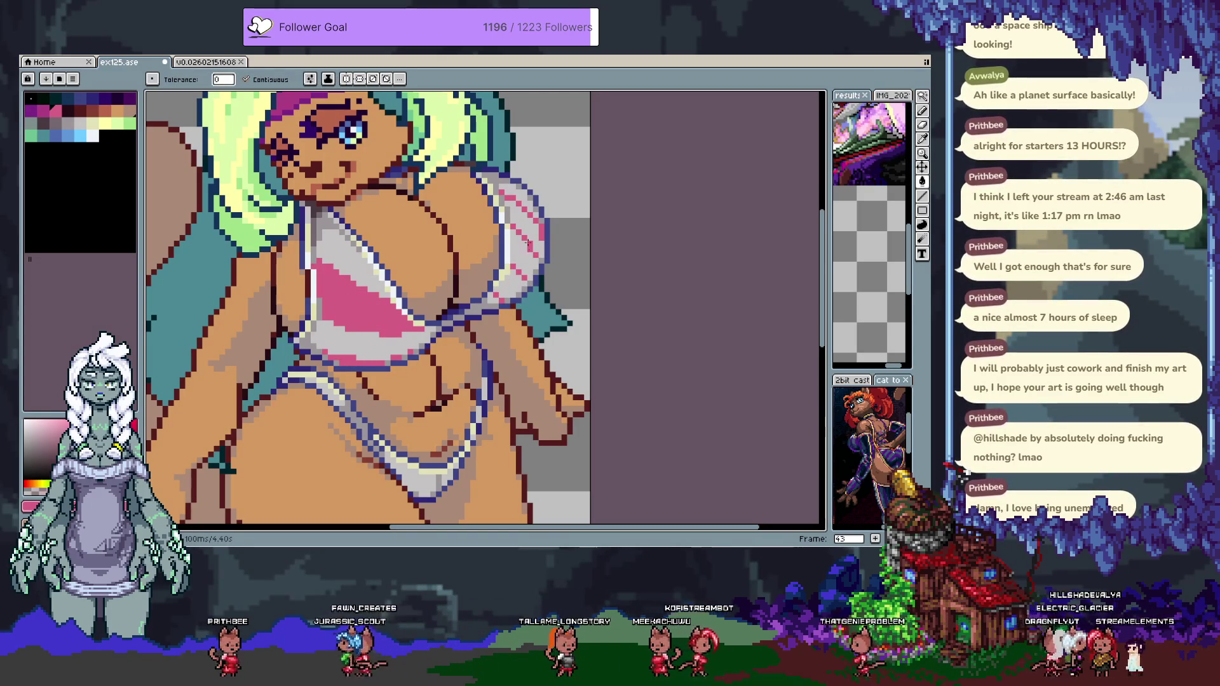
click(513, 284)
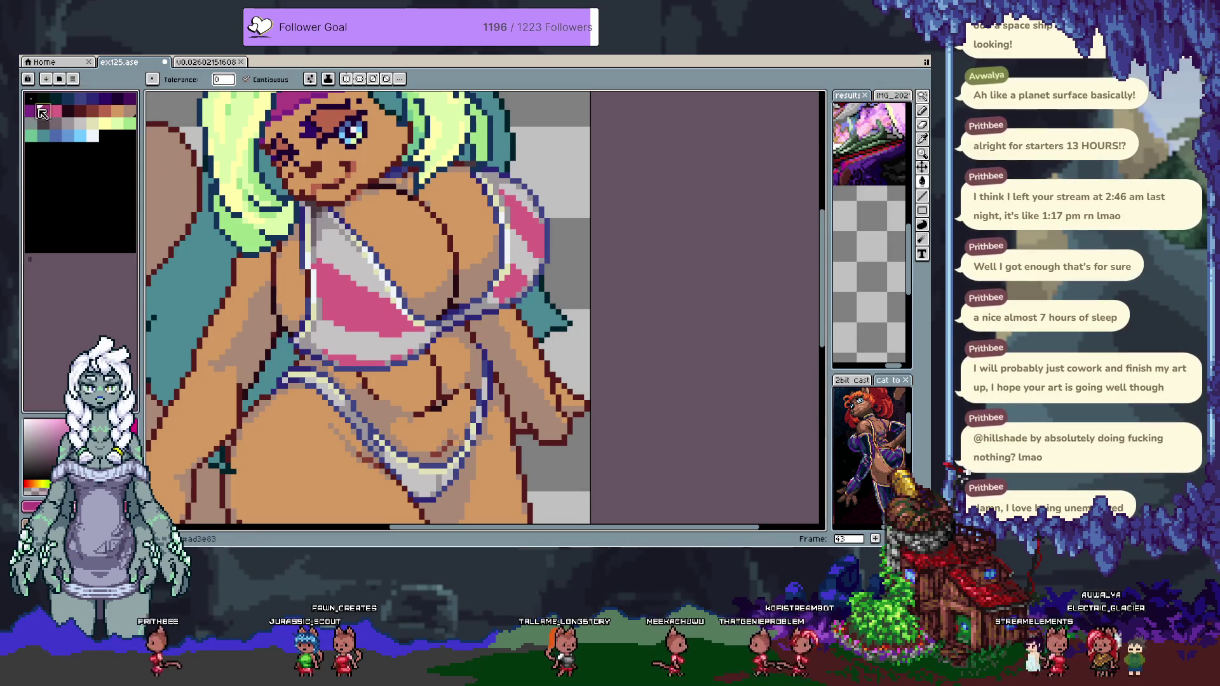
alt+click(318, 333)
key(b)
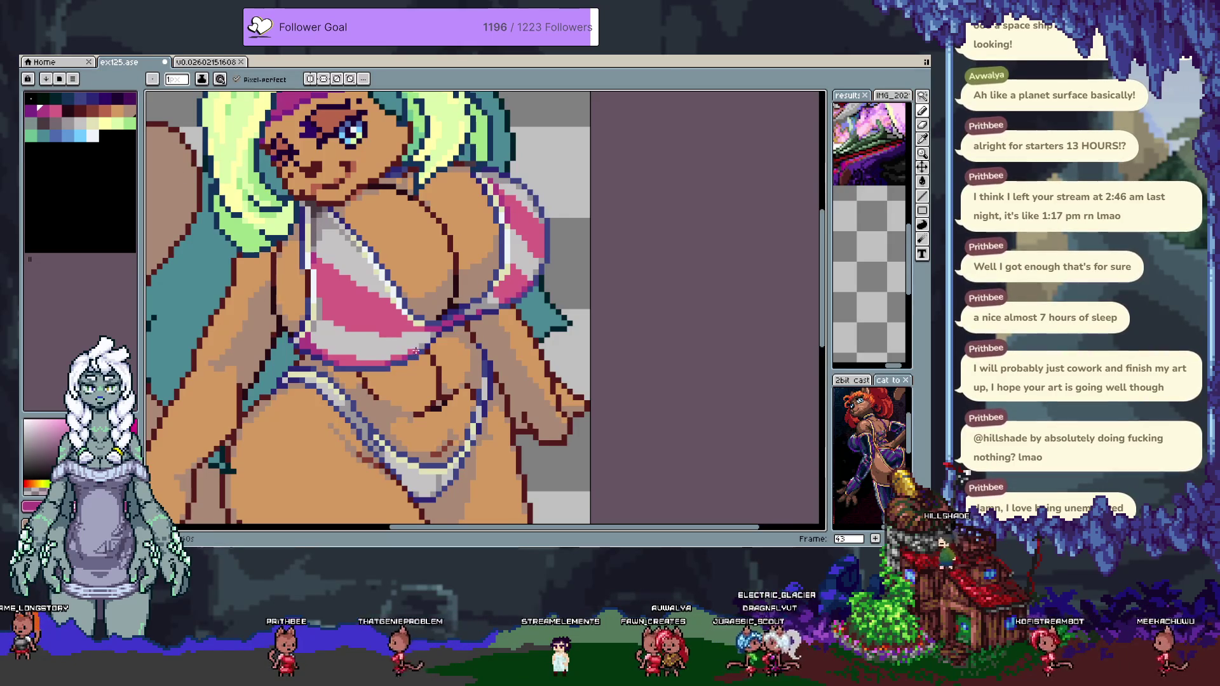
key(alt)
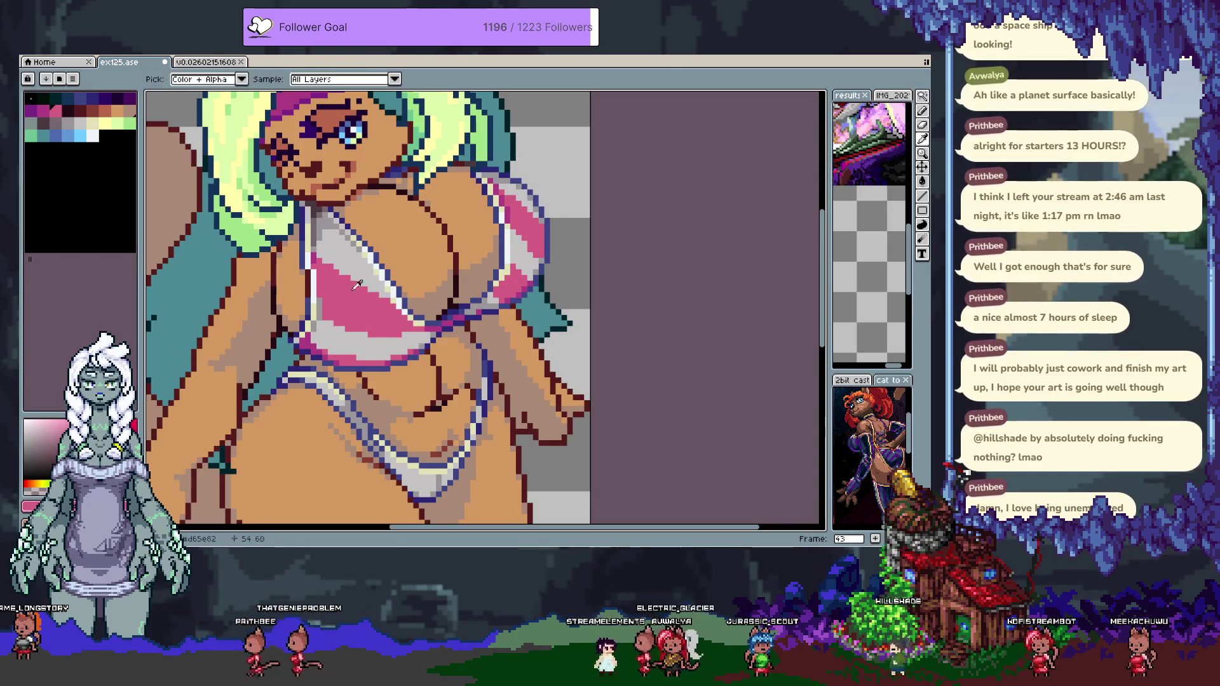
alt+click(326, 345)
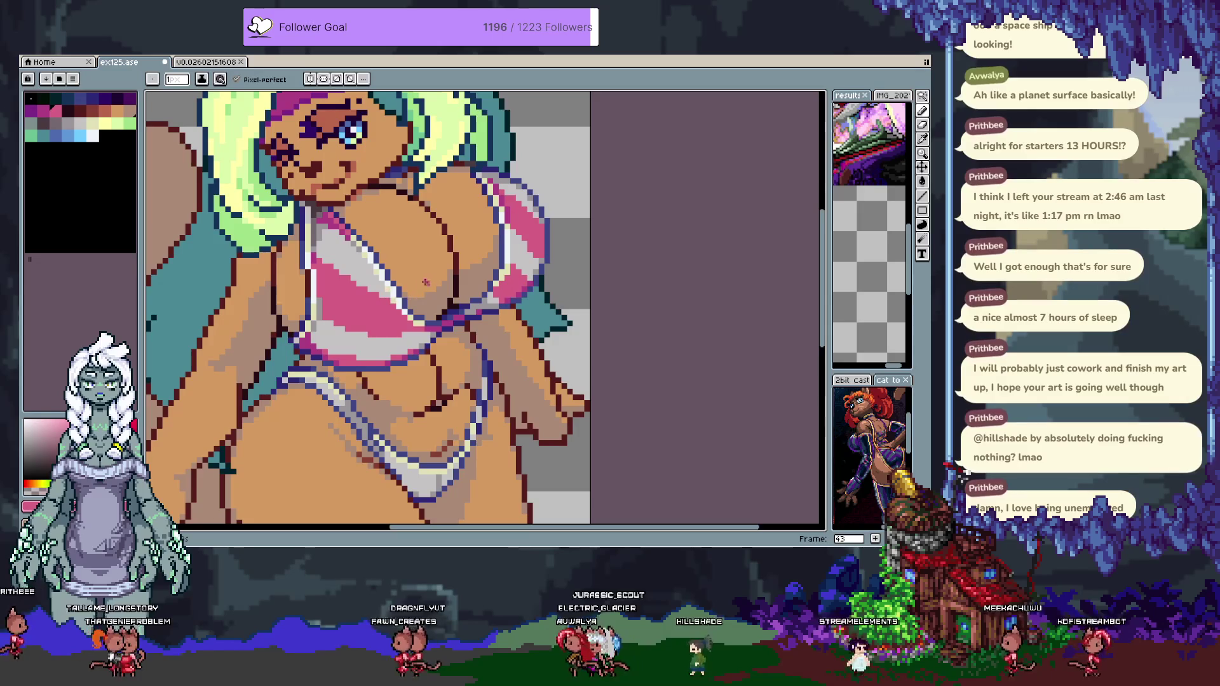
key(v)
key(b)
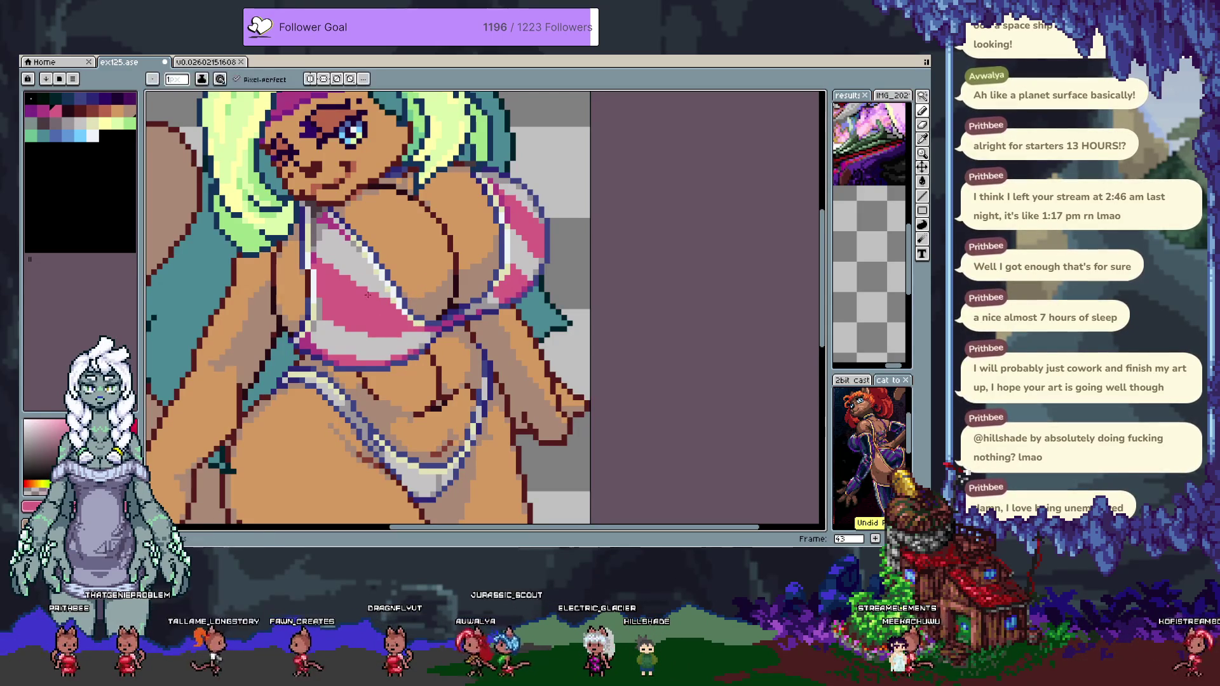
alt+click(346, 229)
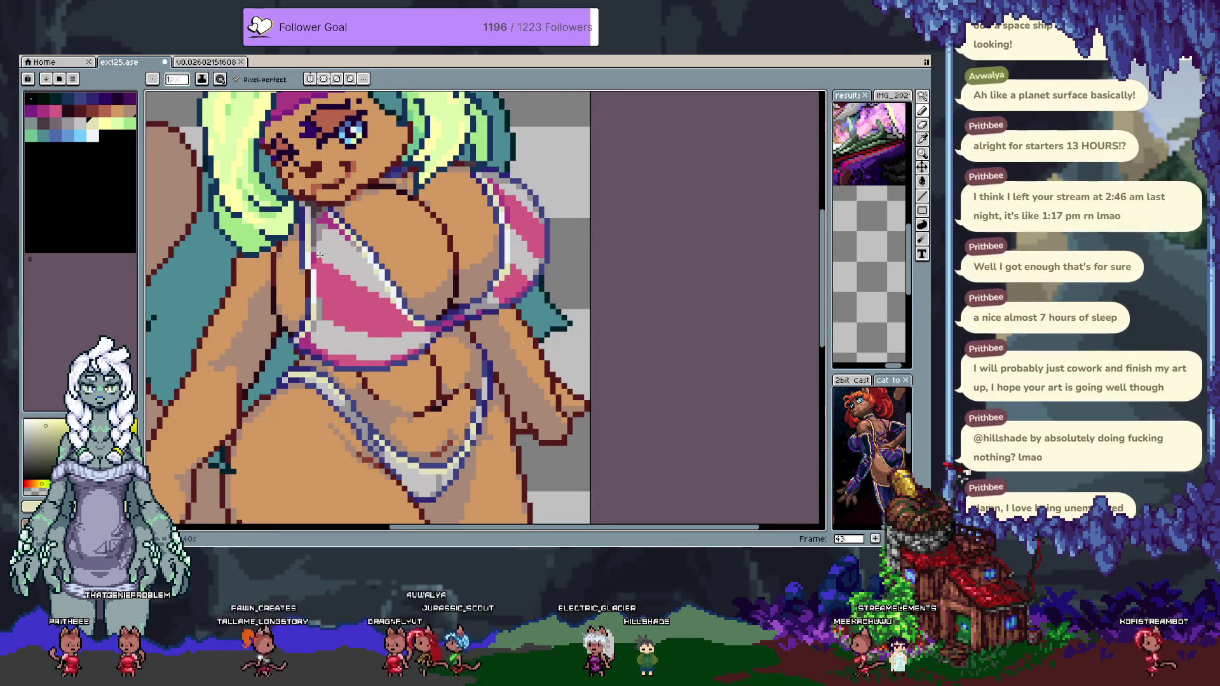
click(108, 123)
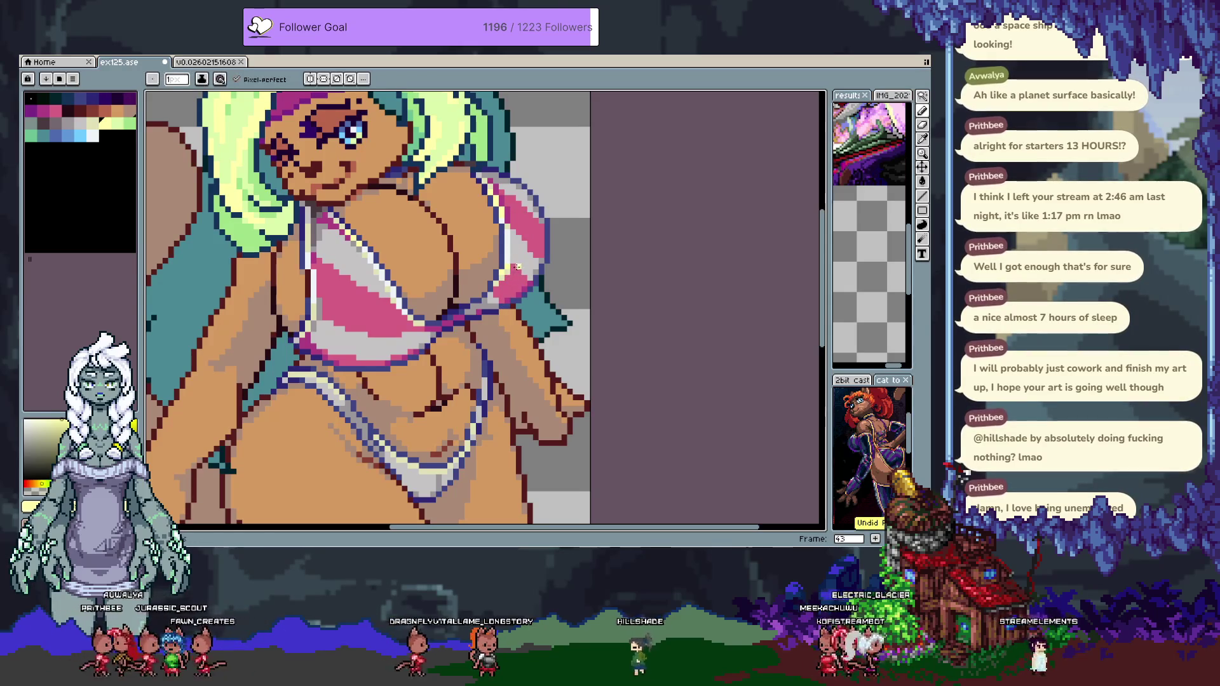
key(i)
click(515, 275)
key(b)
key(ctrl+z)
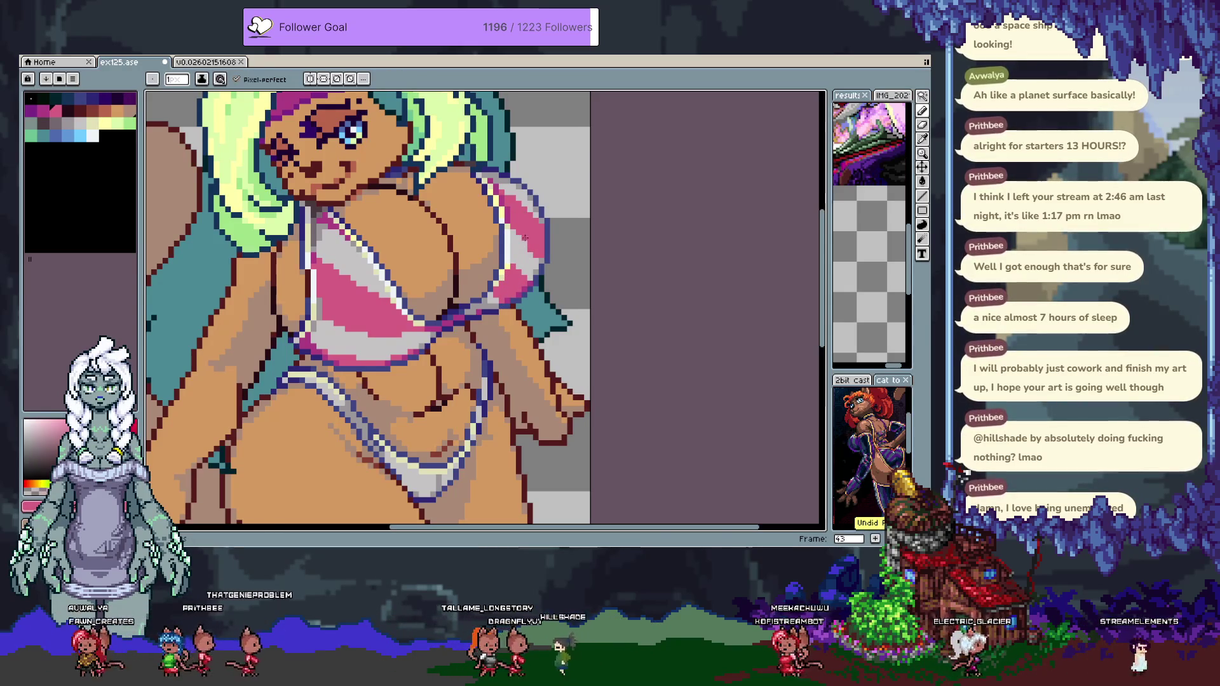
mouse_move(516, 238)
mouse_down()
mouse_move(483, 210)
mouse_move(393, 329)
mouse_up()
On frame 44, select the light grey bikini pixels with the Magic Wand.
key(period)
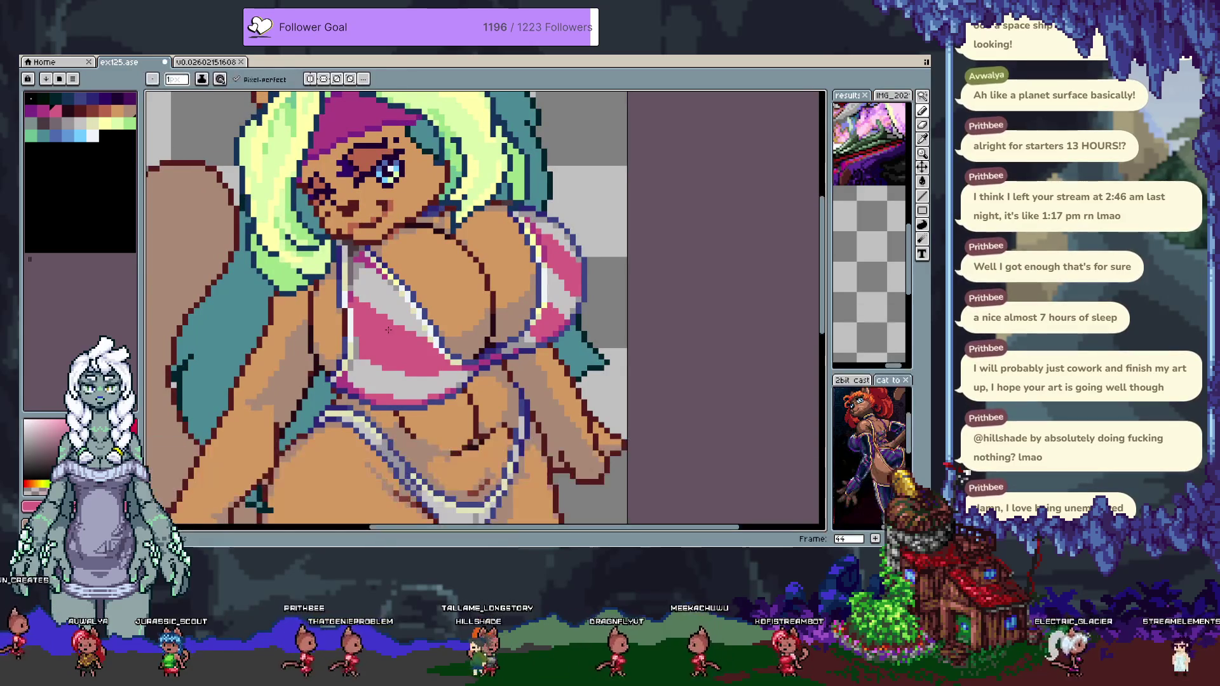
click(103, 99)
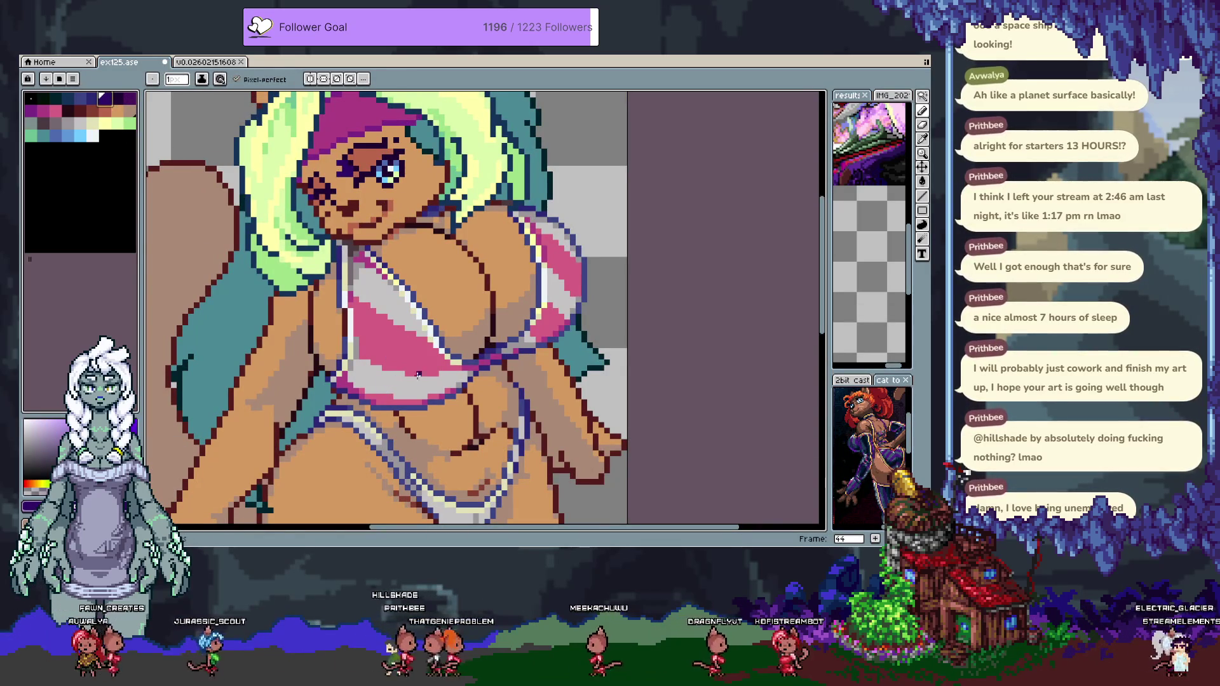
drag(418, 375, 352, 297)
drag(295, 269, 342, 304)
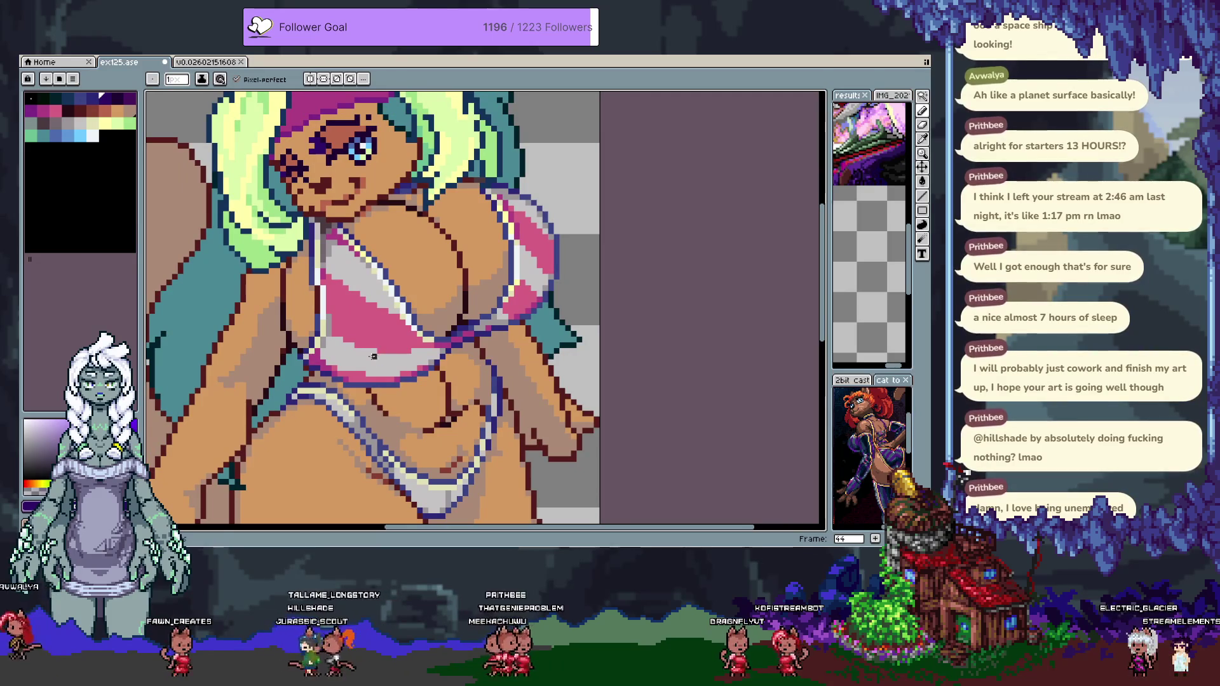
click(94, 135)
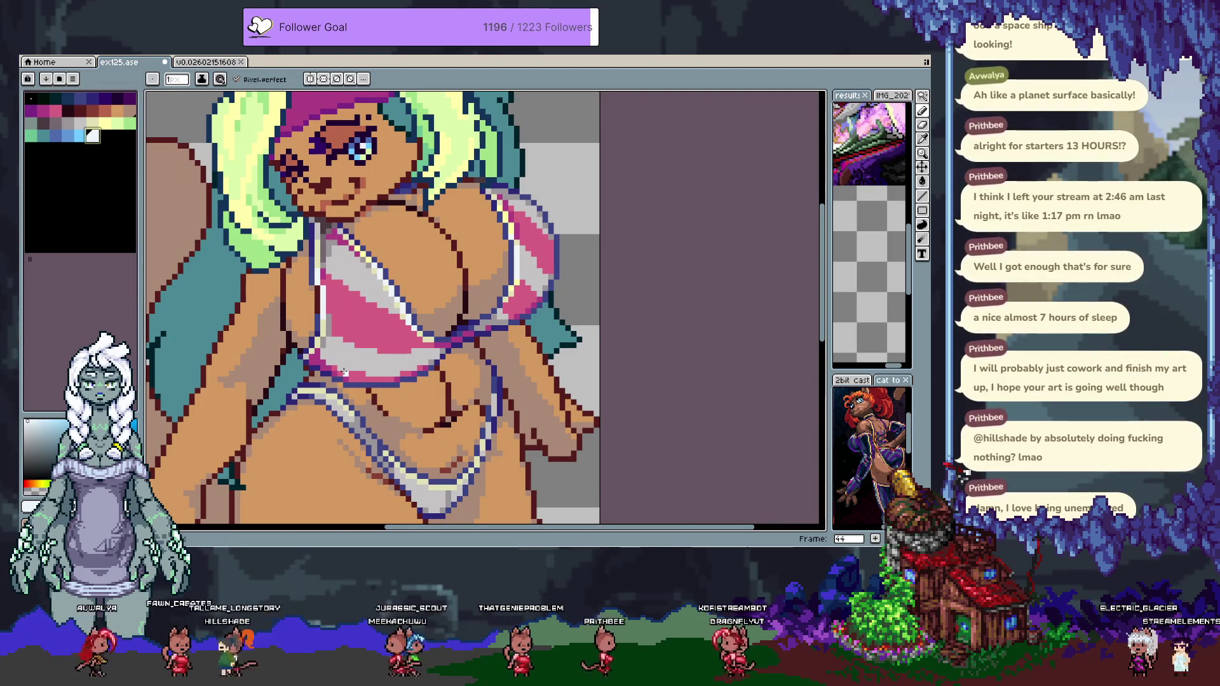
key(w)
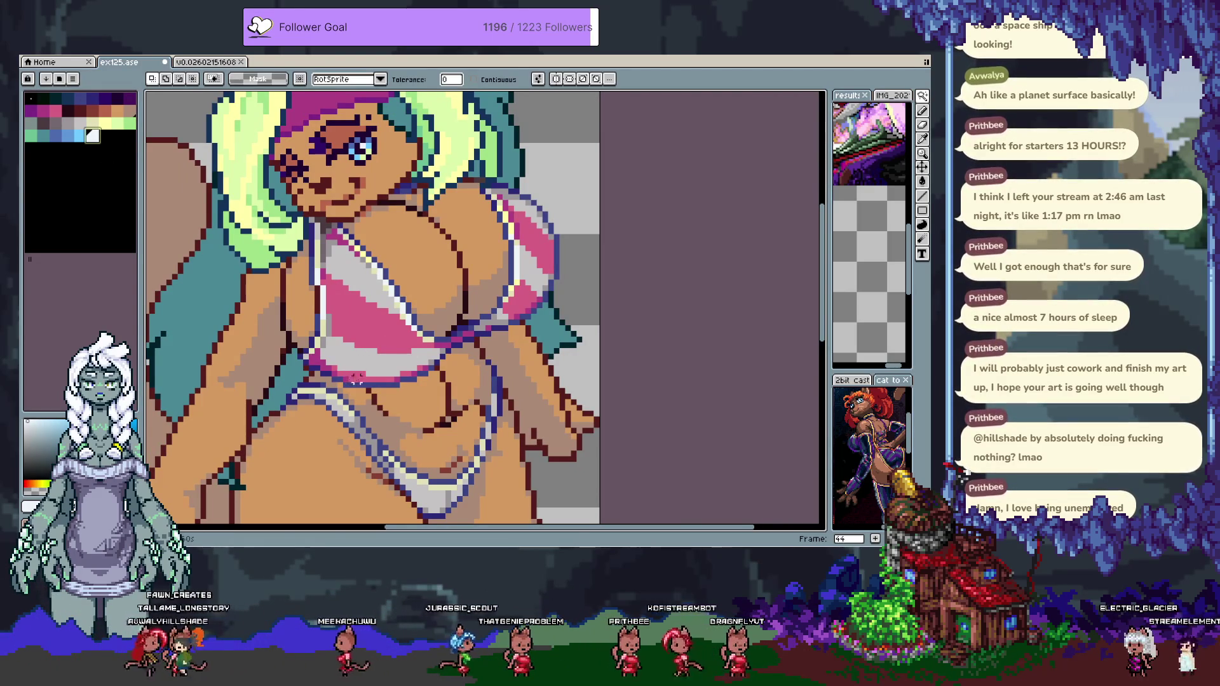
click(368, 362)
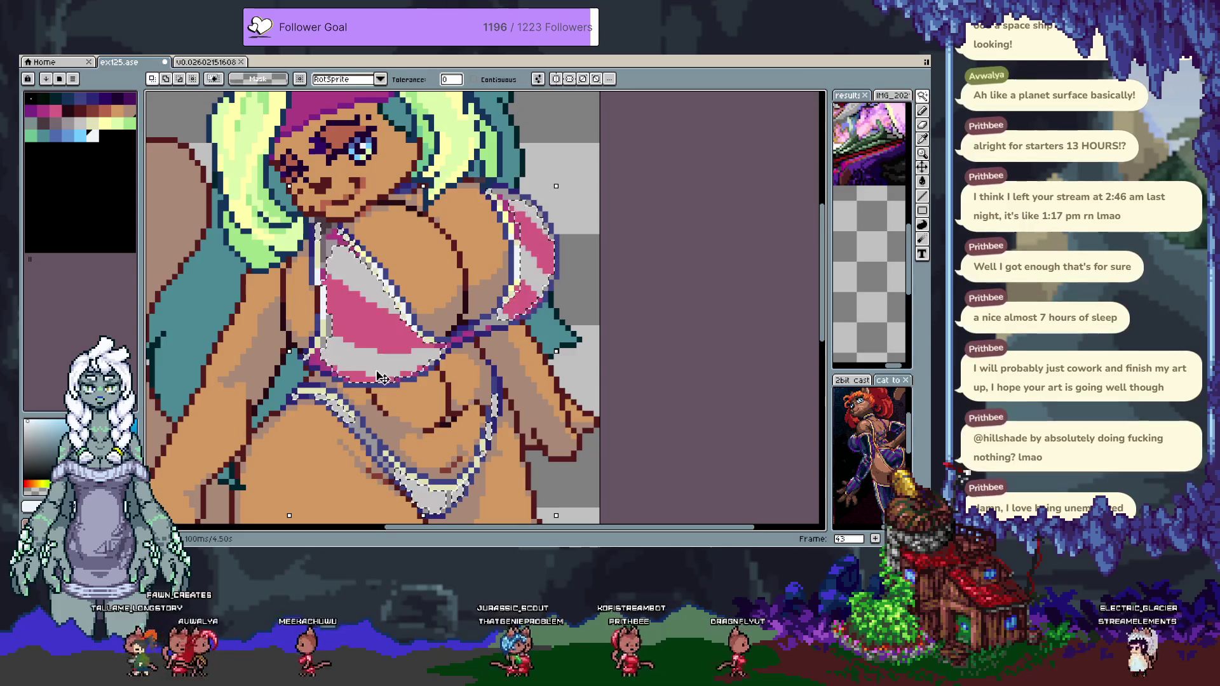
Draw dark purple diagonal crosshatch lines across the bikini top, redoing one misplaced line.
key(period)
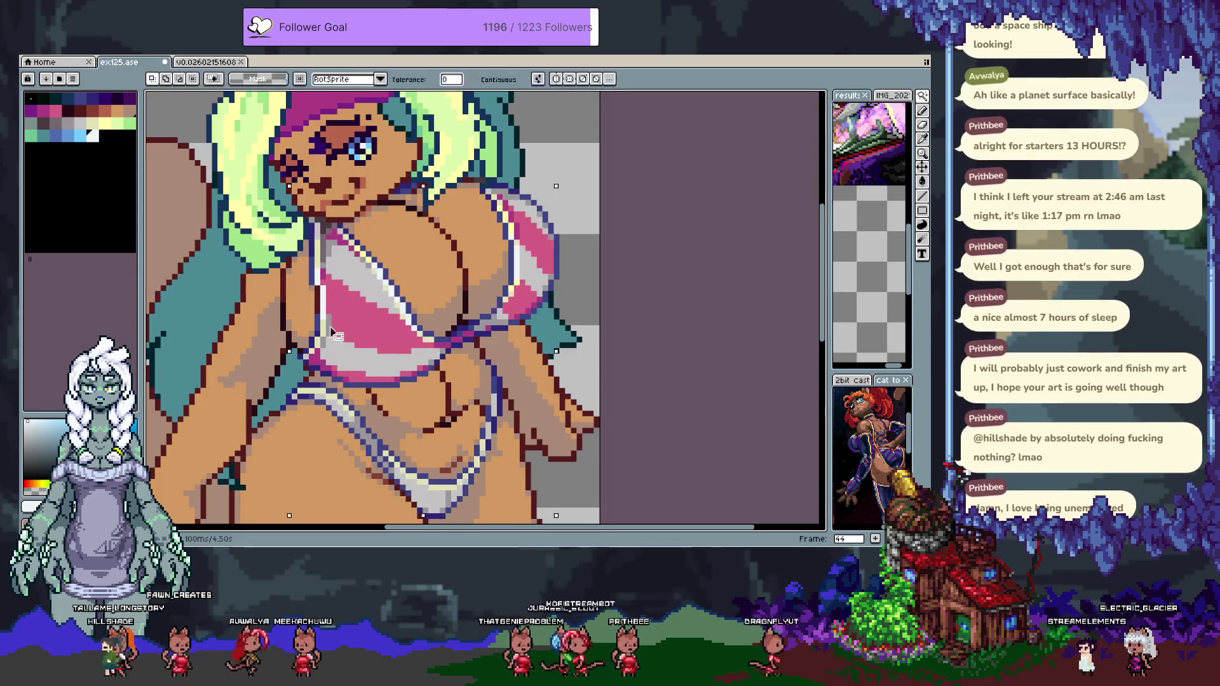
click(134, 100)
key(b)
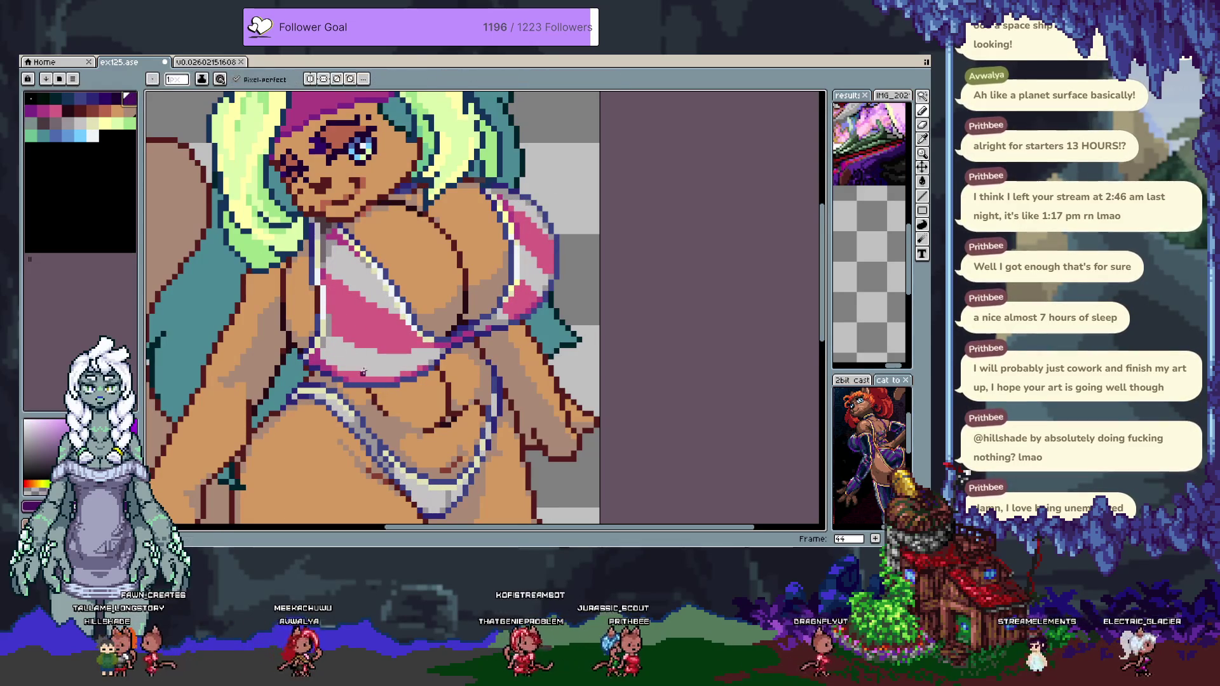
drag(348, 364, 376, 289)
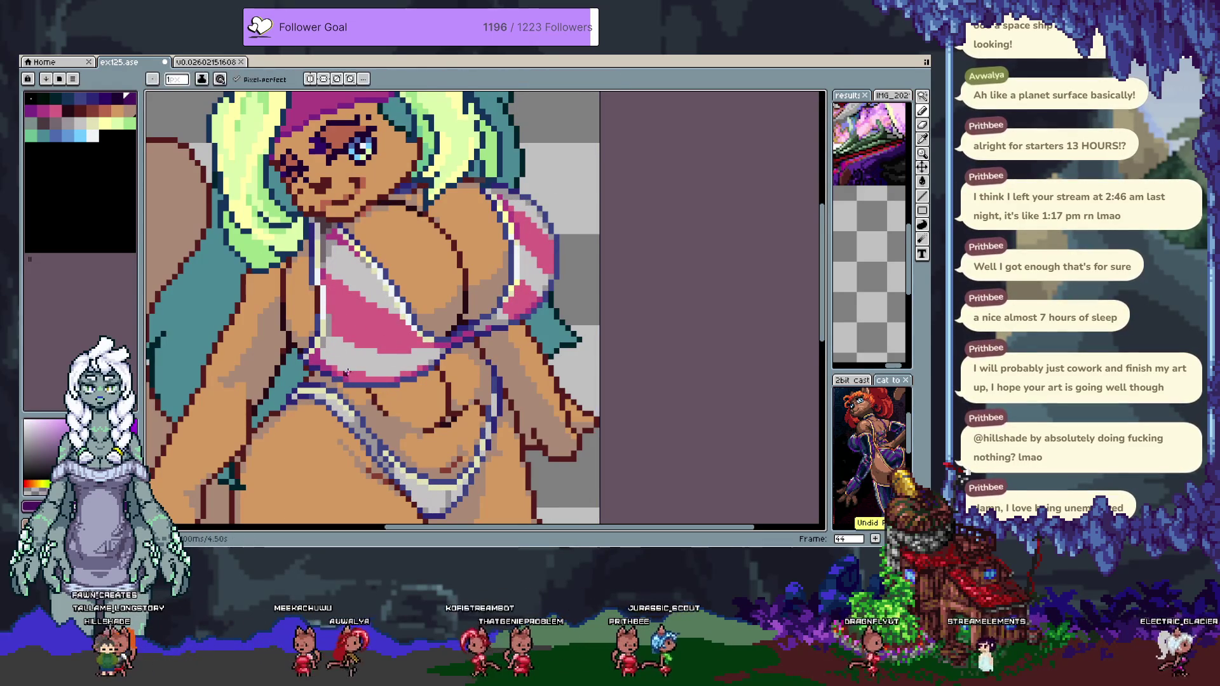
key(ctrl+z)
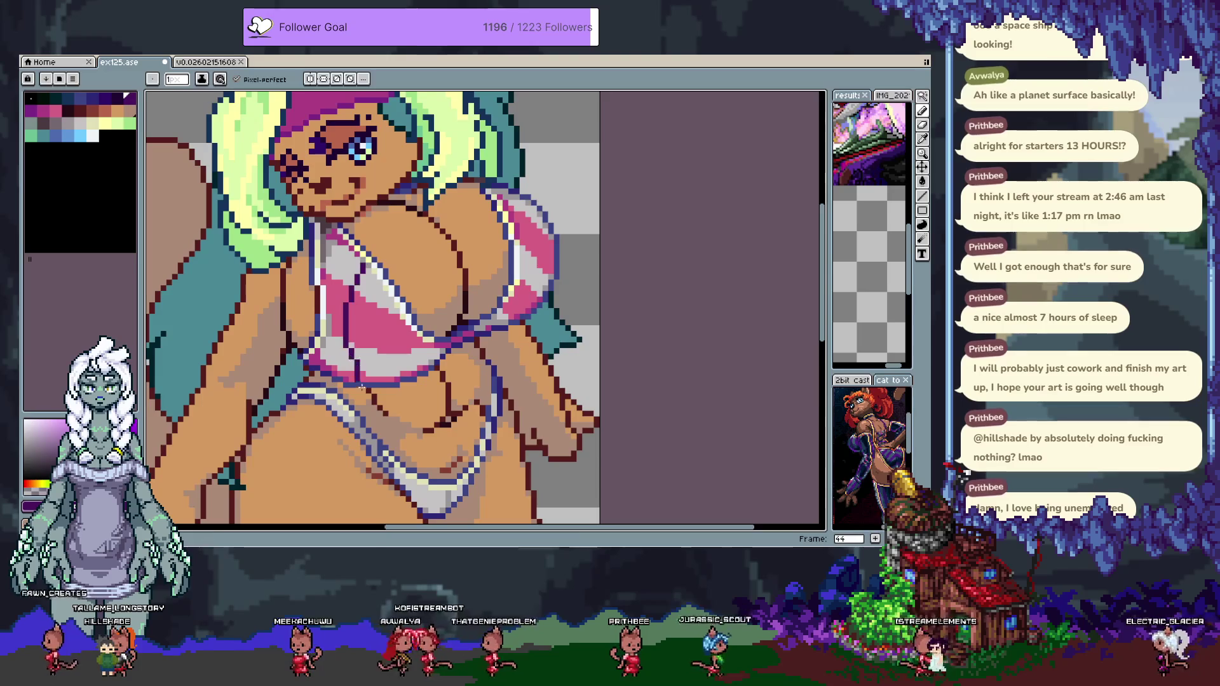
drag(317, 367, 383, 288)
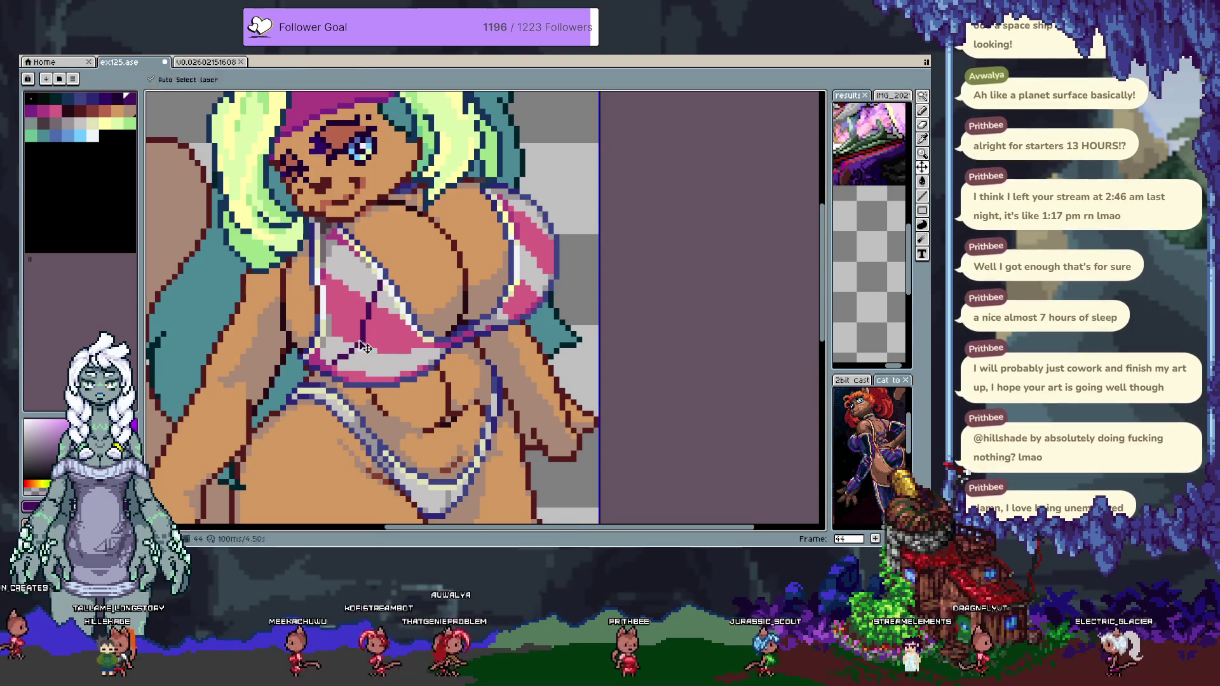
drag(386, 366, 399, 315)
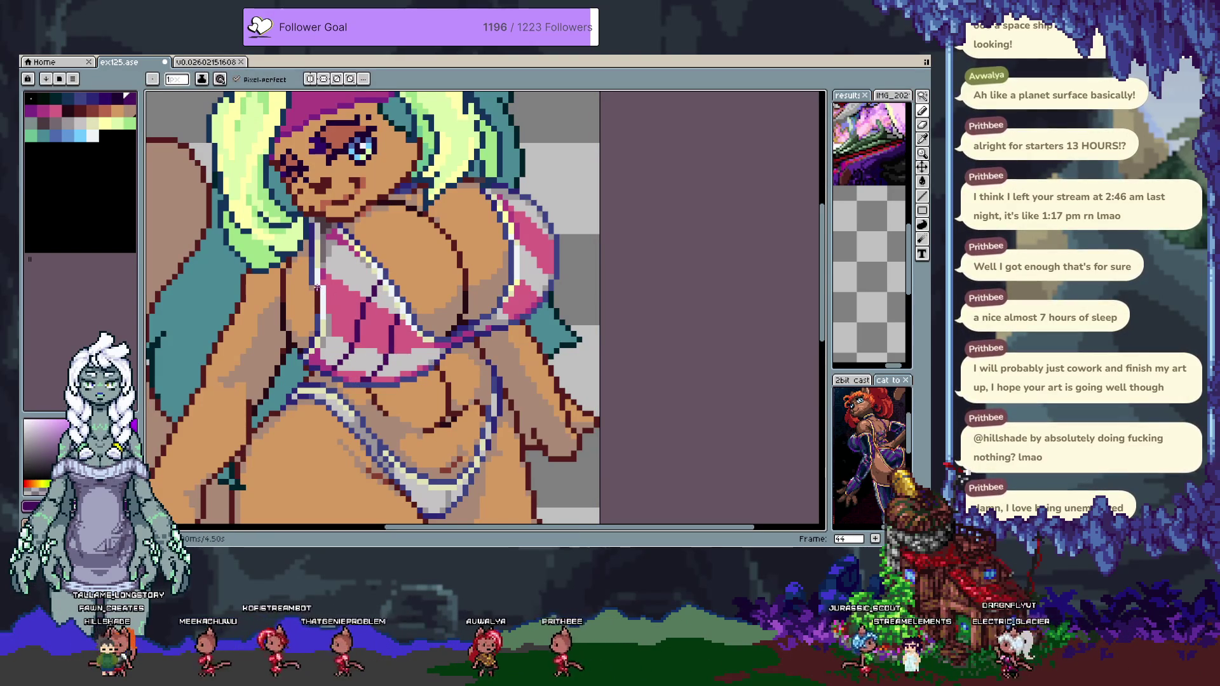
drag(429, 361, 472, 331)
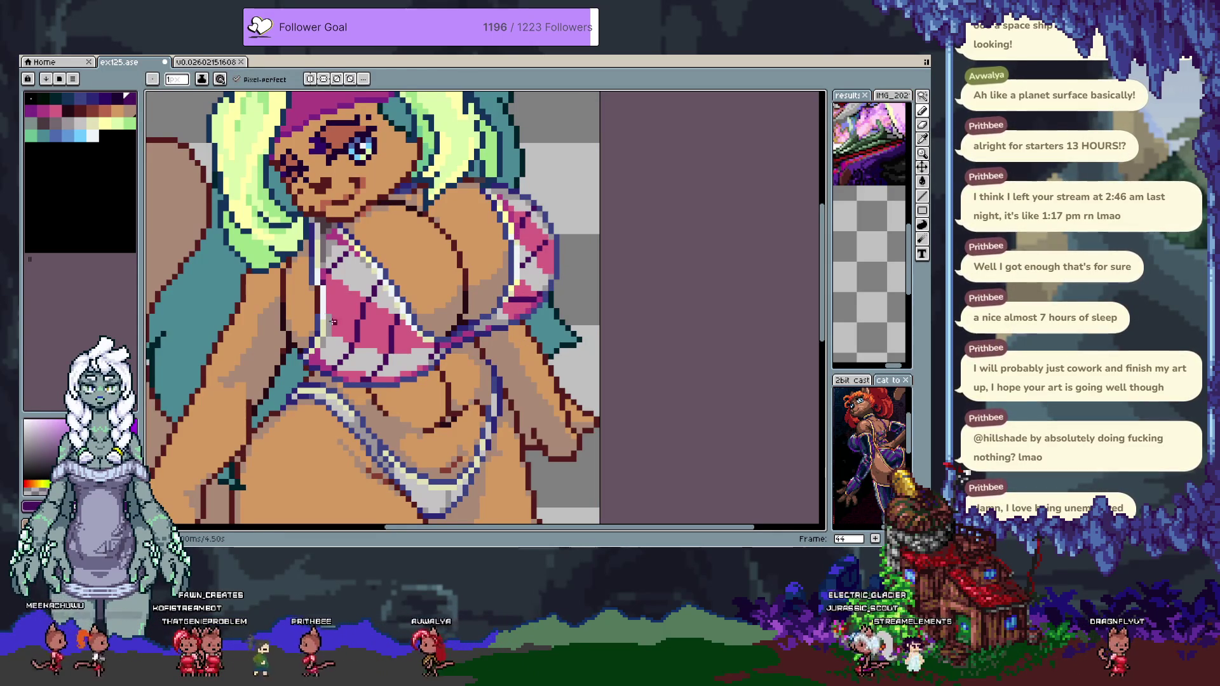
Bucket-fill crosshatch cells on both cups dark purple and a lower band purple.
key(g)
click(371, 327)
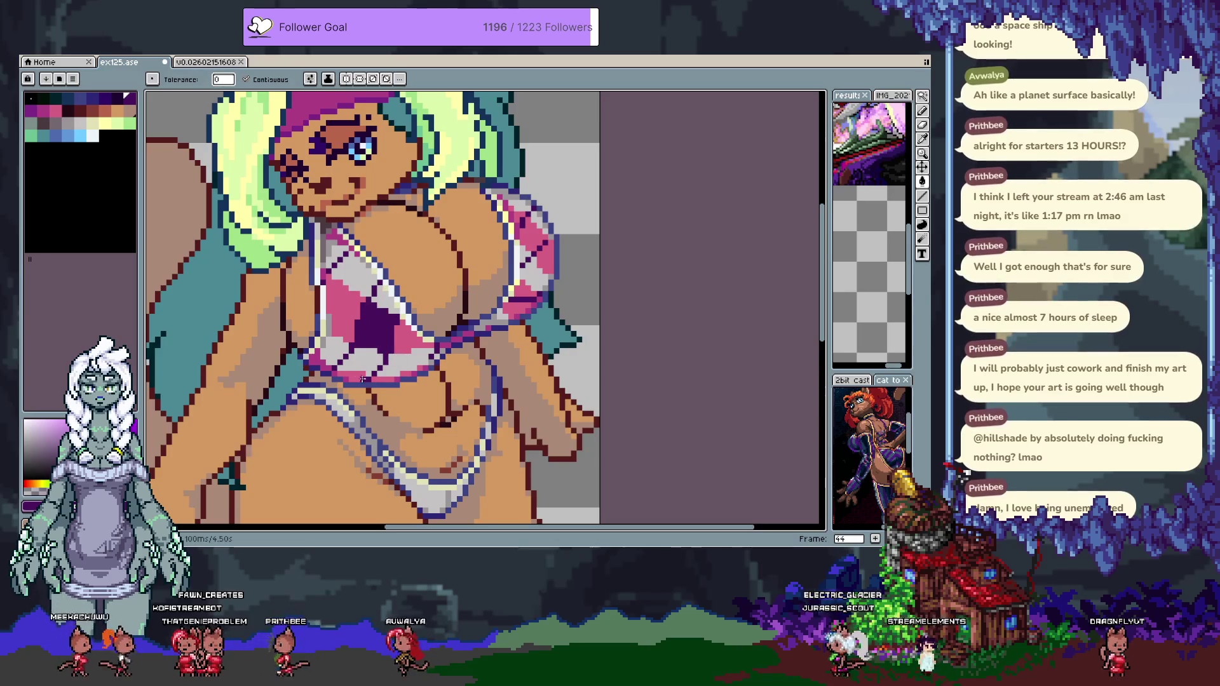
click(545, 236)
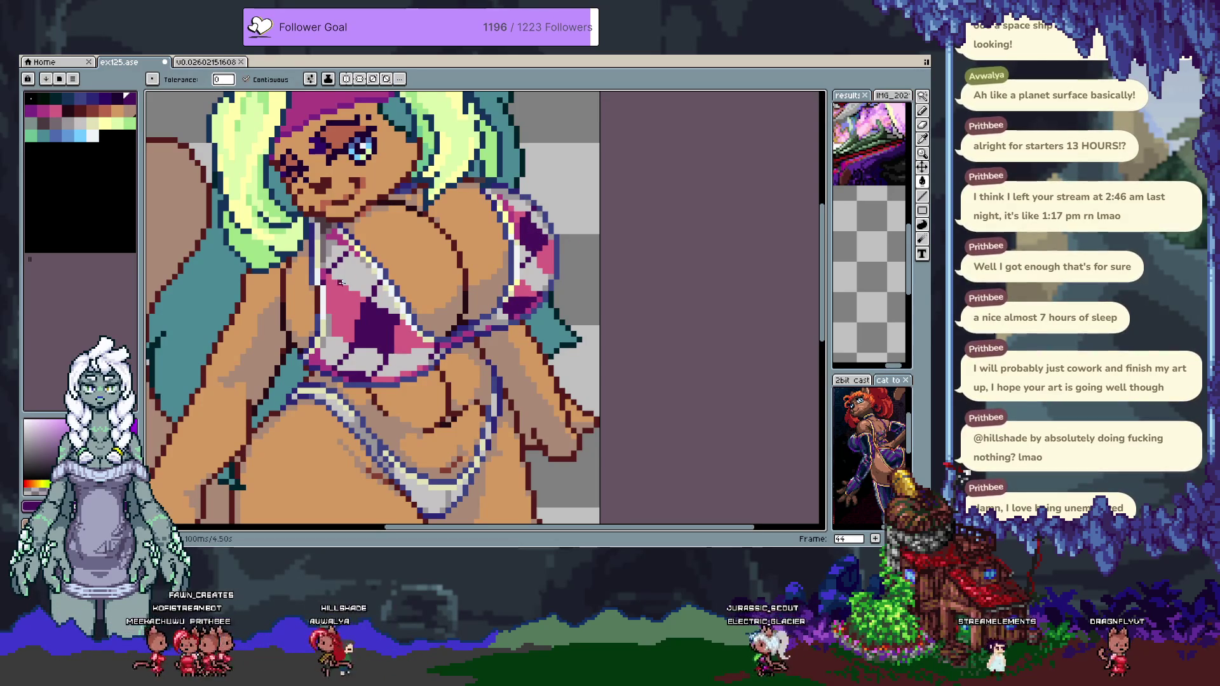
click(30, 112)
click(422, 376)
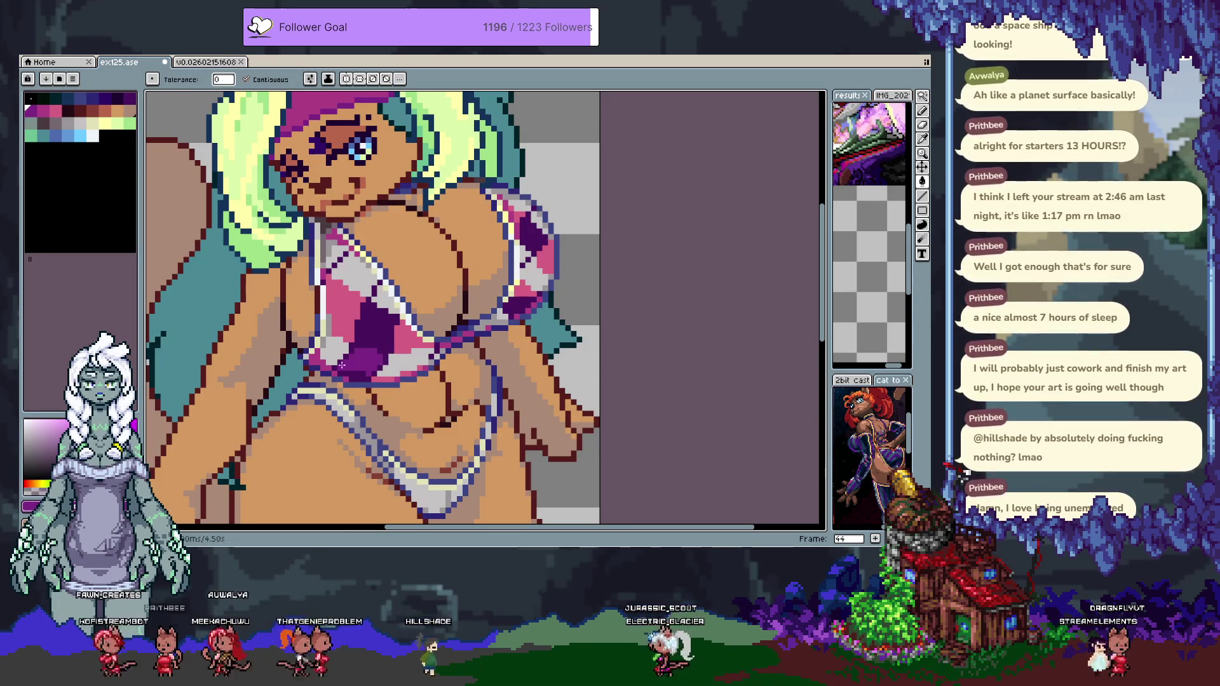
key(b)
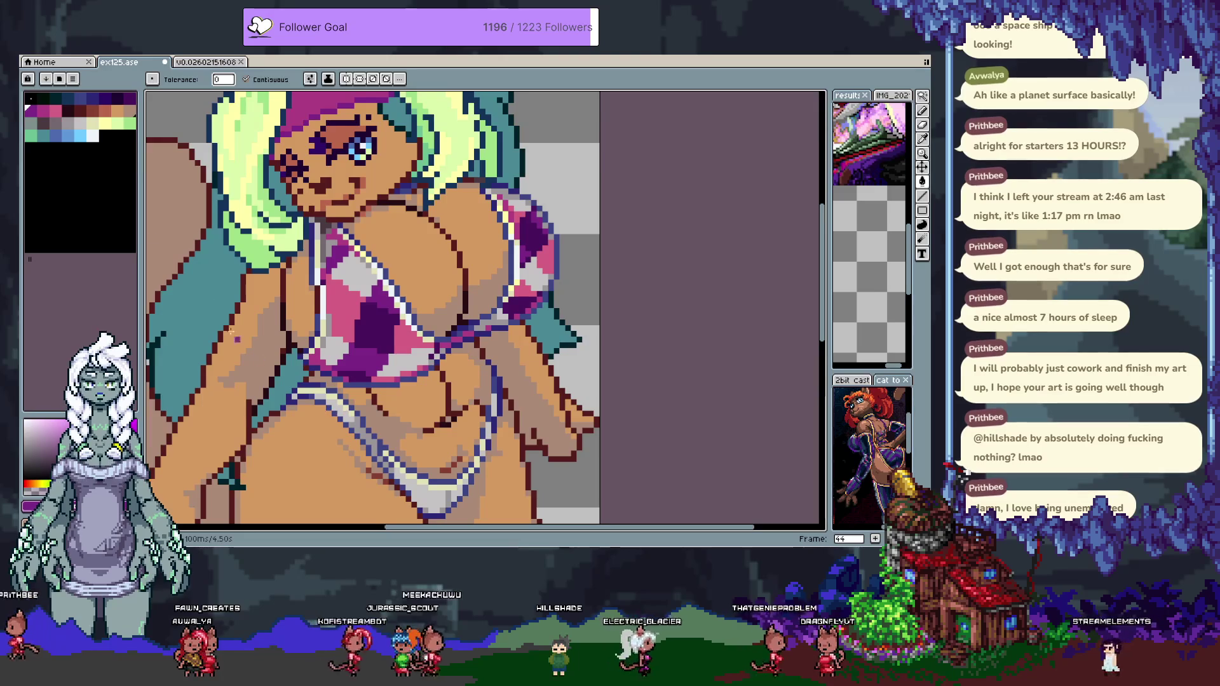
Try nearby palette colours and extend the dark purple shading on the top's lower right.
click(117, 98)
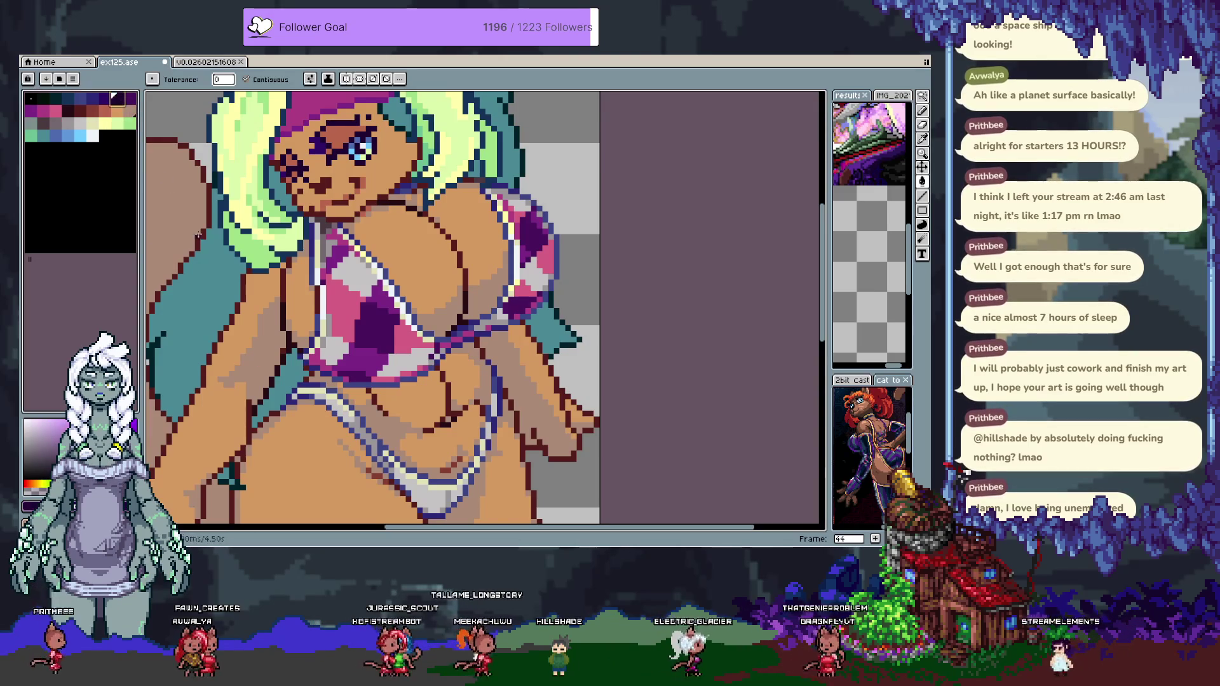
key(b)
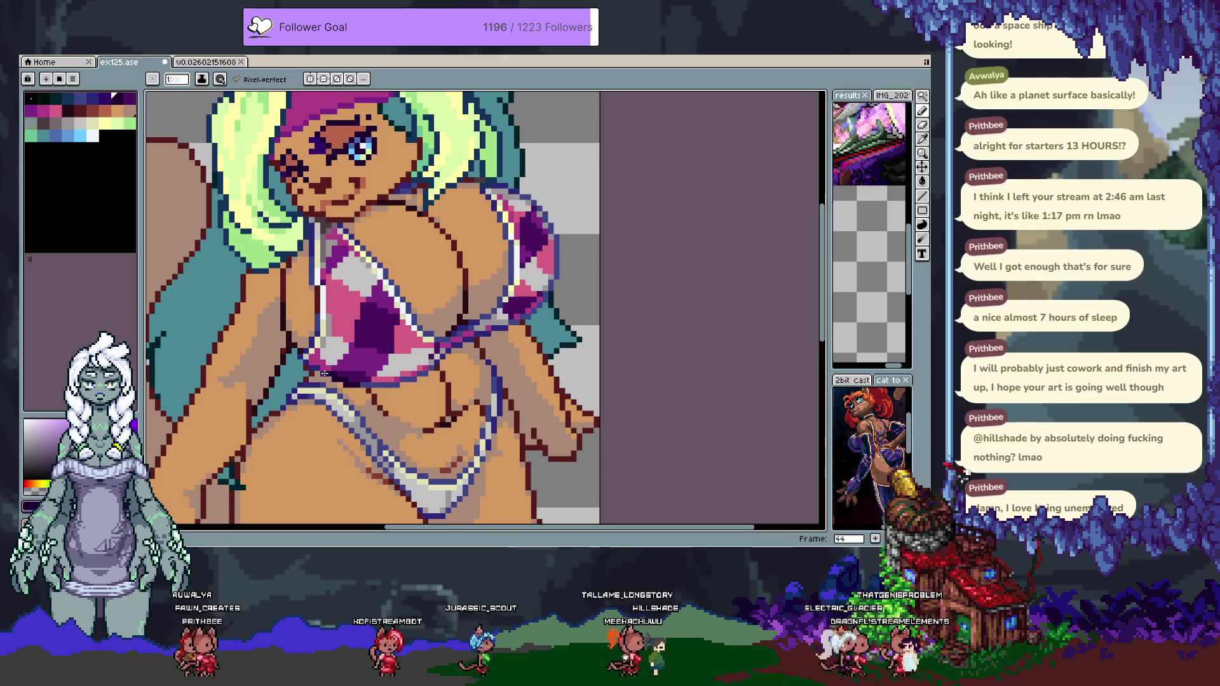
alt+click(337, 374)
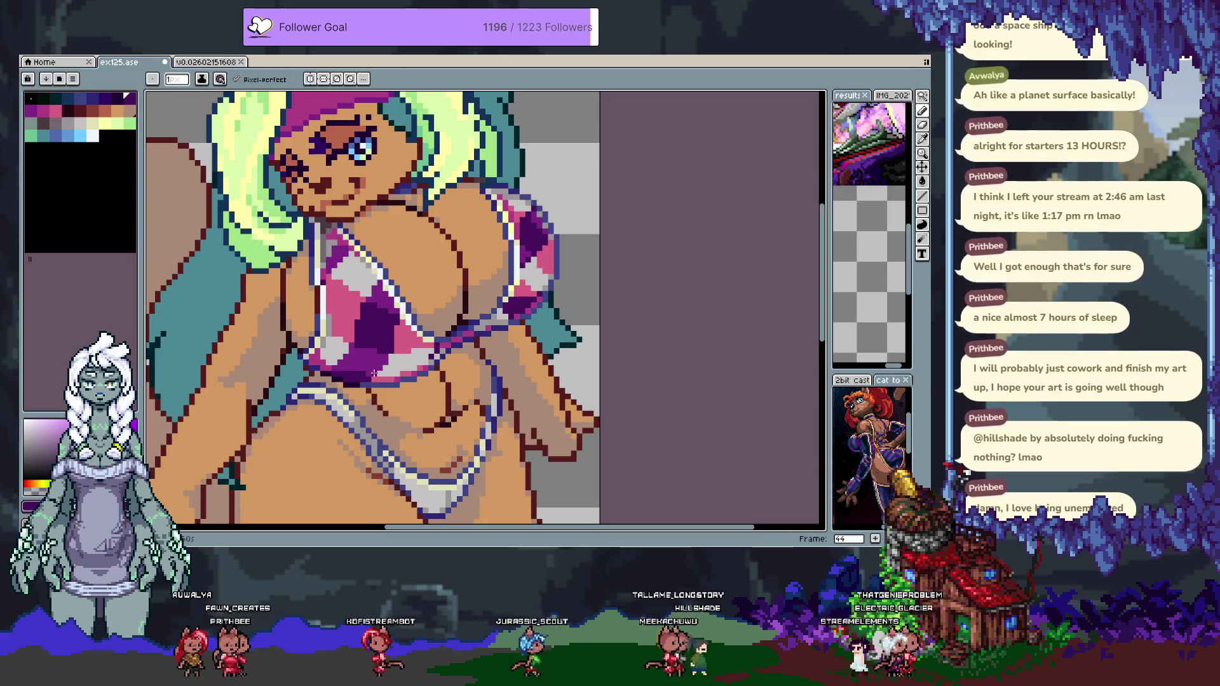
alt+click(391, 298)
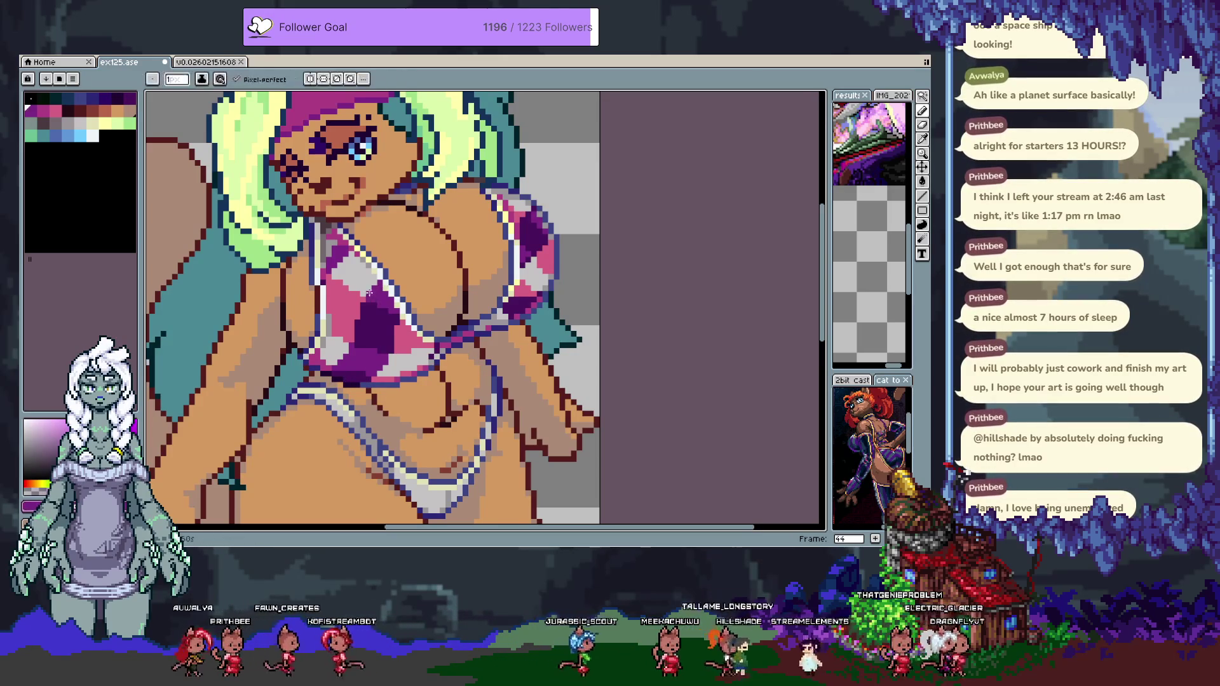
alt+click(365, 358)
alt+click(354, 379)
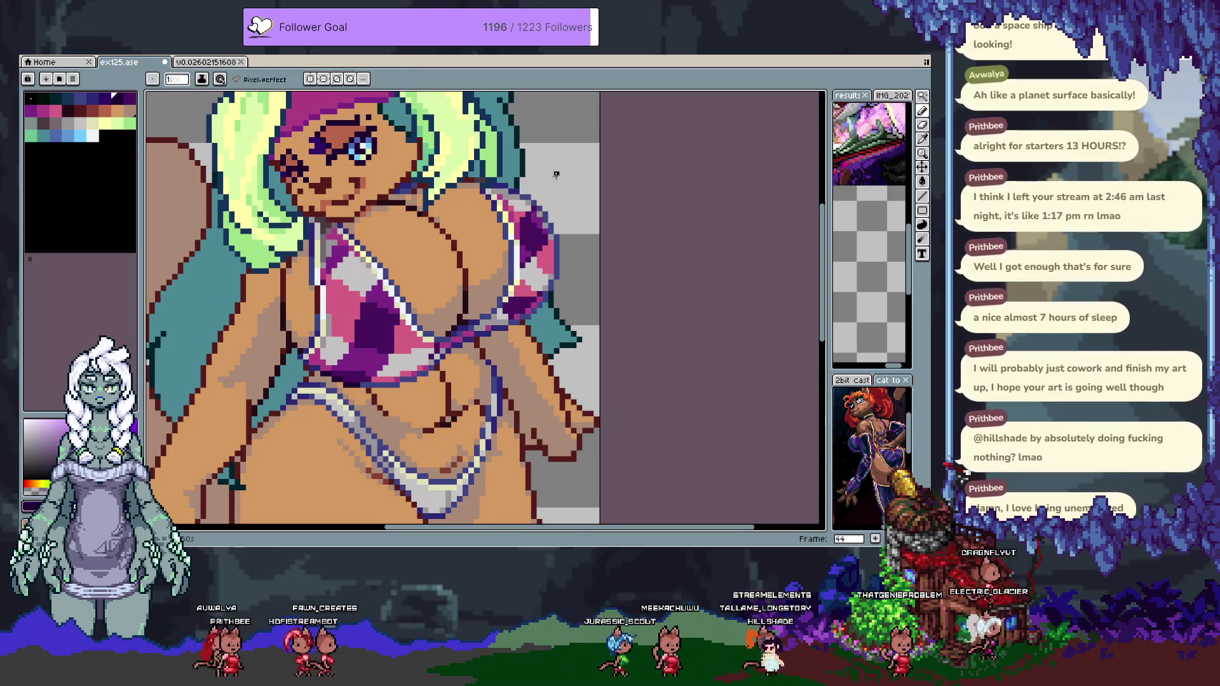
alt+click(550, 227)
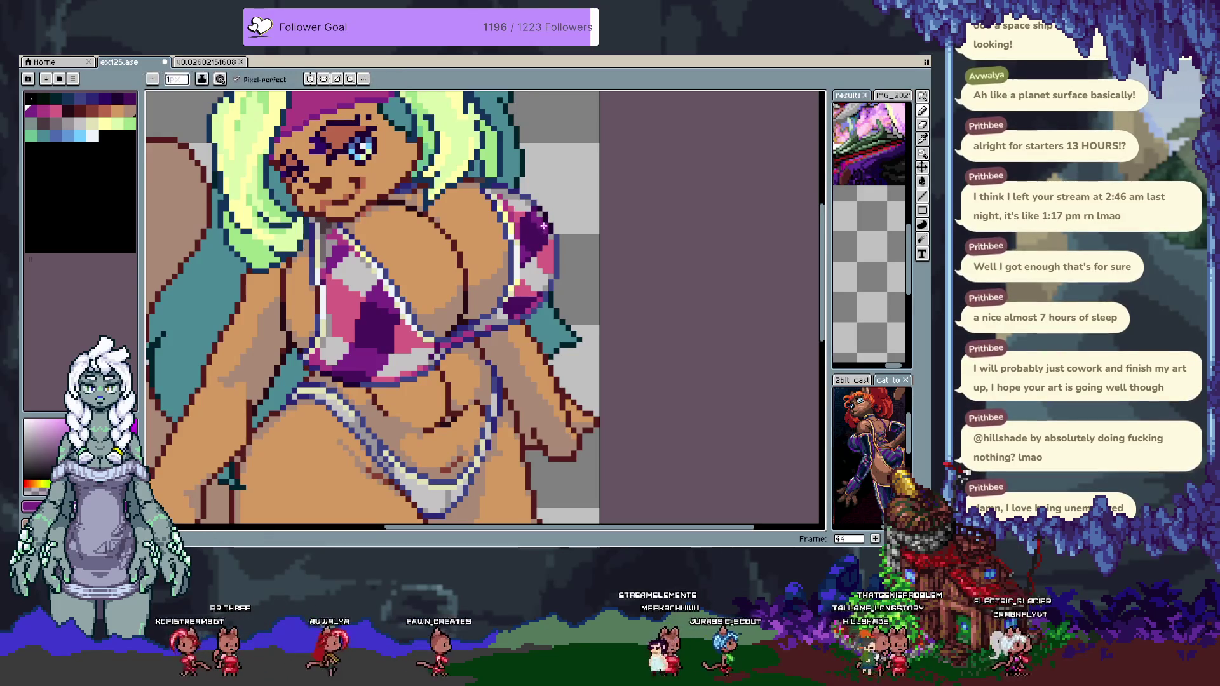
alt+click(536, 208)
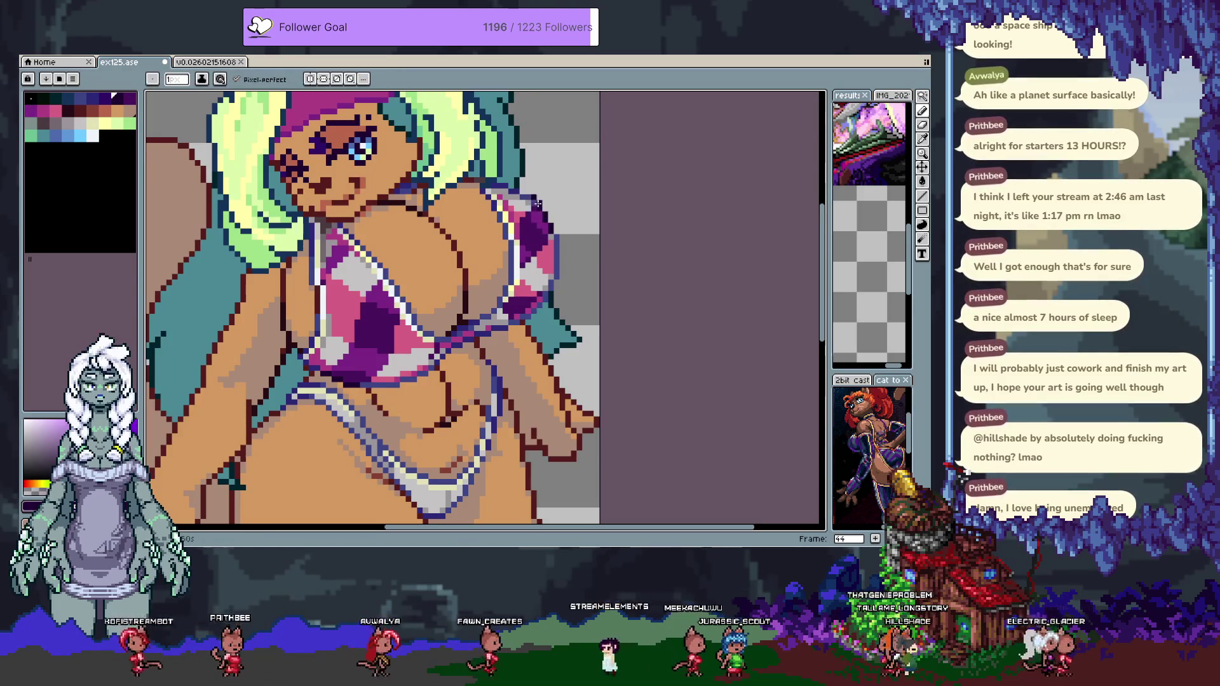
drag(539, 275, 527, 314)
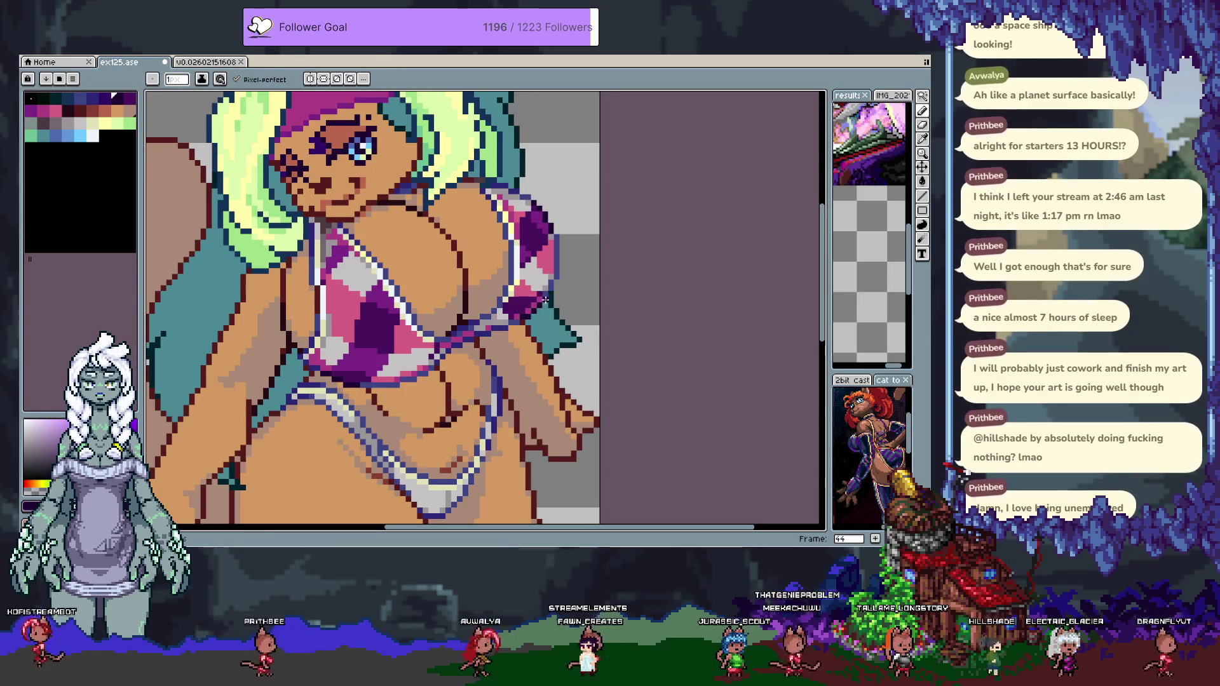
Sample several shades from the bikini pattern and set the bikini's purple as the drawing colour.
alt+click(187, 156)
click(43, 111)
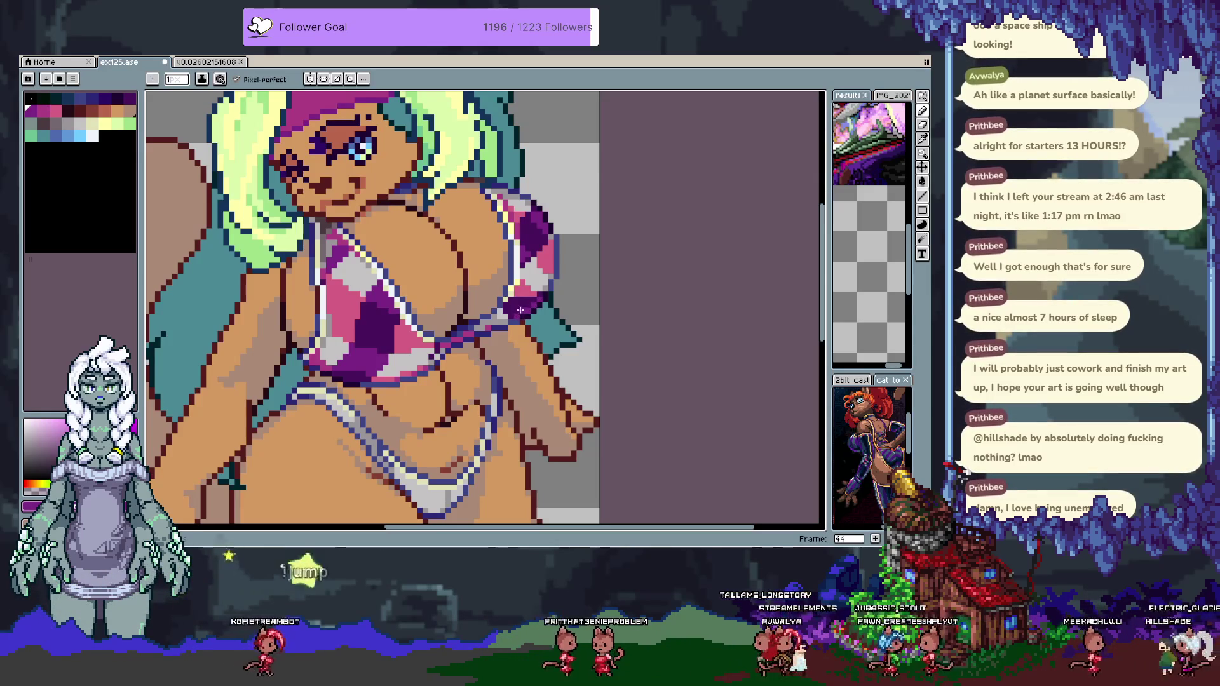
alt+click(540, 248)
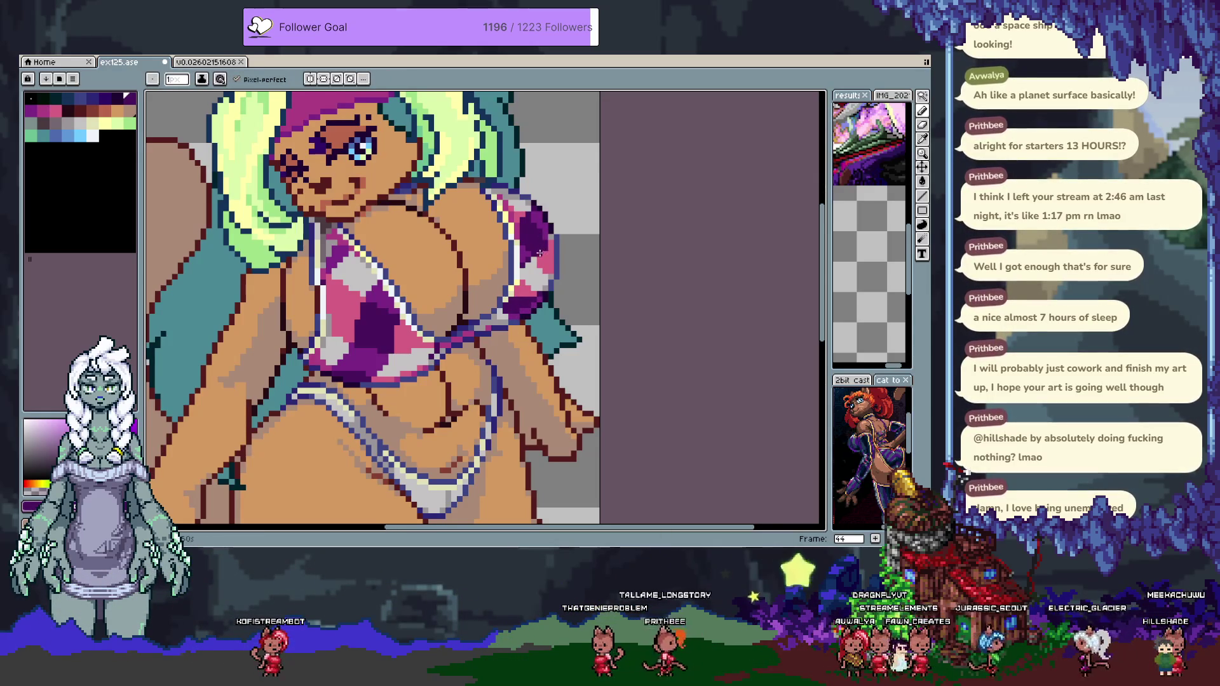
alt+click(531, 258)
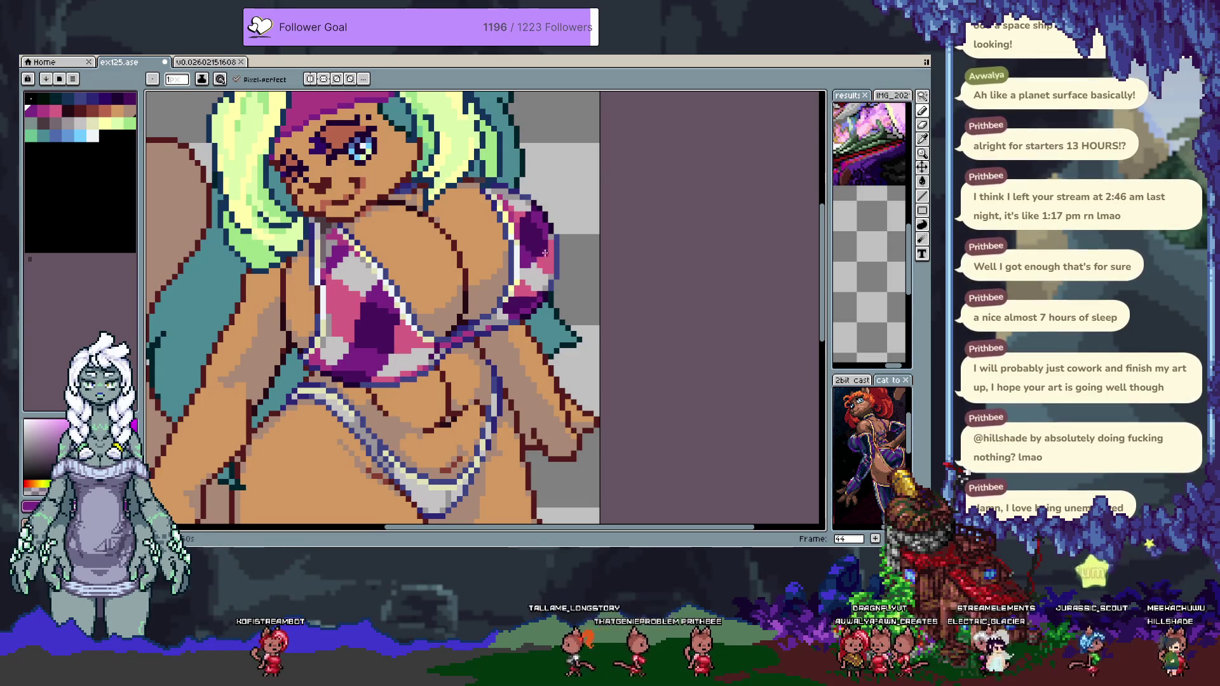
alt+click(531, 263)
alt+click(525, 263)
alt+click(518, 234)
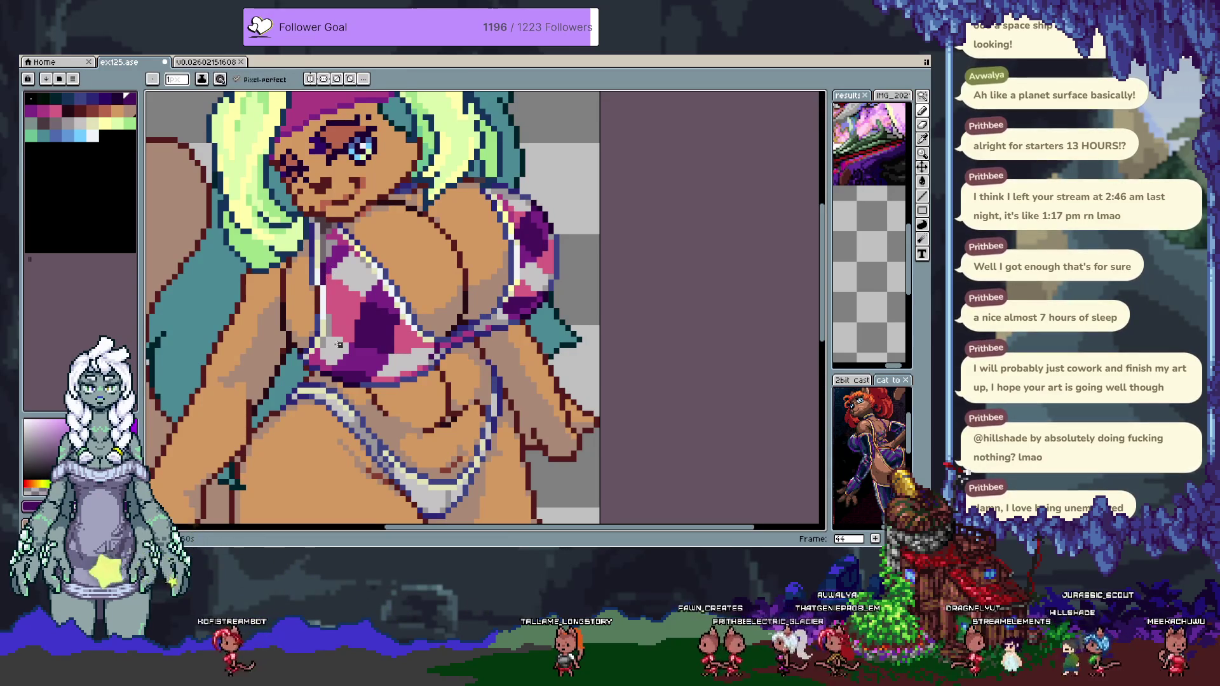
Zoom out and flip between frames 42–44 to compare the white, pink-striped and checkered bikinis.
scroll(367, 389, down, 3)
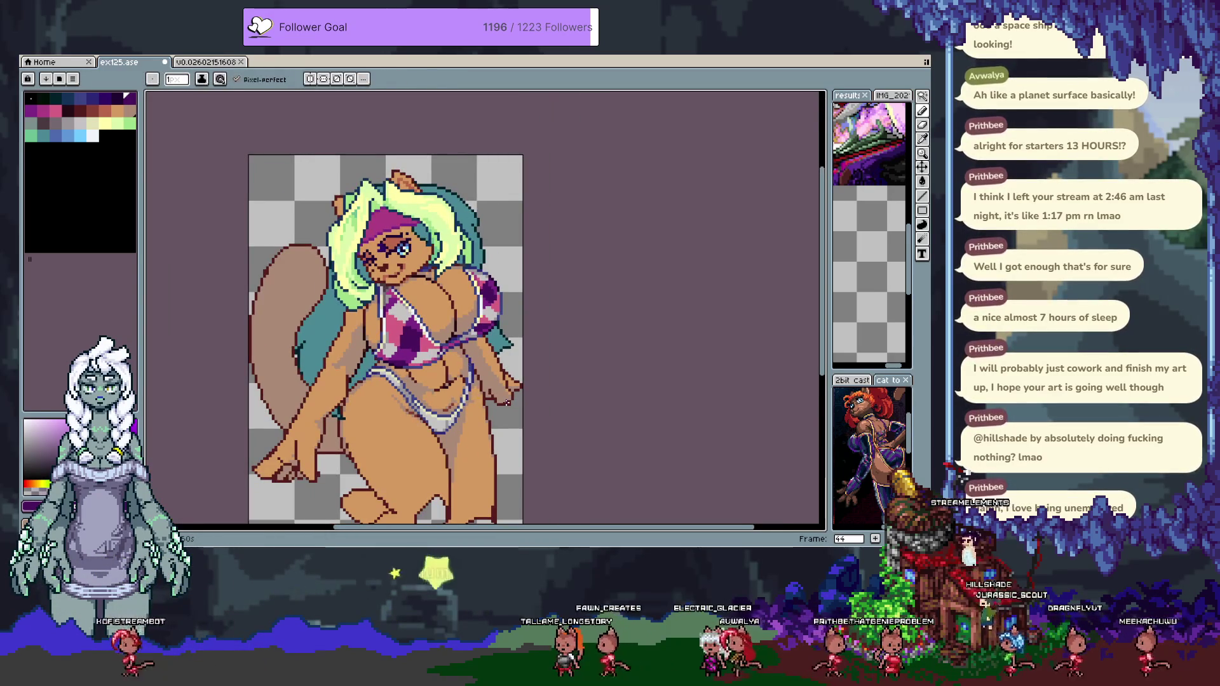
key(Left)
key(Right)
key(Left)
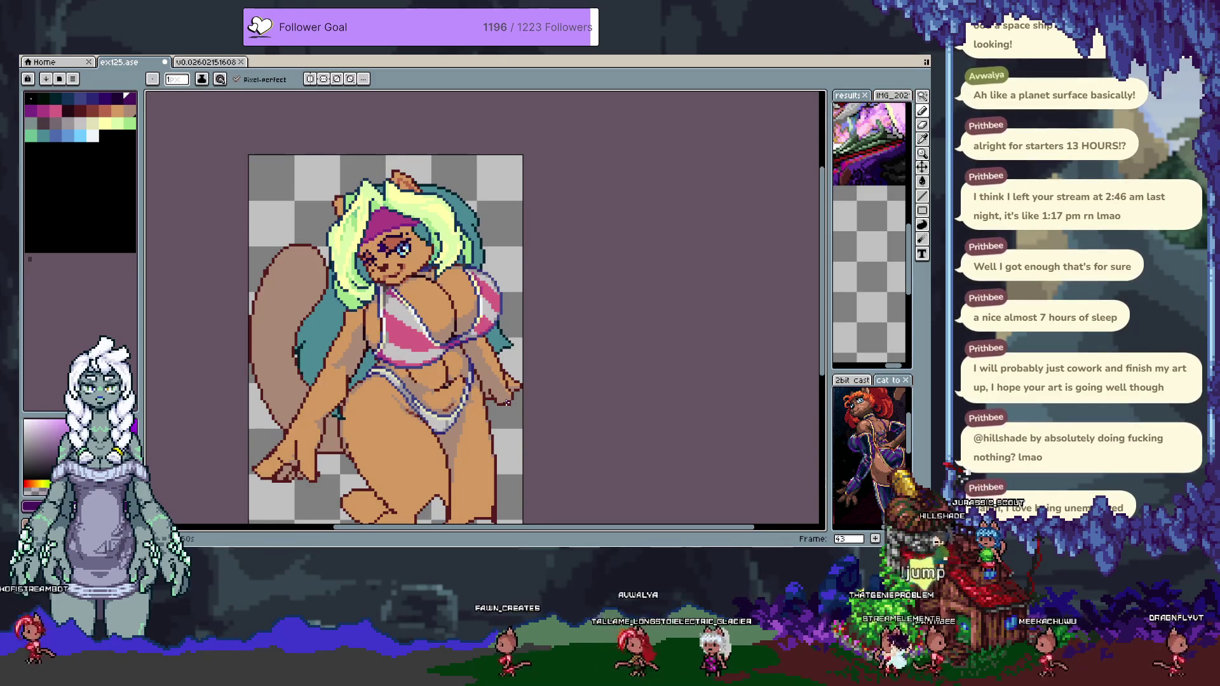
key(Right)
key(Left)
key(Right)
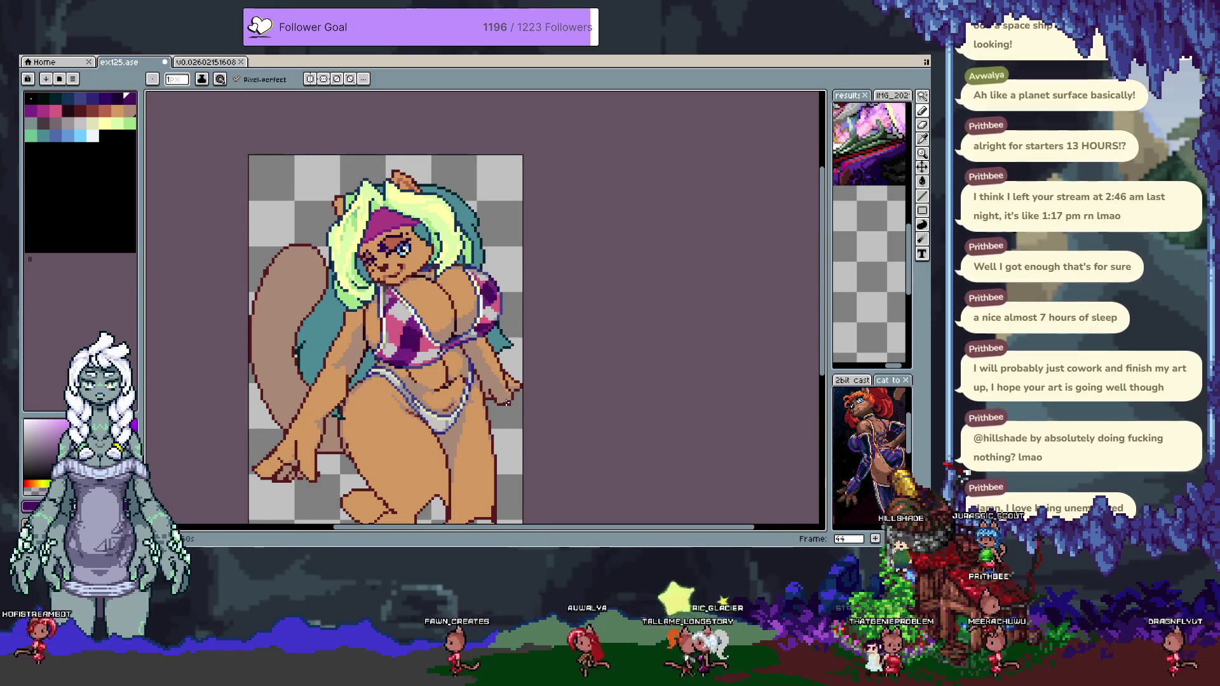
key(Left)
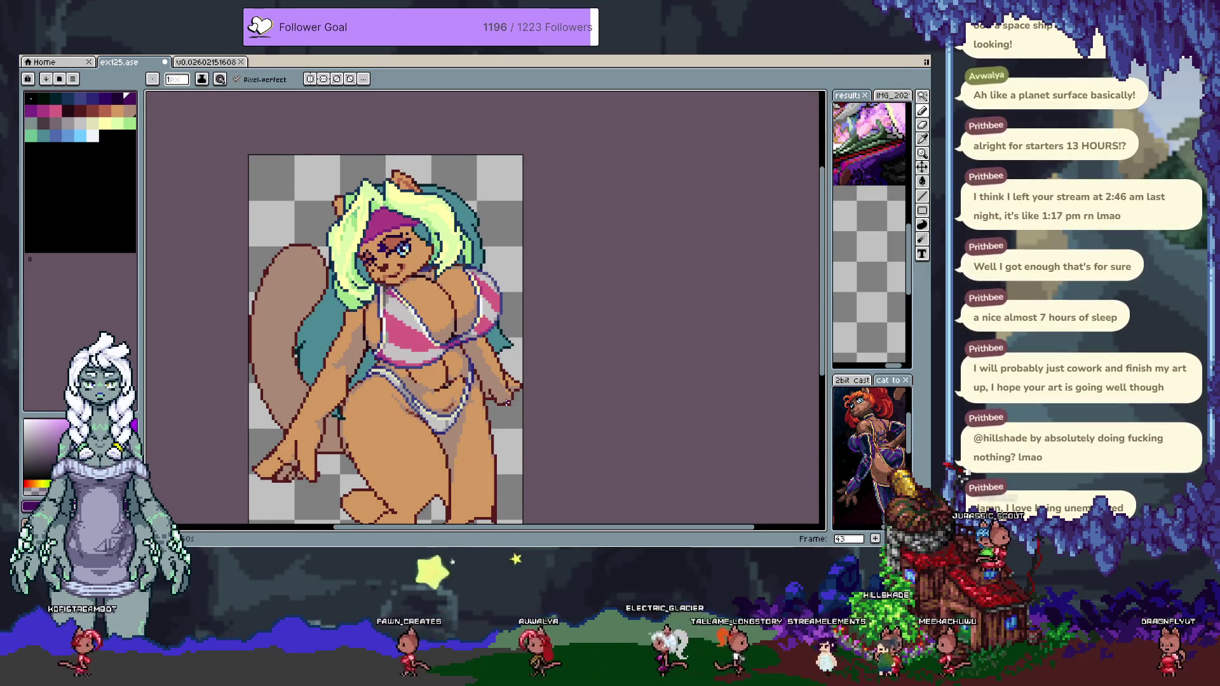
key(Left)
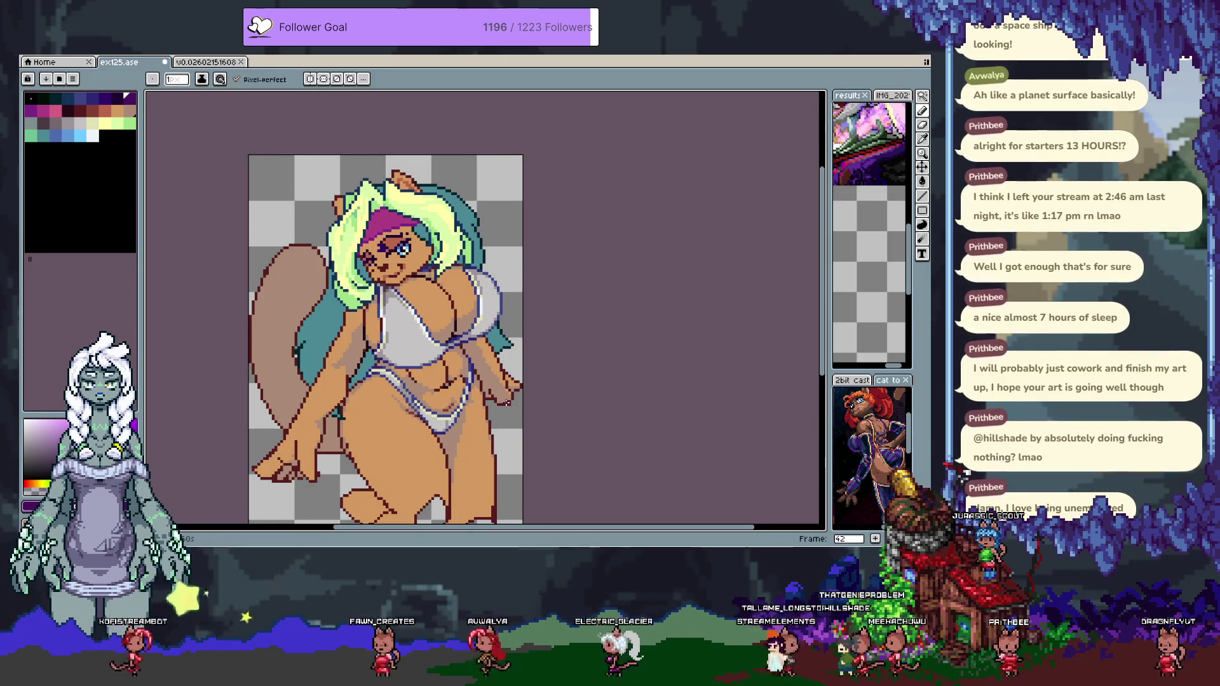
Go to frame 45 via the timeline, hide it, zoom in and advance to frame 46.
key(Tab)
key(Right)
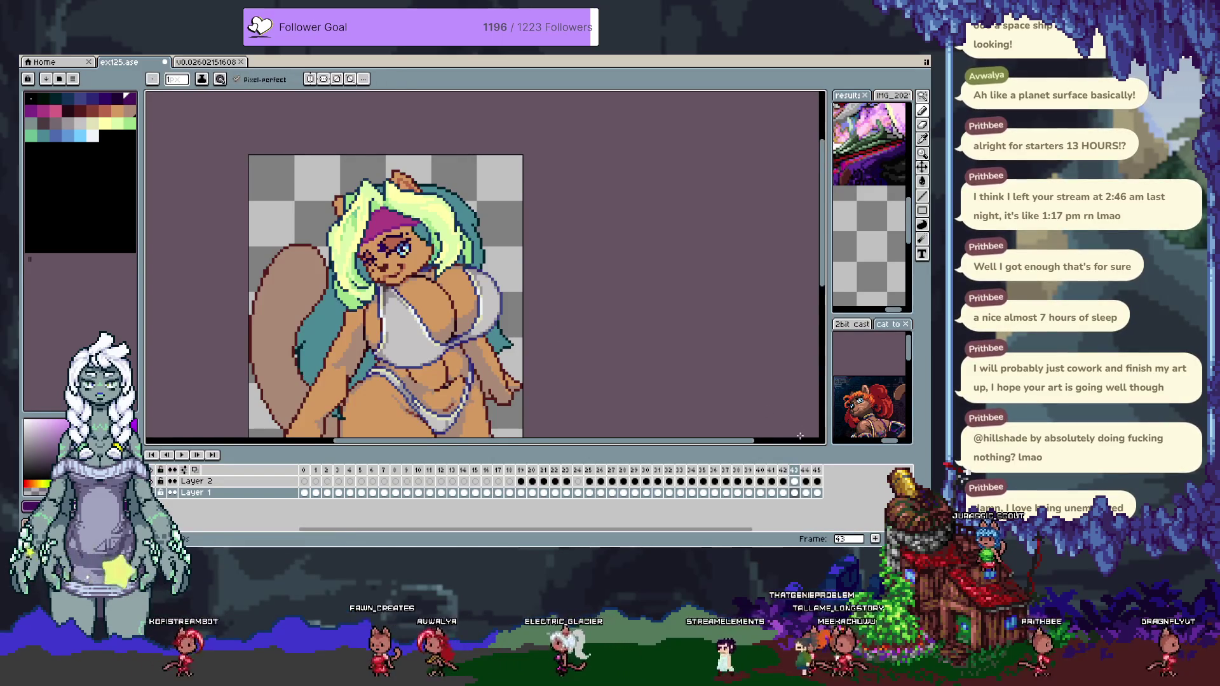
key(Right)
key(Right)
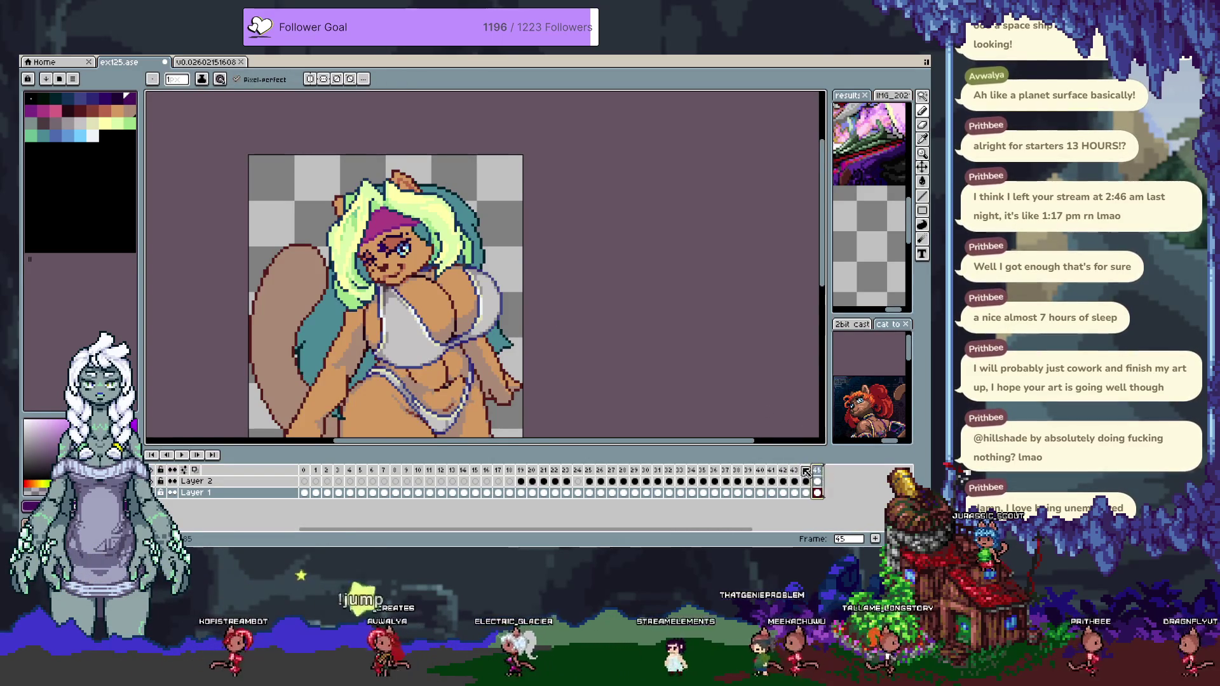
key(Tab)
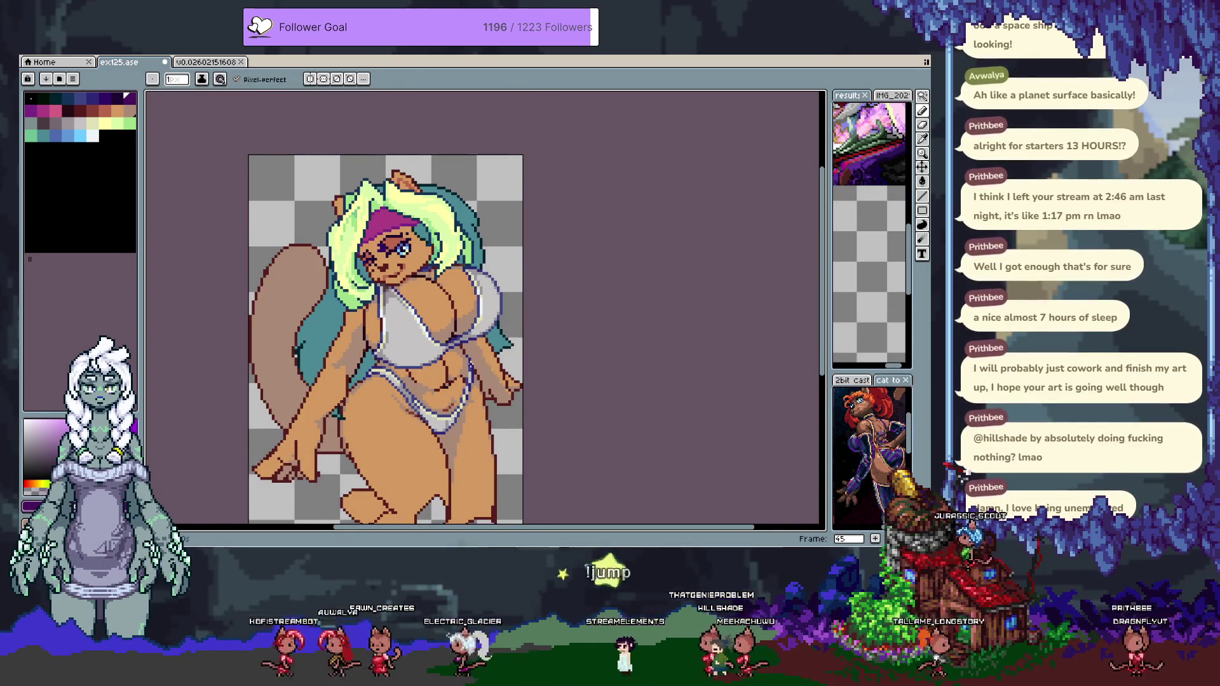
scroll(476, 354, up, 1)
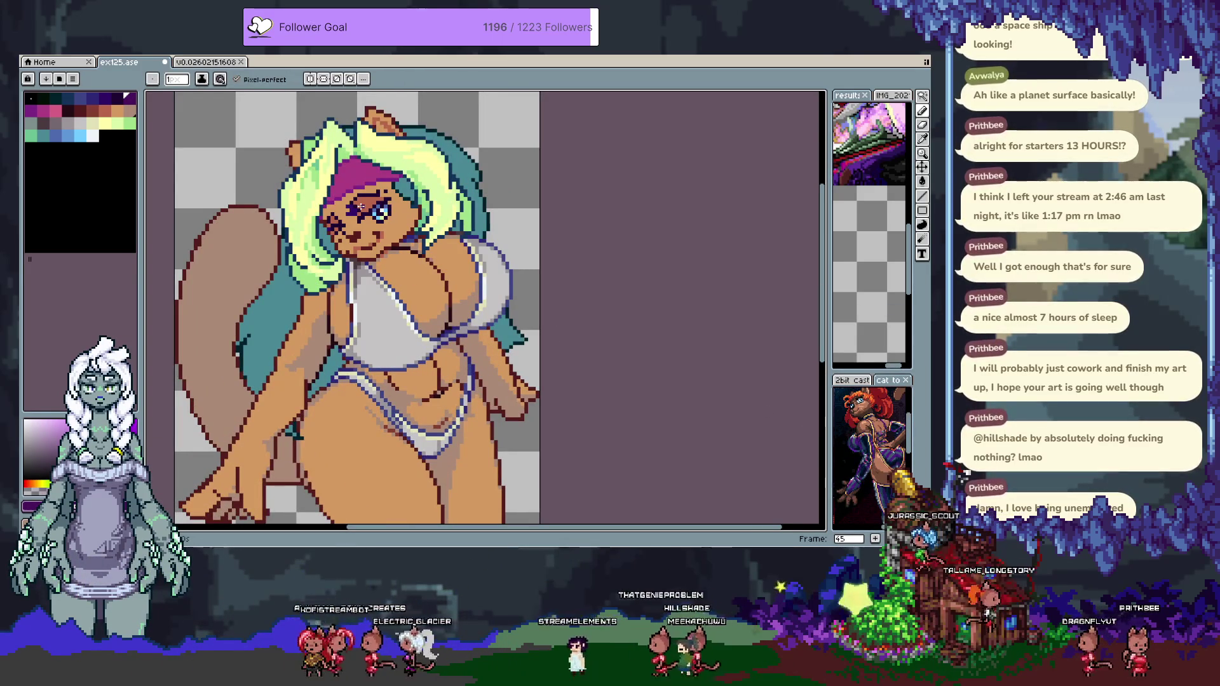
key(Tab)
key(Tab)
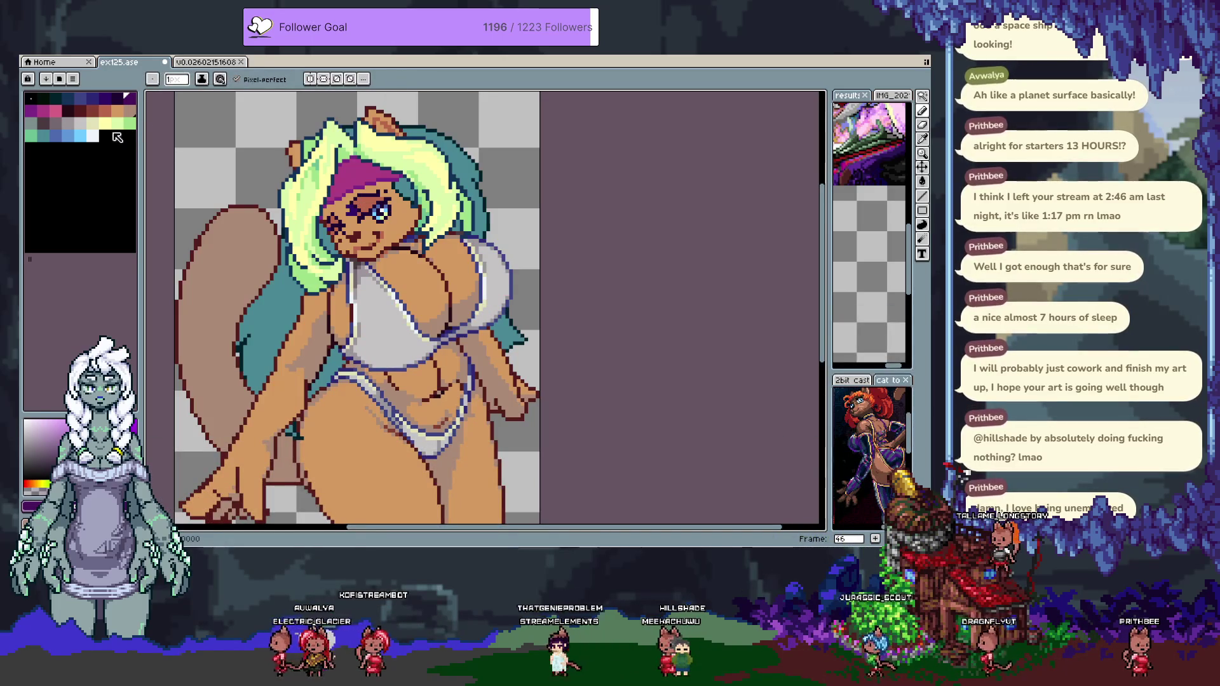
Bucket-fill the white swimsuit on frame 46 with pale yellow.
click(102, 121)
click(425, 356)
key(ctrl+z)
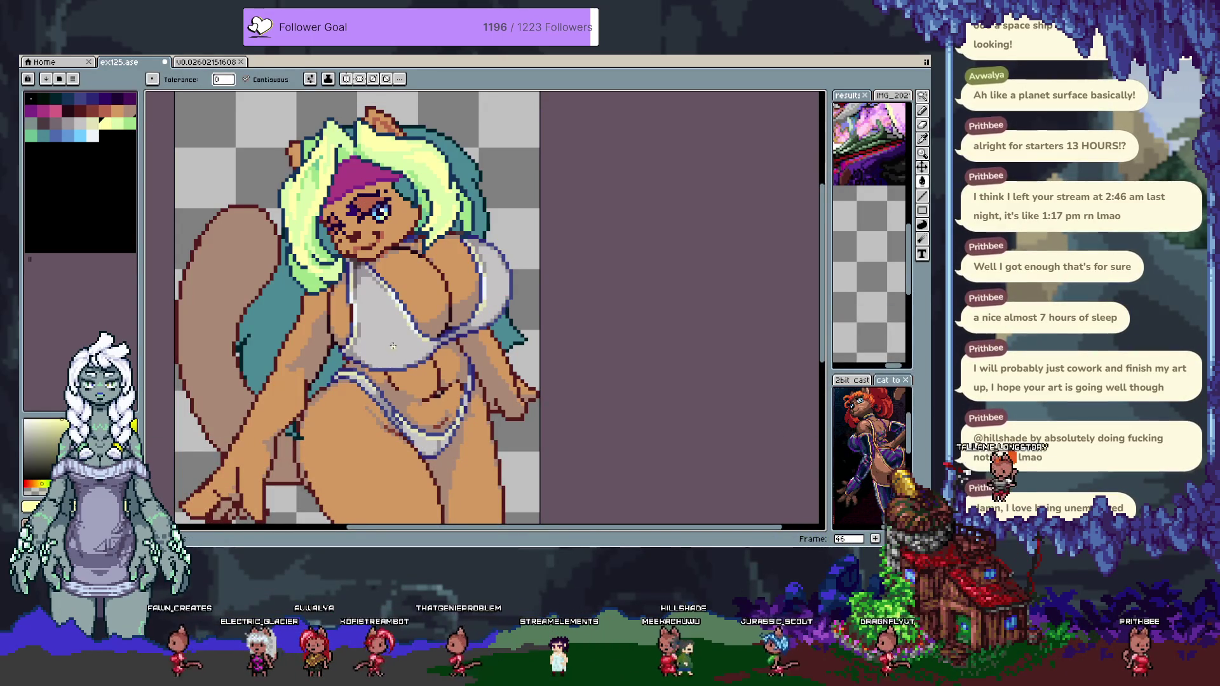
click(392, 339)
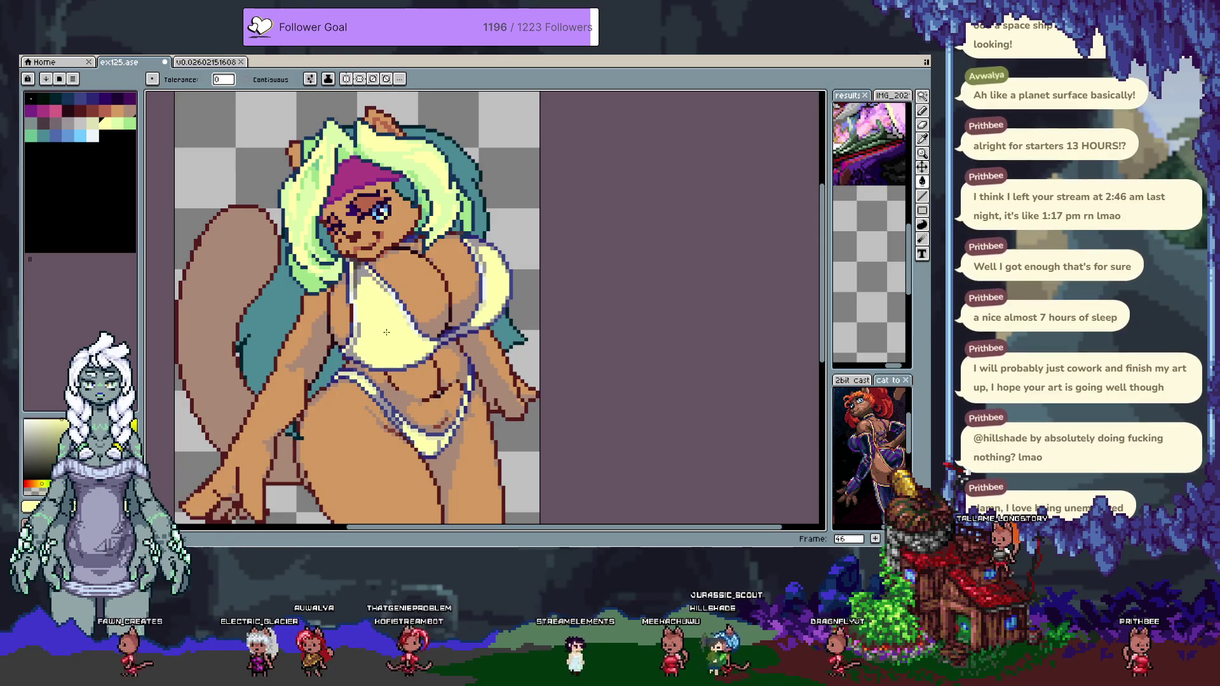
Try dark purple fills and pencil stripes across the swimsuit, undoing the misplaced ones.
click(118, 98)
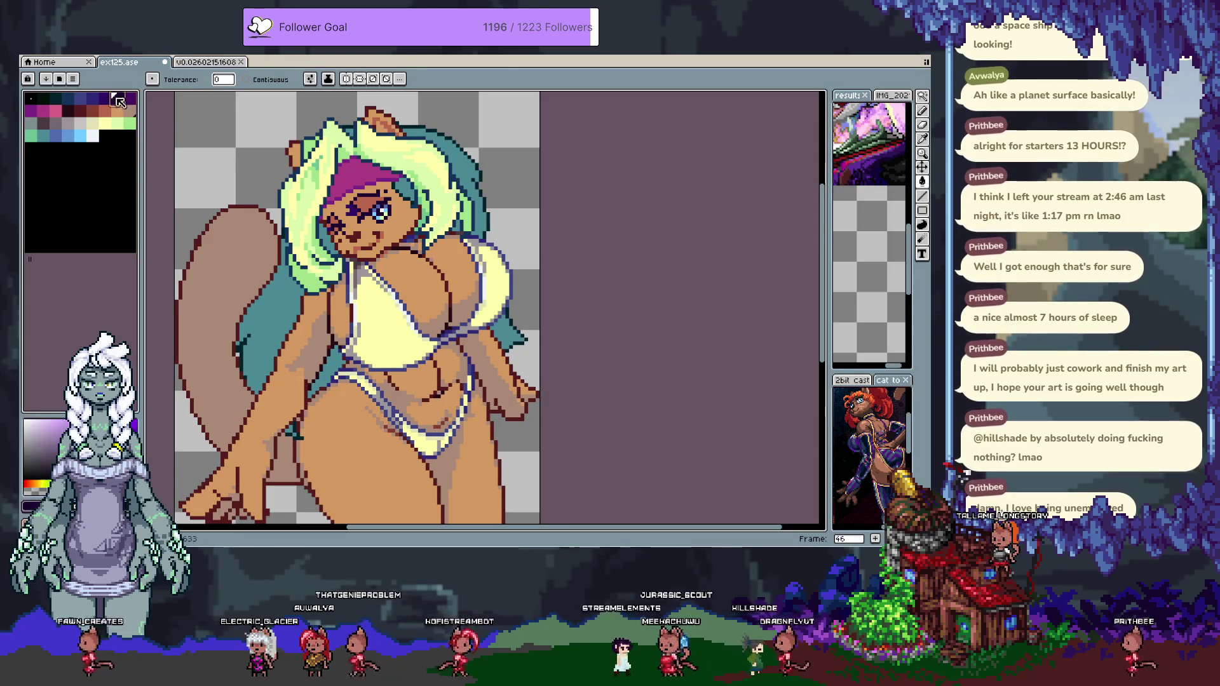
click(355, 301)
key(ctrl+z)
key(b)
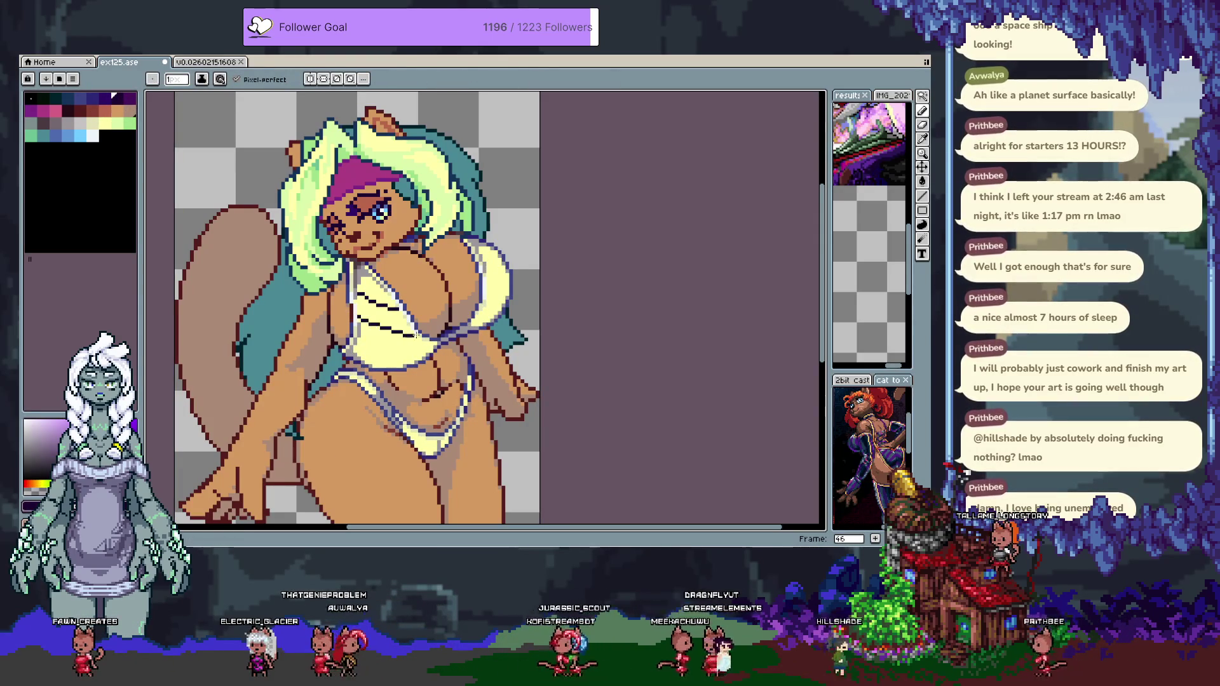
key(ctrl+z)
key(ctrl+z)
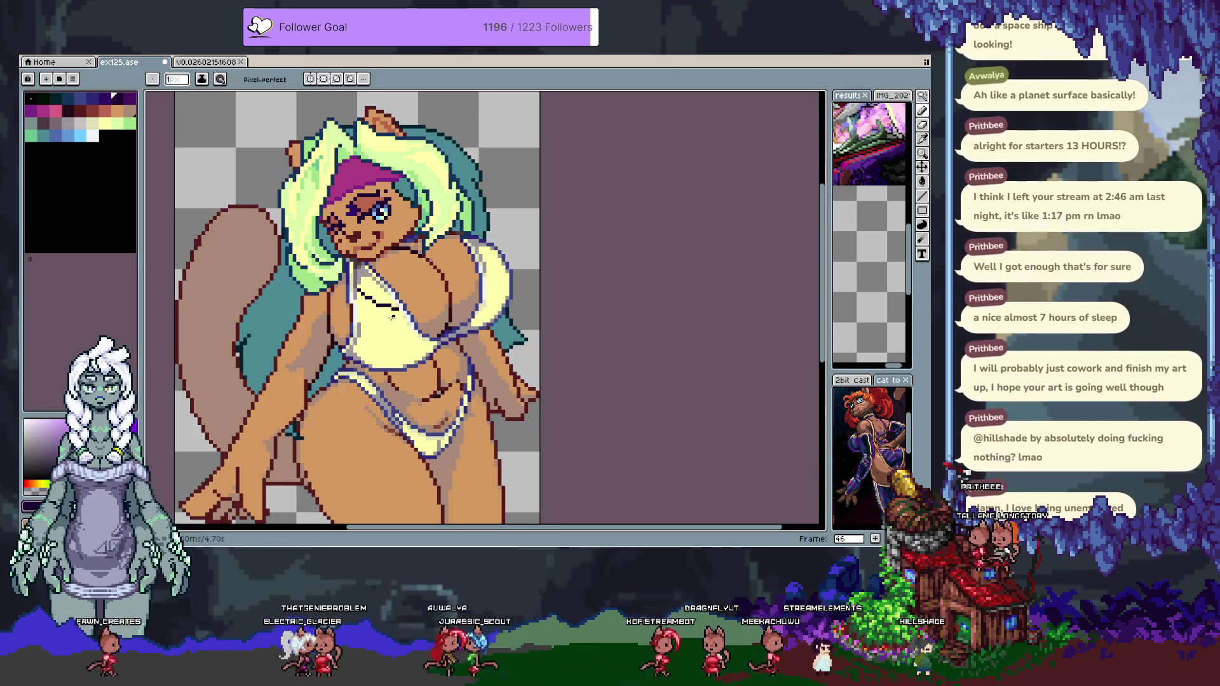
drag(364, 351, 416, 348)
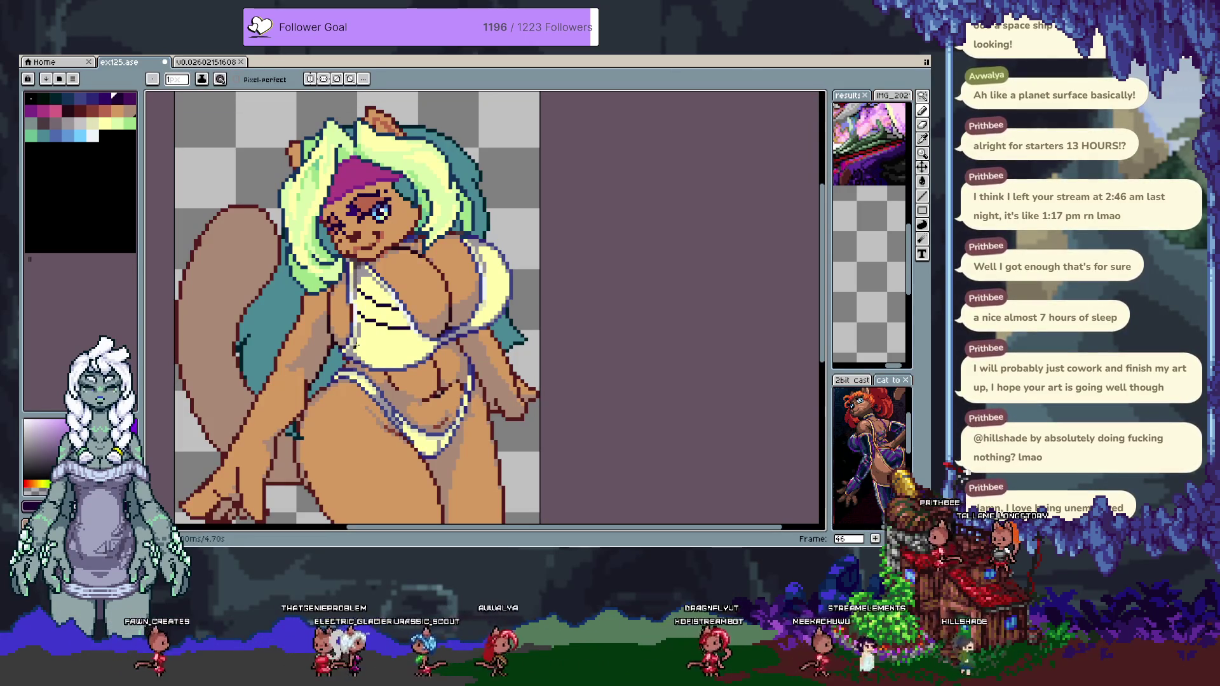
key(ctrl+z)
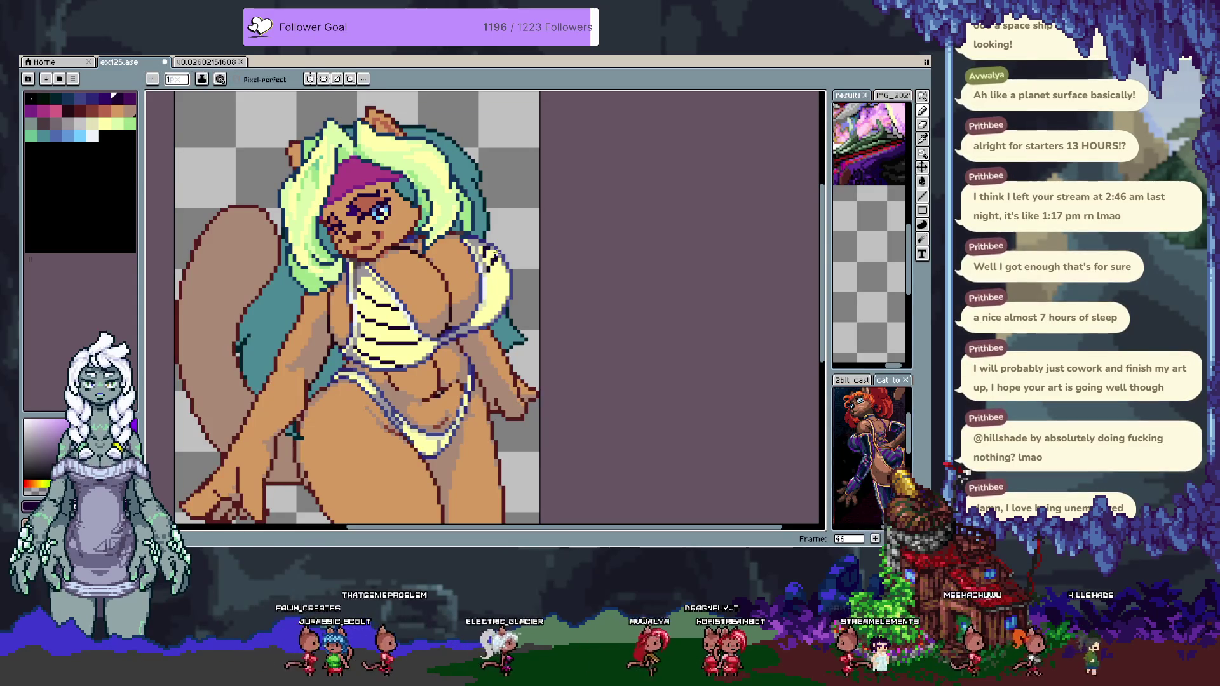
key(ctrl+z)
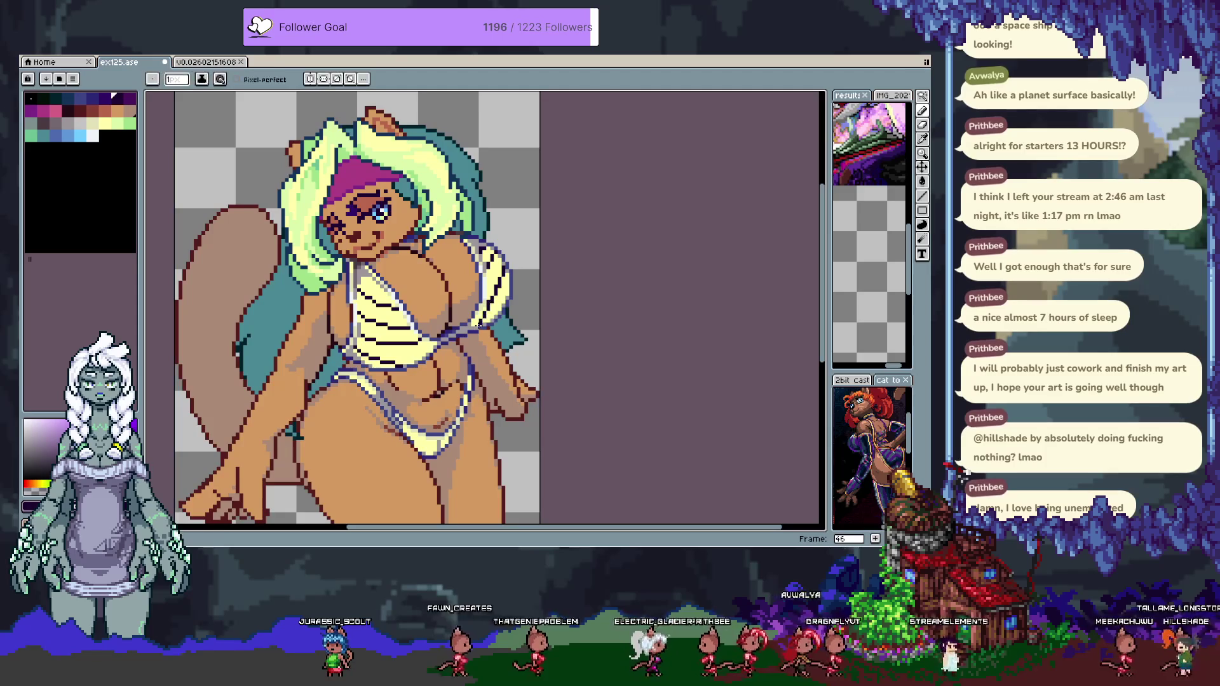
Bucket-fill the upper and lower stripe bands dark purple, undoing the overfilled right cup.
key(g)
click(385, 318)
key(ctrl+z)
click(384, 317)
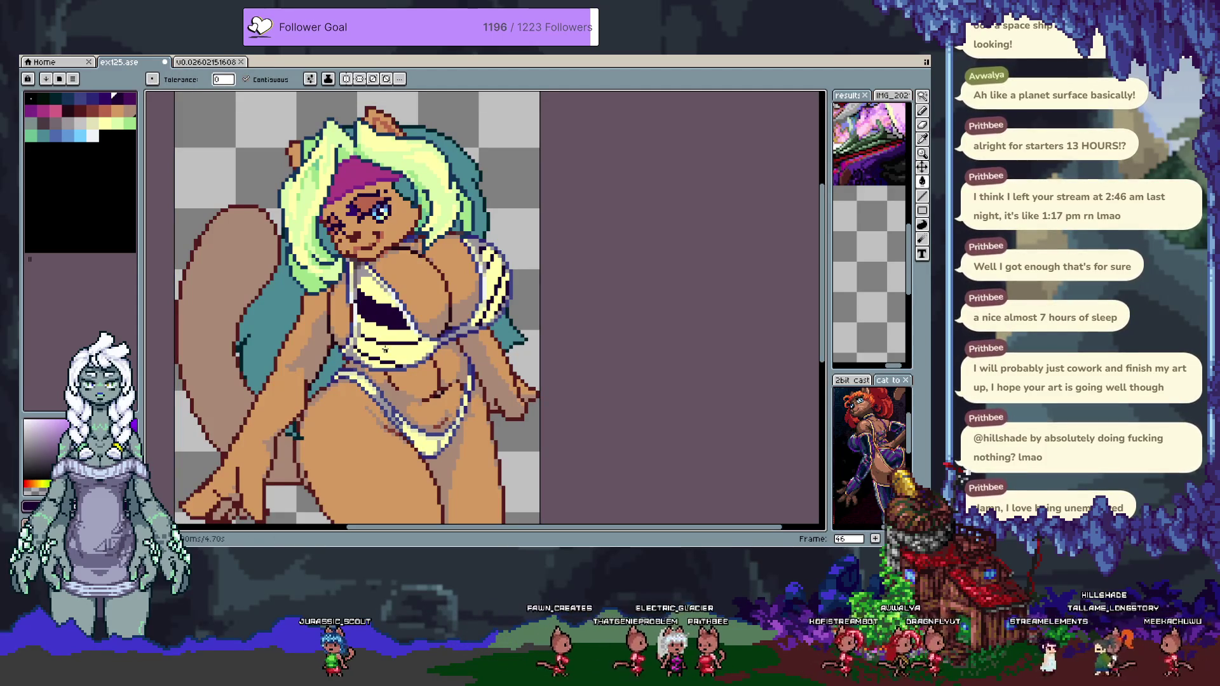
click(385, 349)
key(ctrl+z)
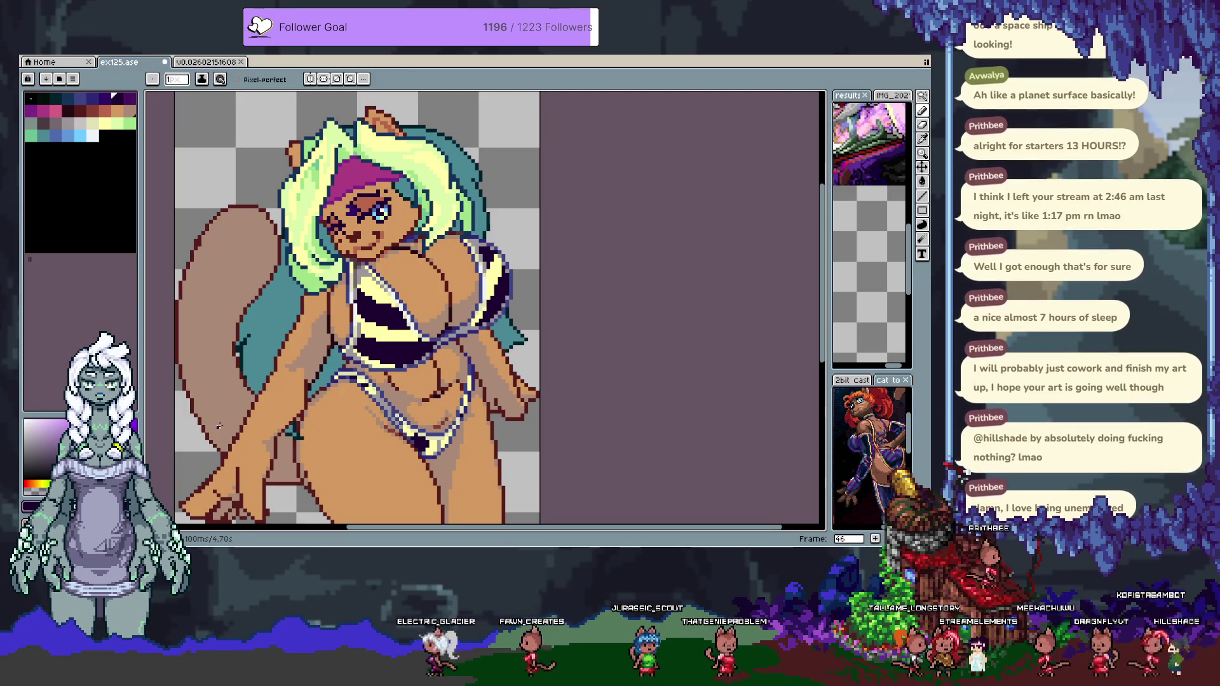
Flip between frames 45 and 46 to compare the striped and white bikini.
key(Left)
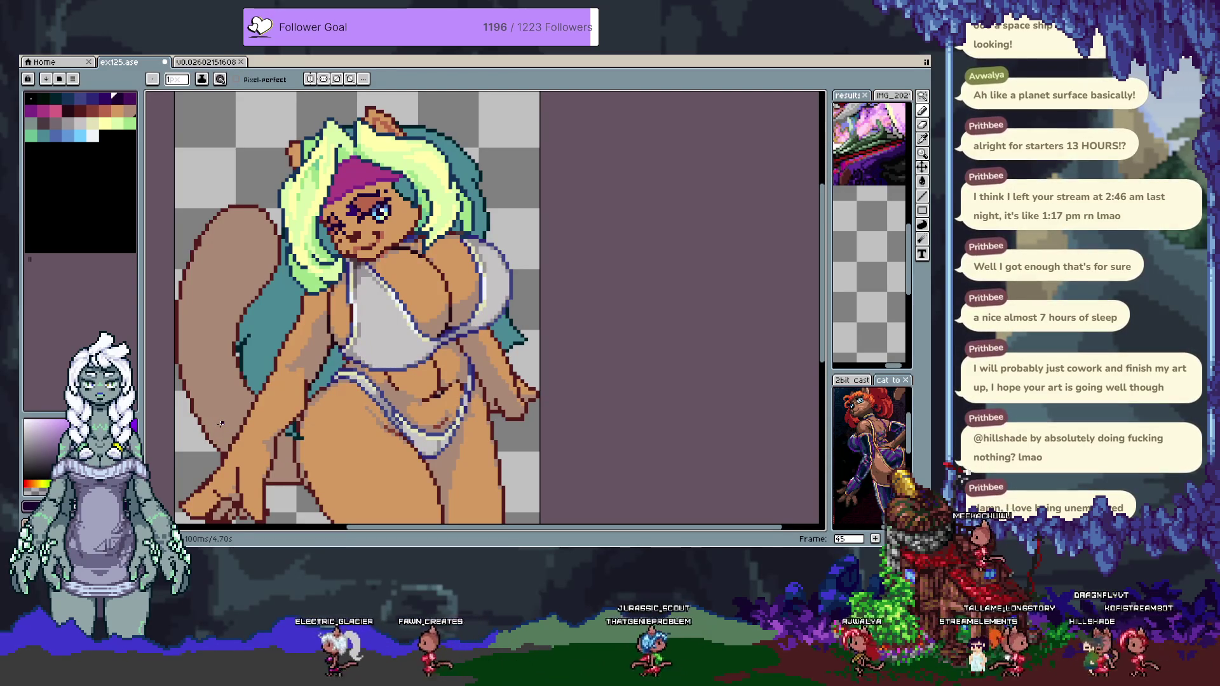
key(Right)
key(Left)
key(Right)
key(Left)
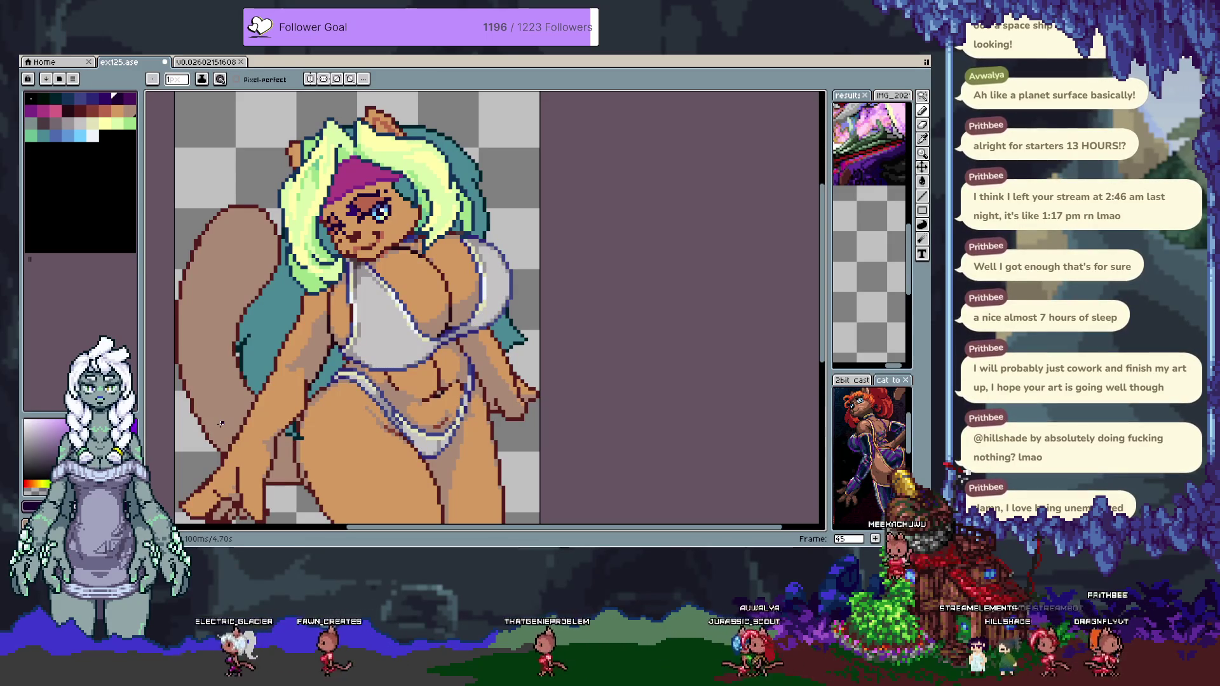
key(Right)
key(Tab)
key(Tab)
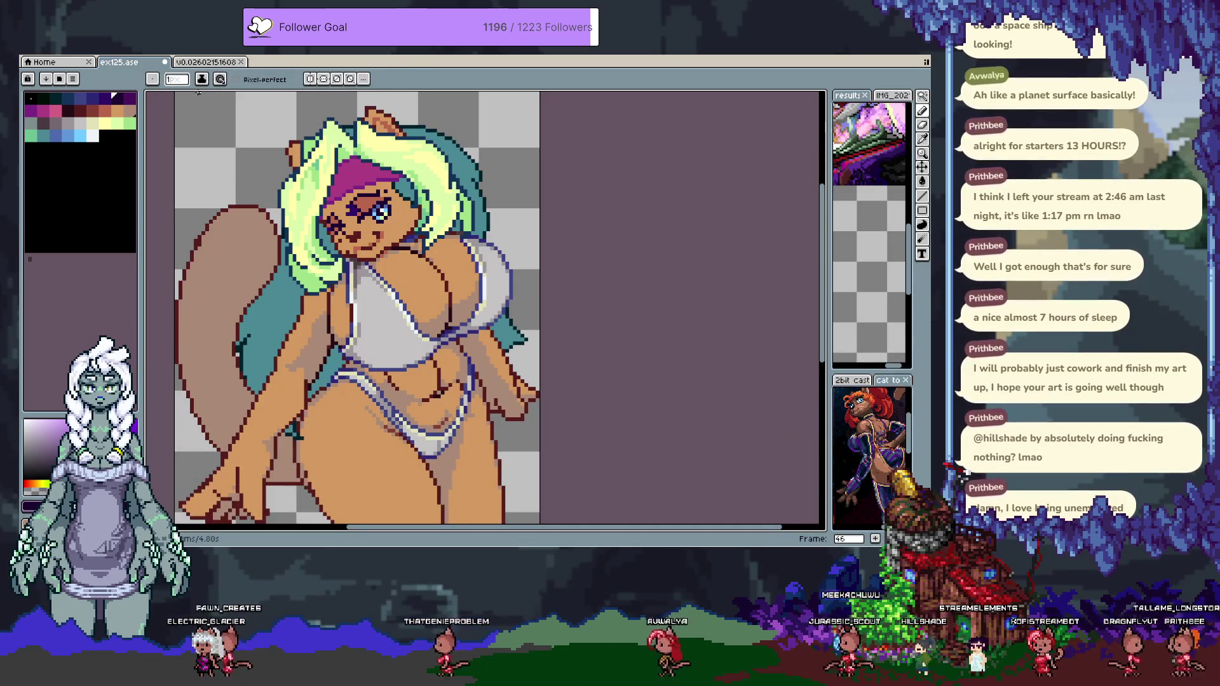
Switch the pencil to a semi-transparent painting ink.
click(201, 78)
click(222, 108)
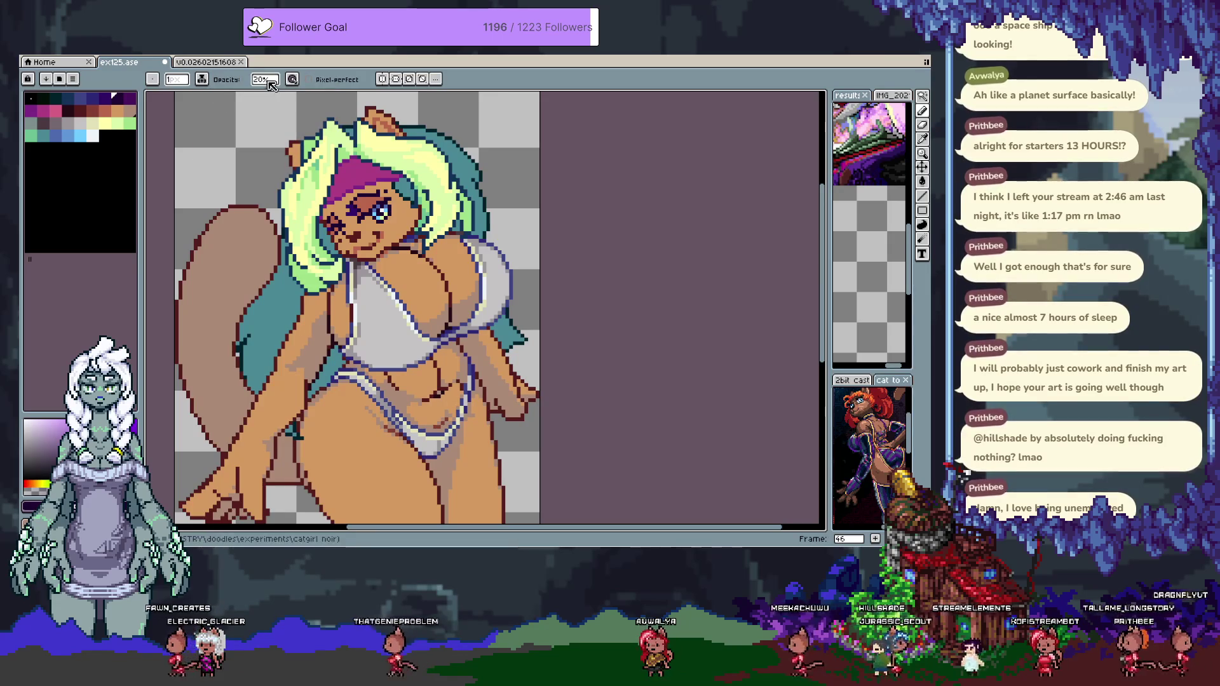
key(v)
key(b)
key(ctrl+z)
Paint grey shading over the white top with a 9px brush, then reduce the brush to 4.
click(176, 79)
drag(190, 100, 186, 99)
mouse_move(365, 273)
mouse_down()
mouse_move(400, 321)
mouse_move(405, 301)
mouse_up()
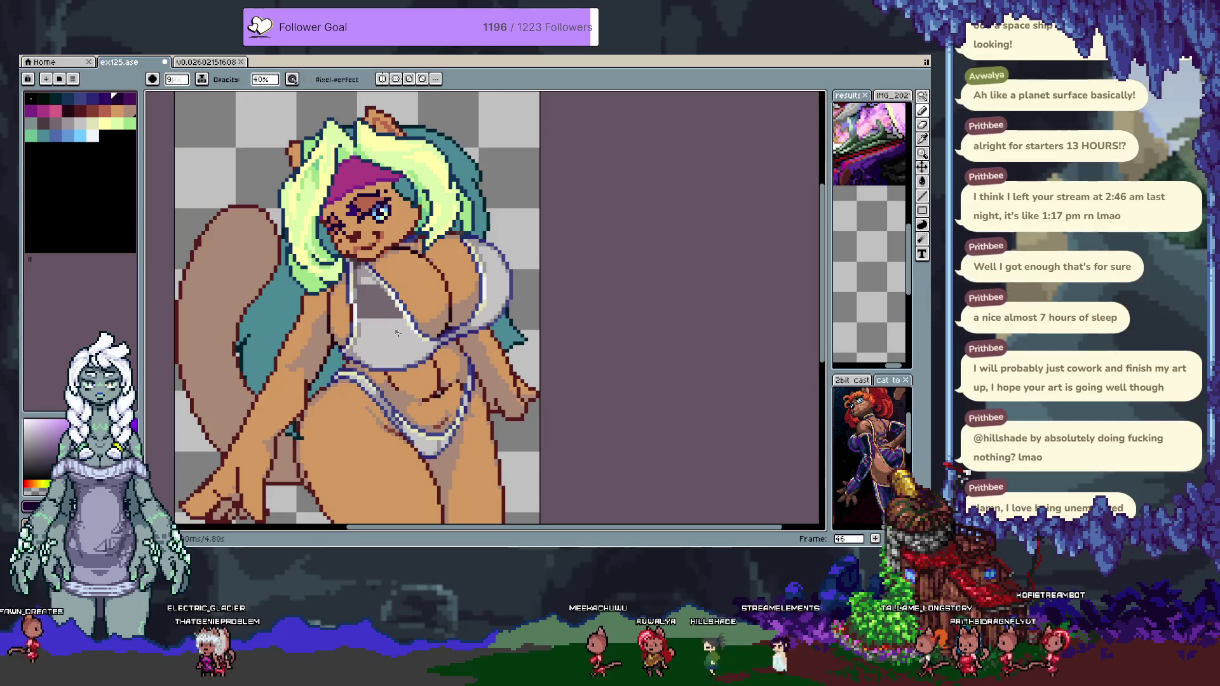
drag(358, 352, 435, 328)
key(ctrl+z)
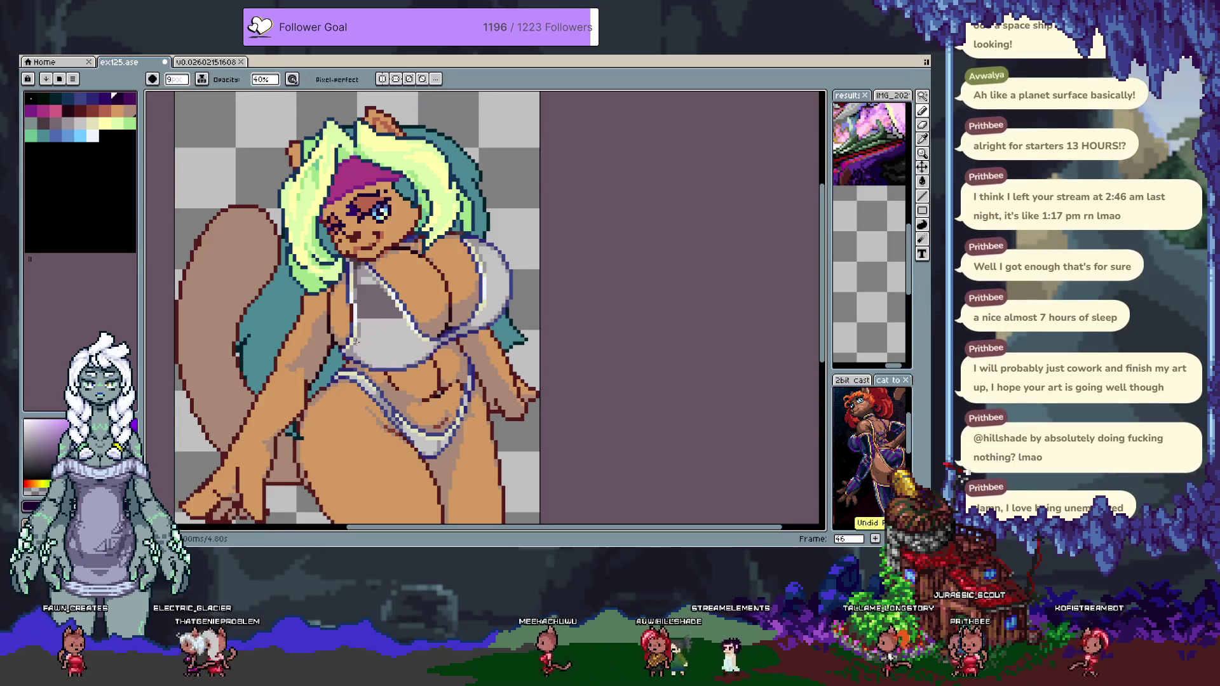
click(177, 79)
click(178, 96)
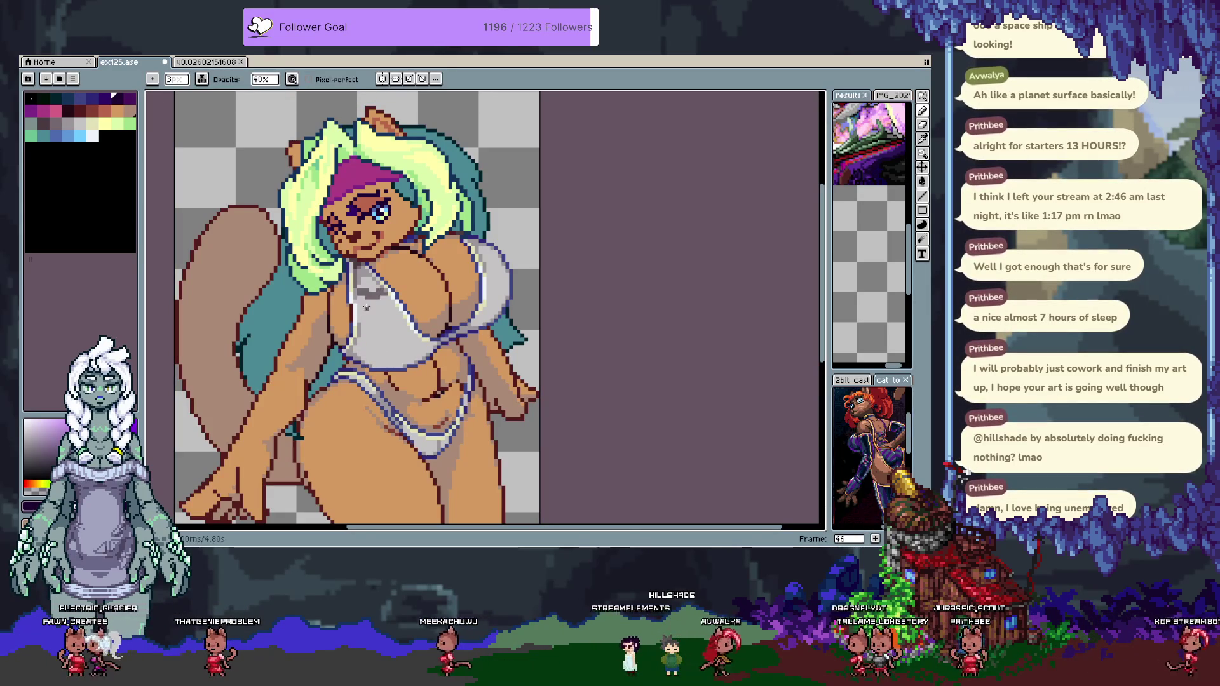
Show the timeline and step through the earlier frames around frame 38.
key(Tab)
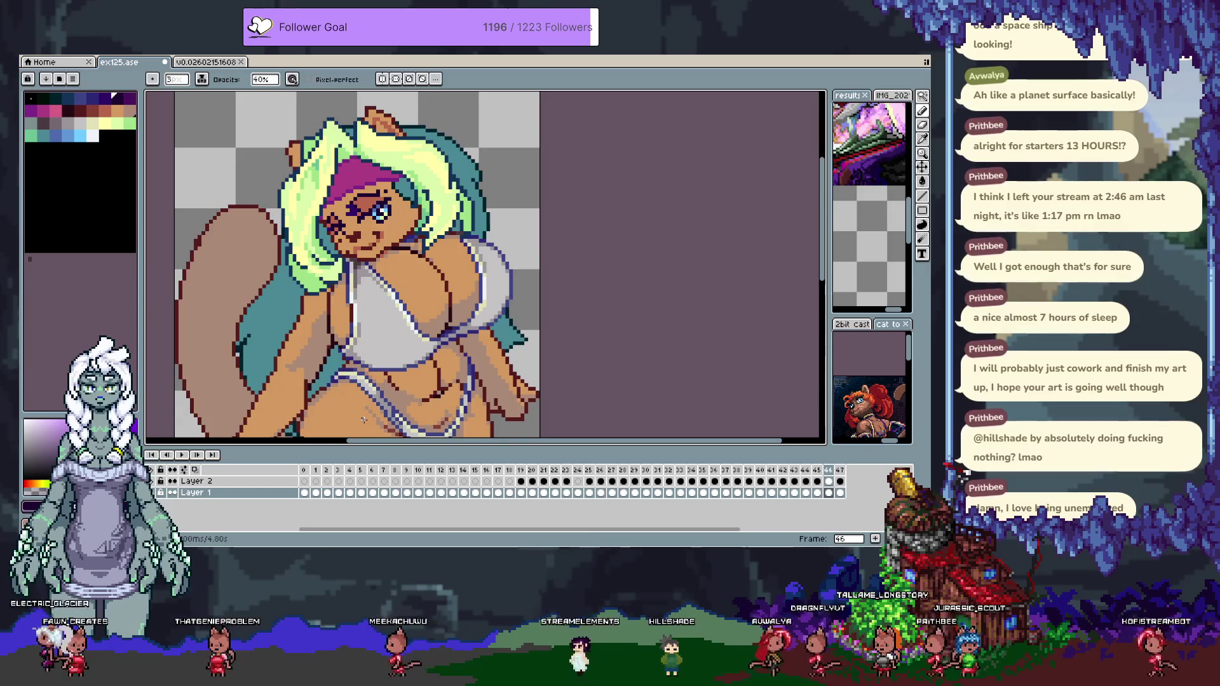
key(Left)
key(Left)
key(Left)
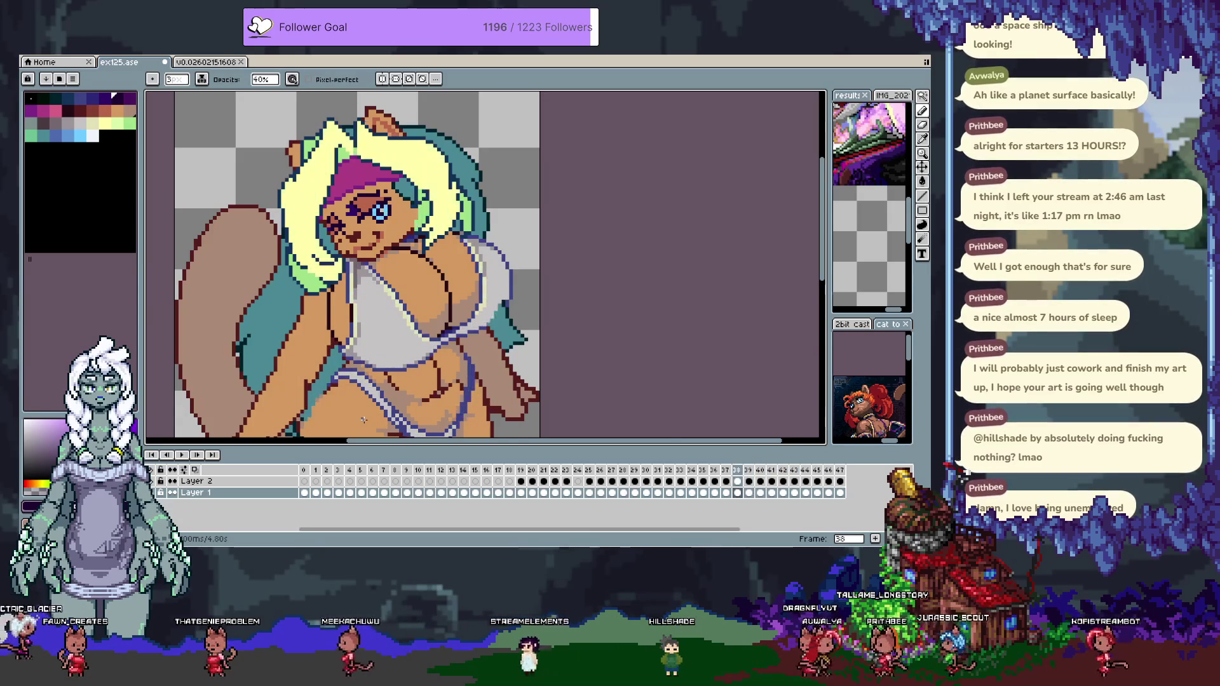
key(Right)
key(Right)
key(Right)
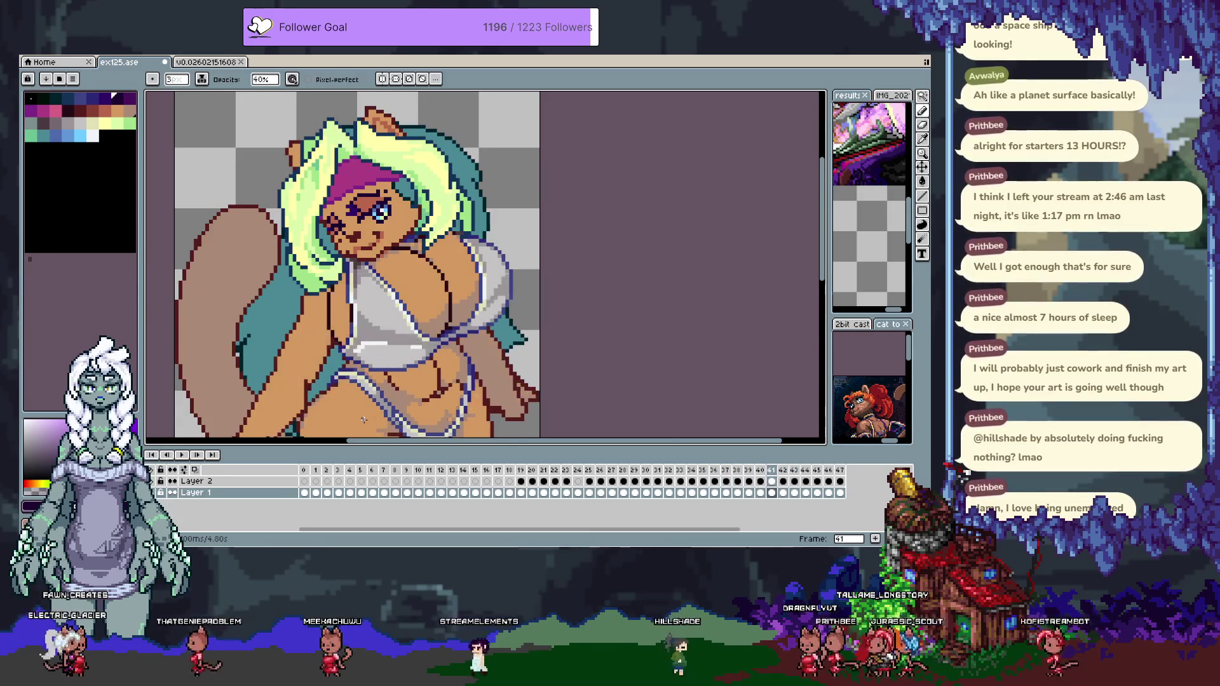
Step back and forth through neighbouring frames, ending on frame 30.
key(Left)
key(Left)
key(Left)
key(Right)
key(Left)
key(Left)
key(Left)
key(Left)
key(Right)
key(Right)
key(Right)
key(Left)
Hide and reshow the hair and body layers to check each alone, then hide the timeline.
click(153, 481)
click(153, 481)
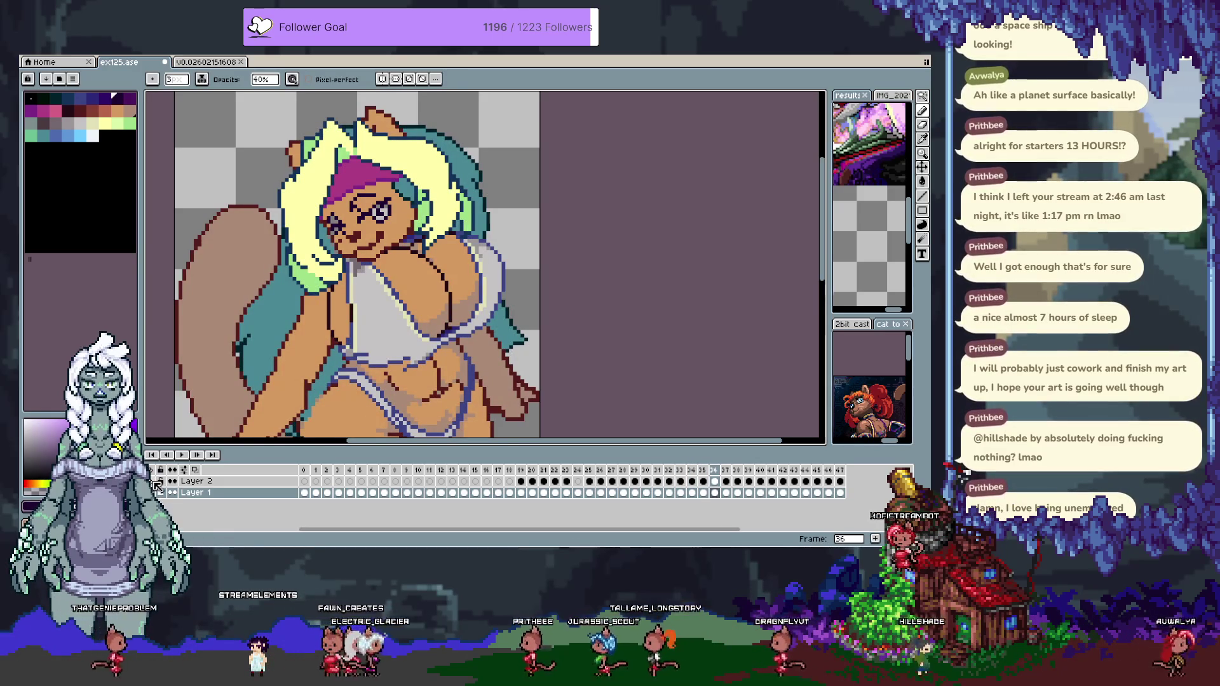
click(153, 493)
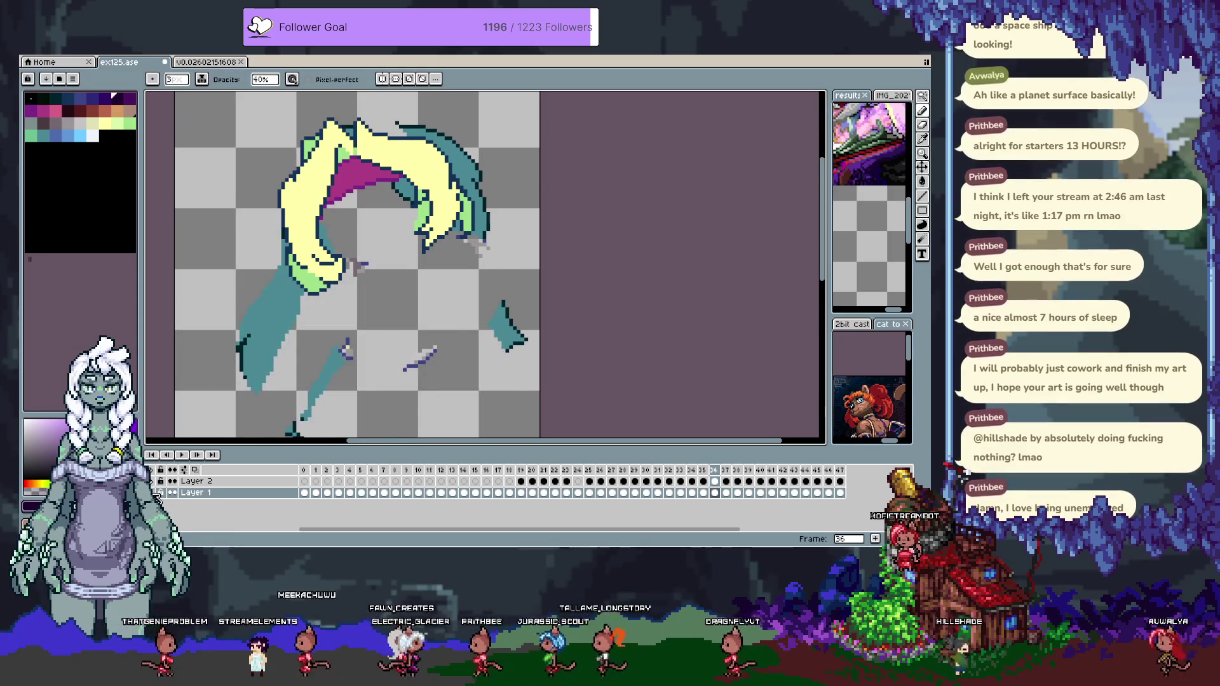
click(154, 492)
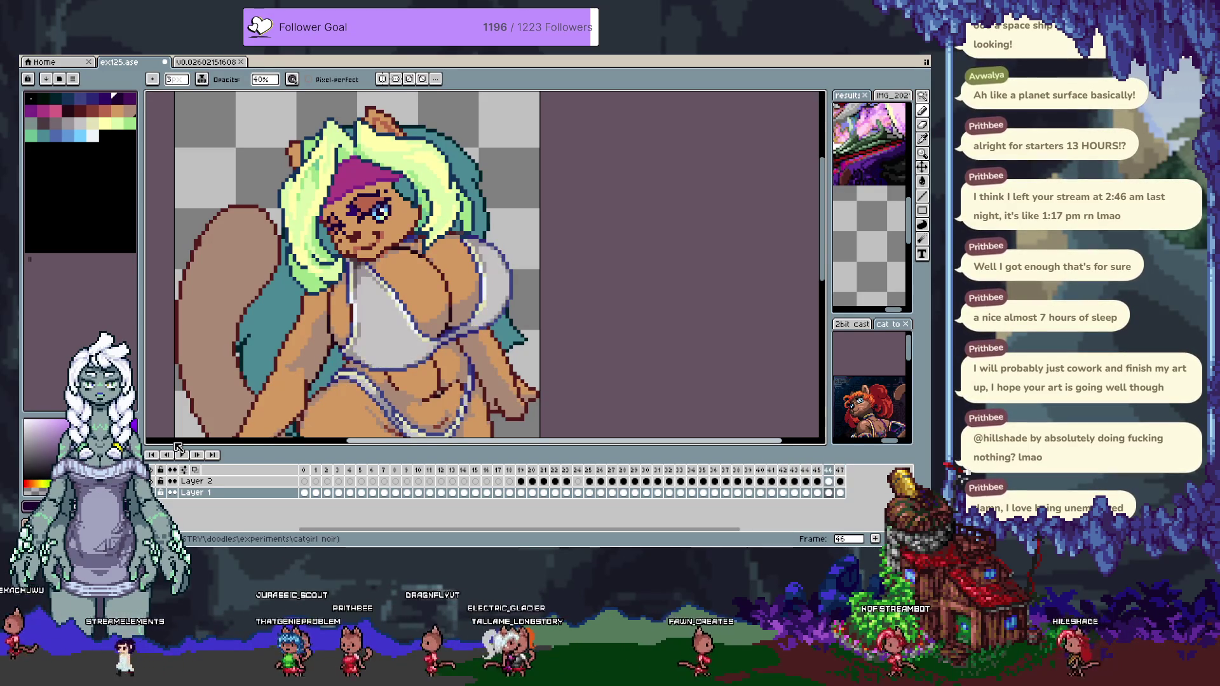
key(Tab)
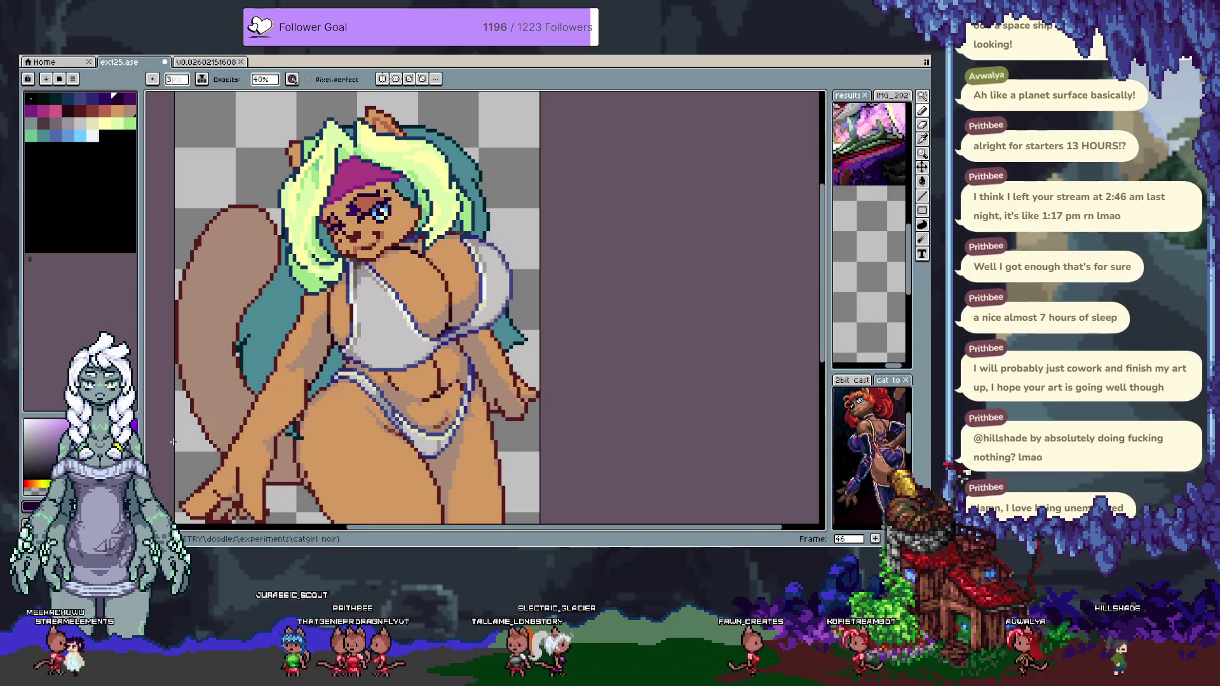
Magic Wand select the white bikini top.
key(v)
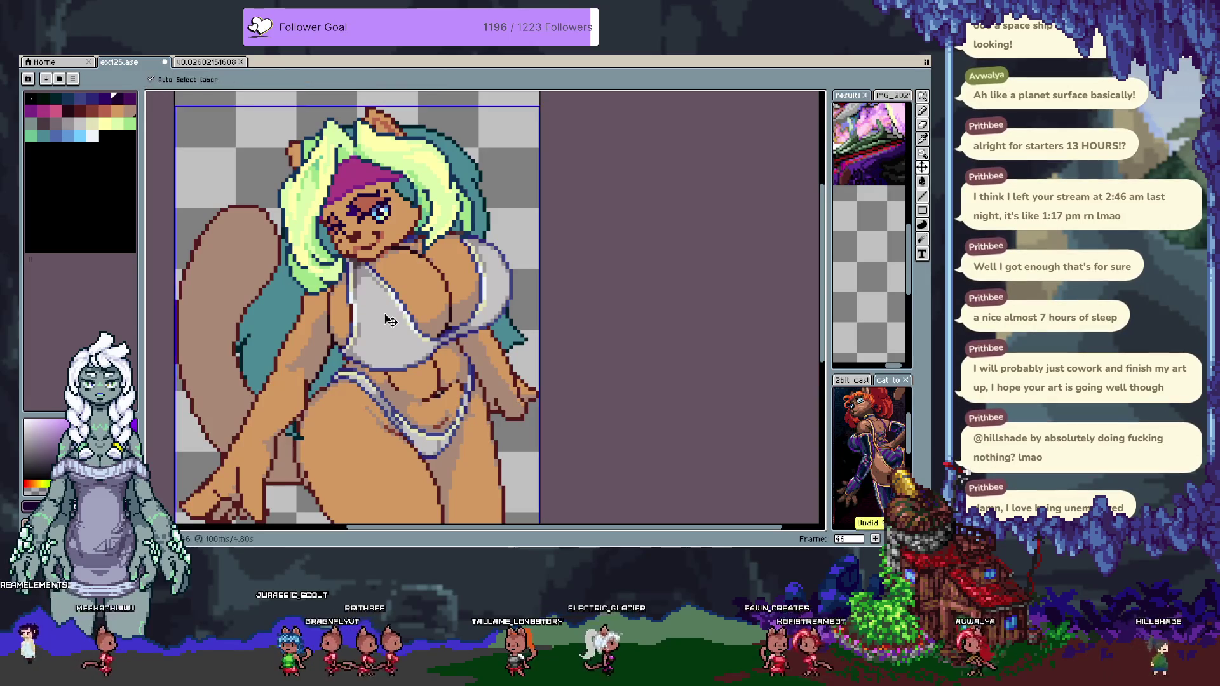
key(b)
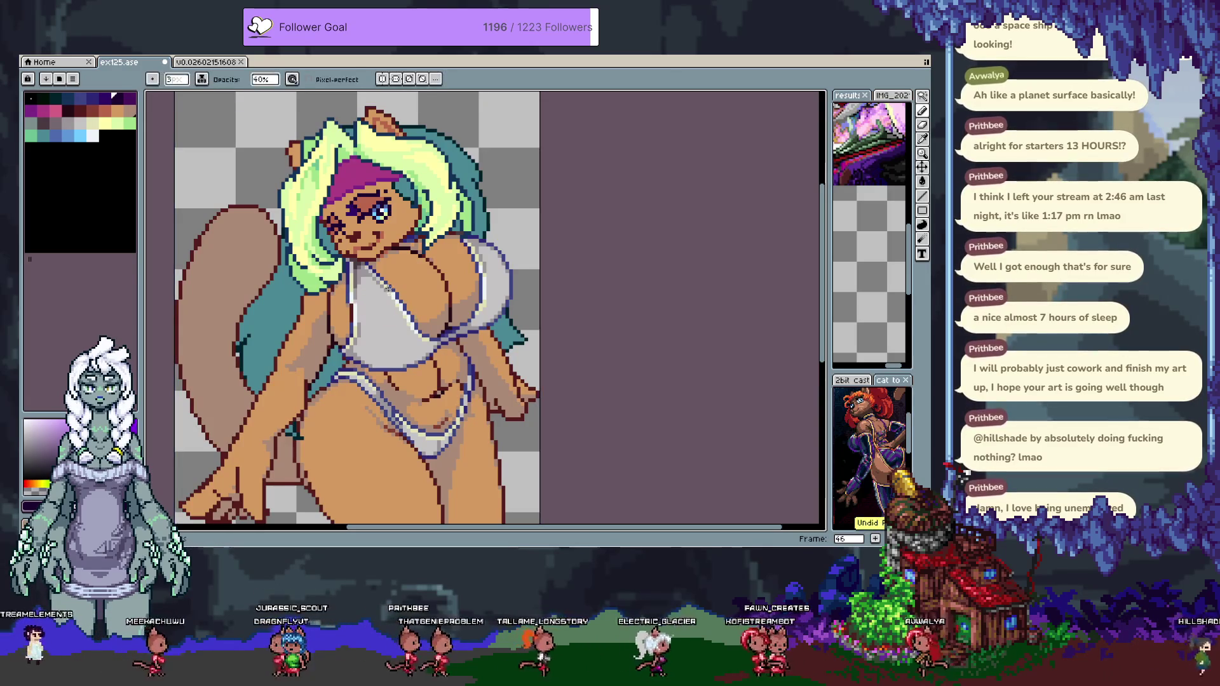
key(w)
scroll(362, 301, up, 4)
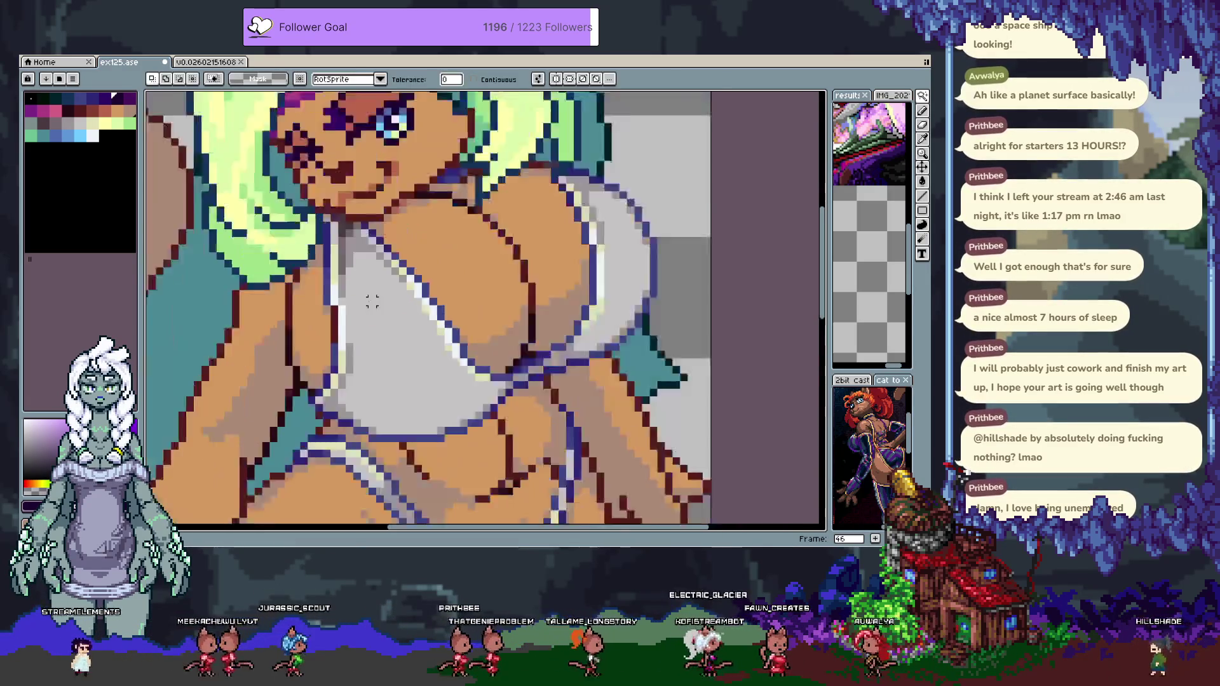
click(347, 235)
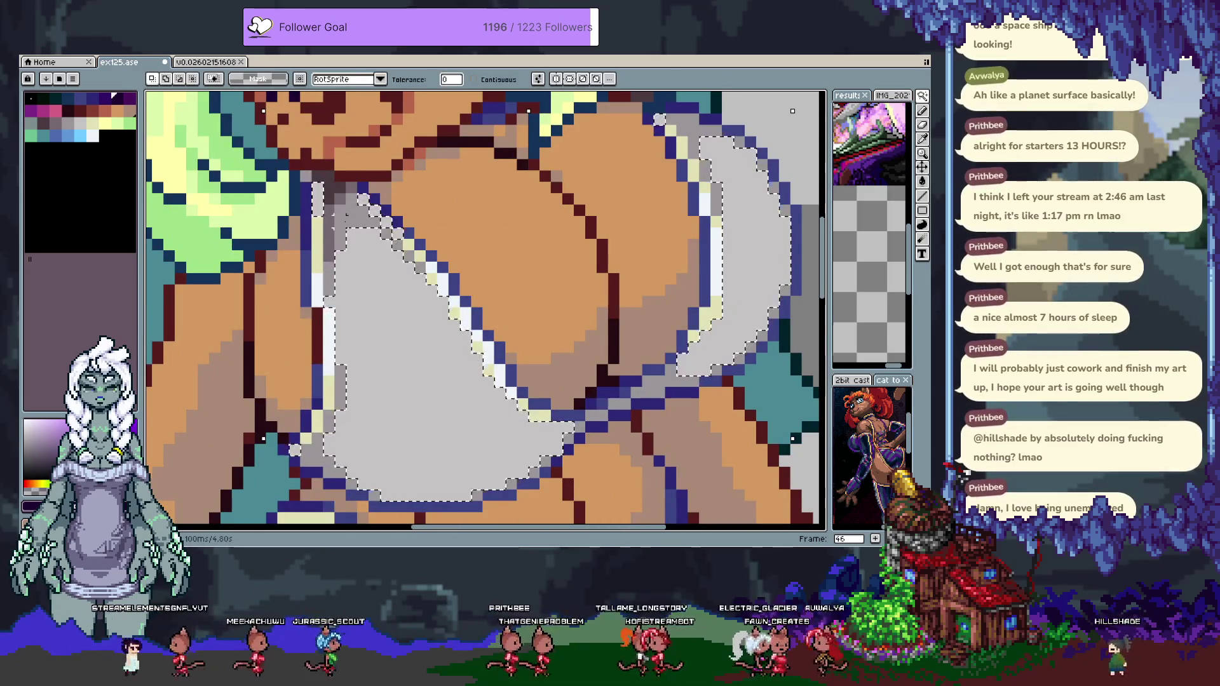
Go to frame 47 and add a new empty Layer 3.
key(Tab)
key(Tab)
key(ctrl+d)
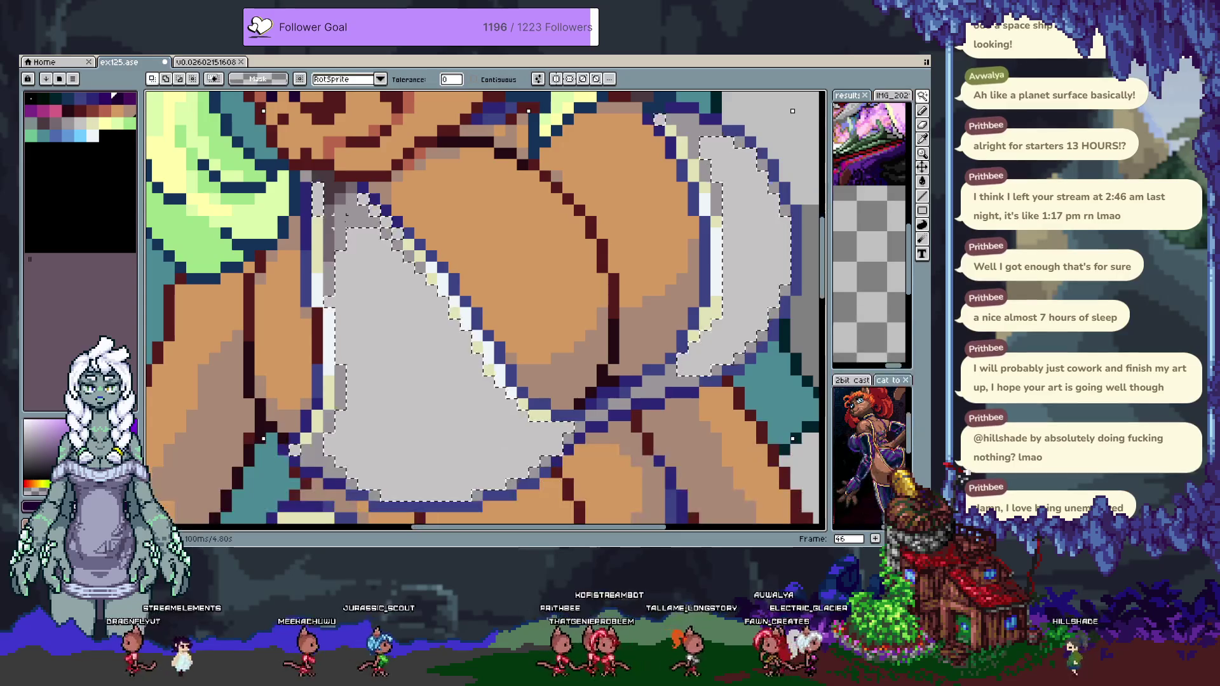
key(Right)
key(Tab)
scroll(339, 219, down, 4)
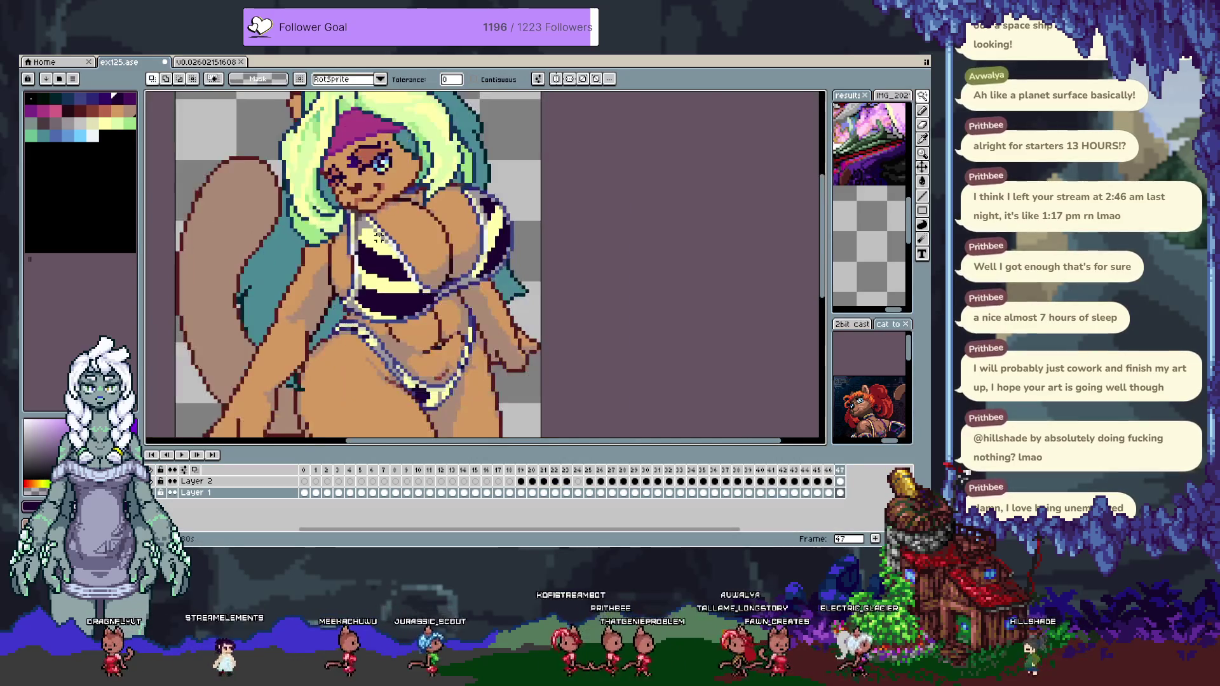
click(841, 470)
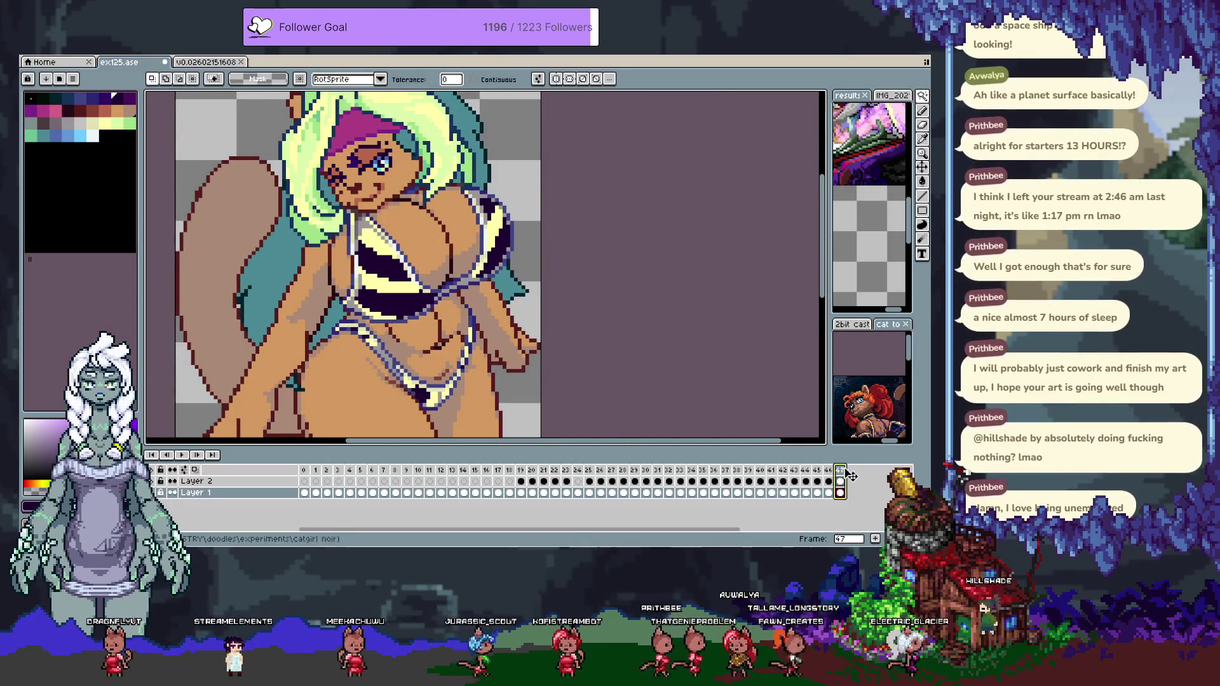
click(841, 470)
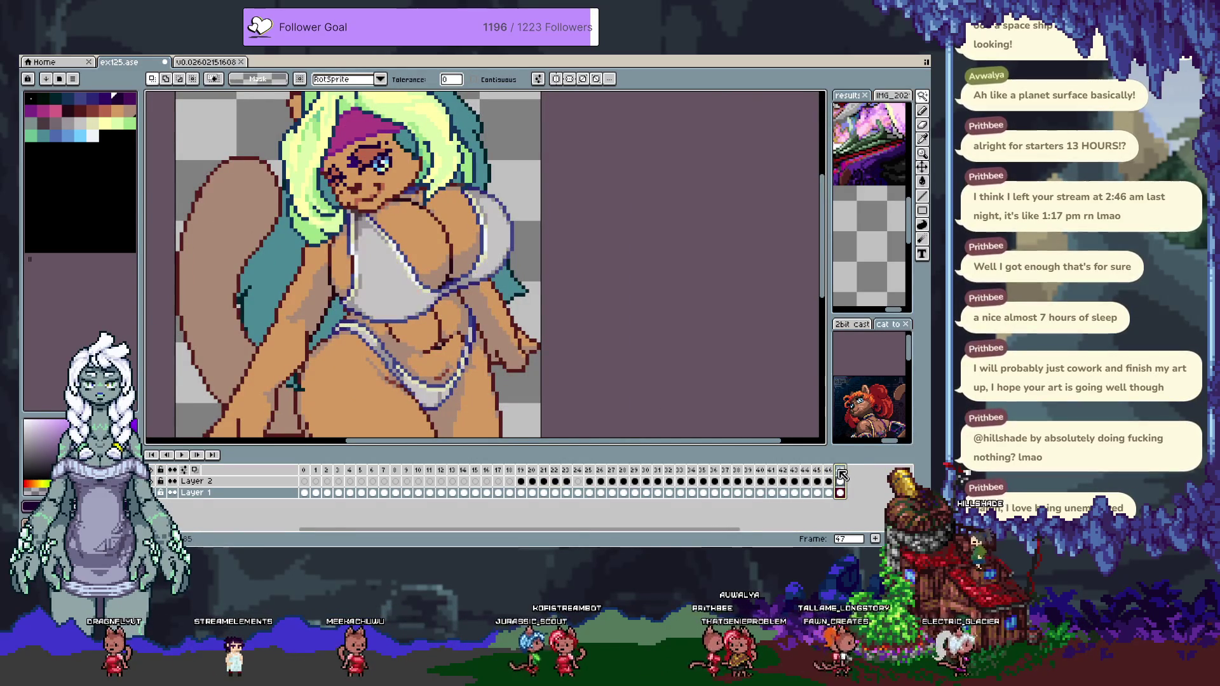
key(shift+n)
key(Tab)
Extend the bikini selection by hand along the bikini edge.
scroll(389, 263, up, 1)
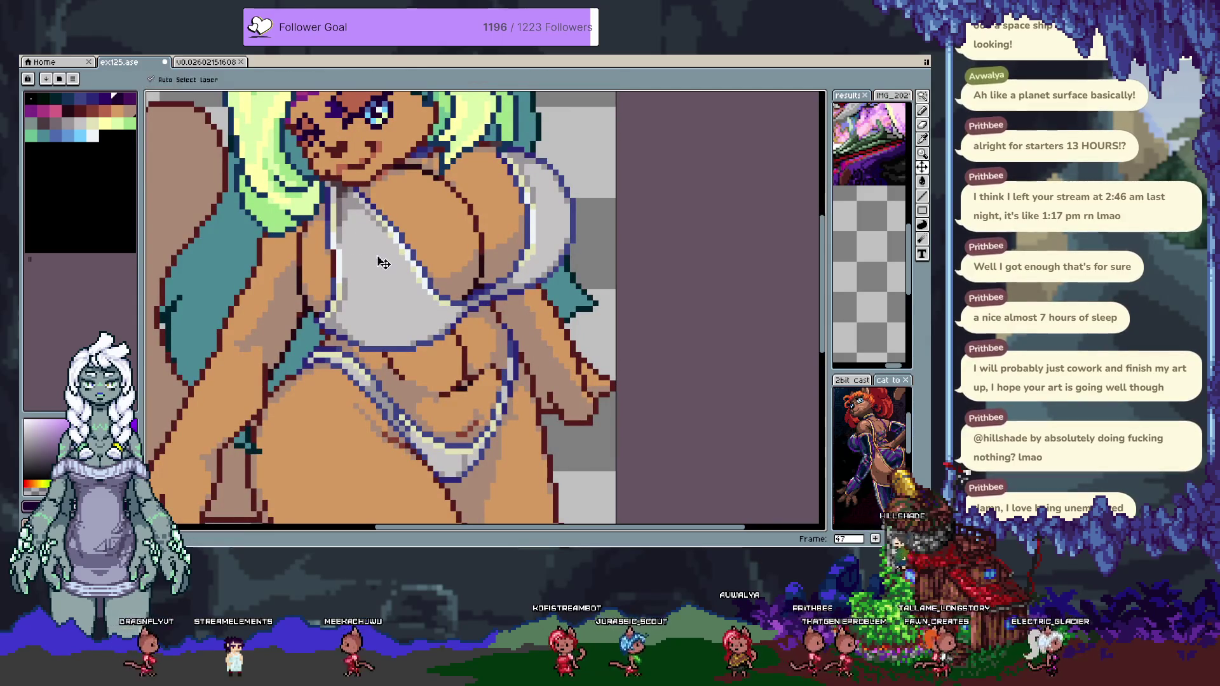
scroll(332, 234, up, 2)
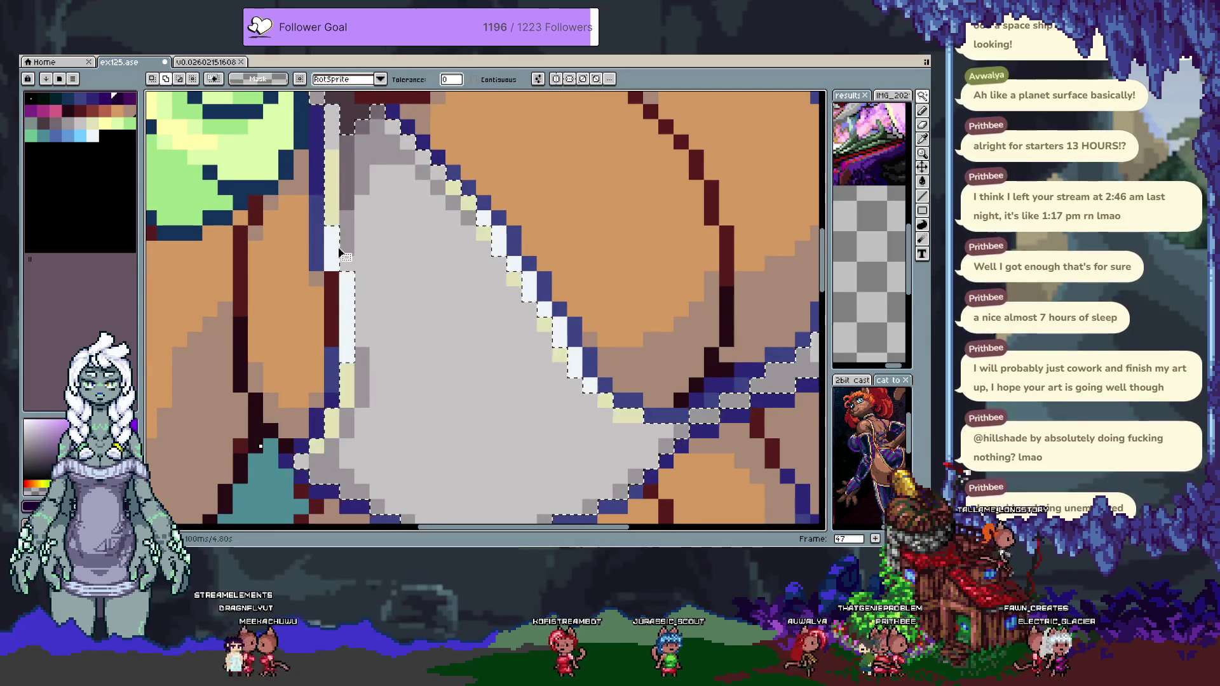
scroll(343, 279, down, 3)
scroll(348, 311, up, 2)
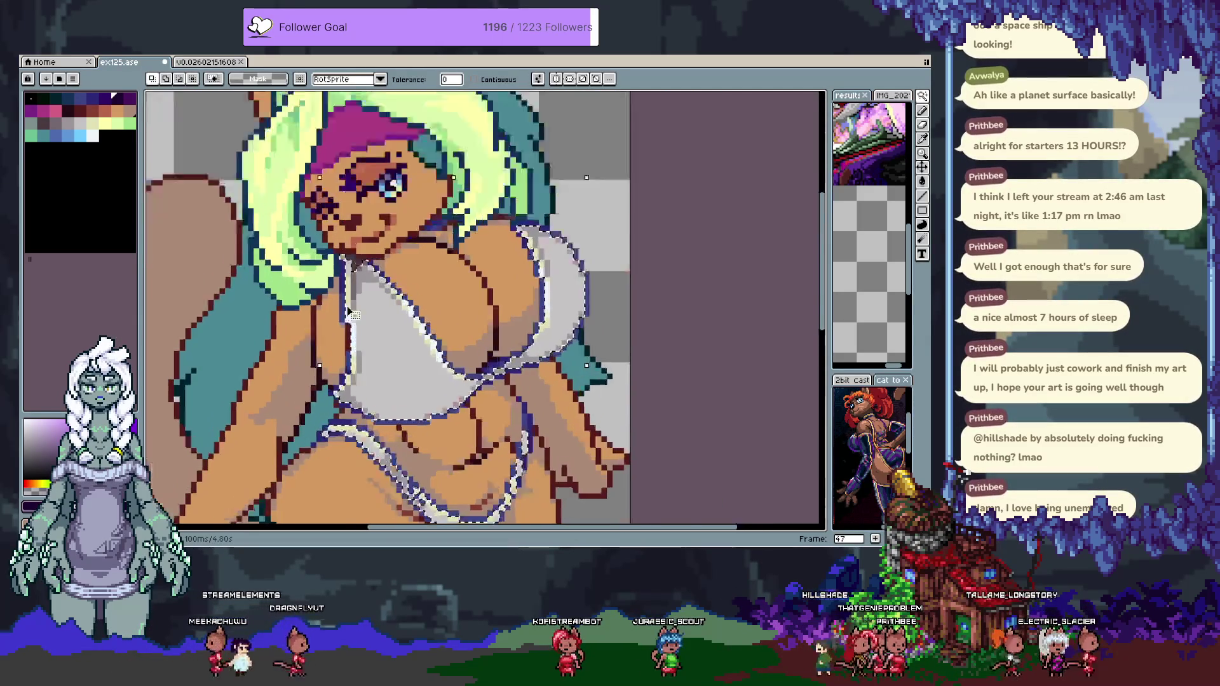
scroll(348, 311, up, 2)
scroll(356, 312, down, 3)
scroll(368, 313, up, 1)
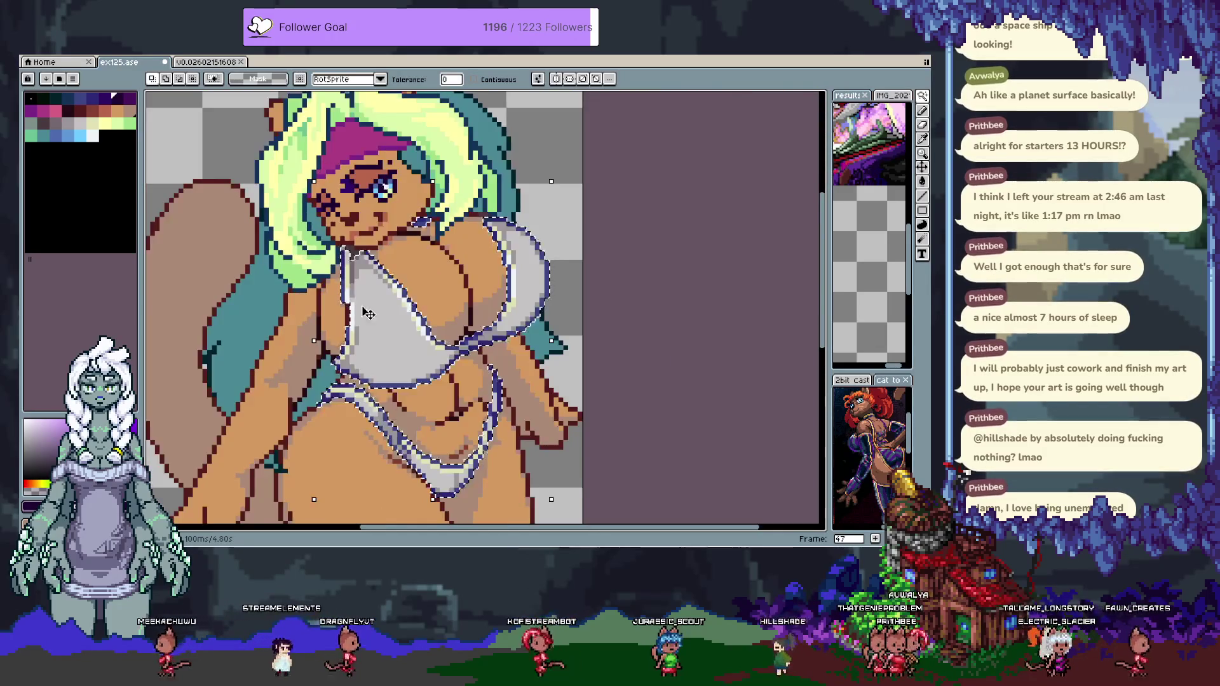
scroll(346, 311, up, 2)
key(q)
drag(316, 299, 316, 260)
scroll(381, 318, down, 1)
scroll(401, 318, down, 2)
Delete the selected white bikini pixels, leaving transparent gaps.
key(space)
scroll(449, 363, up, 1)
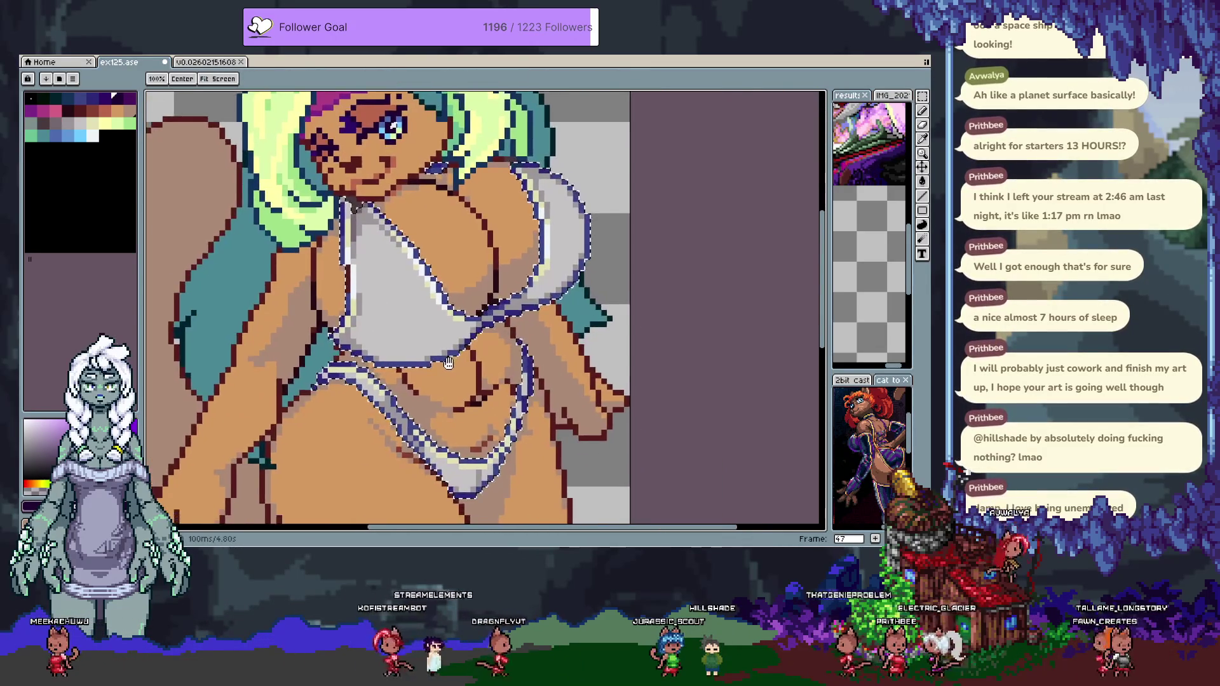
drag(449, 363, 395, 384)
scroll(458, 177, up, 3)
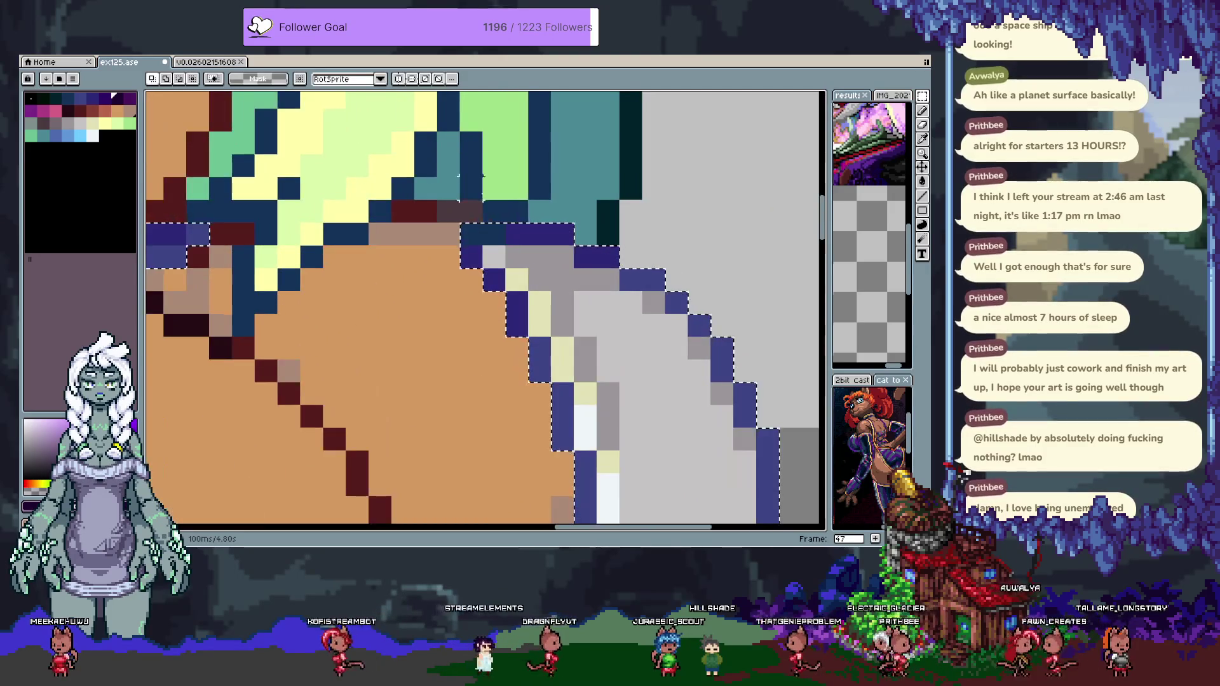
key(space)
scroll(361, 300, down, 3)
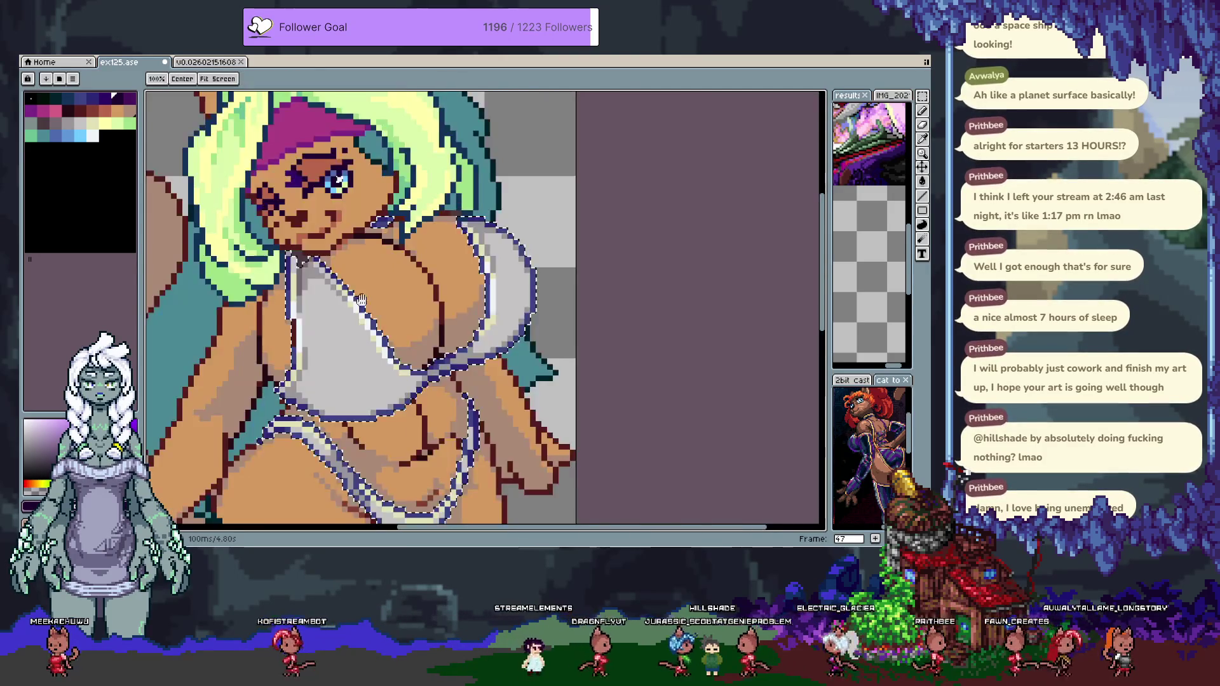
scroll(361, 300, down, 1)
scroll(349, 238, up, 3)
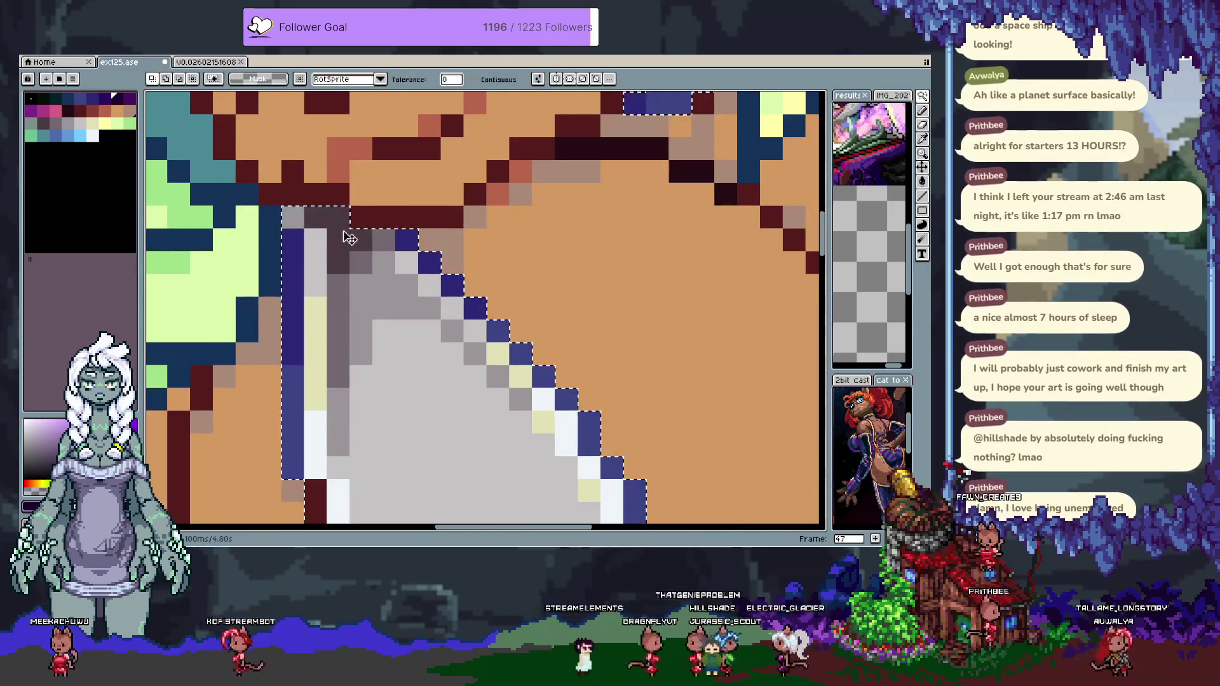
scroll(350, 239, down, 3)
scroll(362, 186, up, 2)
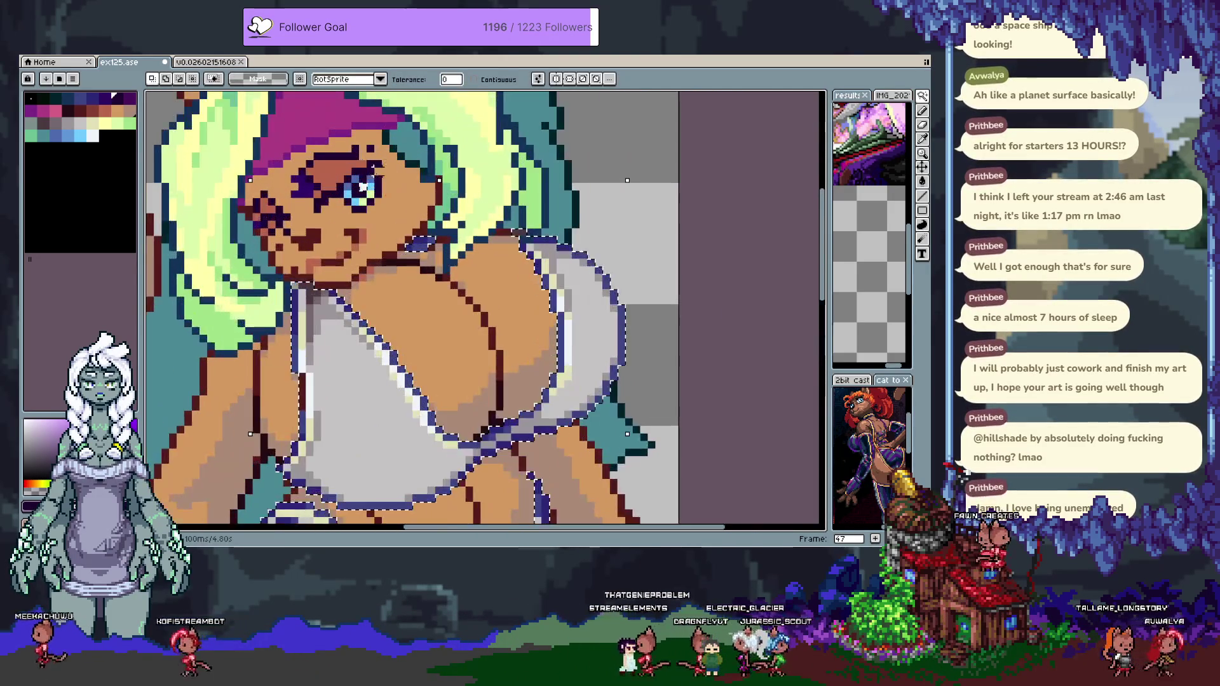
key(space)
scroll(426, 295, down, 2)
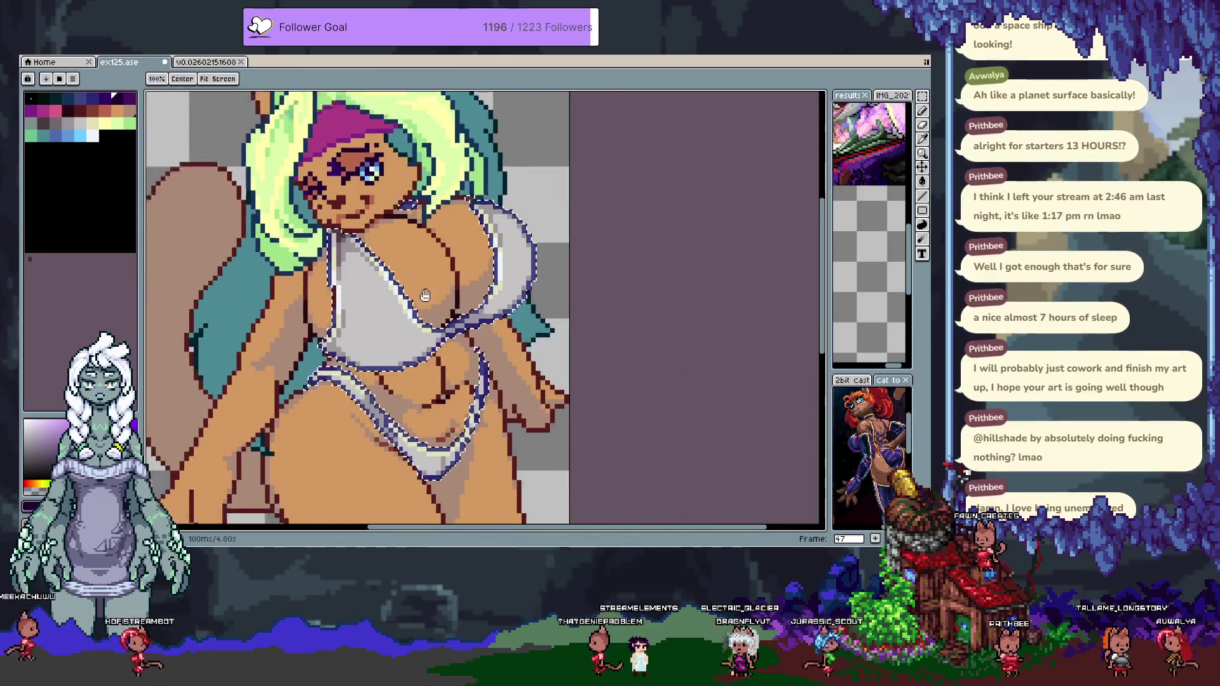
scroll(425, 296, down, 2)
scroll(427, 263, up, 2)
key(Delete)
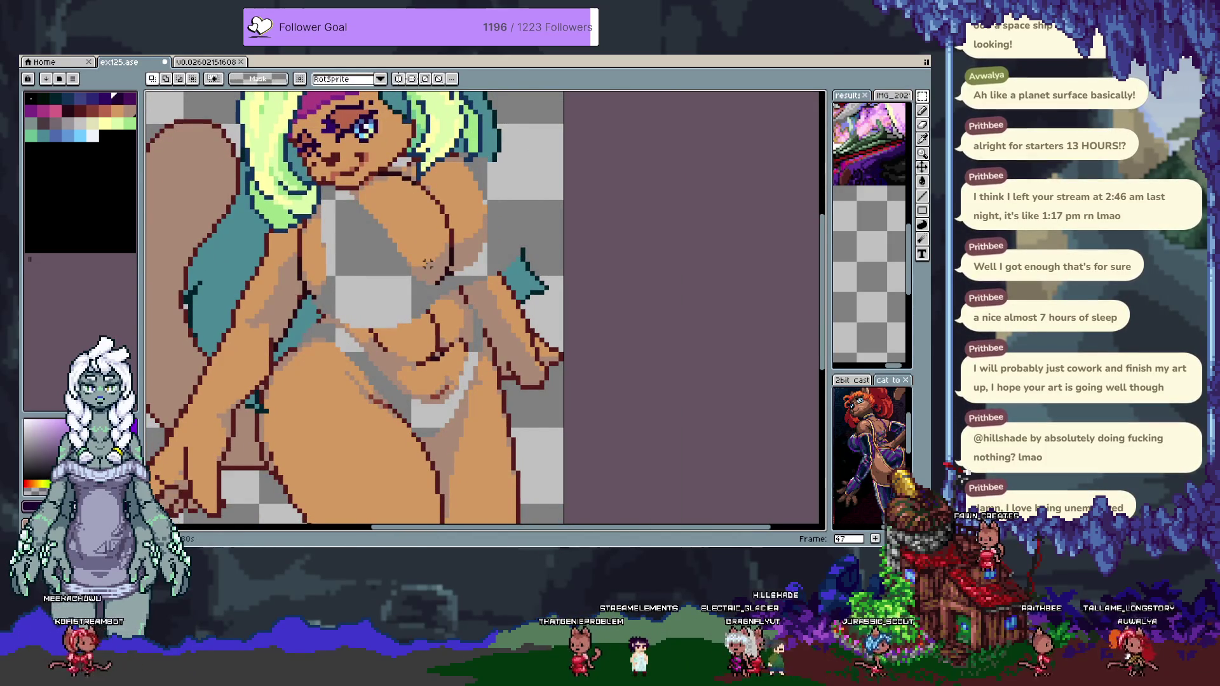
Undo the deletion to bring back the white bikini.
key(i)
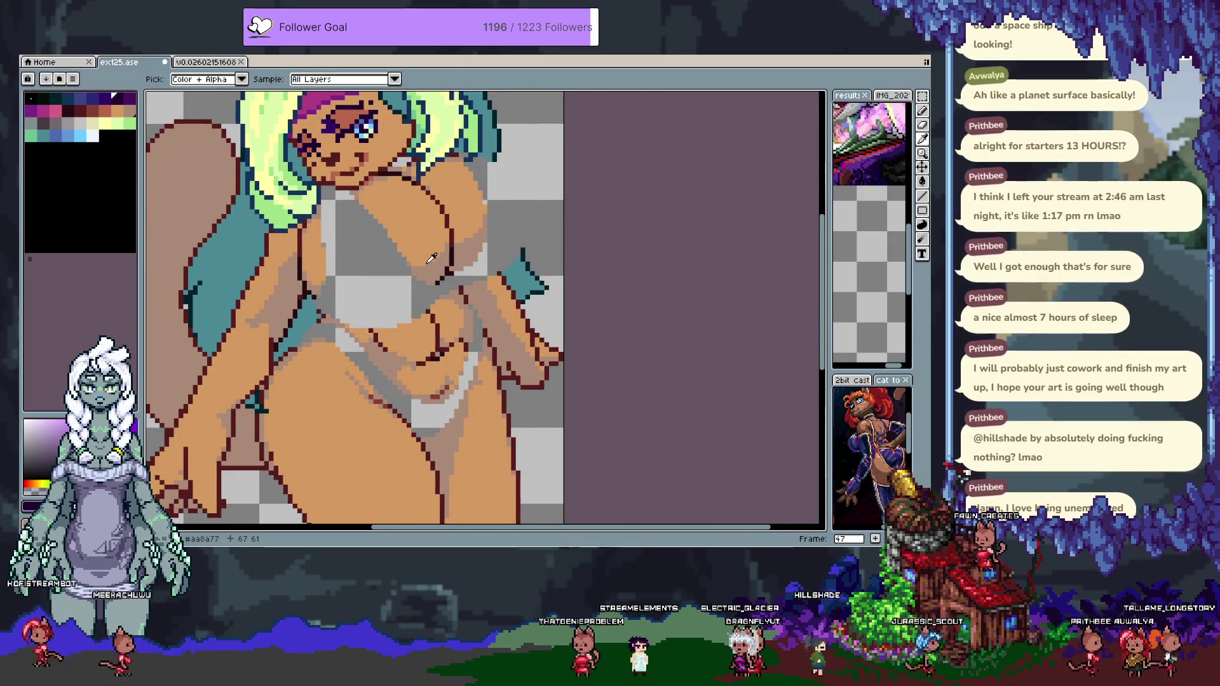
key(Tab)
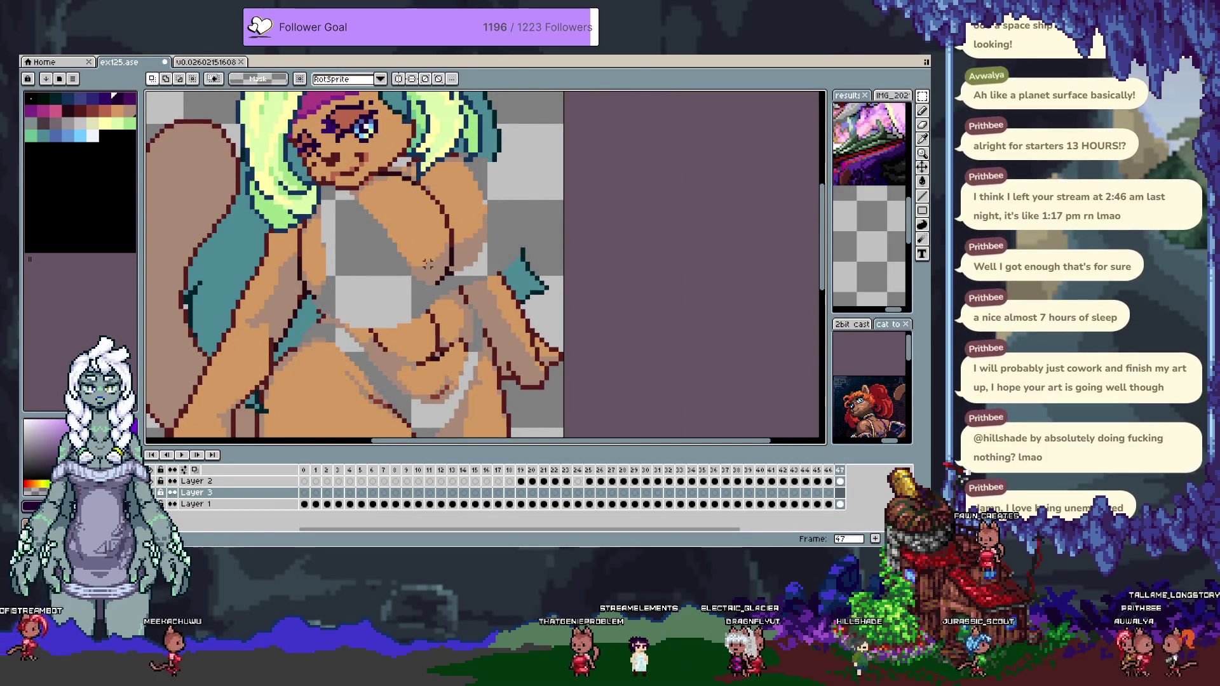
key(ctrl+z)
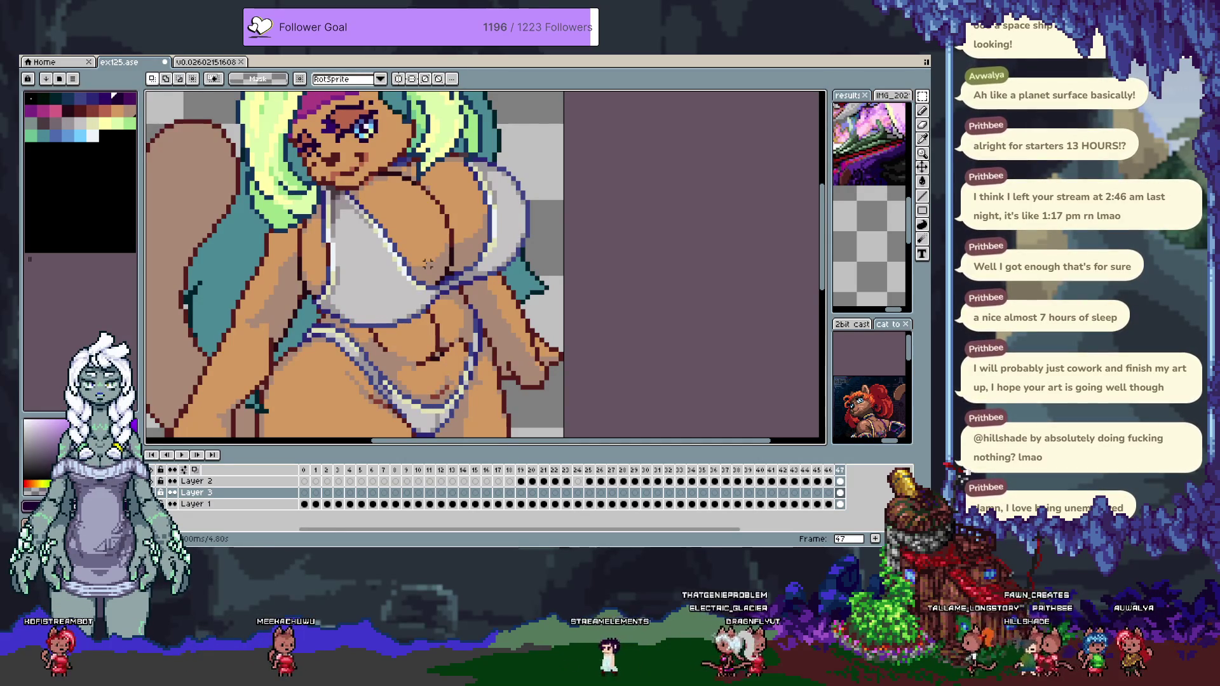
Add a new frame 48 and re-centre the character on the canvas.
key(alt+n)
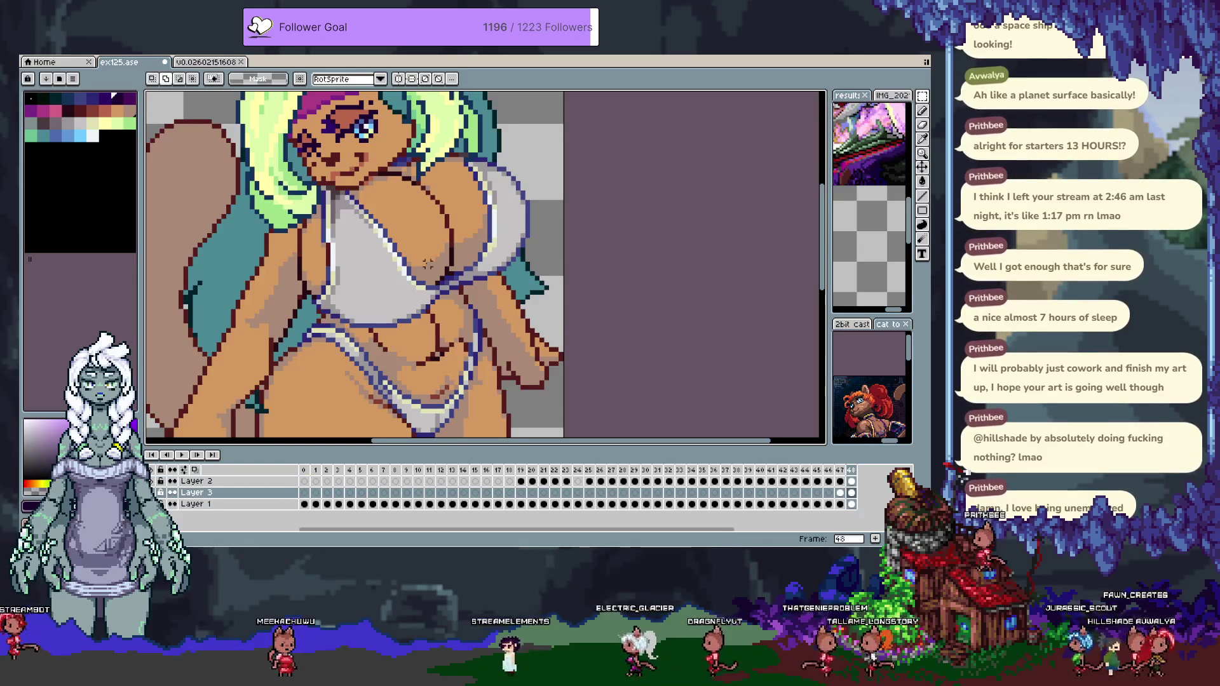
key(Tab)
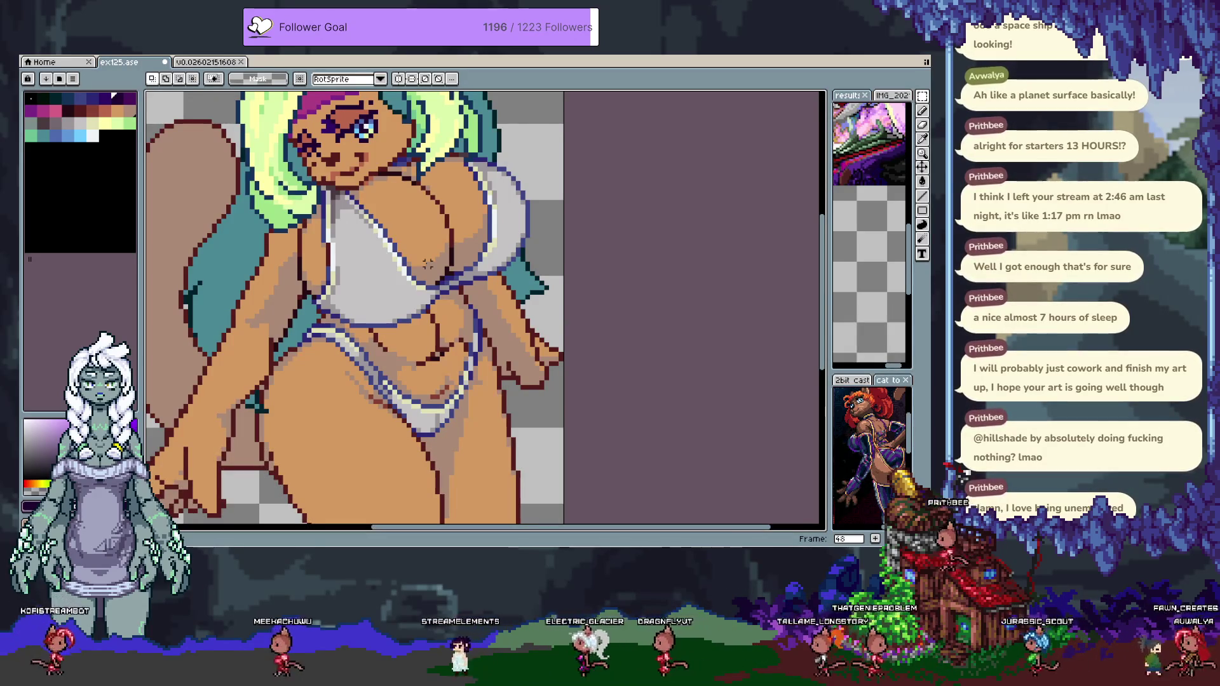
drag(331, 147, 343, 195)
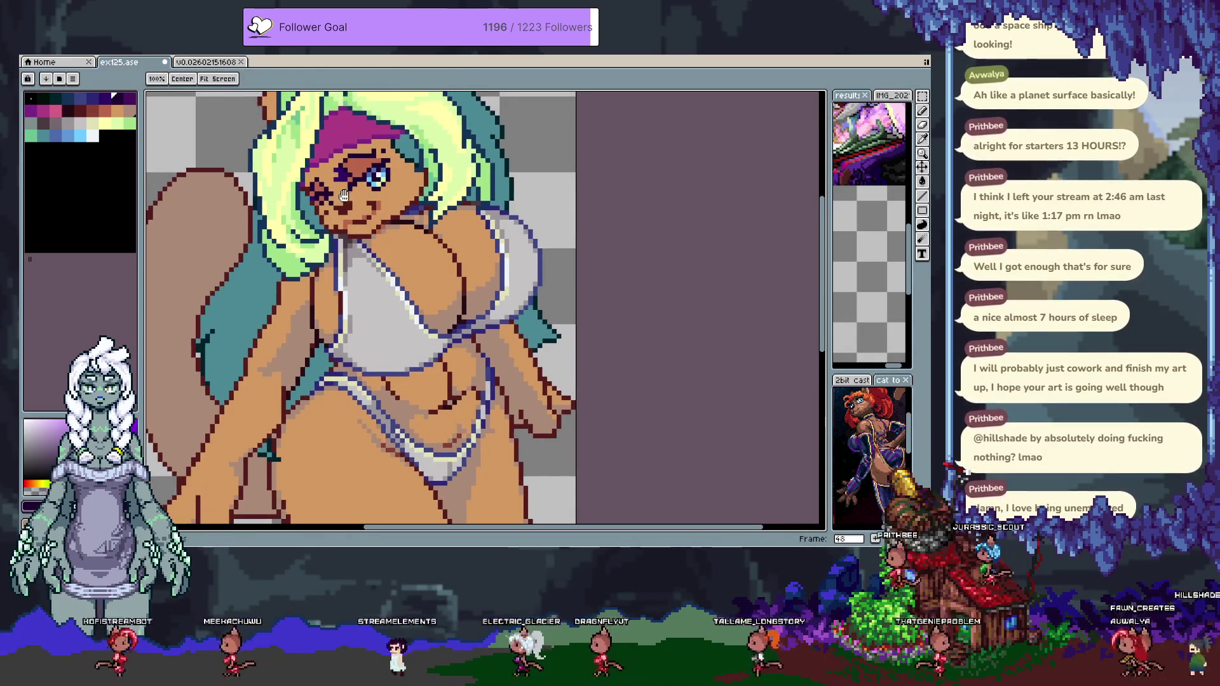
Choose white, adjust the brush size, and set the pencil to Simple Ink.
click(94, 137)
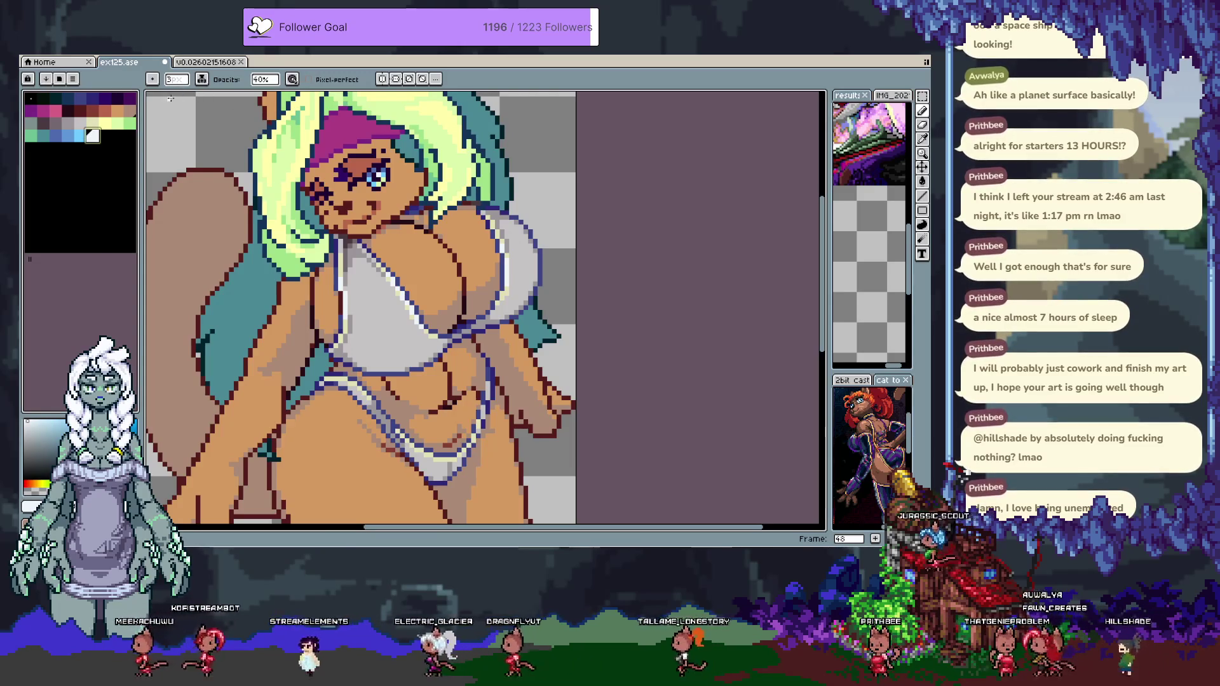
click(152, 79)
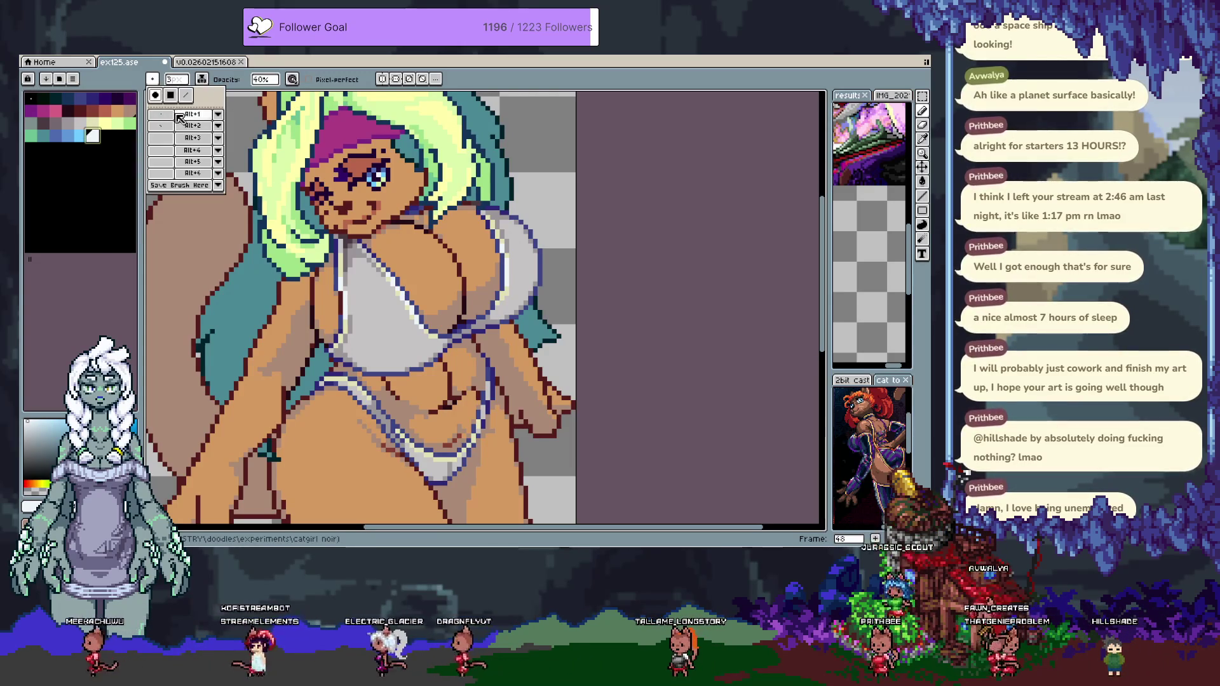
click(177, 78)
click(201, 79)
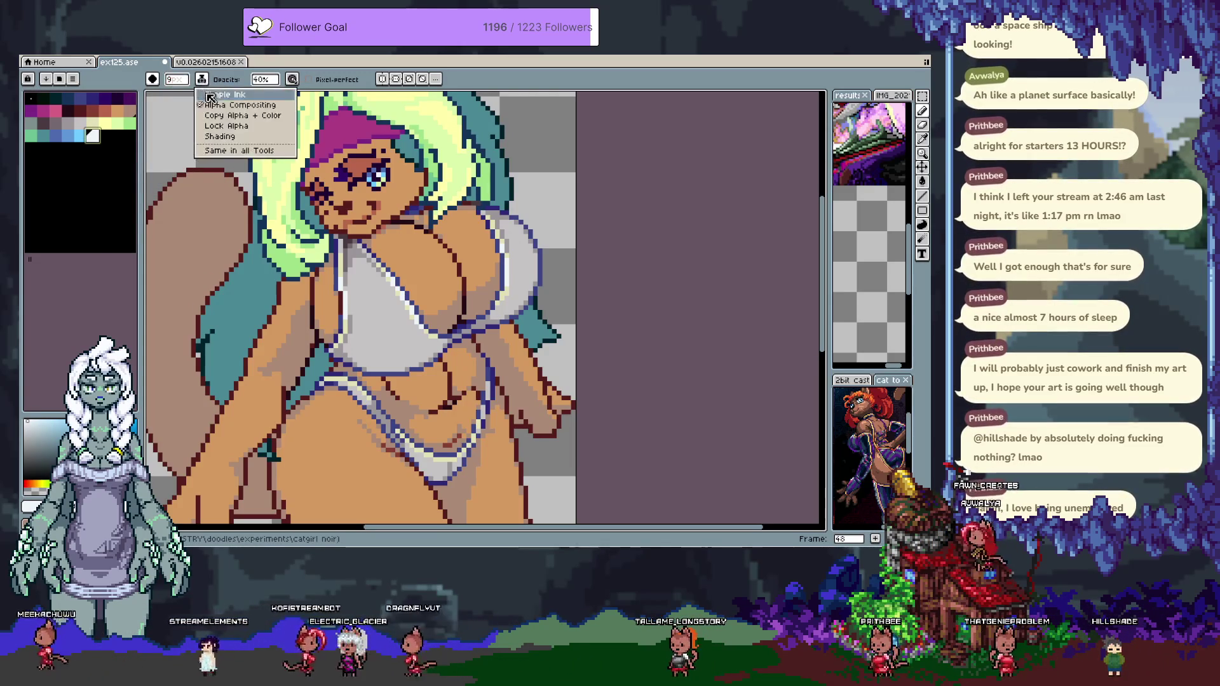
click(219, 104)
key(b)
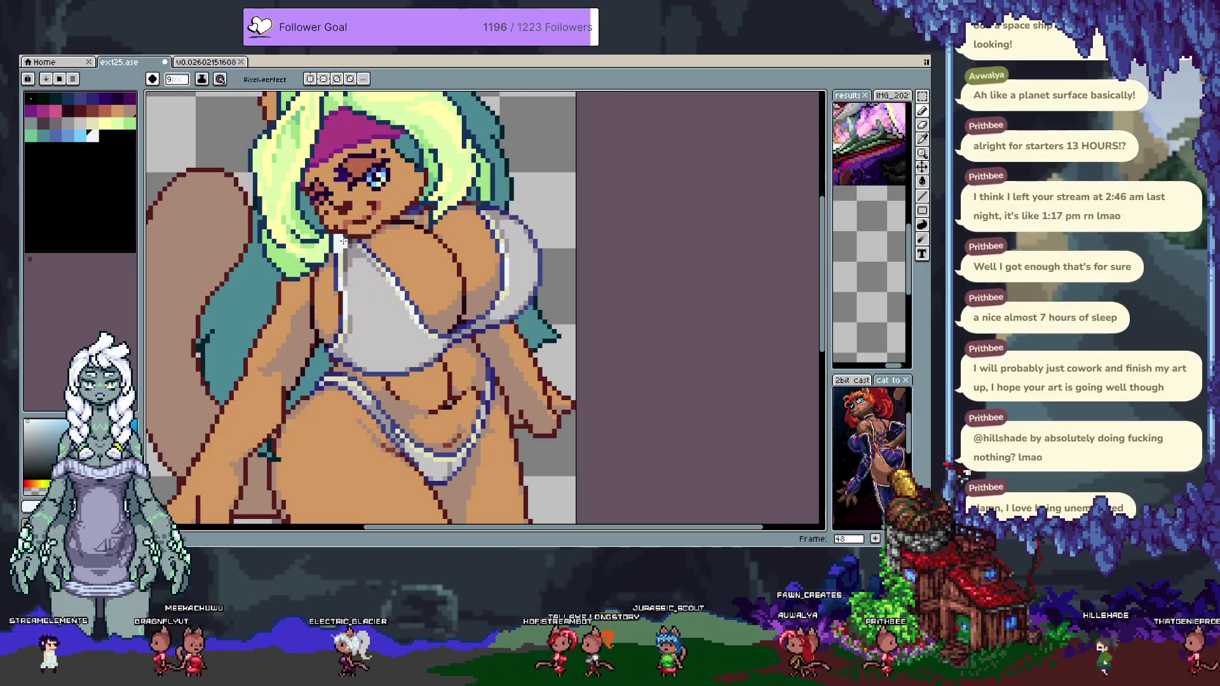
Paint white over the chest and the area below it on Layer 4.
mouse_move(348, 241)
mouse_down()
mouse_move(339, 290)
mouse_move(356, 321)
mouse_up()
mouse_move(375, 254)
mouse_down()
mouse_move(407, 299)
mouse_move(385, 280)
mouse_up()
mouse_move(353, 340)
mouse_down()
mouse_move(305, 349)
mouse_move(316, 357)
mouse_up()
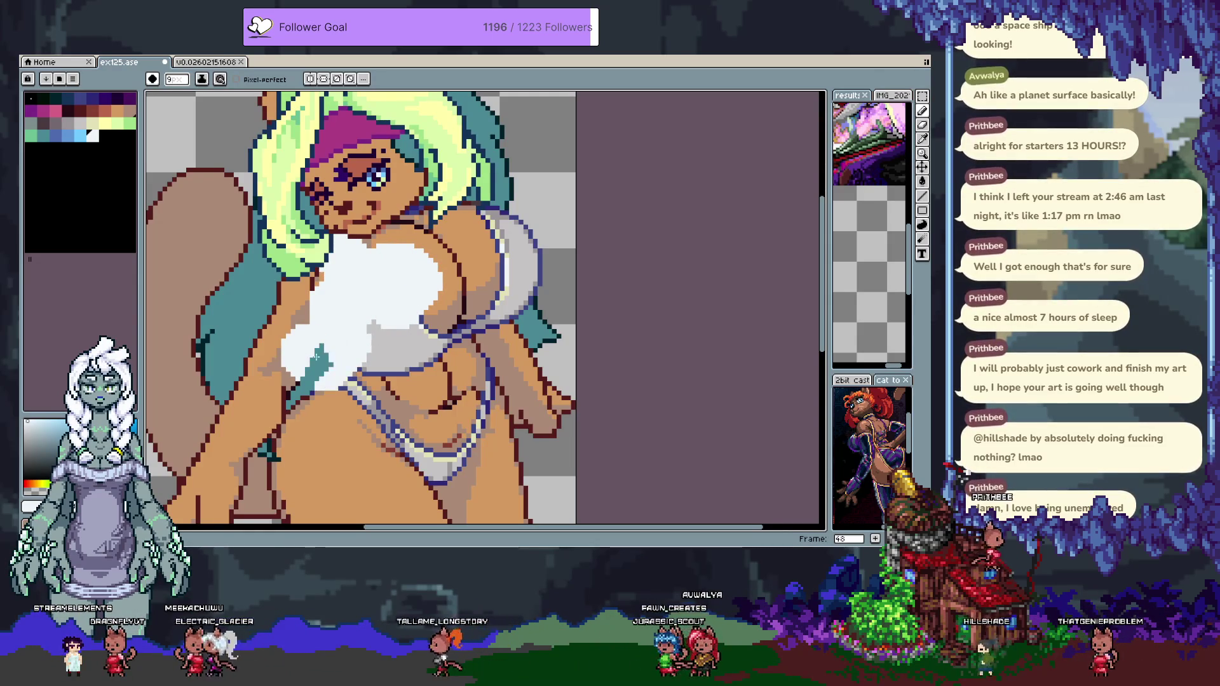
key(Tab)
click(228, 493)
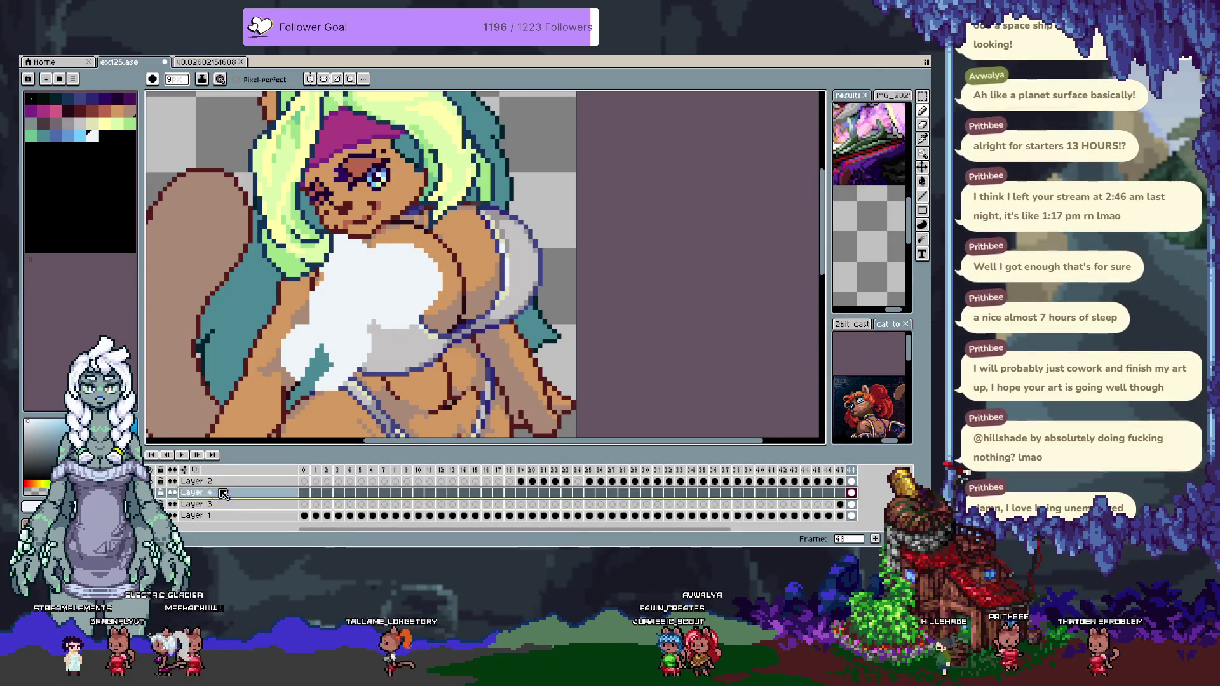
key(Tab)
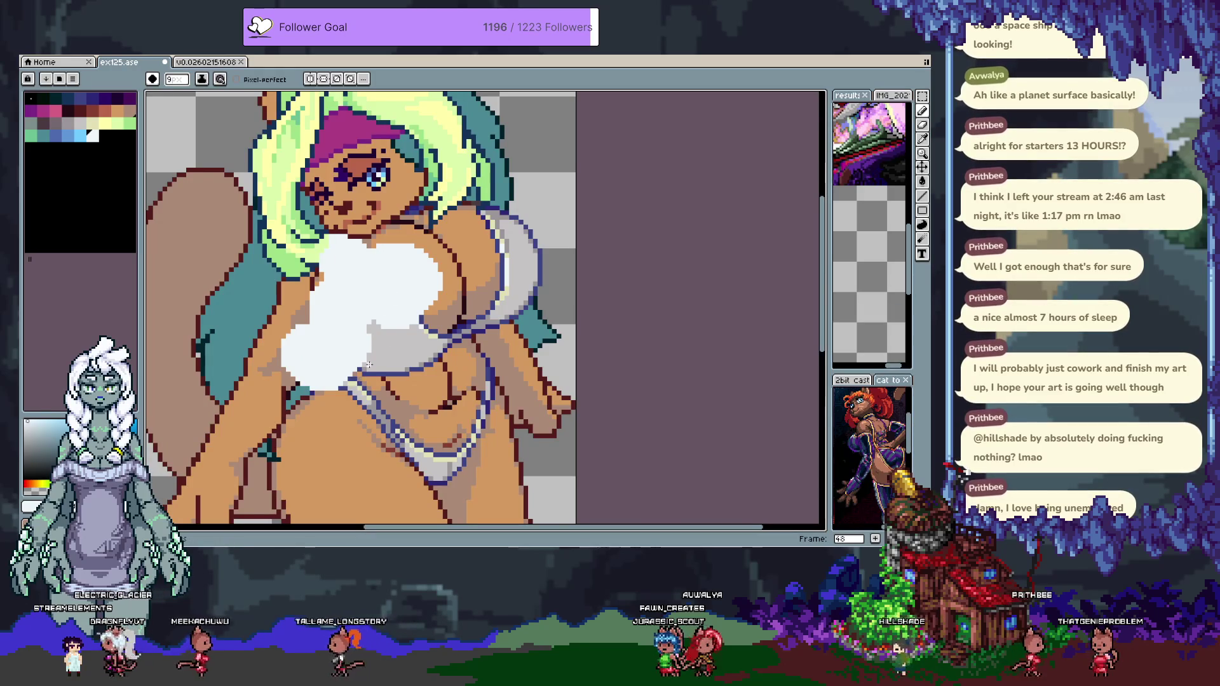
drag(387, 333, 379, 335)
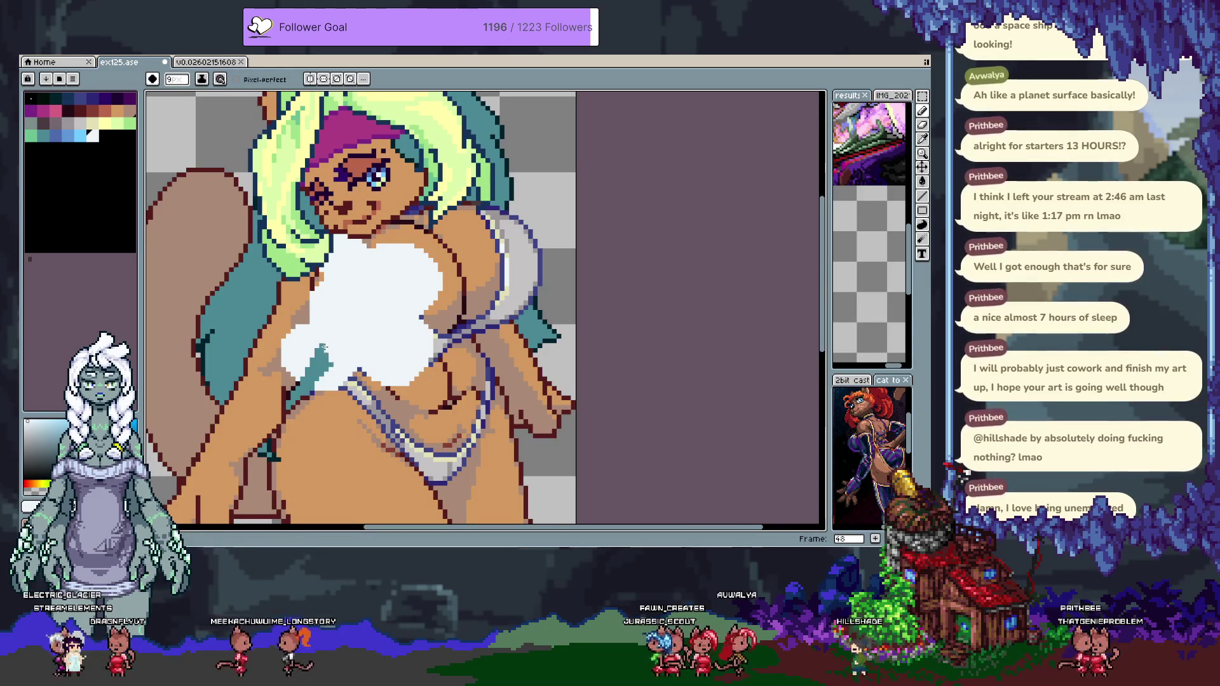
key(Tab)
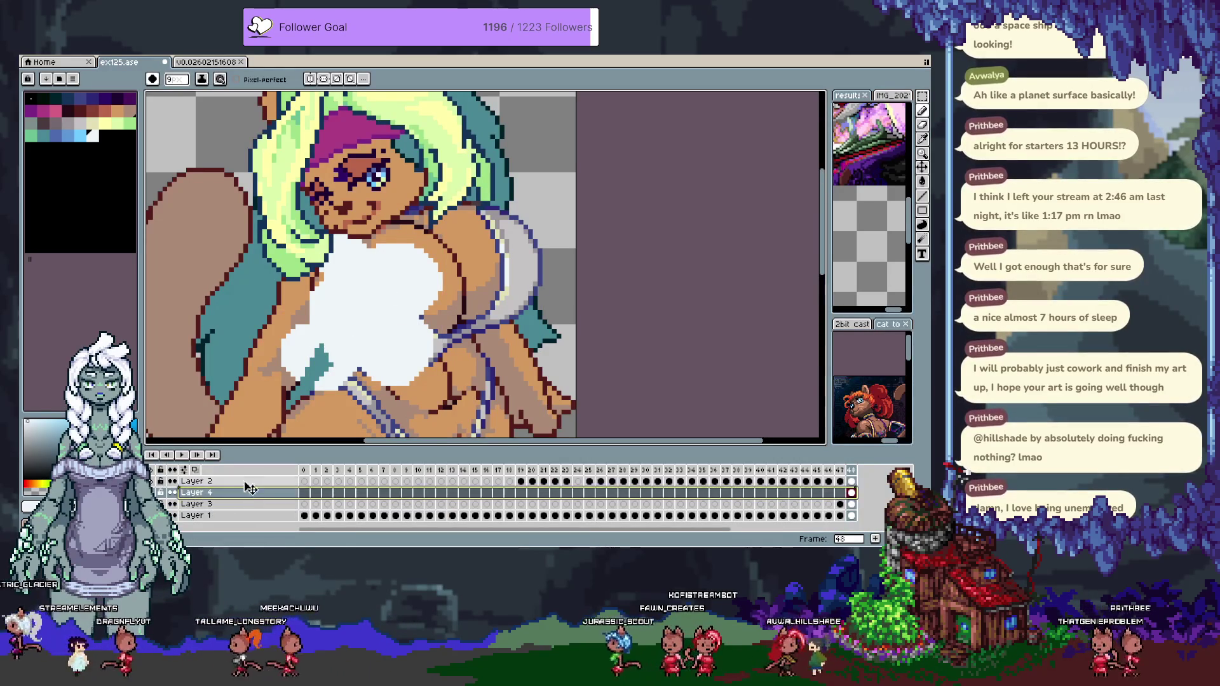
key(Tab)
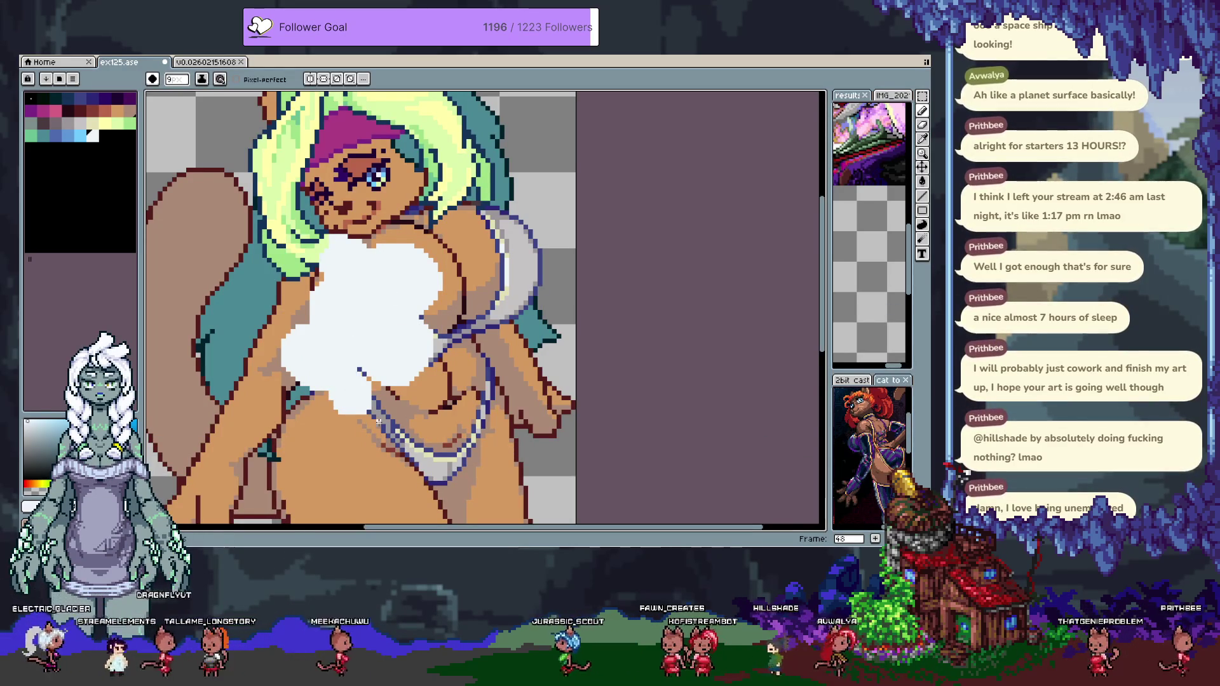
drag(369, 426, 399, 452)
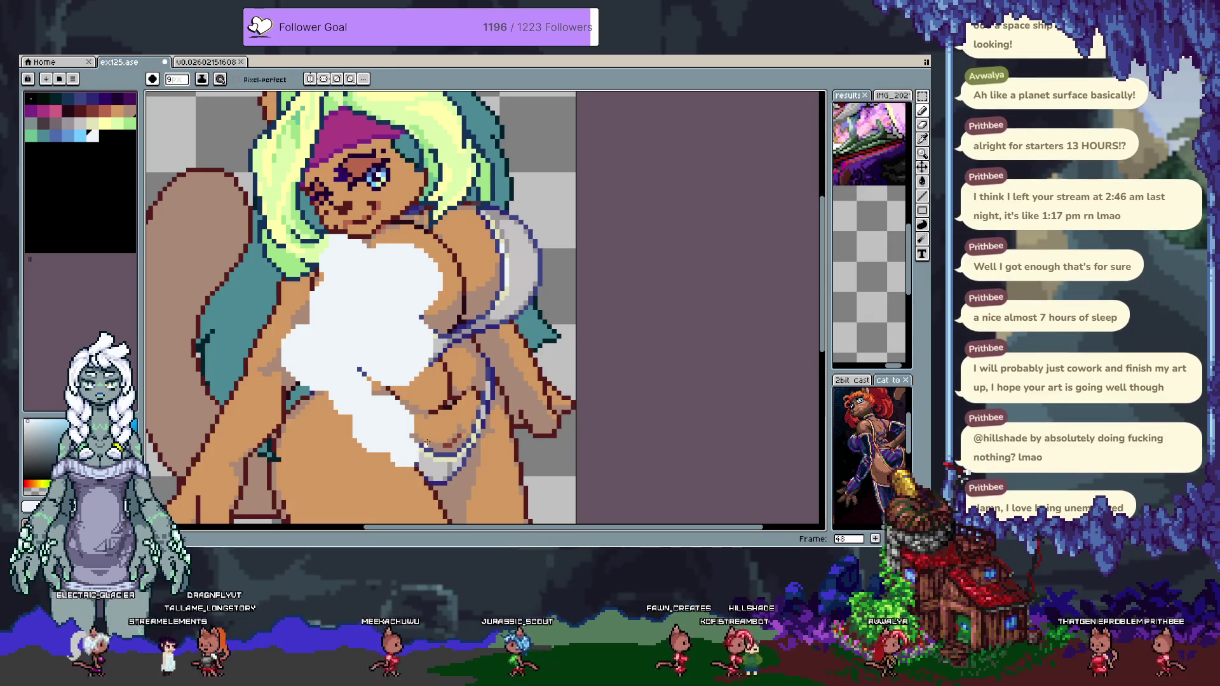
Add round foam bubbles on the belly, arm, hair and shoulder.
click(332, 443)
click(365, 478)
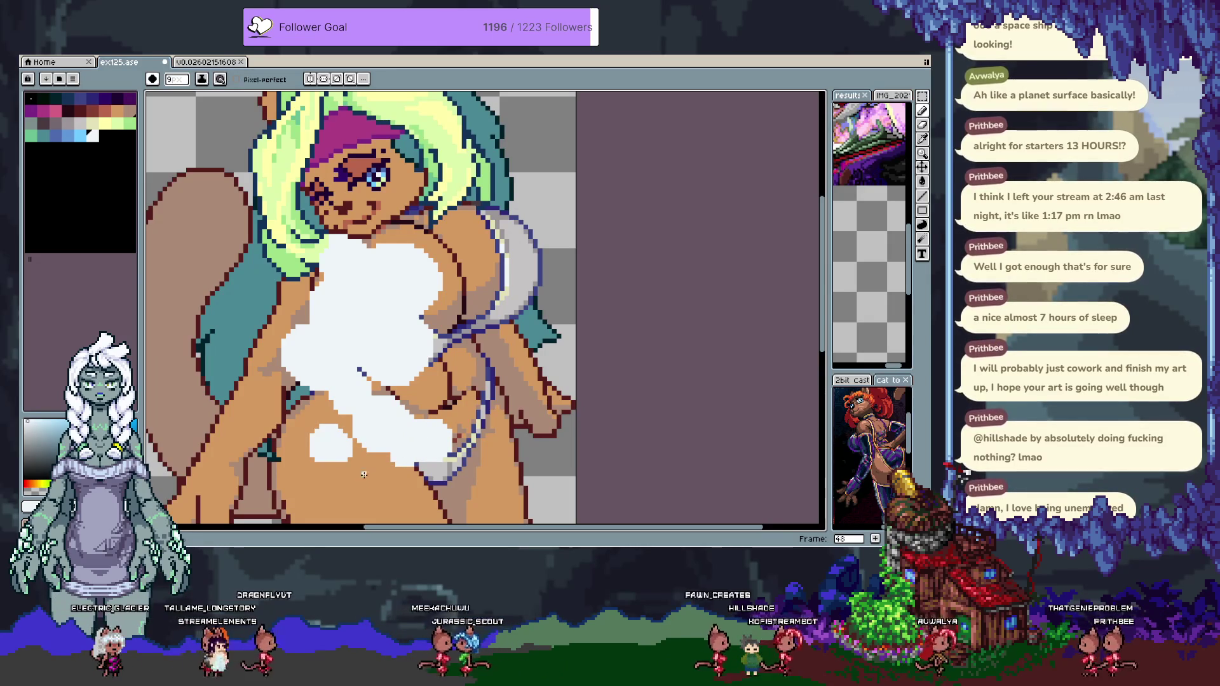
scroll(305, 419, down, 4)
scroll(330, 394, up, 5)
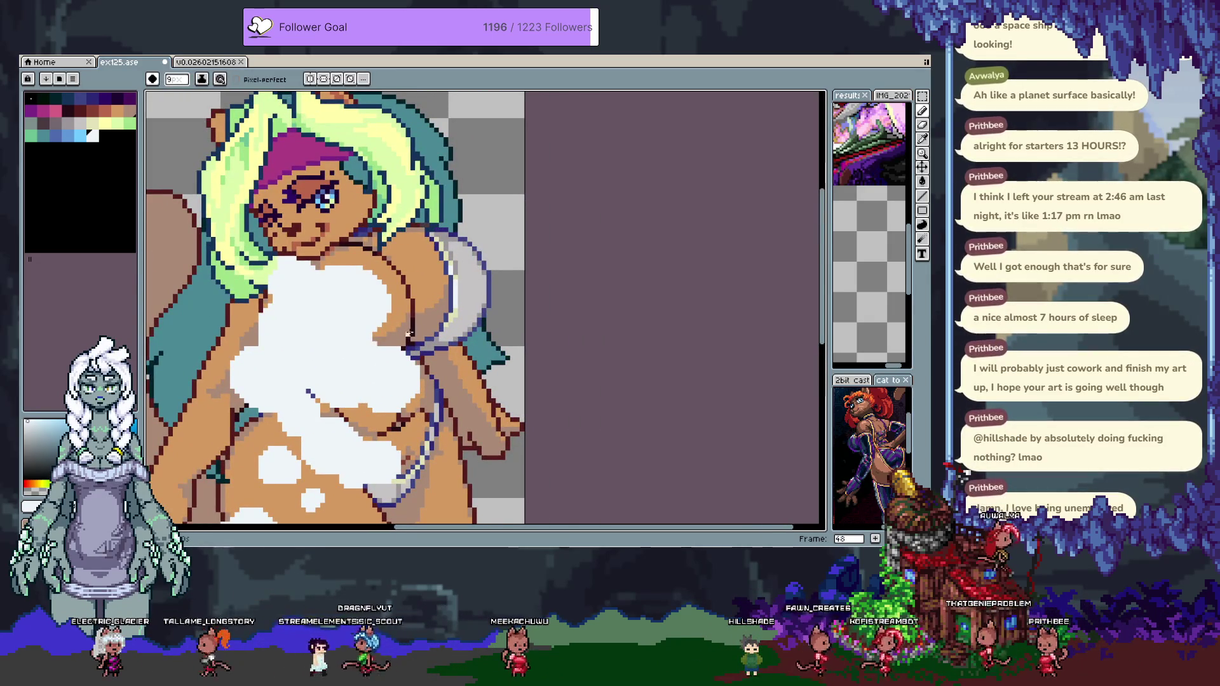
mouse_move(412, 346)
mouse_down()
mouse_move(445, 372)
mouse_move(479, 265)
mouse_up()
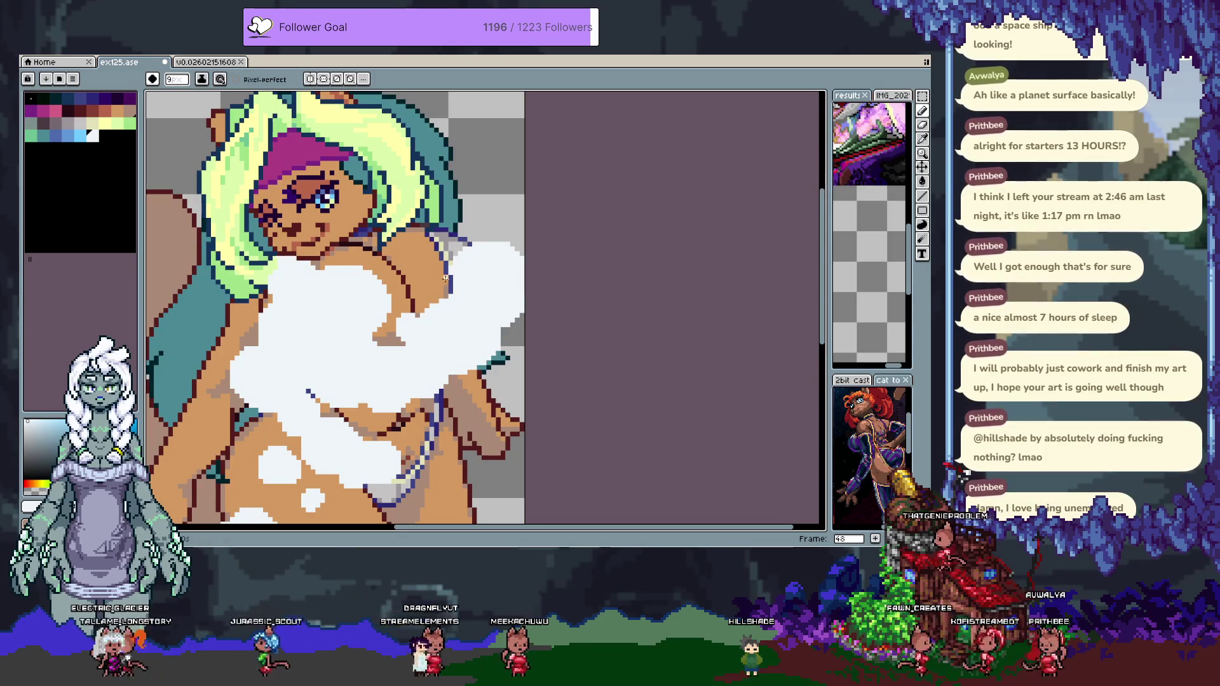
drag(429, 232, 461, 260)
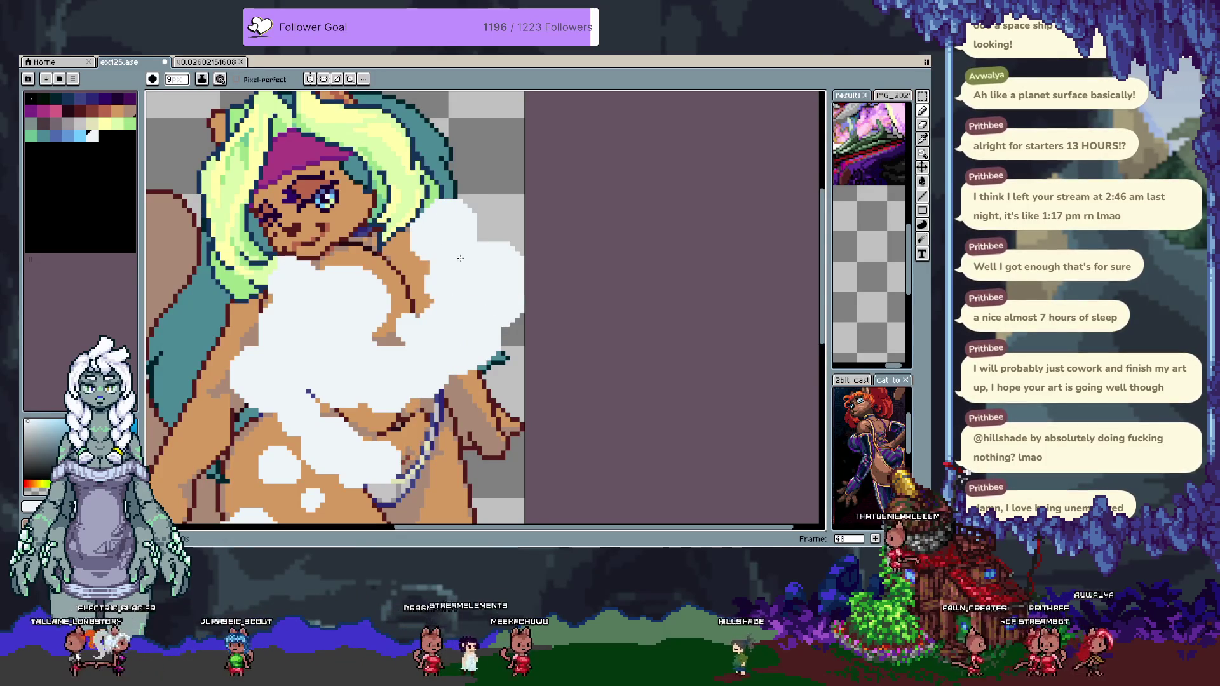
Cover the teal hair with foam blobs, redoing a misplaced one.
click(216, 304)
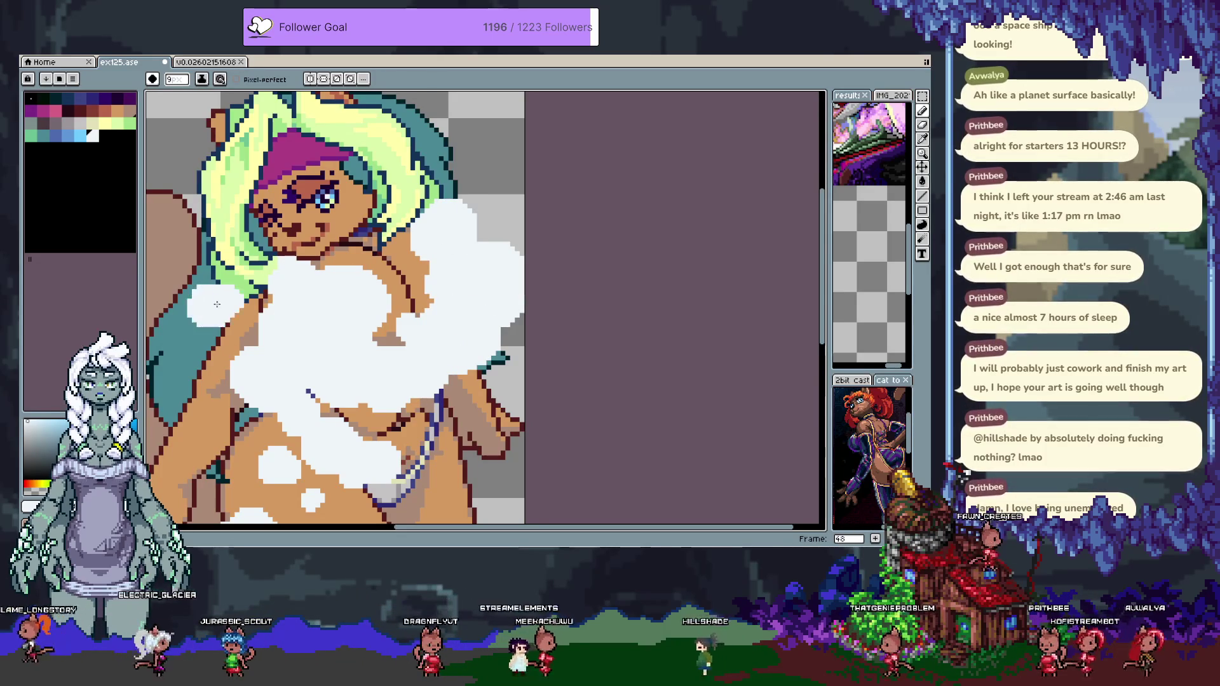
drag(217, 304, 300, 232)
key(ctrl+z)
click(273, 220)
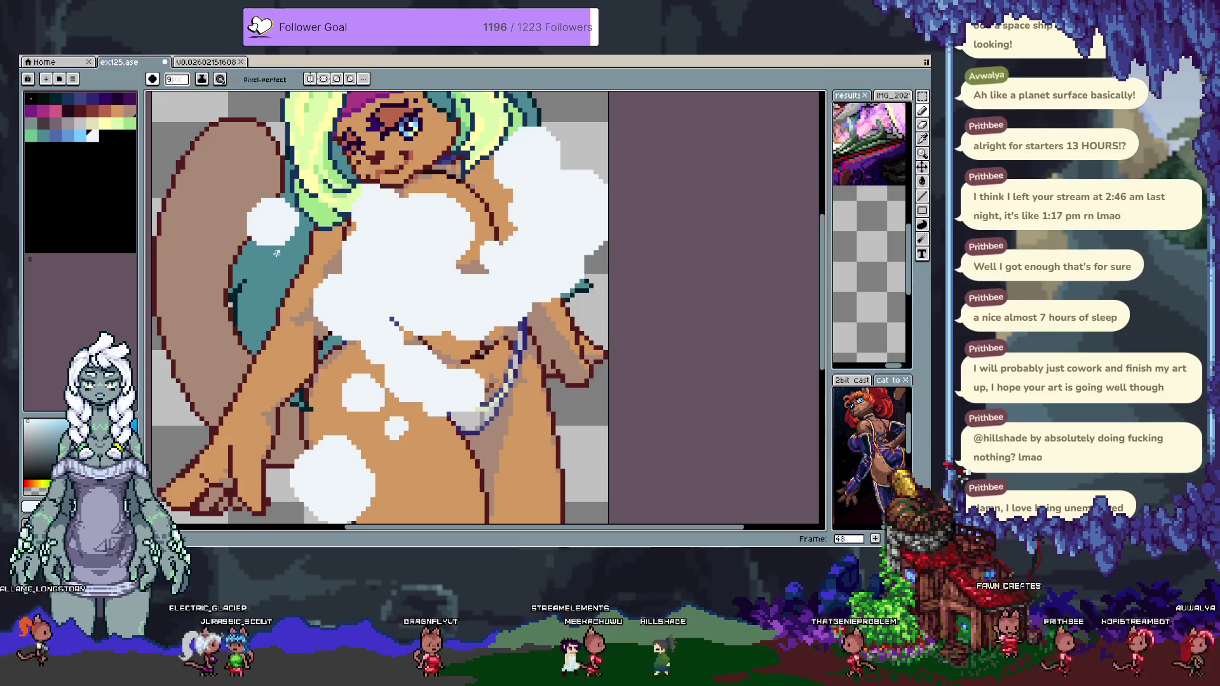
click(285, 267)
click(238, 264)
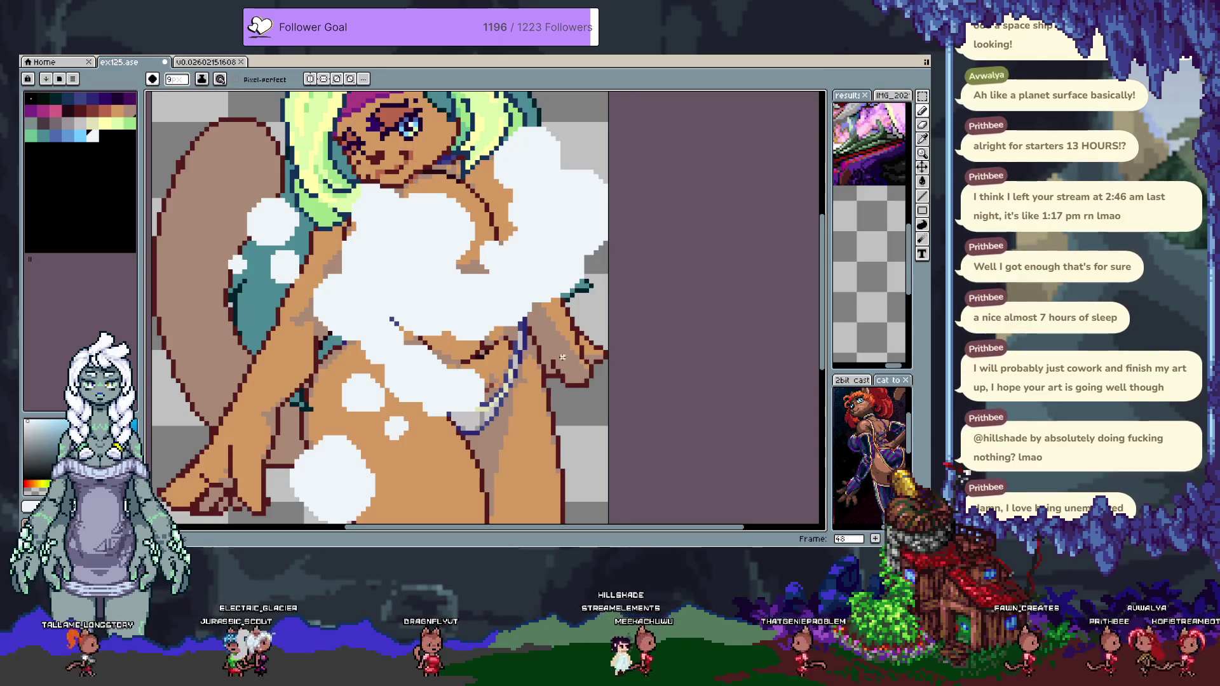
Add foam blobs over the lower torso and leg, filling the small orange gap.
click(522, 376)
click(493, 428)
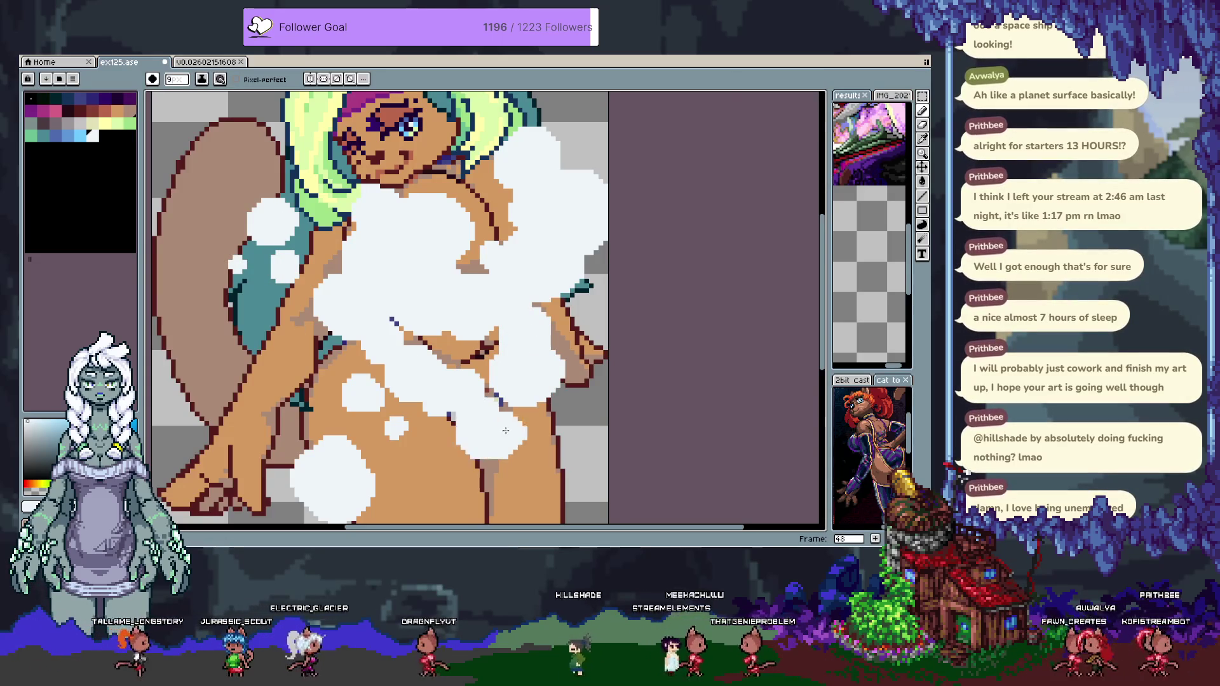
click(447, 429)
click(424, 356)
click(426, 355)
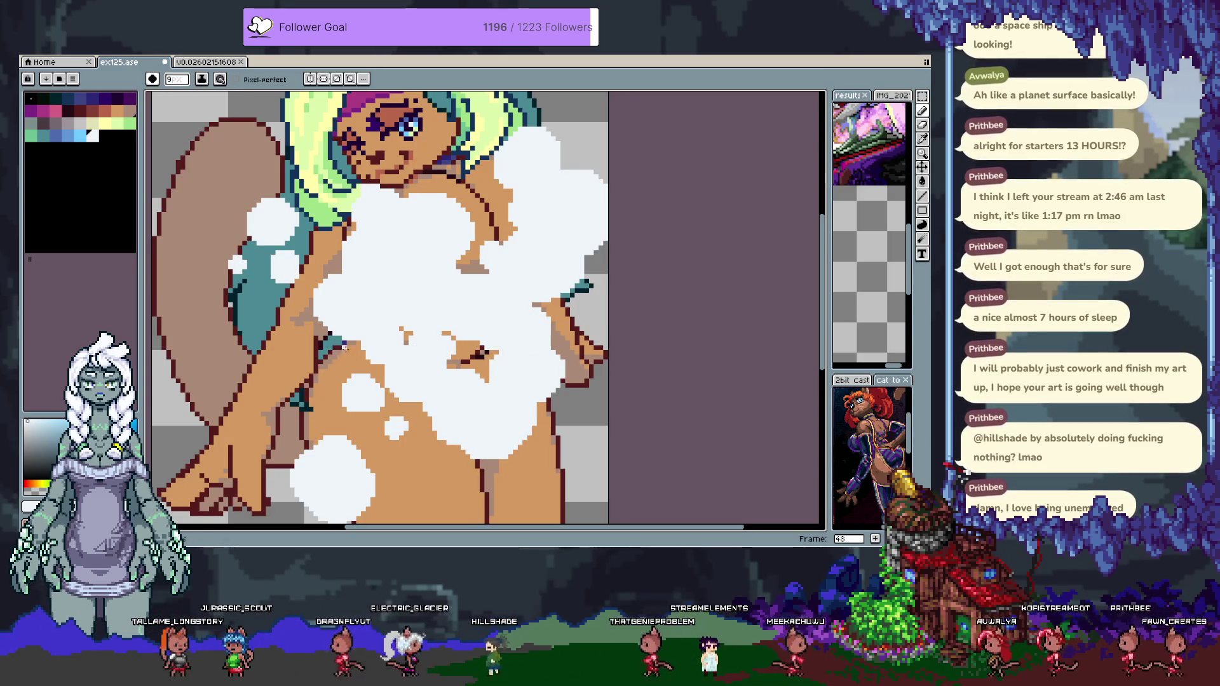
drag(389, 447, 392, 345)
click(406, 396)
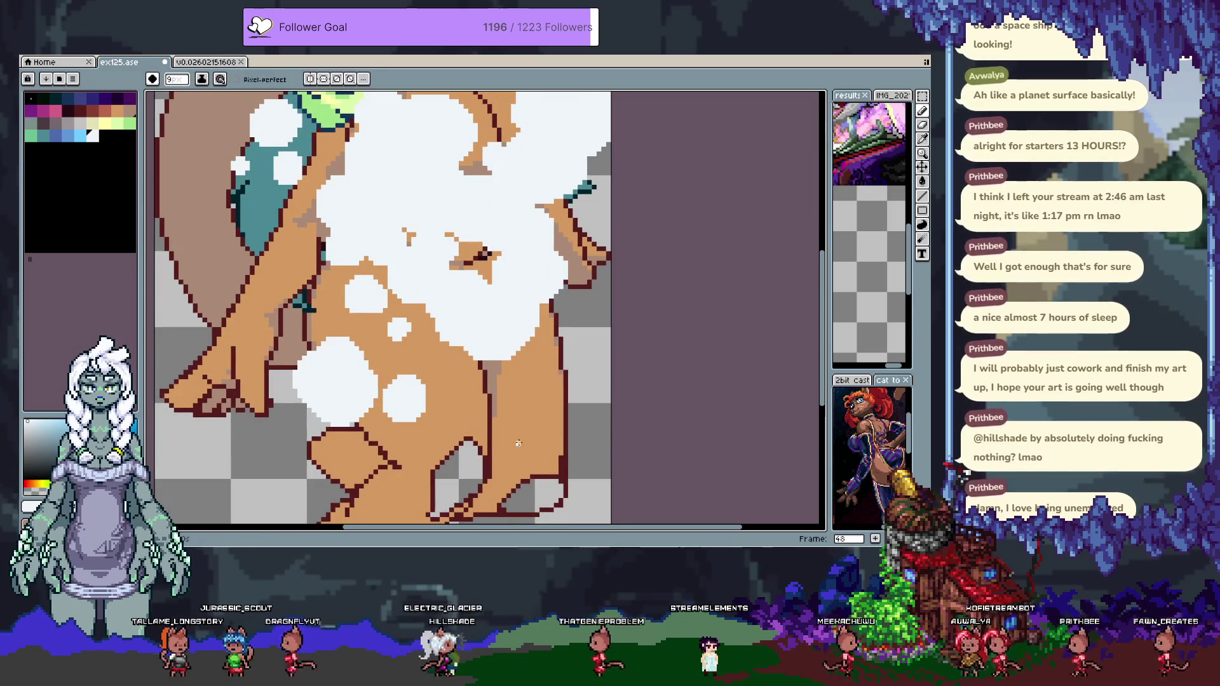
click(557, 400)
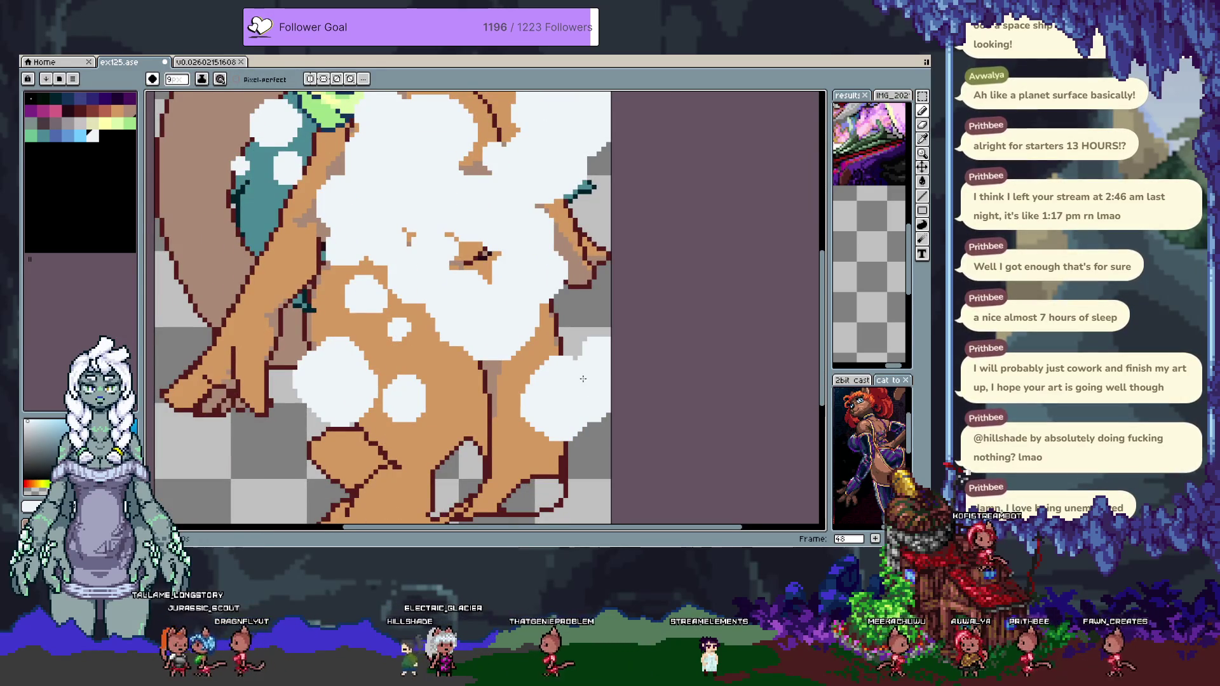
Brush foam over the lower-left arm and hip, then undo those strokes.
scroll(583, 379, down, 2)
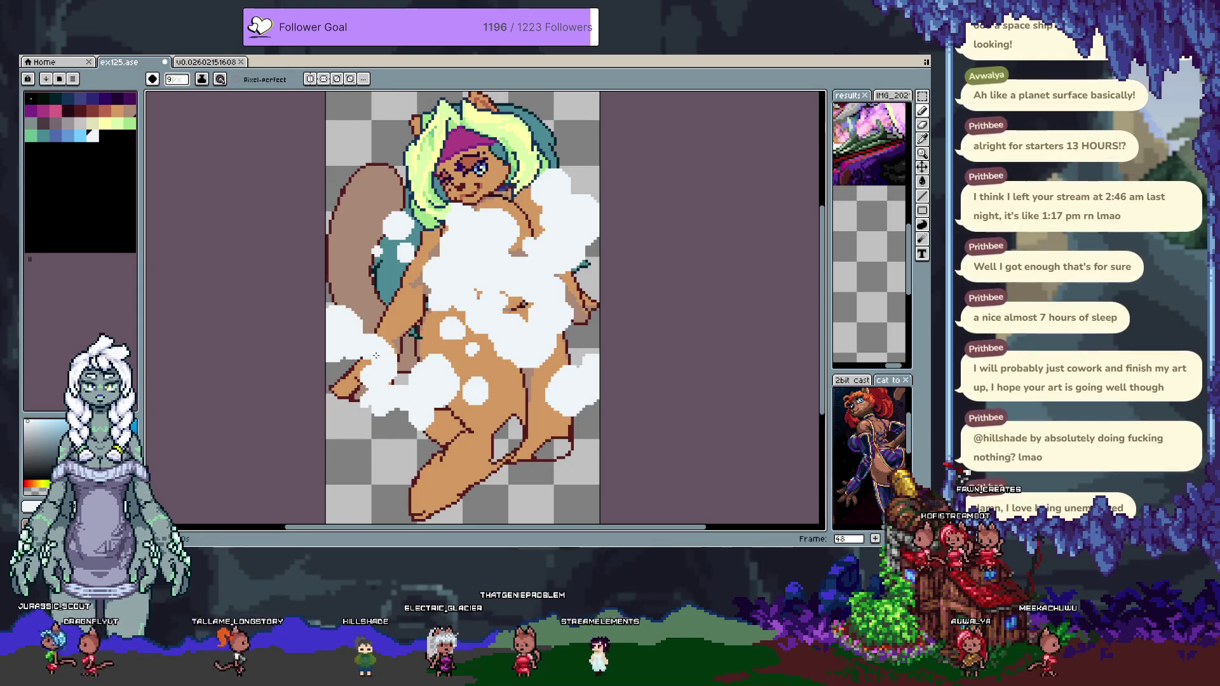
mouse_move(369, 366)
mouse_down()
mouse_move(346, 390)
mouse_move(365, 416)
mouse_move(456, 432)
mouse_up()
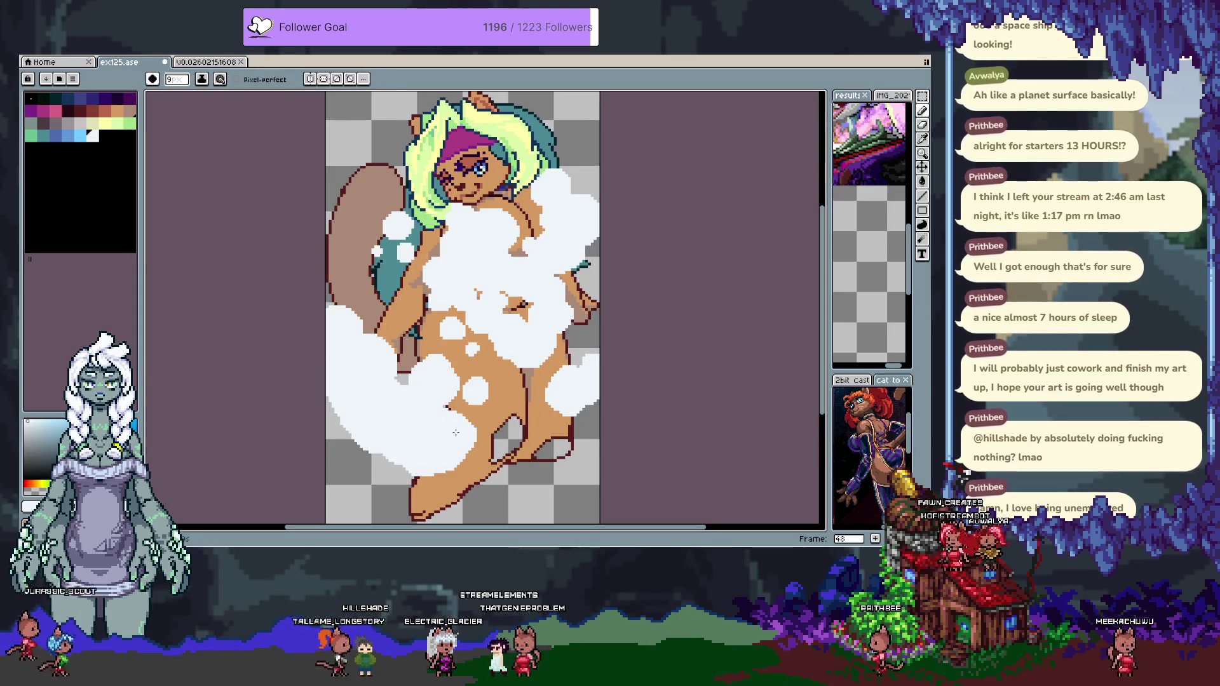
key(ctrl+z)
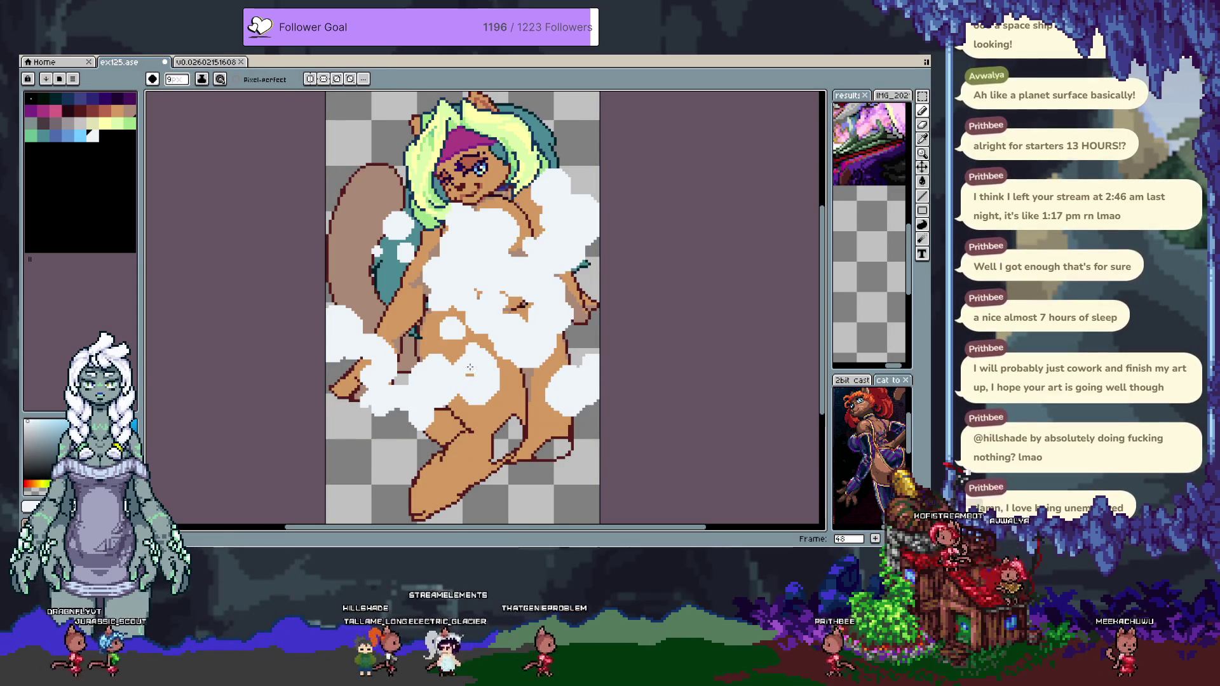
key(ctrl+z)
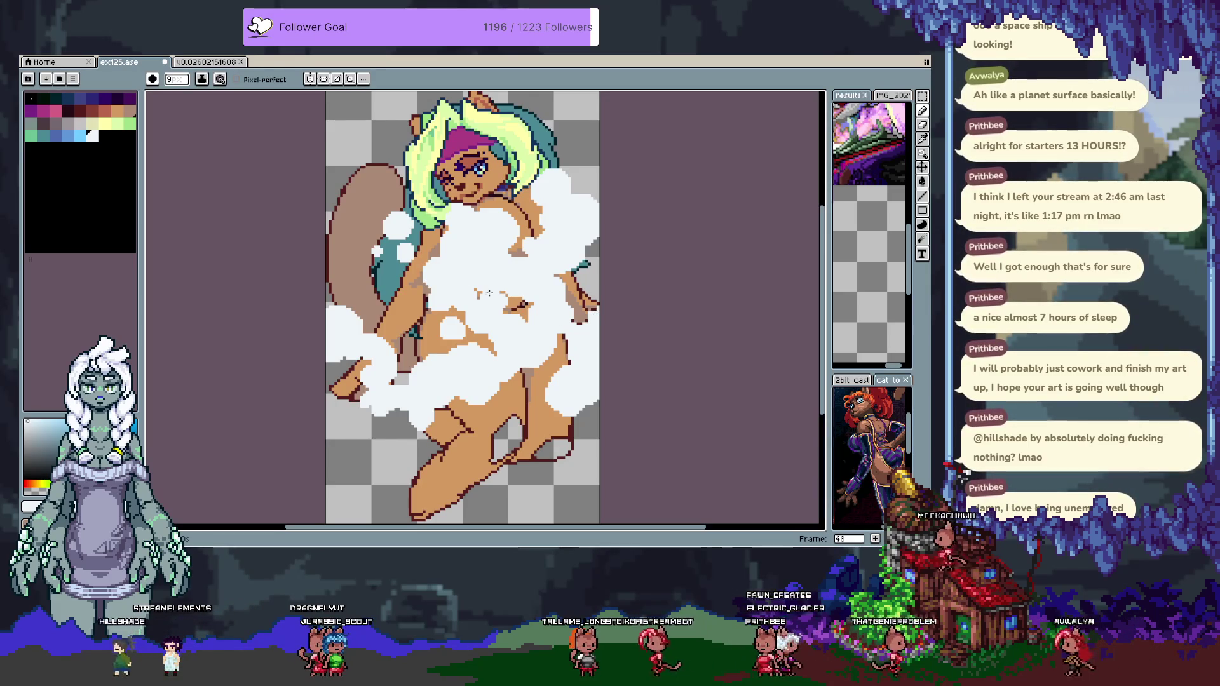
key(Tab)
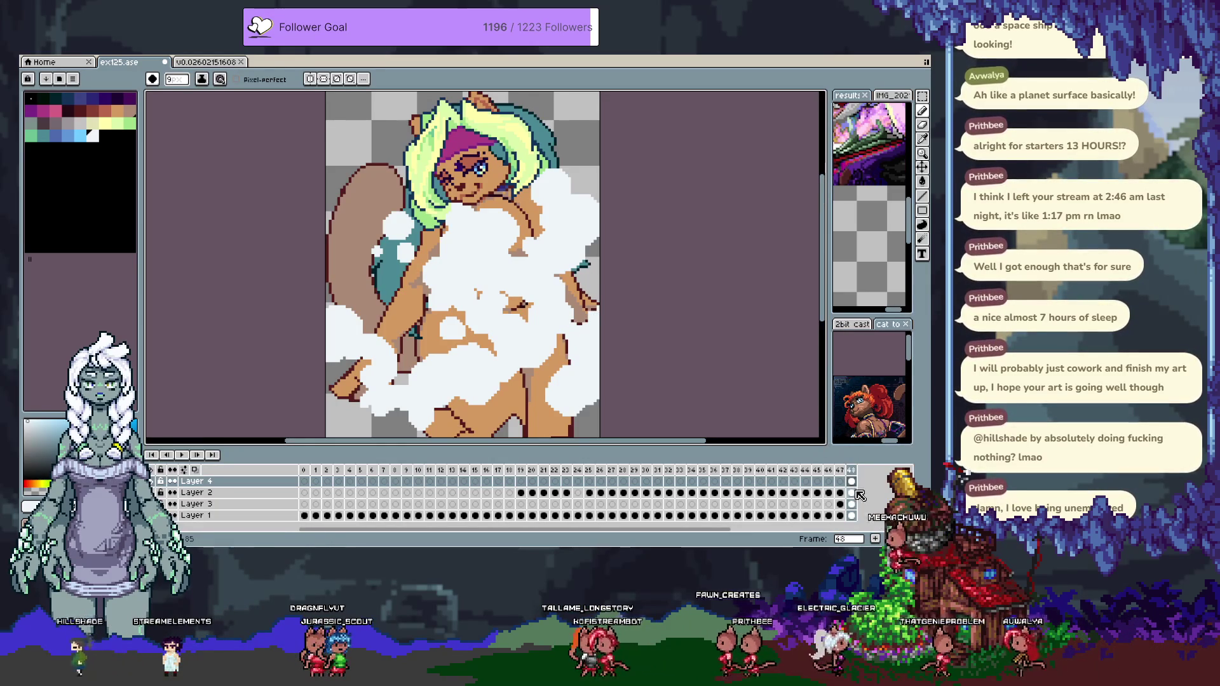
Select the layers' pixels, erase the foam over the left arm, and deselect.
ctrl+click(851, 481)
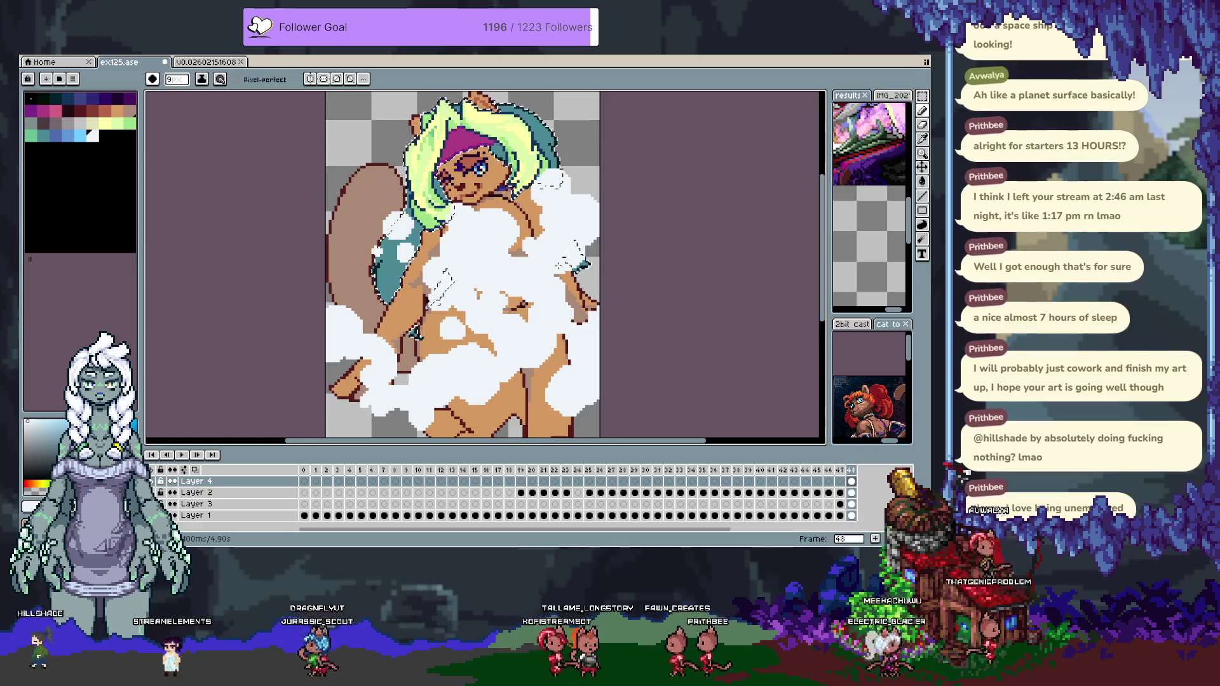
ctrl+shift+click(852, 515)
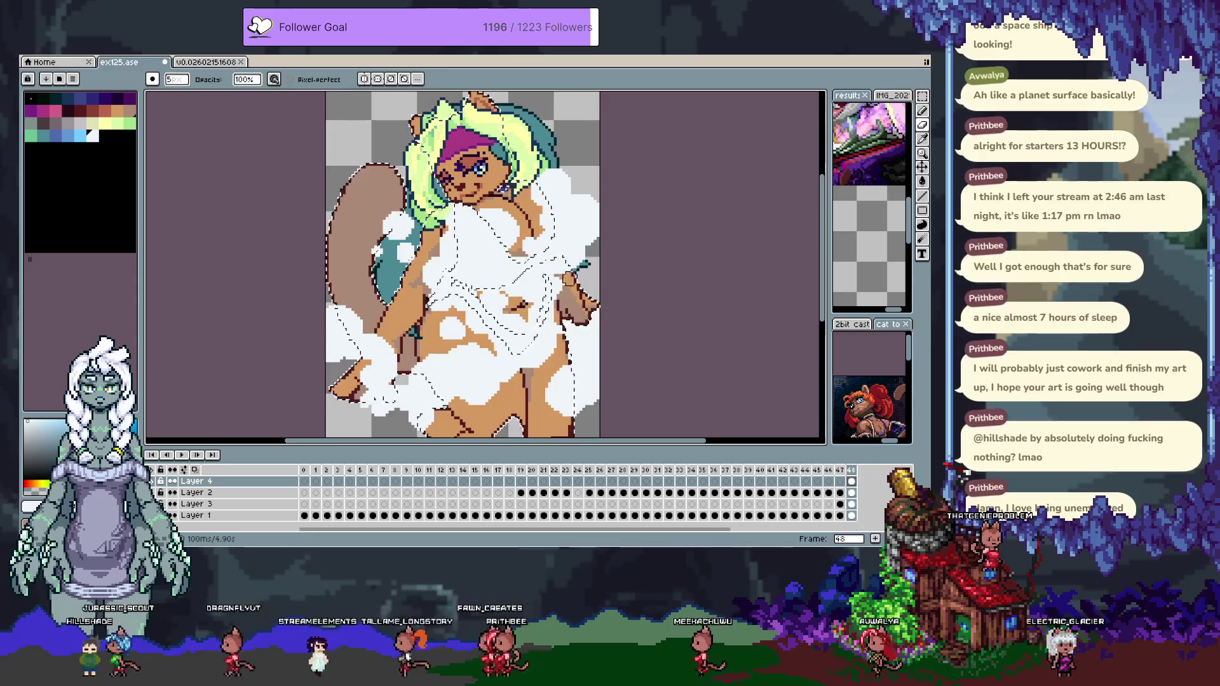
drag(459, 385, 485, 311)
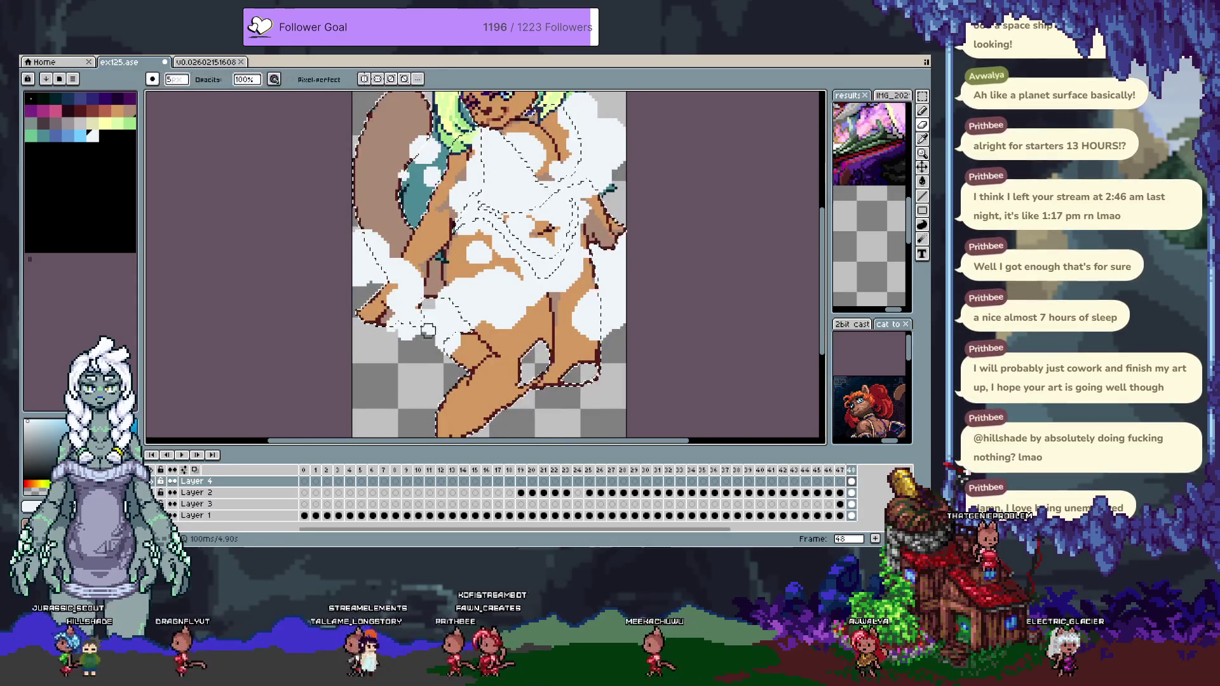
mouse_move(391, 281)
mouse_down()
mouse_move(403, 270)
mouse_move(416, 280)
mouse_up()
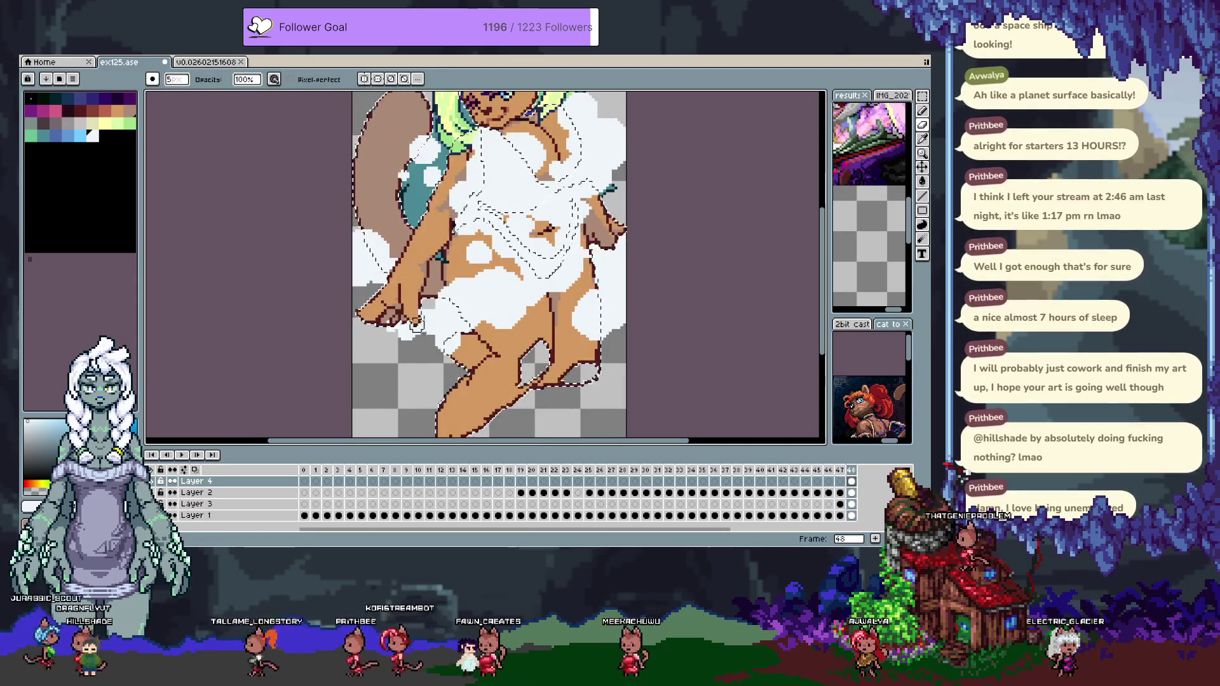
key(ctrl+d)
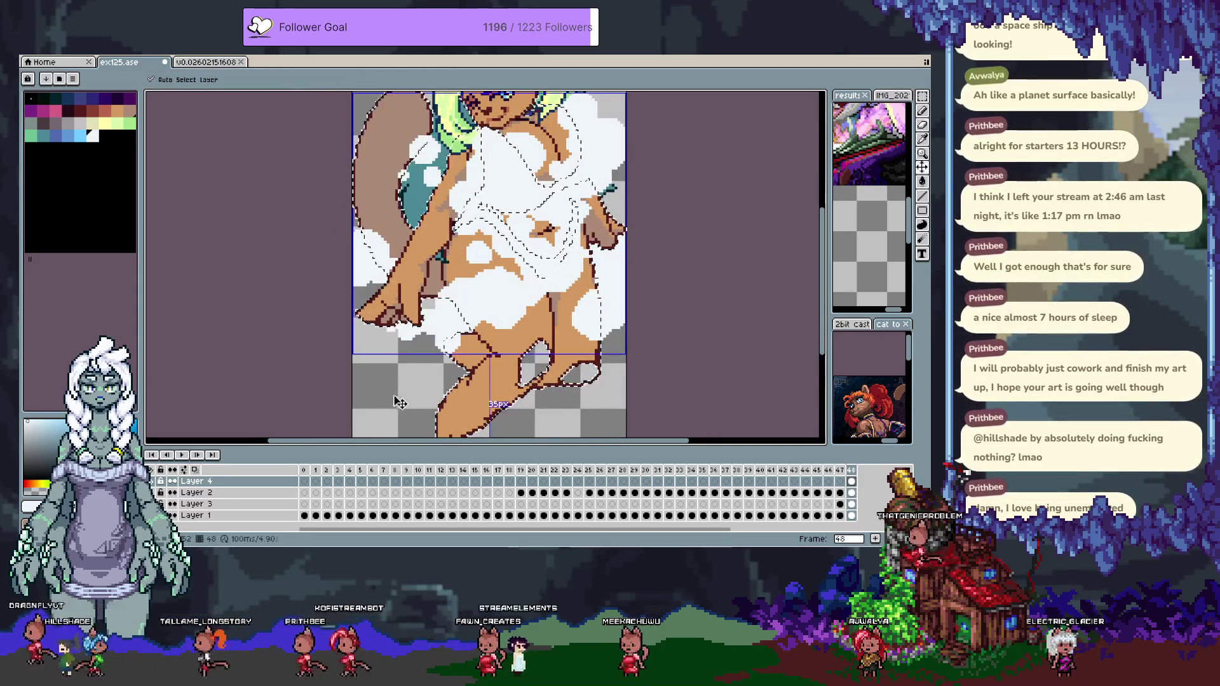
key(e)
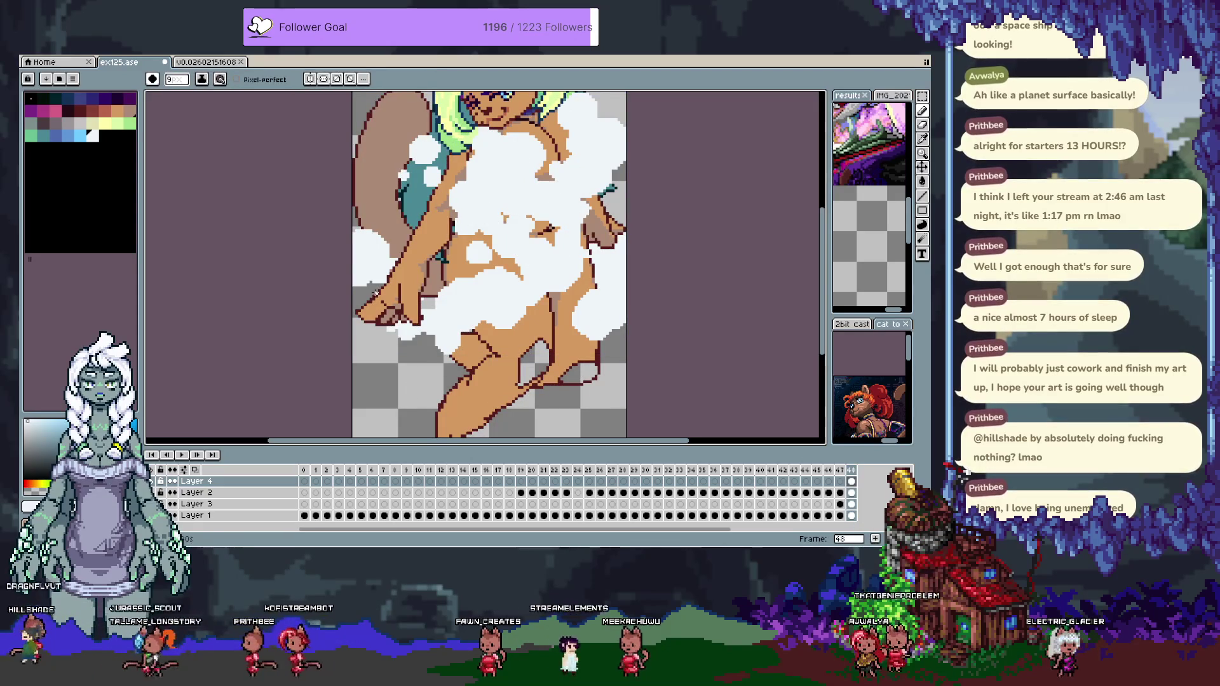
Paint foam blobs into the sprite's lower-left area and along the bottom edge.
drag(367, 294, 382, 279)
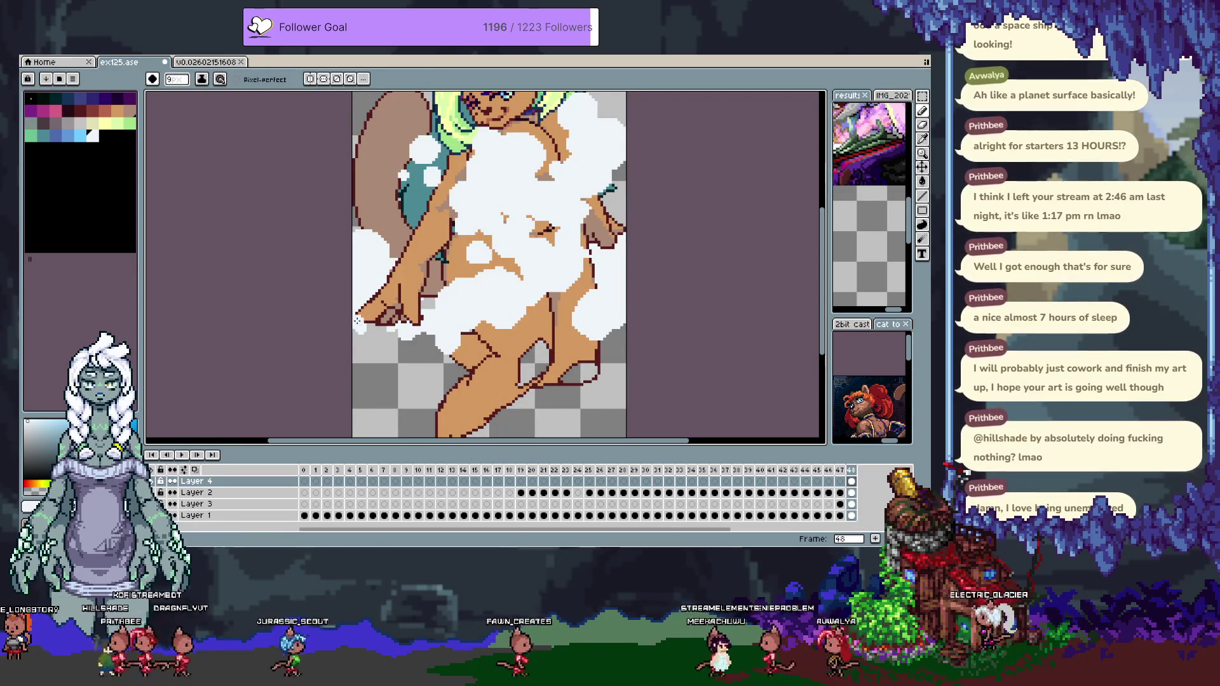
drag(379, 343, 355, 397)
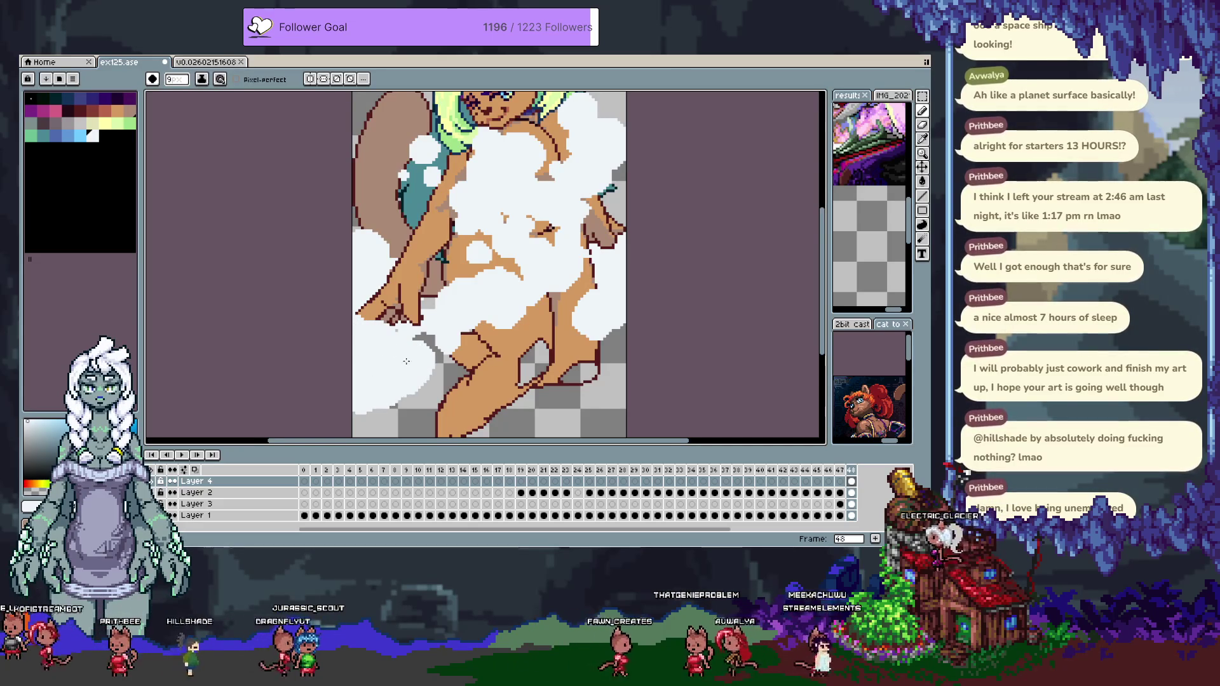
scroll(398, 328, down, 3)
drag(375, 336, 364, 341)
drag(490, 380, 513, 369)
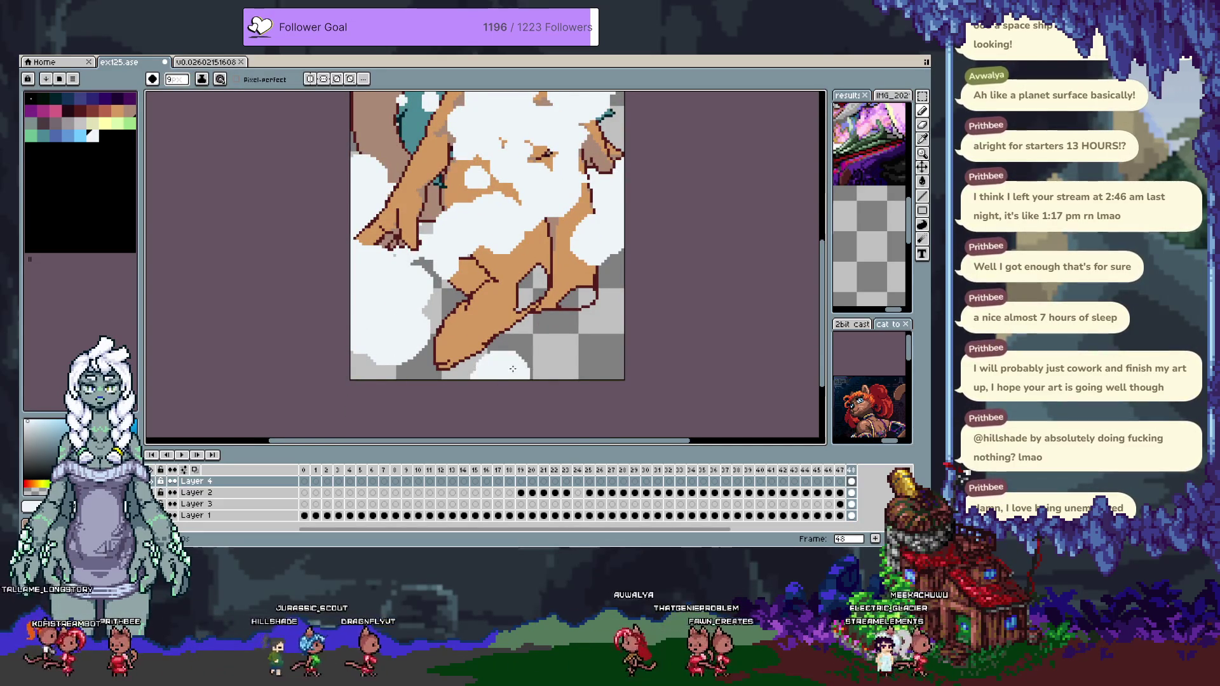
scroll(419, 309, up, 5)
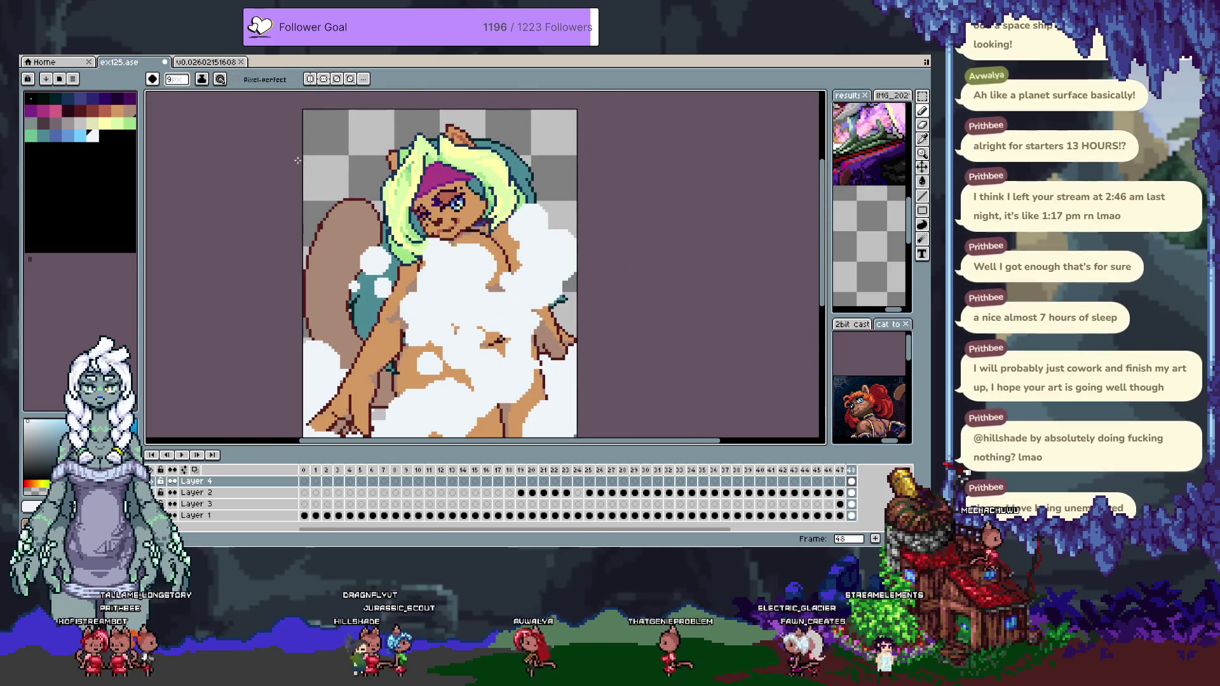
Add foam in the top-left and top-right corners and dab bubbles on the body.
drag(346, 112, 311, 114)
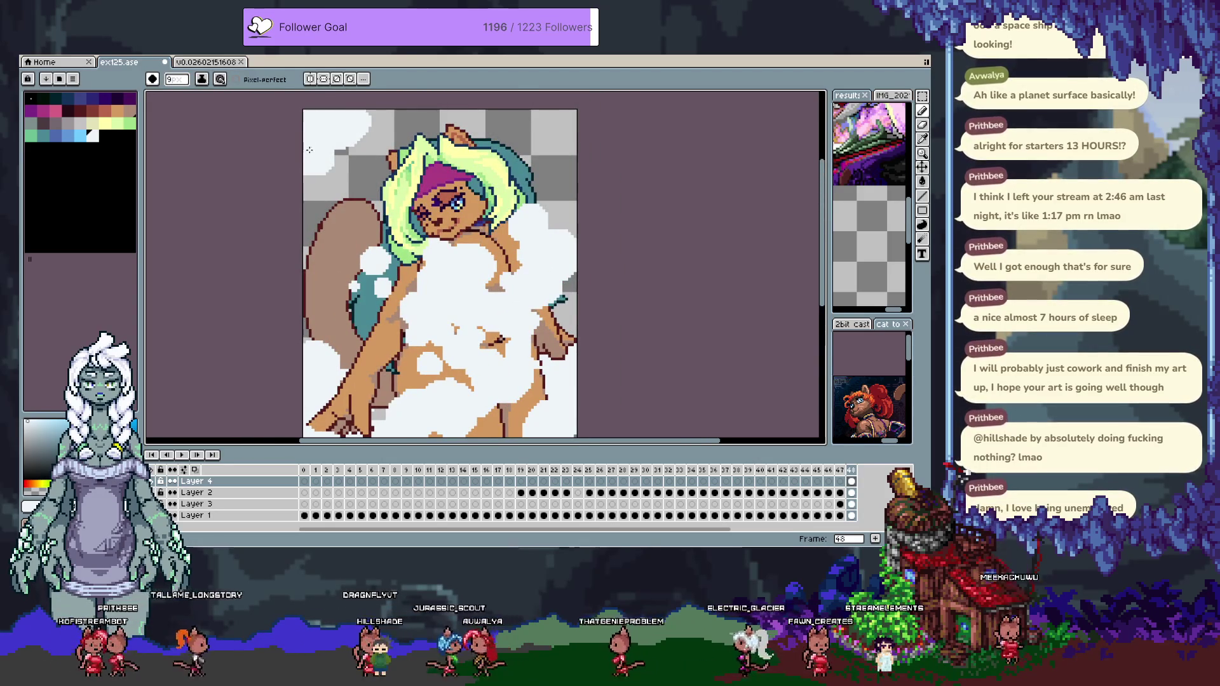
drag(569, 121, 564, 128)
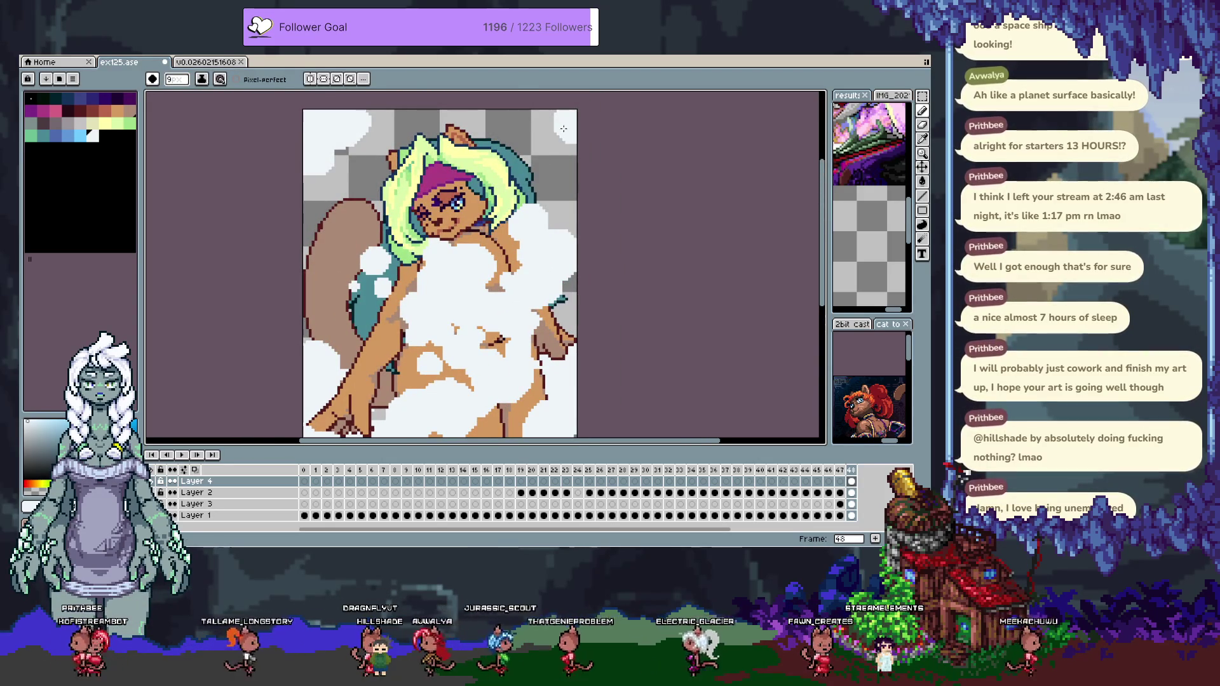
scroll(376, 219, down, 2)
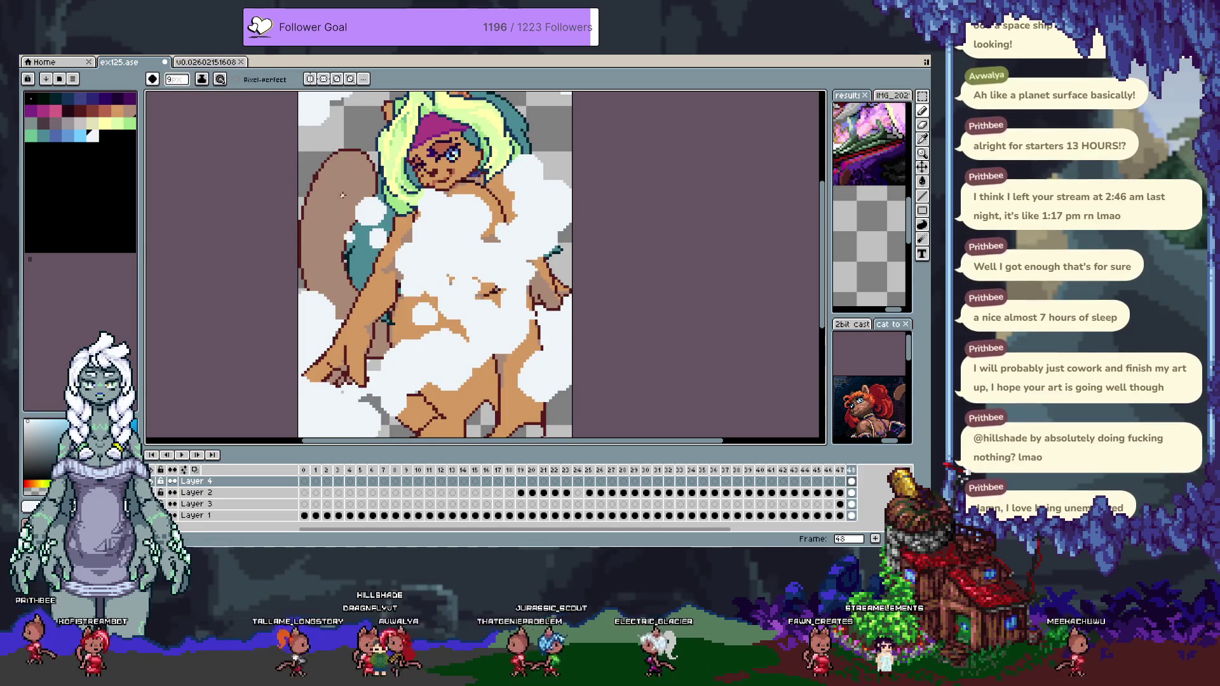
scroll(493, 313, down, 3)
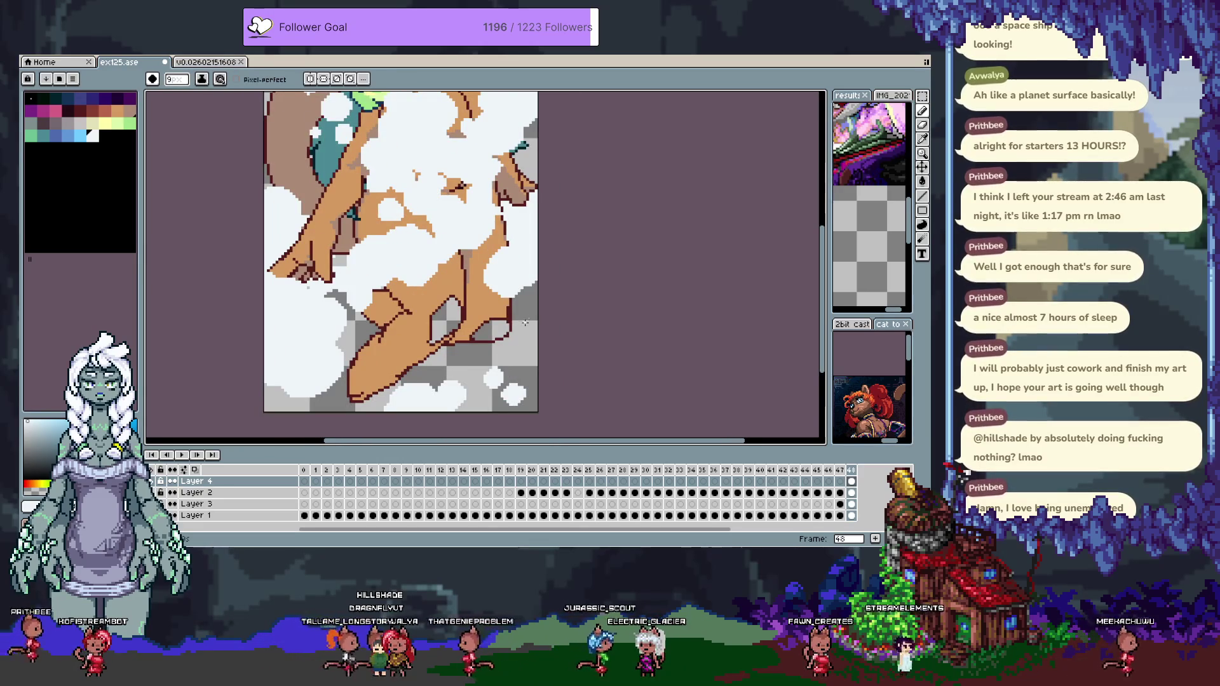
scroll(330, 322, up, 4)
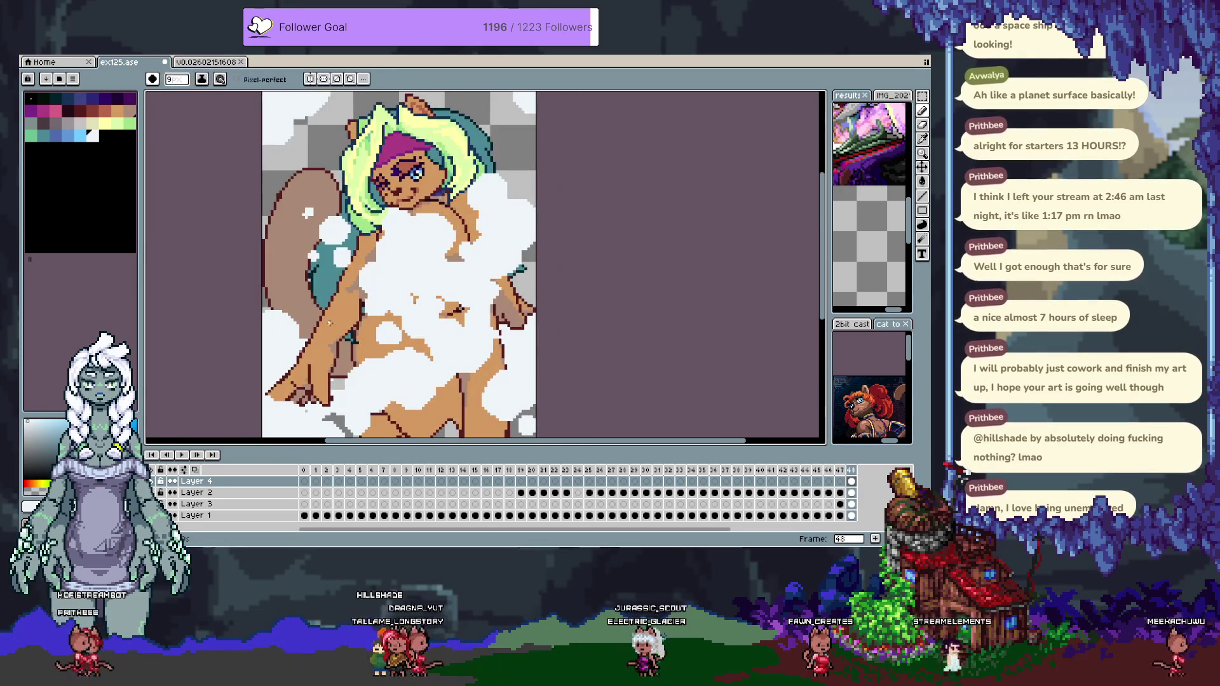
click(519, 166)
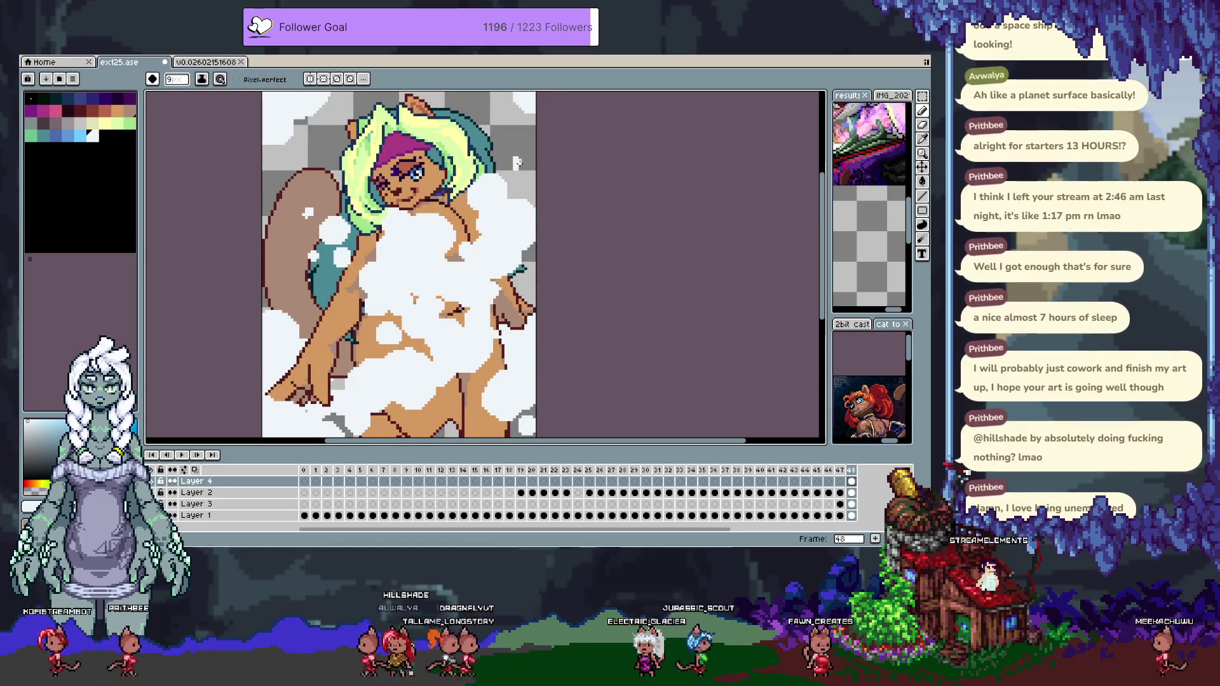
click(470, 247)
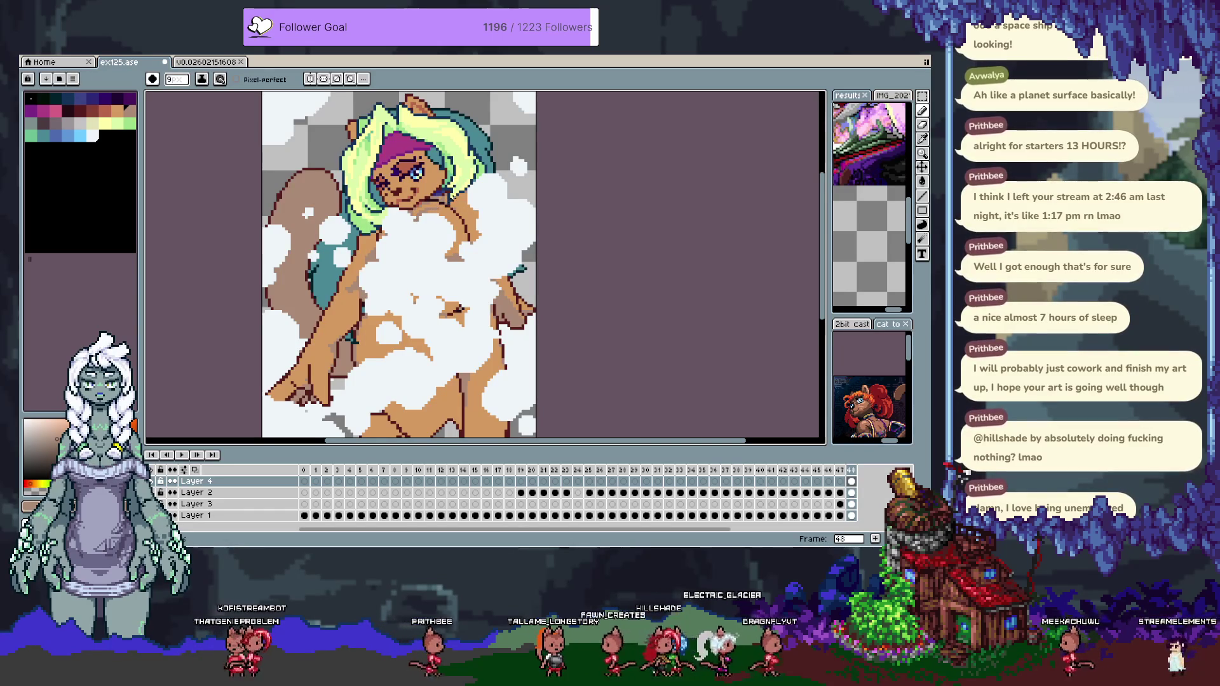
key(ctrl+z)
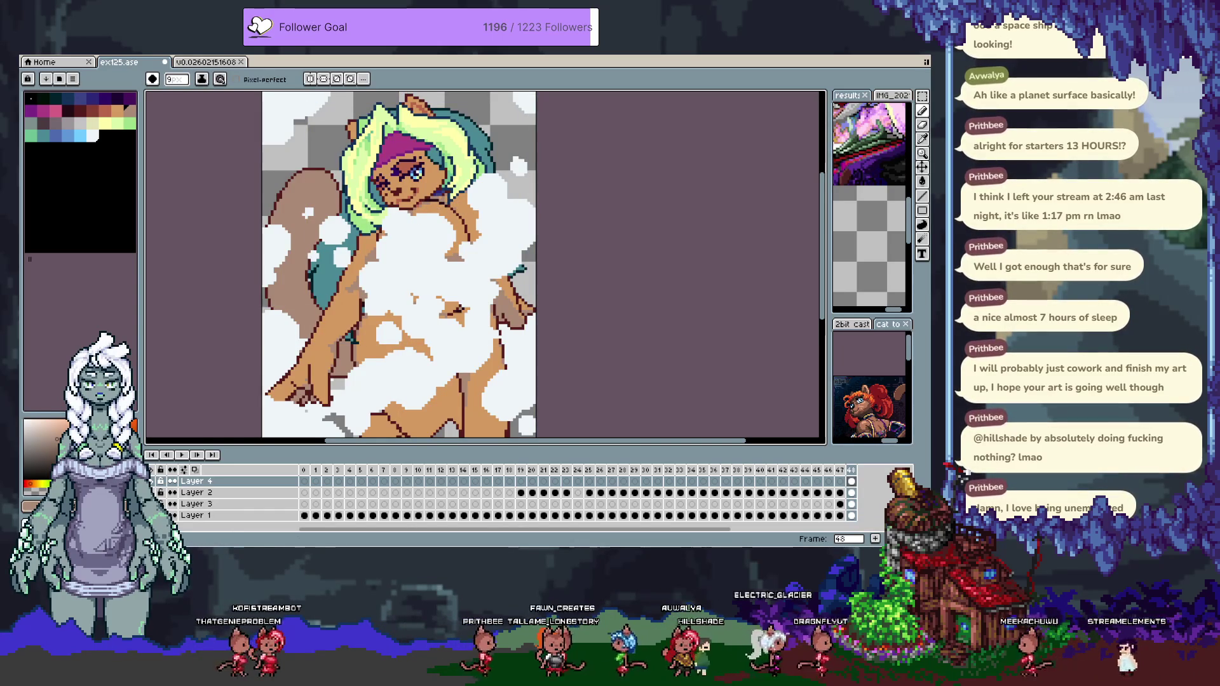
Toggle layer visibility to view the Layer 4 foam on its own.
click(153, 481)
click(154, 482)
alt+click(155, 481)
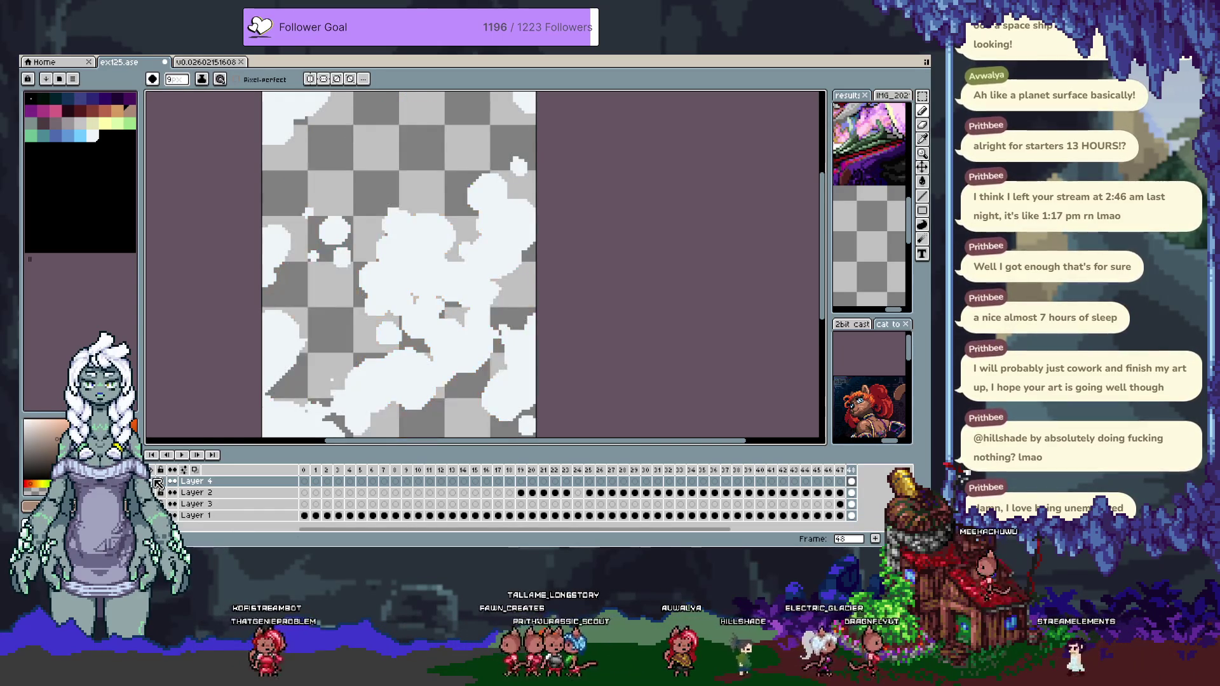
key(w)
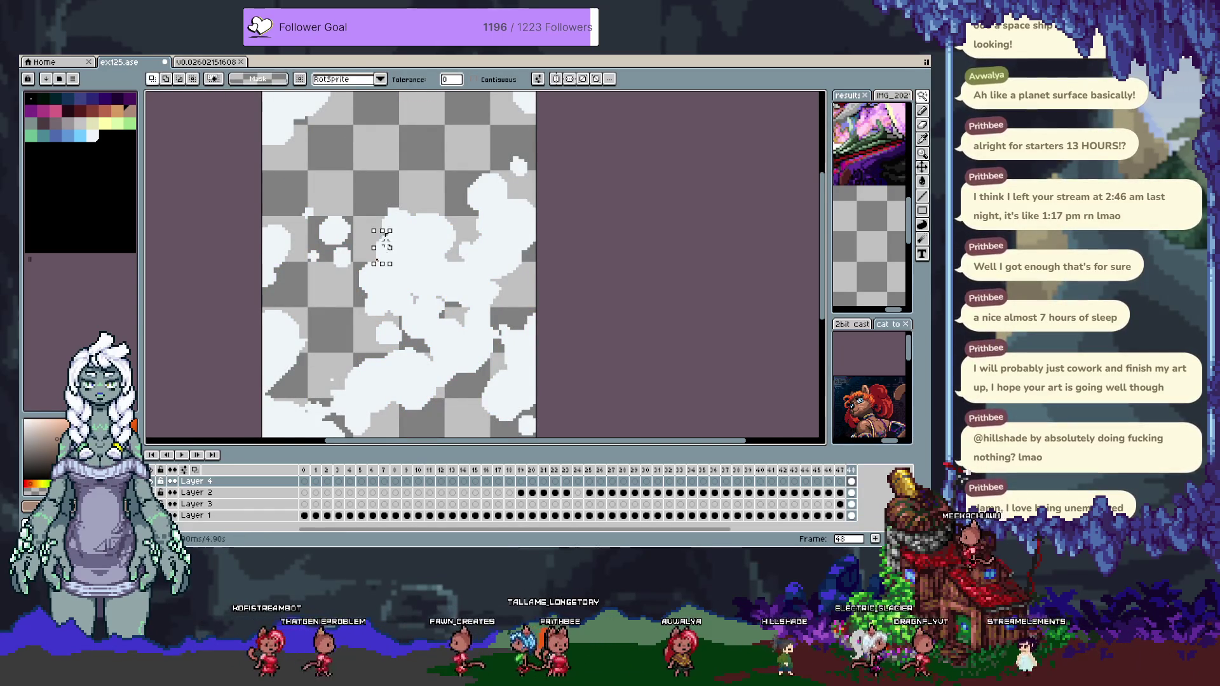
key(b)
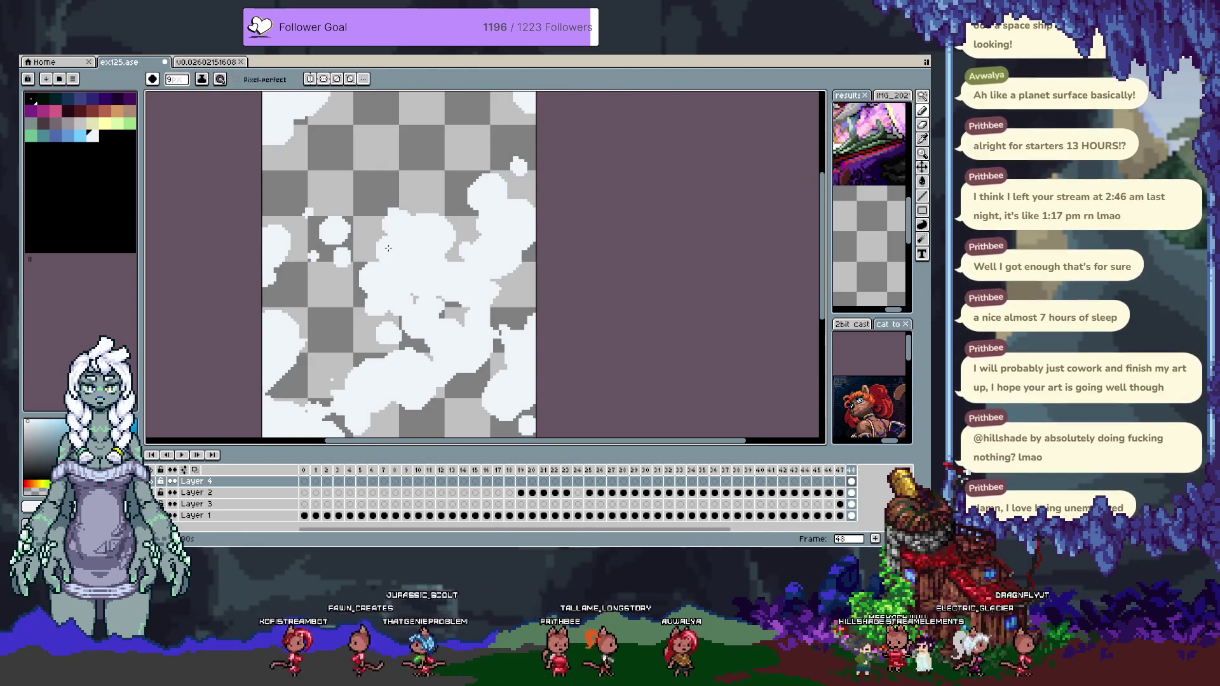
Restore the character layers, enlarge the canvas, undo, and dab a foam bubble.
key(Left)
key(Tab)
key(ctrl+z)
click(326, 319)
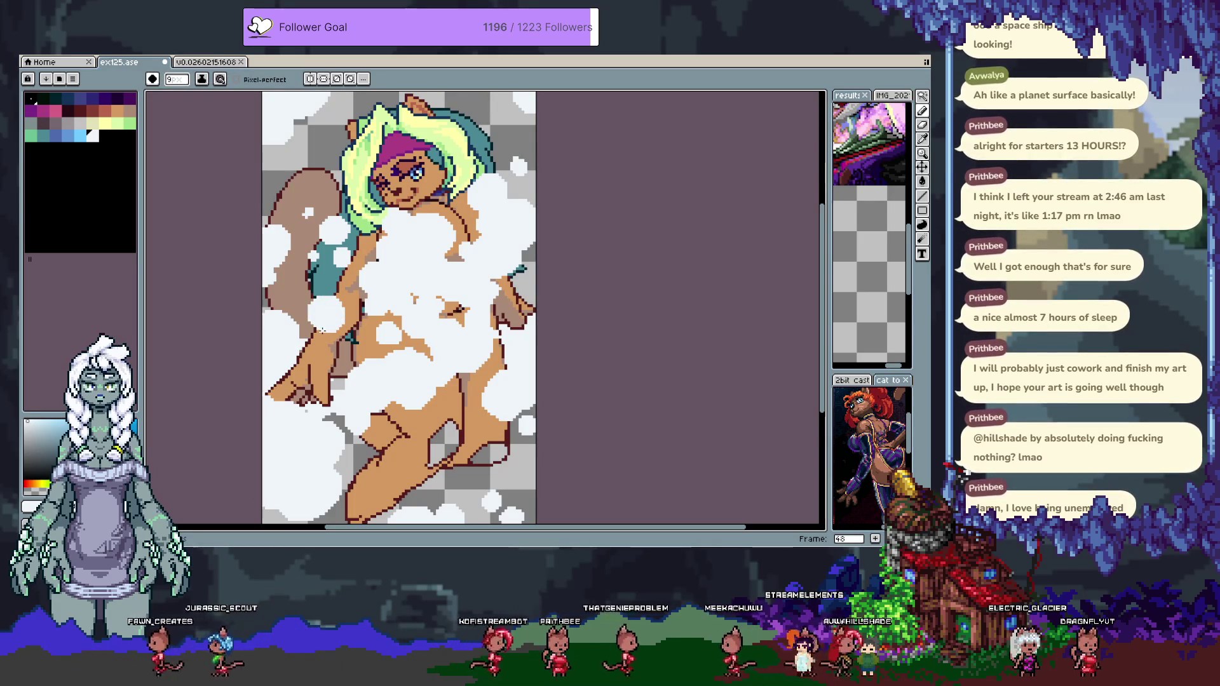
Sample pinkish and grey-blue colours and dab foam on the tail and leg.
alt+click(321, 329)
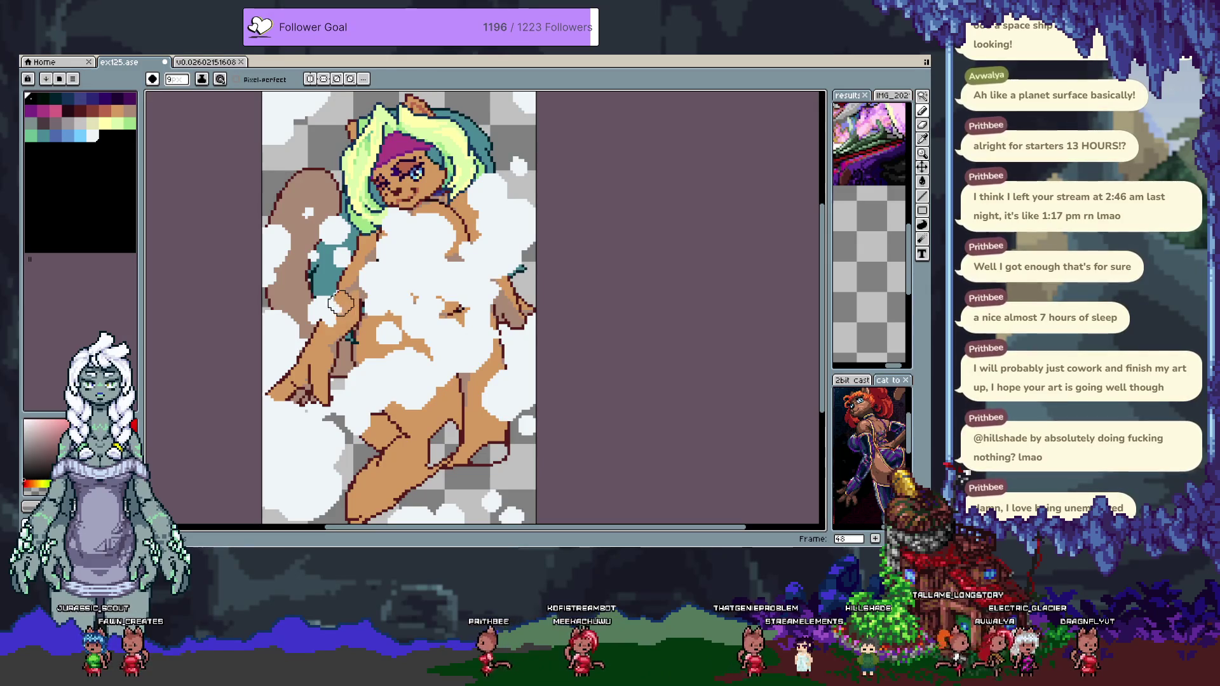
alt+click(335, 301)
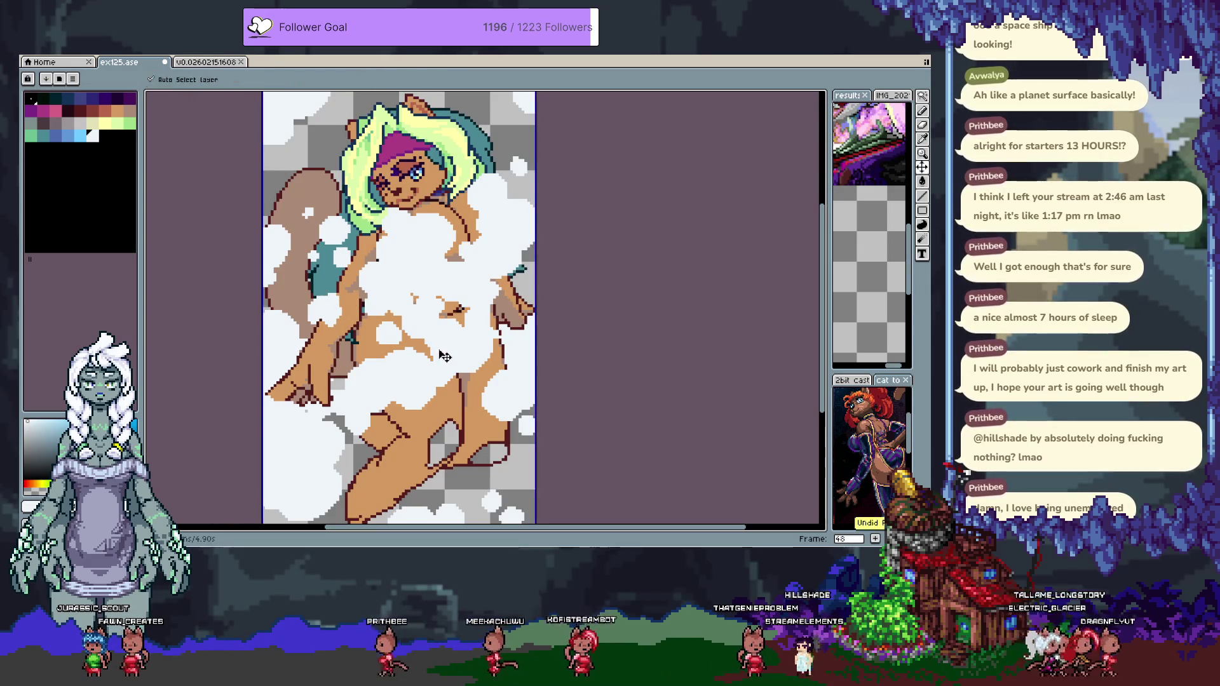
click(308, 207)
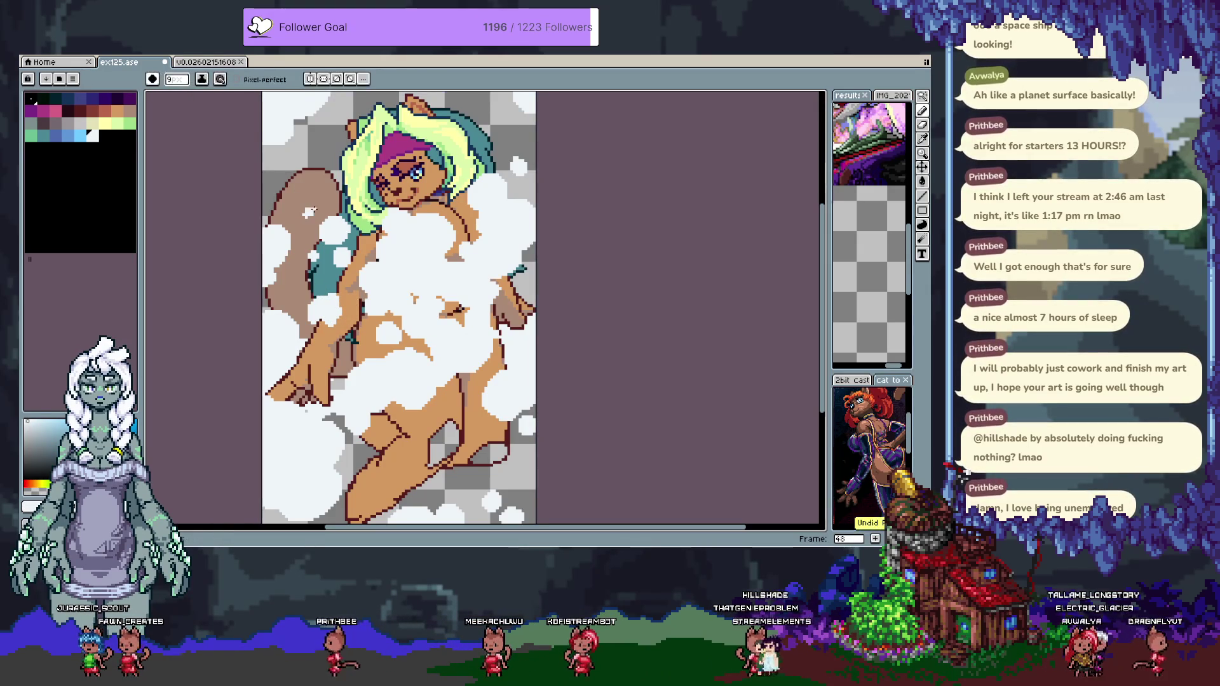
alt+click(304, 212)
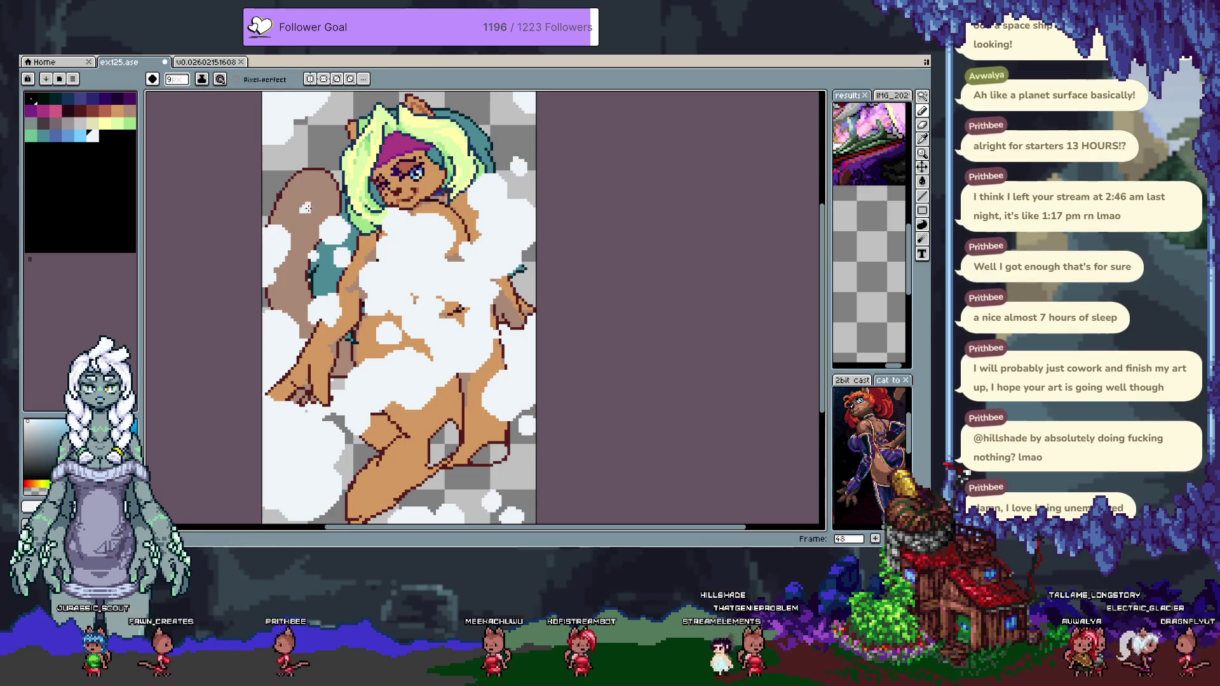
key(v)
key(ctrl+z)
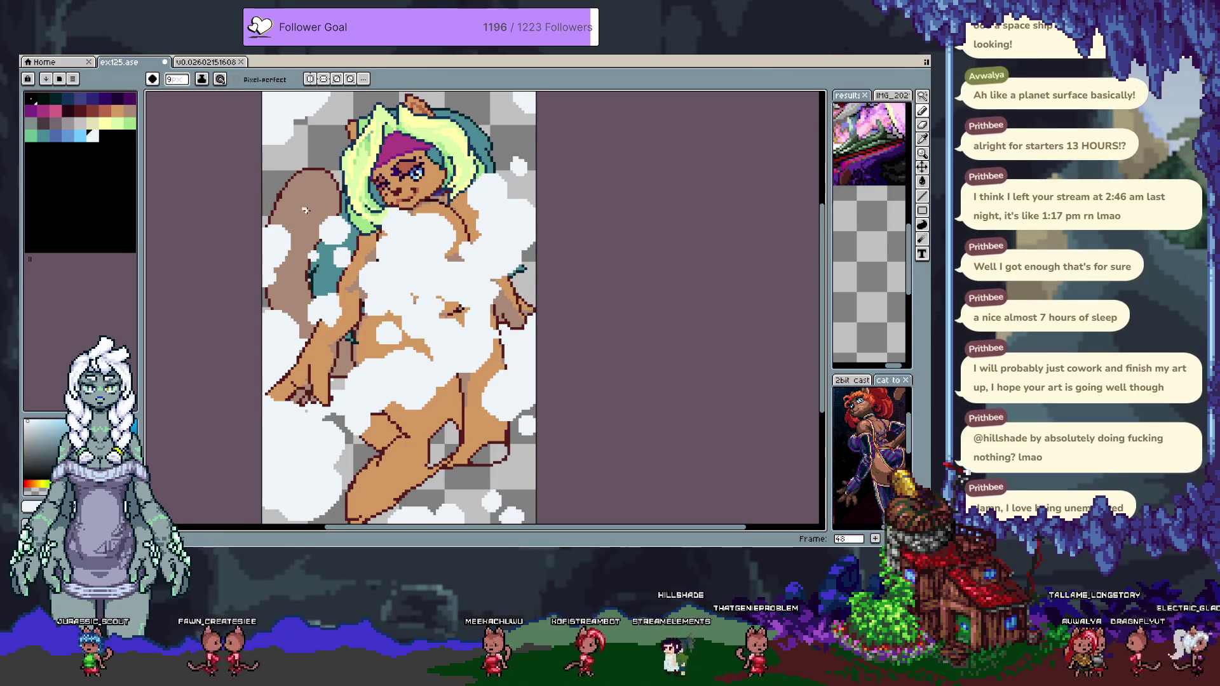
alt+click(311, 212)
alt+click(304, 213)
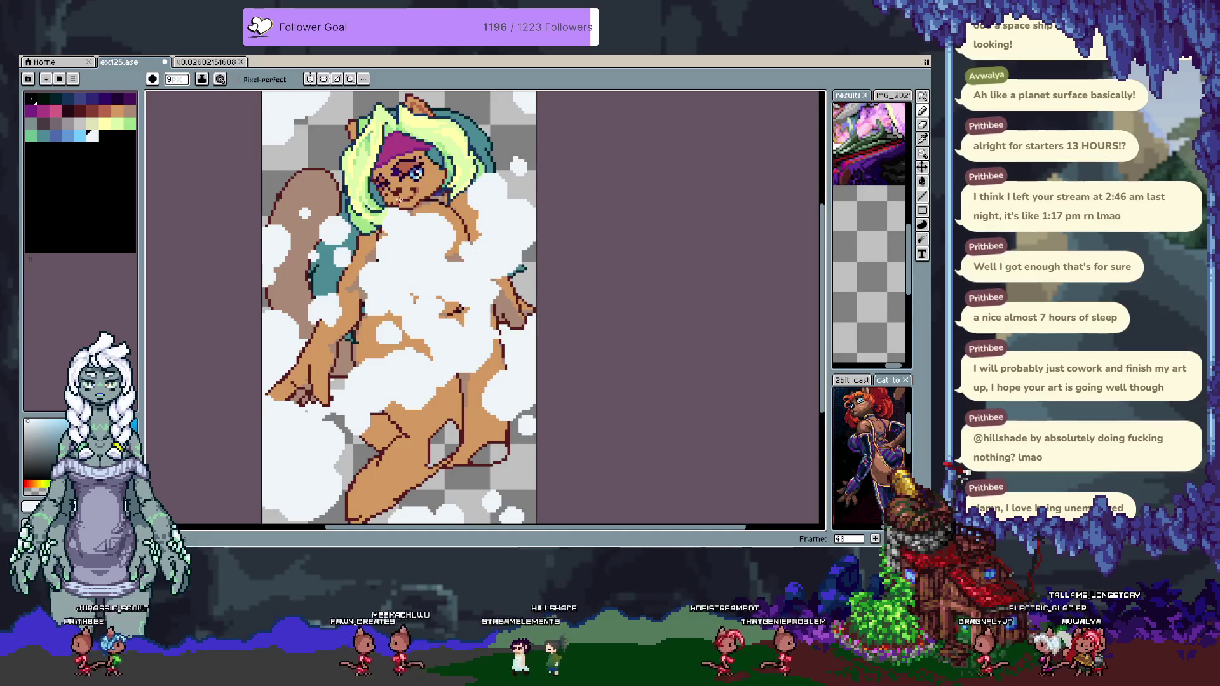
drag(502, 520, 495, 418)
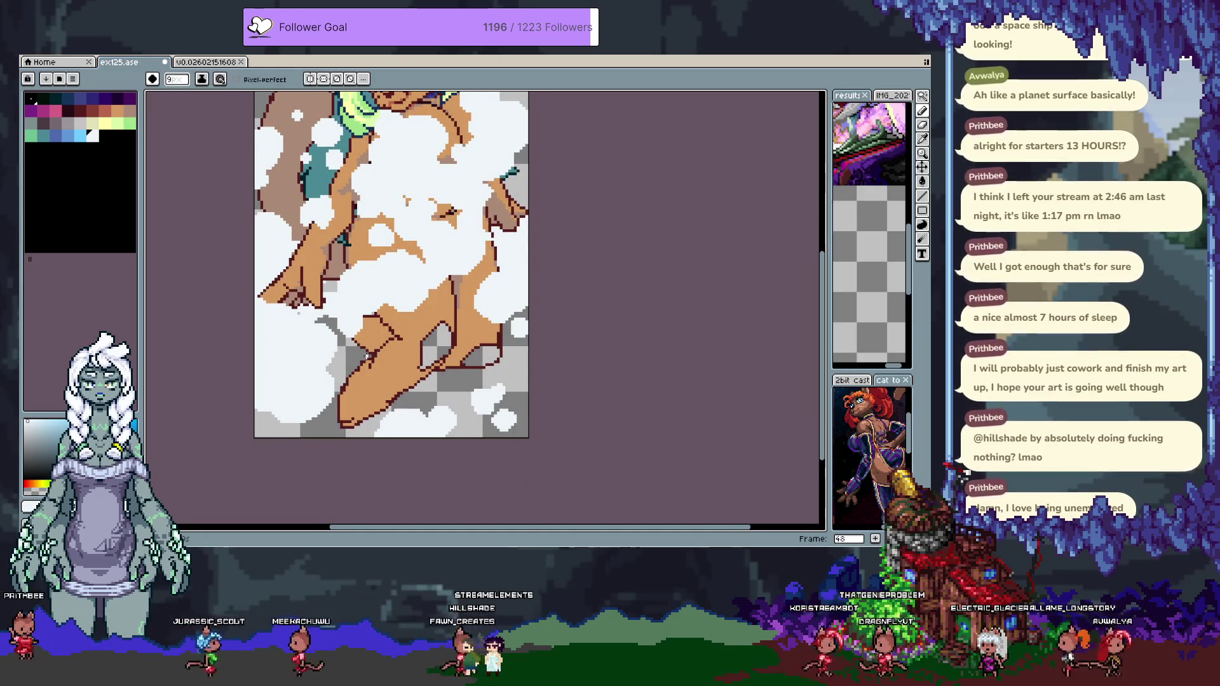
mouse_move(374, 376)
mouse_down()
mouse_move(356, 359)
mouse_move(376, 371)
mouse_up()
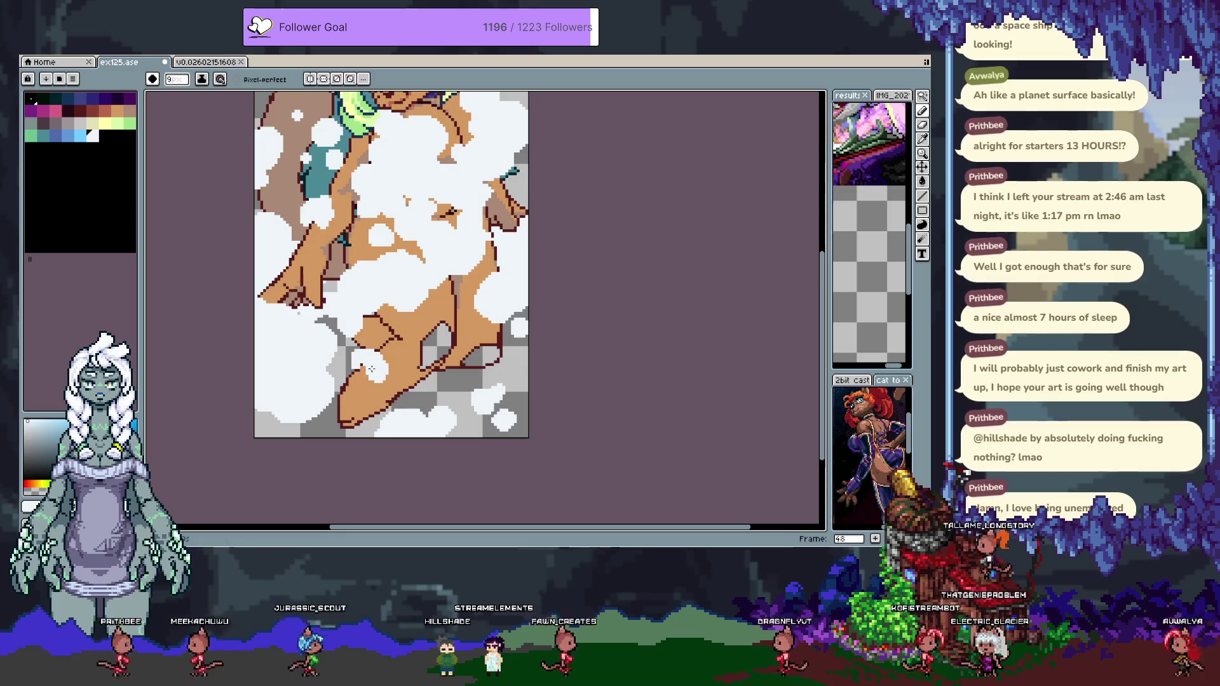
Undo the latest foam back to the saved state and hide Layer 4.
alt+click(370, 348)
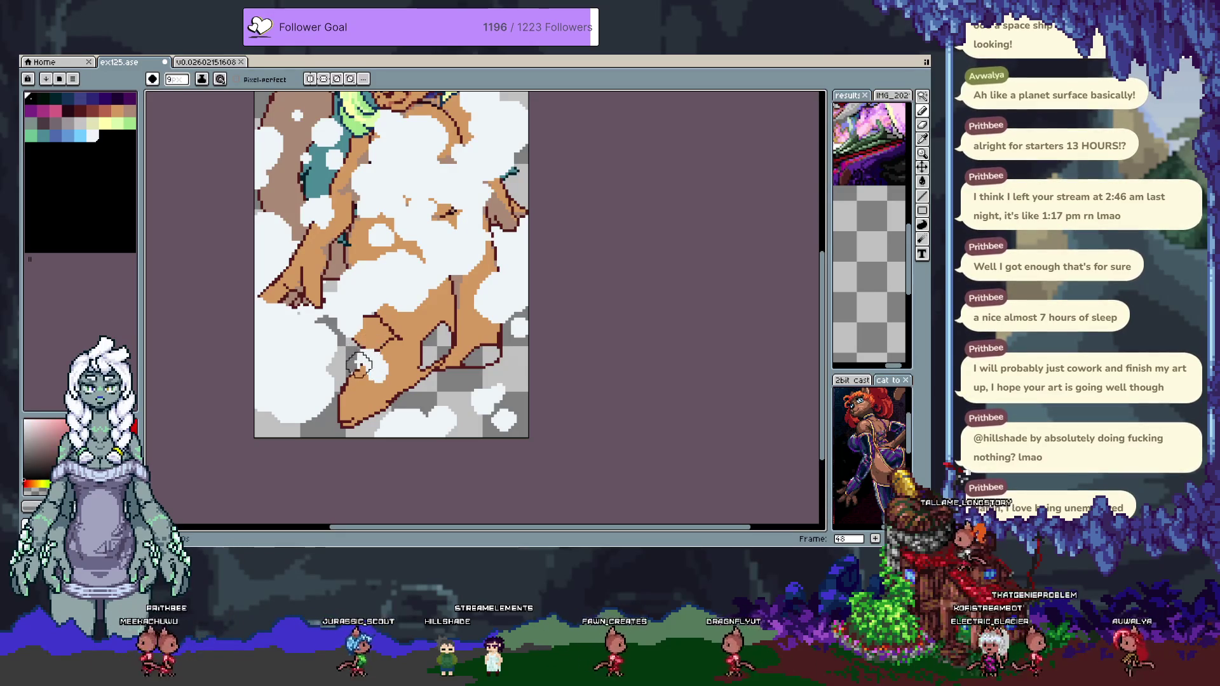
scroll(423, 384, up, 5)
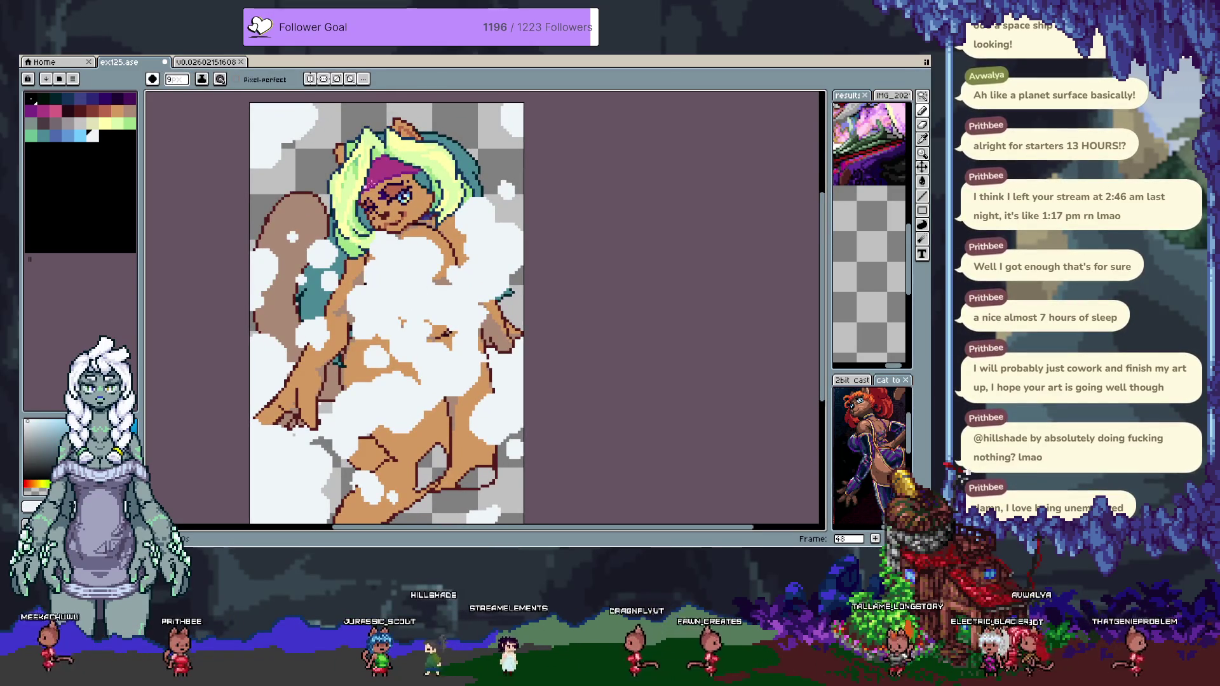
drag(456, 127, 453, 150)
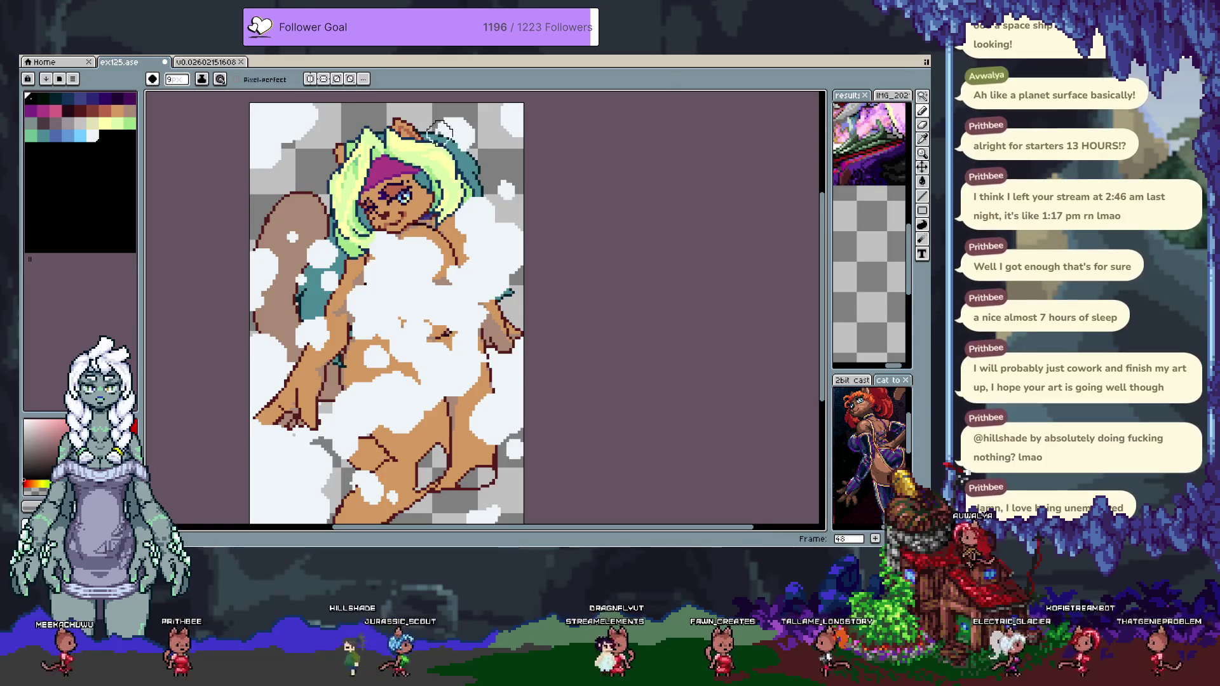
key(ctrl+z)
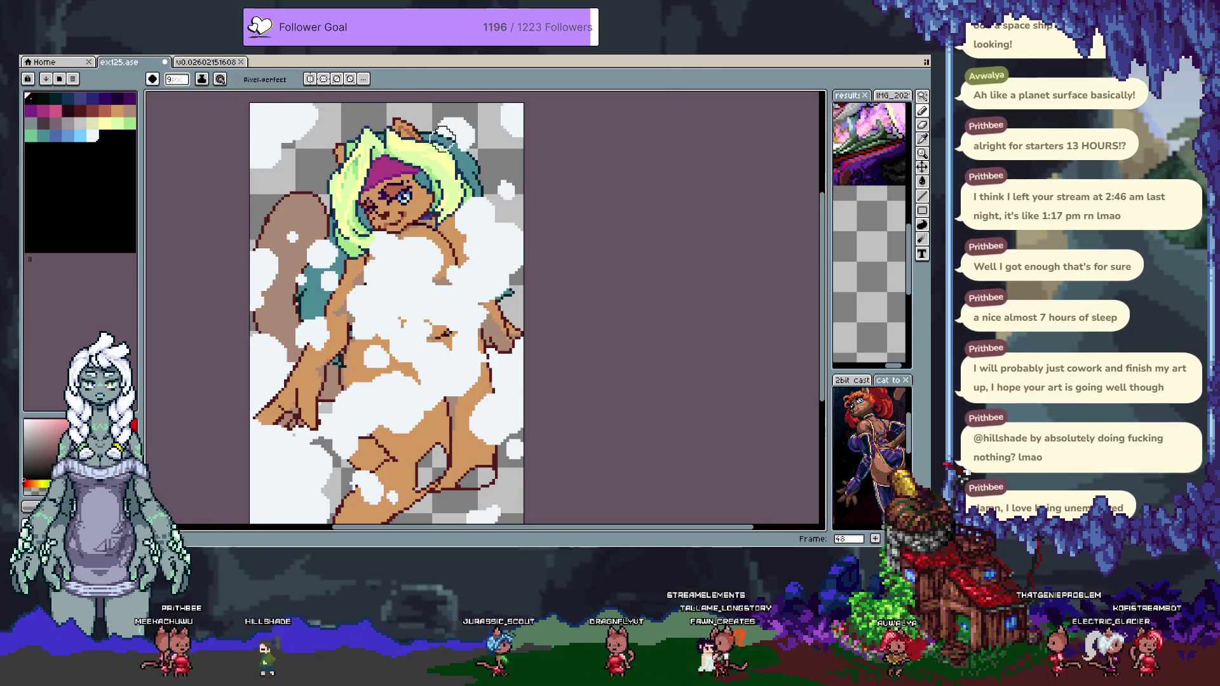
key(ctrl+z)
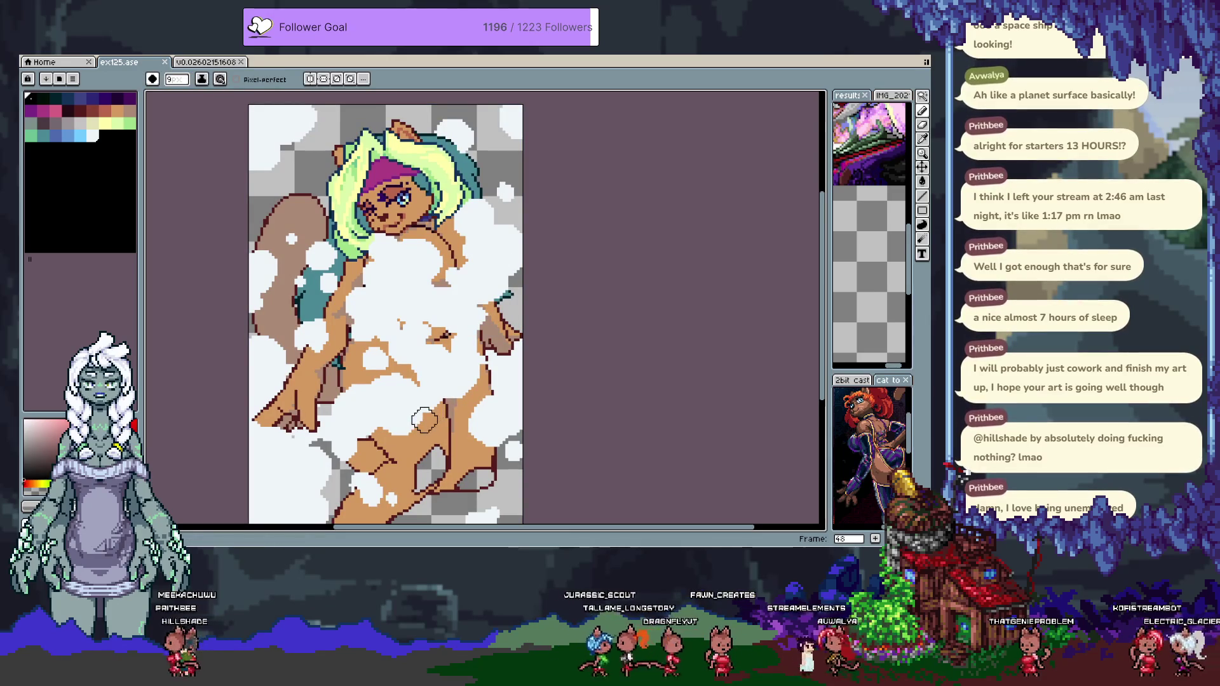
key(Tab)
click(154, 481)
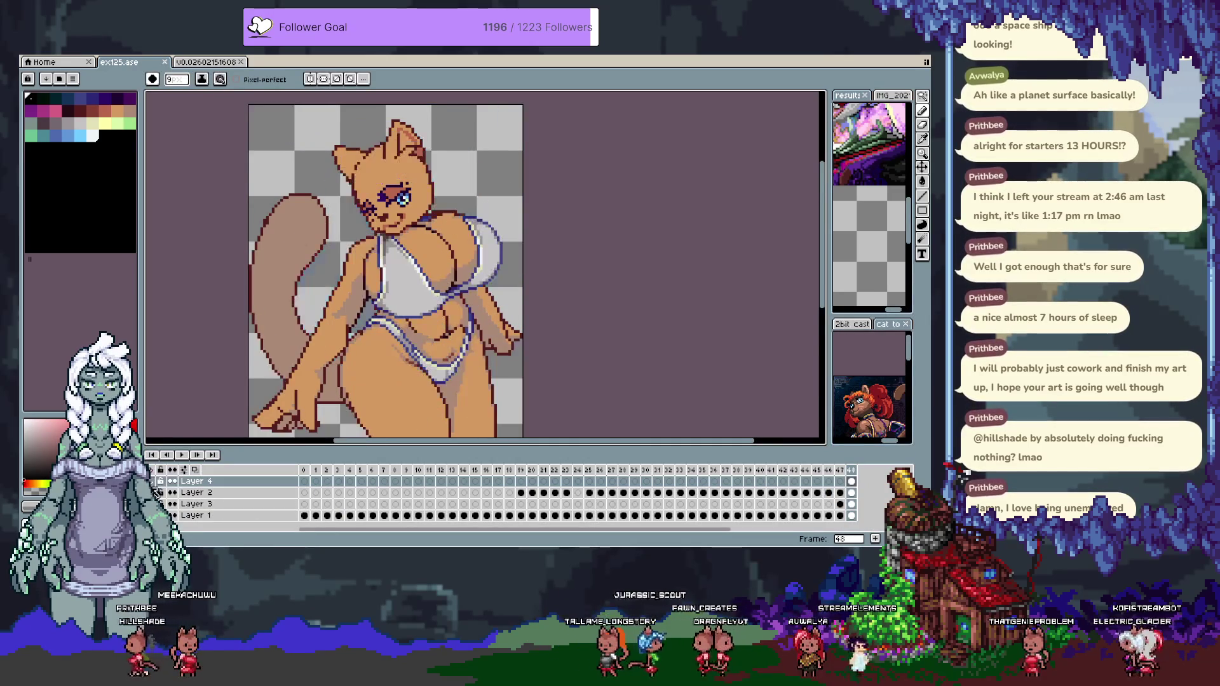
Show the green hair layer and keep the foam bubble layer hidden.
click(155, 504)
click(154, 481)
click(155, 481)
key(Tab)
key(Tab)
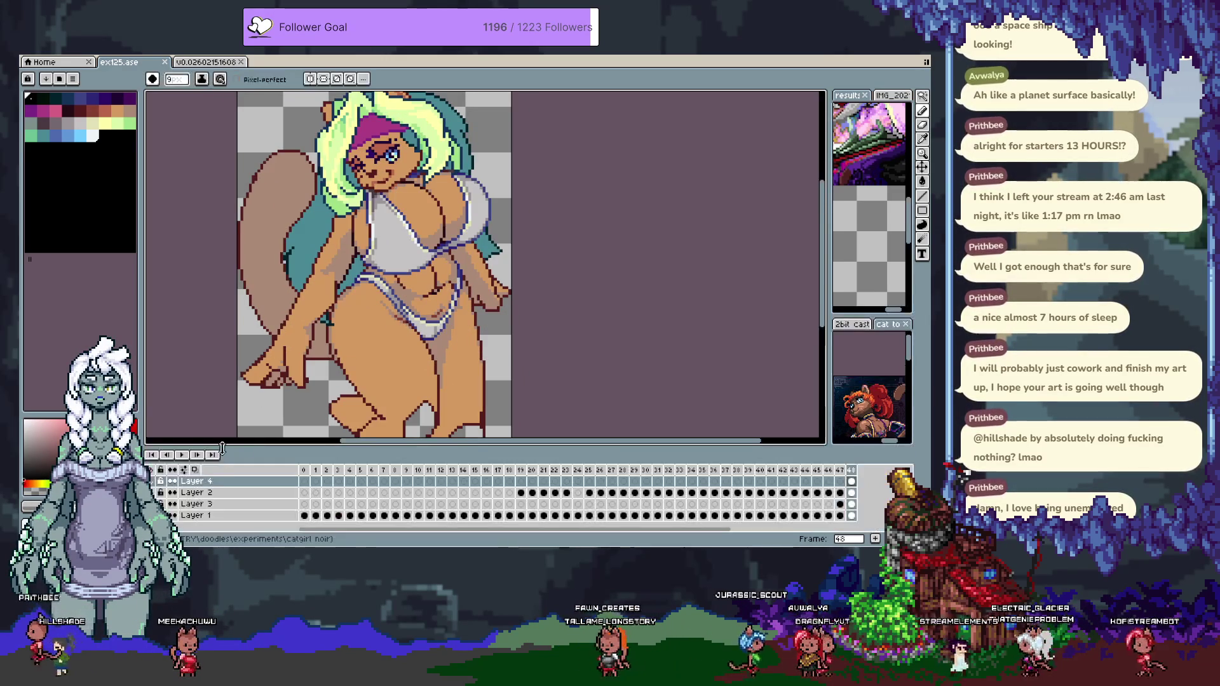
click(155, 481)
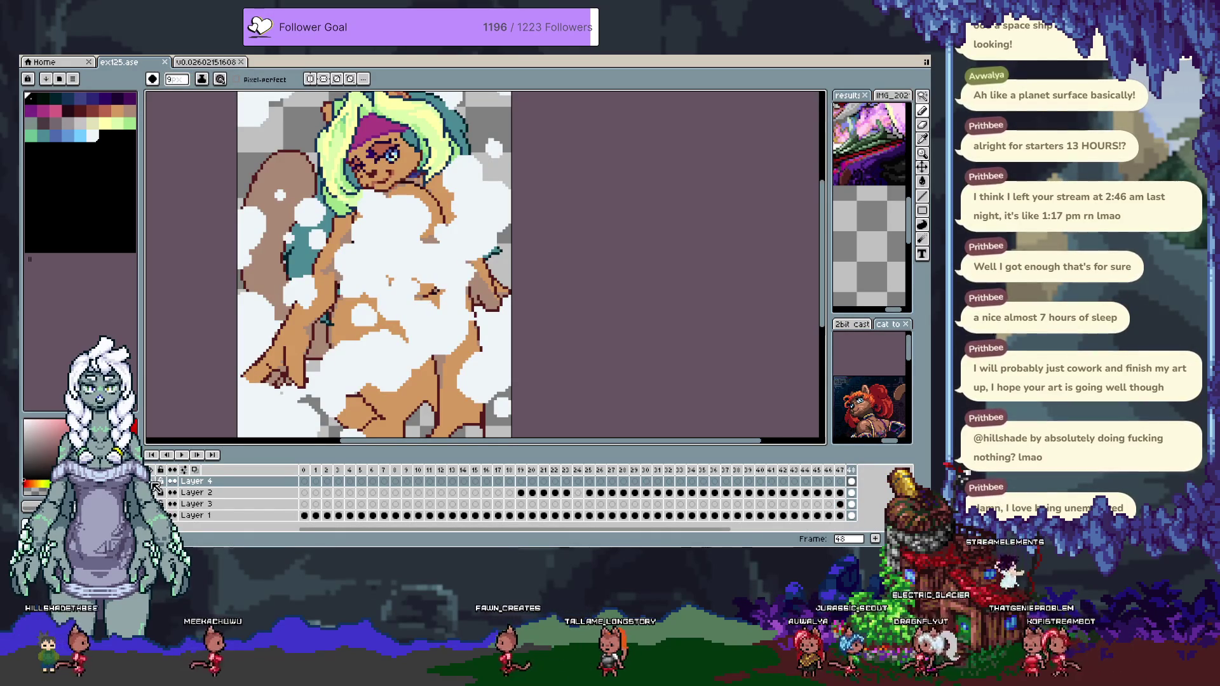
click(154, 481)
key(Tab)
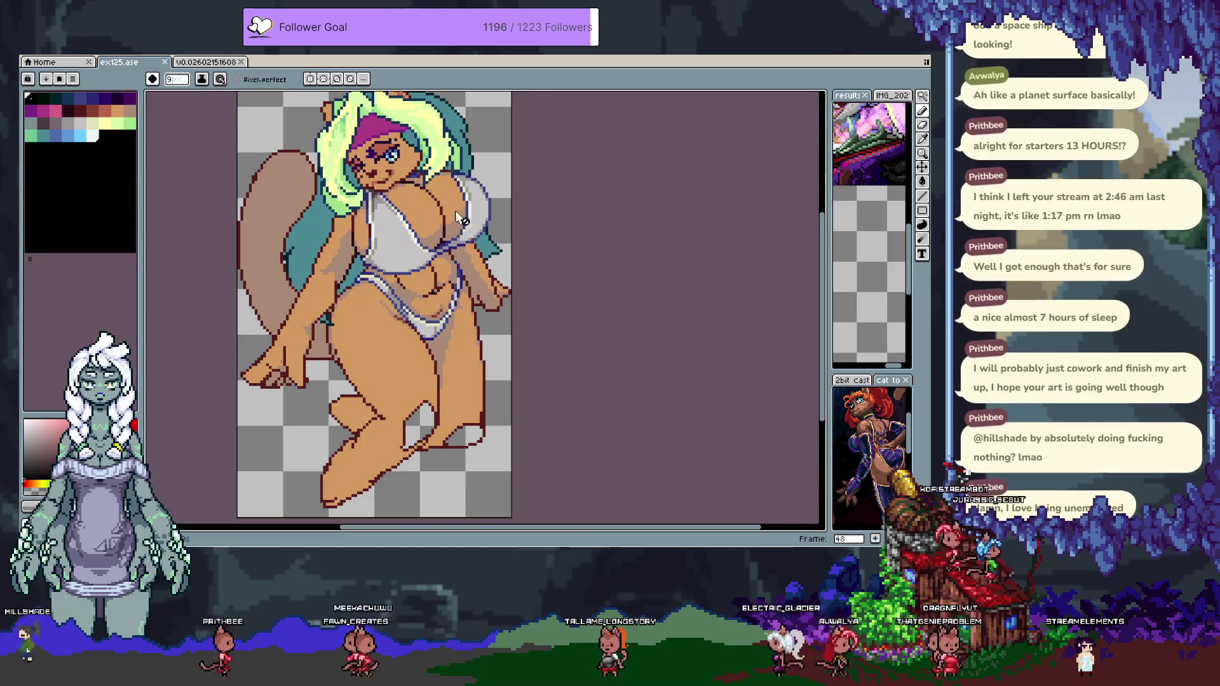
scroll(458, 245, up, 2)
scroll(456, 242, up, 1)
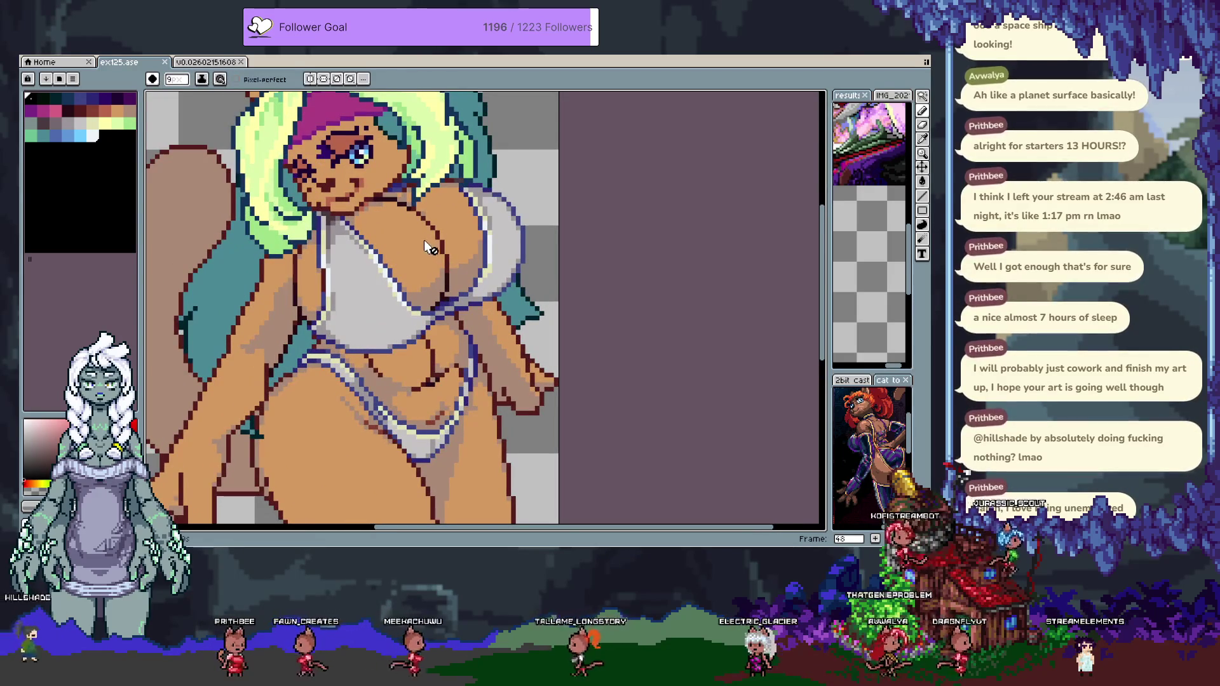
Add a new frame 49 on Layer 2 and compare it against frame 48.
key(Tab)
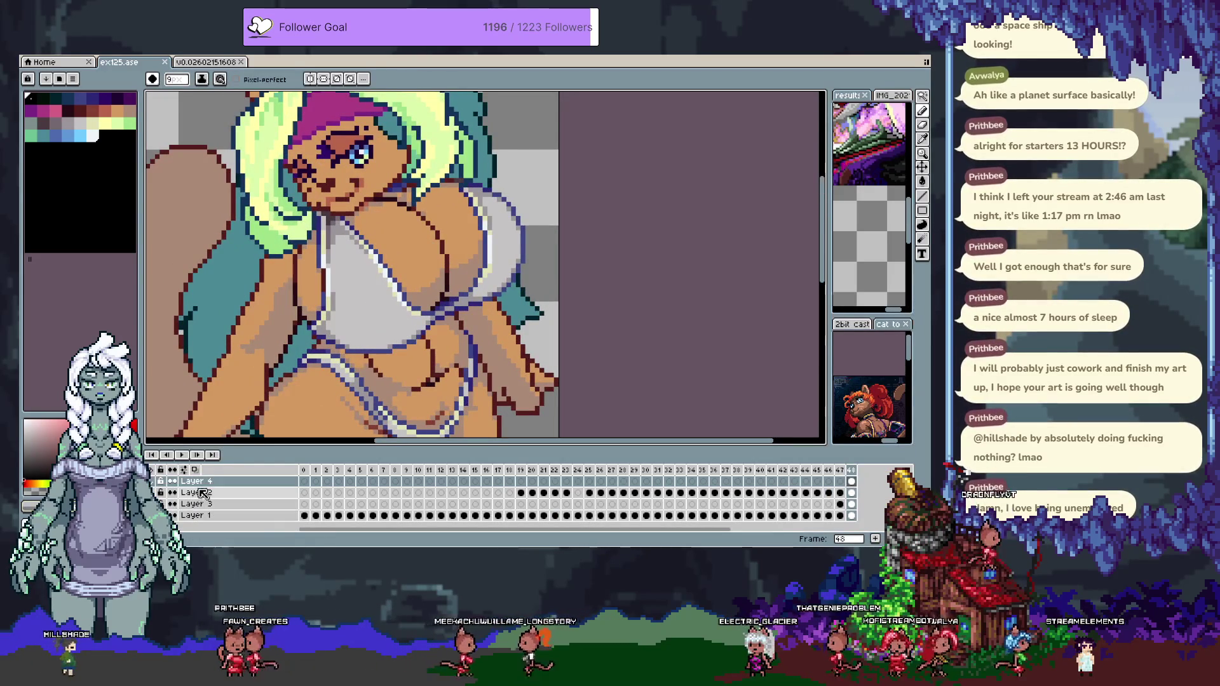
click(852, 492)
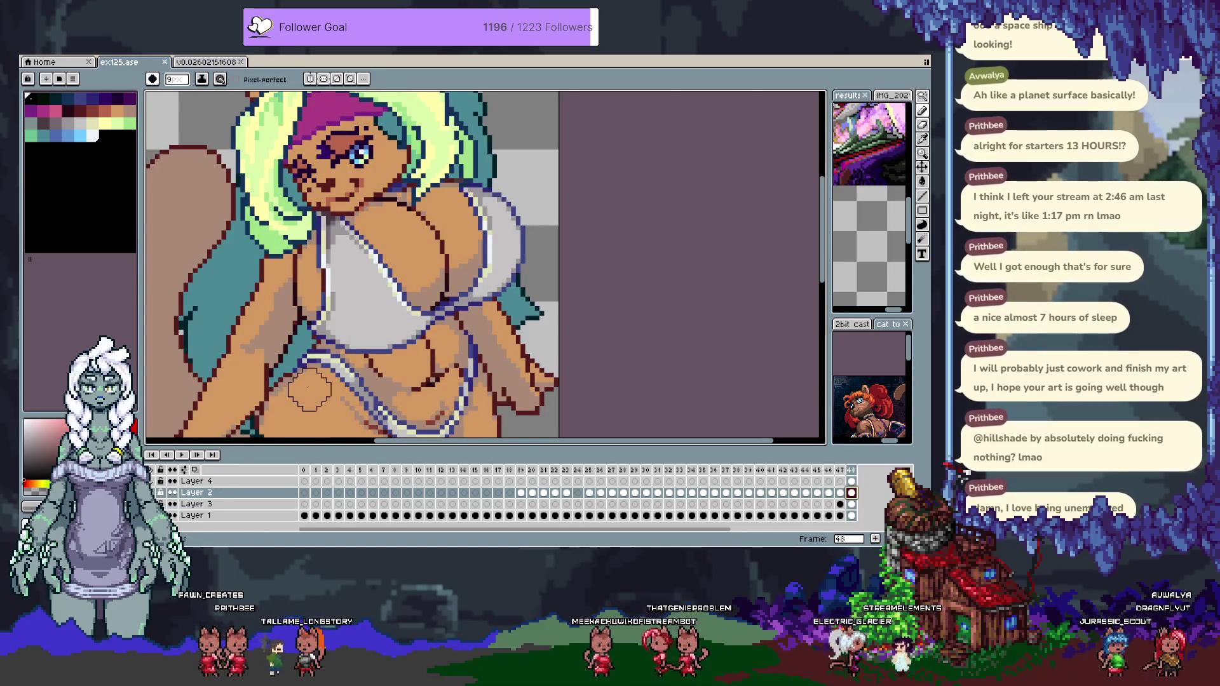
key(alt+n)
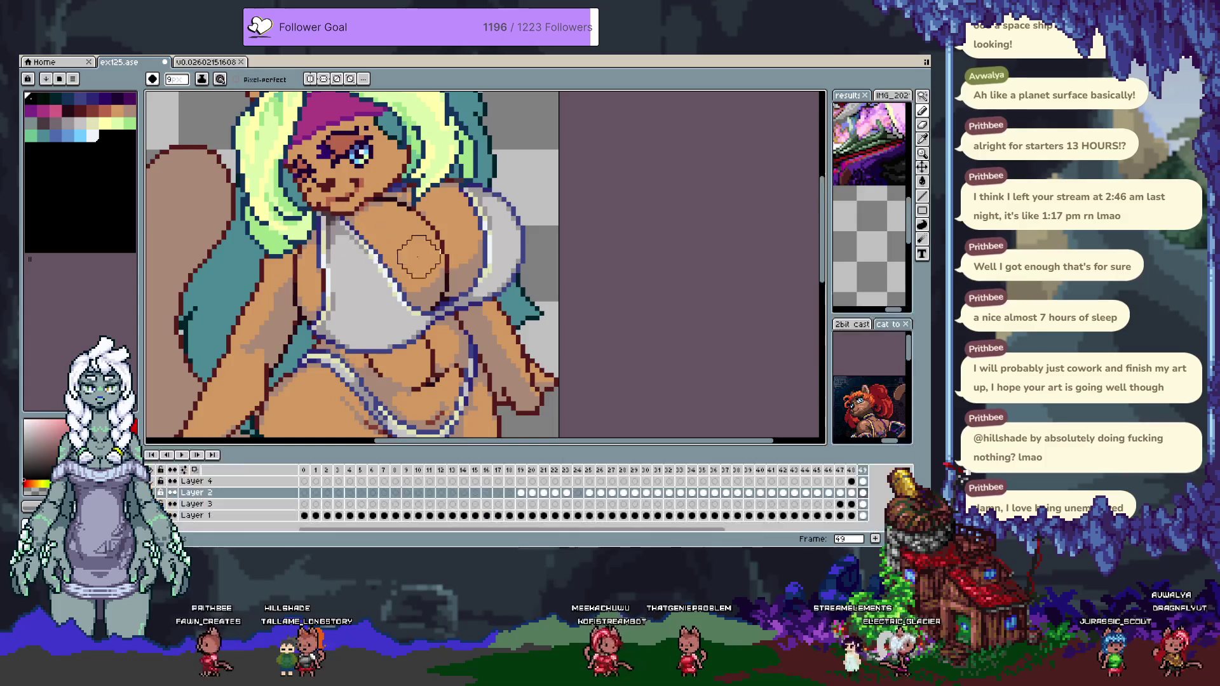
click(867, 483)
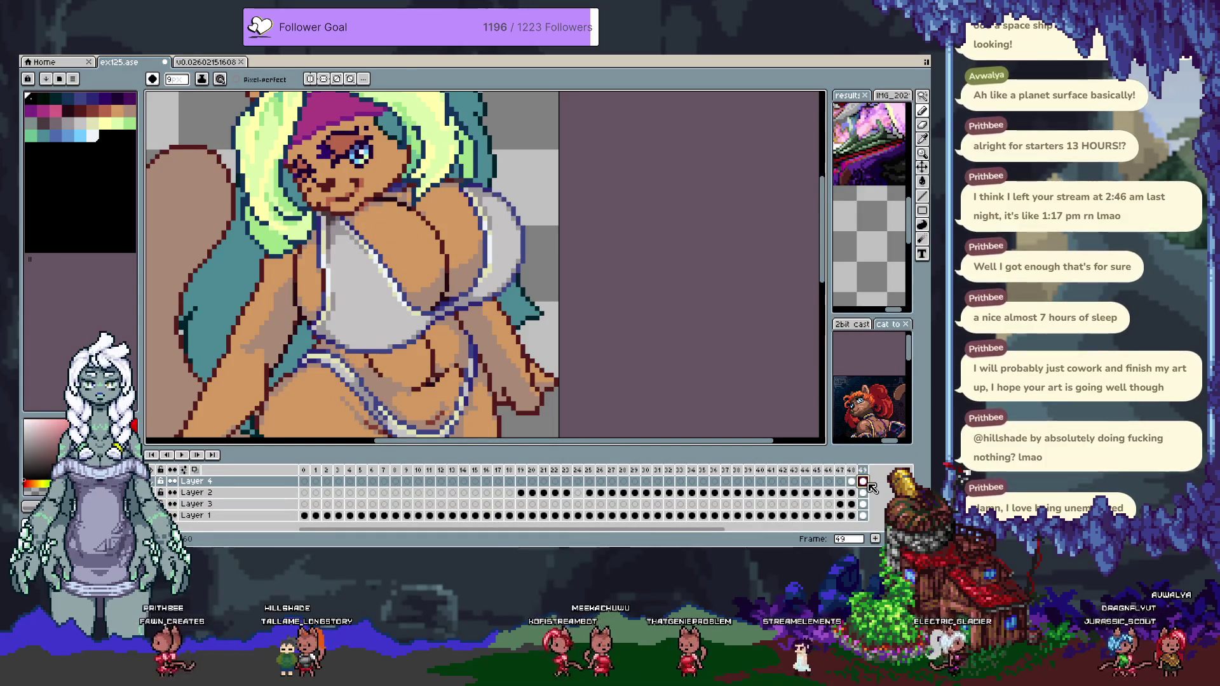
click(190, 493)
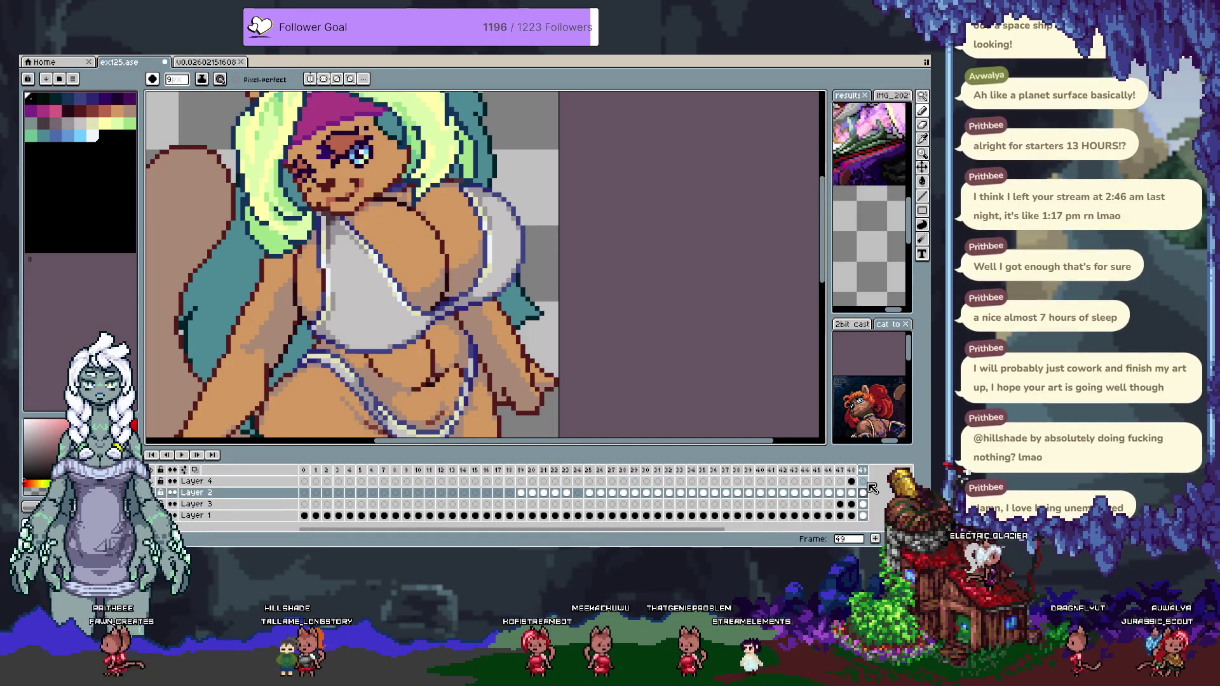
key(Left)
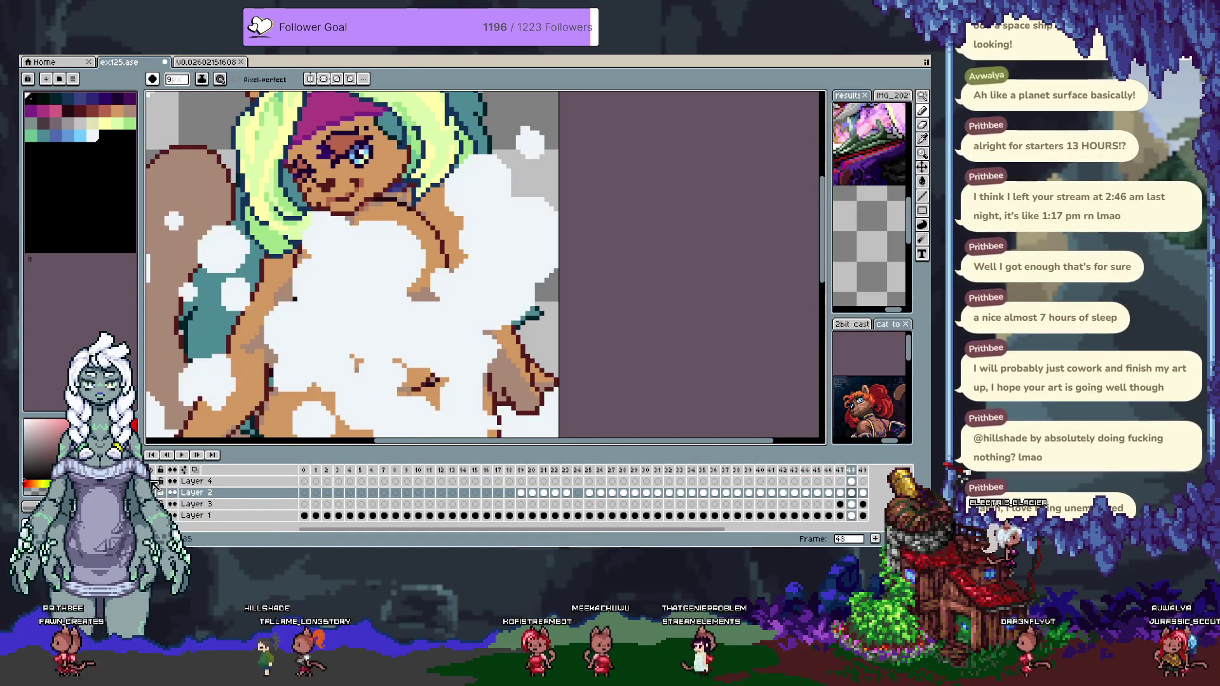
key(Right)
key(Tab)
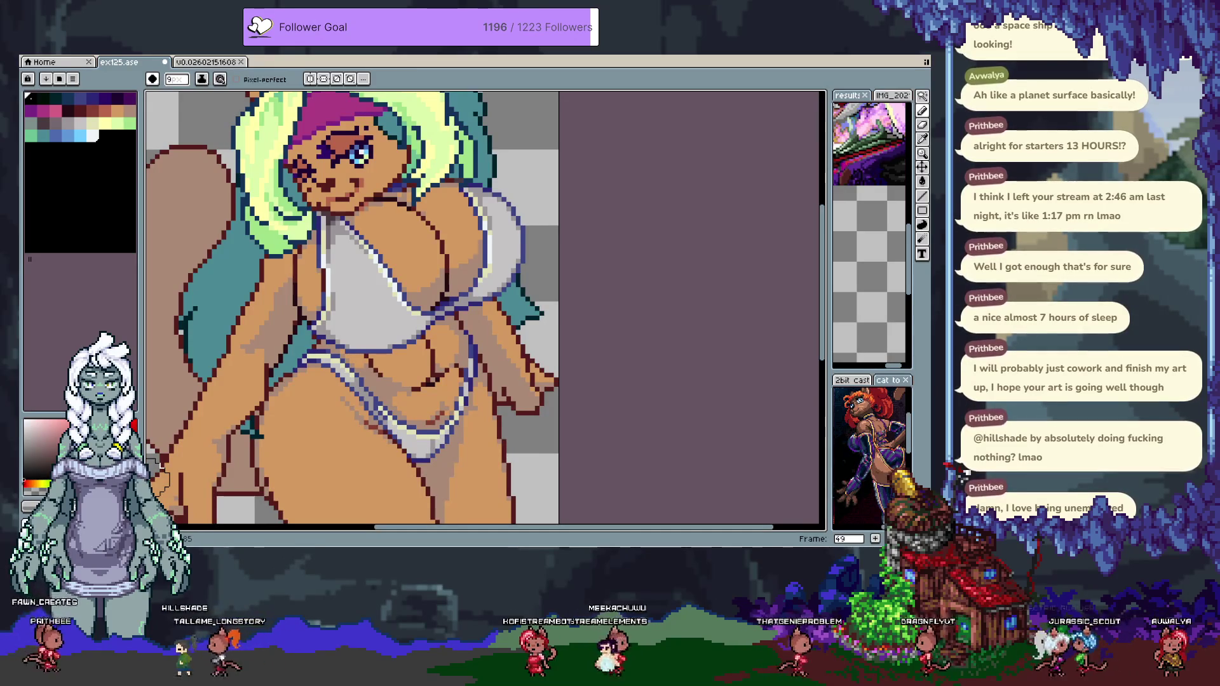
drag(160, 474, 191, 486)
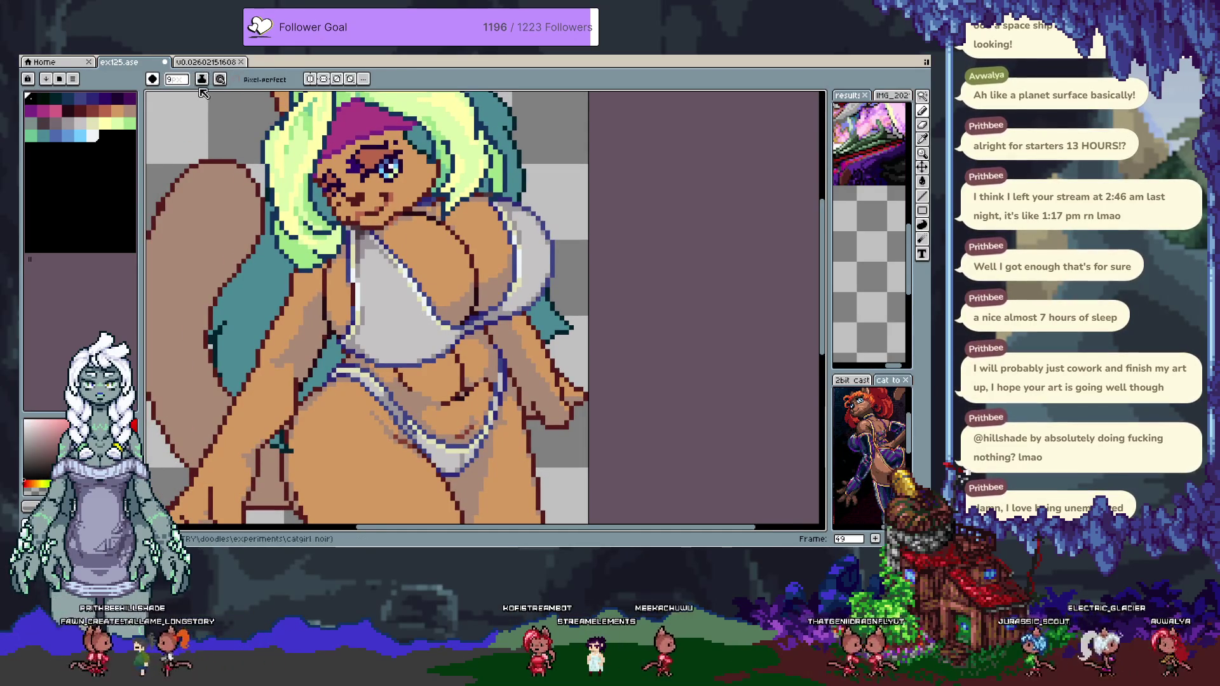
Set the brush to a 40% opacity ink with dark purple as the colour.
click(201, 78)
click(220, 95)
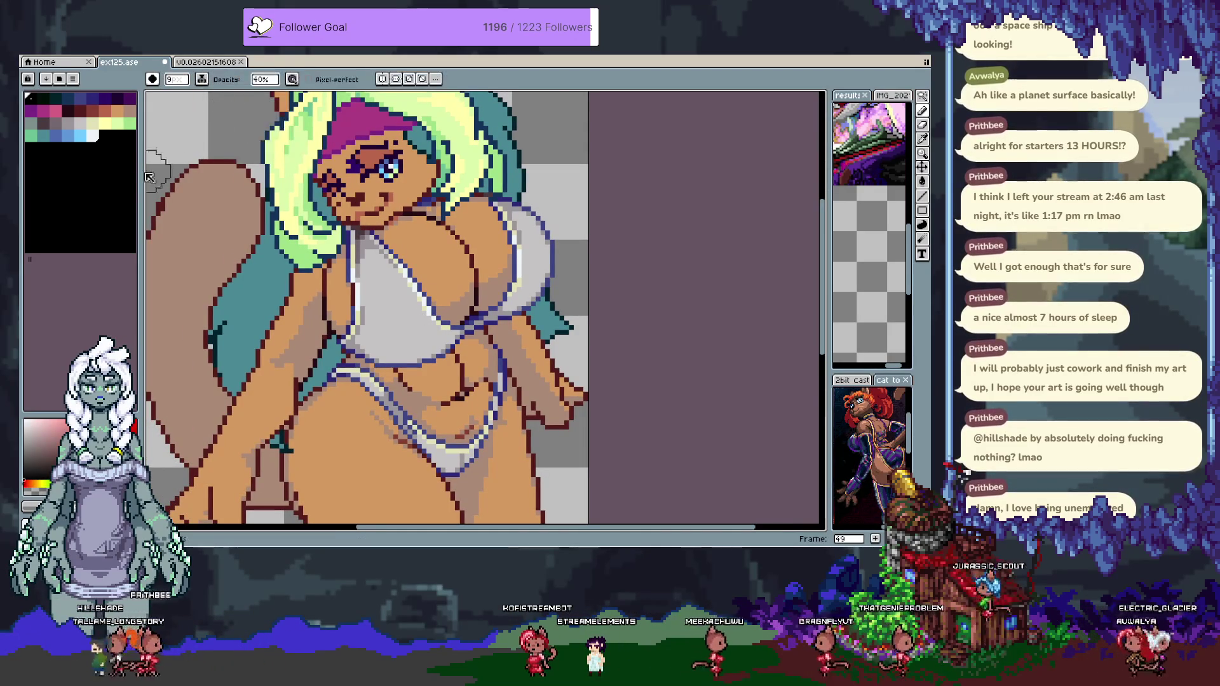
click(119, 100)
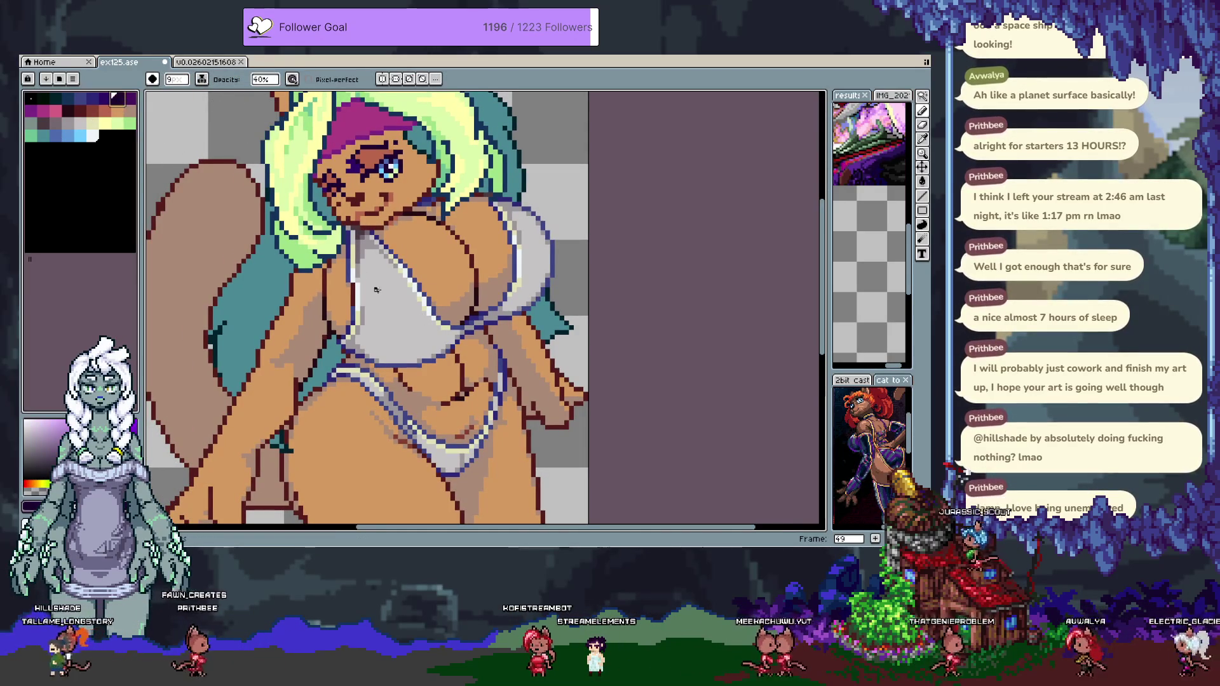
key(Tab)
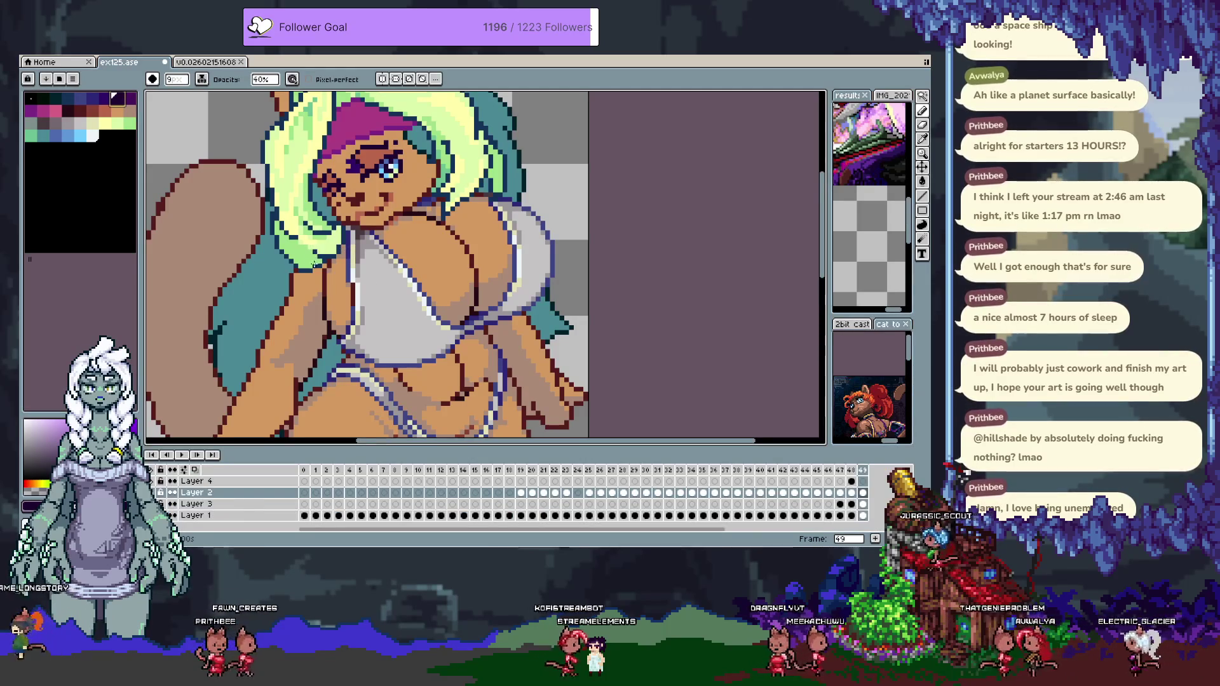
key(Tab)
drag(334, 260, 390, 273)
key(ctrl+z)
Select Layer 3's white clothing pixels to restrict painting to the bikini.
key(Tab)
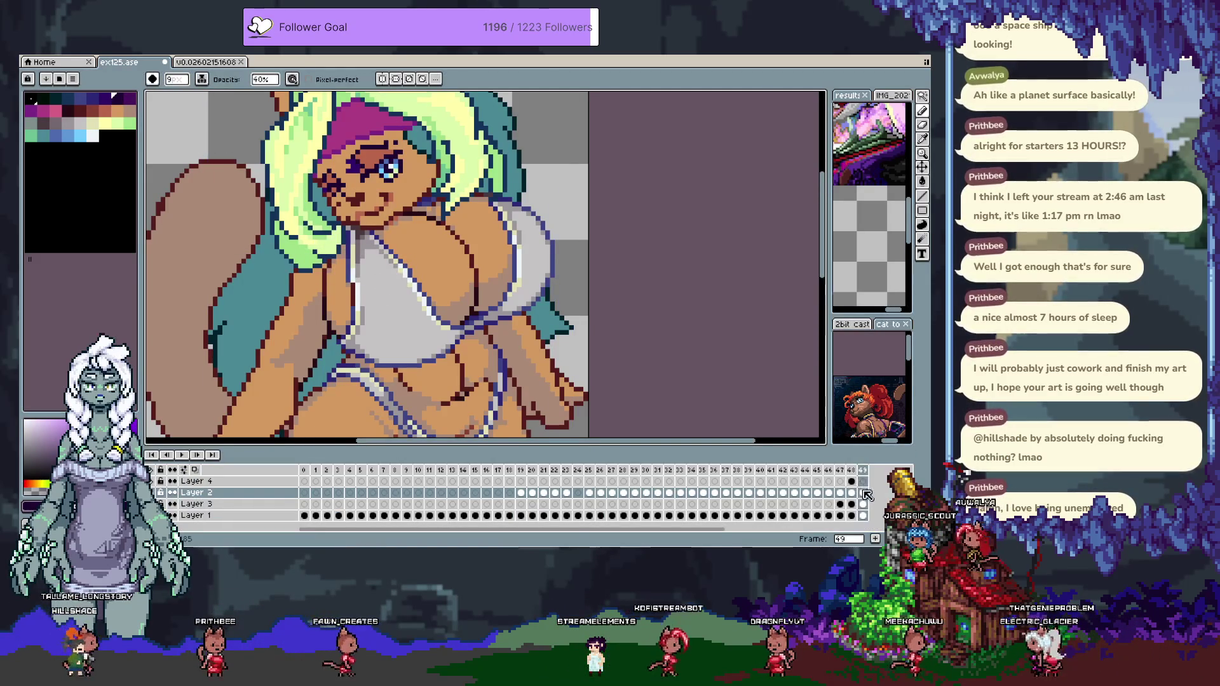
key(Tab)
key(Tab)
ctrl+click(866, 497)
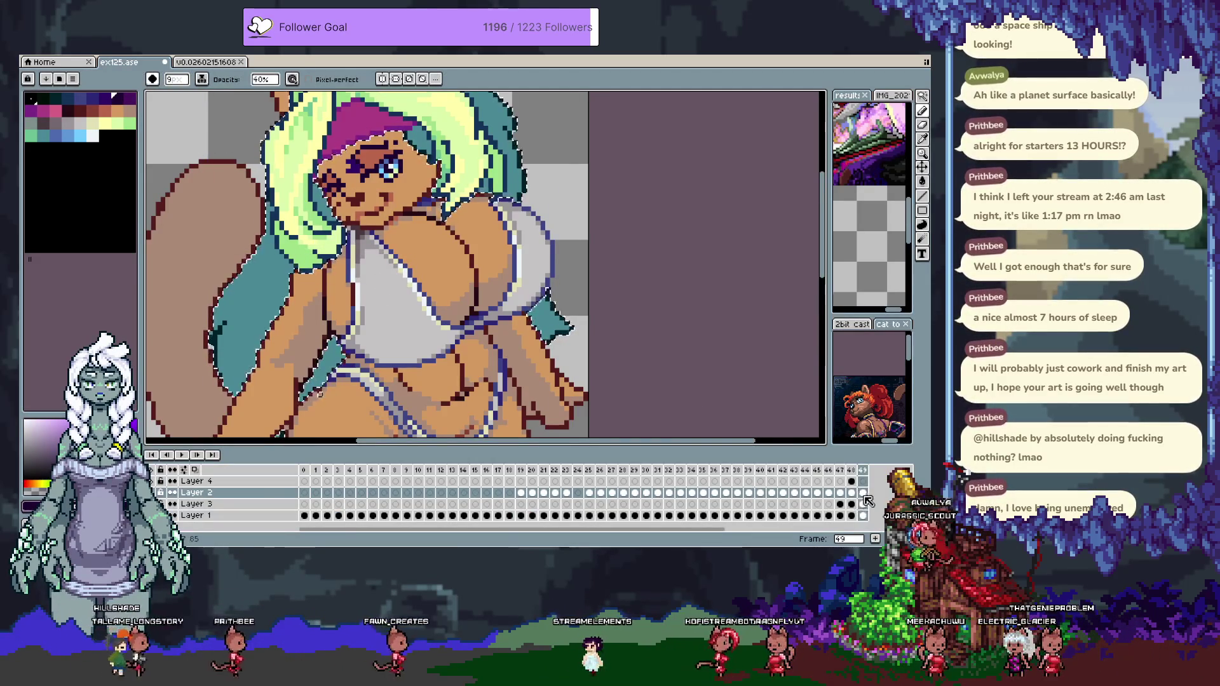
ctrl+click(863, 504)
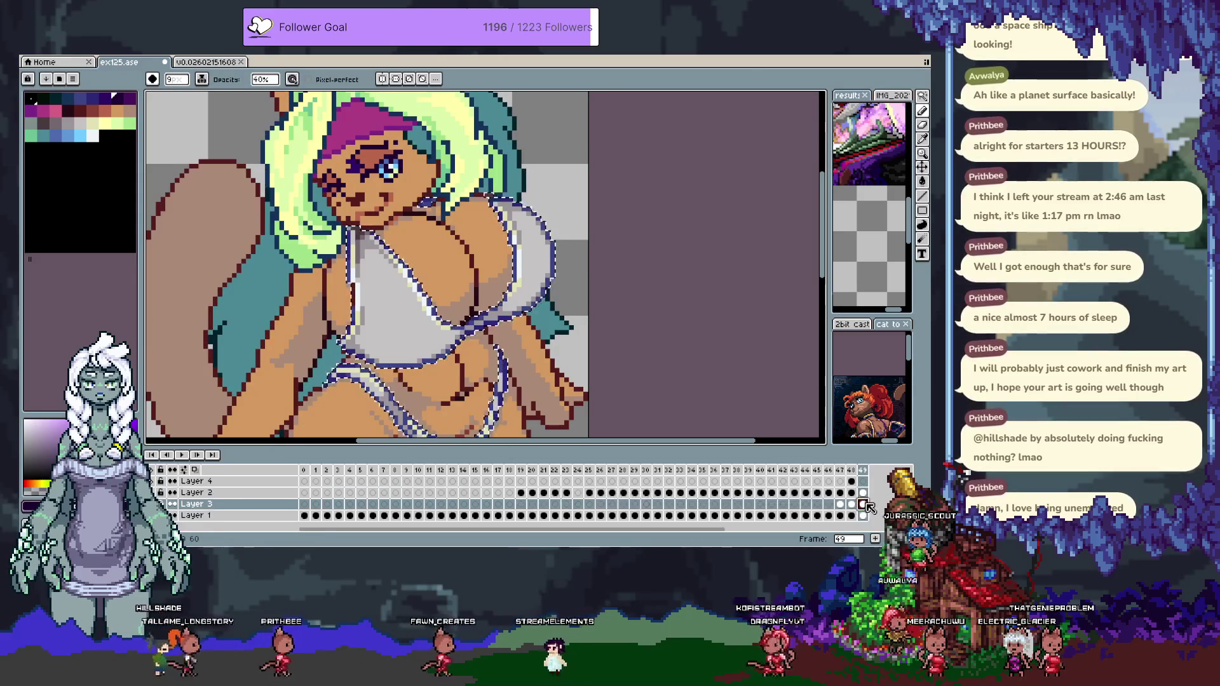
key(Tab)
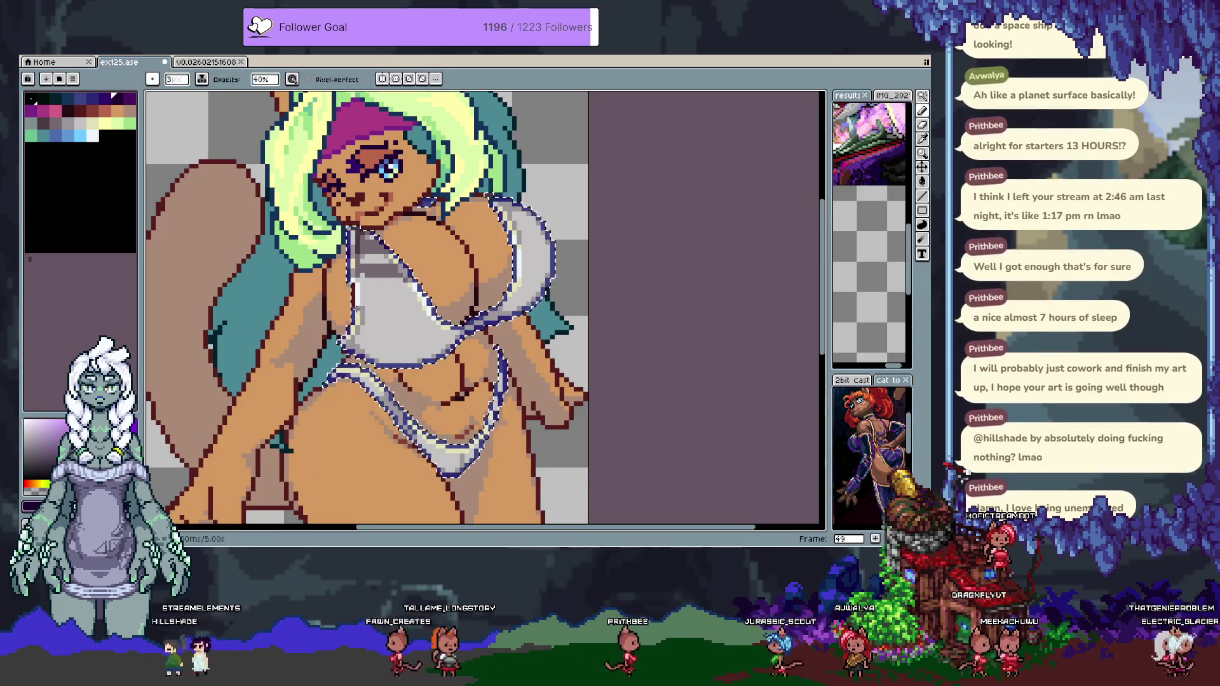
Try grey shading bands on the left cup, then undo them.
drag(357, 279, 411, 272)
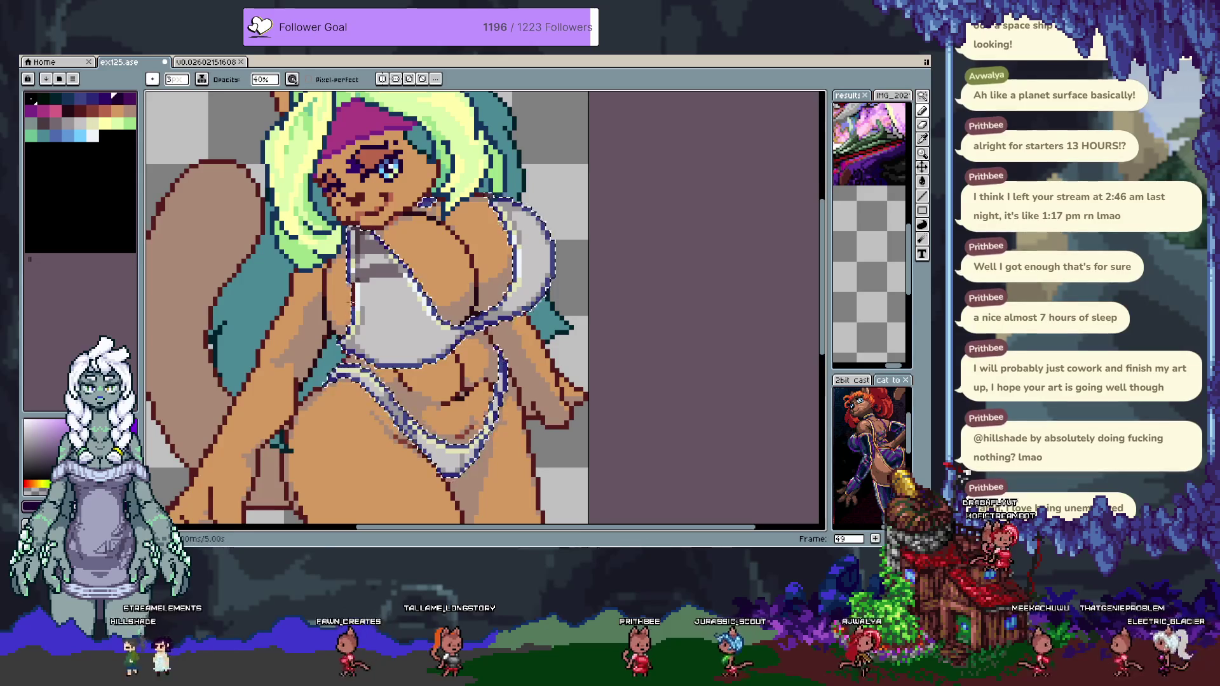
mouse_move(412, 286)
mouse_down()
mouse_move(355, 298)
mouse_move(344, 272)
mouse_move(369, 268)
mouse_move(386, 284)
mouse_up()
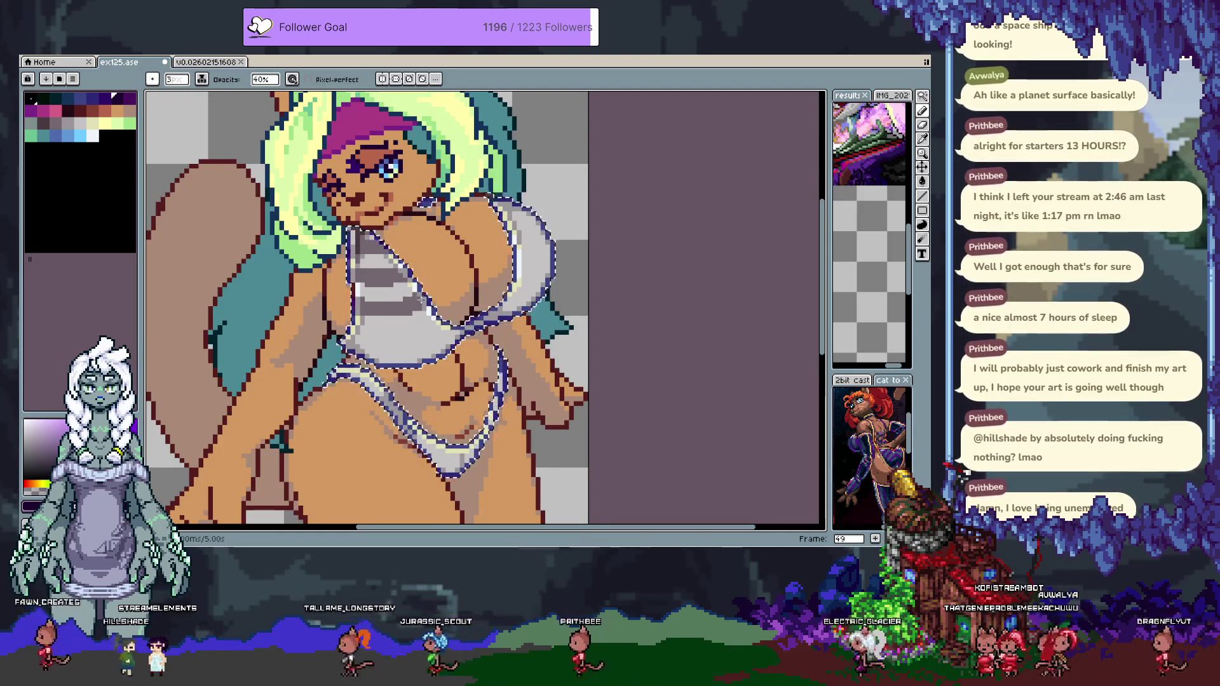
mouse_move(375, 330)
mouse_down()
mouse_move(346, 329)
mouse_move(390, 317)
mouse_up()
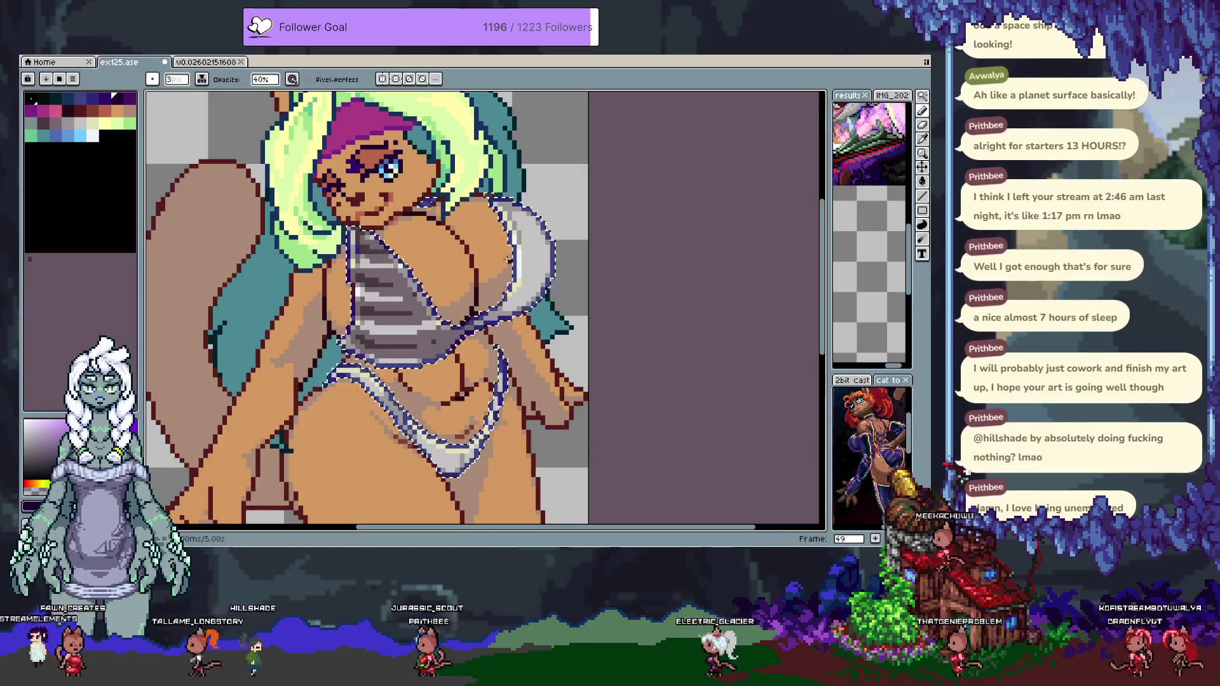
key(v)
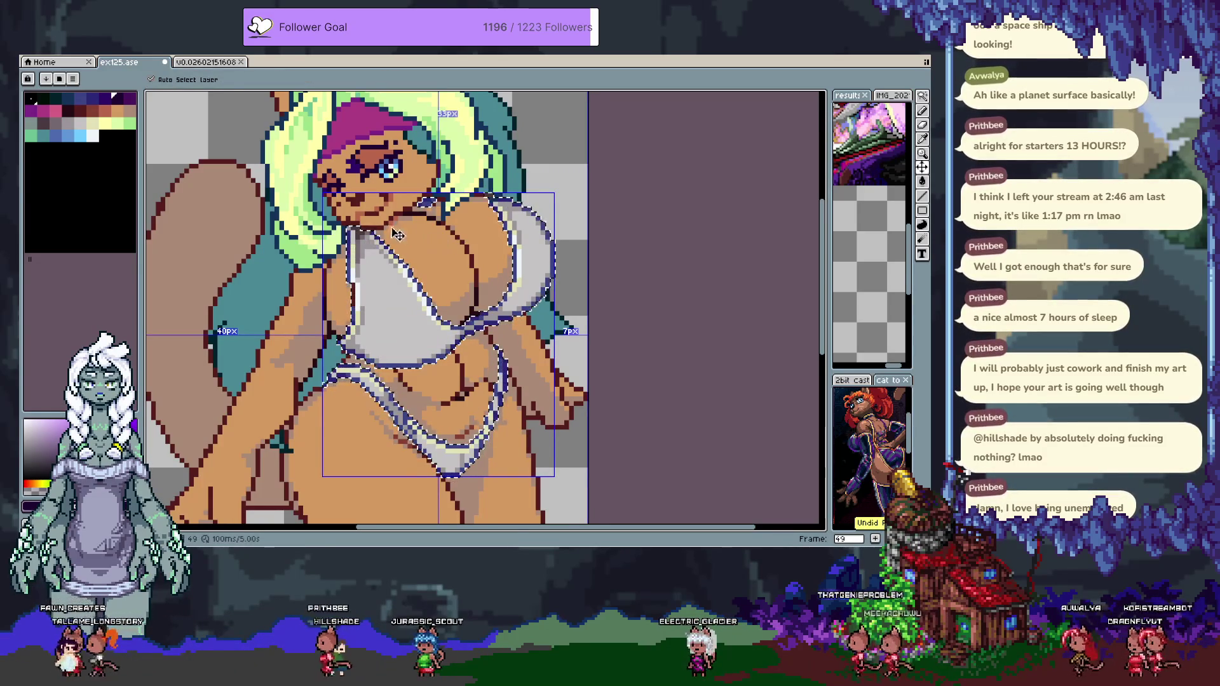
key(b)
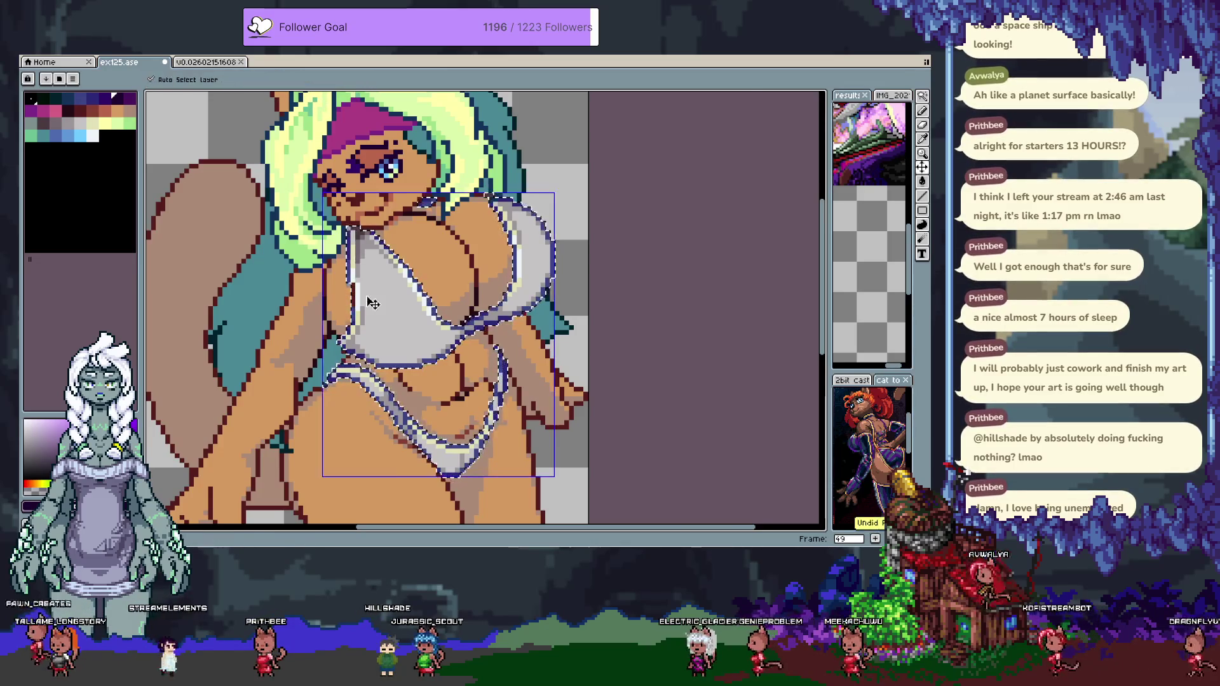
key(ctrl+z)
key(ctrl+y)
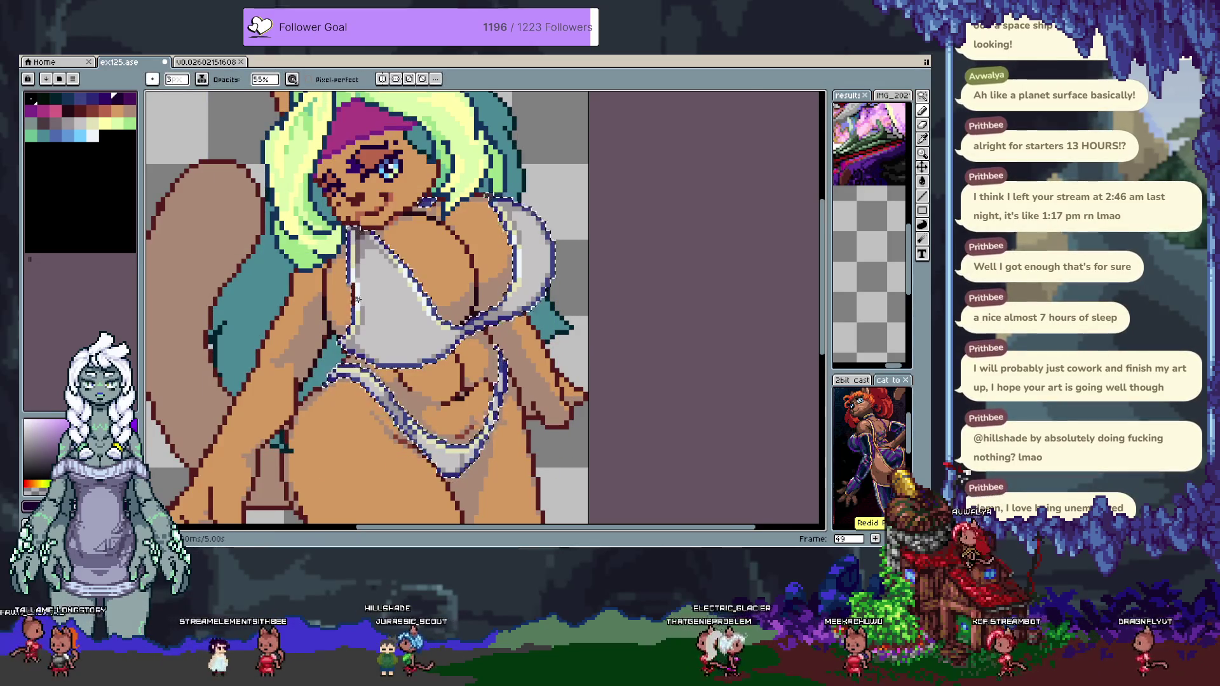
key(ctrl+z)
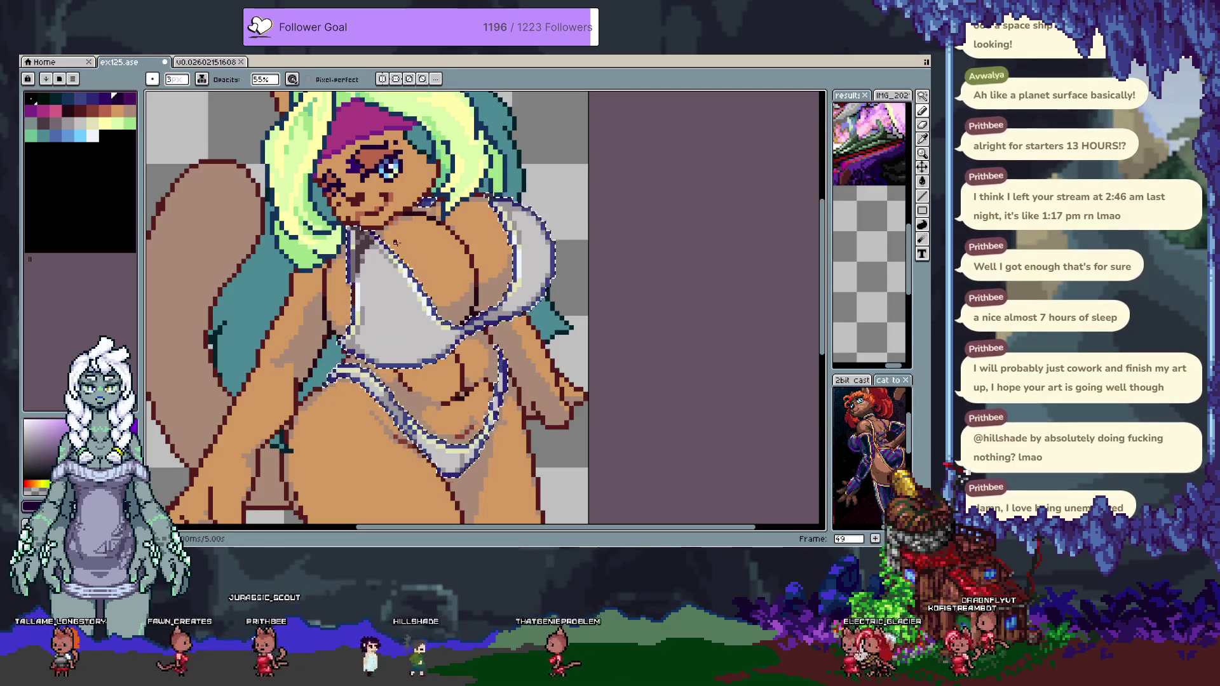
Paint the final horizontal grey stripes across both cups of the bikini top.
drag(372, 238, 399, 378)
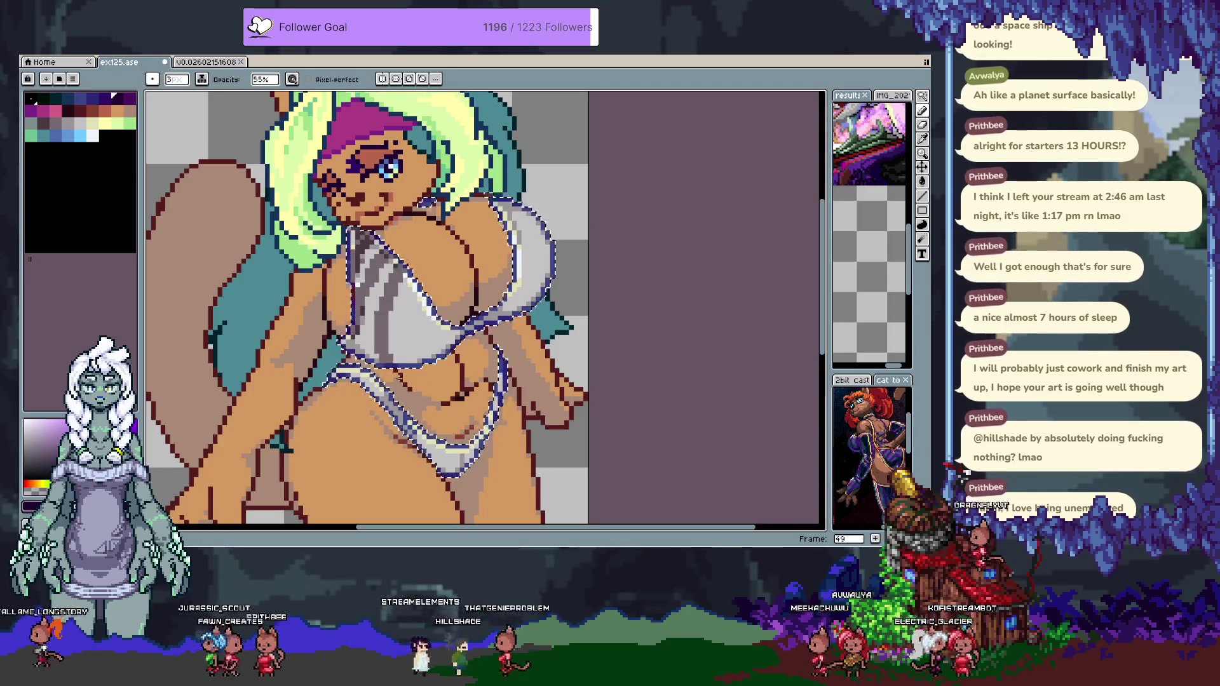
key(ctrl+z)
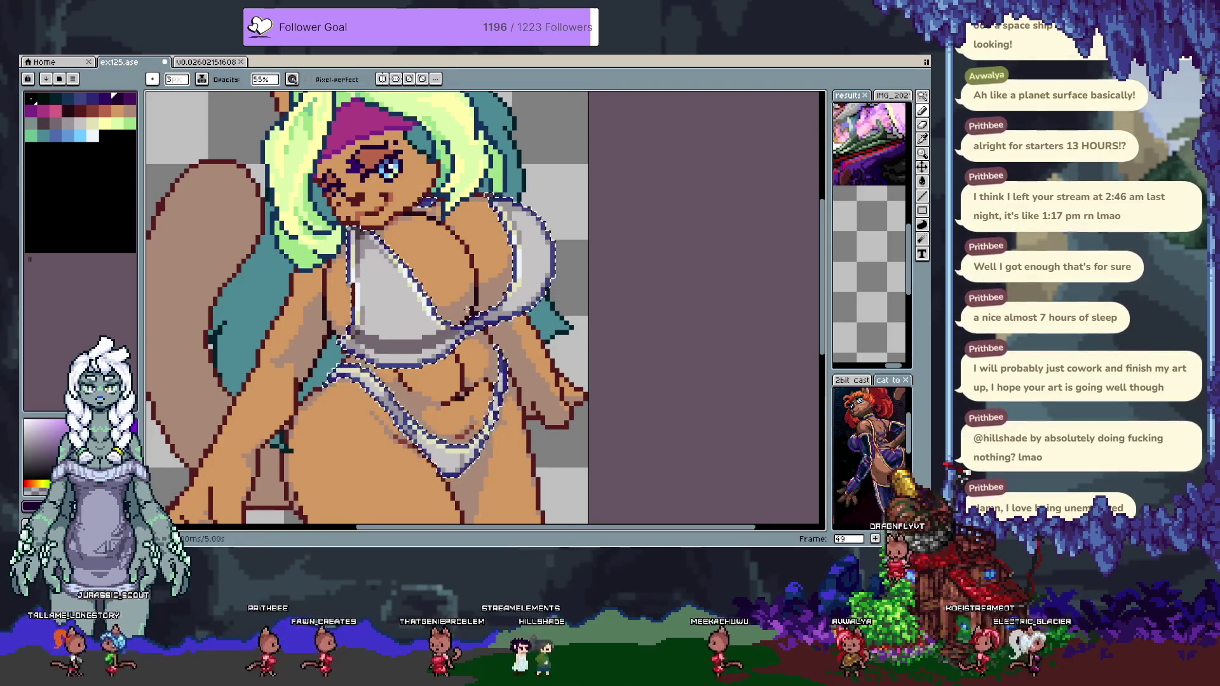
drag(452, 309, 464, 280)
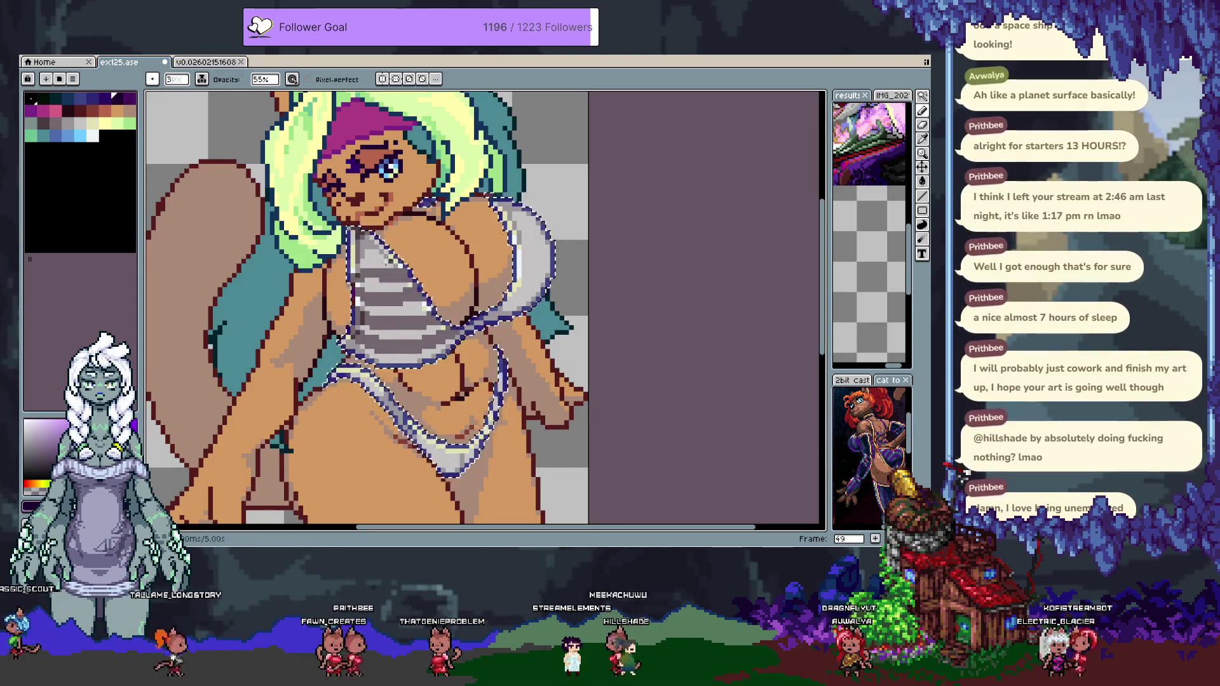
key(ctrl+z)
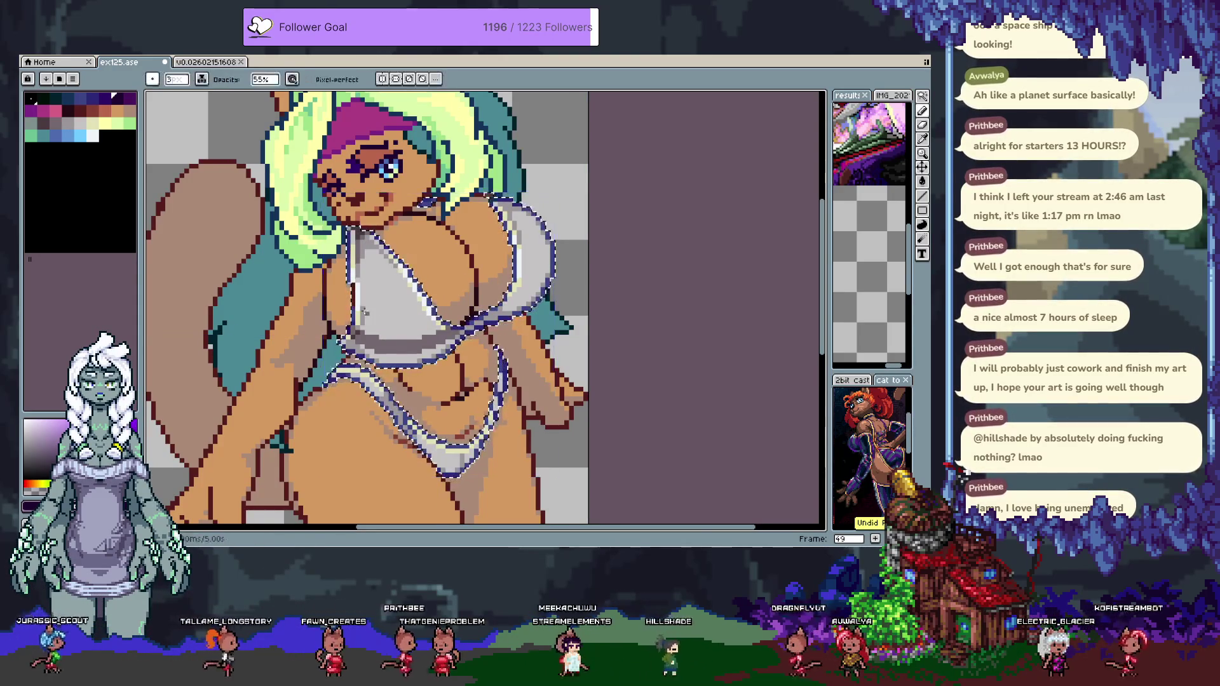
drag(348, 310, 447, 306)
mouse_move(356, 261)
mouse_down()
mouse_move(407, 270)
mouse_move(473, 316)
mouse_up()
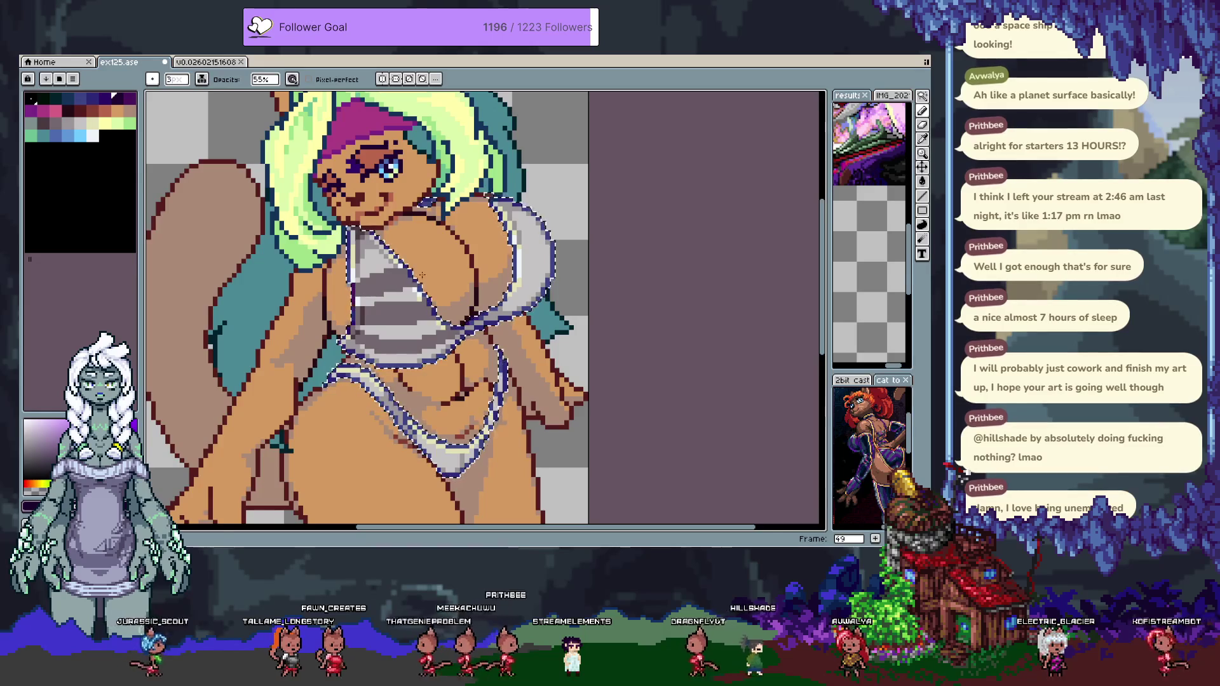
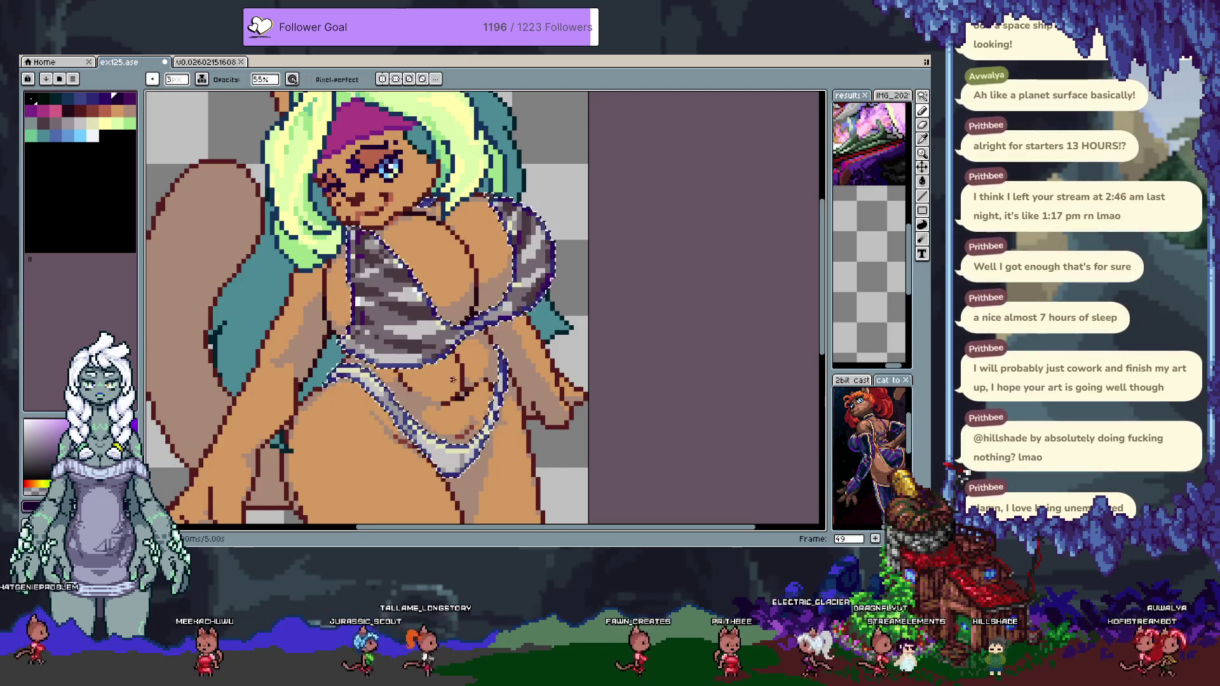
Undo the stripe pattern on the frame 49 top and choose near-white and blue shading colours.
key(ctrl+z)
key(ctrl+z)
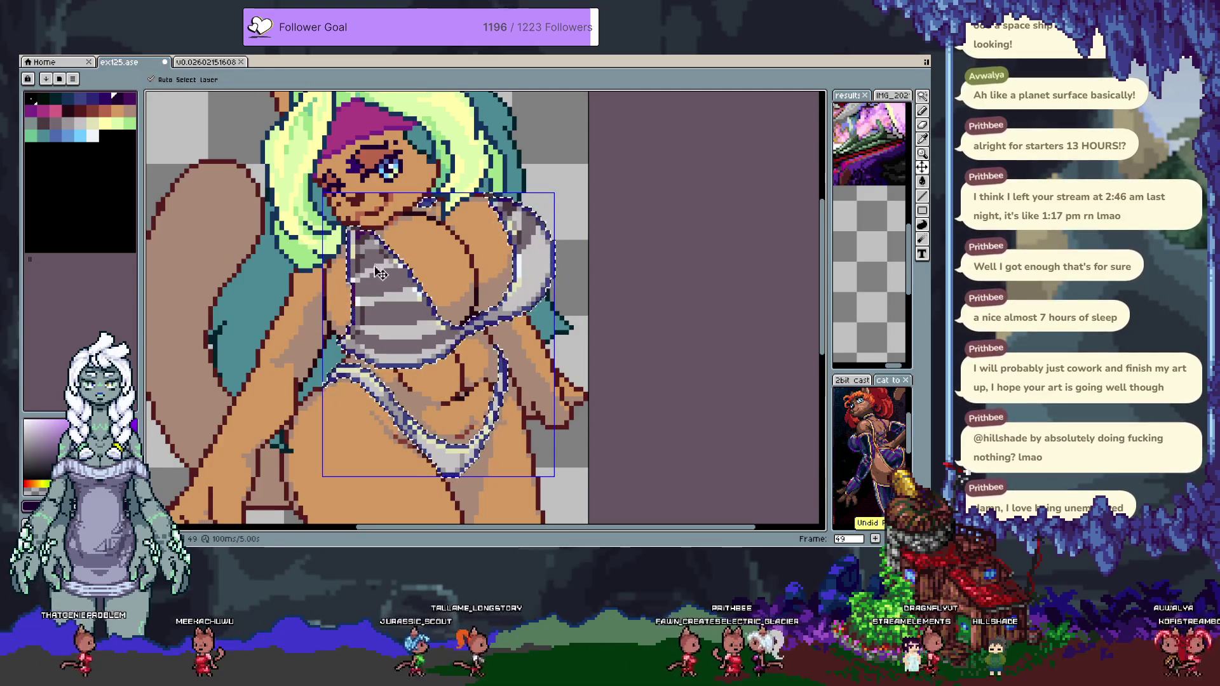
key(ctrl+z)
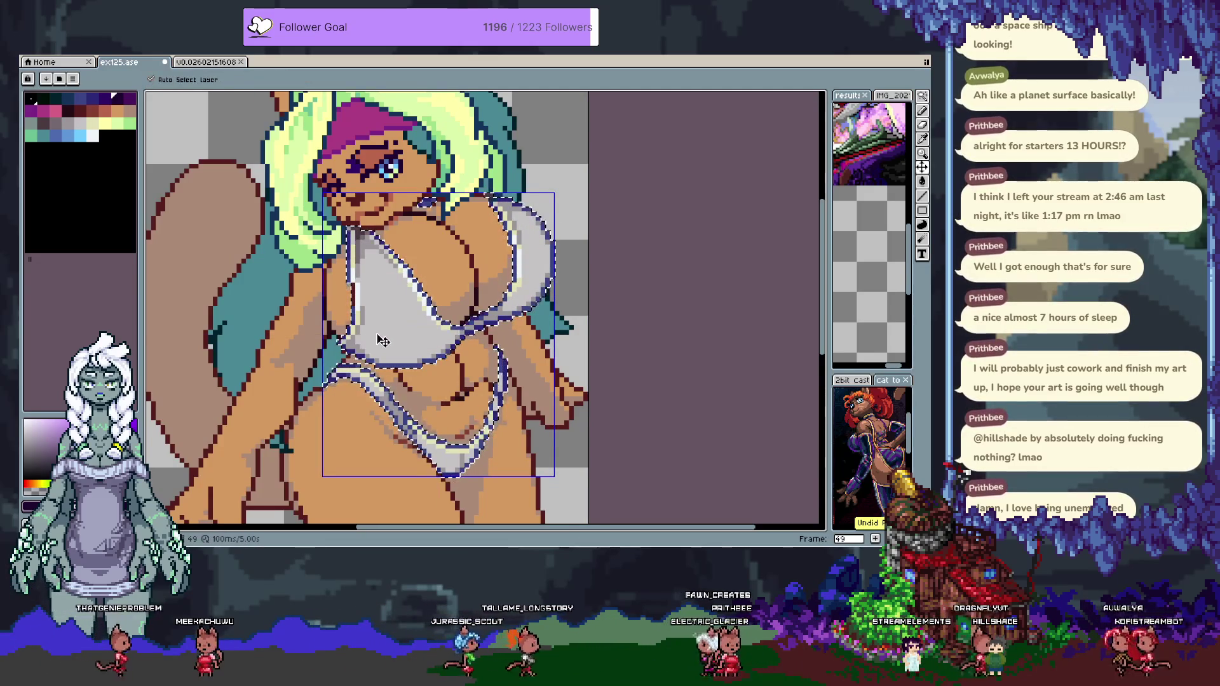
click(94, 135)
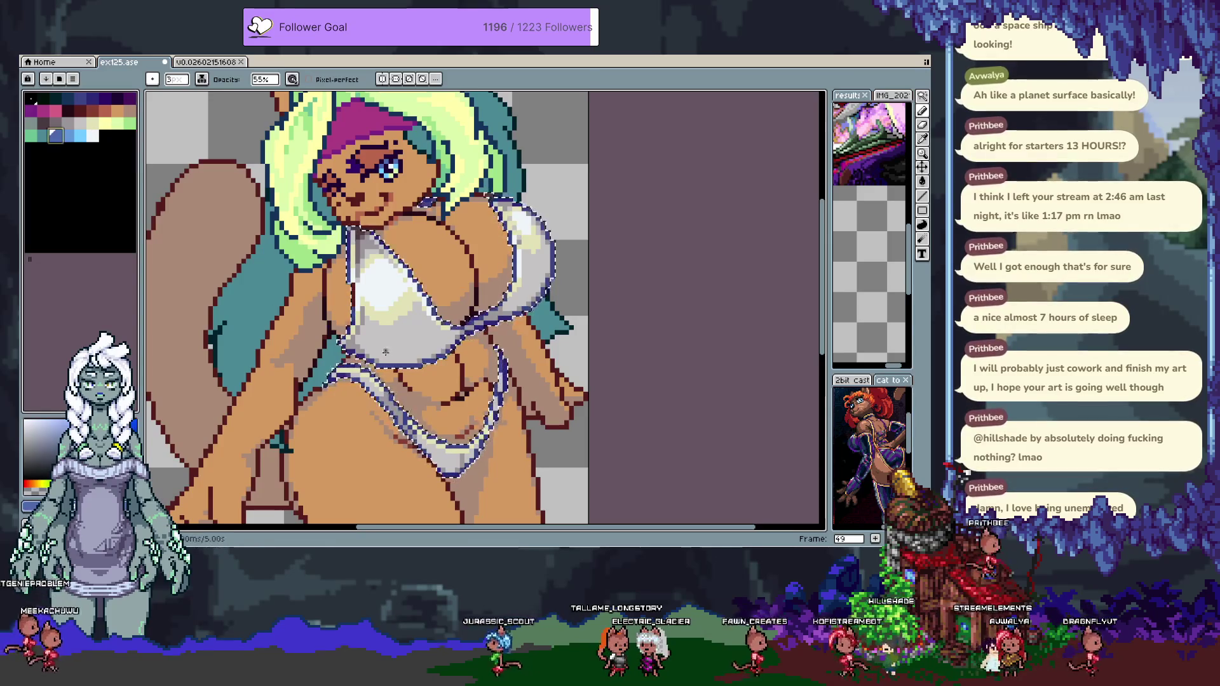
click(52, 133)
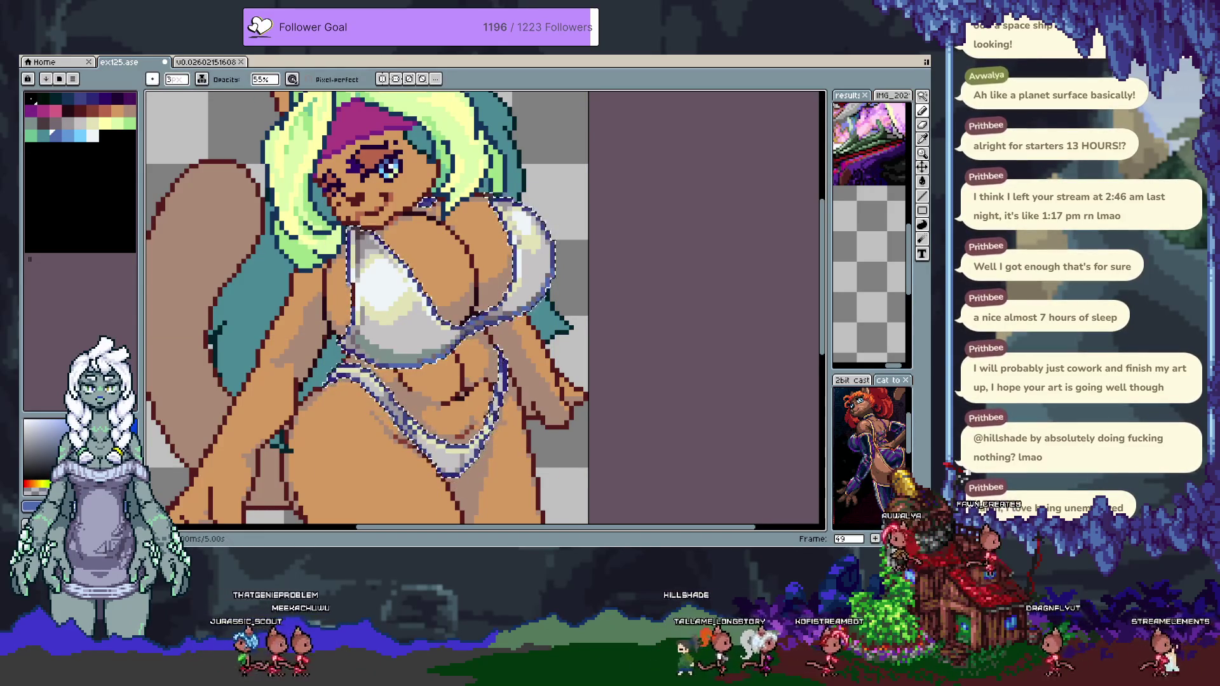
Undo the unwanted blue and green highlight strokes, then advance to frame 50.
key(ctrl+z)
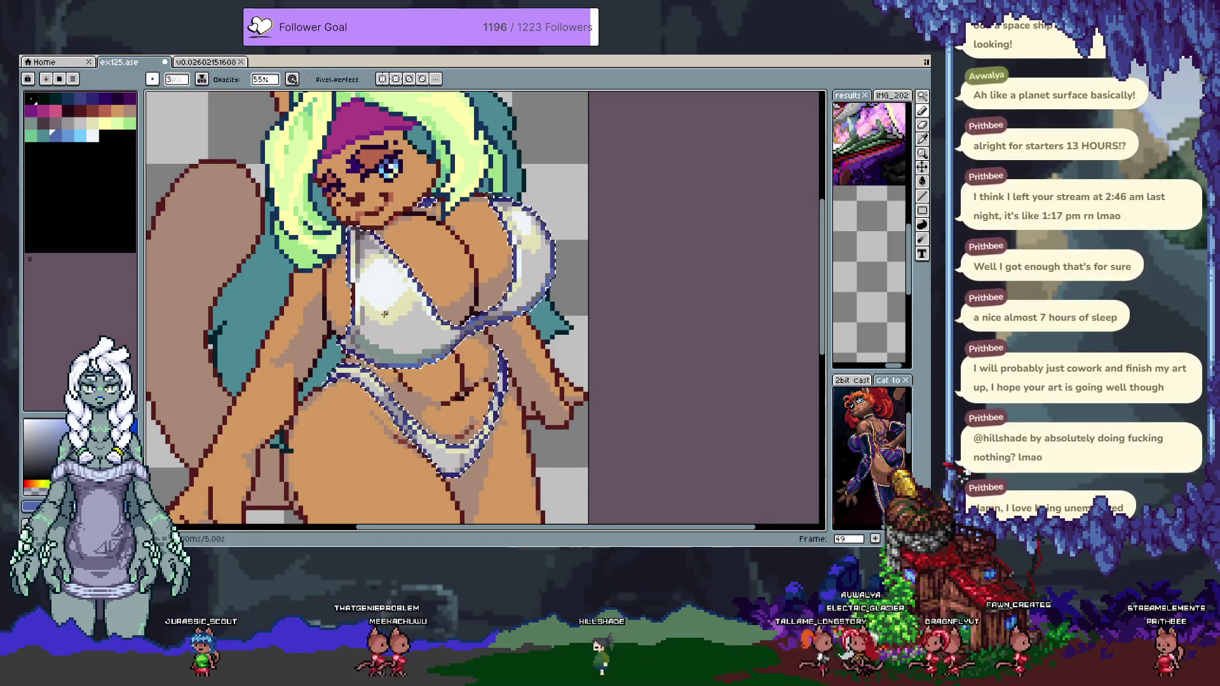
key(ctrl+z)
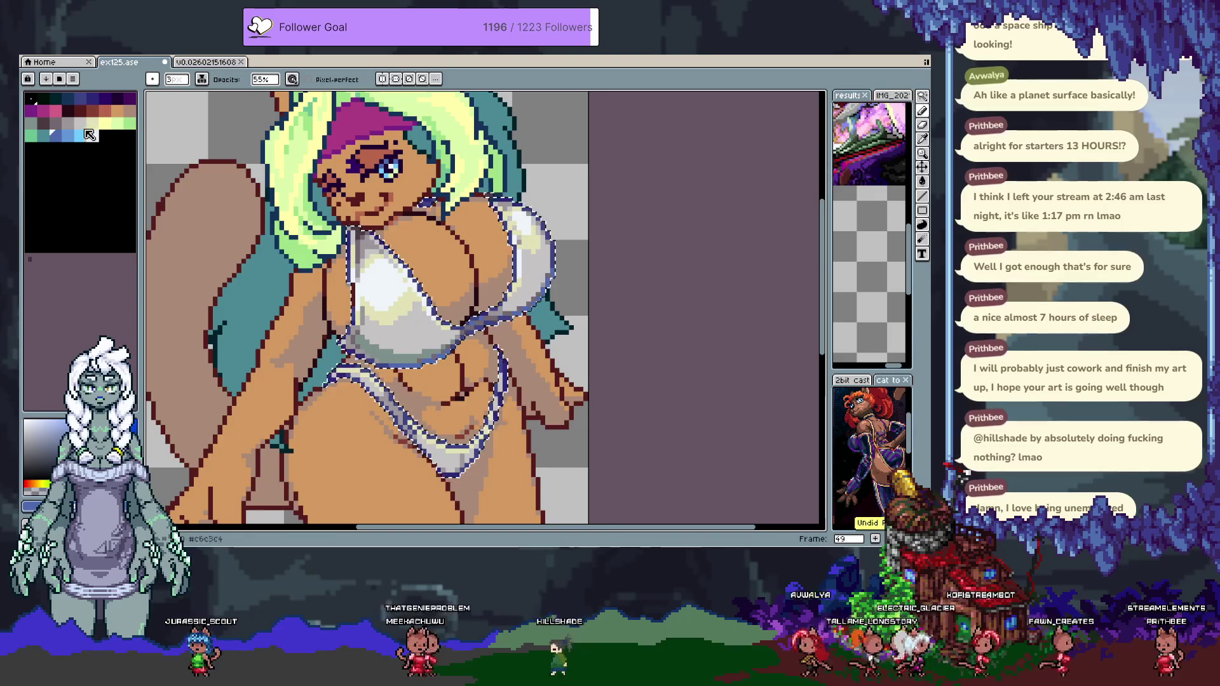
click(87, 132)
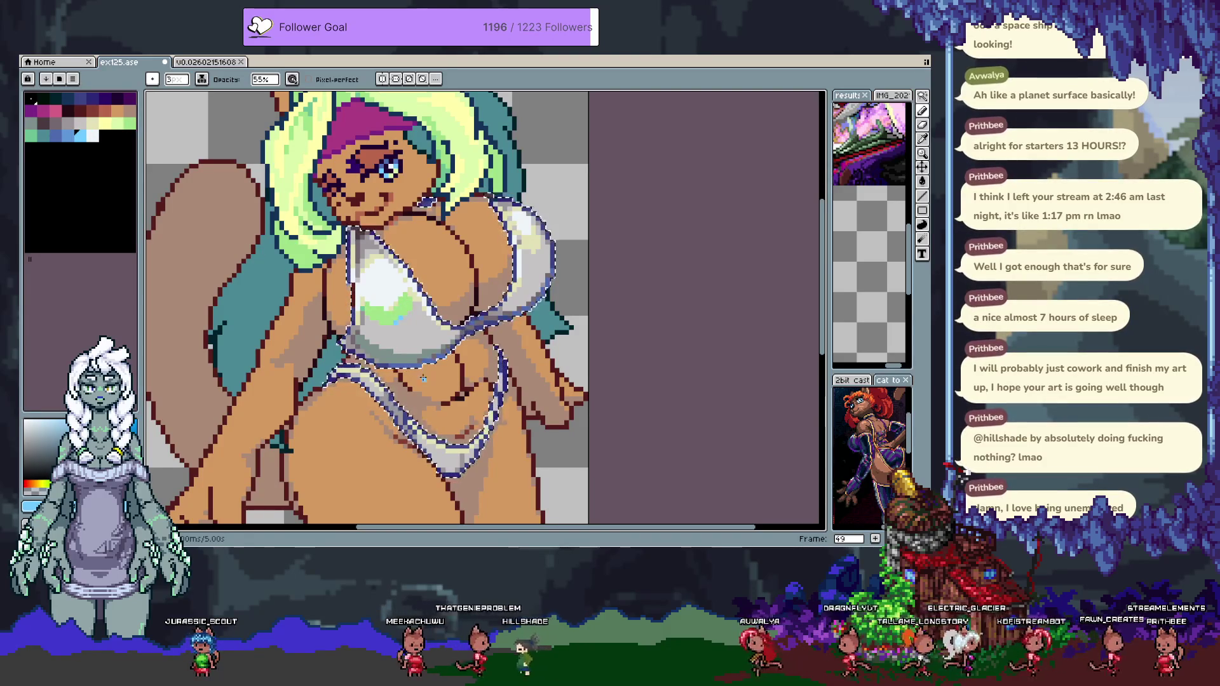
key(ctrl+z)
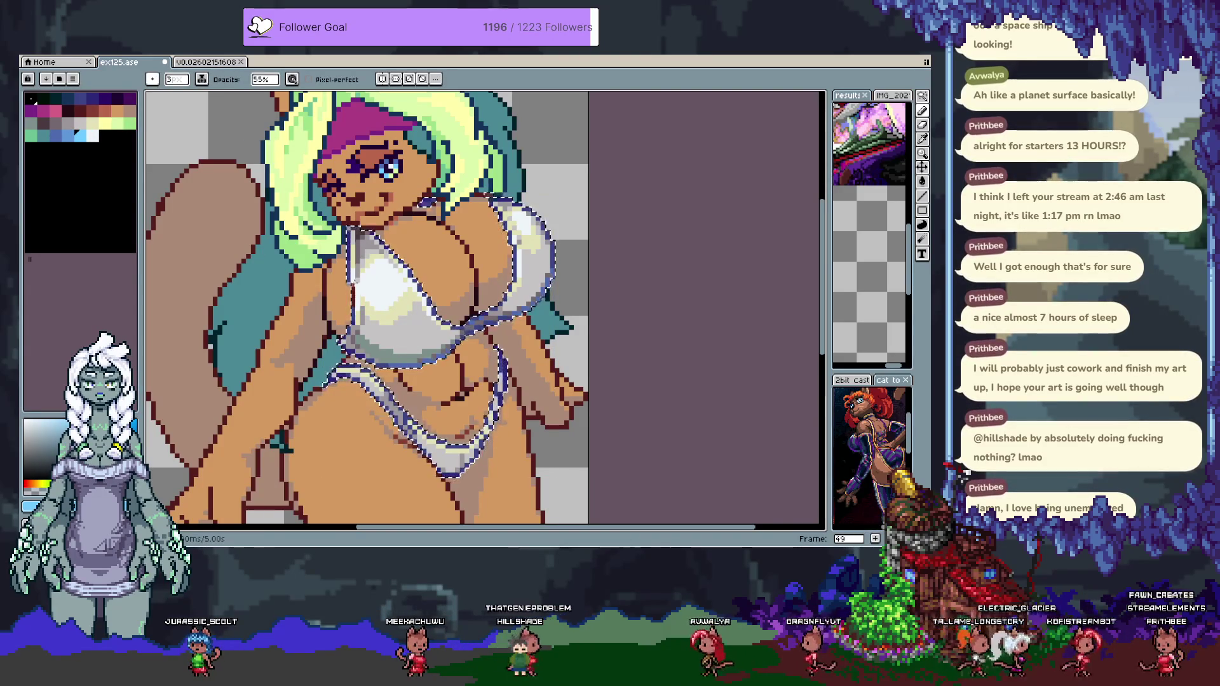
key(ctrl+z)
scroll(415, 344, up, 1)
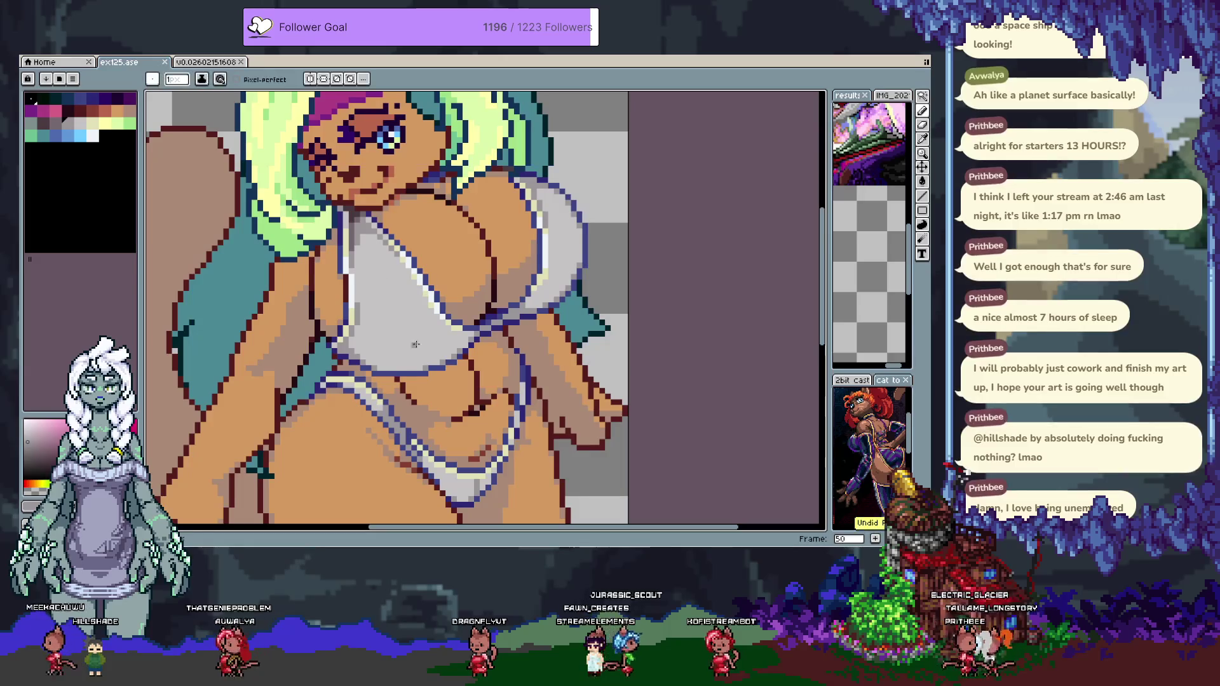
Turn on Pixel-perfect drawing and undo the first grey shading stroke on the top.
mouse_move(354, 305)
mouse_down()
mouse_move(396, 309)
mouse_move(421, 342)
mouse_up()
key(ctrl+z)
click(237, 79)
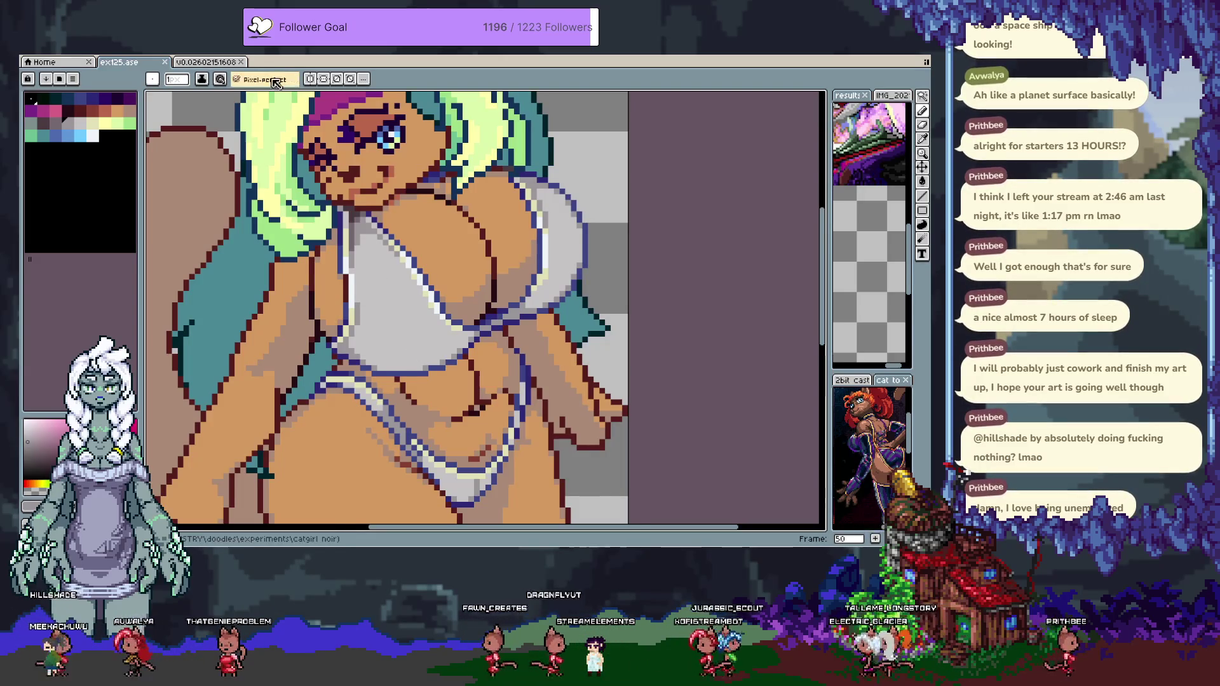
key(ctrl+z)
key(b)
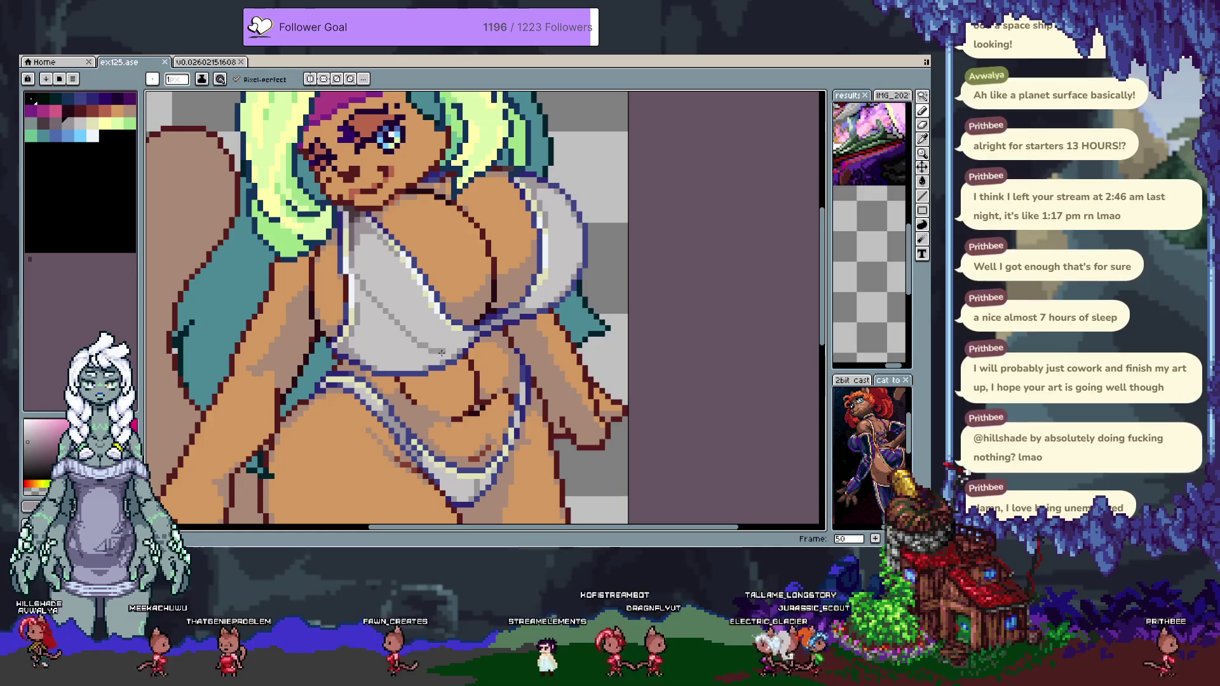
Draw a short grey fold stroke on the frame 50 top and show the timeline.
drag(423, 303, 384, 348)
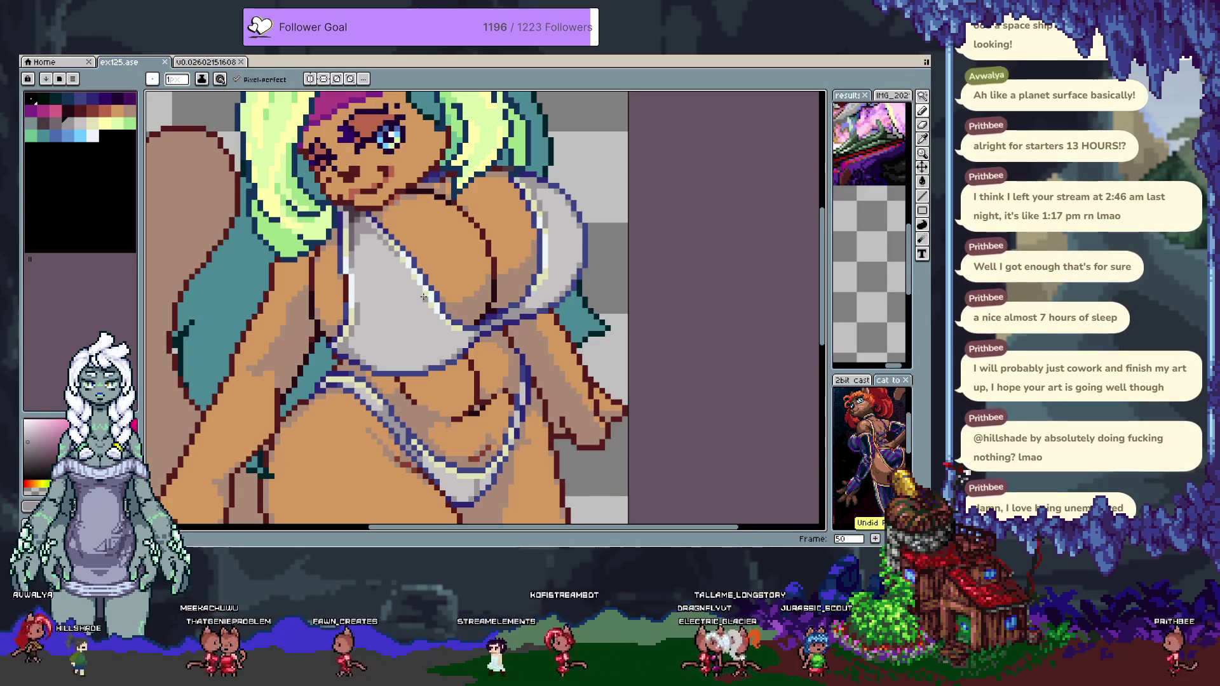
key(ctrl+z)
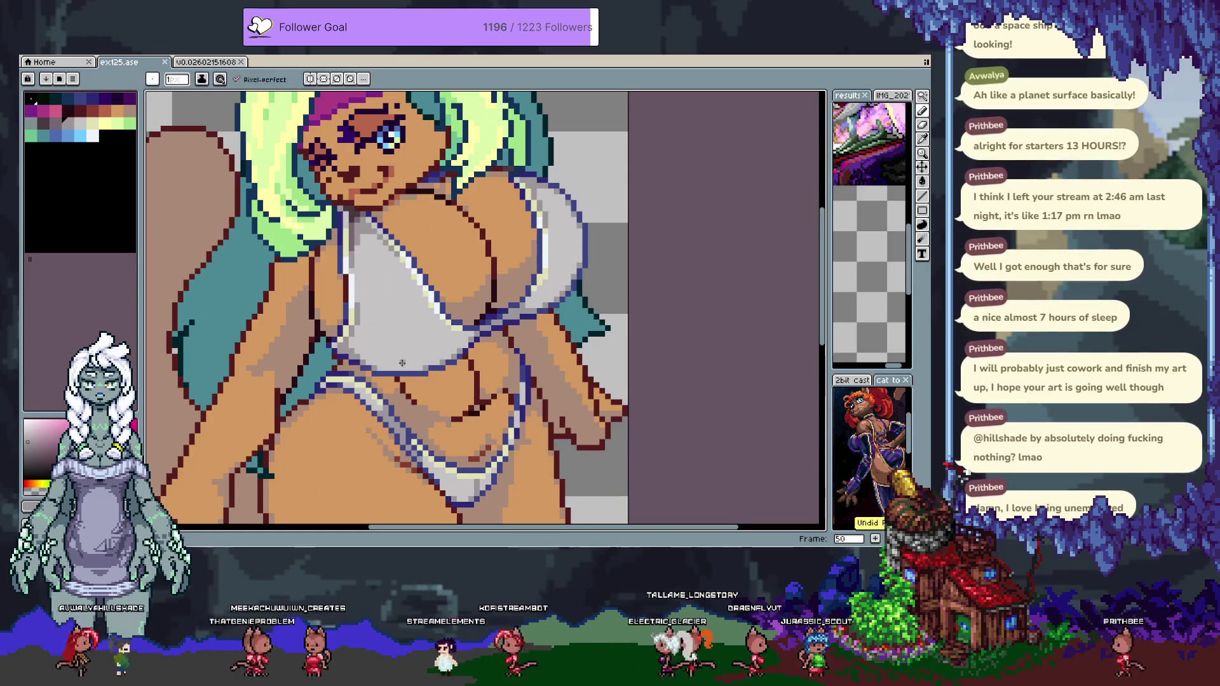
drag(402, 332, 414, 354)
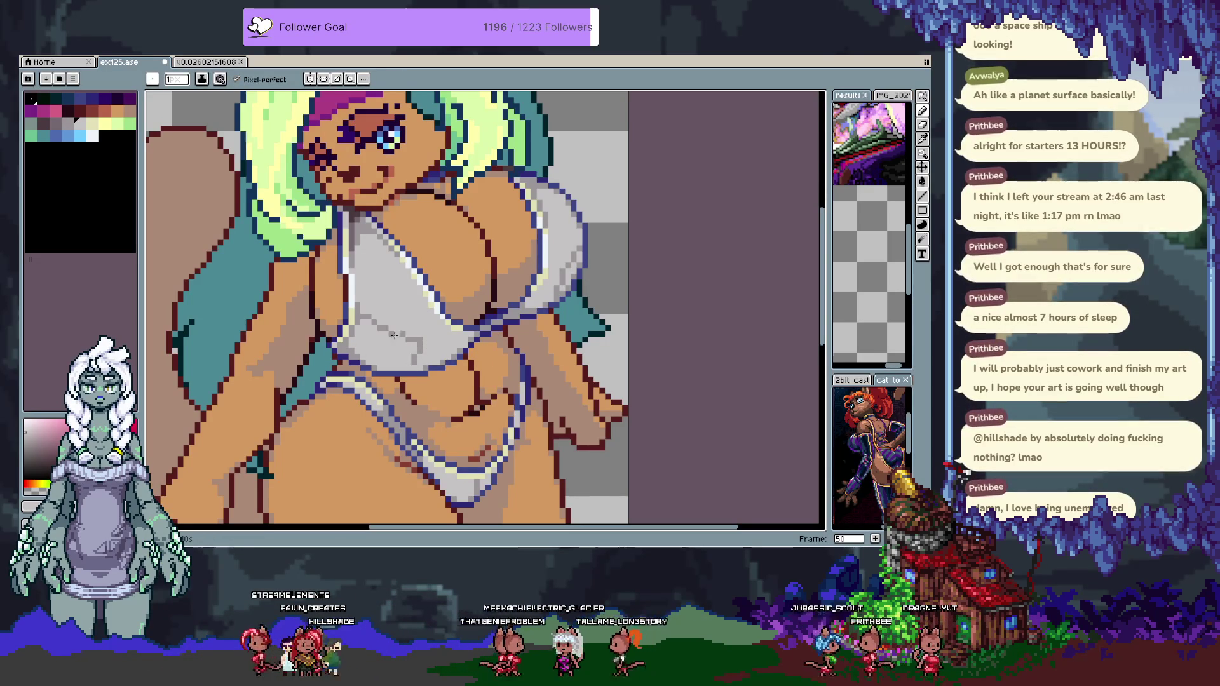
key(ctrl)
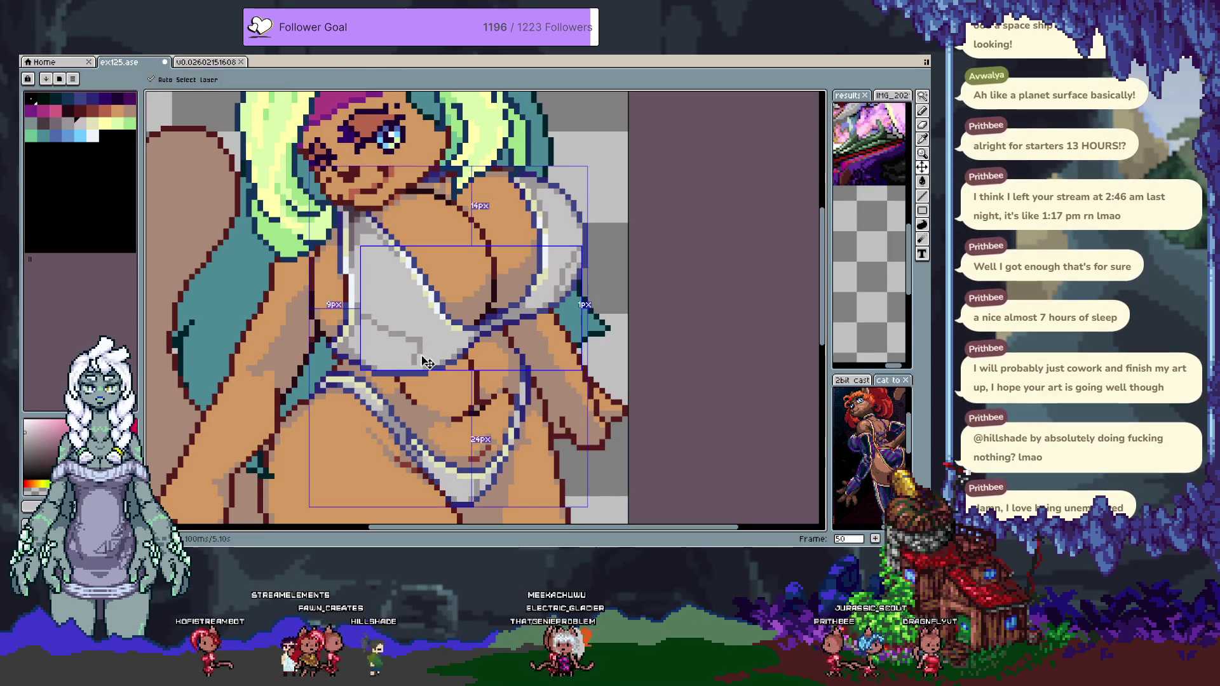
key(Tab)
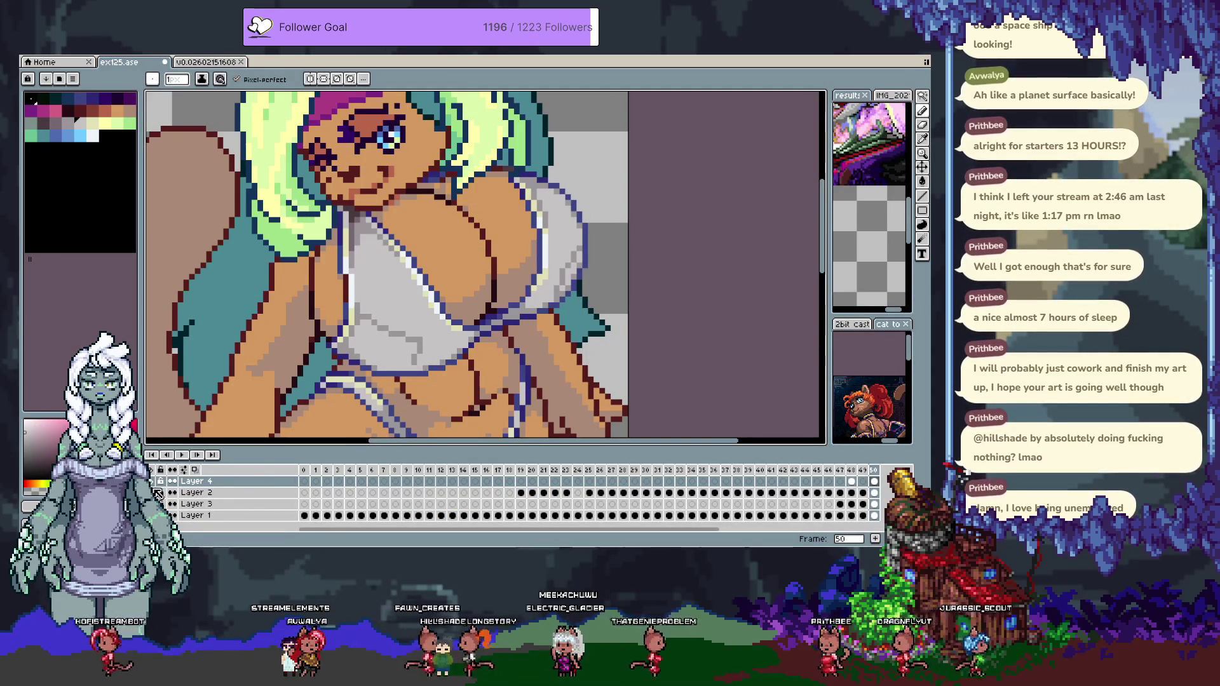
On frame 51, draw grey crisscross fold lines over the white top, undoing stray strokes.
key(Tab)
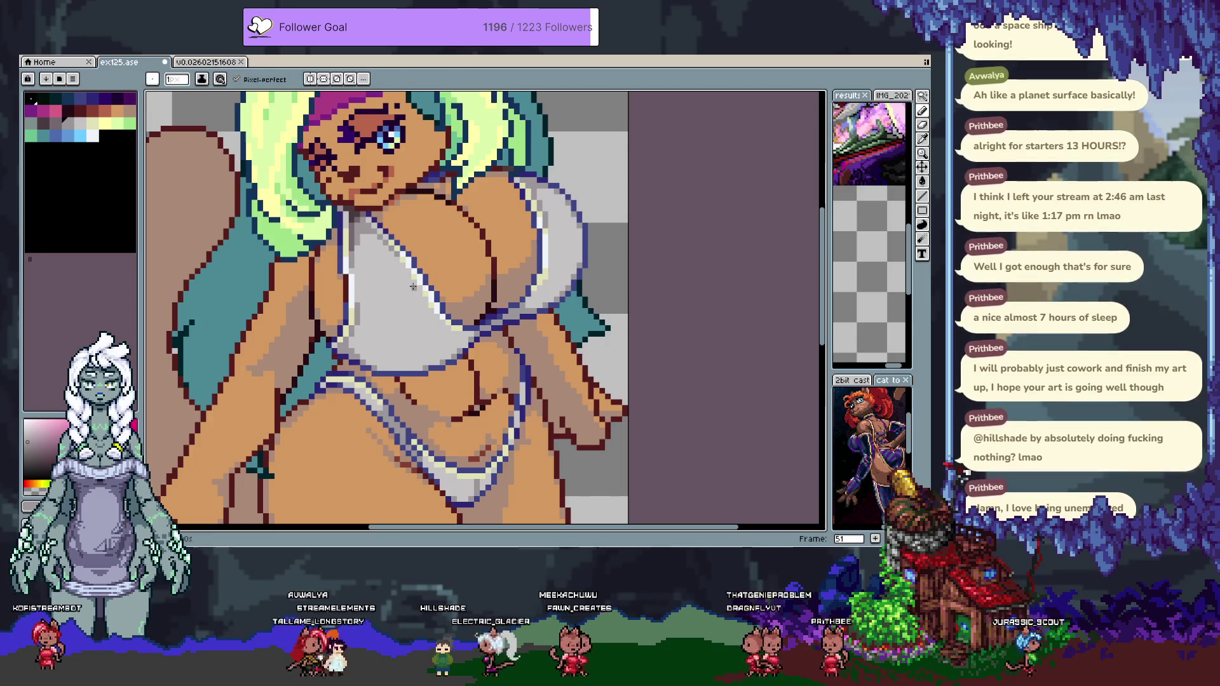
drag(365, 234, 396, 322)
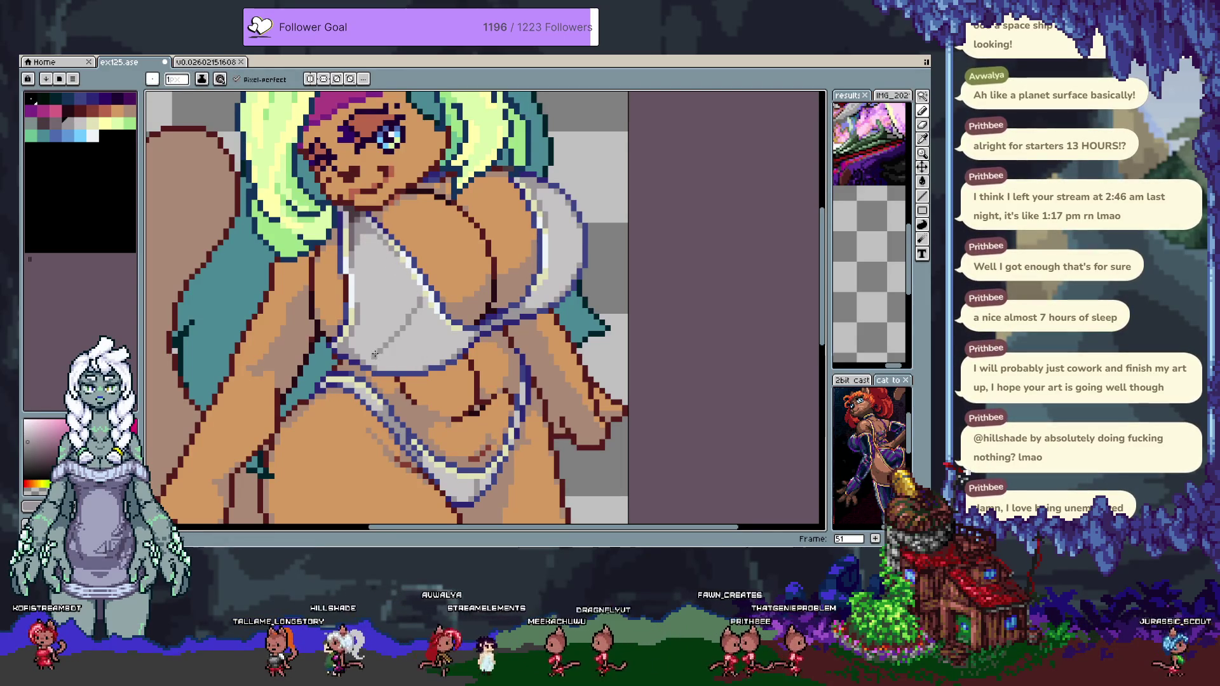
key(ctrl+z)
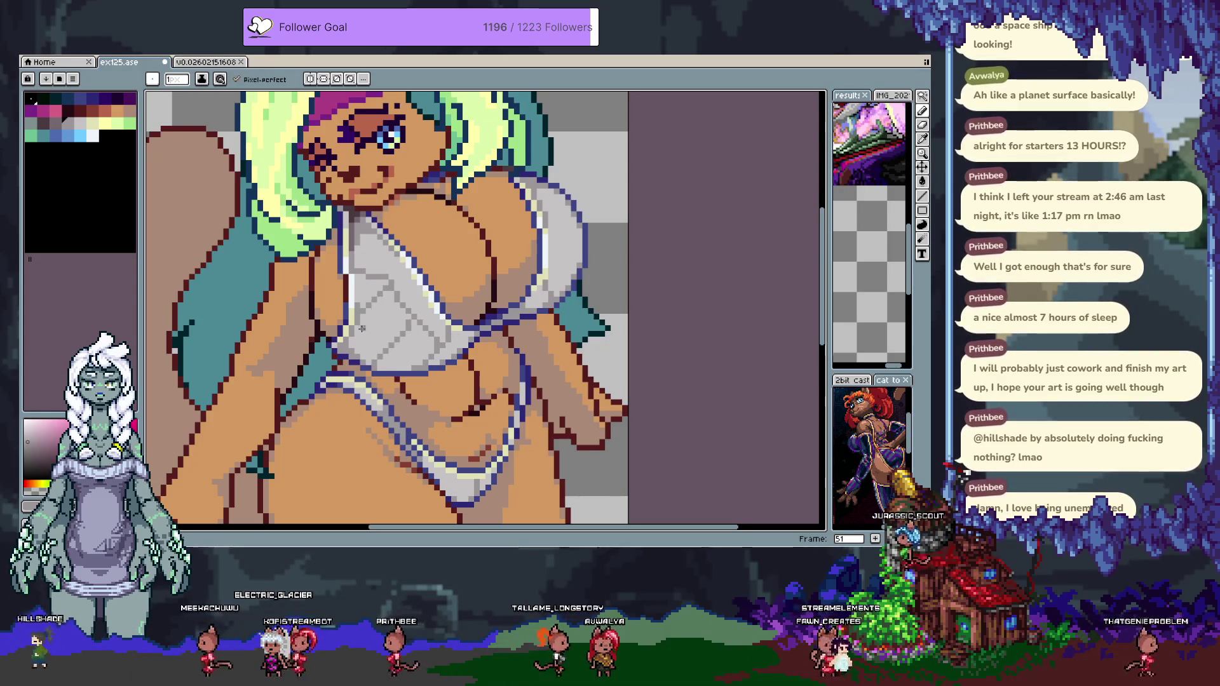
key(ctrl)
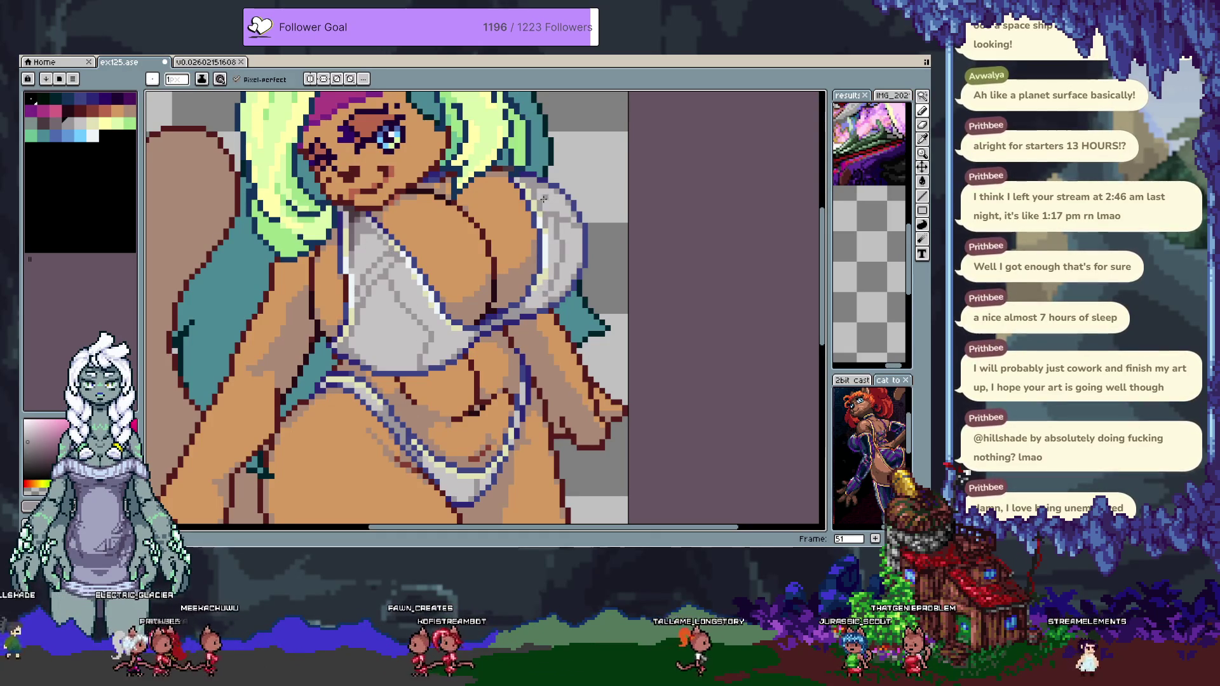
key(ctrl+z)
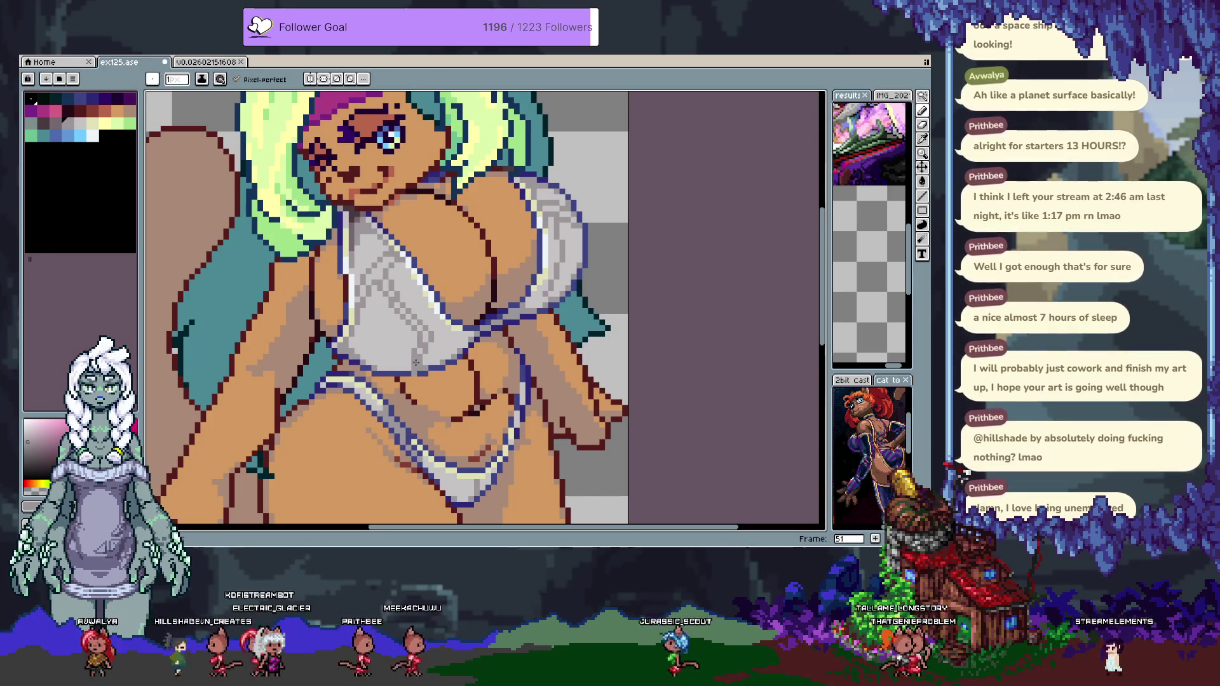
key(ctrl+z)
key(ctrl+d)
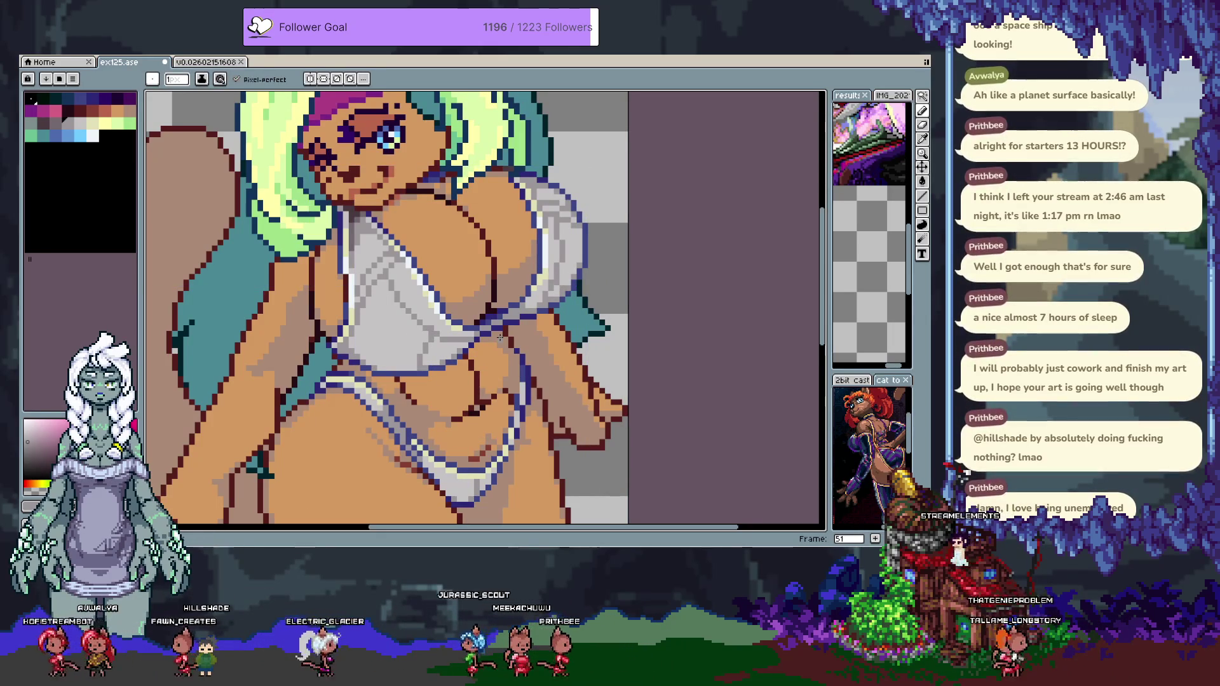
scroll(494, 331, down, 3)
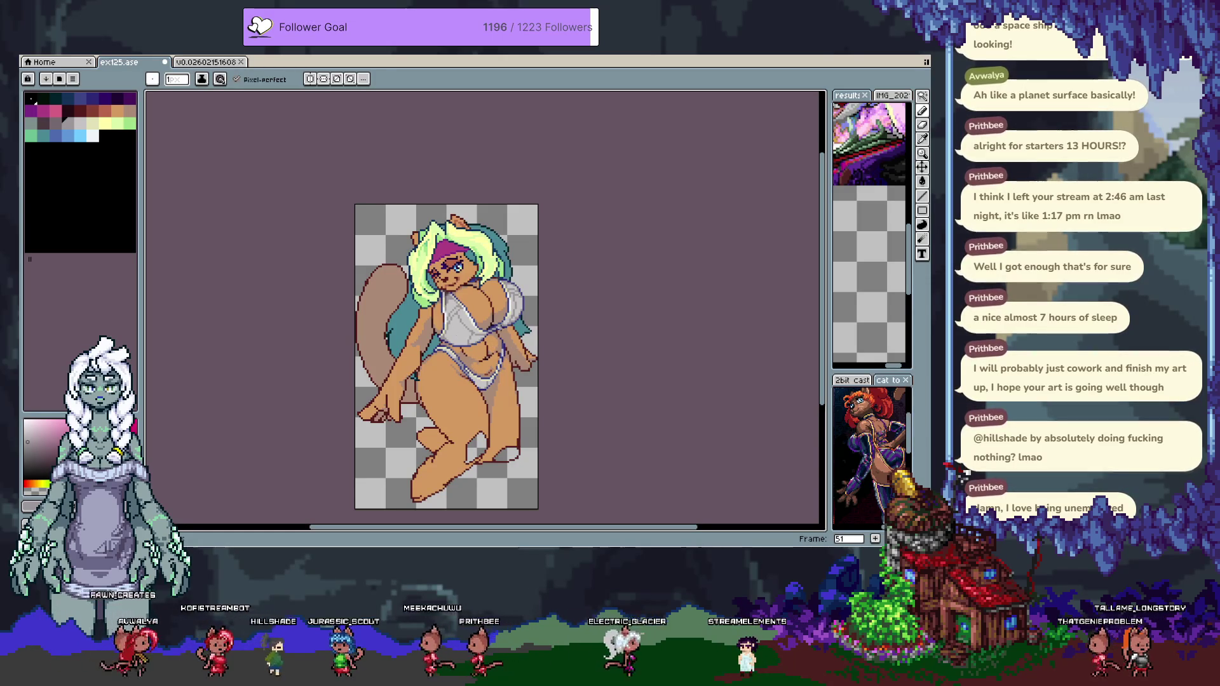
Sample the skin orange from the artwork, step back a frame and show the timeline.
scroll(456, 315, up, 3)
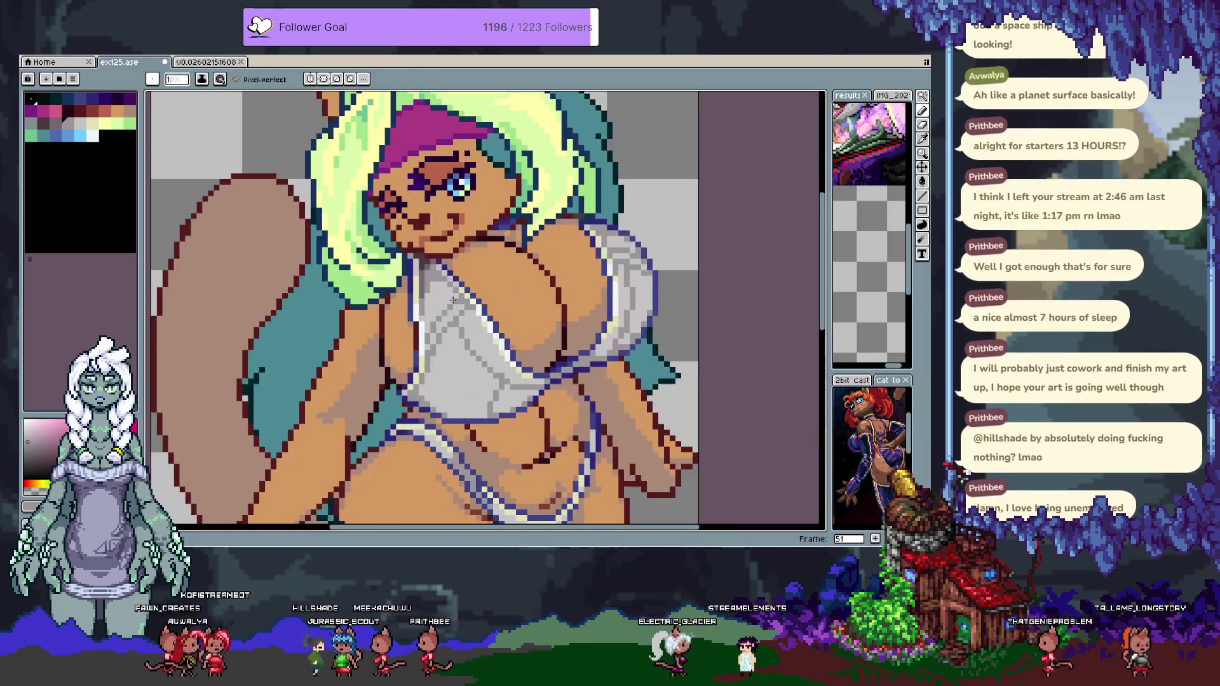
scroll(413, 258, up, 2)
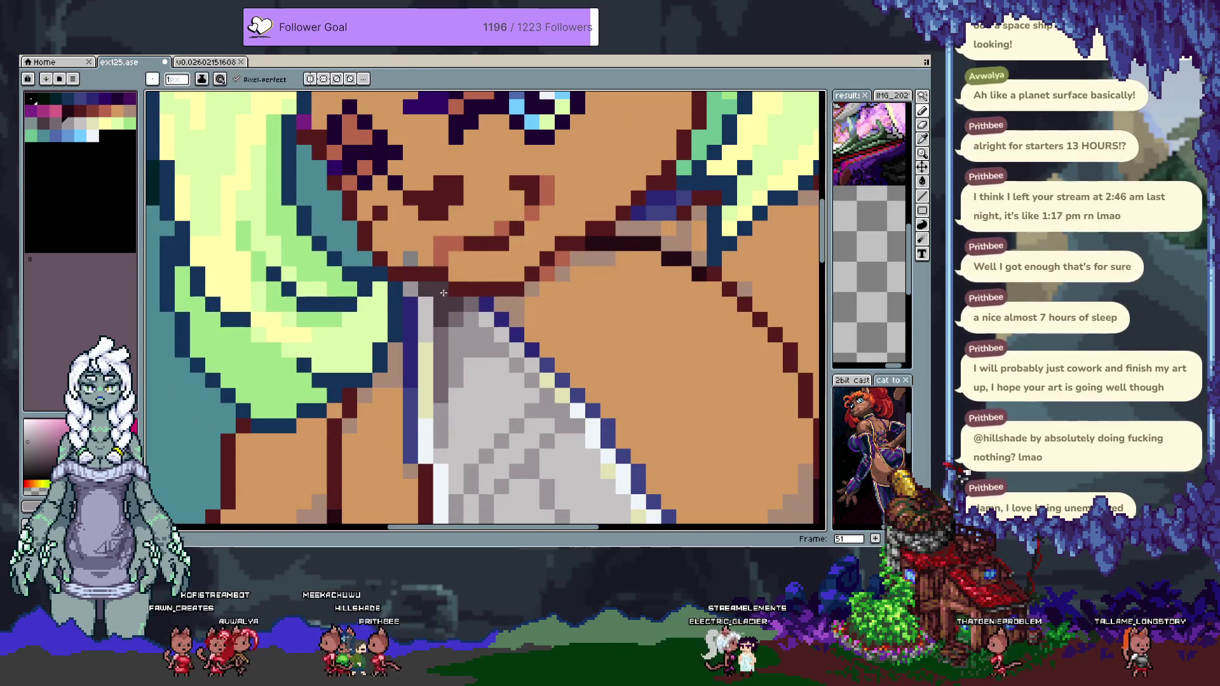
key(b)
alt+click(414, 260)
scroll(414, 260, down, 4)
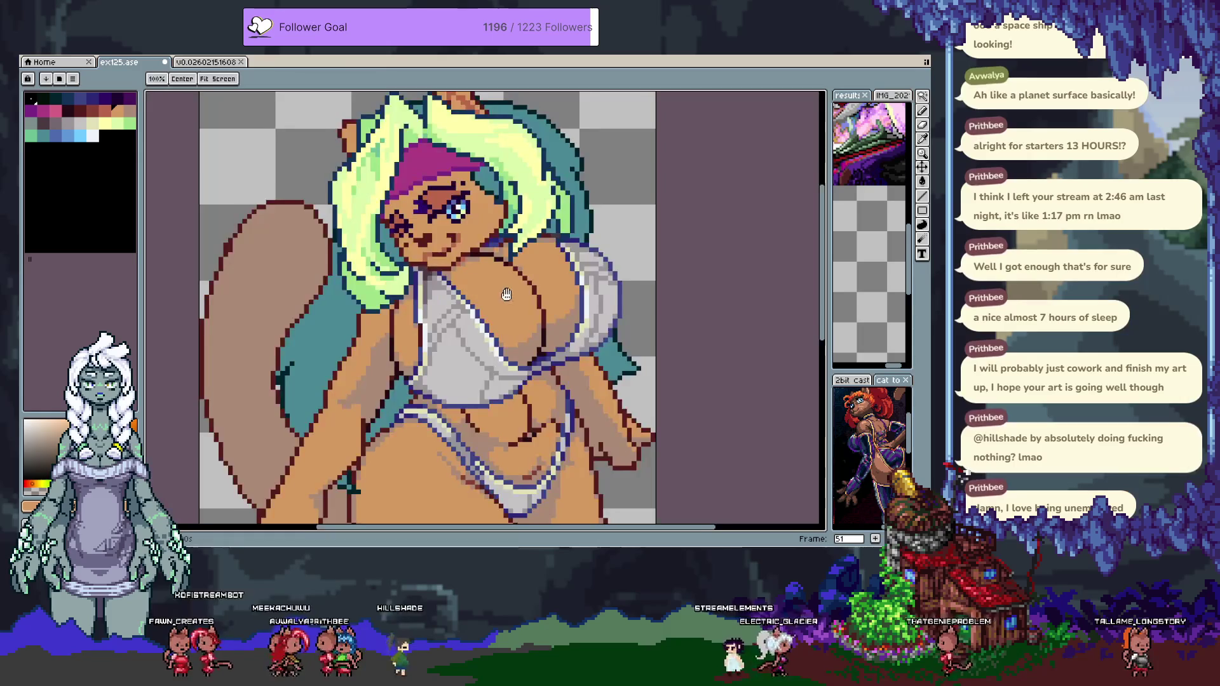
key(comma)
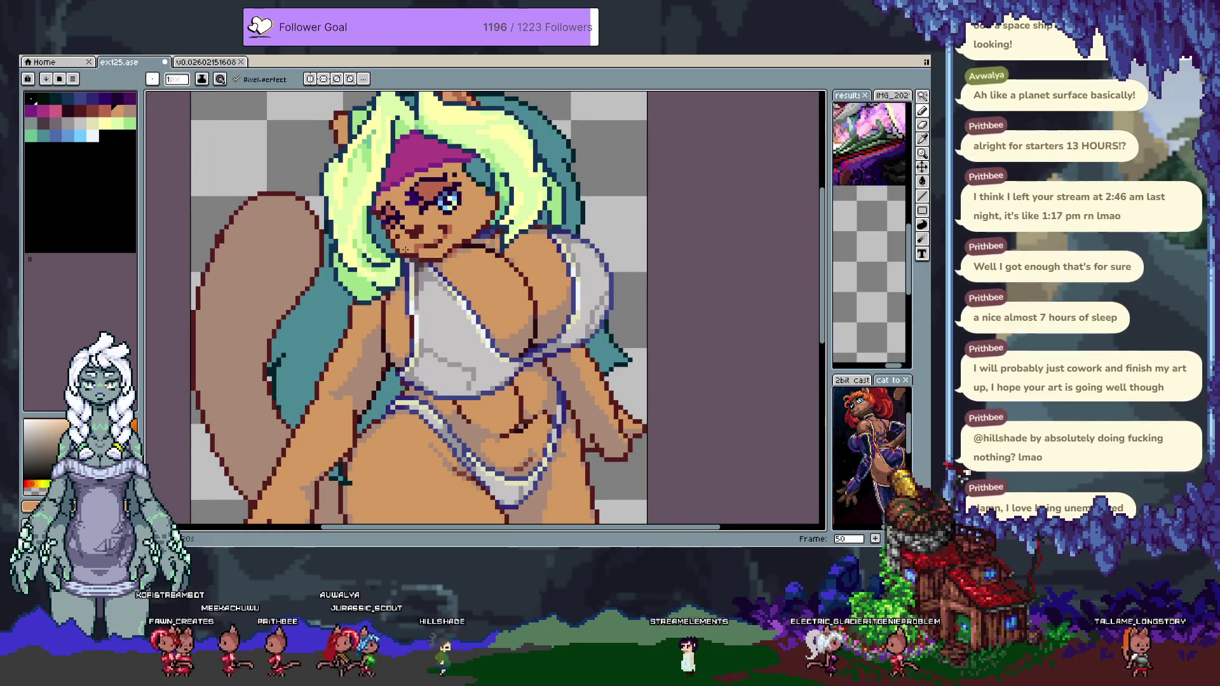
key(Tab)
key(Tab)
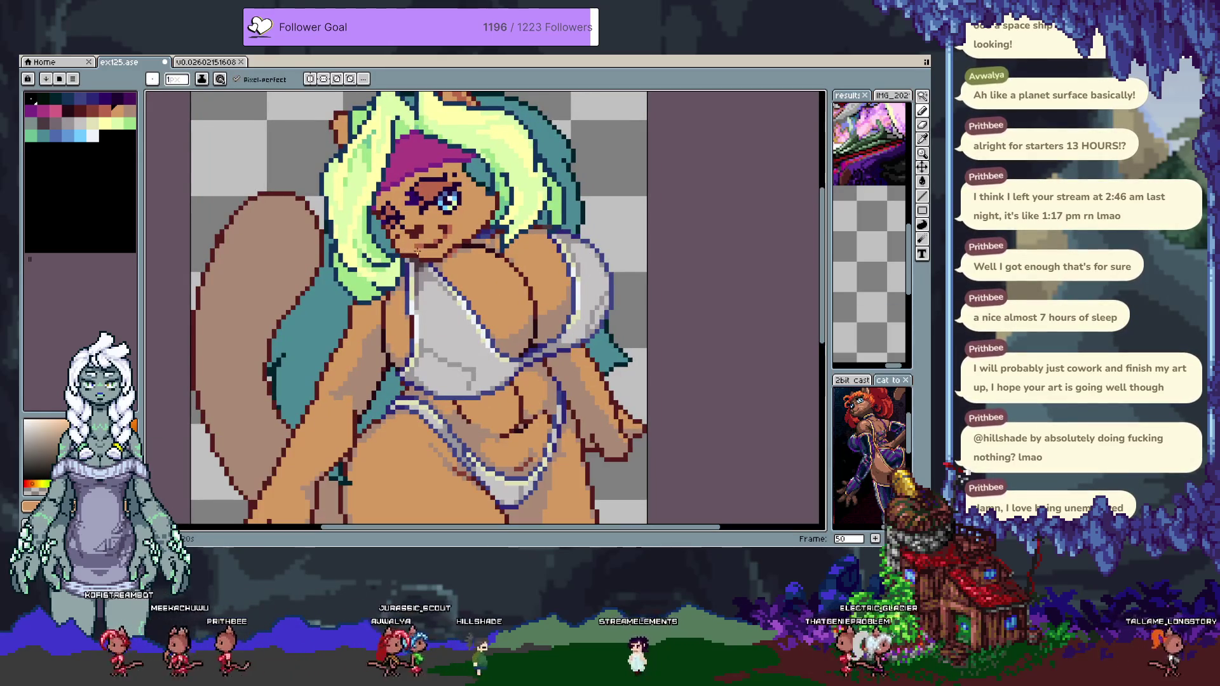
Step back to frame 47, then forward again to reach frame 52 with the timeline shown.
key(comma)
key(comma)
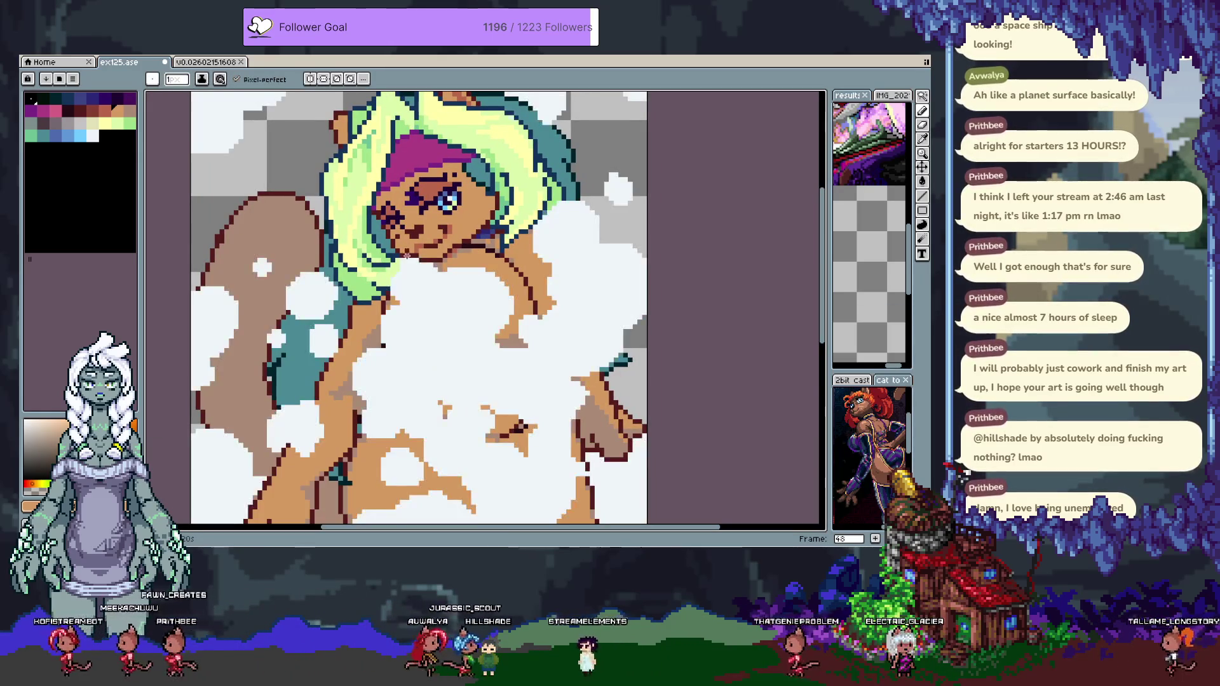
key(comma)
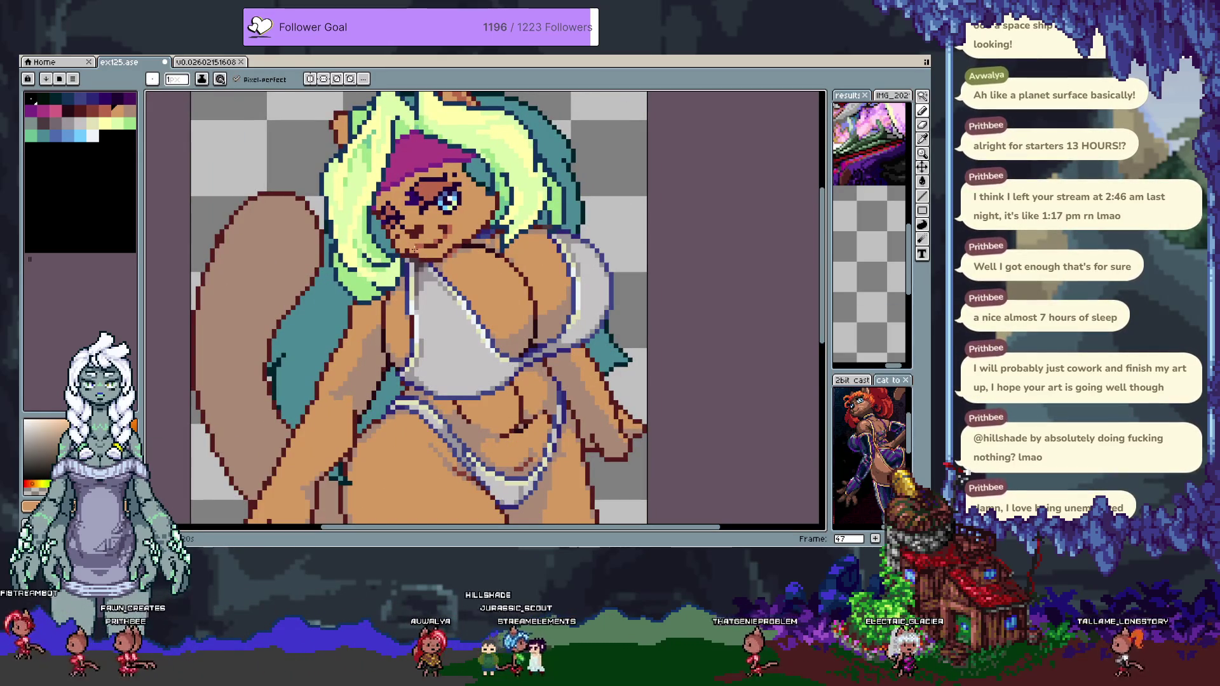
key(comma)
key(comma)
scroll(406, 245, down, 2)
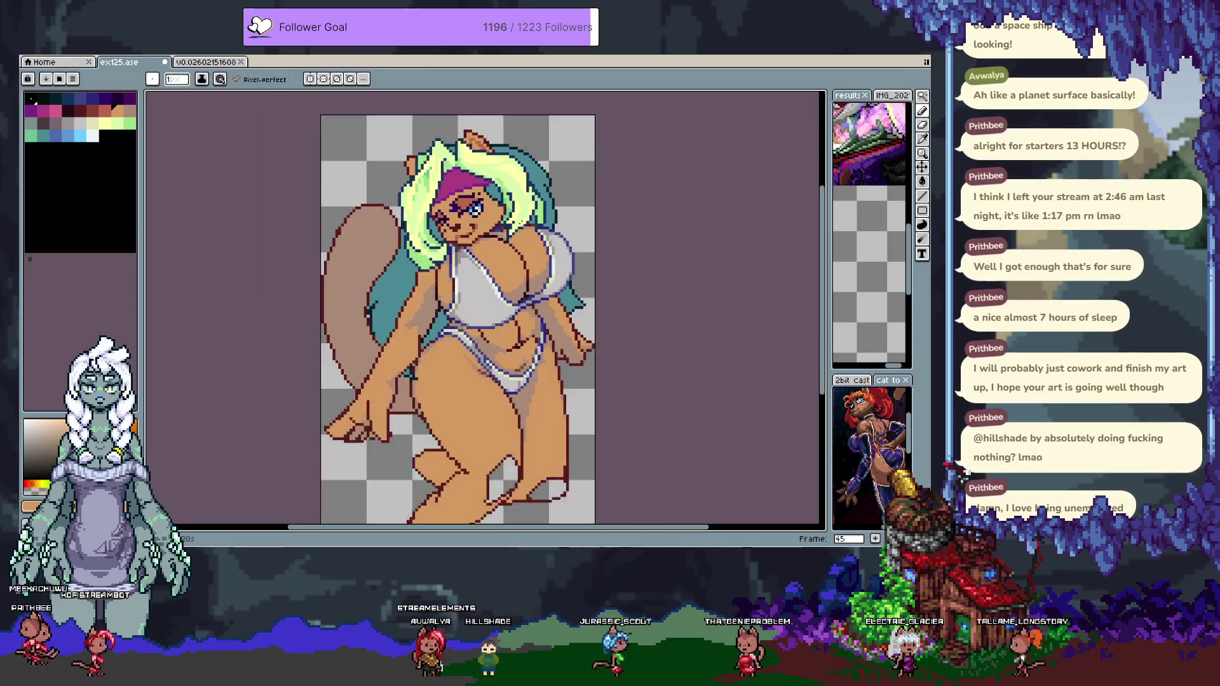
key(period)
key(period)
key(period)
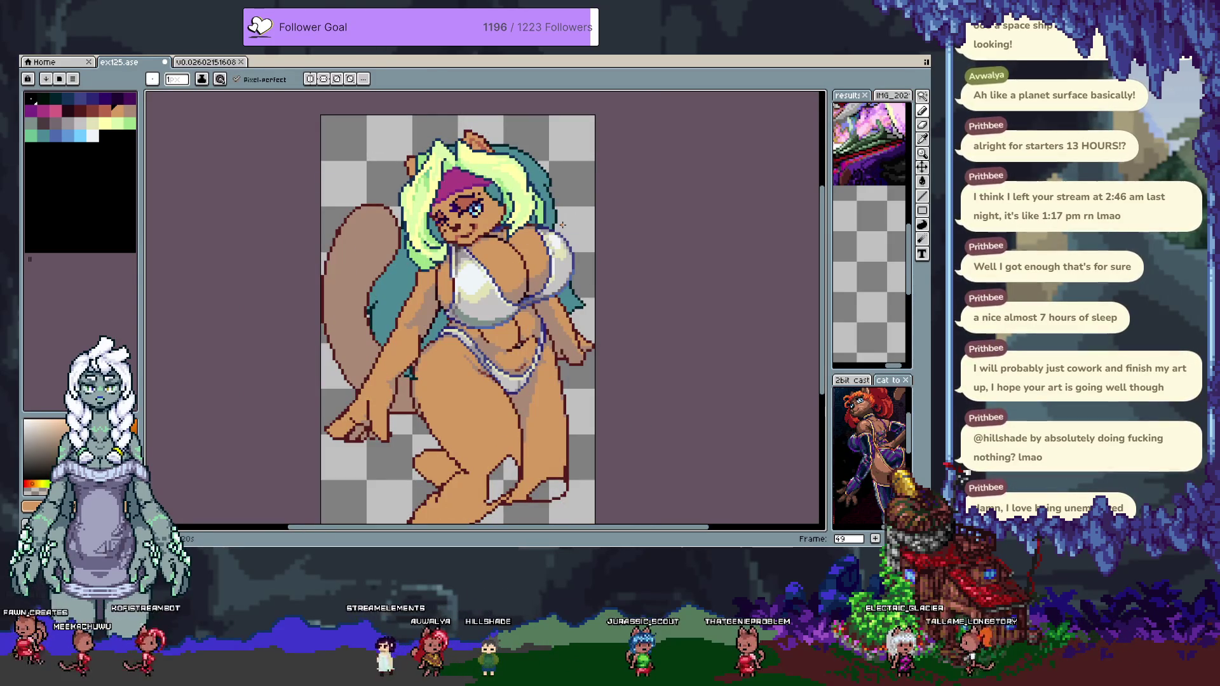
key(period)
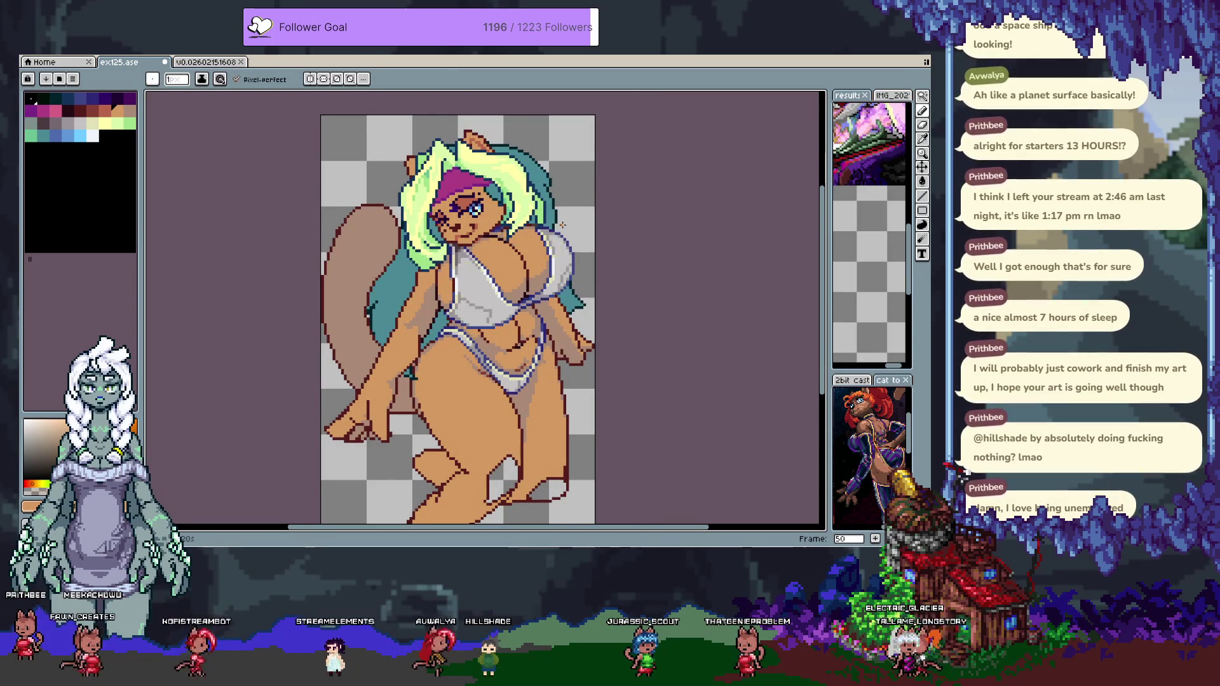
key(period)
key(comma)
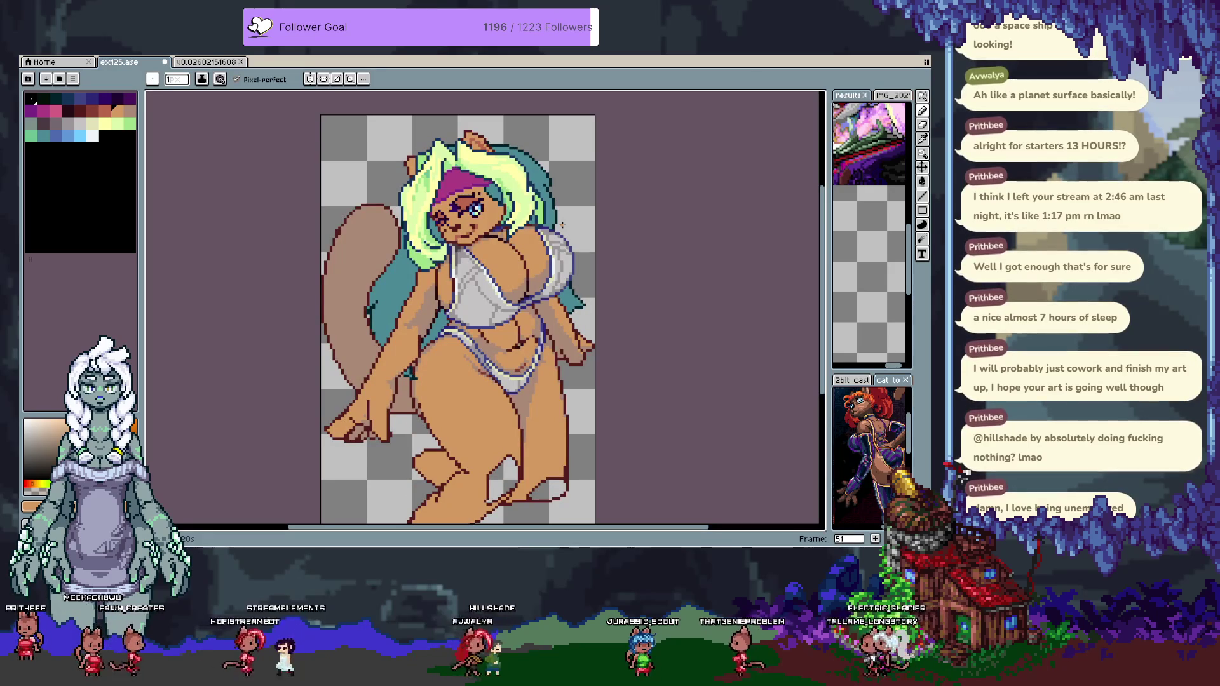
key(Tab)
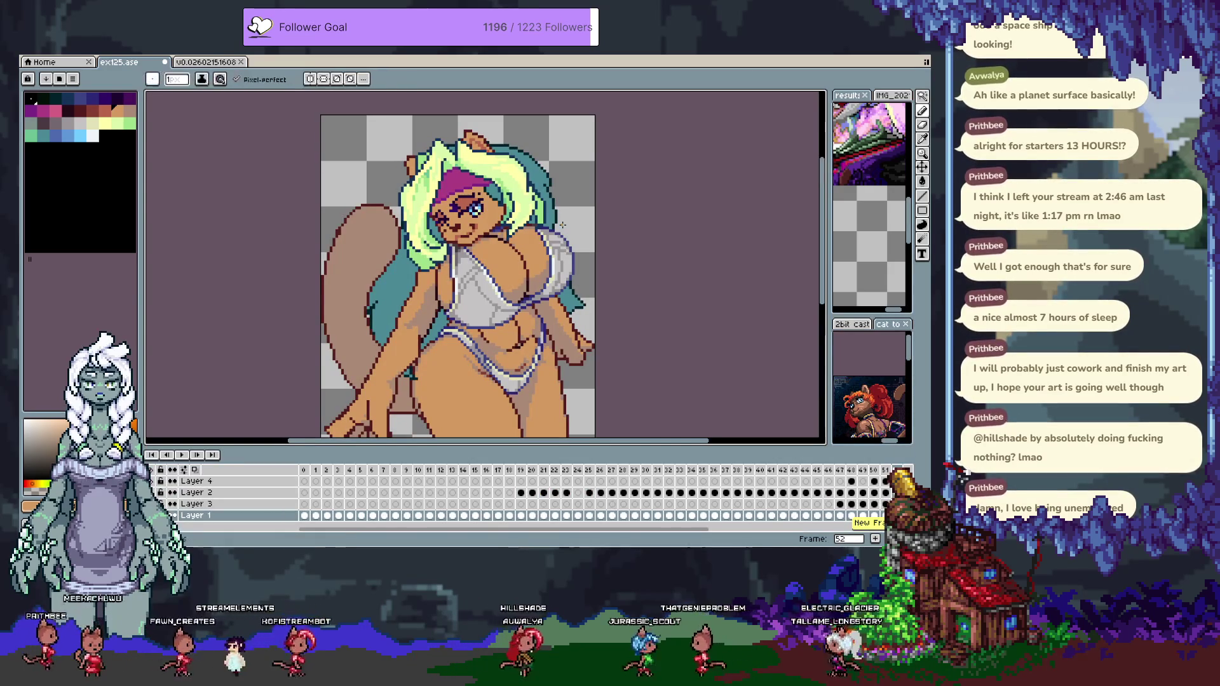
On frame 52, make Layer 3 active, hide the timeline and zoom in.
key(period)
key(alt+Down)
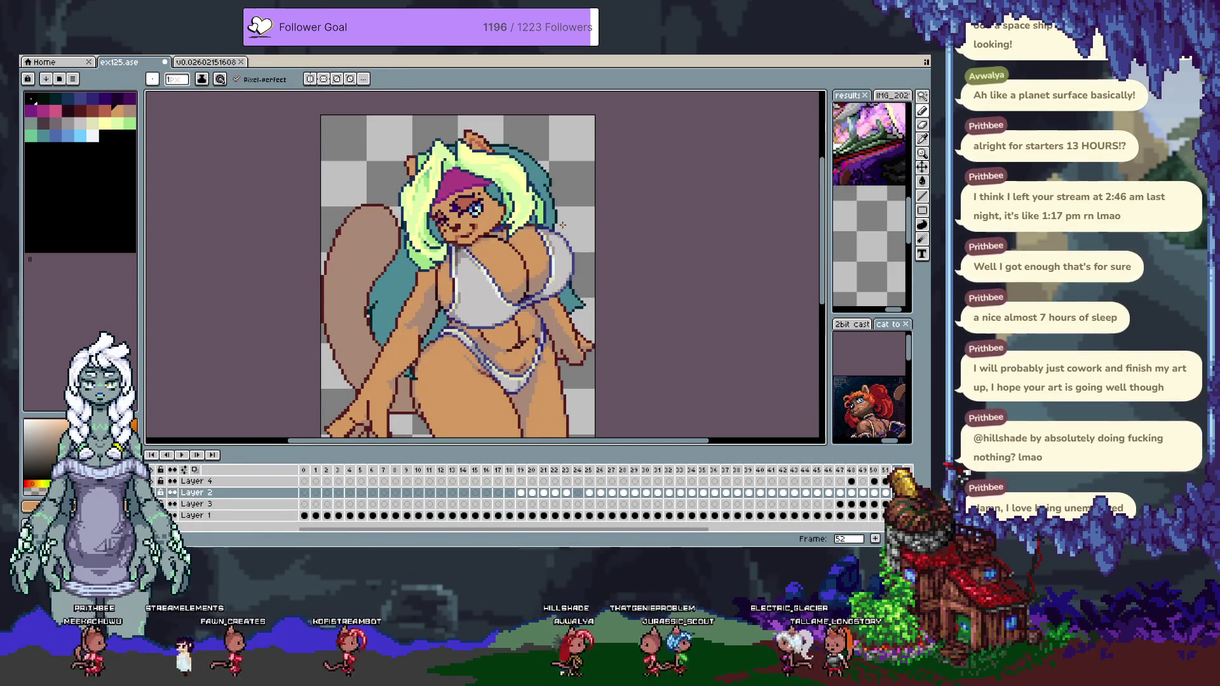
key(alt+Down)
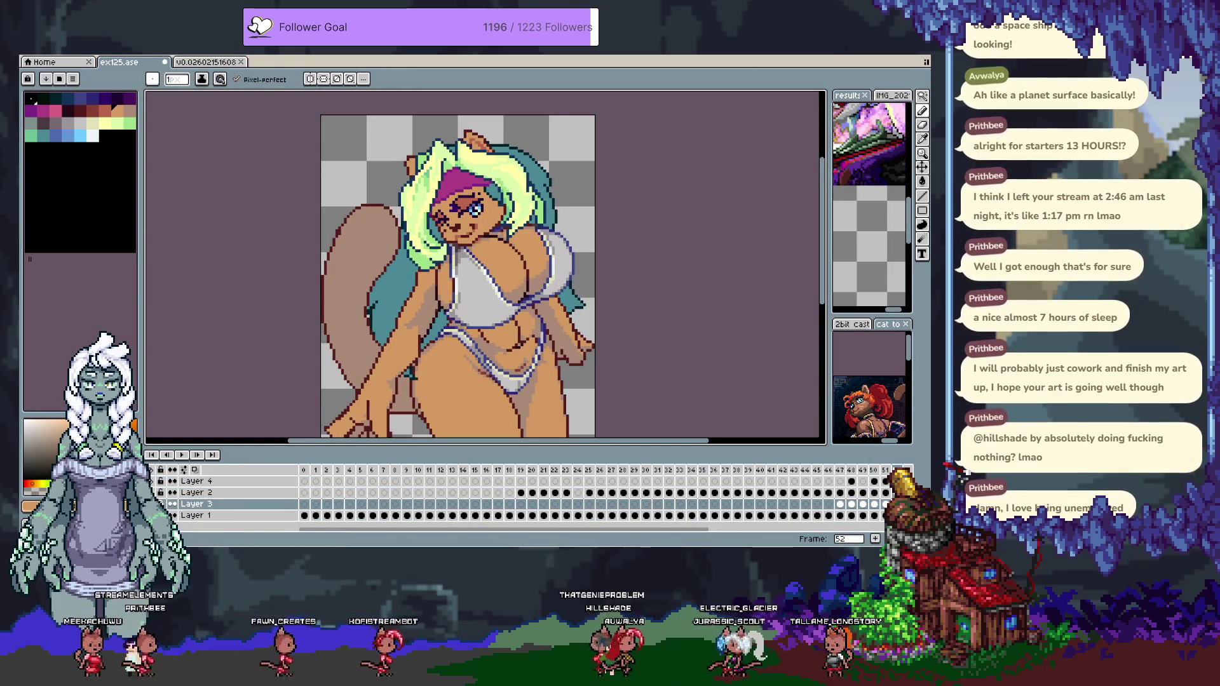
key(Tab)
scroll(465, 281, up, 1)
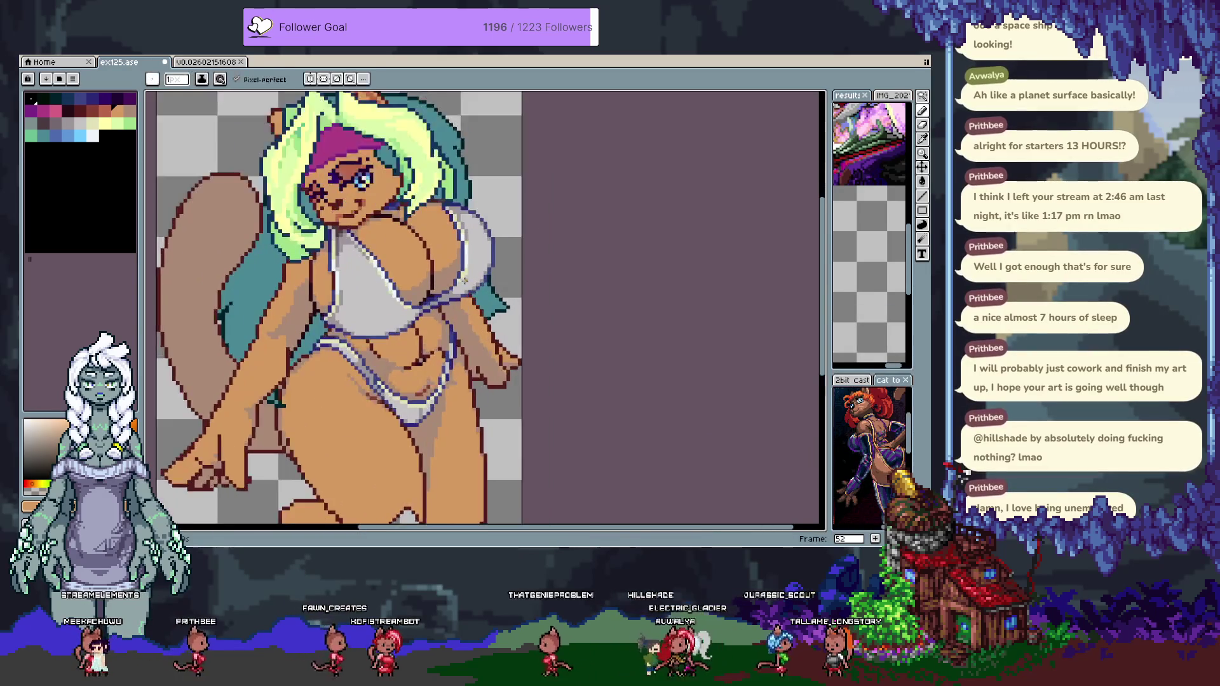
scroll(465, 280, up, 1)
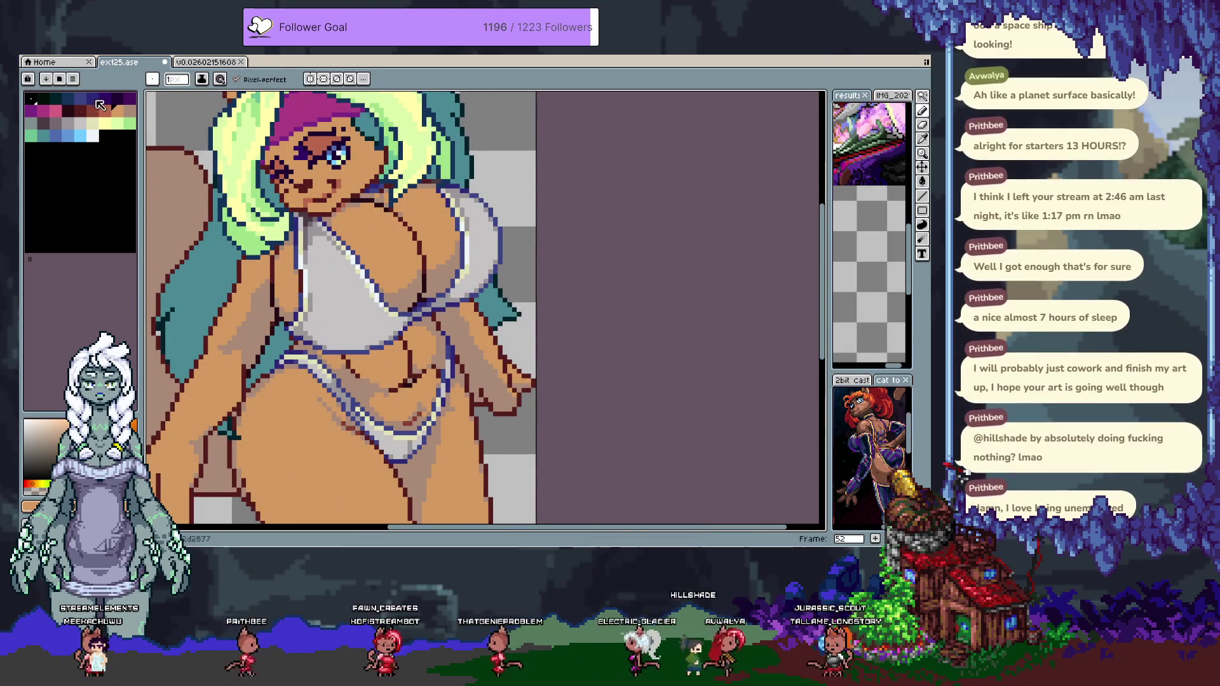
Choose purple from the palette and ready the fill and eyedropper tools over the outline.
click(117, 100)
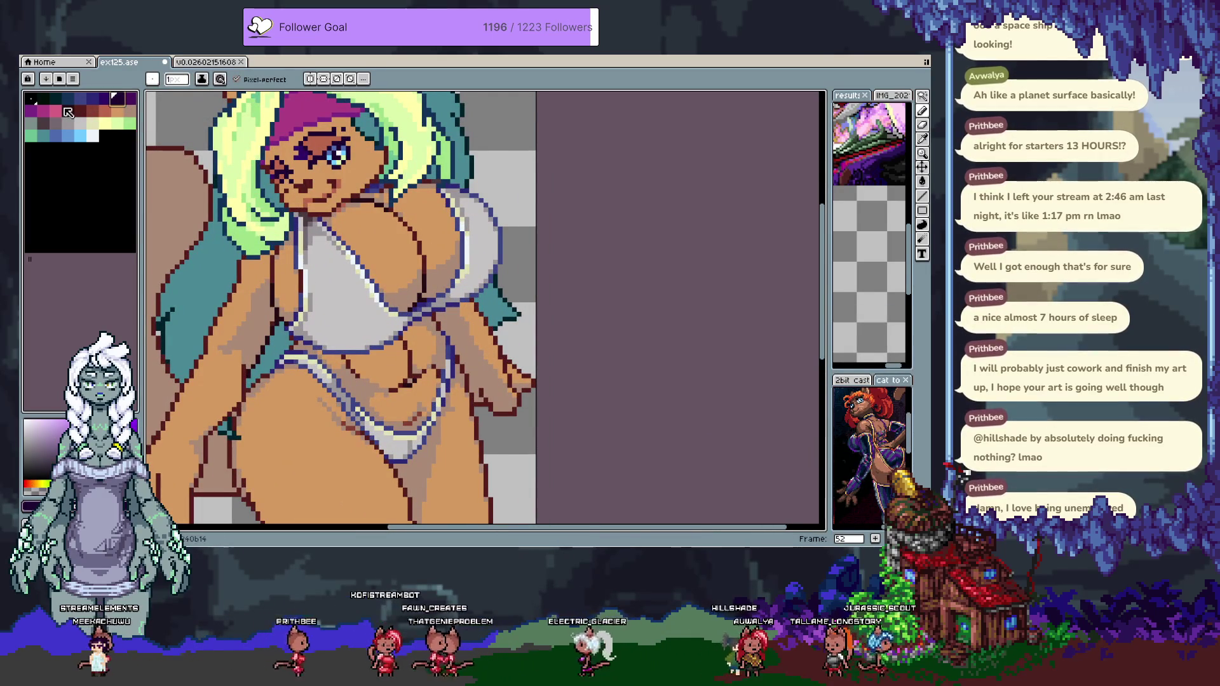
key(v)
scroll(374, 316, up, 3)
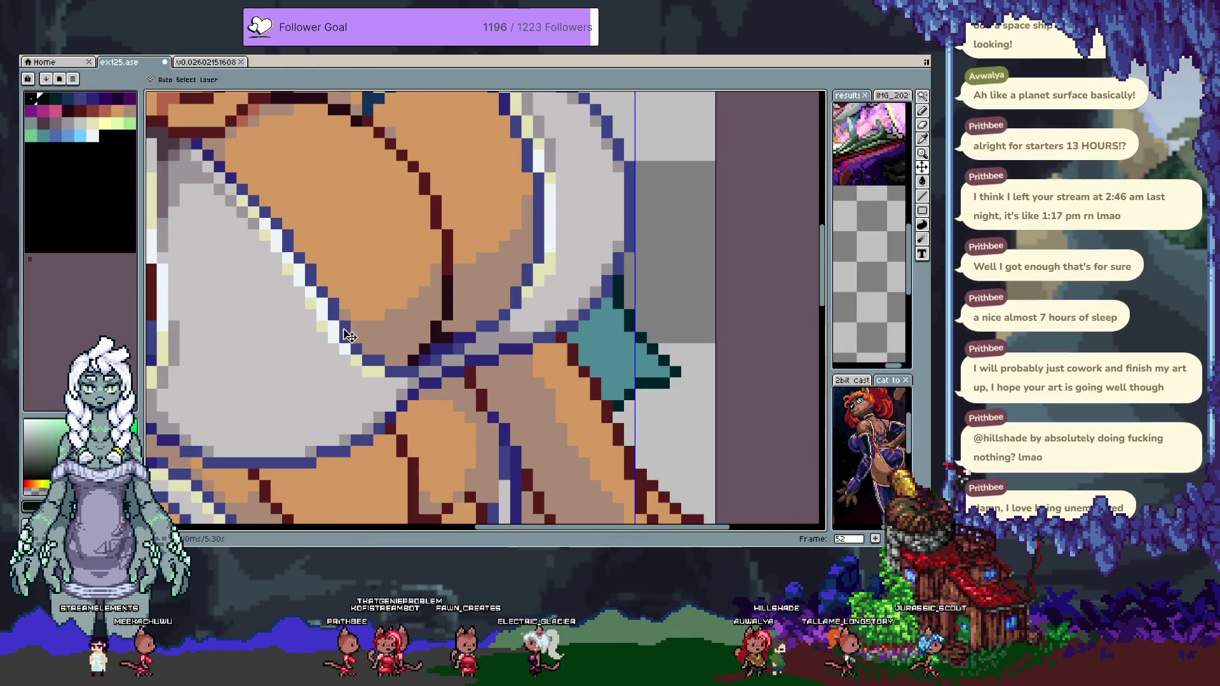
key(w)
key(i)
scroll(346, 328, down, 3)
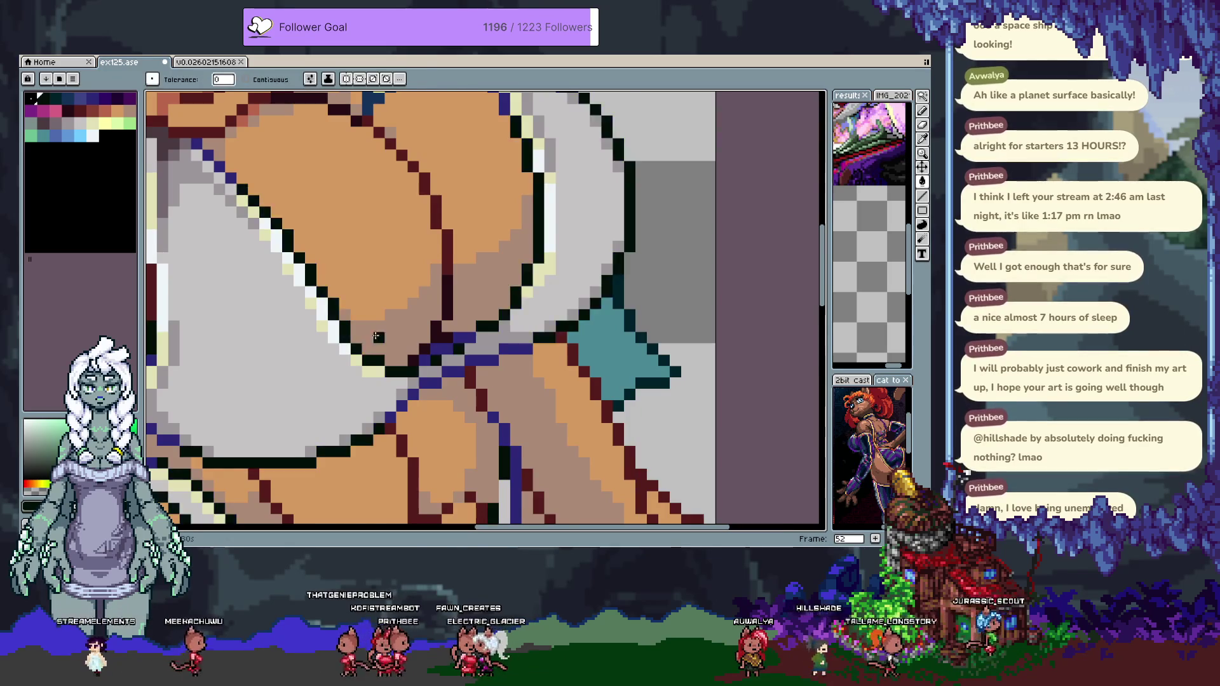
scroll(323, 324, up, 3)
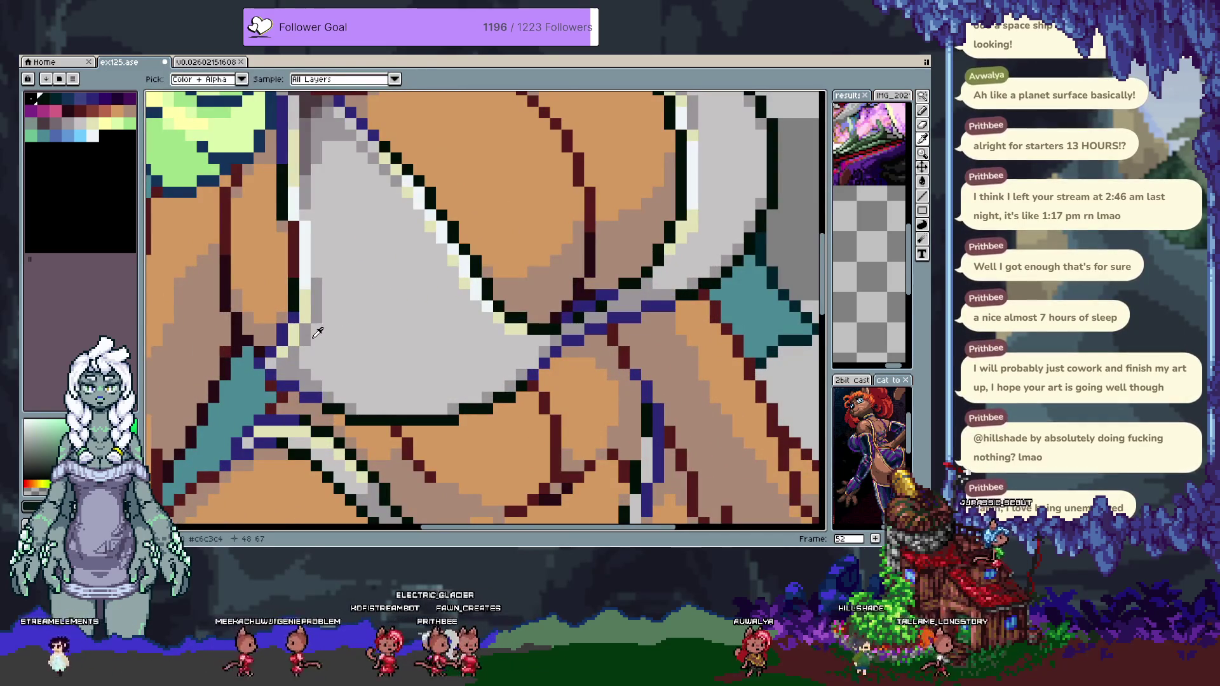
Bucket-fill the navy outline pixels with dark teal.
key(g)
click(282, 335)
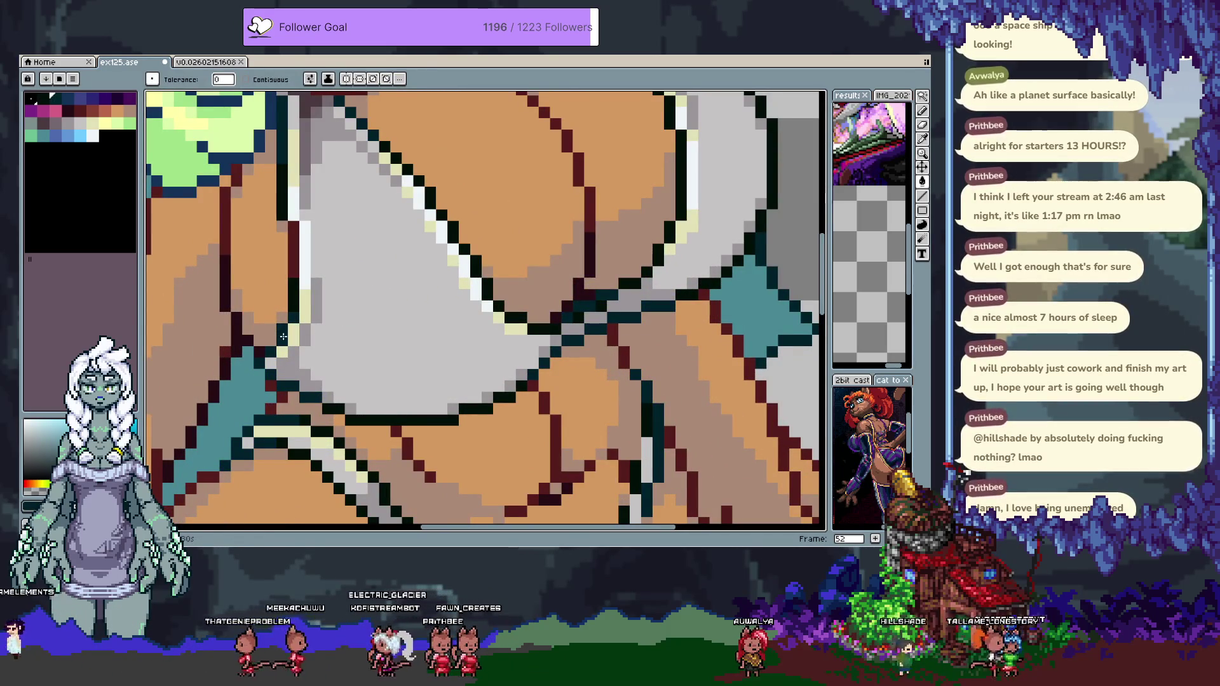
scroll(380, 341, down, 3)
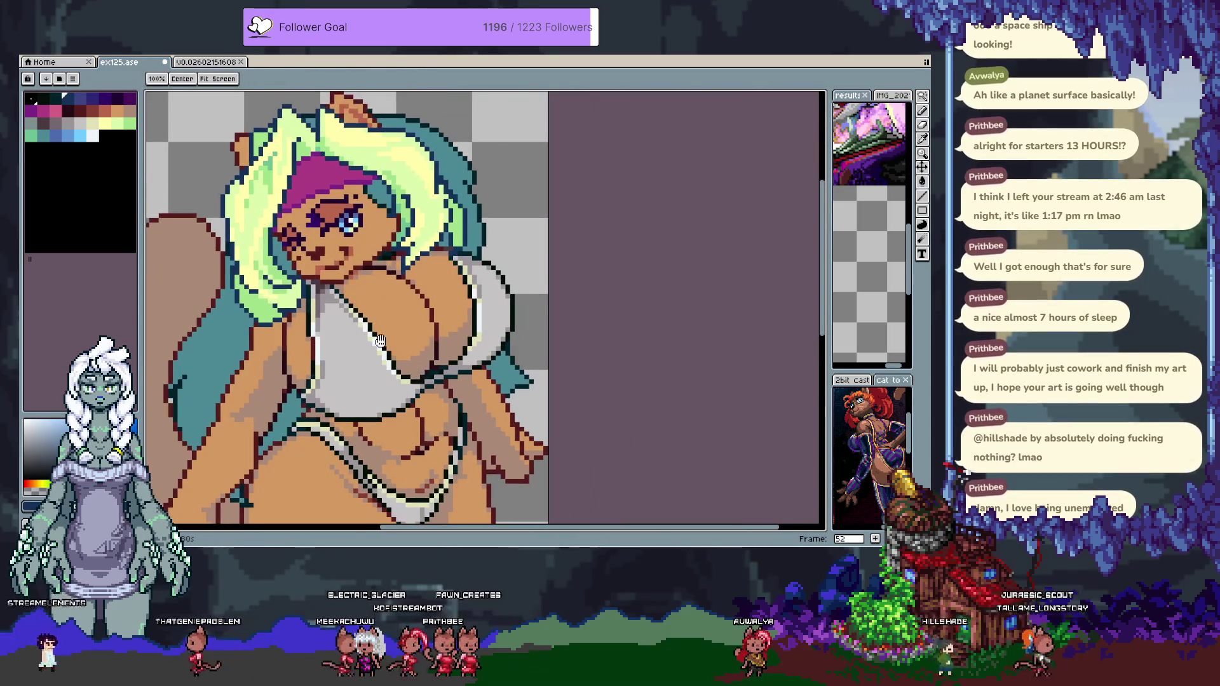
scroll(288, 283, up, 3)
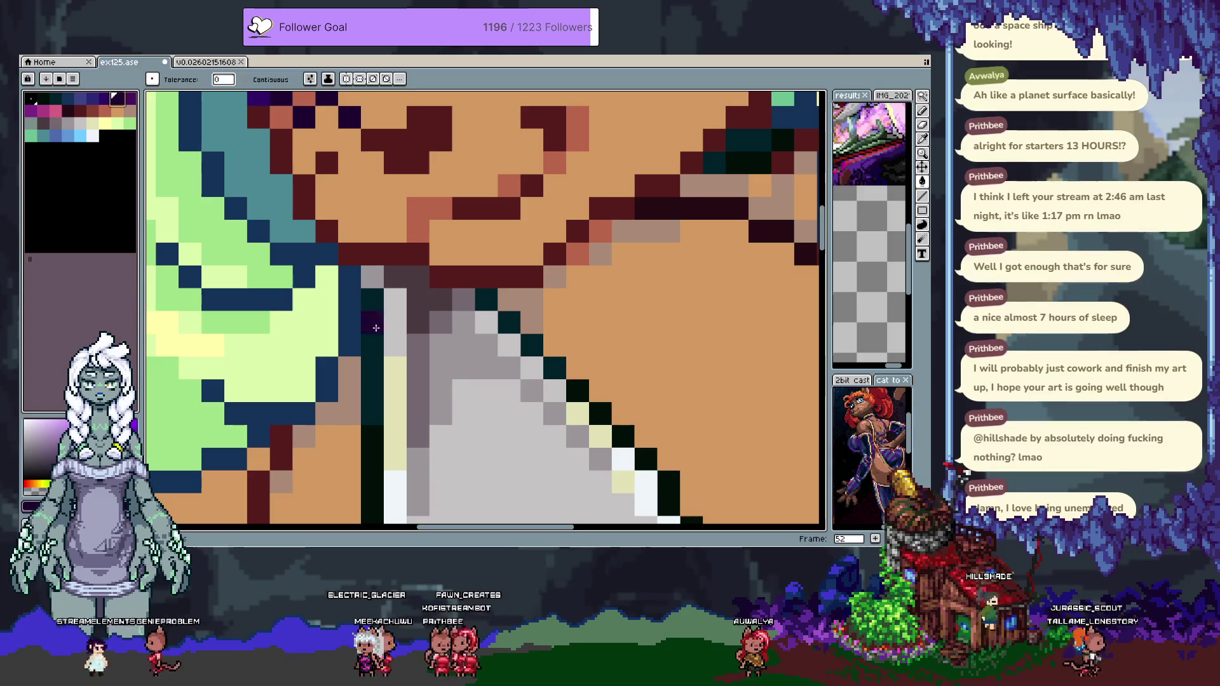
scroll(376, 328, down, 4)
scroll(387, 218, up, 3)
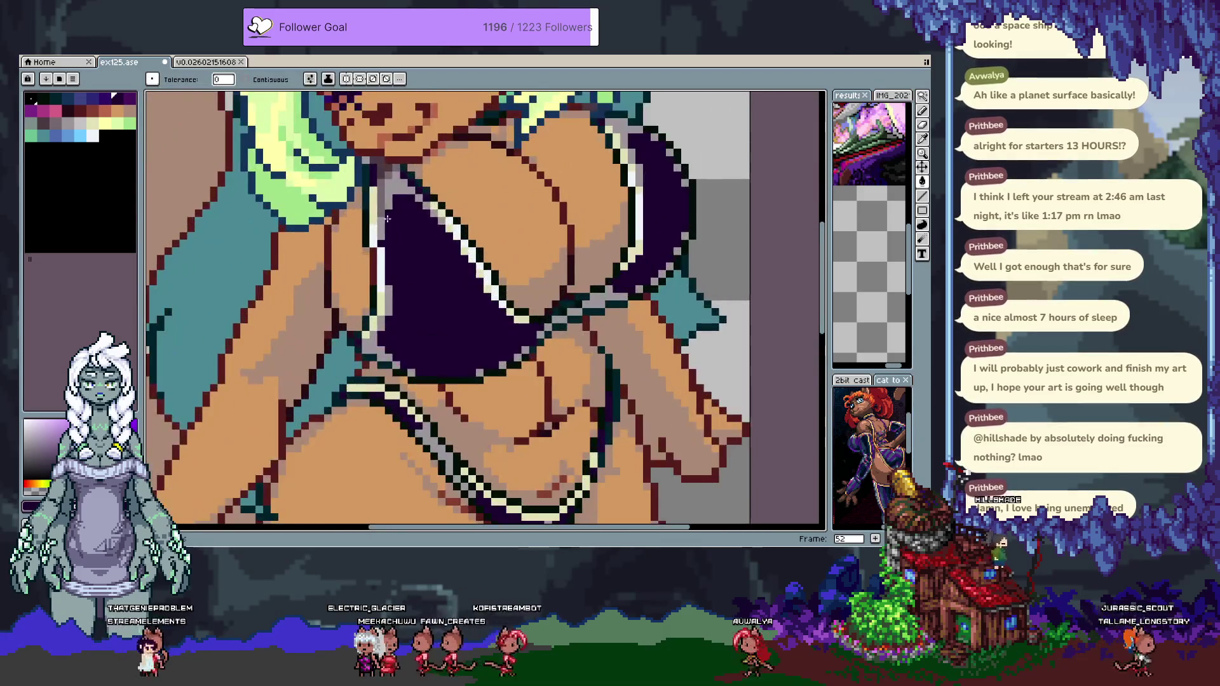
scroll(387, 218, down, 2)
scroll(370, 141, up, 4)
Try neighbouring palette colours and fill the bikini's dark outline with purple.
key(i)
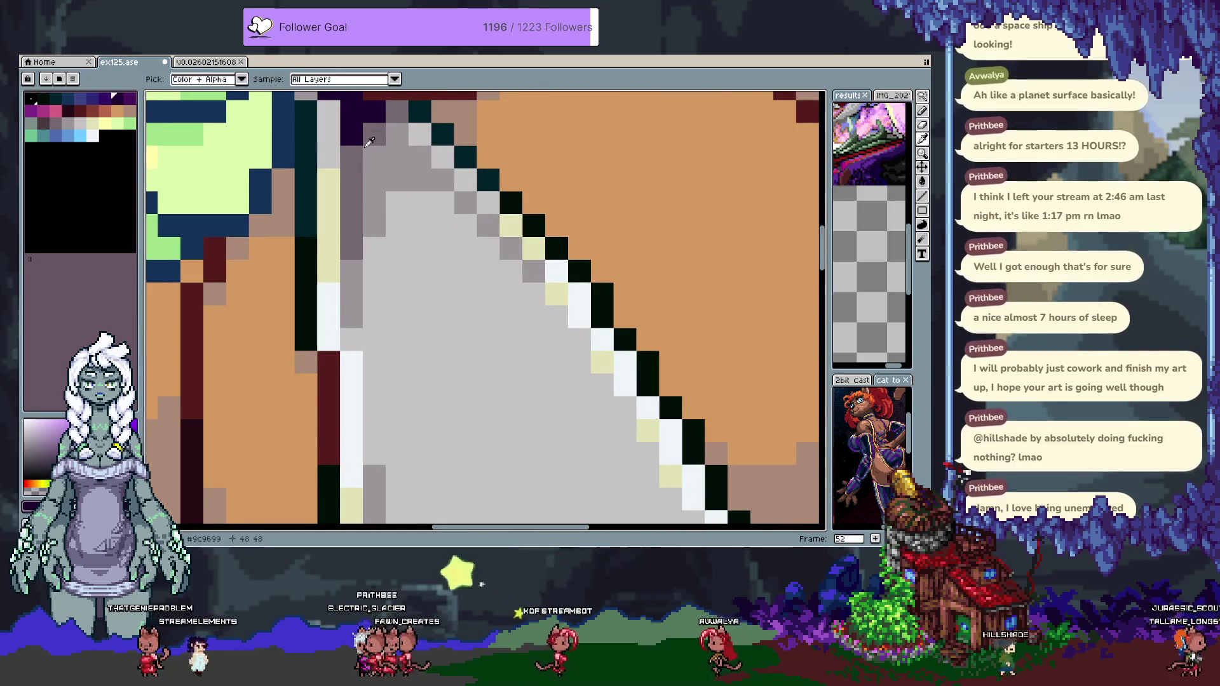
click(373, 148)
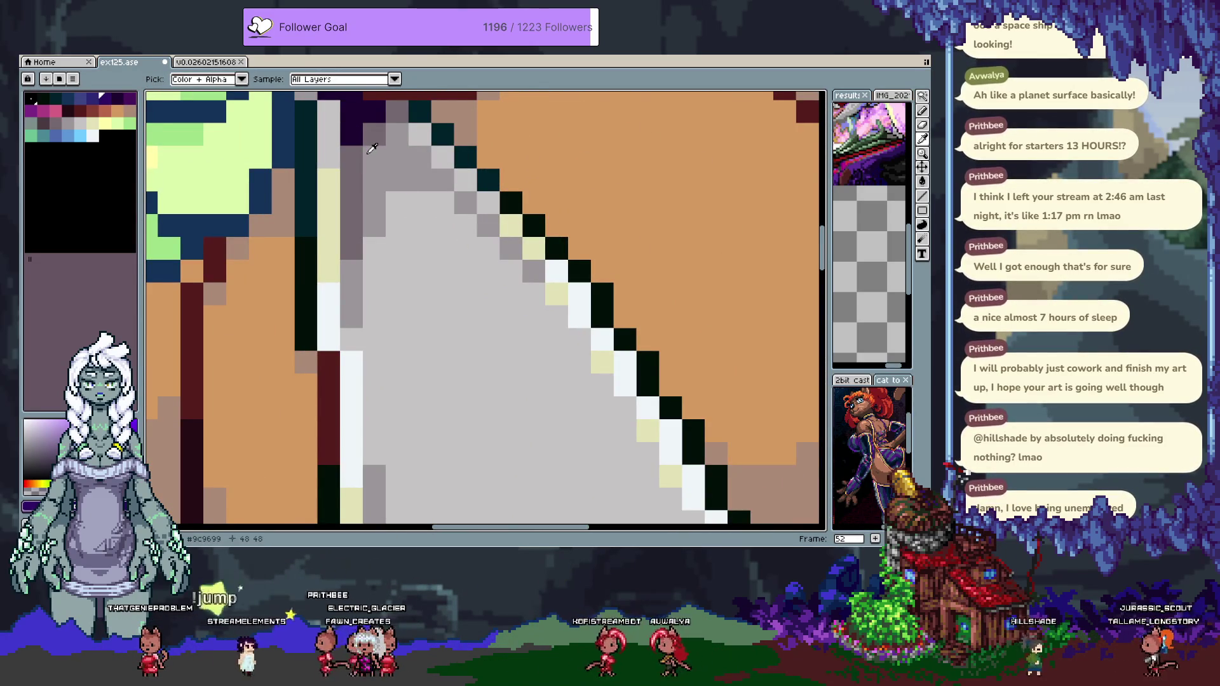
key(g)
scroll(373, 148, down, 2)
click(118, 98)
scroll(346, 183, up, 1)
key(v)
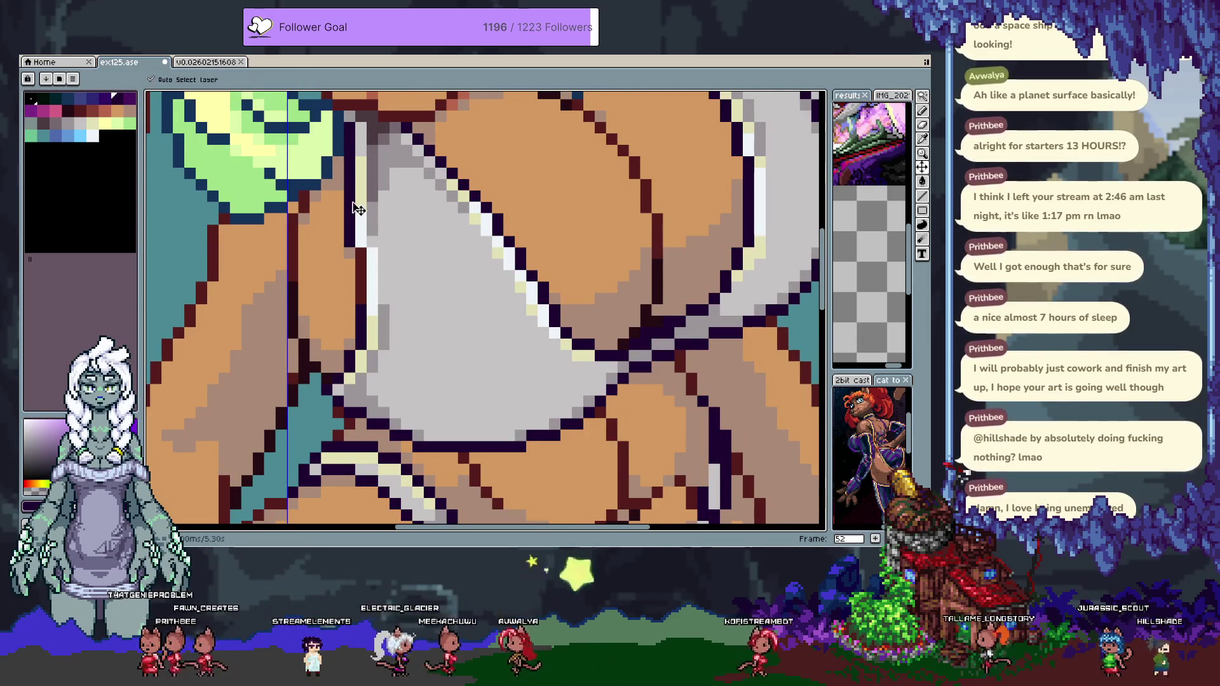
key(i)
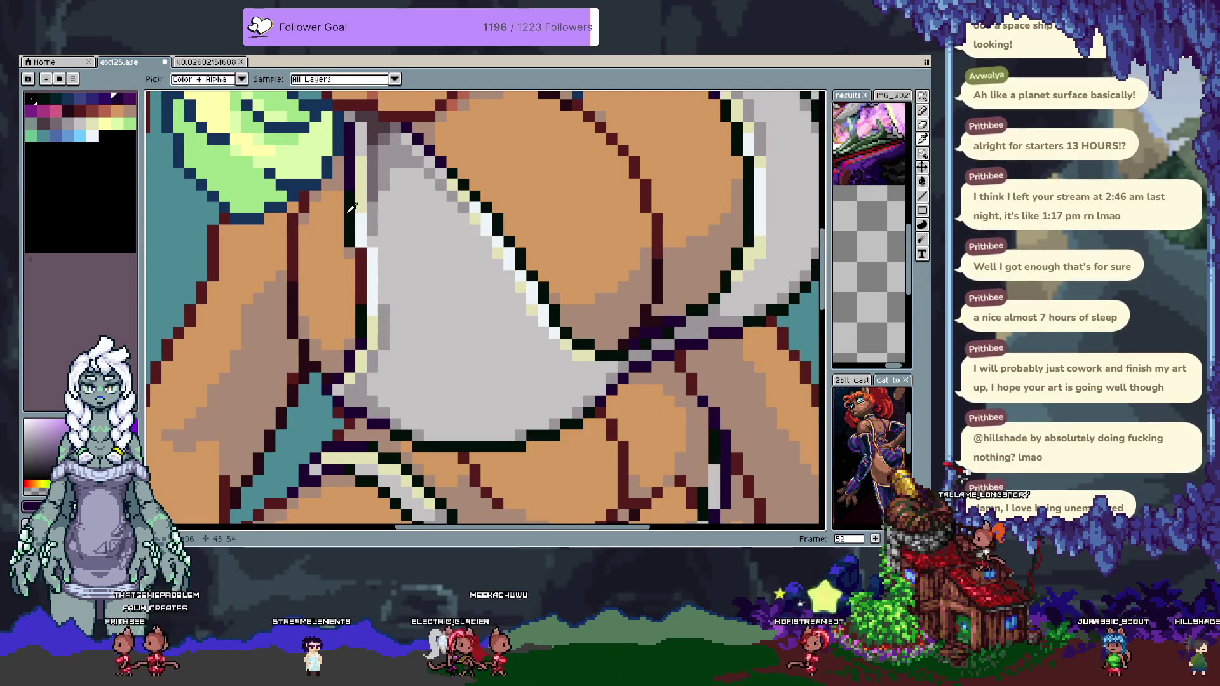
key(g)
click(362, 262)
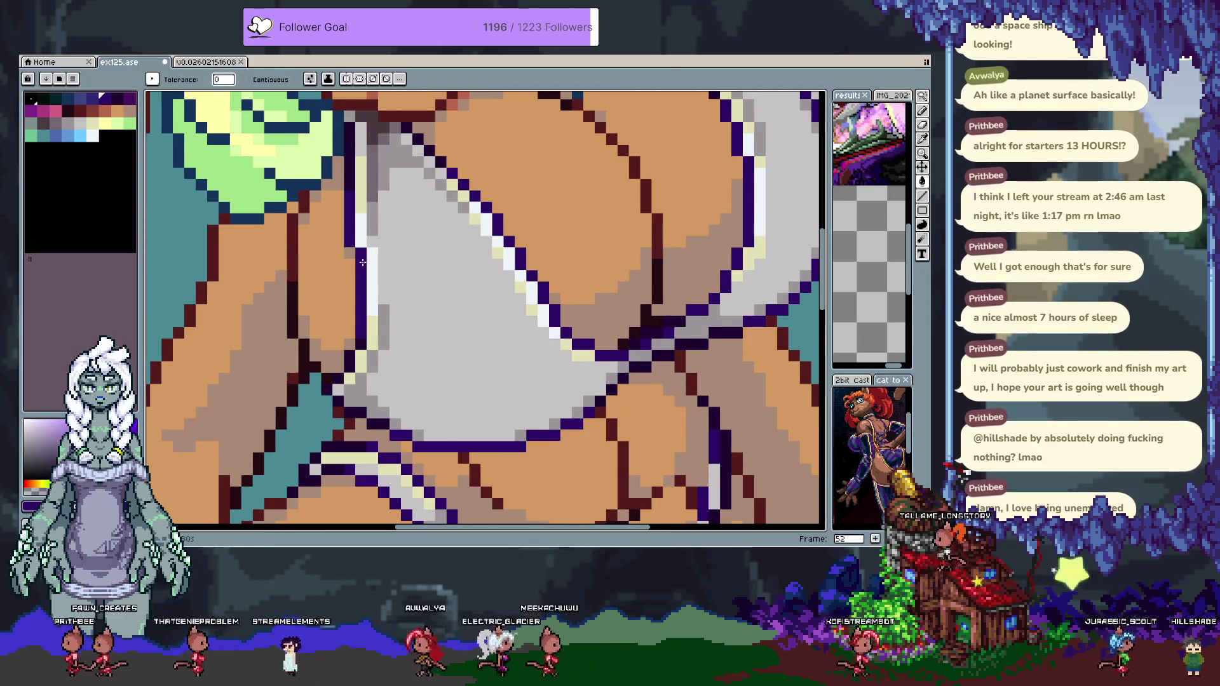
Zoom in on the grey top and fill its grey strip with sampled dark teal.
scroll(363, 262, down, 3)
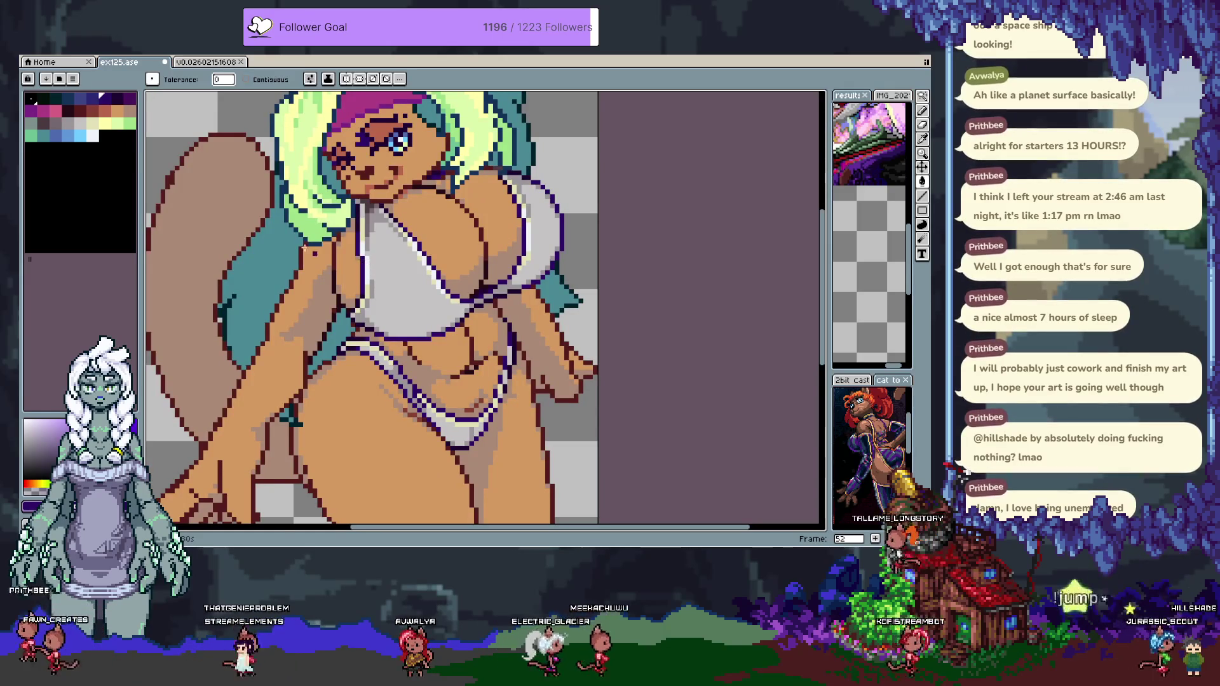
click(113, 96)
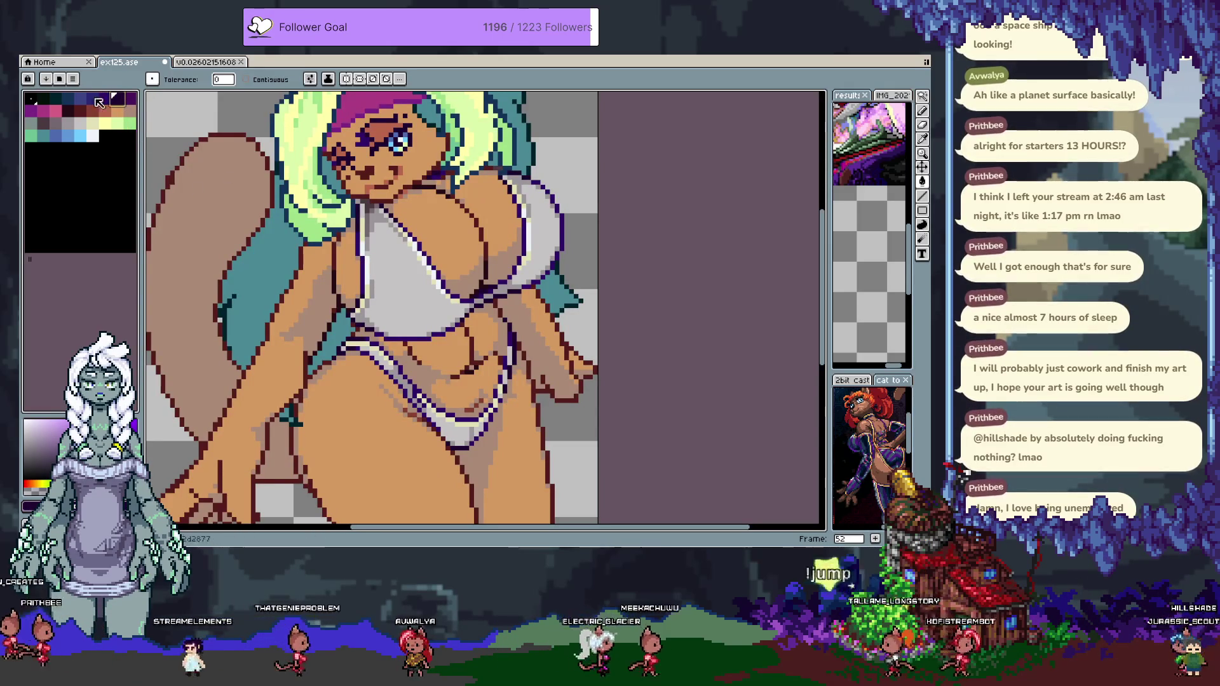
scroll(349, 225, up, 5)
drag(349, 226, 416, 325)
key(g)
click(336, 154)
key(ctrl+z)
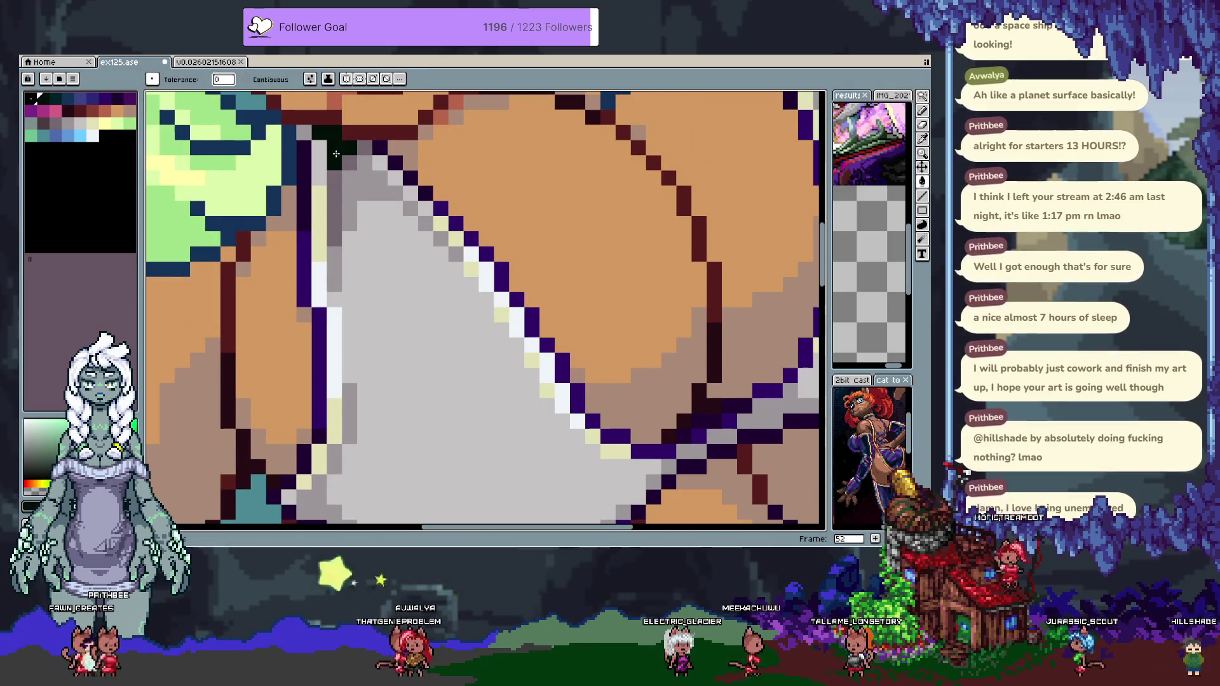
alt+click(336, 154)
click(337, 184)
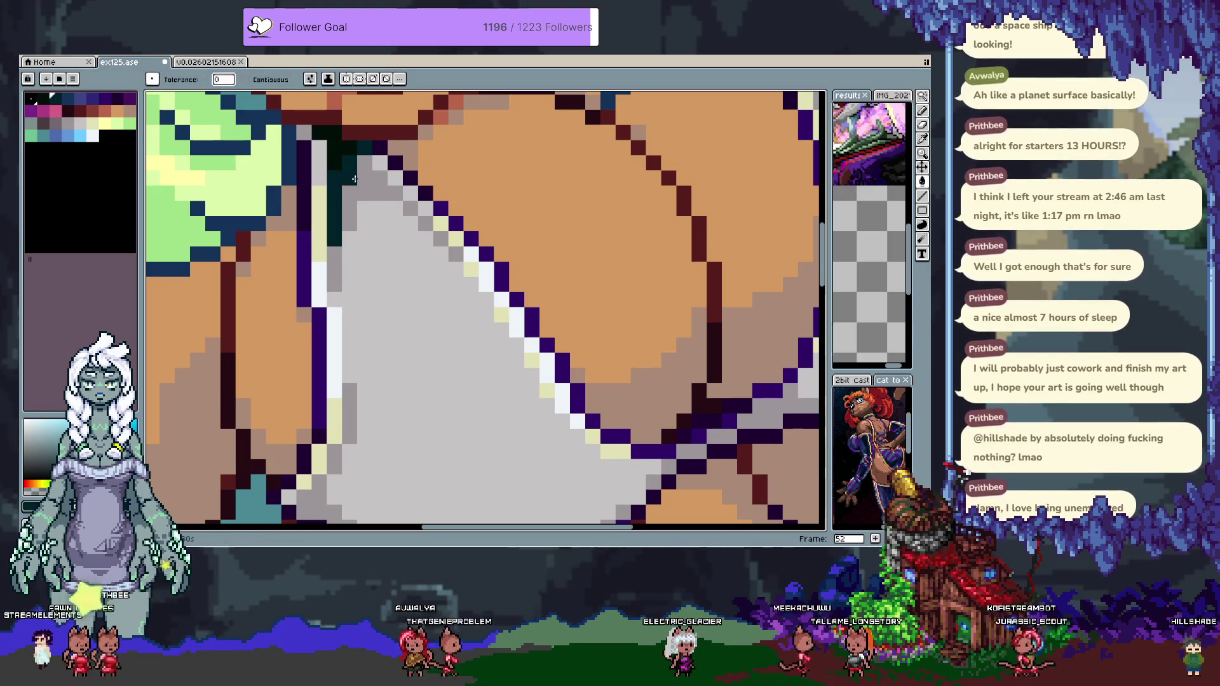
Bucket-fill the light grey bikini body with dark navy.
key(i)
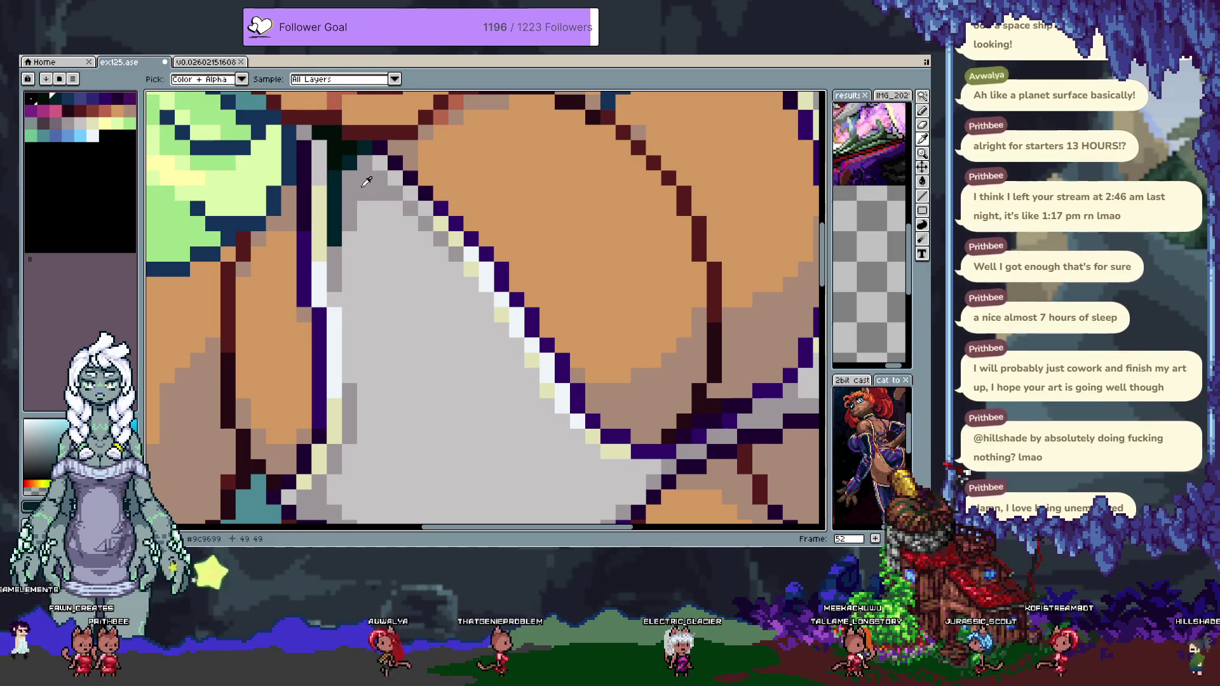
key(g)
click(394, 267)
scroll(438, 321, down, 3)
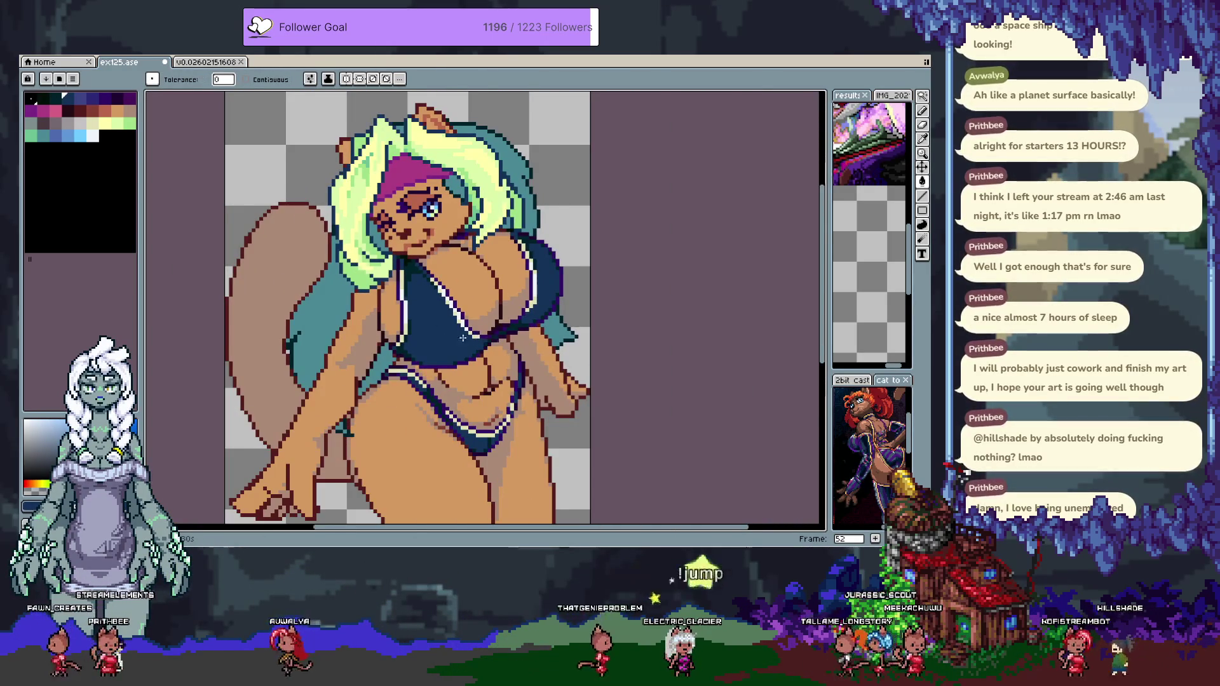
Pan over the bikini top and Magic Wand-select the navy pixels, then deselect.
scroll(463, 337, up, 3)
scroll(356, 204, down, 2)
key(h)
drag(278, 191, 373, 298)
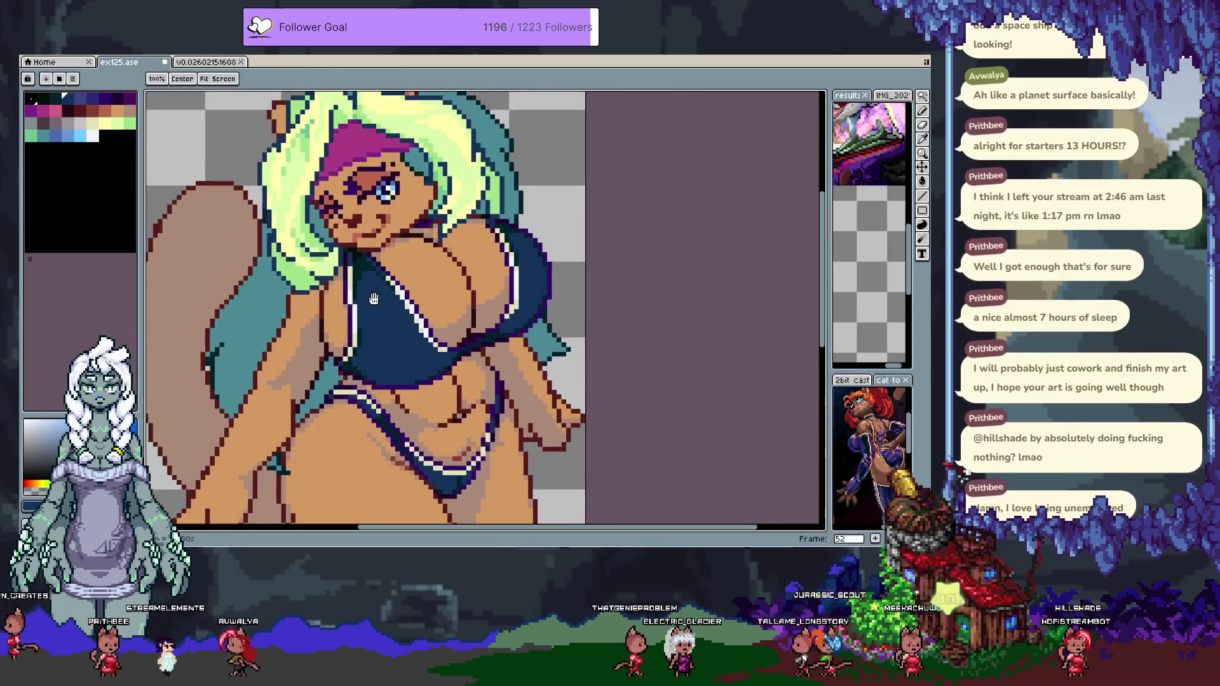
scroll(374, 298, up, 2)
key(g)
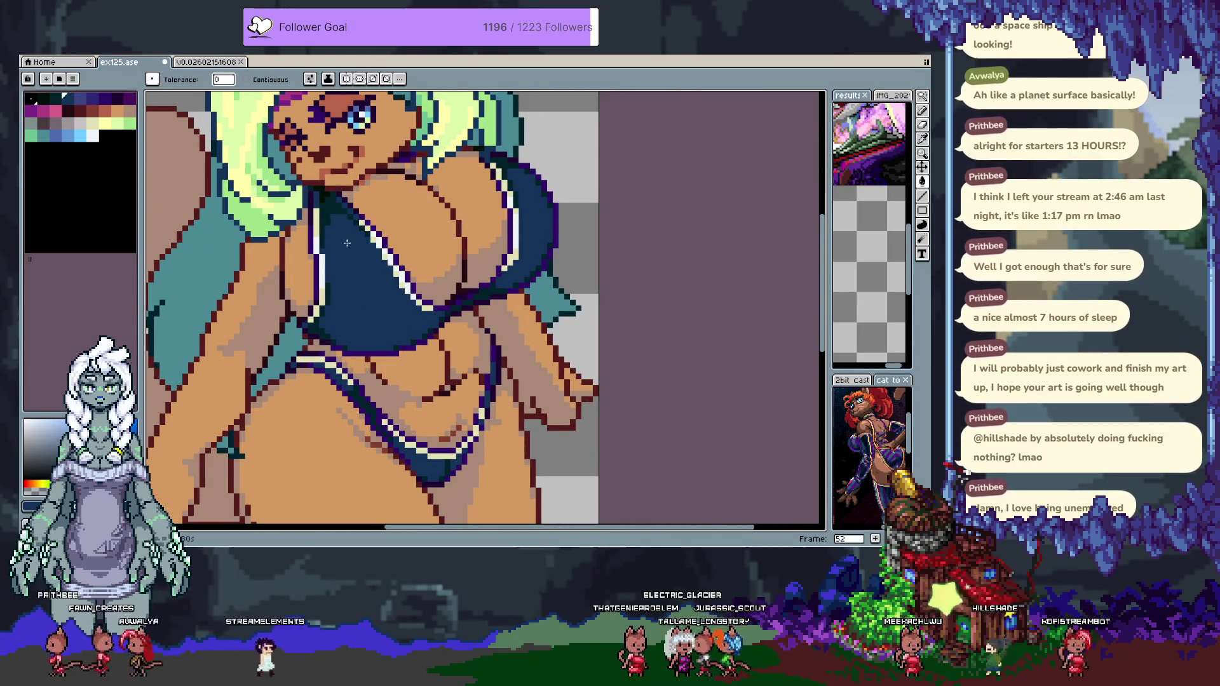
key(w)
click(347, 243)
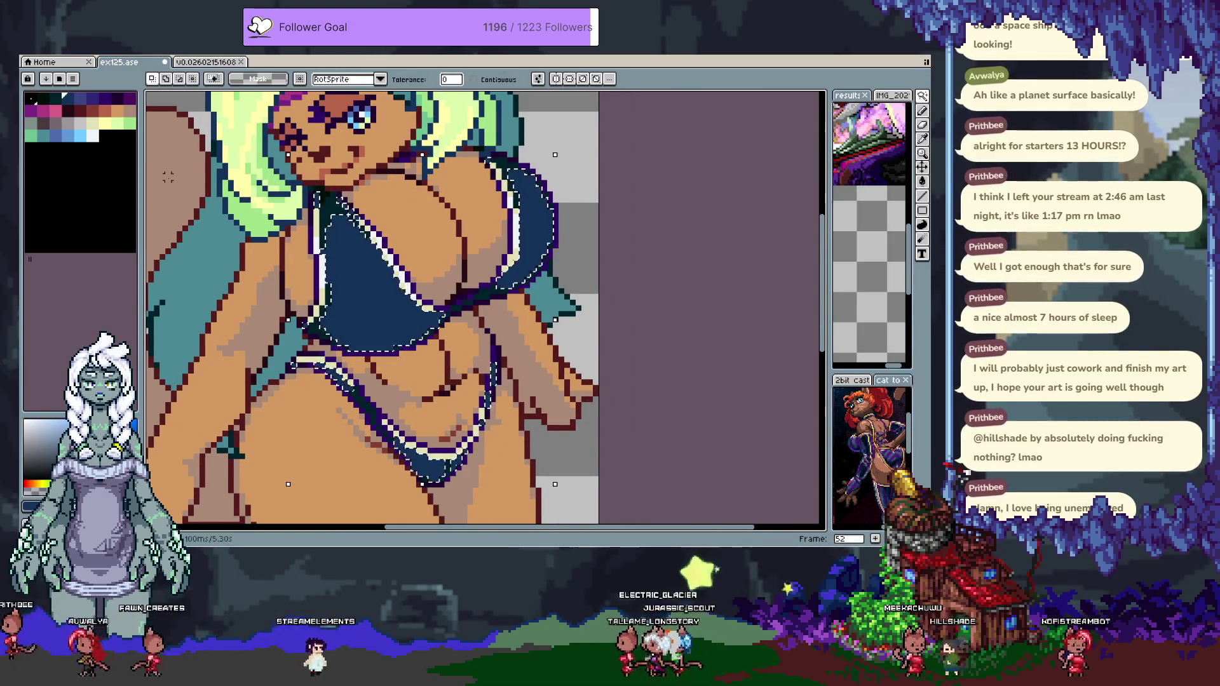
key(ctrl+d)
Recolour the navy bikini fabric to near-black, keeping the white trim.
key(b)
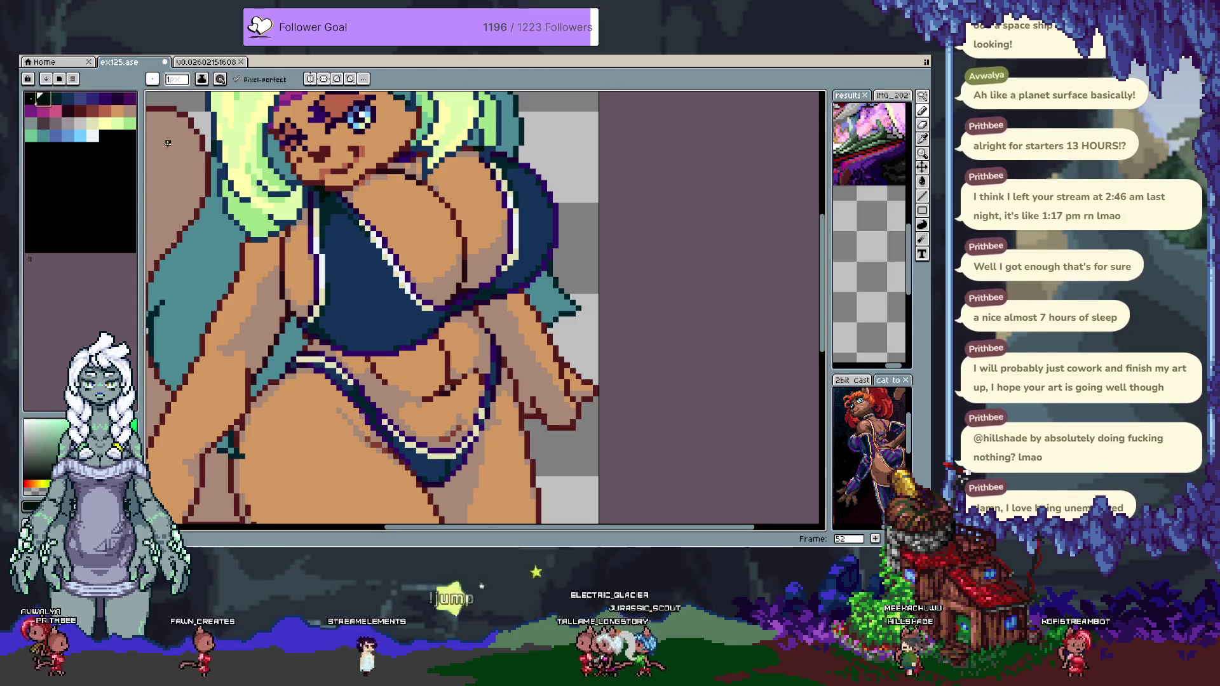
scroll(255, 209, down, 1)
scroll(254, 210, right, 1)
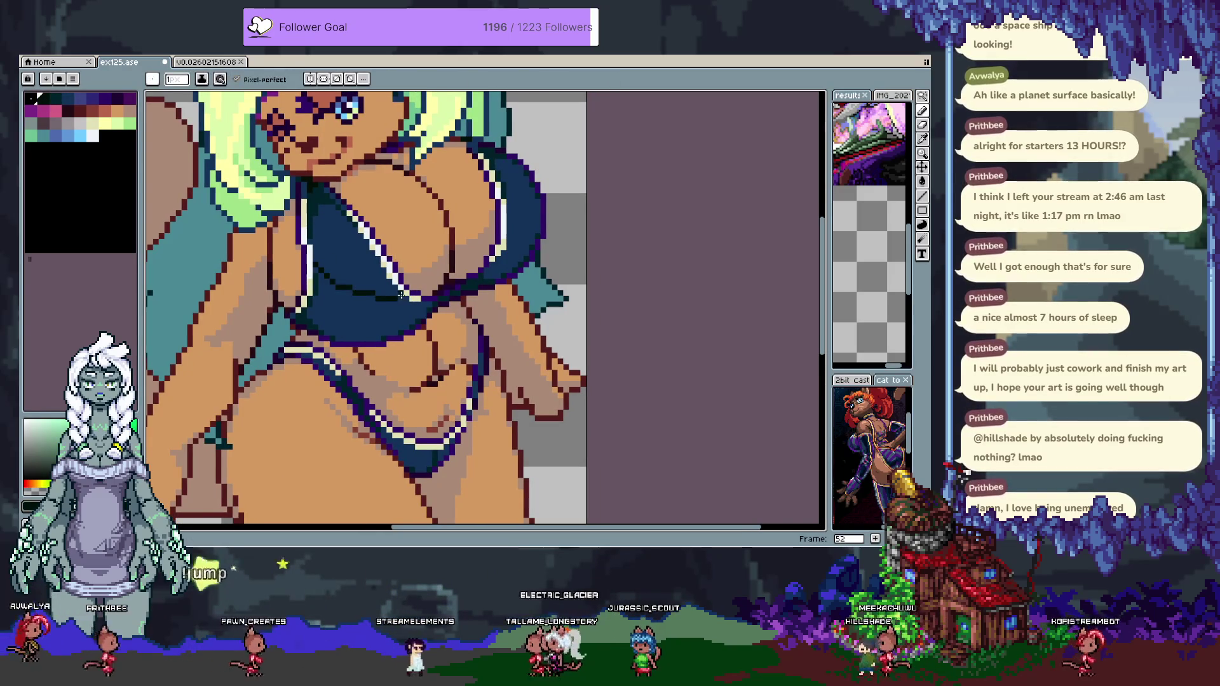
click(328, 262)
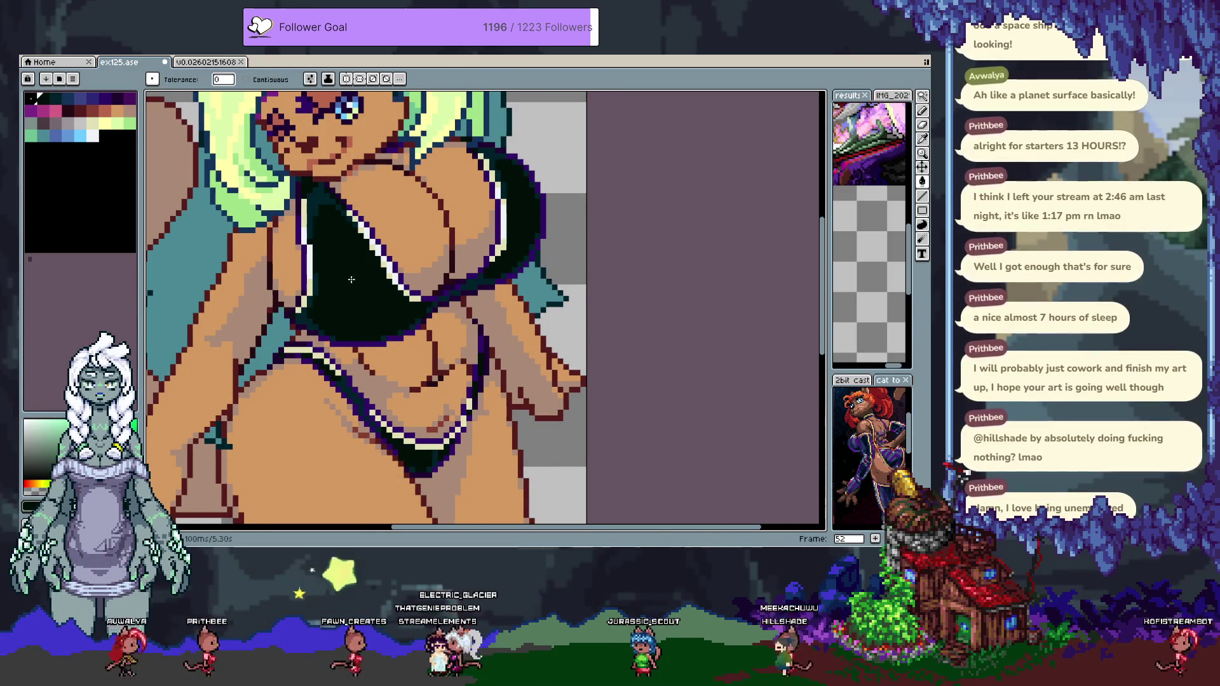
Fill the left cup dark teal, undoing the teal fill on the lower band.
key(i)
click(324, 200)
key(b)
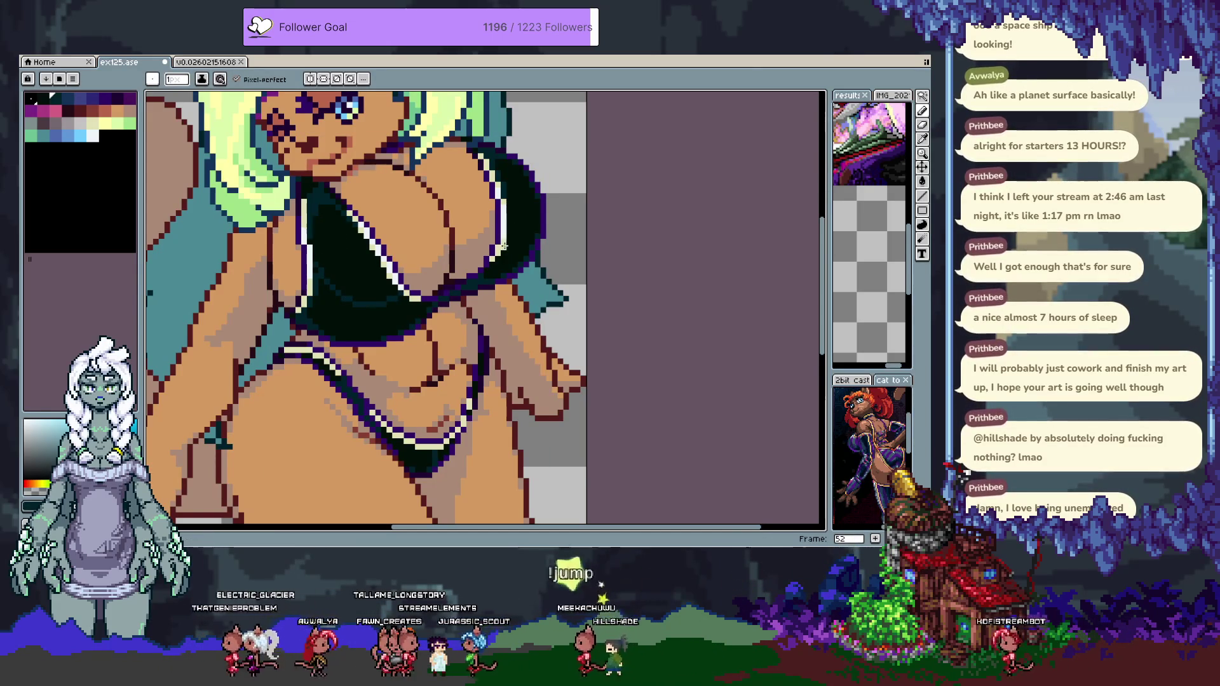
key(g)
click(446, 314)
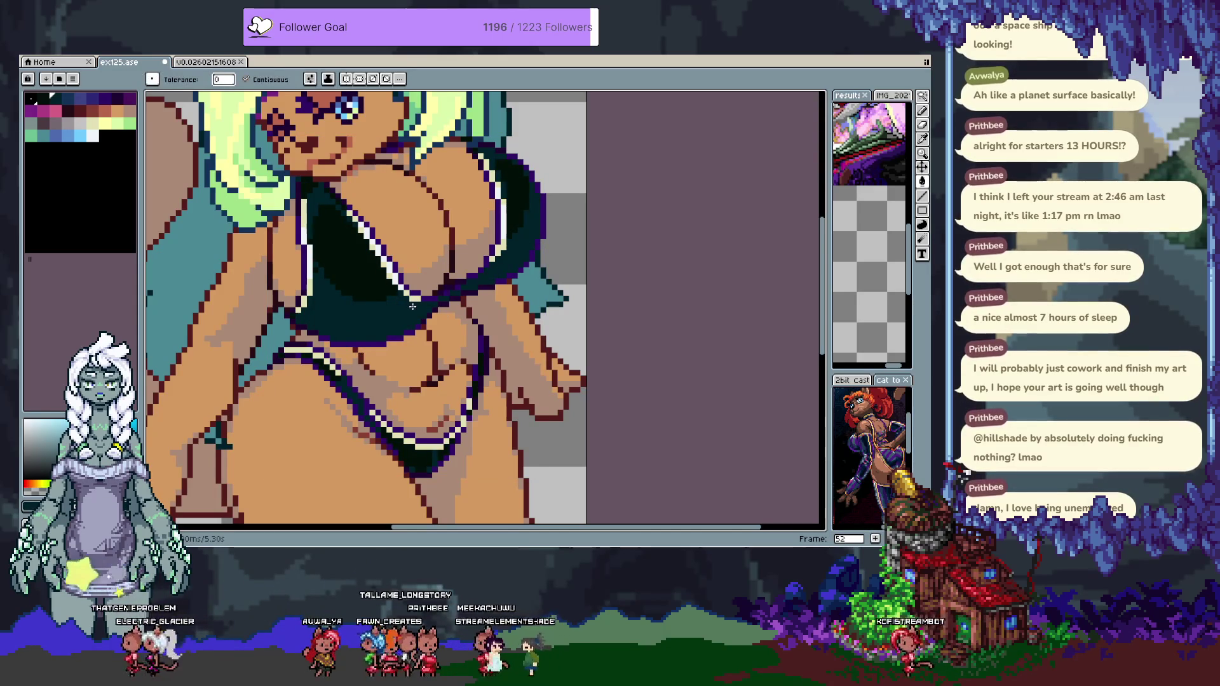
key(ctrl+z)
click(346, 249)
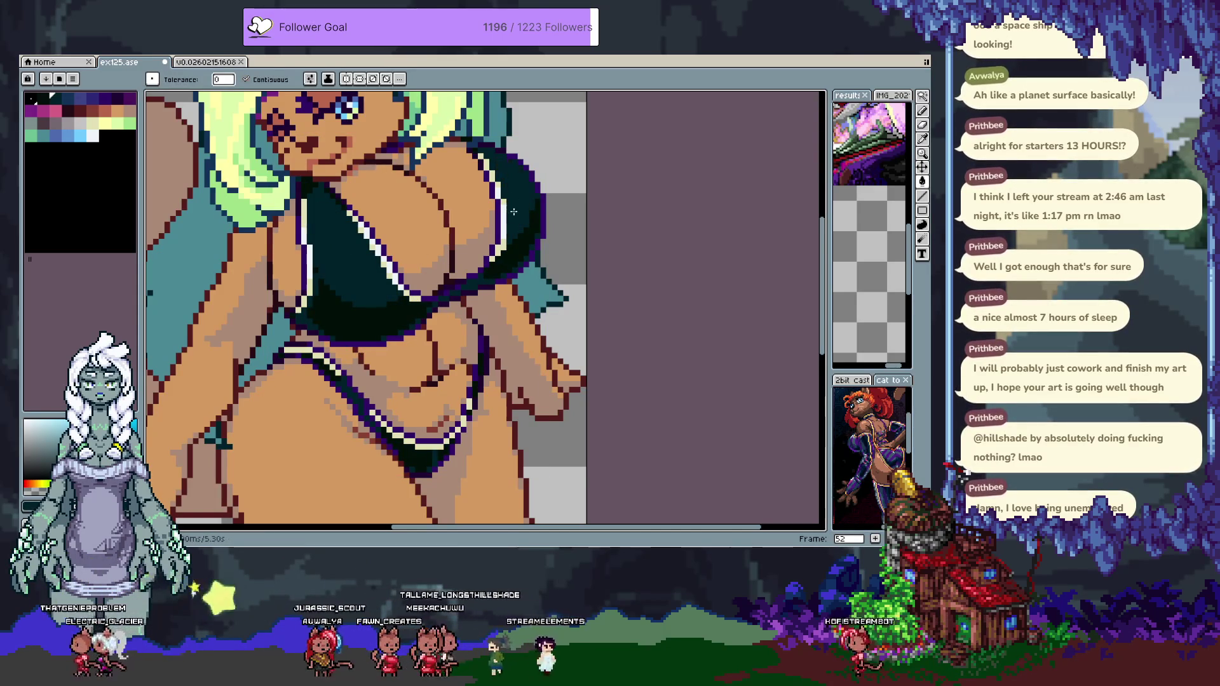
Try a dark purple fill on the bikini top and undo it.
mouse_move(427, 245)
mouse_down()
mouse_move(434, 317)
mouse_move(457, 200)
mouse_move(440, 296)
mouse_up()
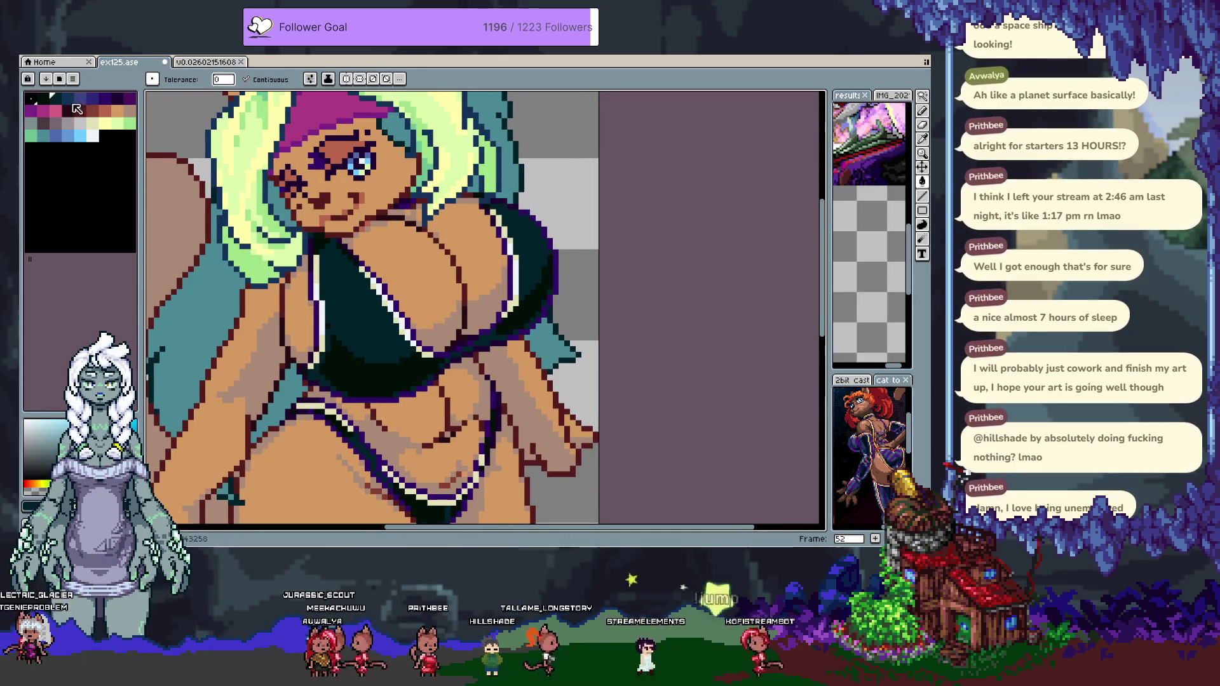
key(g)
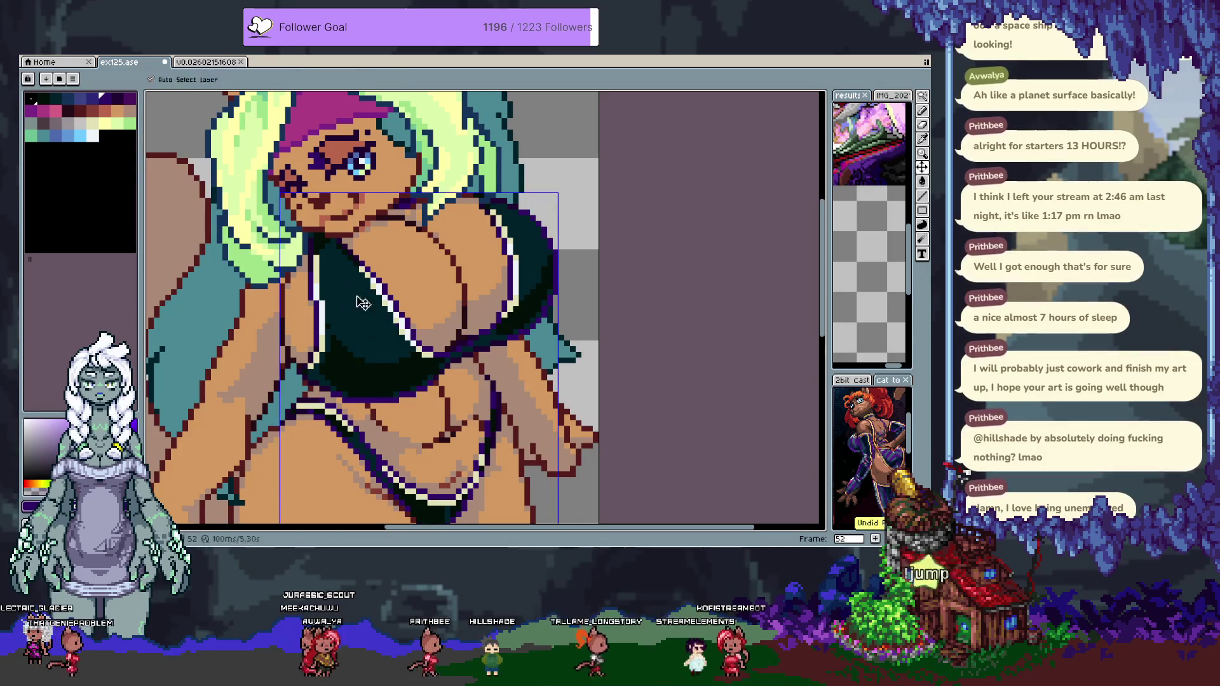
key(ctrl+z)
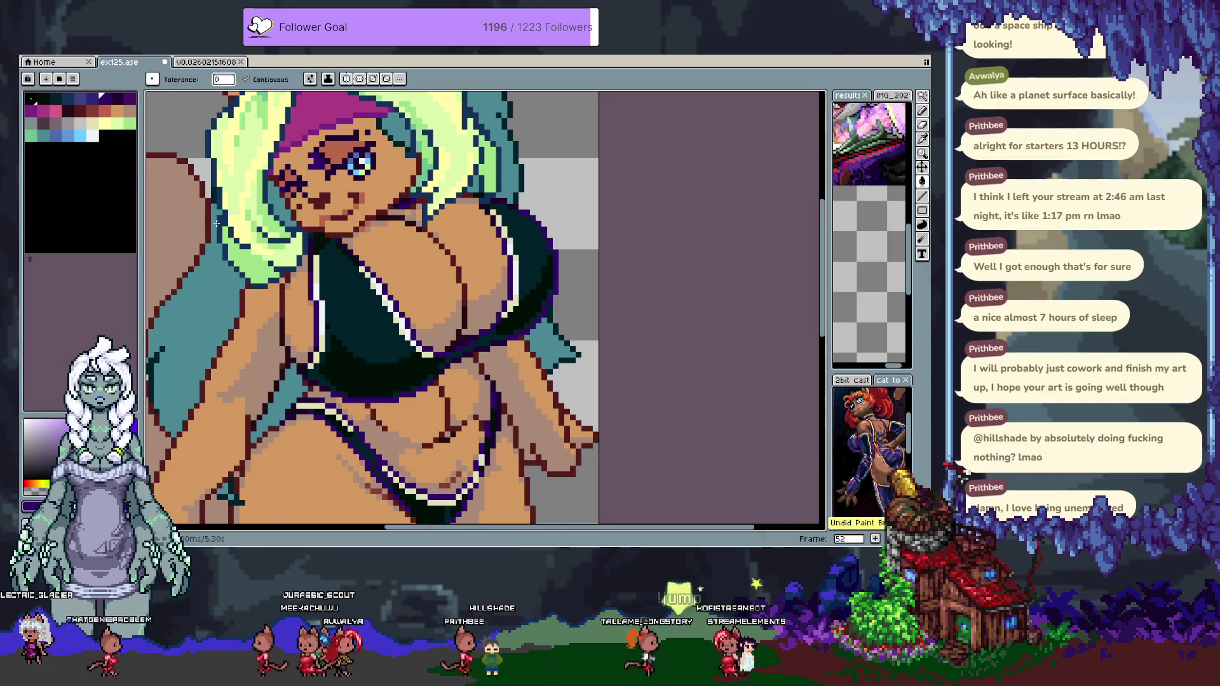
click(93, 102)
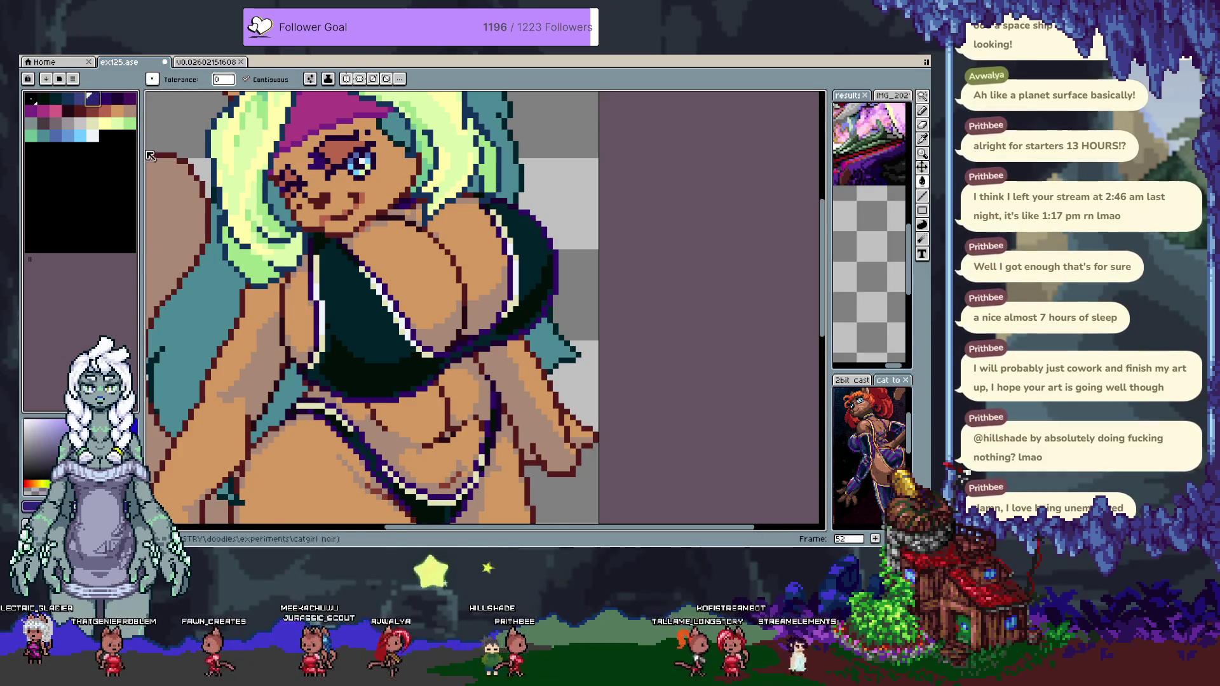
click(338, 311)
key(b)
key(ctrl+z)
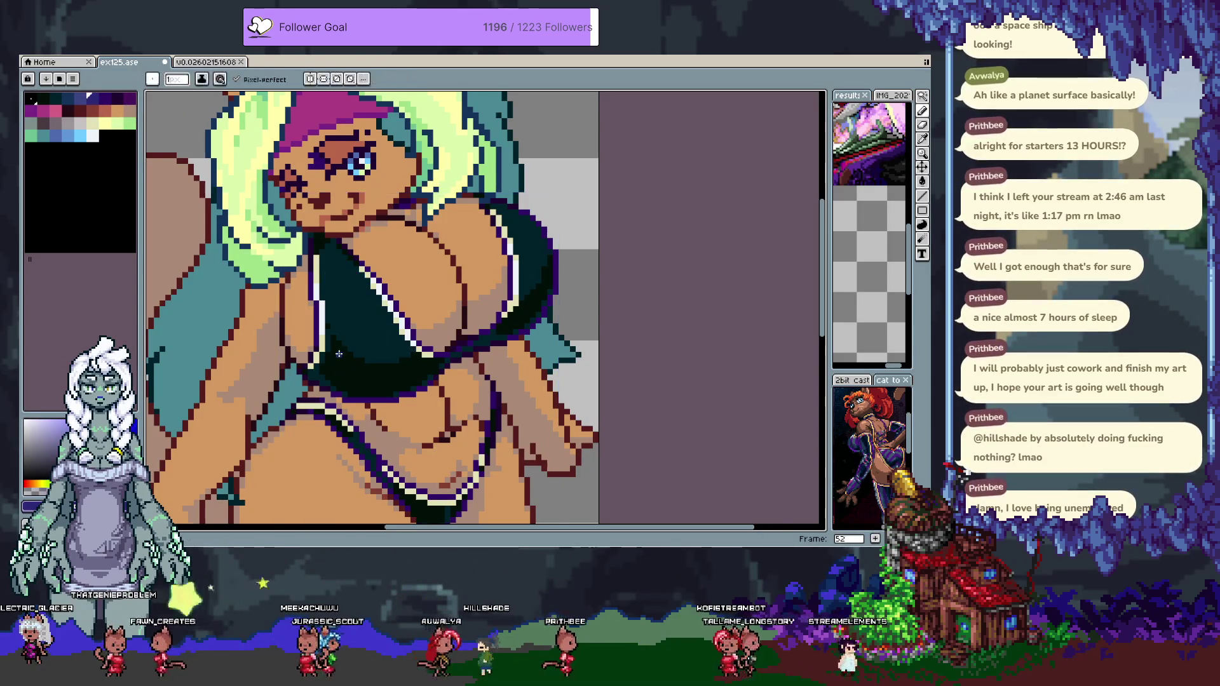
key(v)
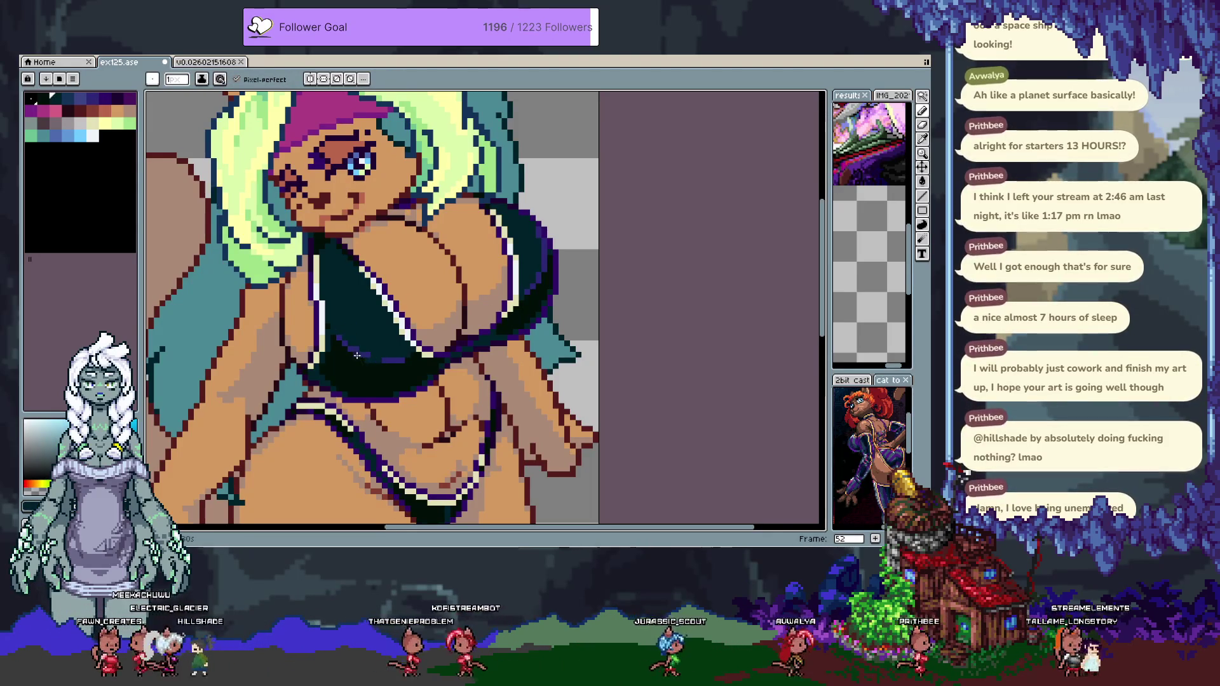
Paint dark blue shading pixels on the top, then sample the near-black bikini colour.
click(85, 100)
click(367, 351)
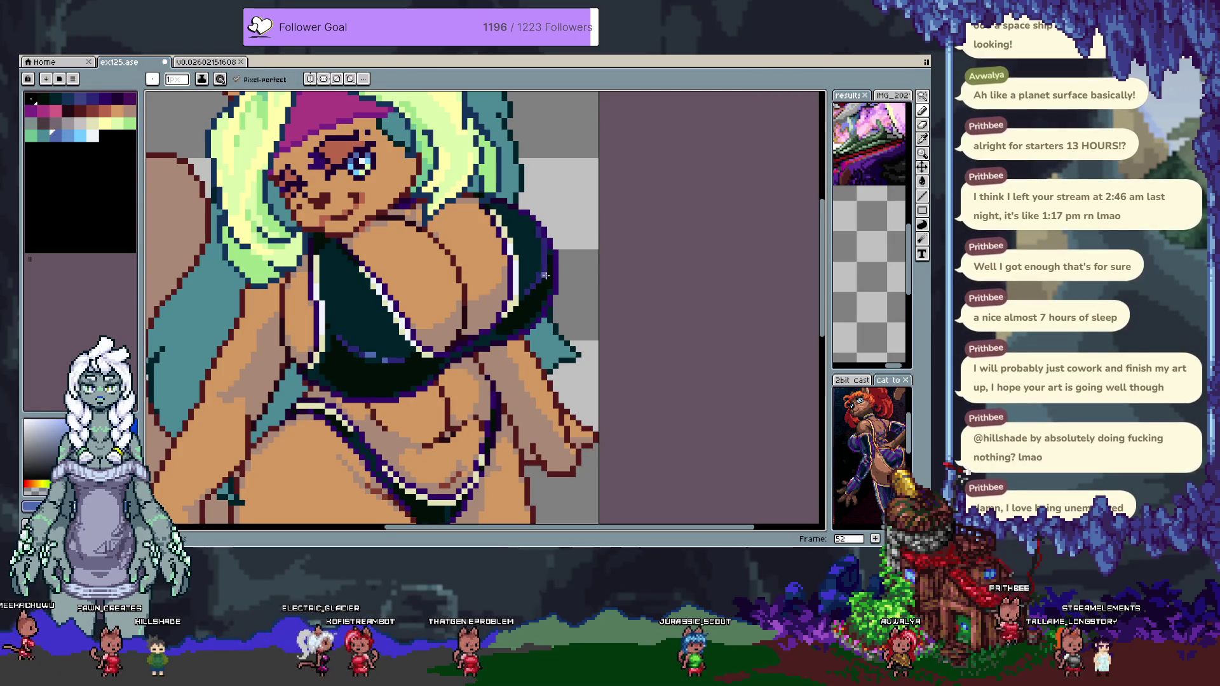
key(i)
click(408, 378)
key(b)
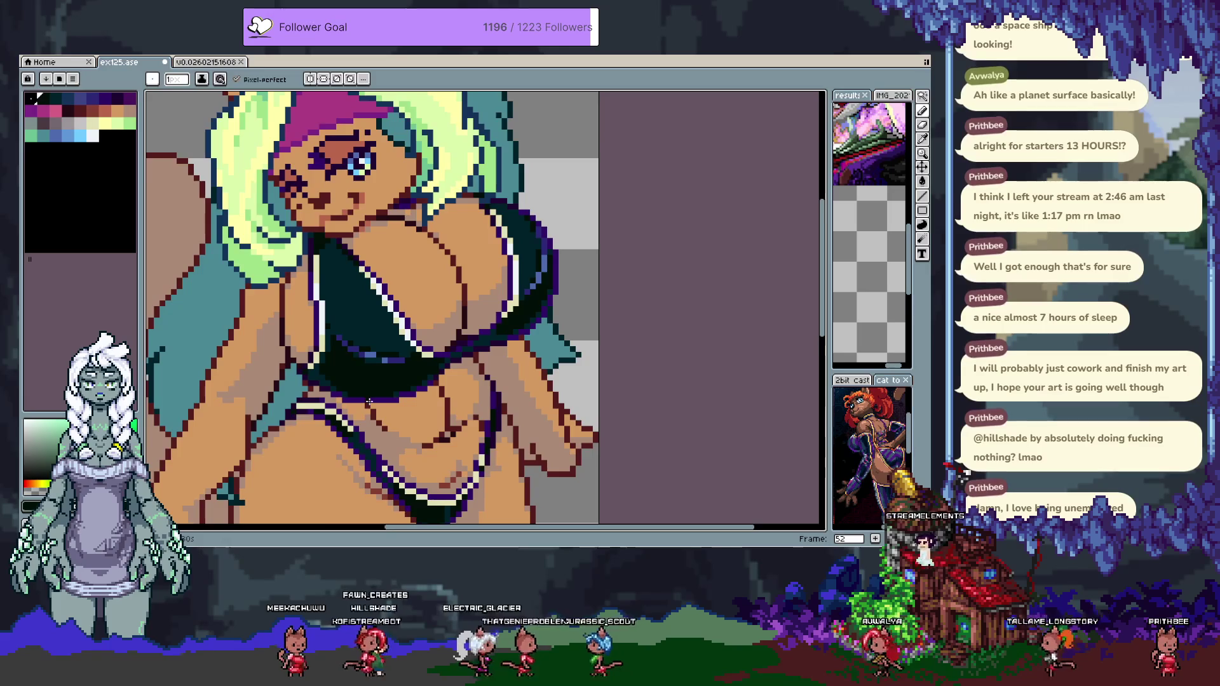
scroll(465, 358, down, 2)
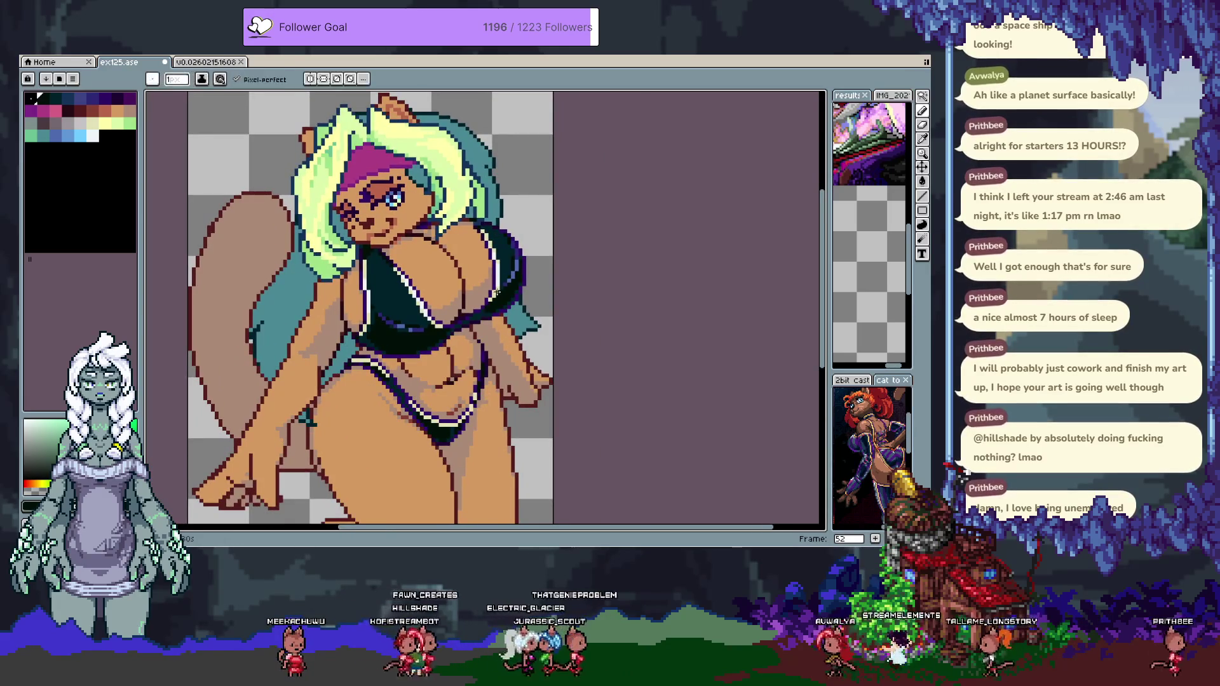
Compare frame 52's black bikini with the previous white-bikini frame.
scroll(494, 283, up, 3)
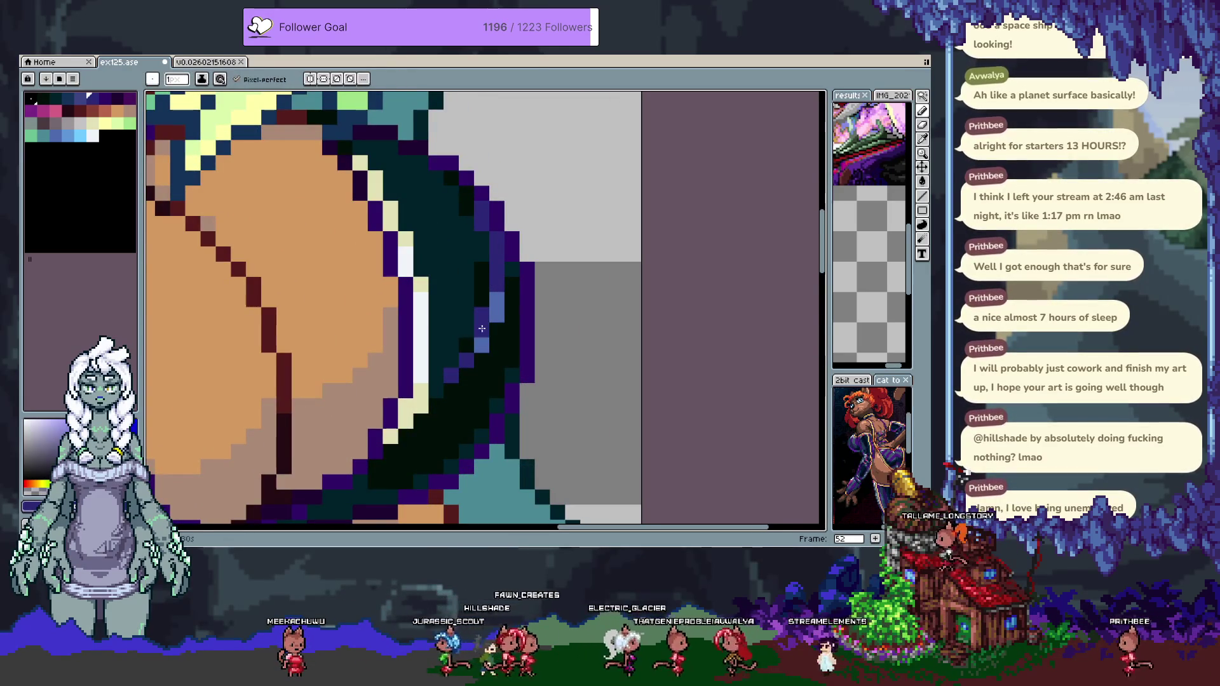
scroll(482, 328, down, 3)
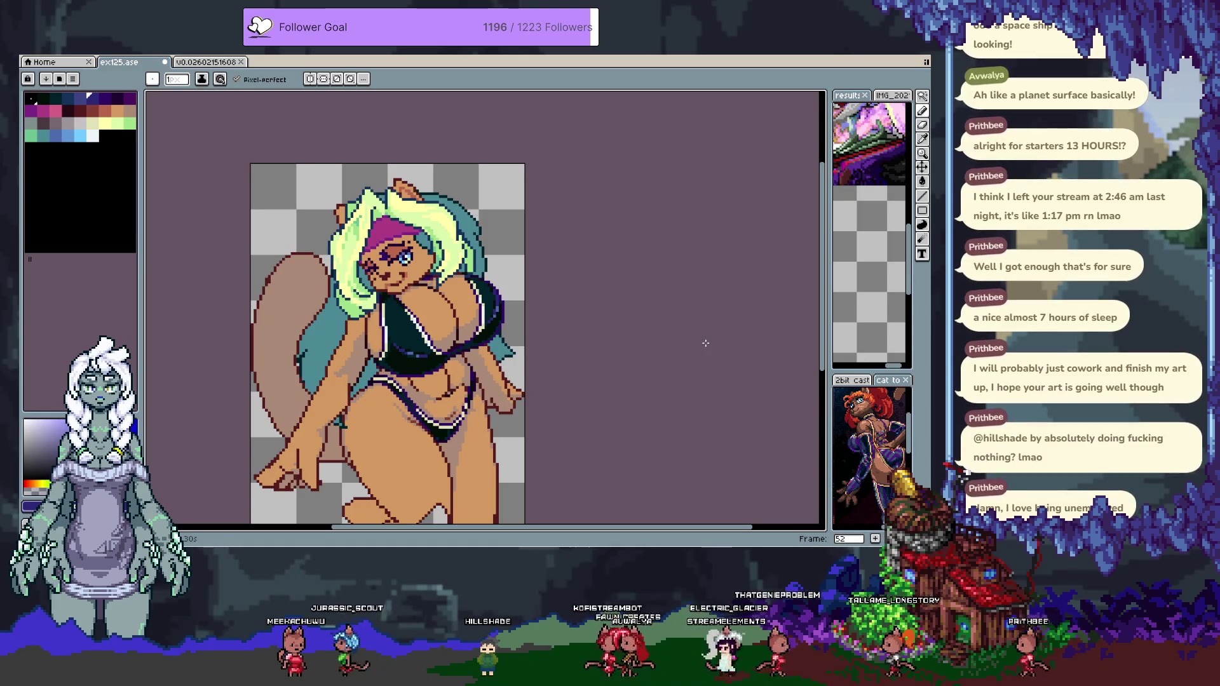
key(comma)
key(period)
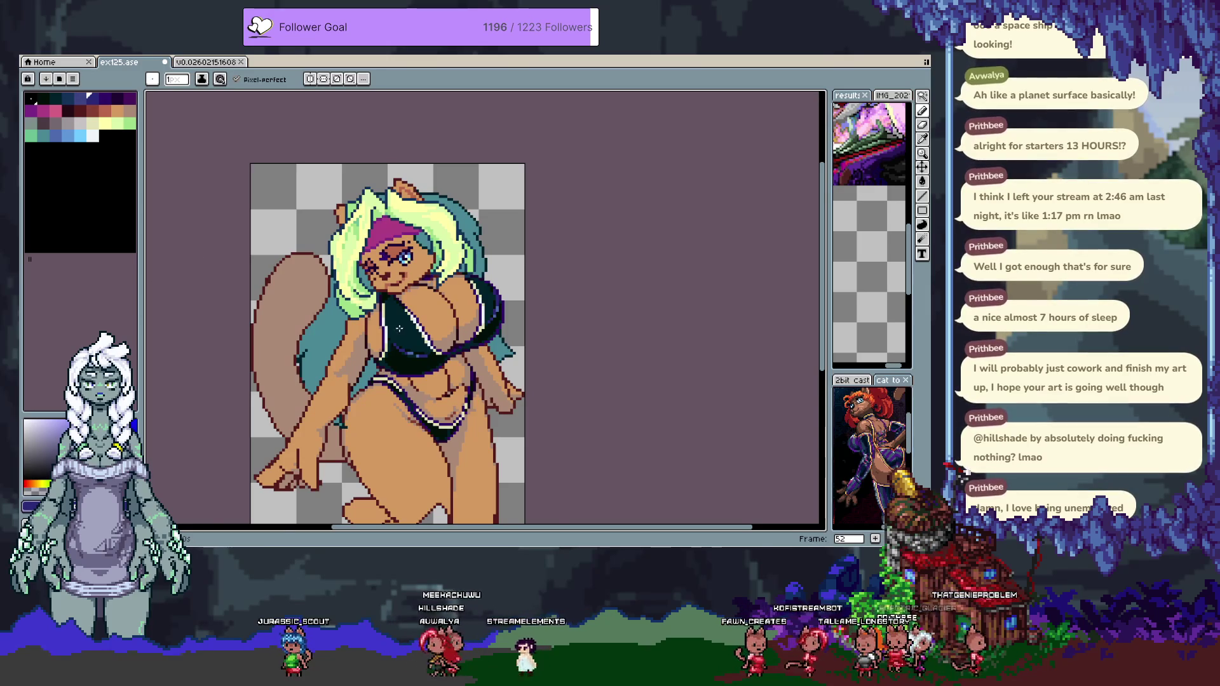
scroll(399, 328, up, 5)
Add grey pixels along the top's lower band and repaint grey-brown edge pixels dark purple.
key(i)
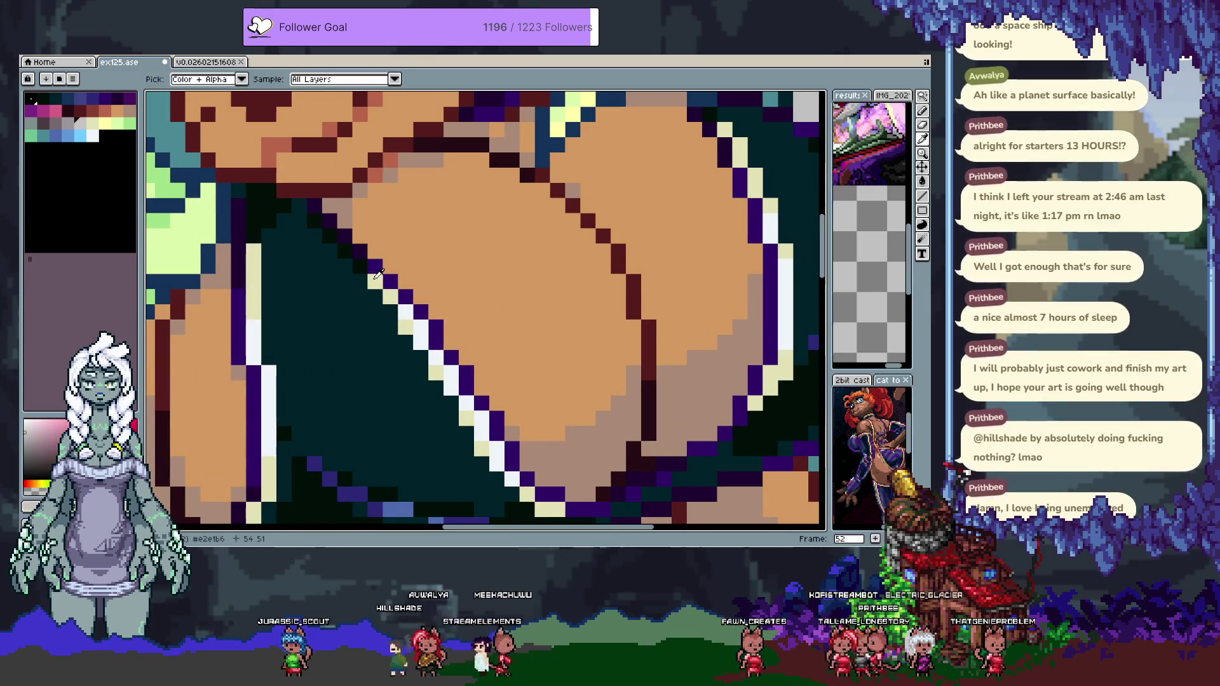
drag(378, 217, 409, 276)
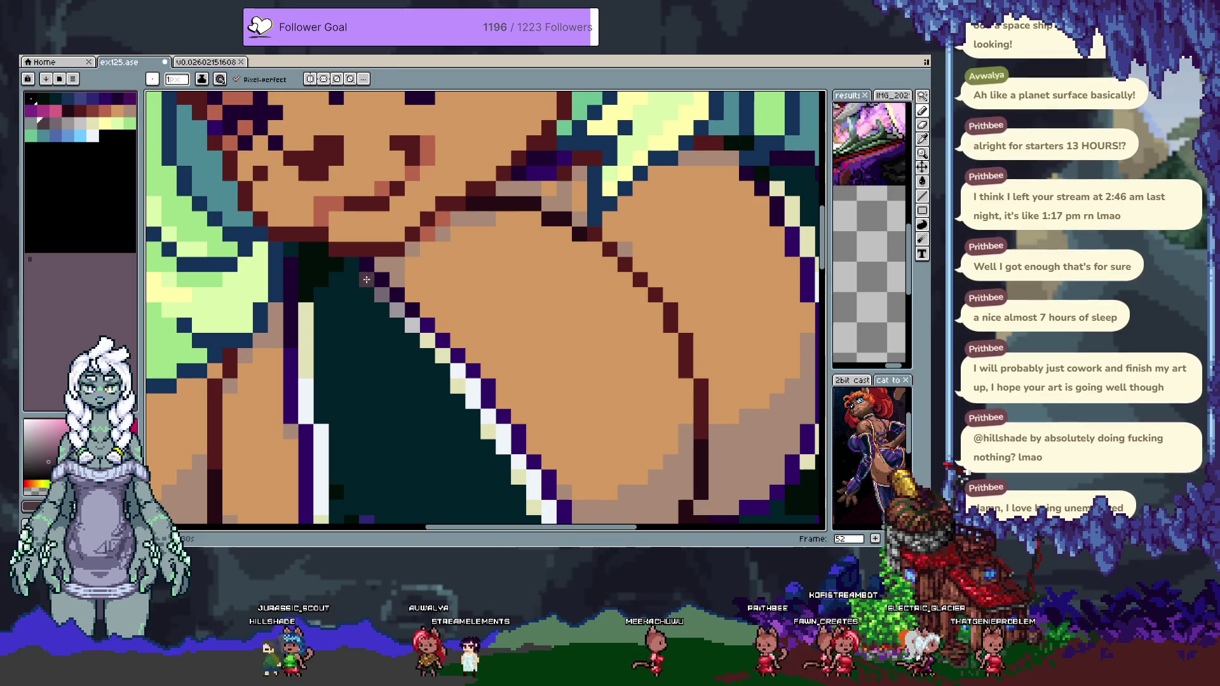
key(bracketright)
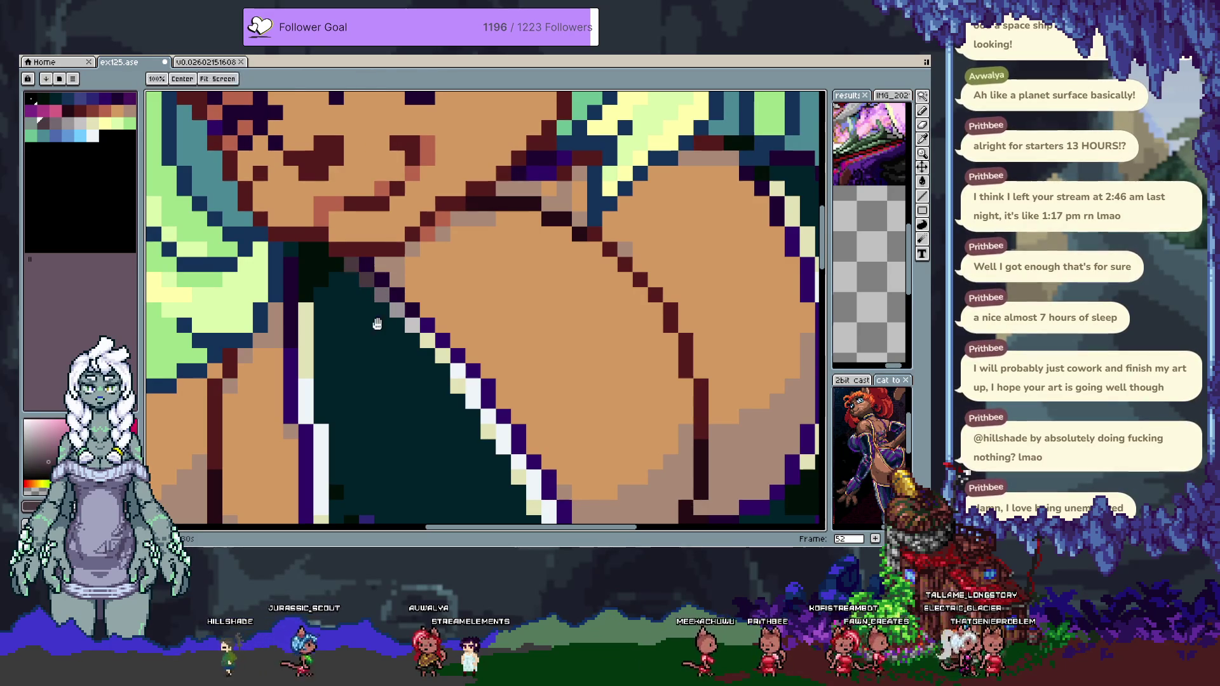
scroll(376, 322, right, 3)
mouse_move(582, 187)
mouse_down()
mouse_move(381, 356)
mouse_move(527, 272)
mouse_up()
key(b)
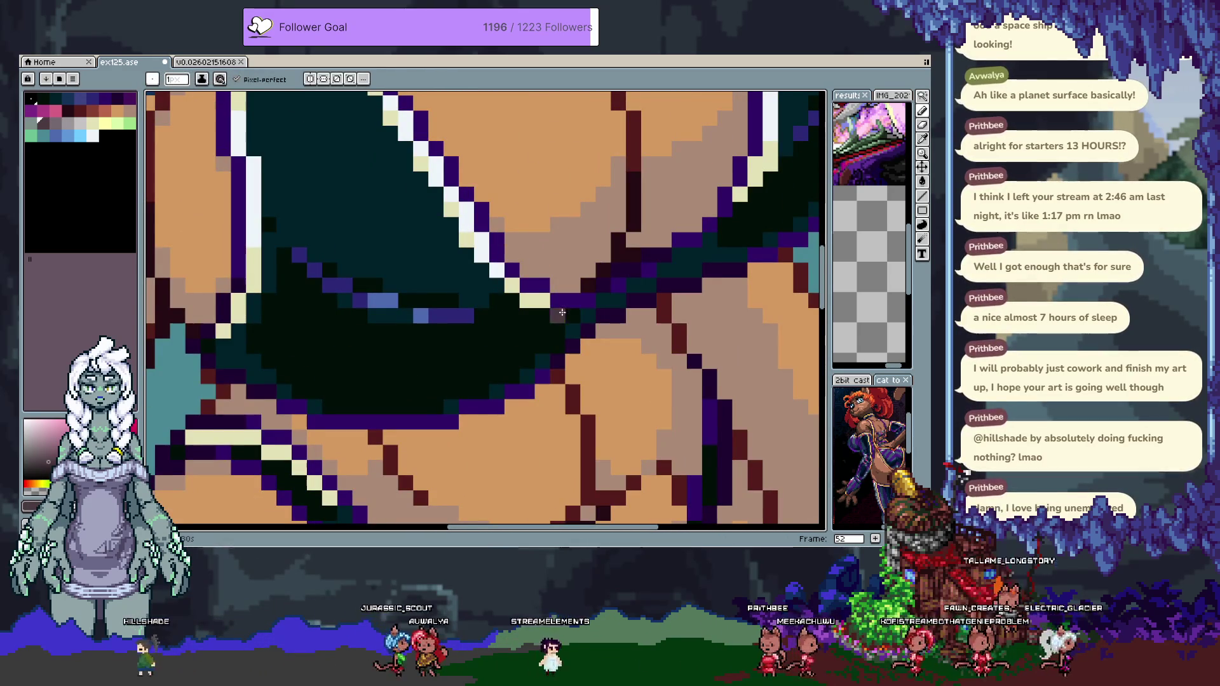
drag(587, 316, 603, 315)
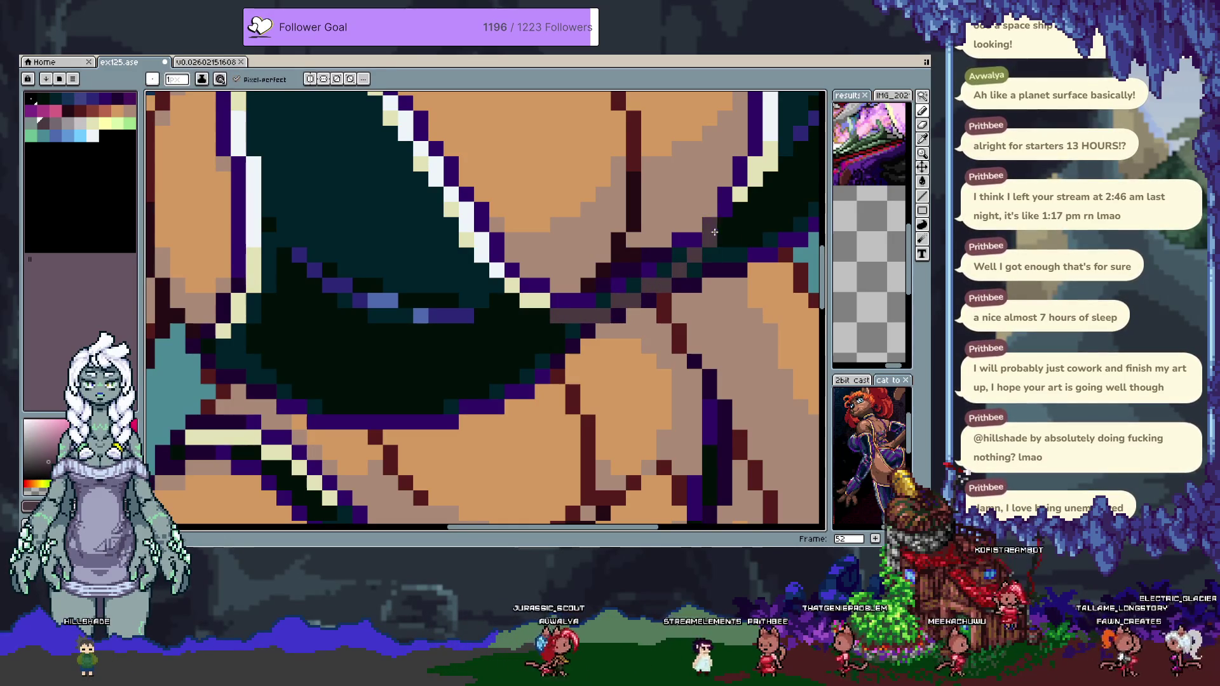
drag(710, 225, 711, 239)
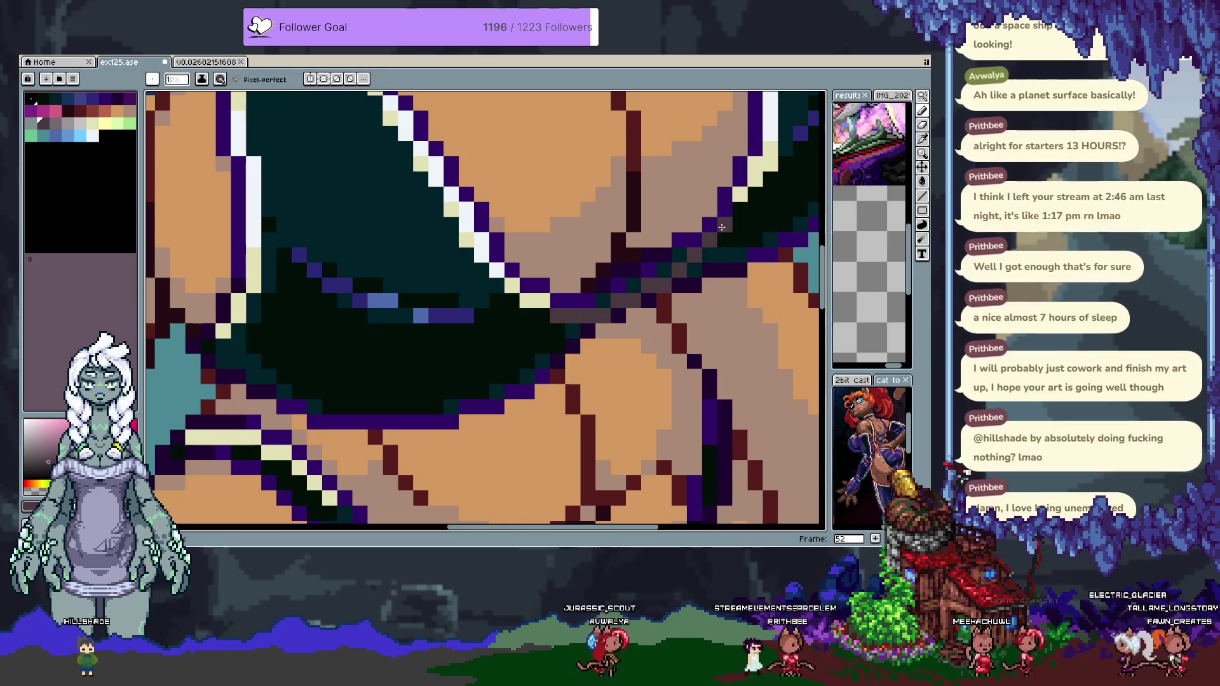
click(542, 280)
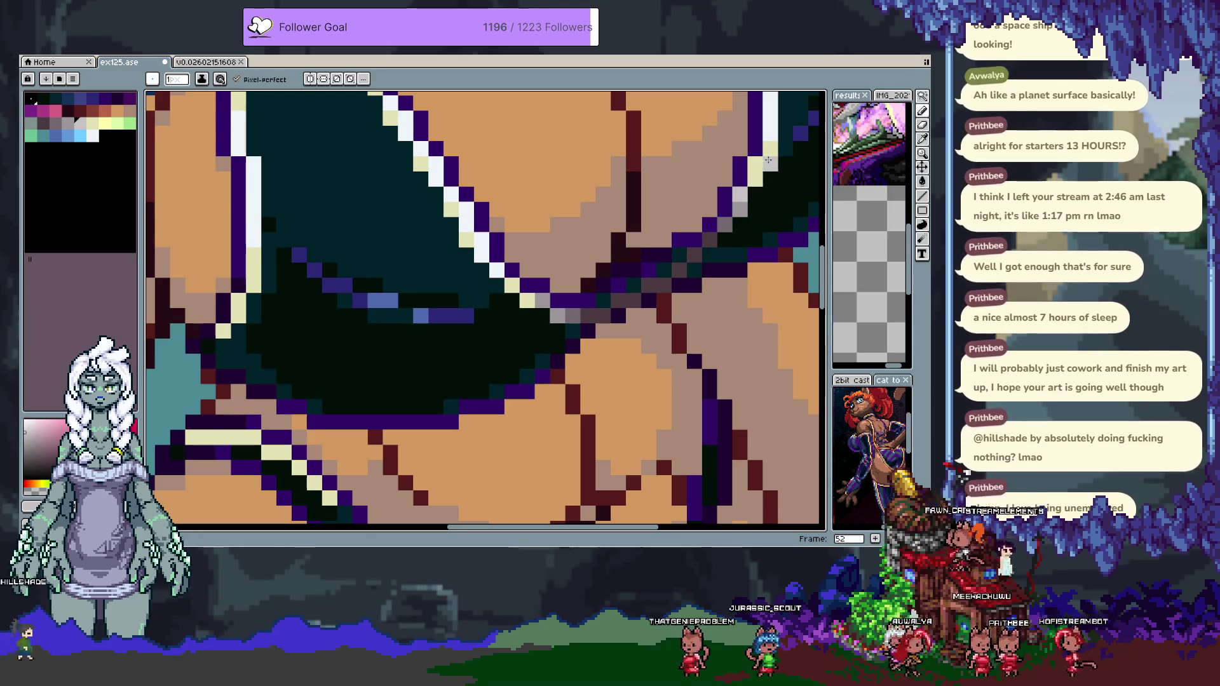
Sample colours from the bikini top's edge and undo the last pencil pixel.
scroll(730, 227, down, 5)
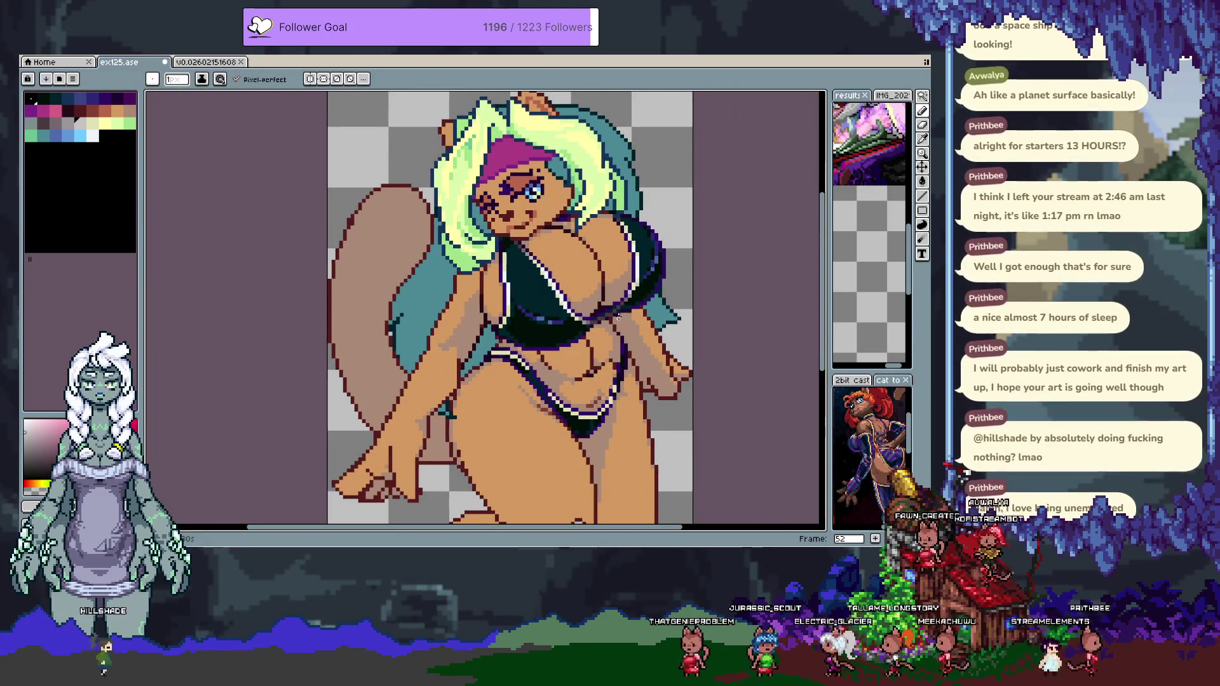
scroll(500, 281, up, 4)
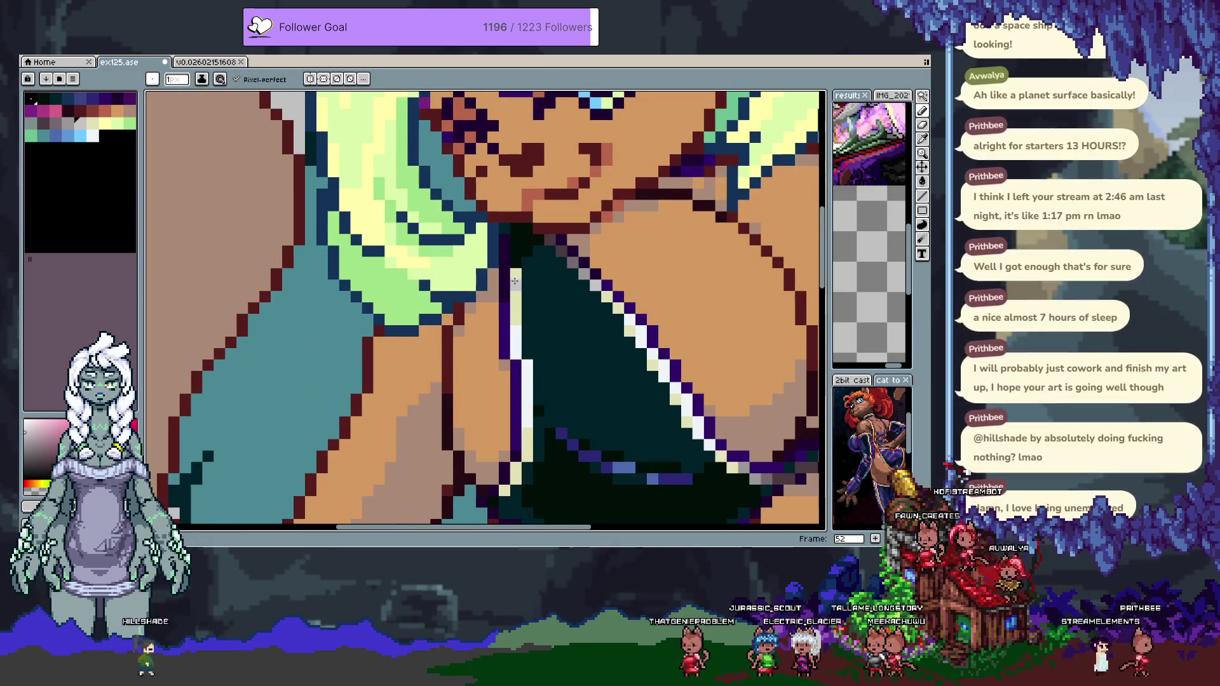
key(i)
alt+click(515, 259)
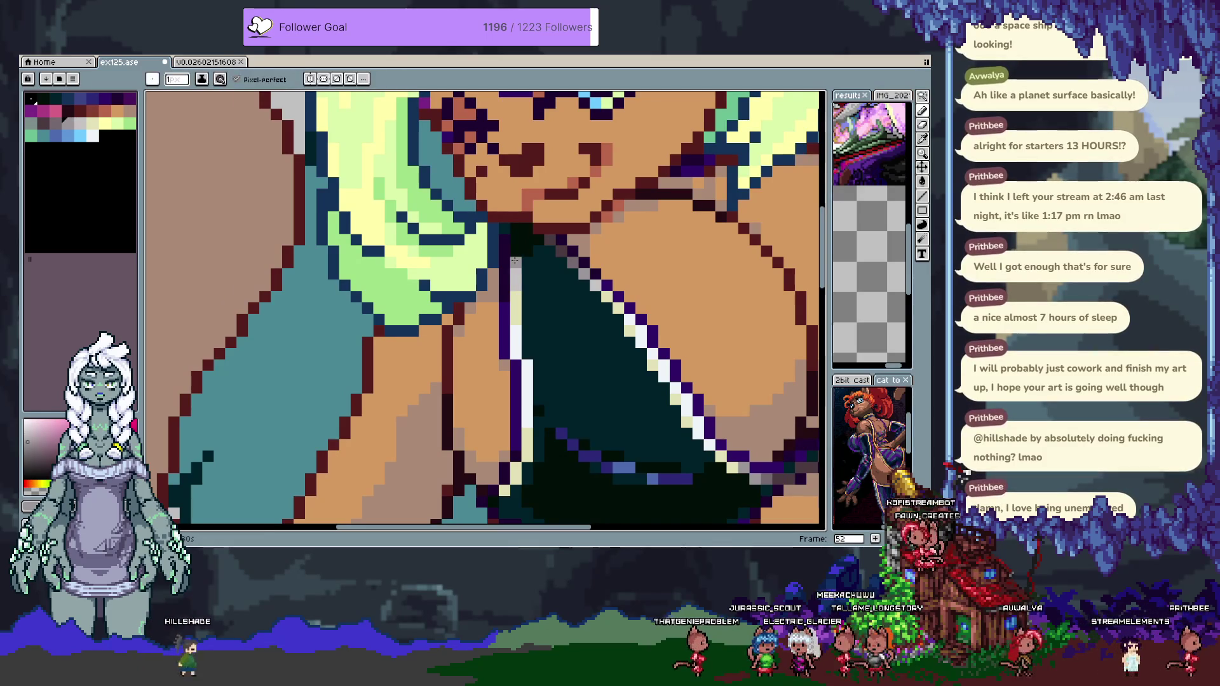
alt+click(514, 260)
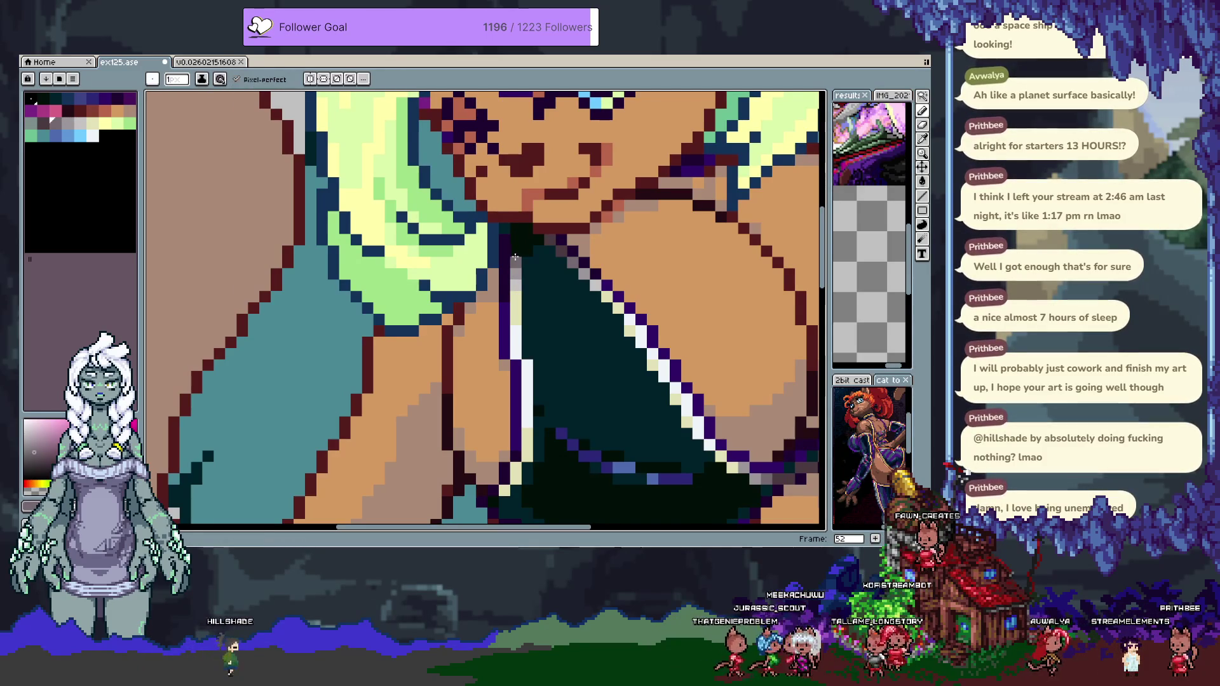
key(alt)
alt+click(515, 246)
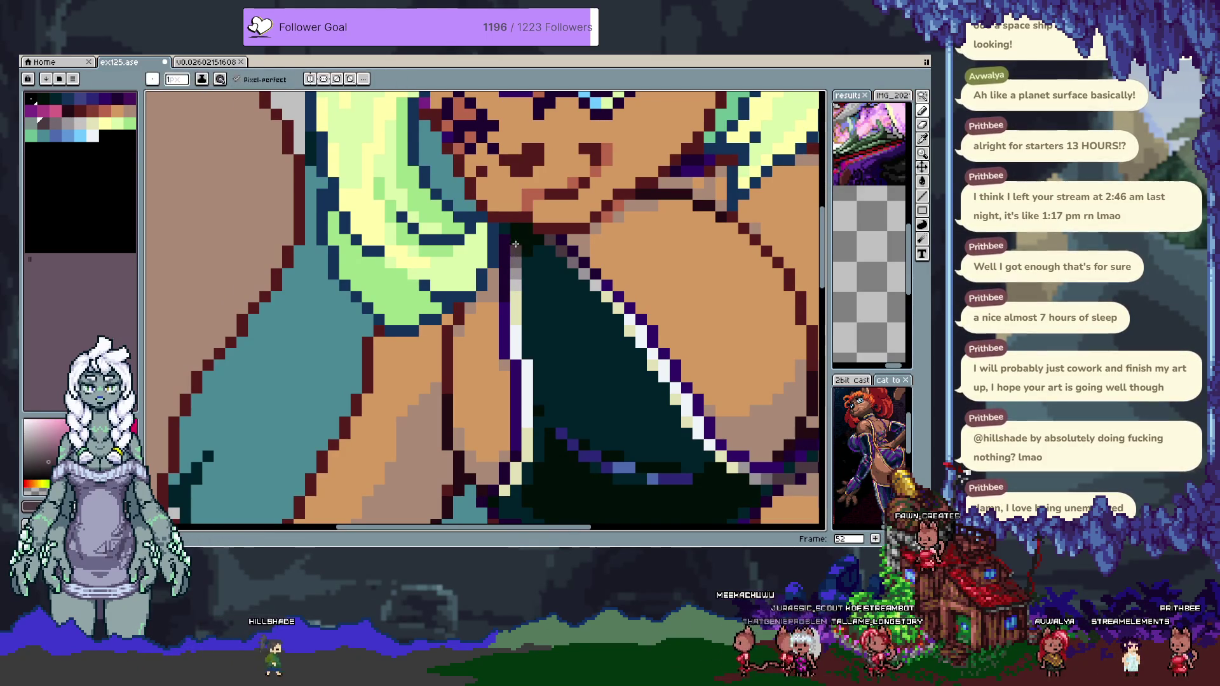
key(ctrl+z)
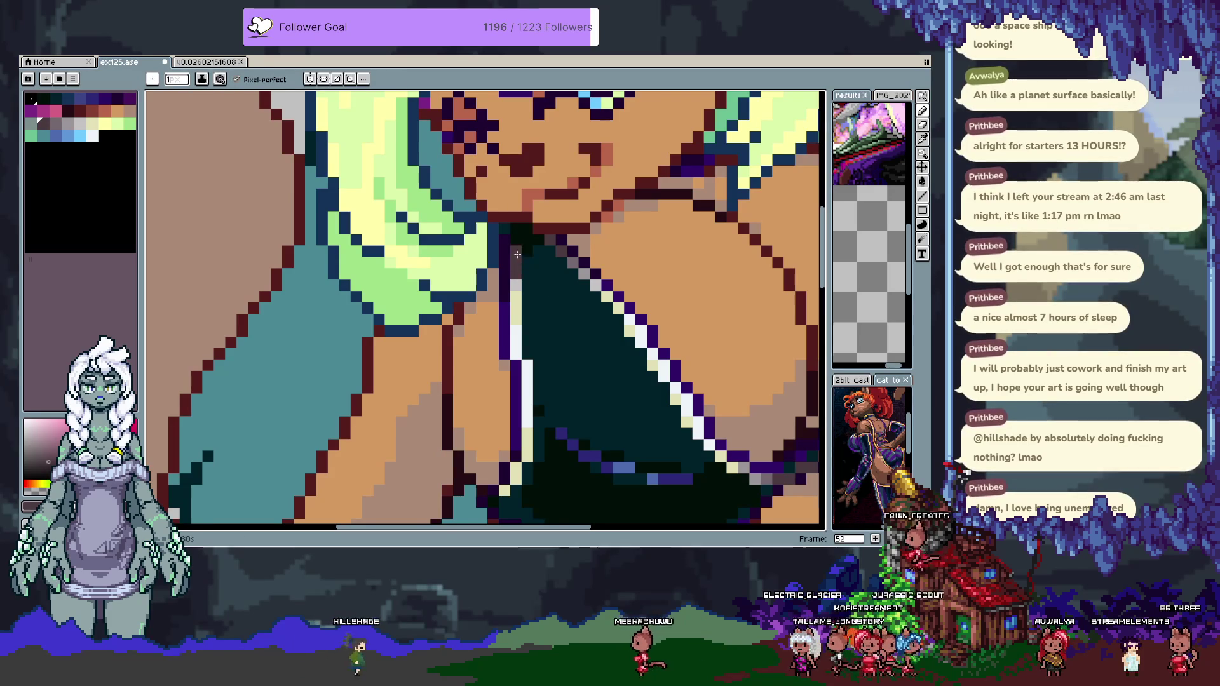
scroll(517, 254, down, 3)
scroll(441, 270, up, 3)
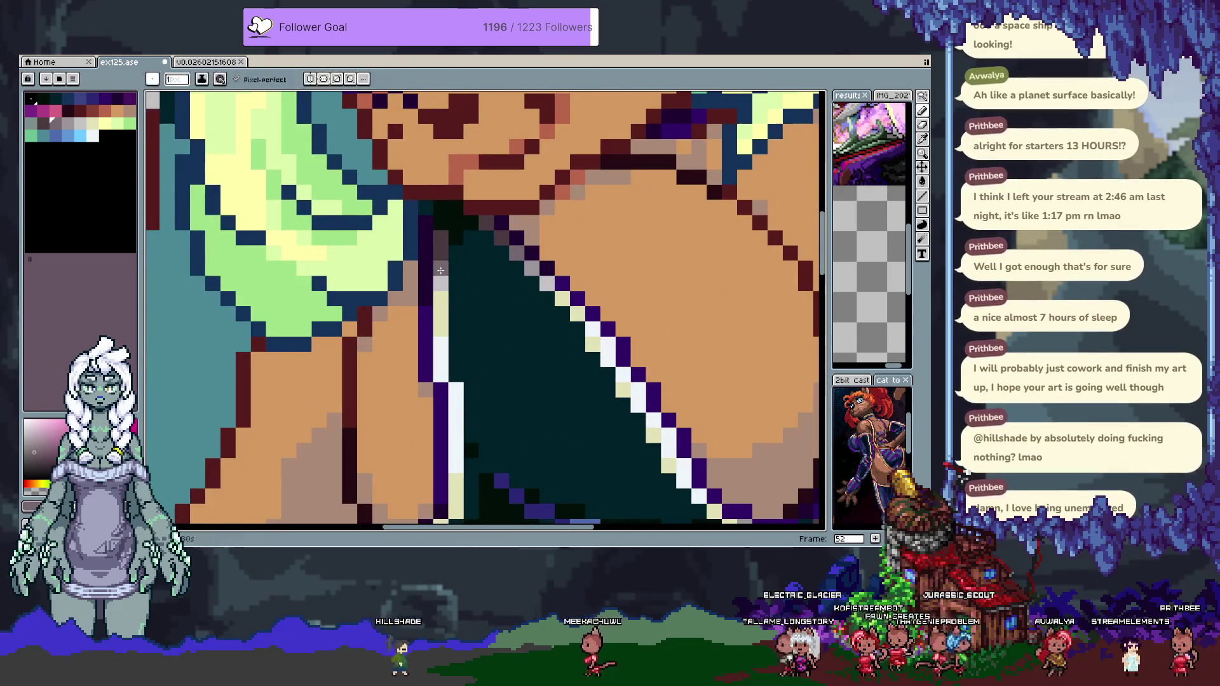
scroll(512, 282, down, 3)
scroll(598, 246, up, 3)
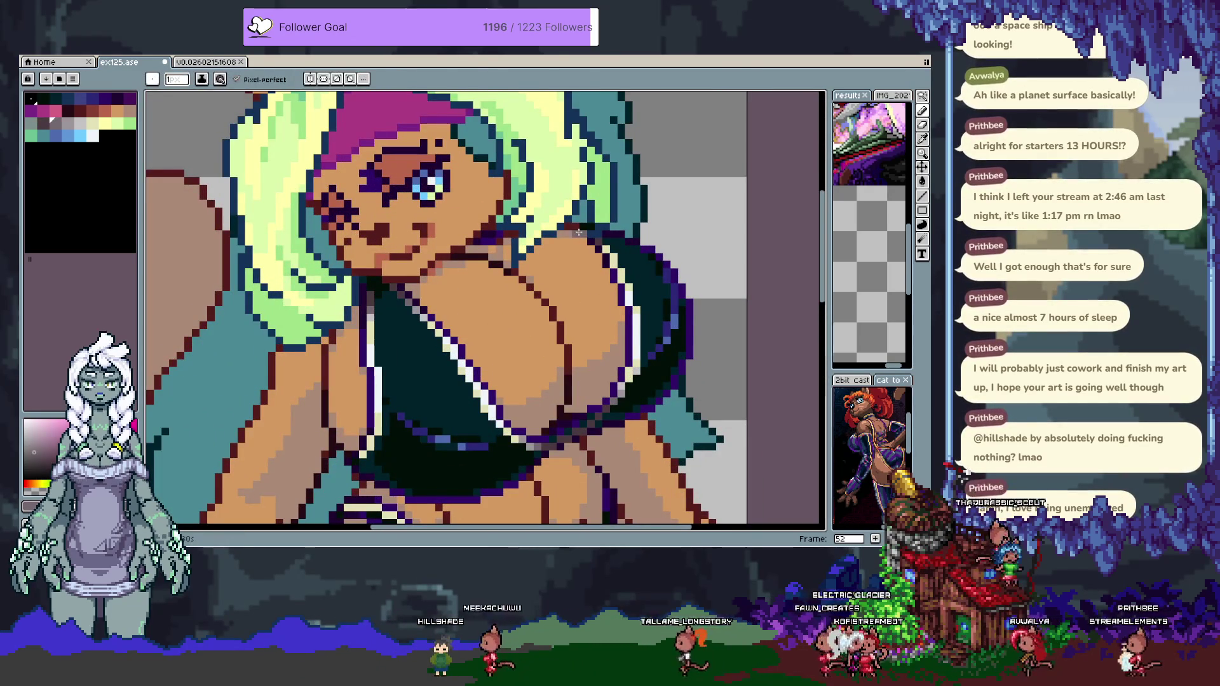
Sample another colour from the artwork and save ex125.ase.
key(i)
alt+click(593, 247)
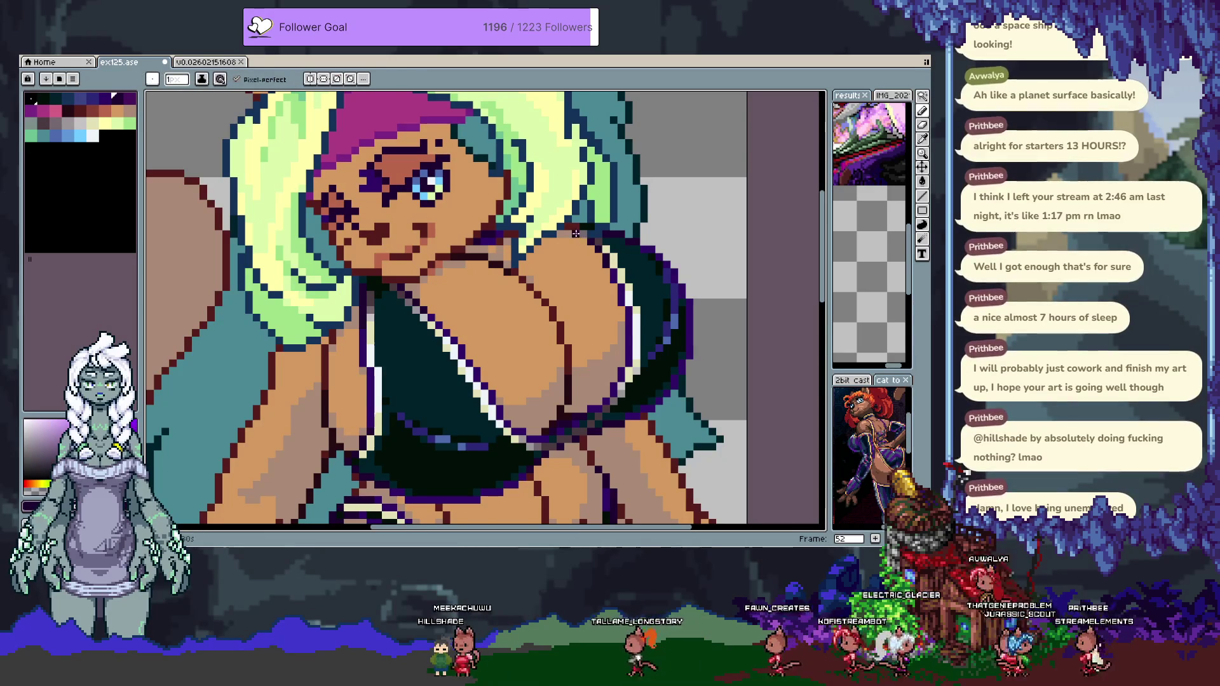
scroll(576, 234, down, 3)
scroll(595, 233, up, 2)
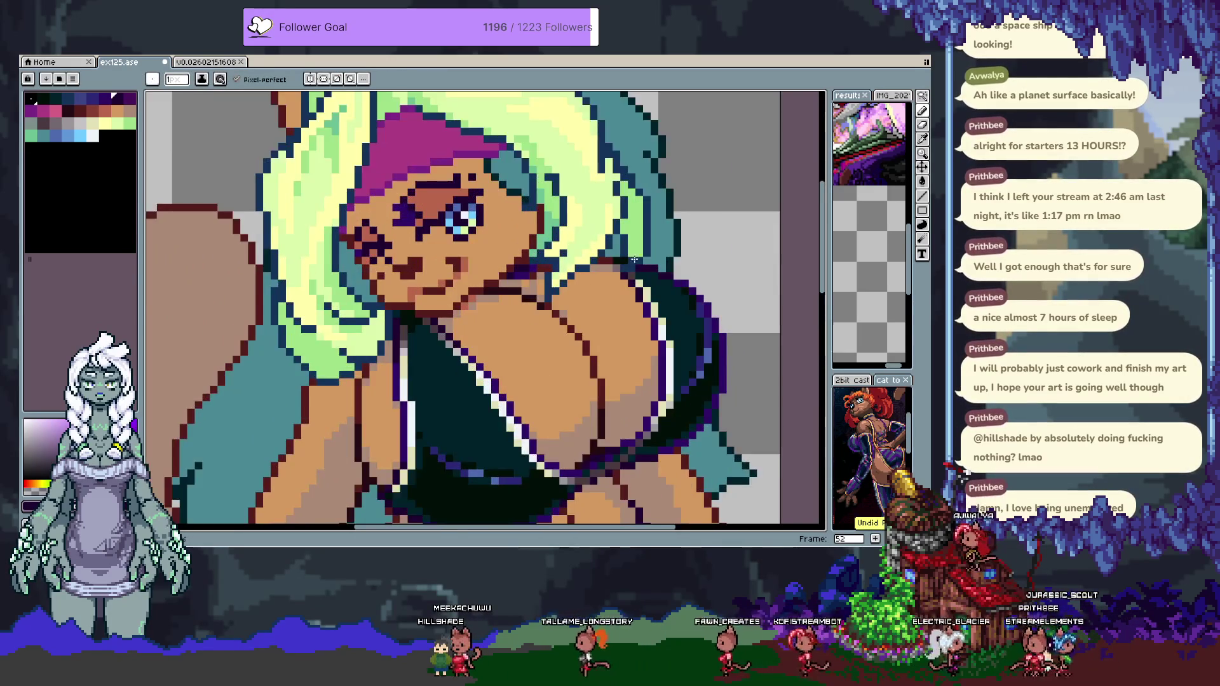
scroll(598, 254, up, 2)
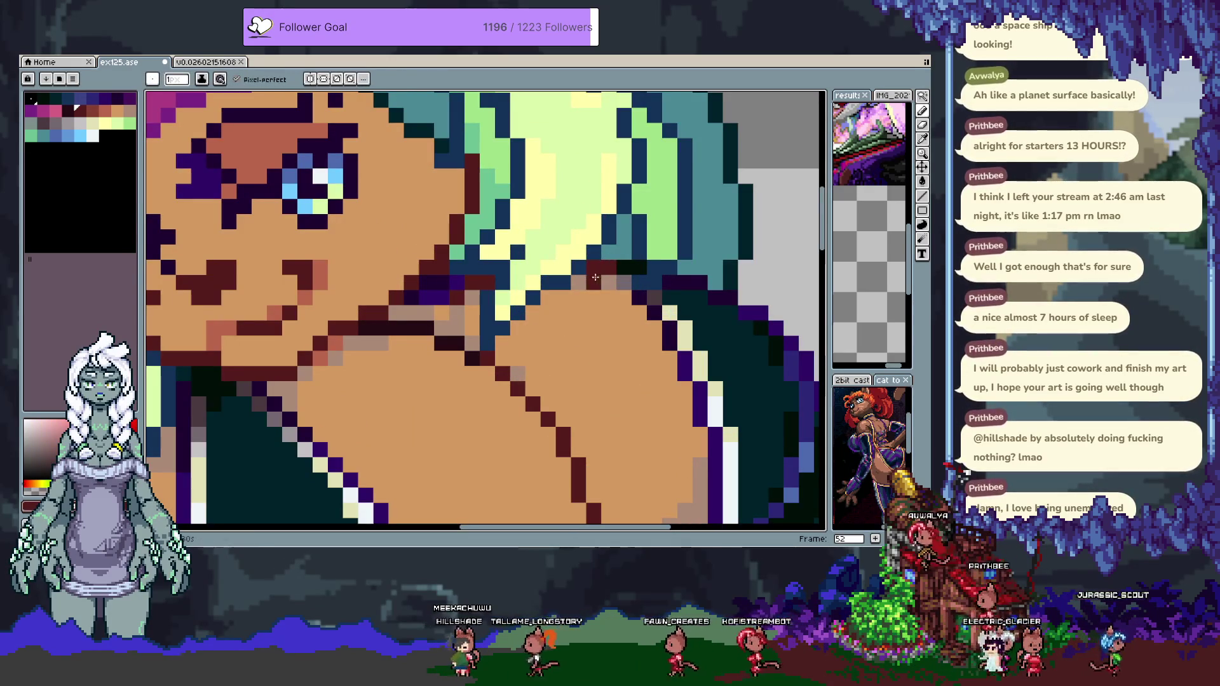
scroll(576, 283, down, 3)
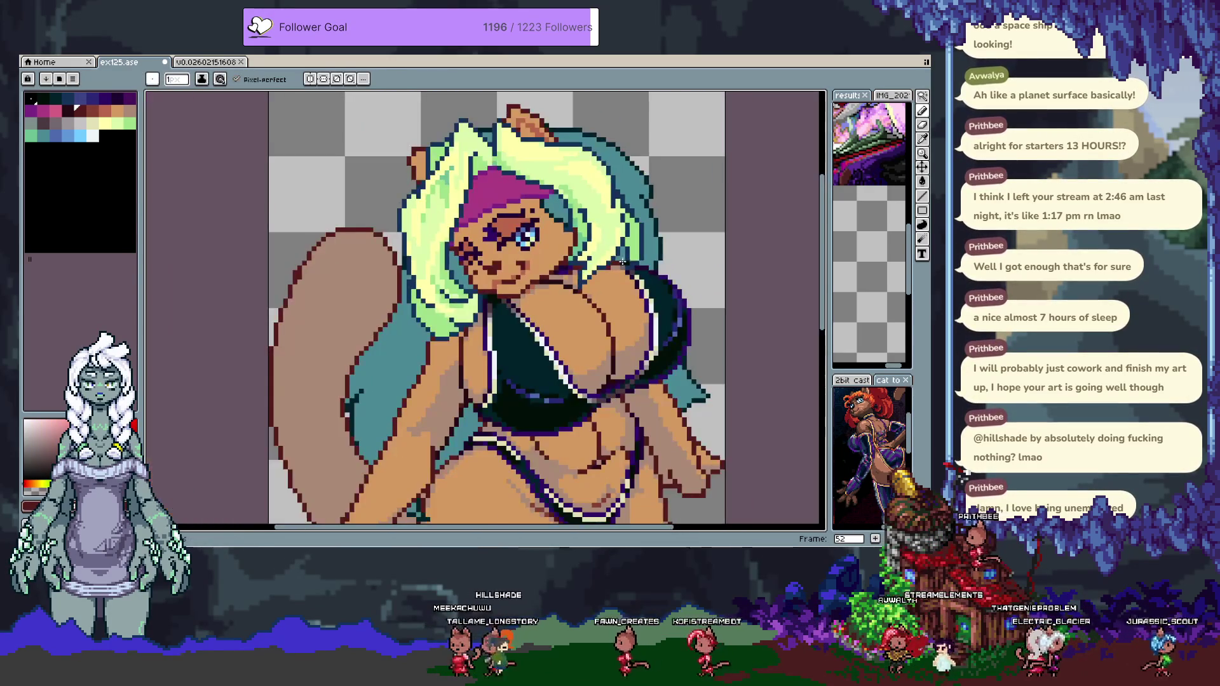
key(ctrl+s)
drag(654, 418, 586, 360)
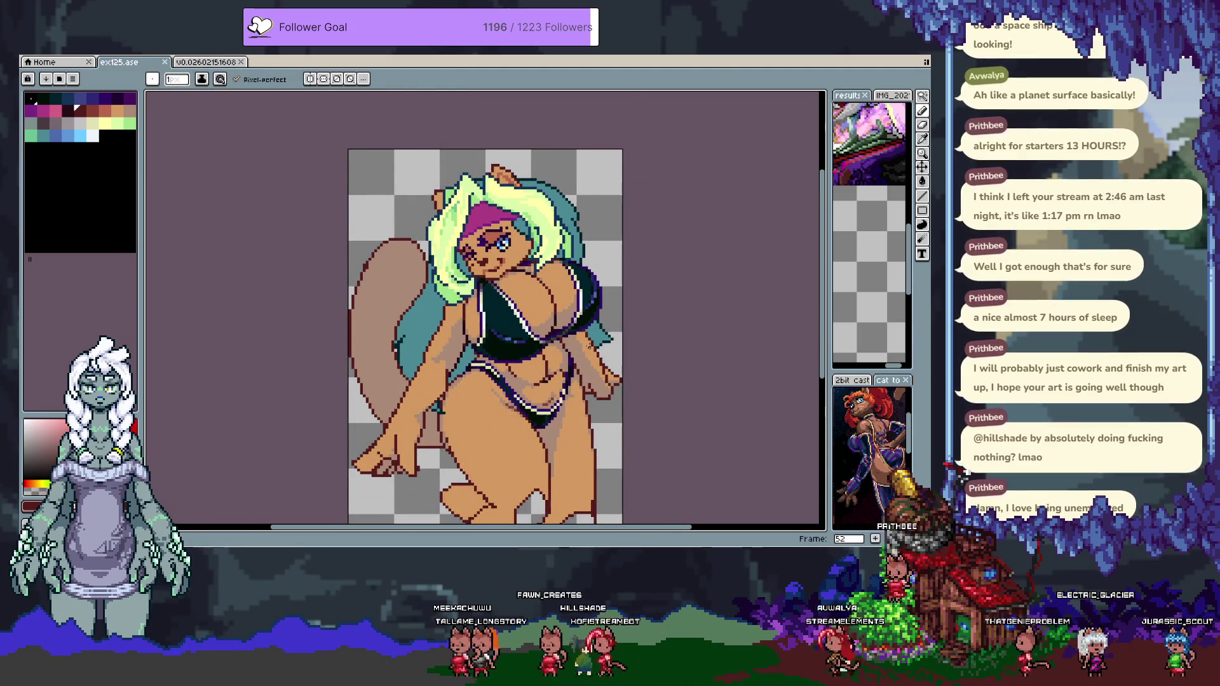
scroll(595, 334, up, 3)
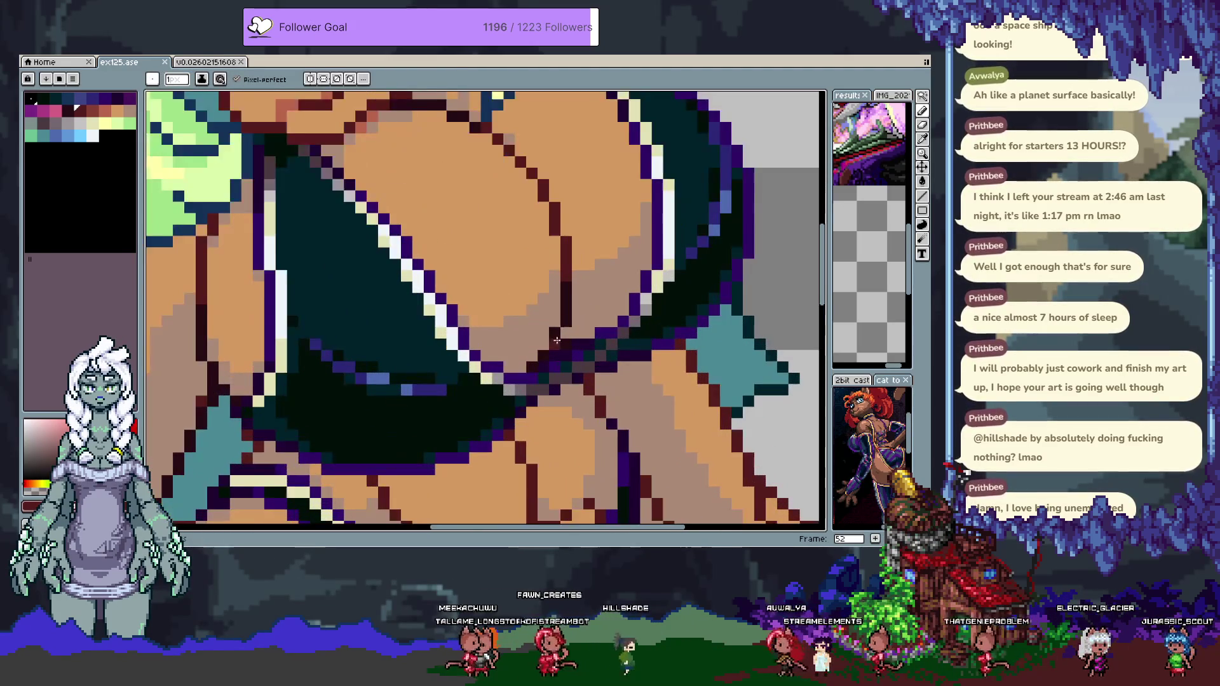
Undo the last edit and shift a selected strip of chest outline to the right.
key(ctrl+z)
key(alt)
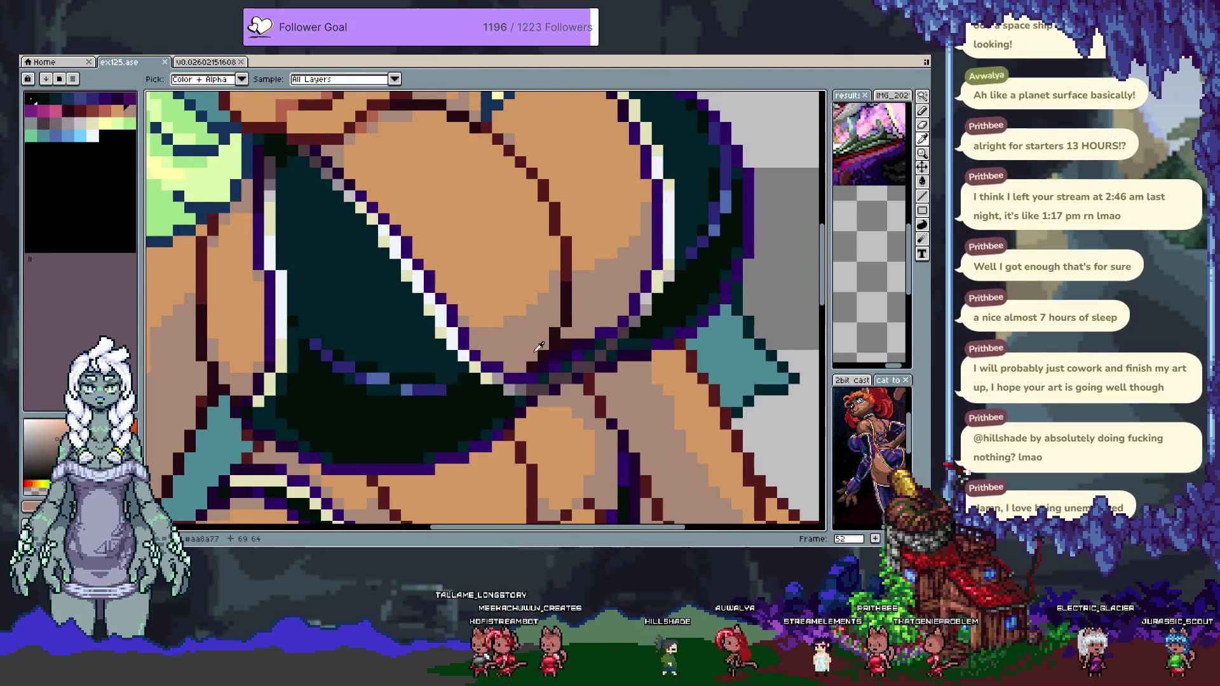
alt+click(550, 356)
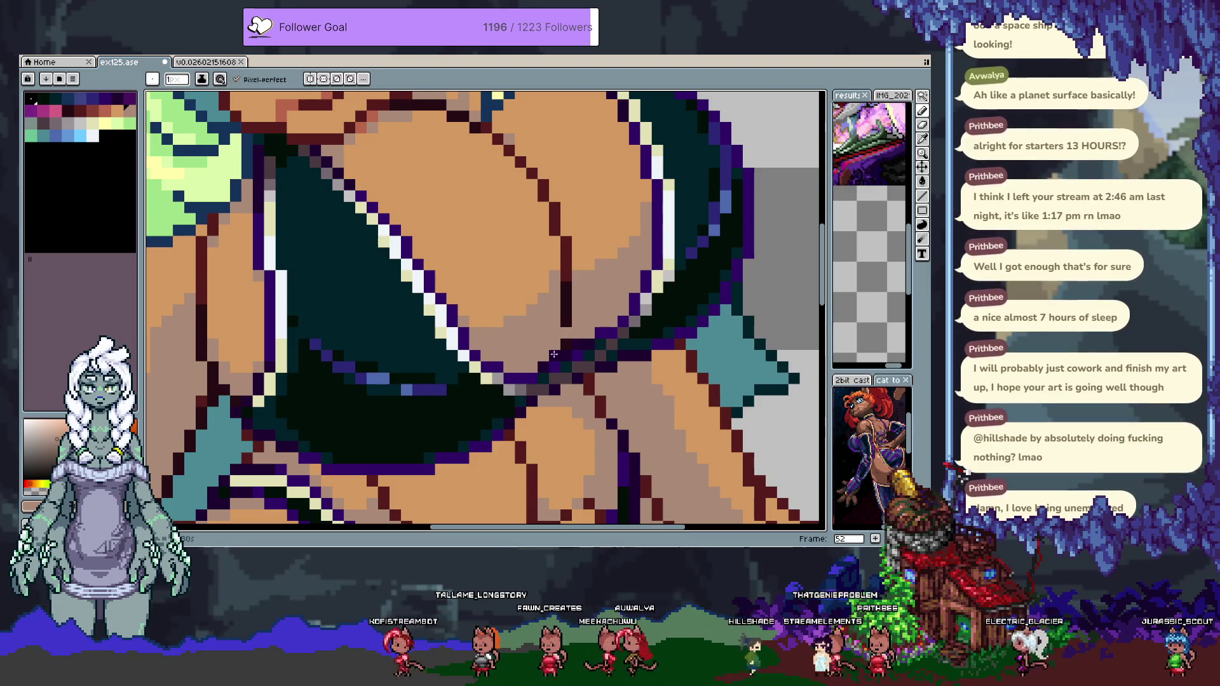
alt+click(567, 253)
scroll(578, 252, up, 2)
key(m)
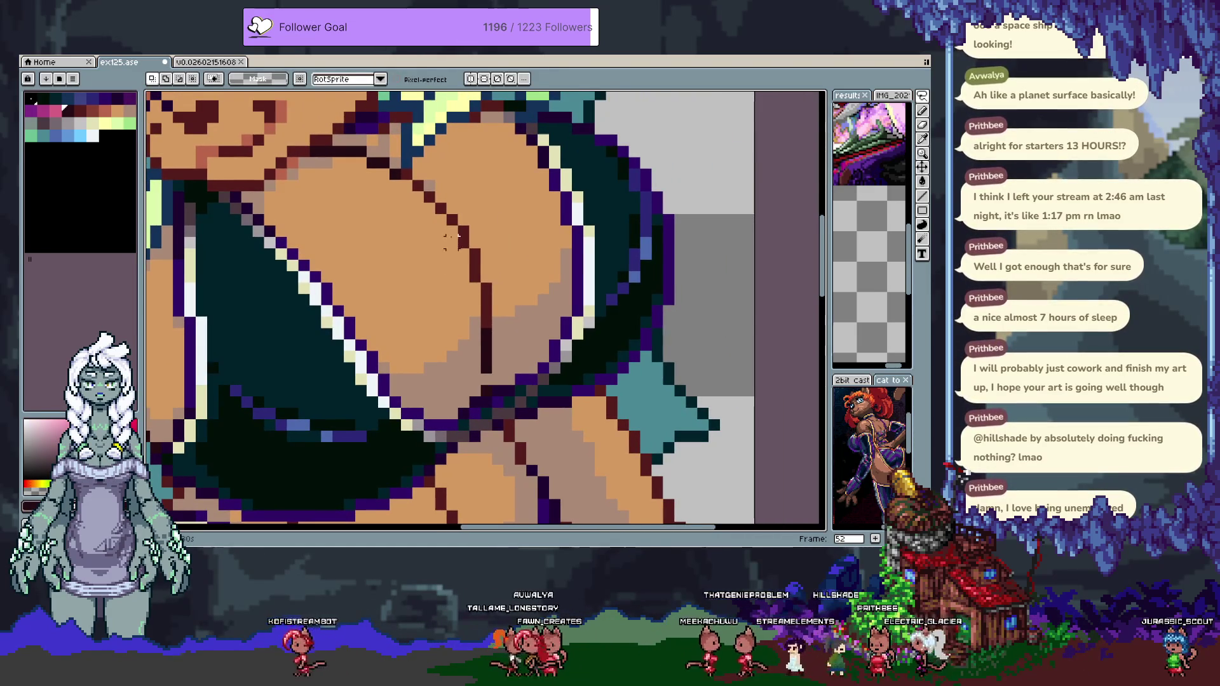
drag(516, 398, 431, 212)
drag(477, 282, 490, 270)
key(ctrl+d)
Paint over the leftover grey streaks and pixel with skin orange.
key(i)
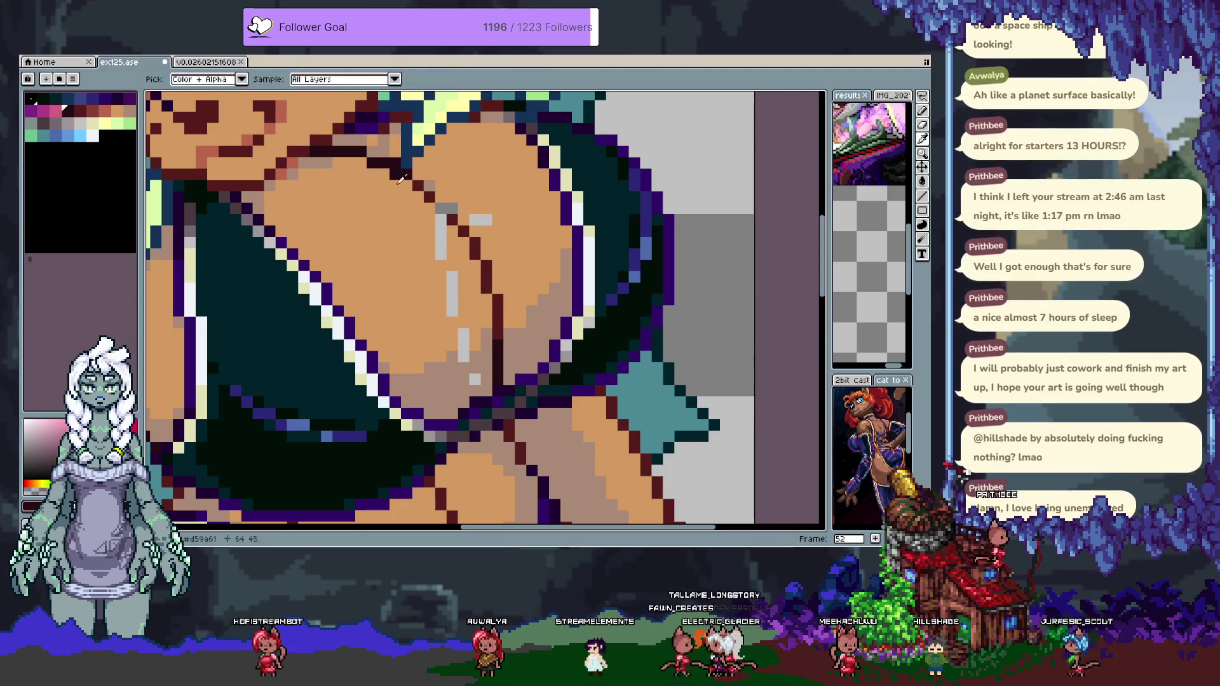
key(b)
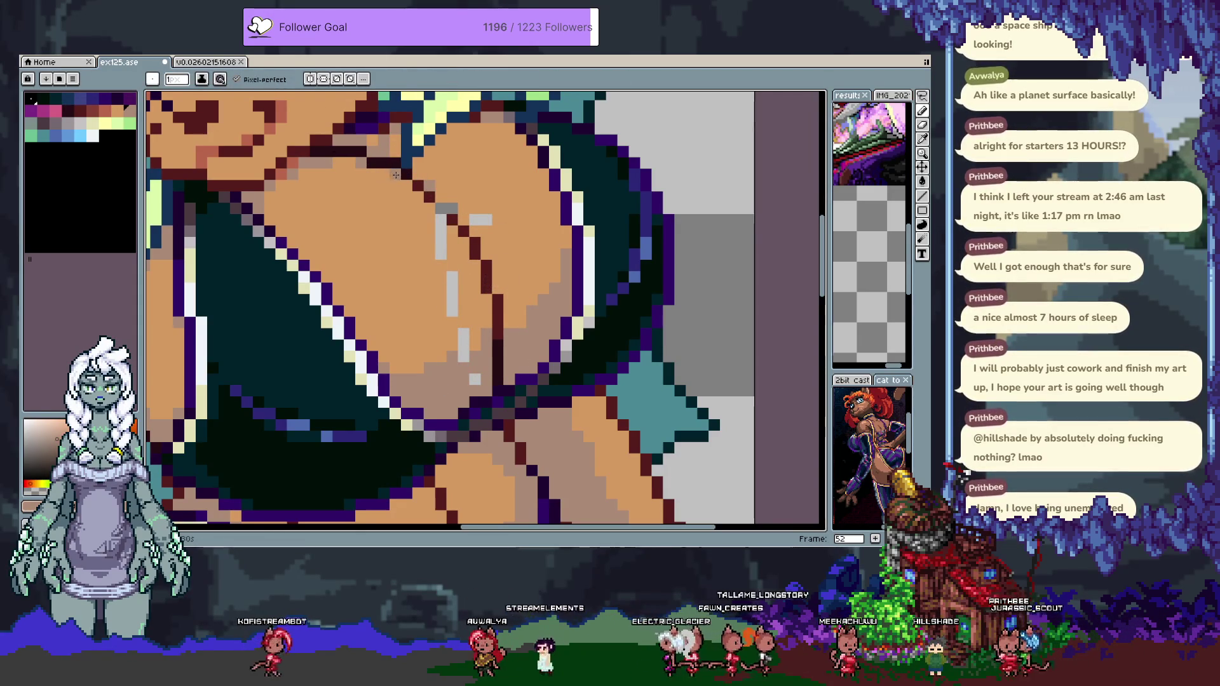
drag(439, 216, 468, 330)
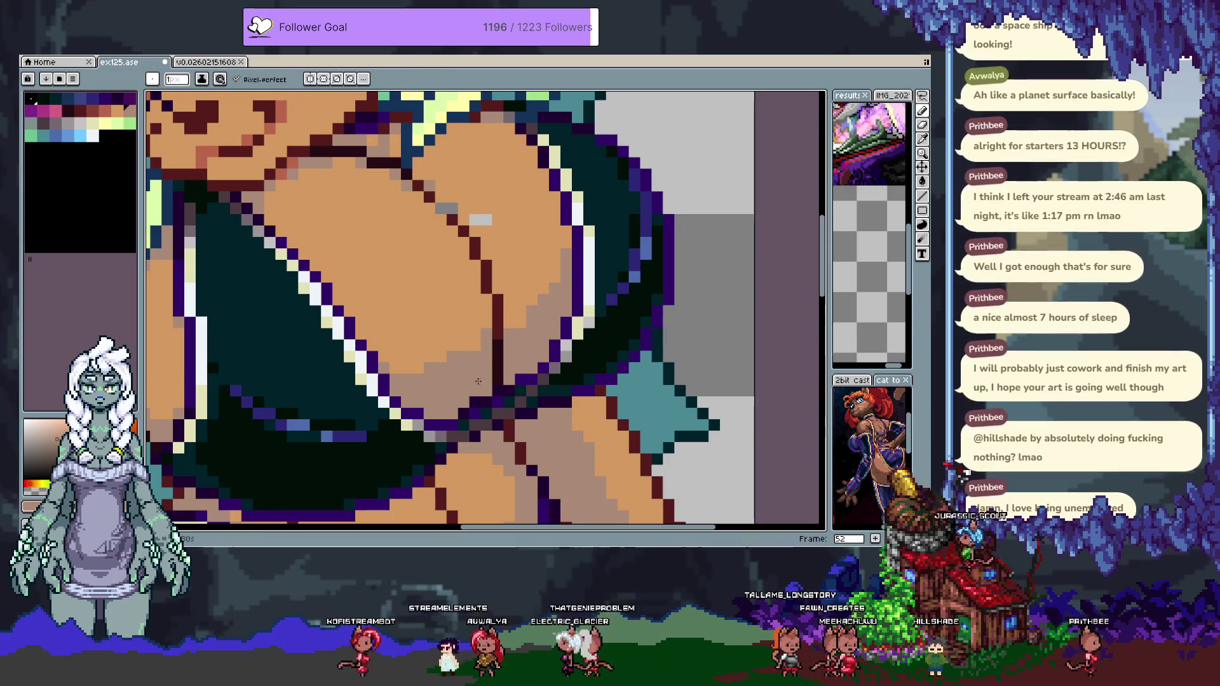
click(480, 220)
Place a dark red outline pixel on the chest, resampling outline red and skin orange d59a61.
alt+click(458, 211)
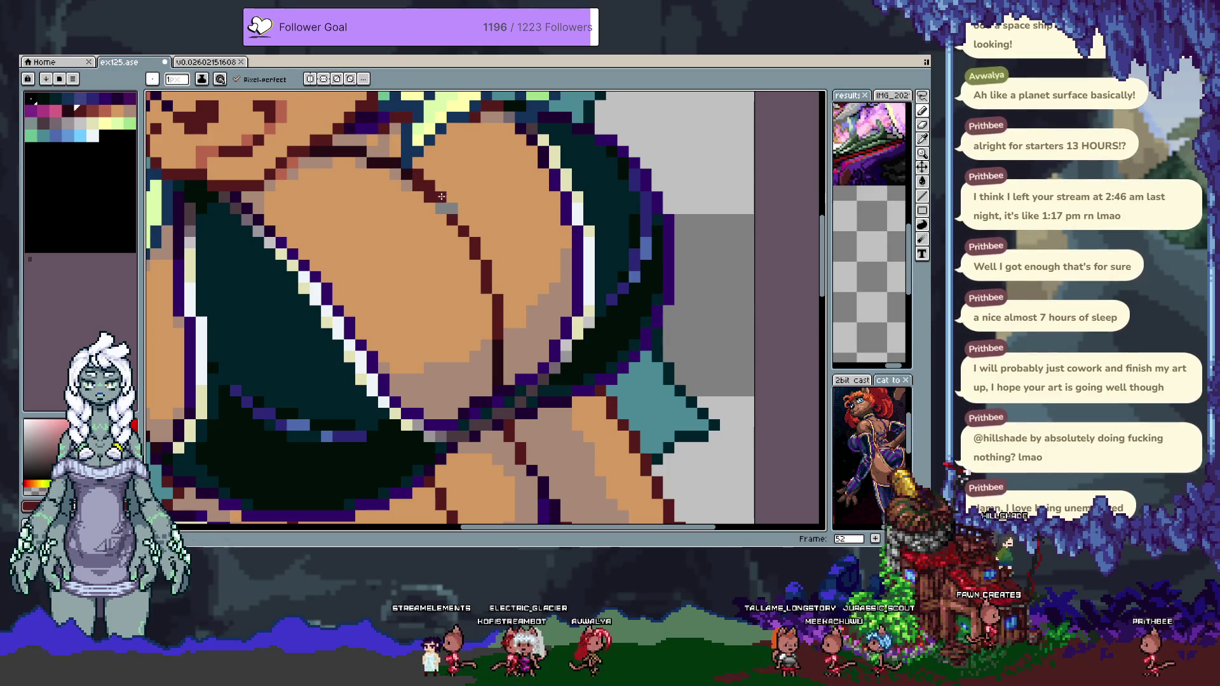
alt+click(416, 190)
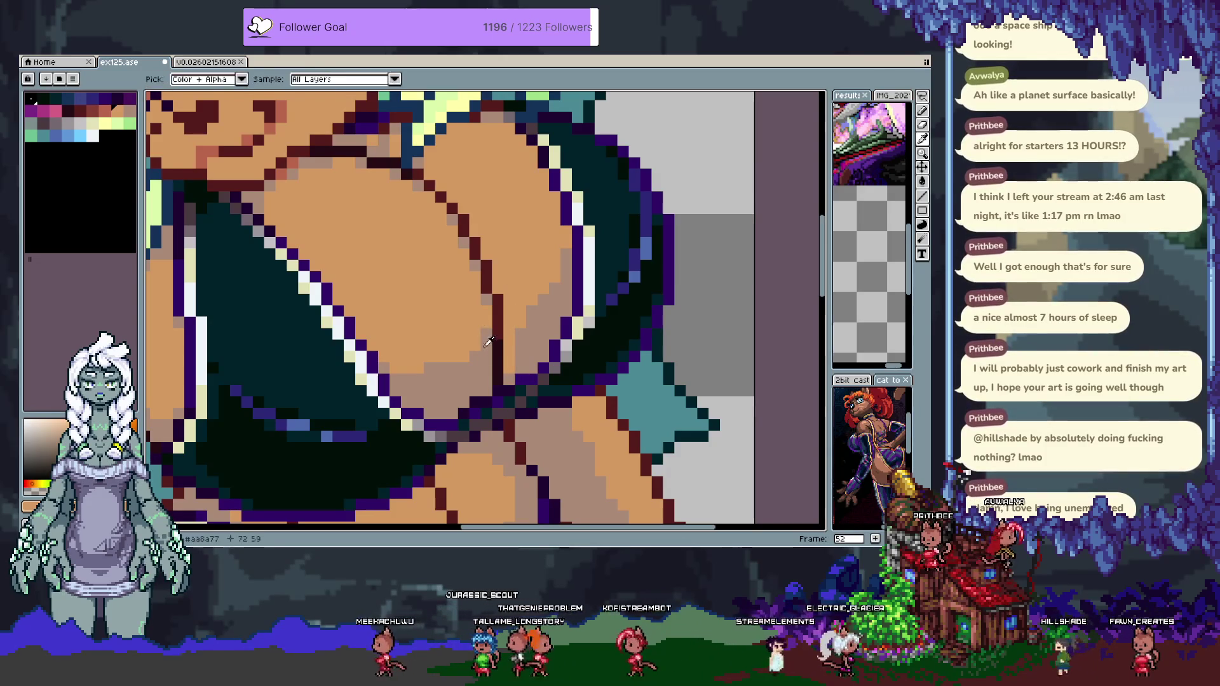
alt+click(470, 247)
click(373, 208)
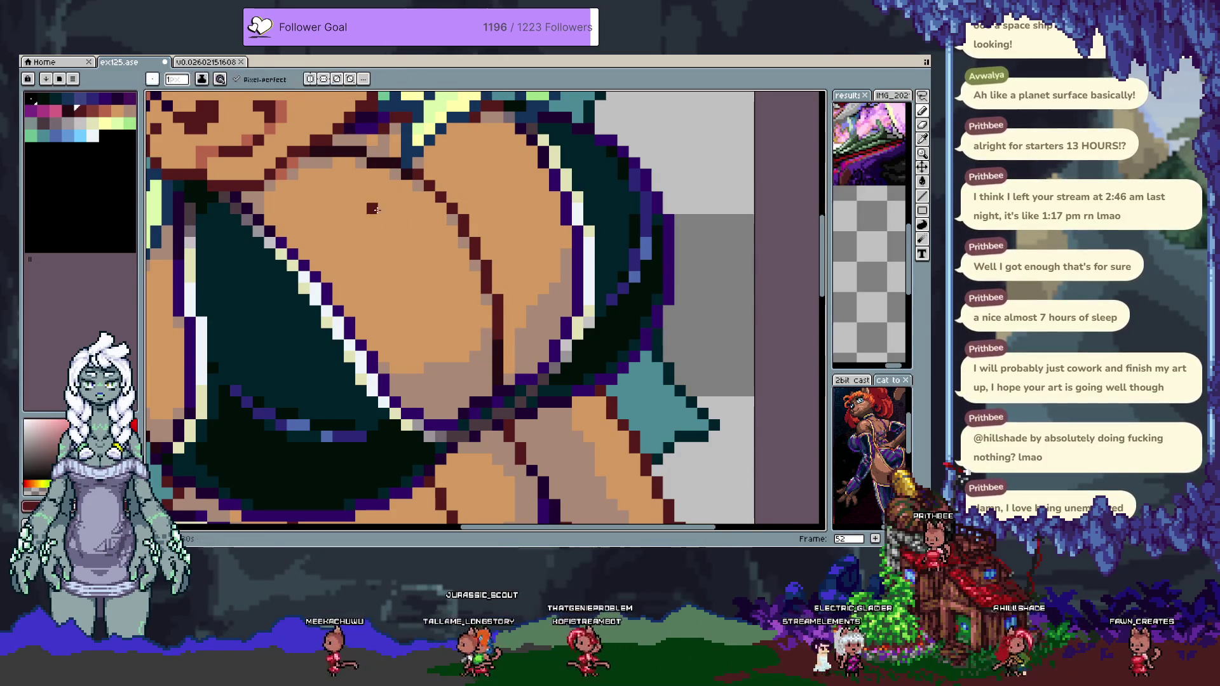
alt+click(404, 276)
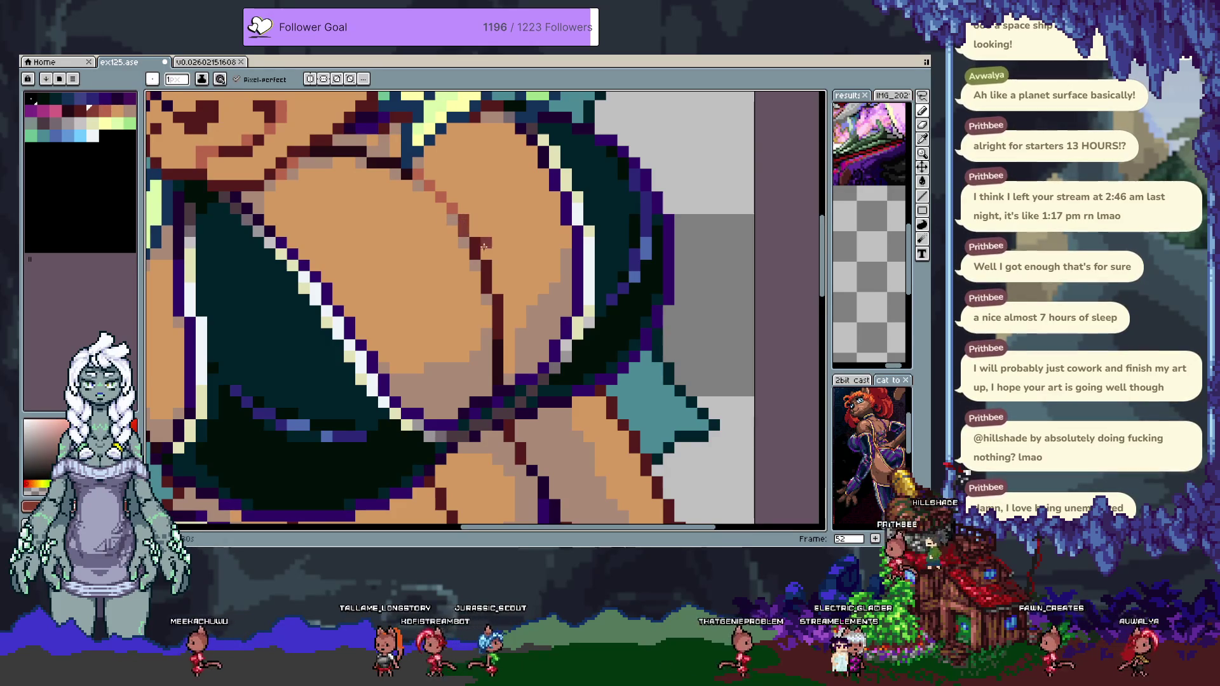
alt+click(499, 336)
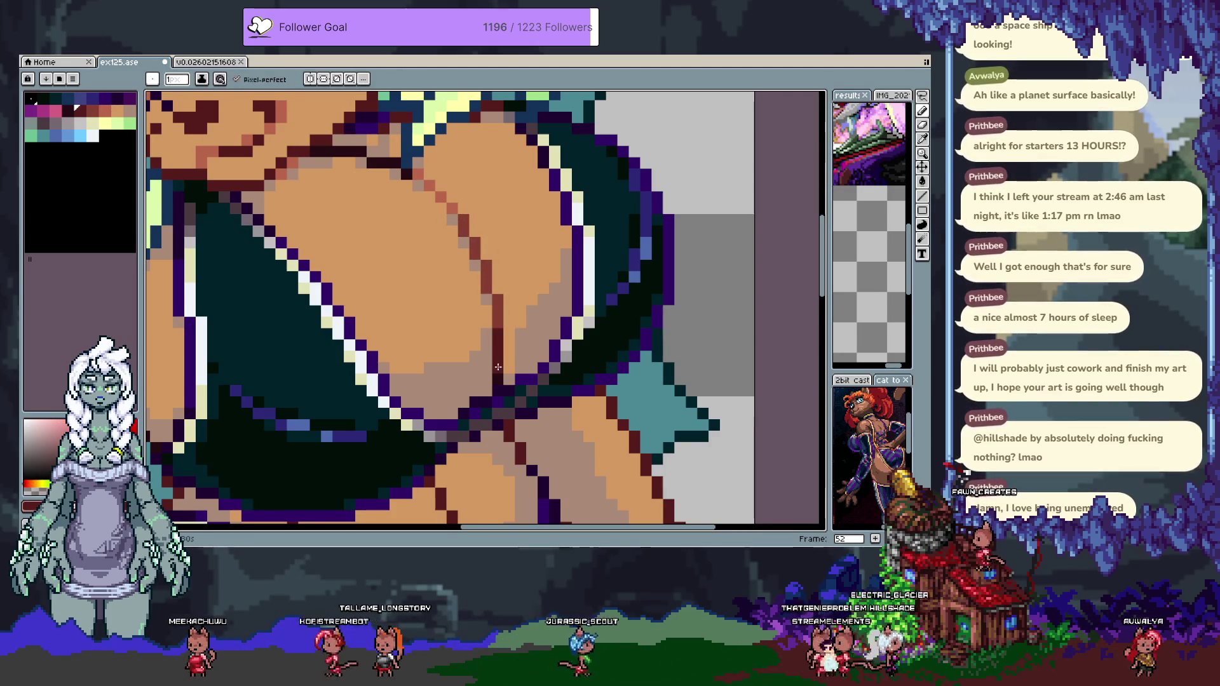
scroll(499, 367, down, 3)
scroll(489, 298, up, 3)
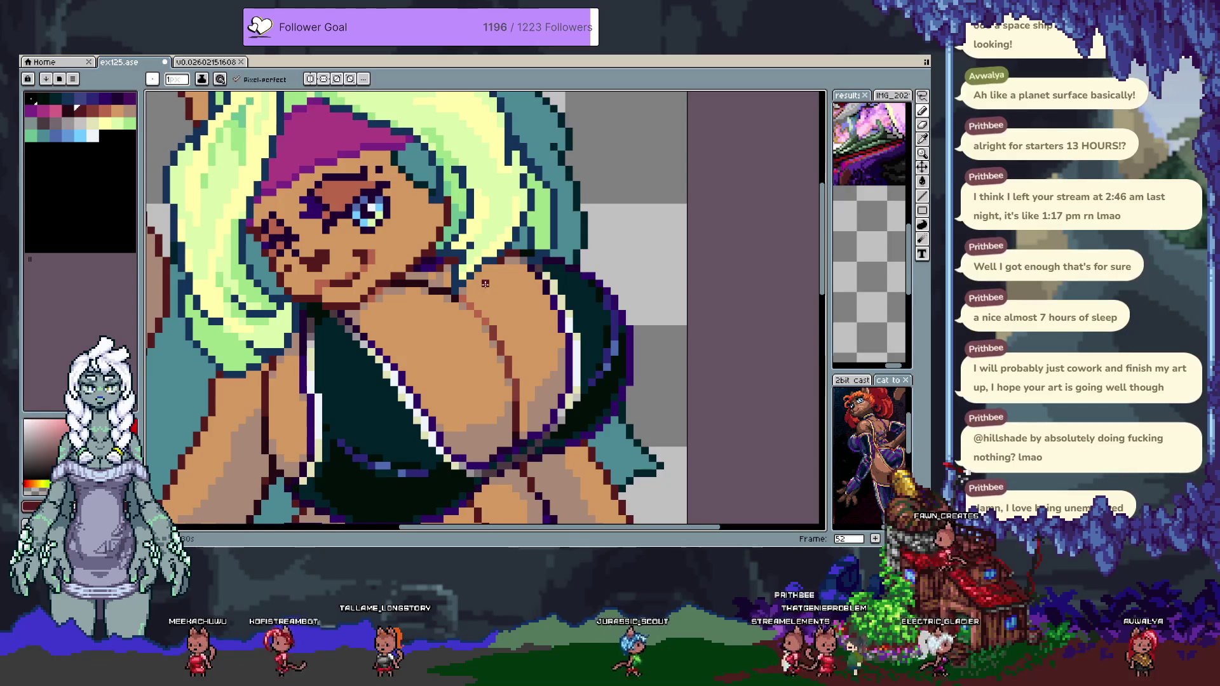
Sample tan skin and dark maroon #571d1d across the chest, undoing the last stroke.
alt+click(492, 341)
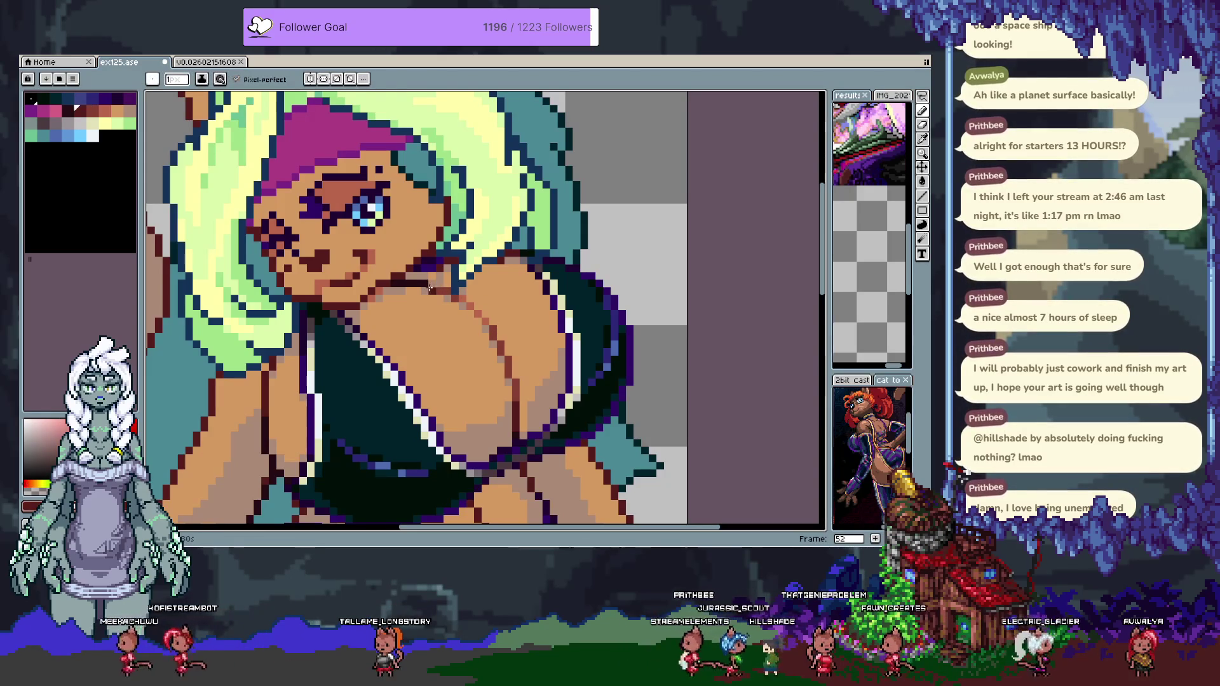
drag(265, 110, 303, 253)
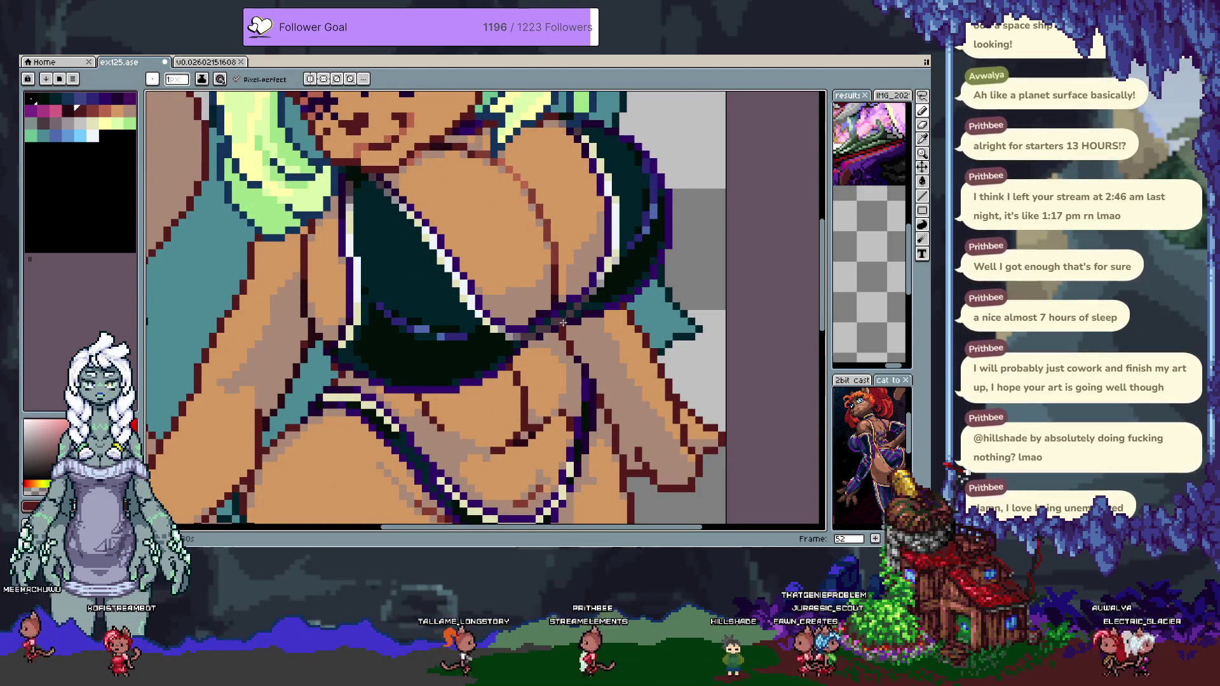
drag(582, 298, 497, 262)
scroll(498, 261, down, 1)
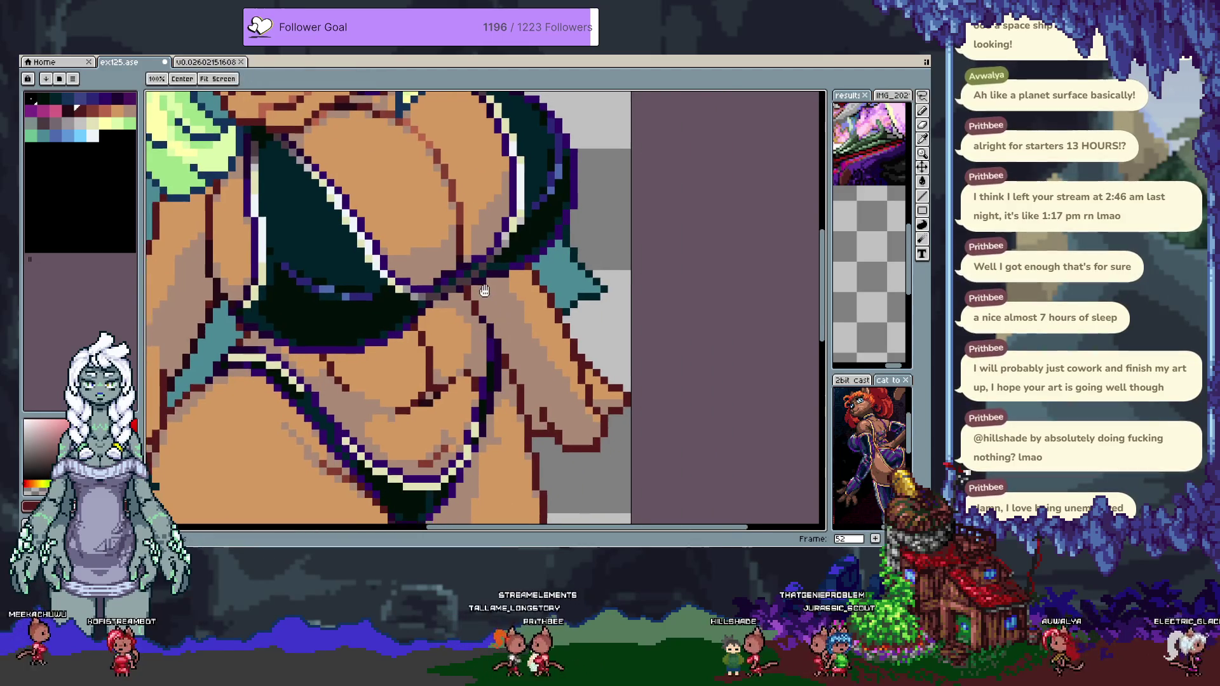
scroll(415, 278, up, 1)
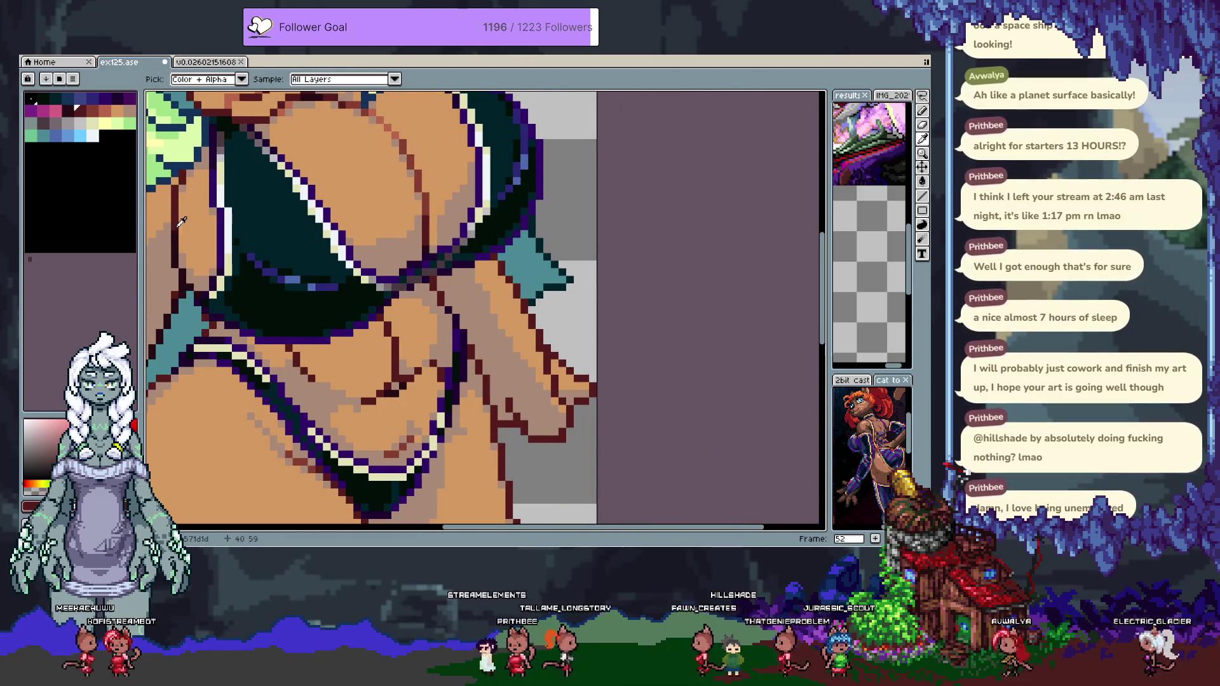
alt+click(431, 287)
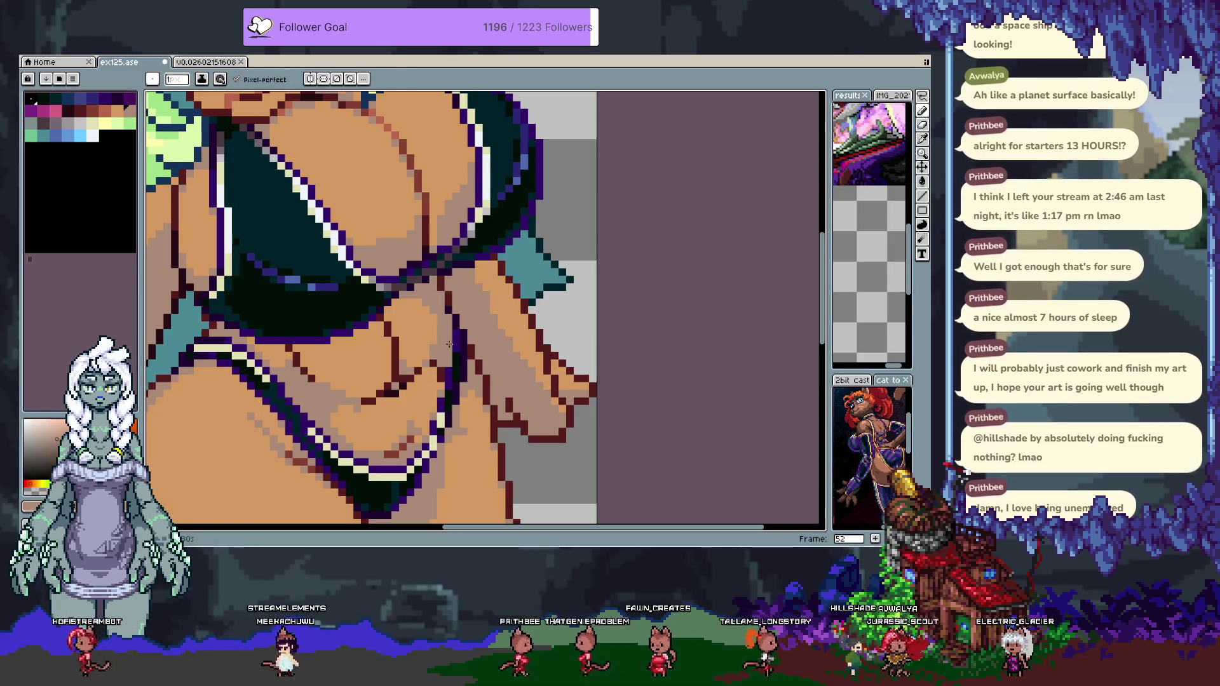
alt+click(453, 331)
key(ctrl+z)
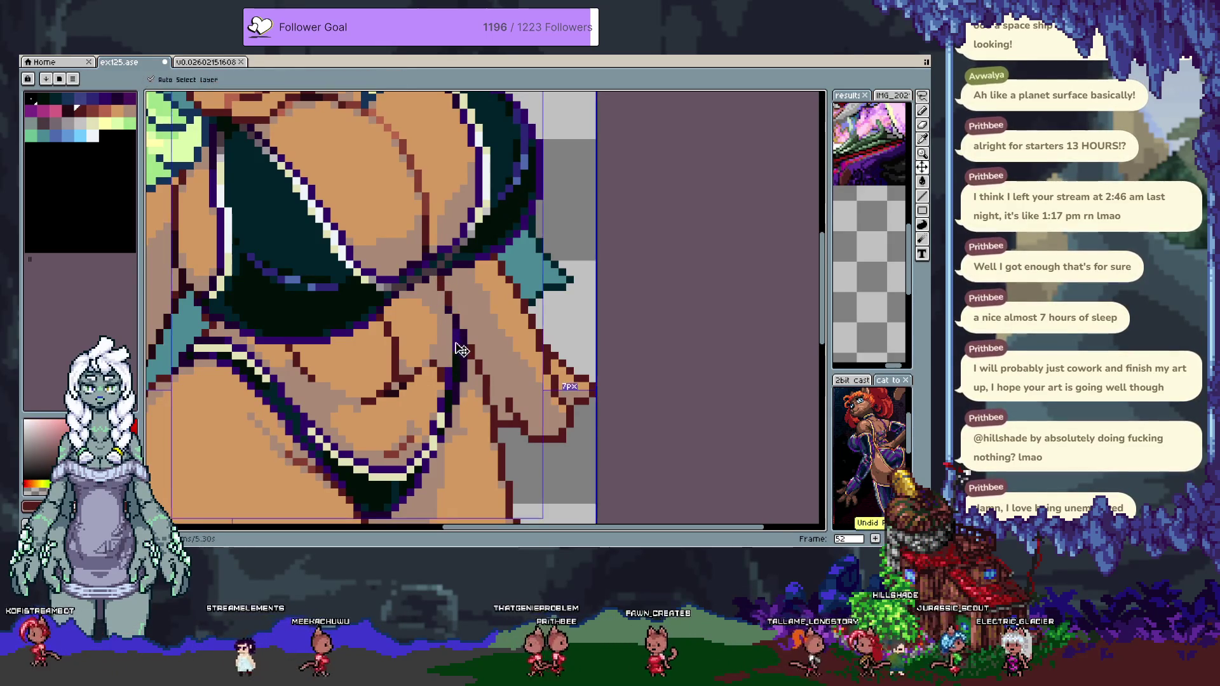
alt+click(449, 299)
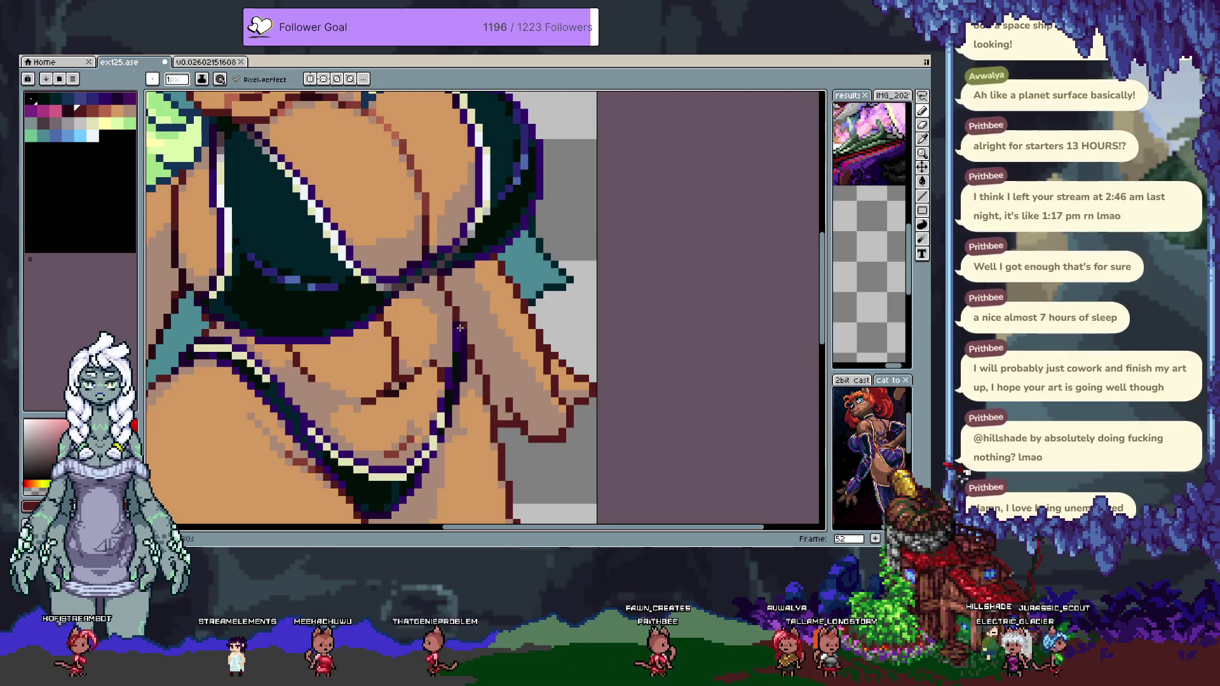
alt+click(467, 280)
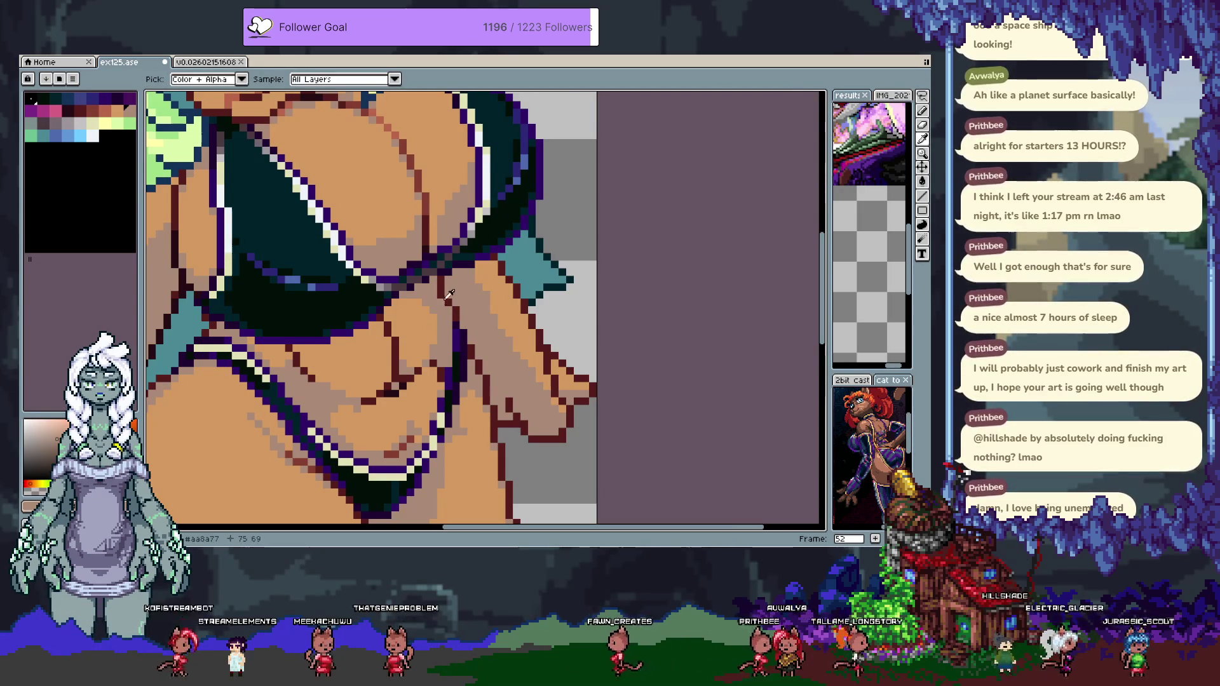
click(93, 110)
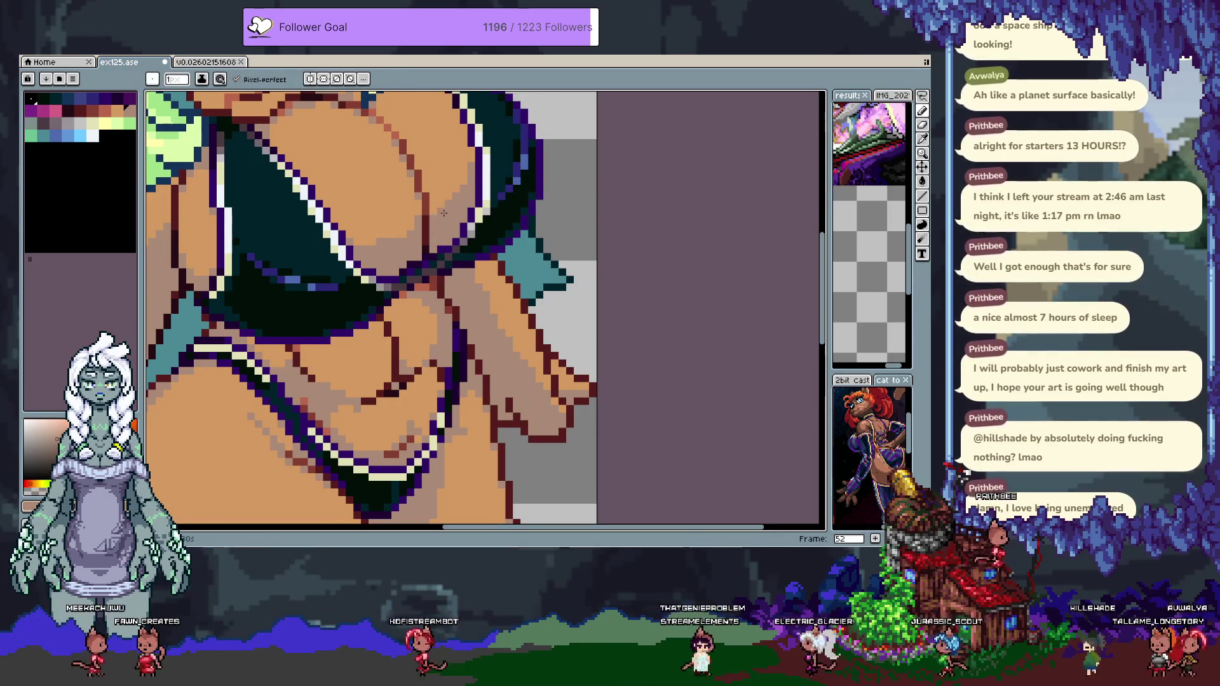
Undo the last edit near the face, pick dark maroon, and zoom out to the whole sprite.
drag(432, 229, 465, 328)
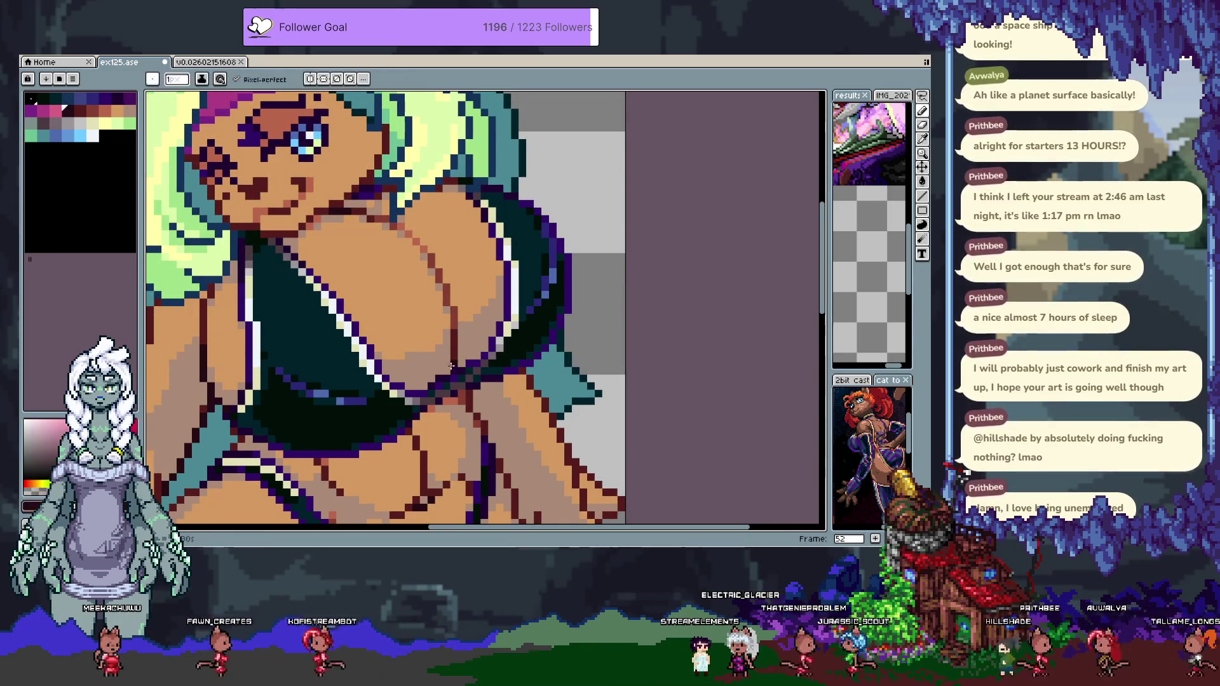
key(ctrl+z)
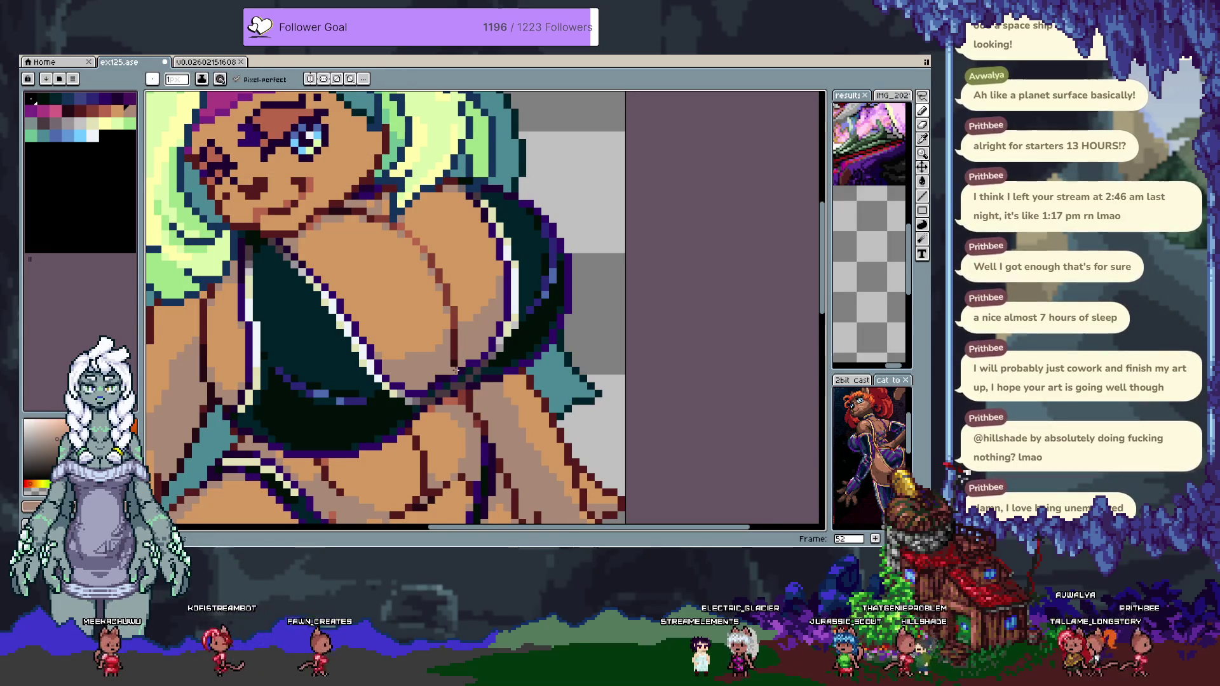
alt+click(445, 371)
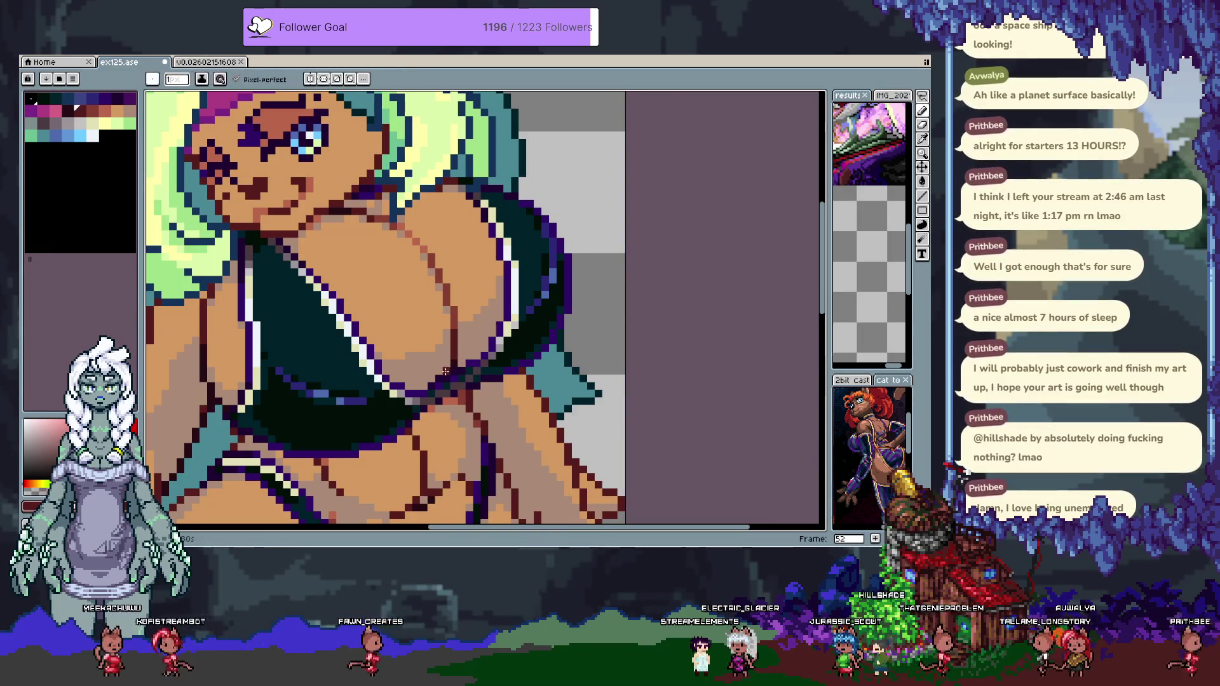
key(z)
scroll(431, 430, down, 3)
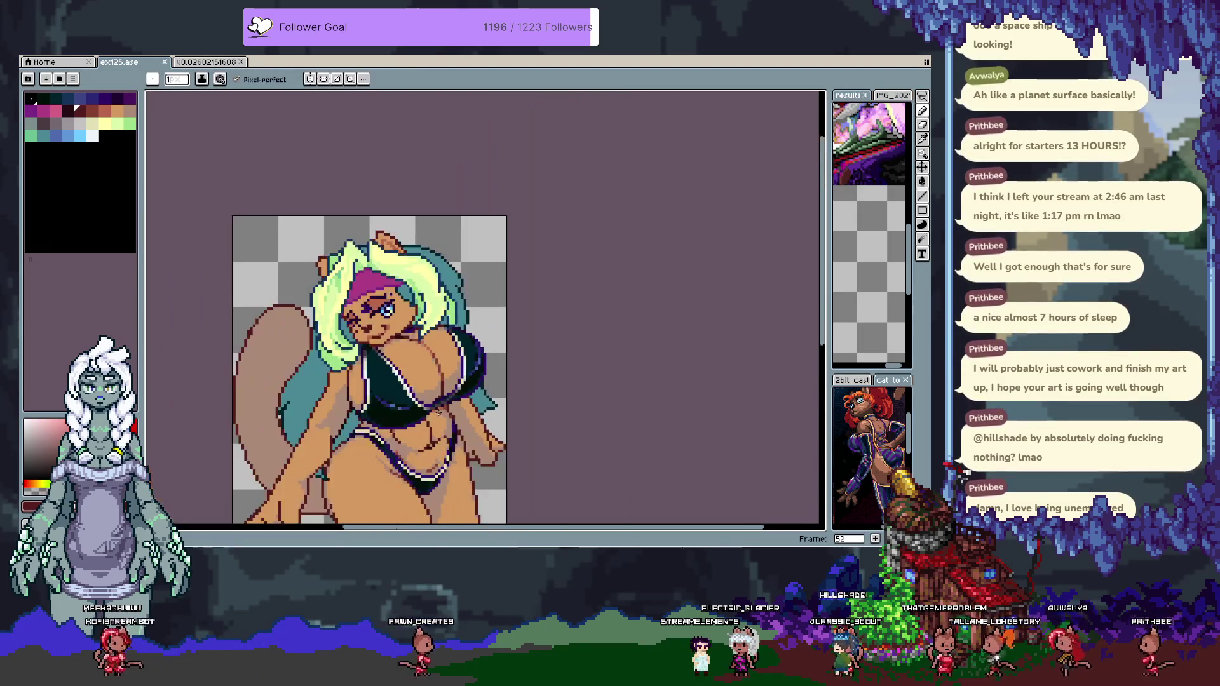
Sample the light skin tone, then show the timeline and hide Layer 3's swimsuit.
key(b)
scroll(441, 339, up, 1)
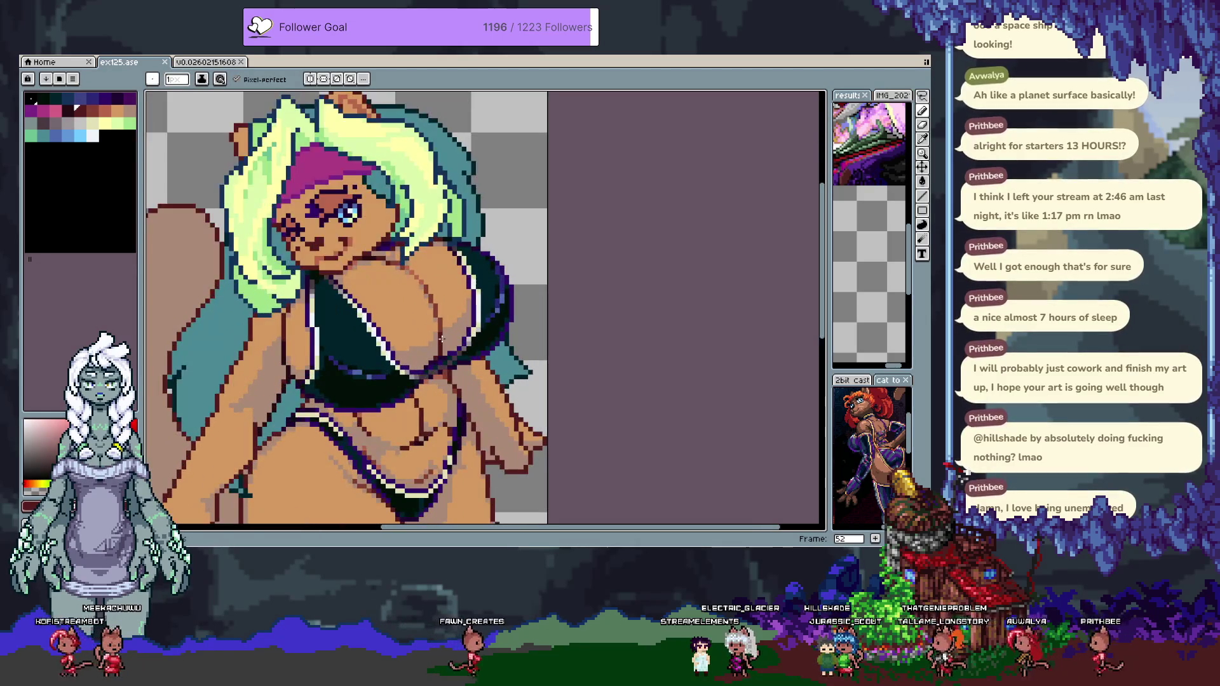
alt+click(391, 335)
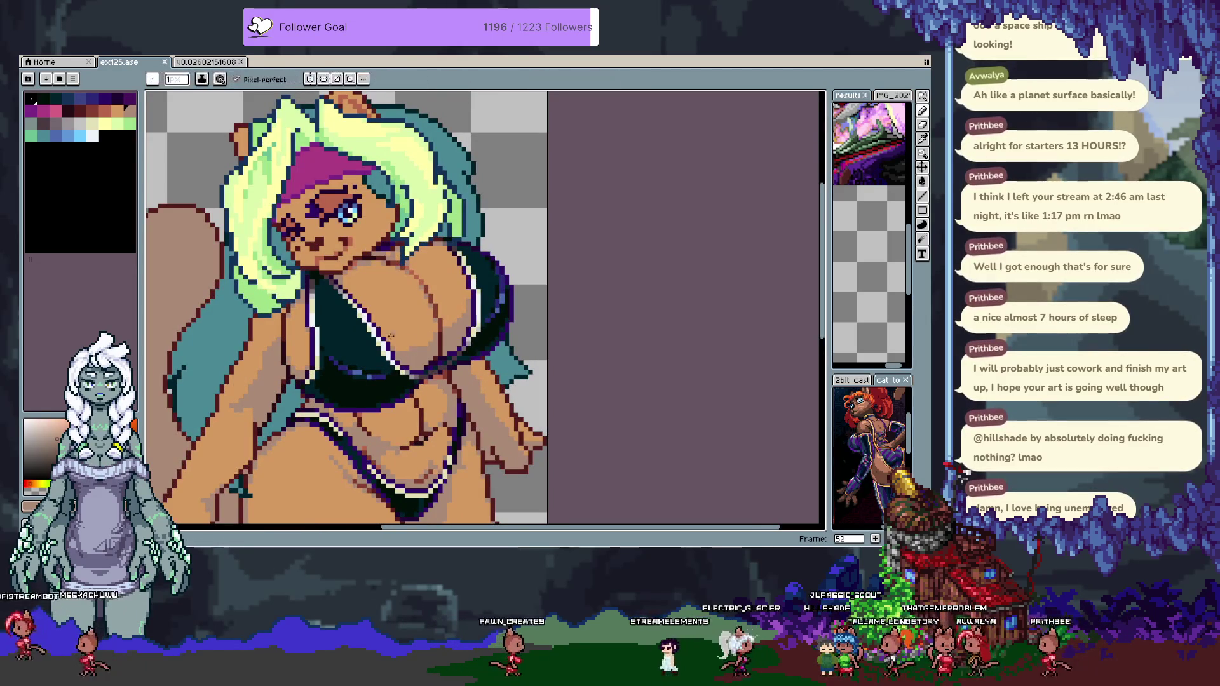
key(Tab)
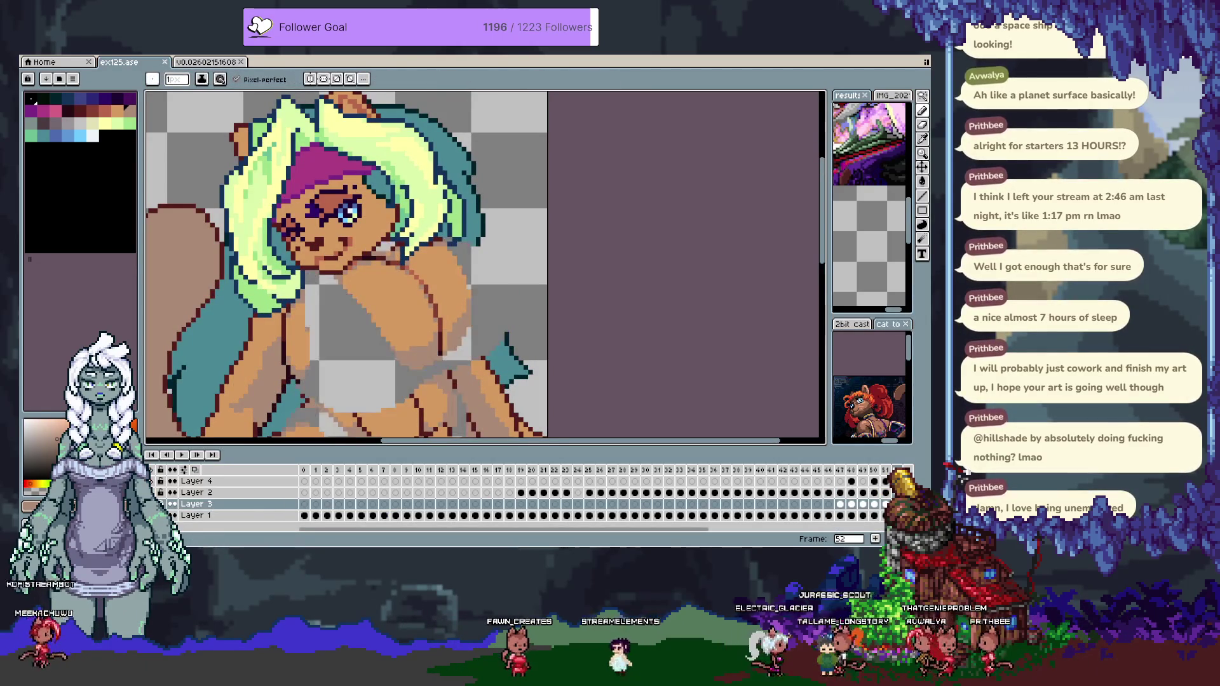
alt+click(172, 504)
drag(386, 424, 358, 310)
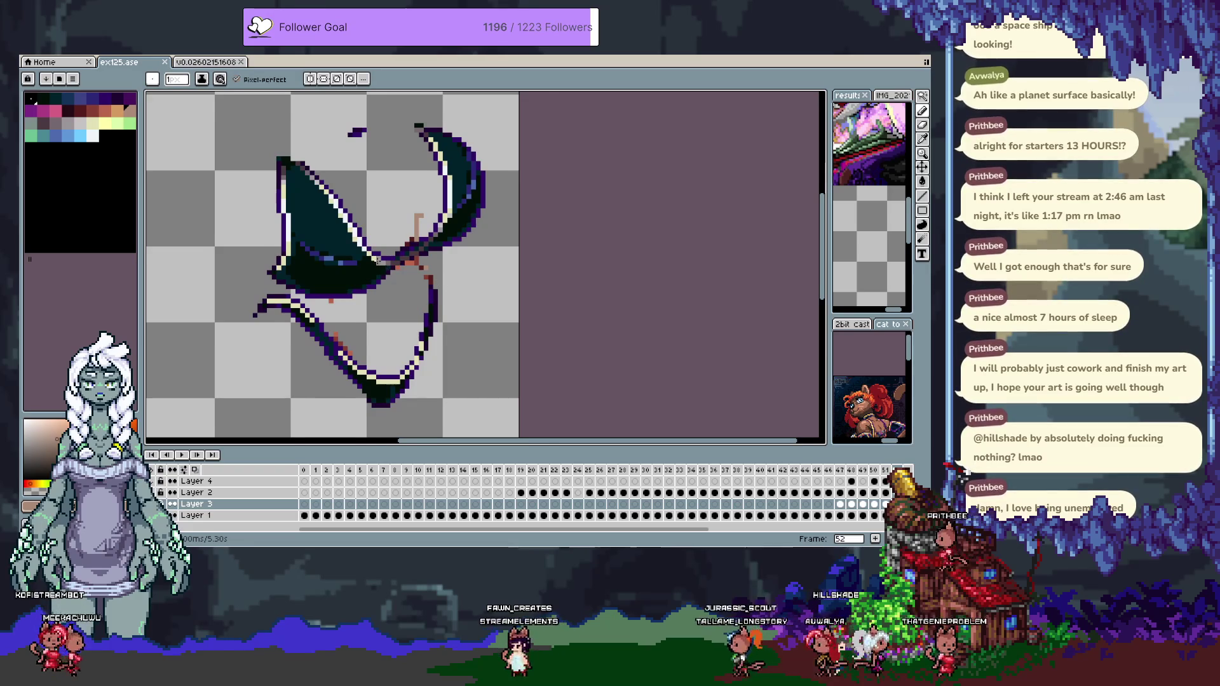
Magic-wand select the stray reddish pixels on Layer 3 and delete them.
scroll(379, 260, up, 1)
key(w)
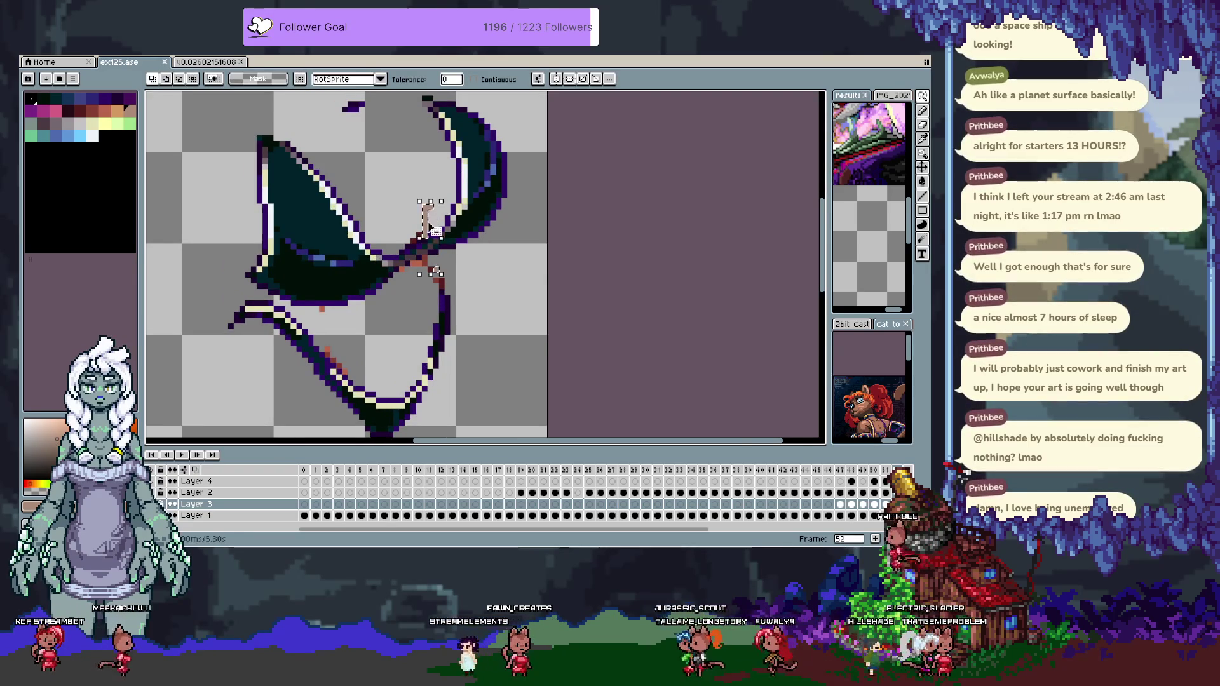
scroll(331, 329, up, 1)
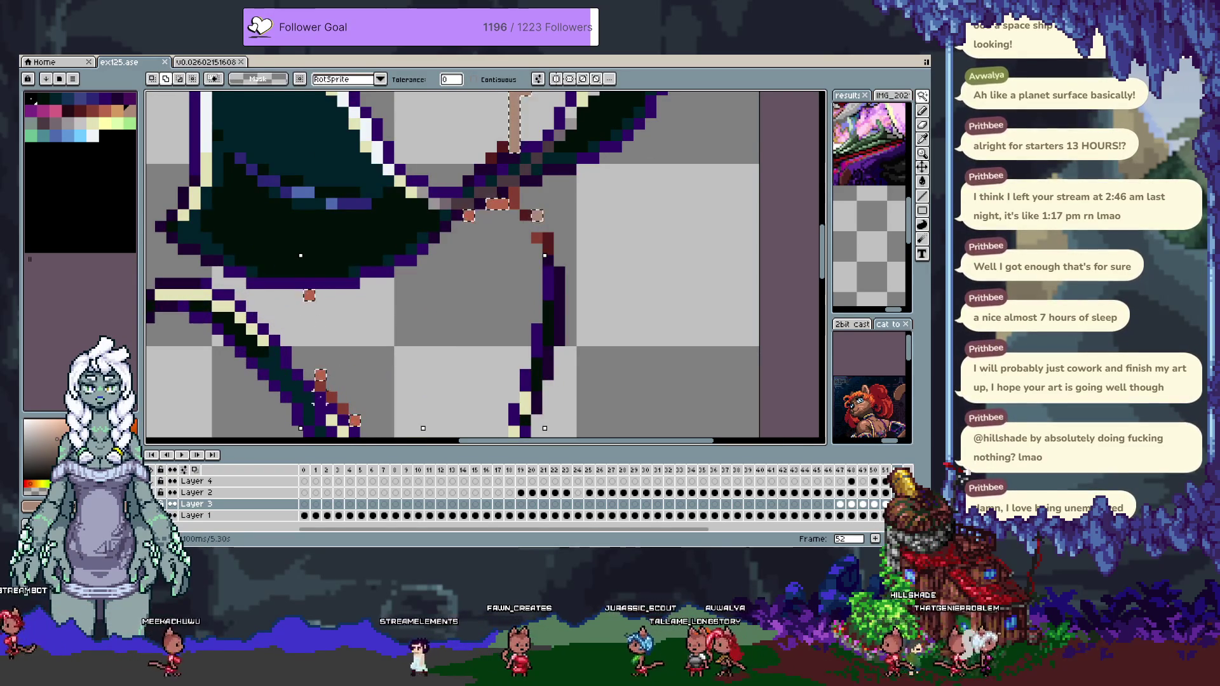
shift+click(548, 243)
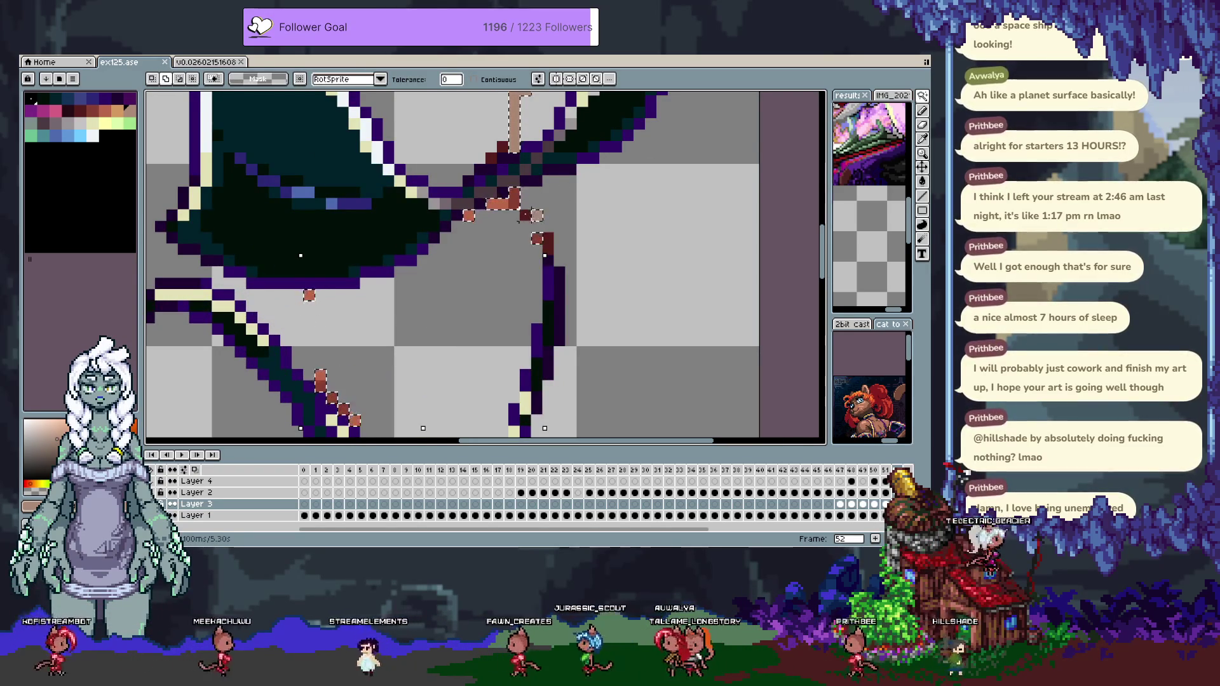
scroll(546, 222, down, 3)
scroll(529, 217, up, 1)
key(Delete)
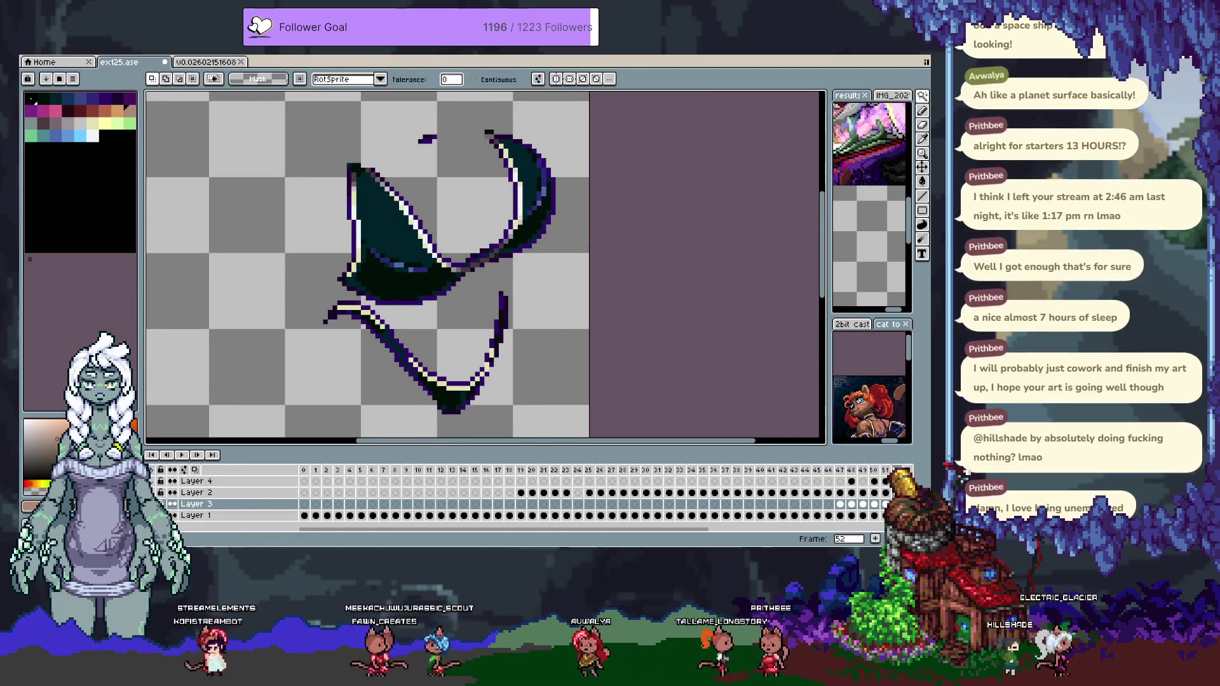
Restore the full character art and make Layer 1 the working layer.
key(ctrl+z)
key(v)
click(458, 203)
key(m)
scroll(557, 237, up, 3)
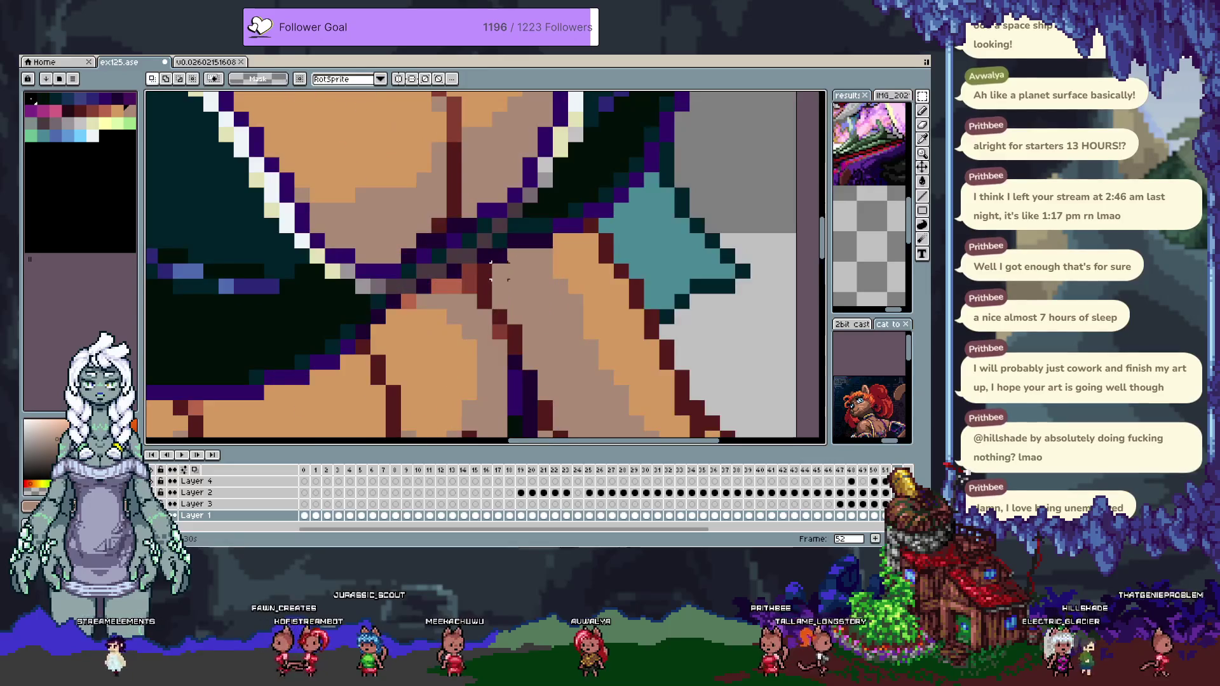
Clear the selection and paint over the reddish chest pixels with skin tone.
key(ctrl+d)
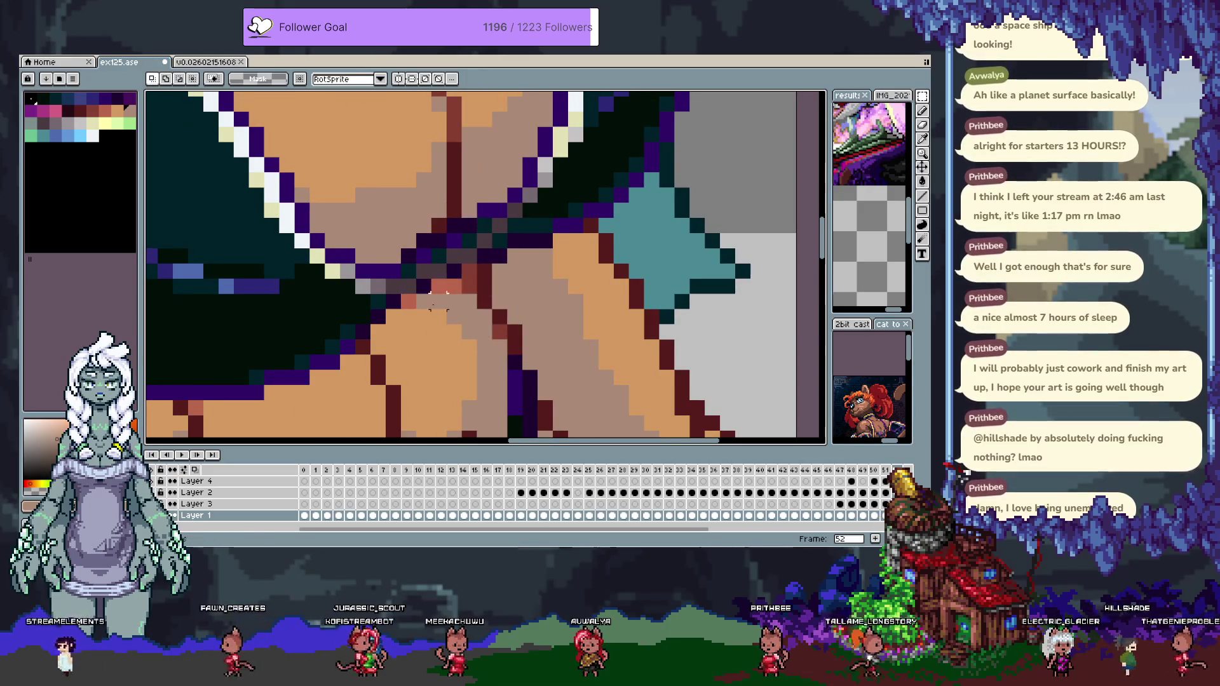
key(i)
key(b)
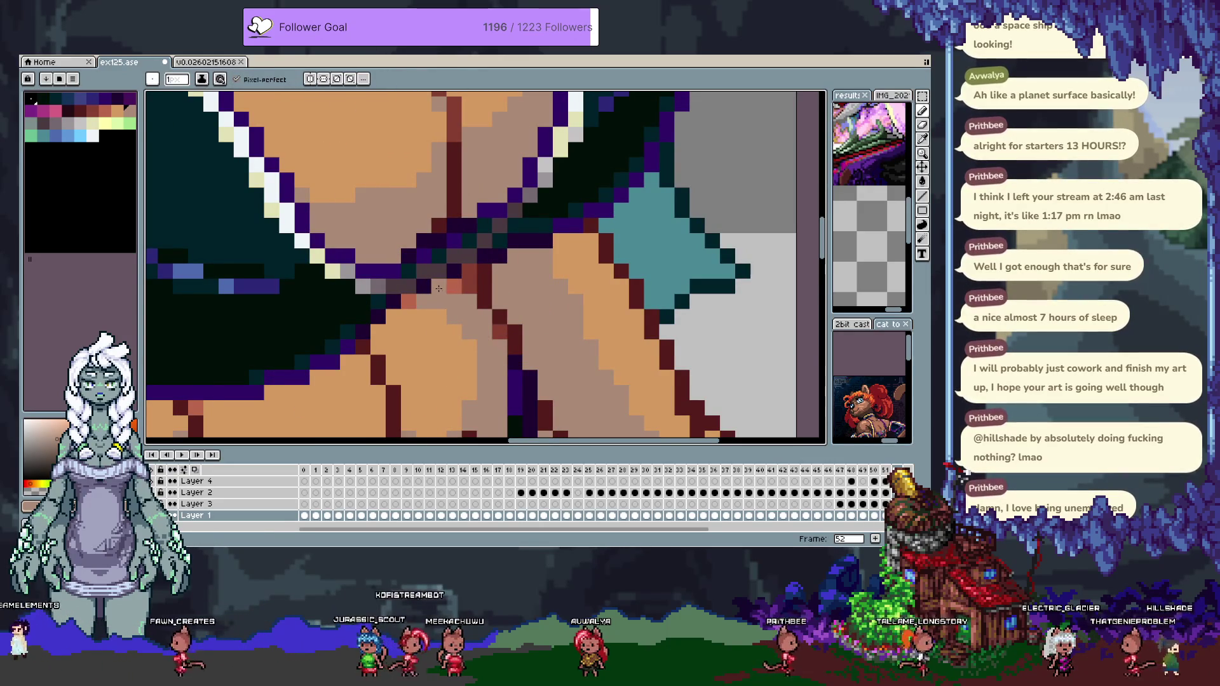
drag(408, 310, 468, 287)
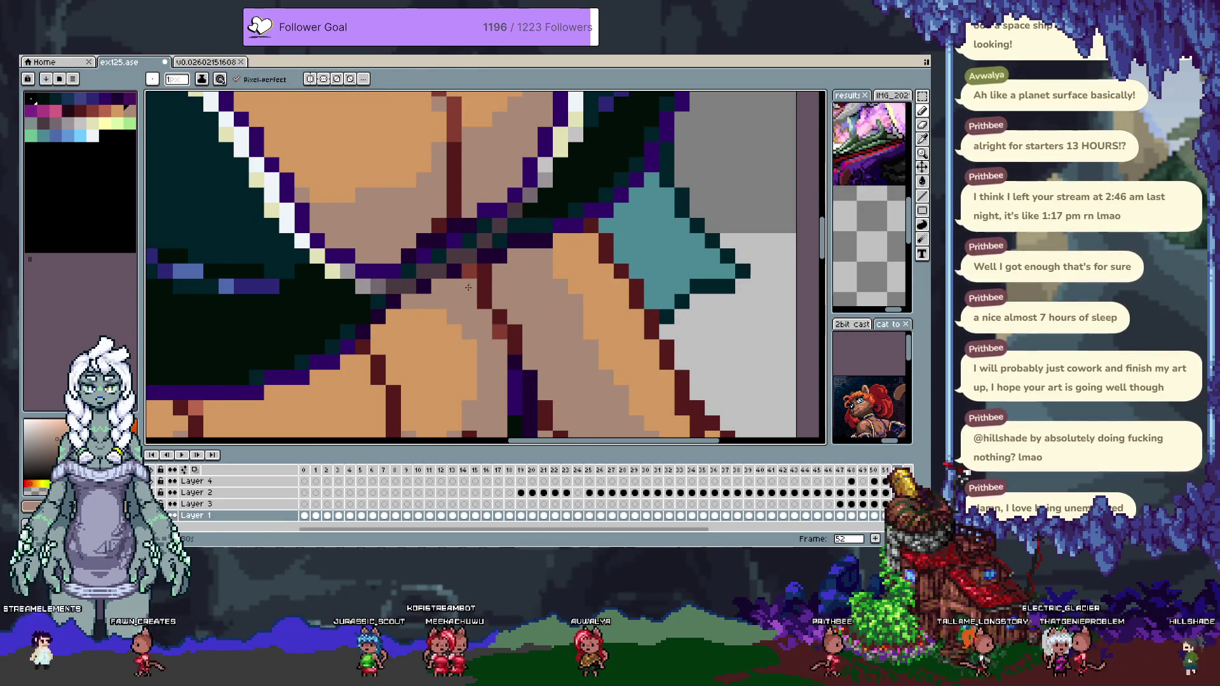
ctrl+click(437, 287)
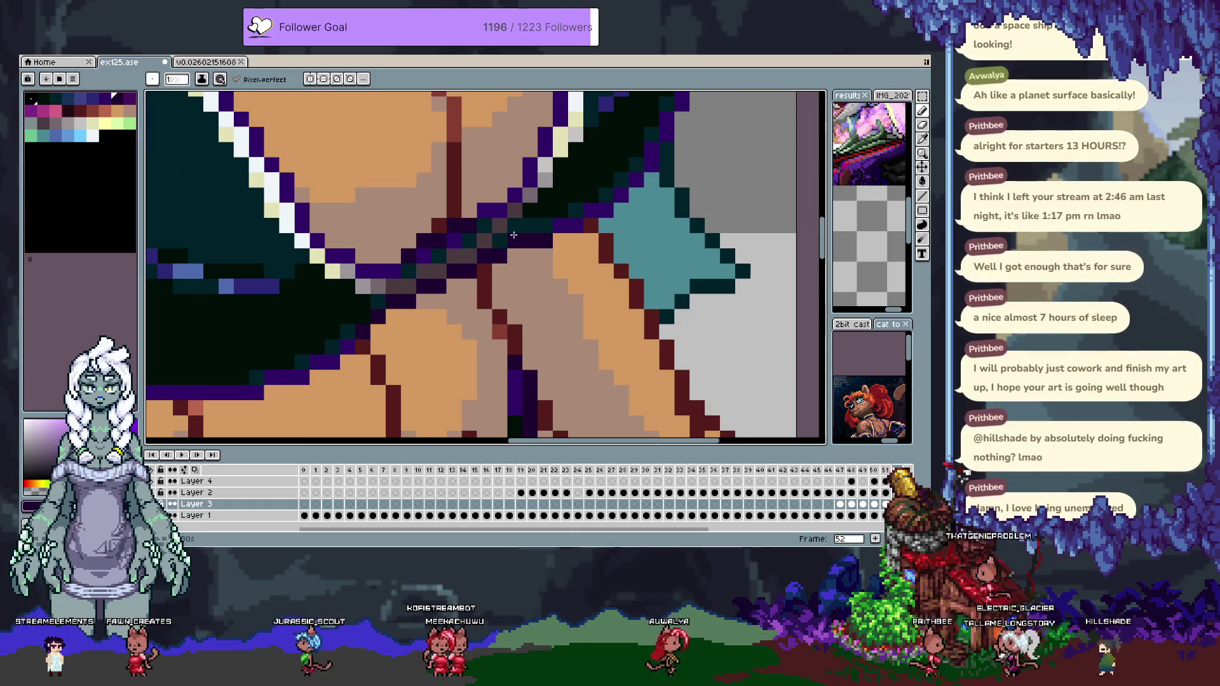
scroll(544, 252, down, 3)
scroll(467, 251, up, 5)
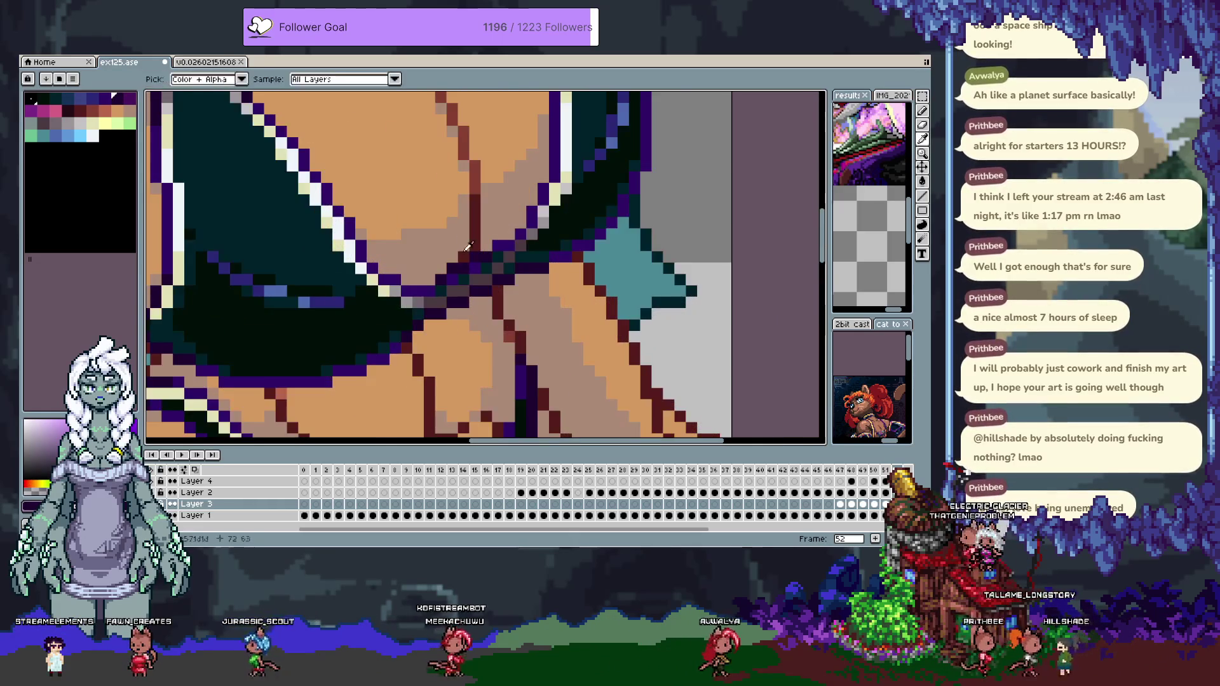
ctrl+click(467, 251)
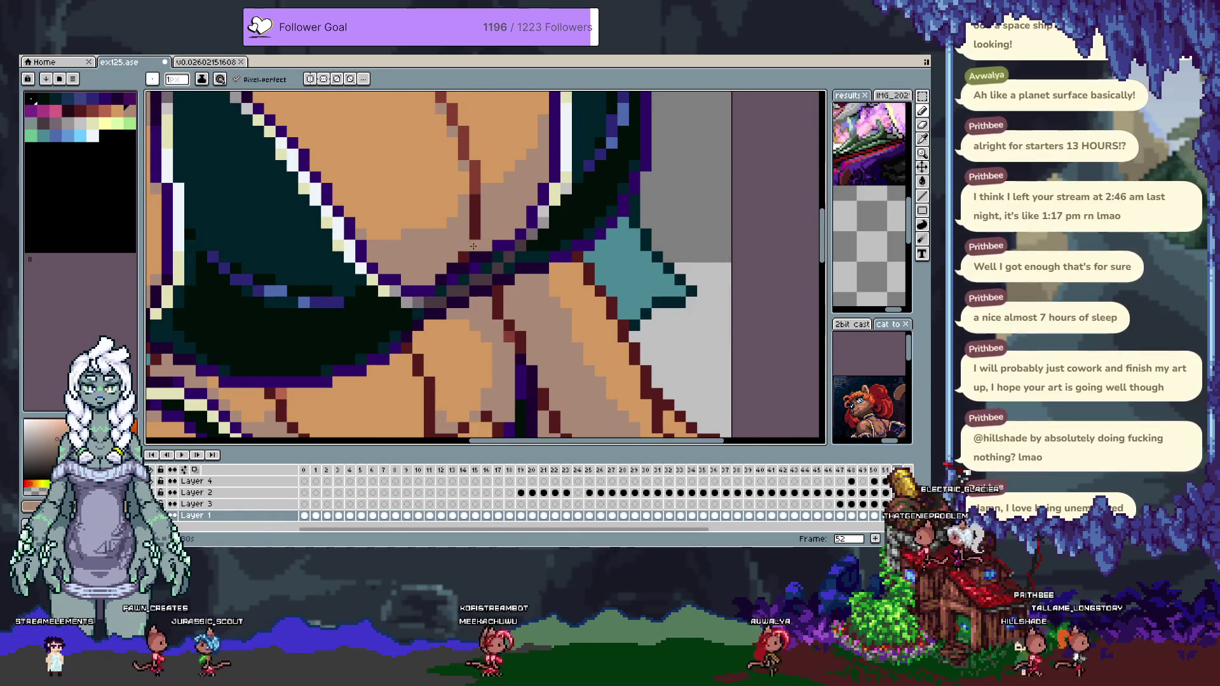
Sample a dark swimsuit colour and make Layer 3 the working layer.
key(i)
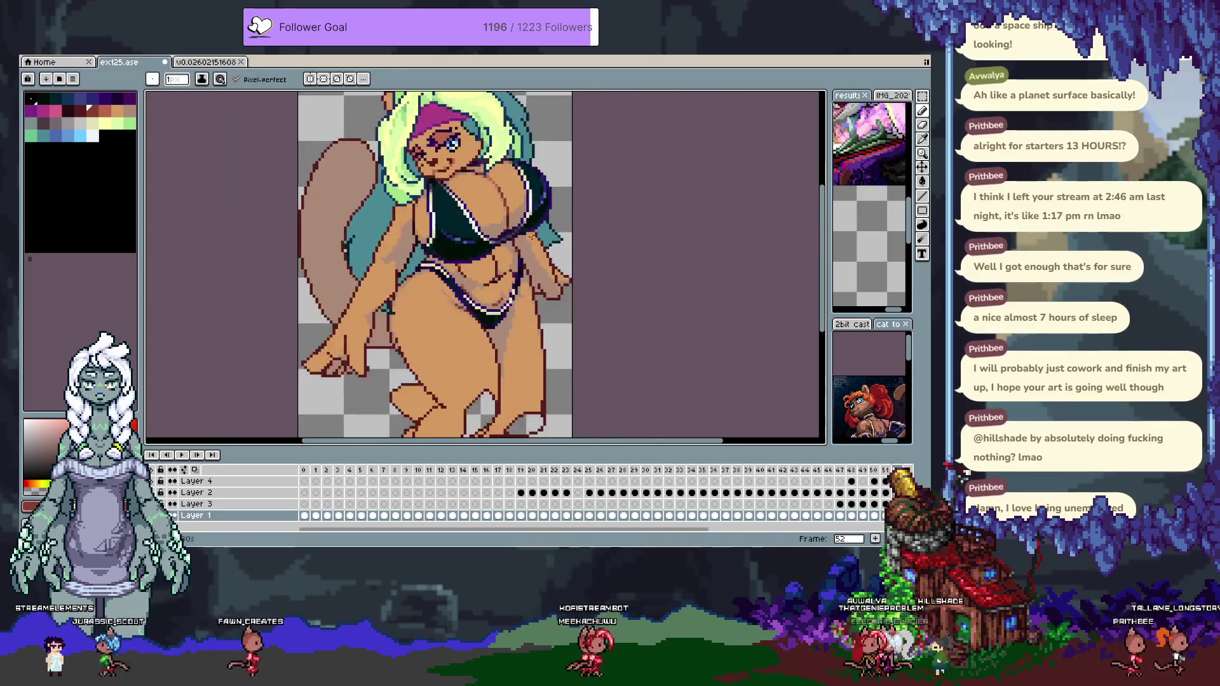
scroll(495, 305, down, 5)
key(b)
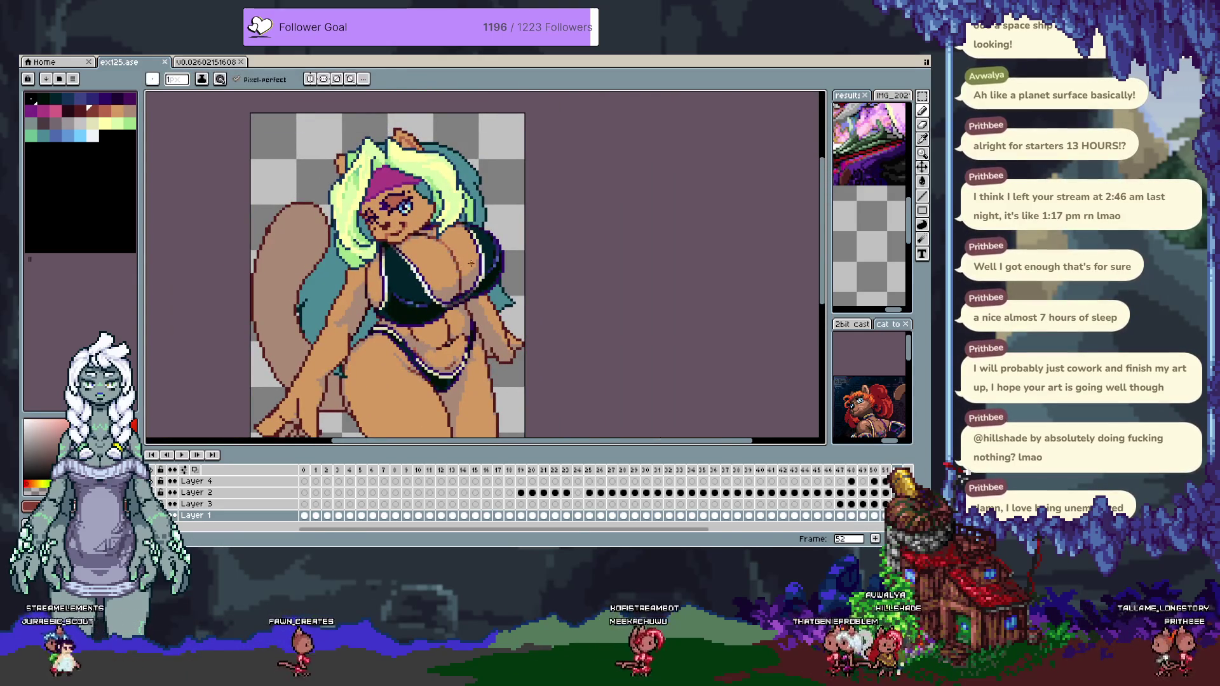
scroll(455, 247, up, 3)
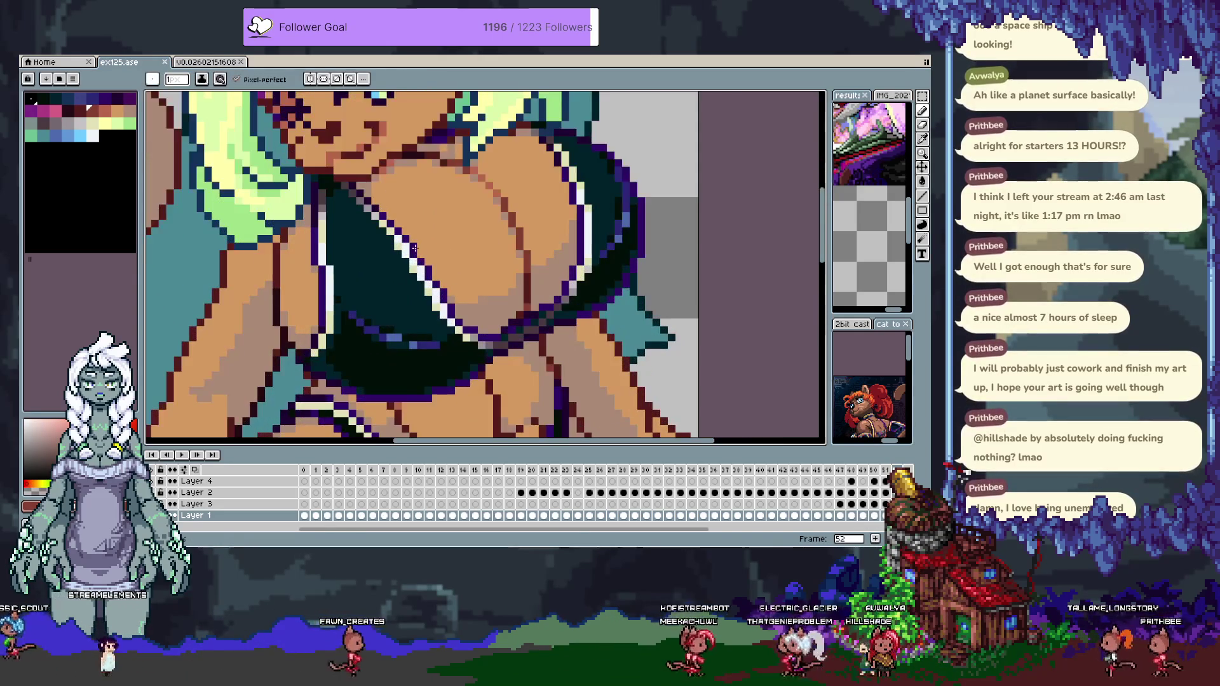
alt+click(414, 252)
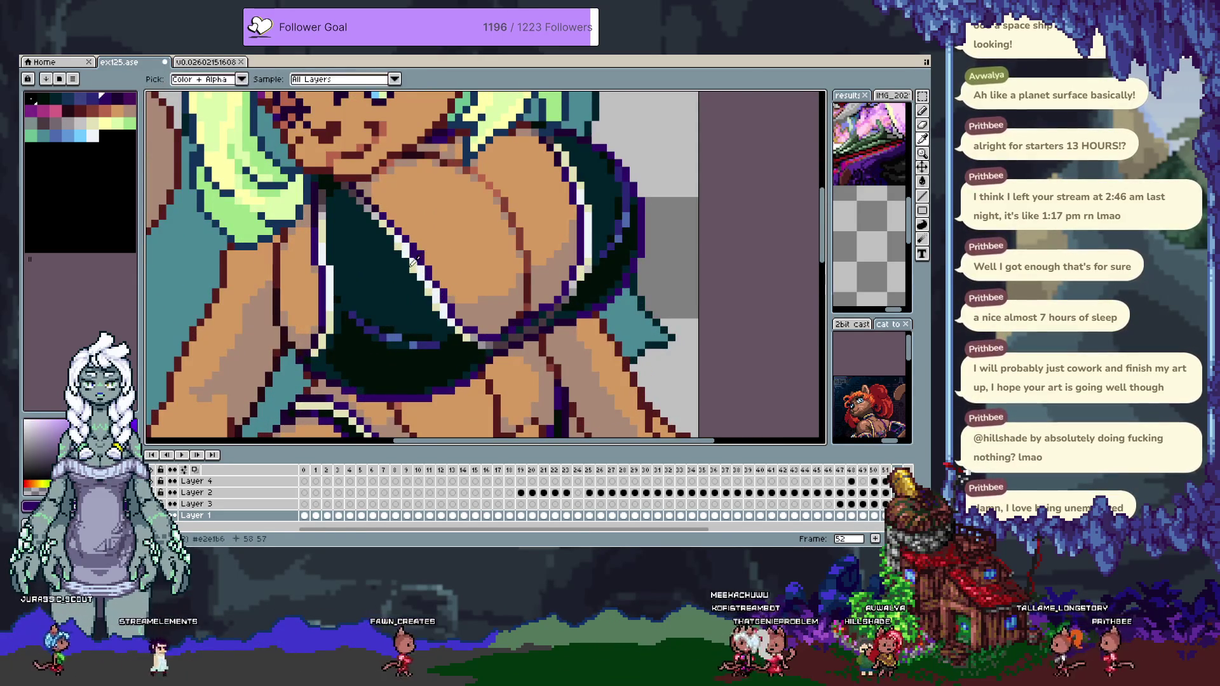
key(v)
scroll(410, 264, up, 2)
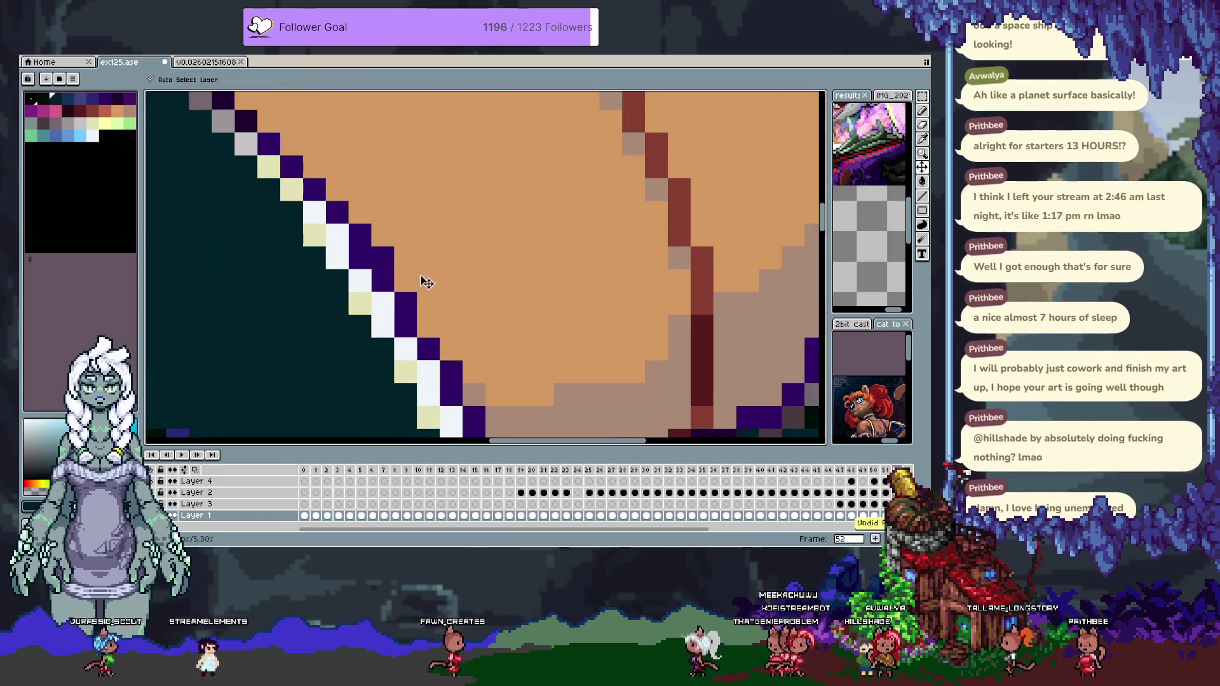
click(375, 261)
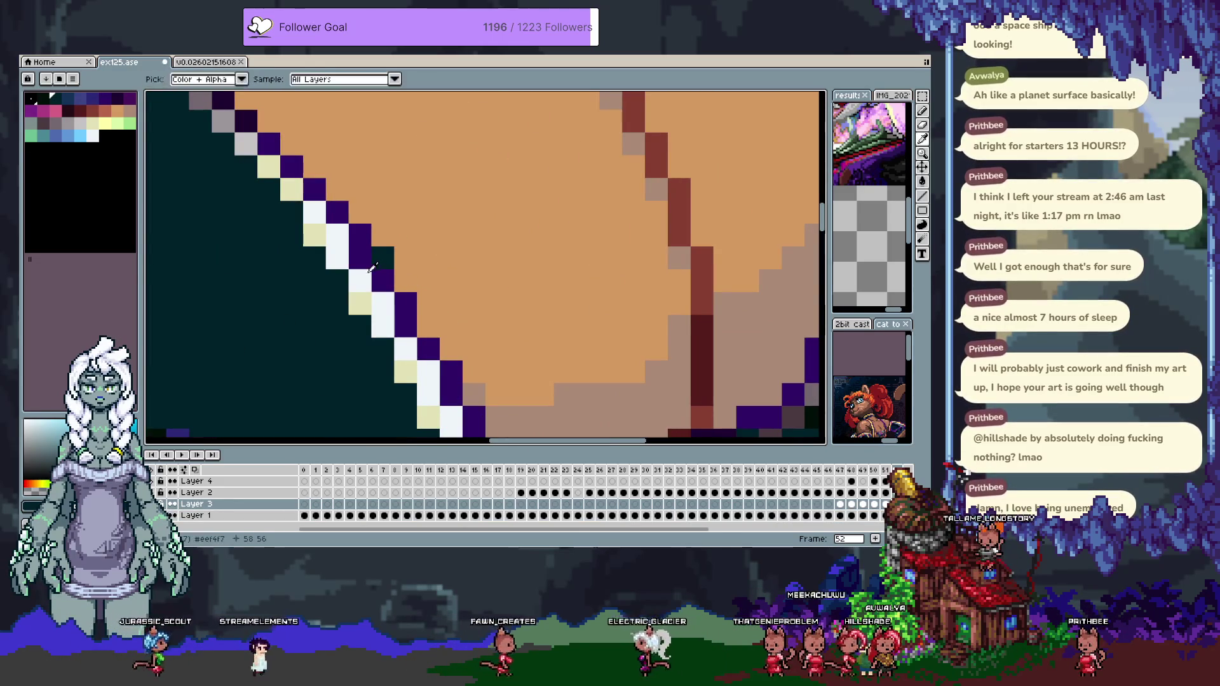
key(b)
Touch up swimsuit edge pixels in purple, white, light yellow and dark teal, darkening a few.
click(382, 258)
alt+click(336, 258)
click(359, 258)
alt+click(360, 303)
click(360, 280)
alt+click(359, 325)
click(355, 298)
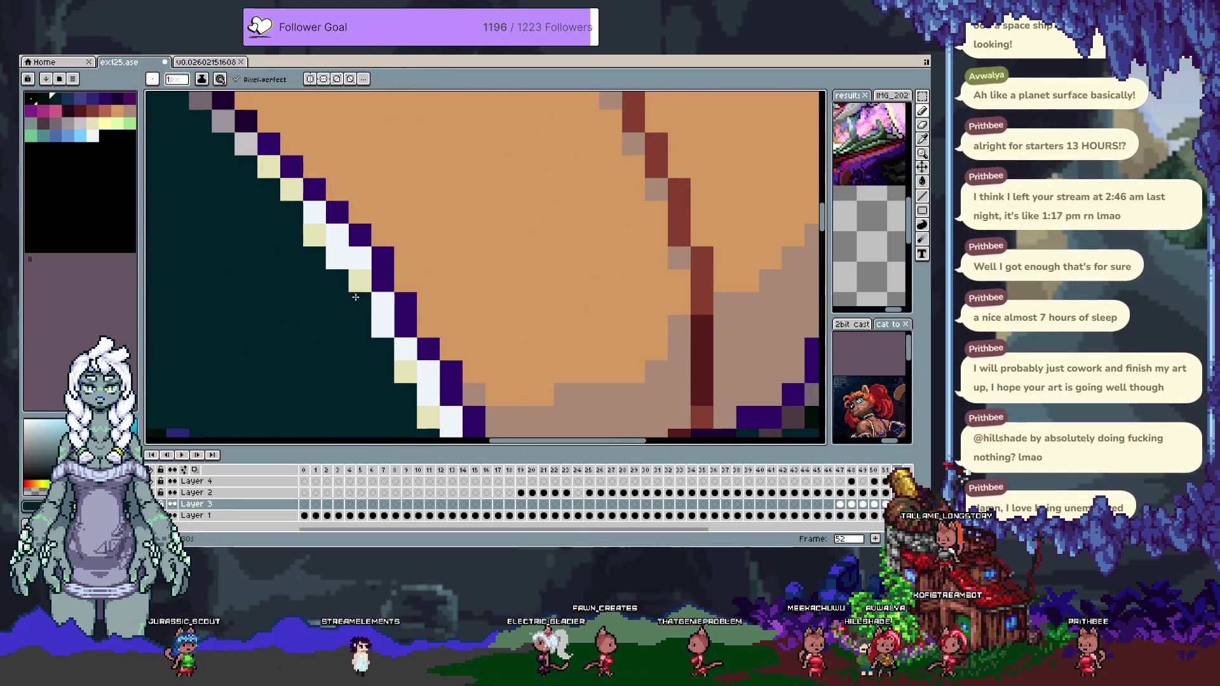
alt+click(360, 281)
click(314, 235)
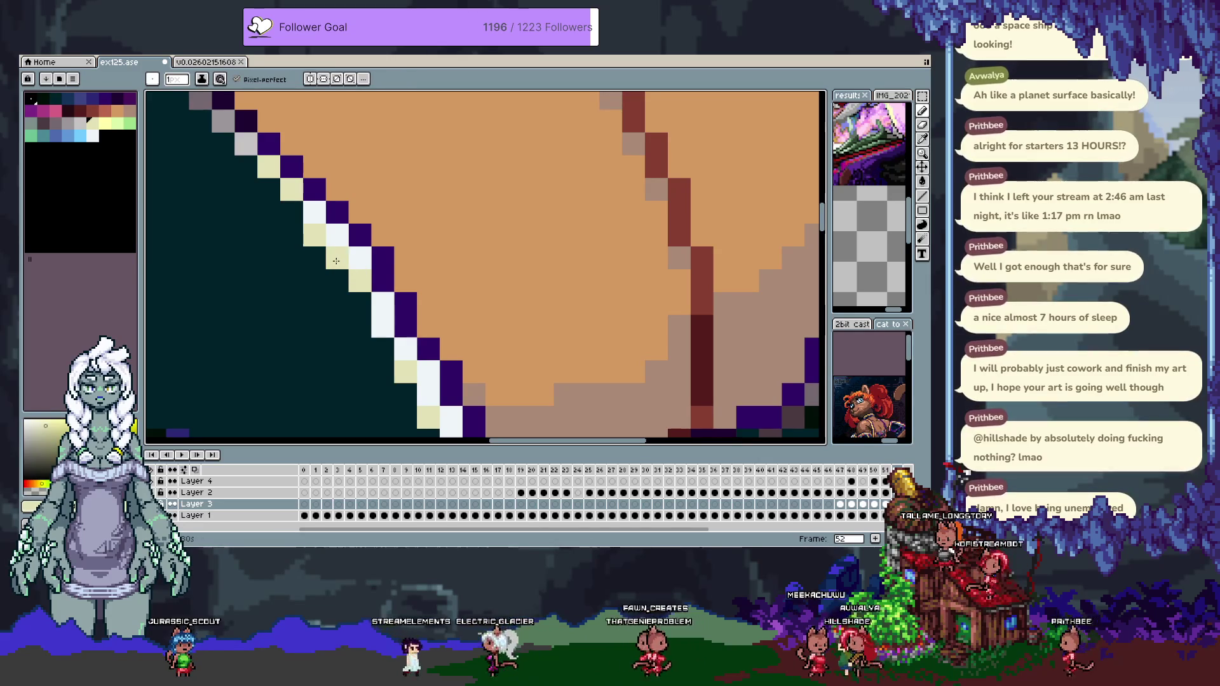
alt+click(310, 278)
click(314, 235)
click(337, 235)
Sample the pale near-white trim colour, then undo and redo the last pixel edit.
scroll(319, 262, down, 5)
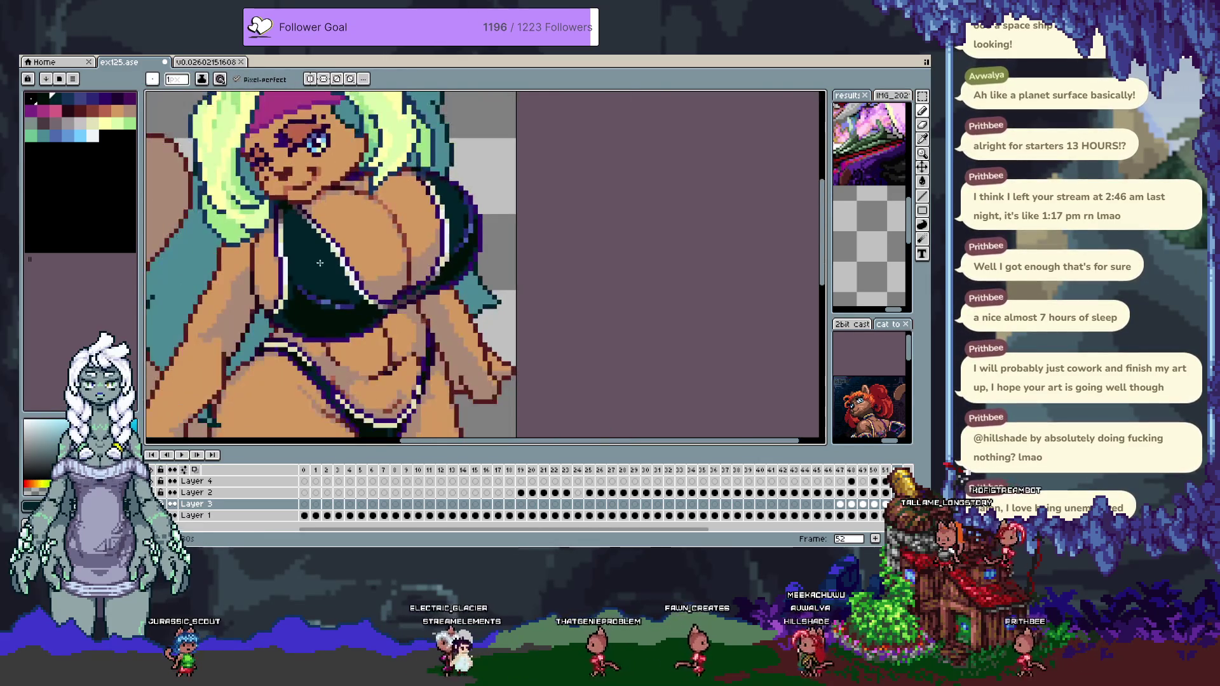
scroll(316, 265, down, 2)
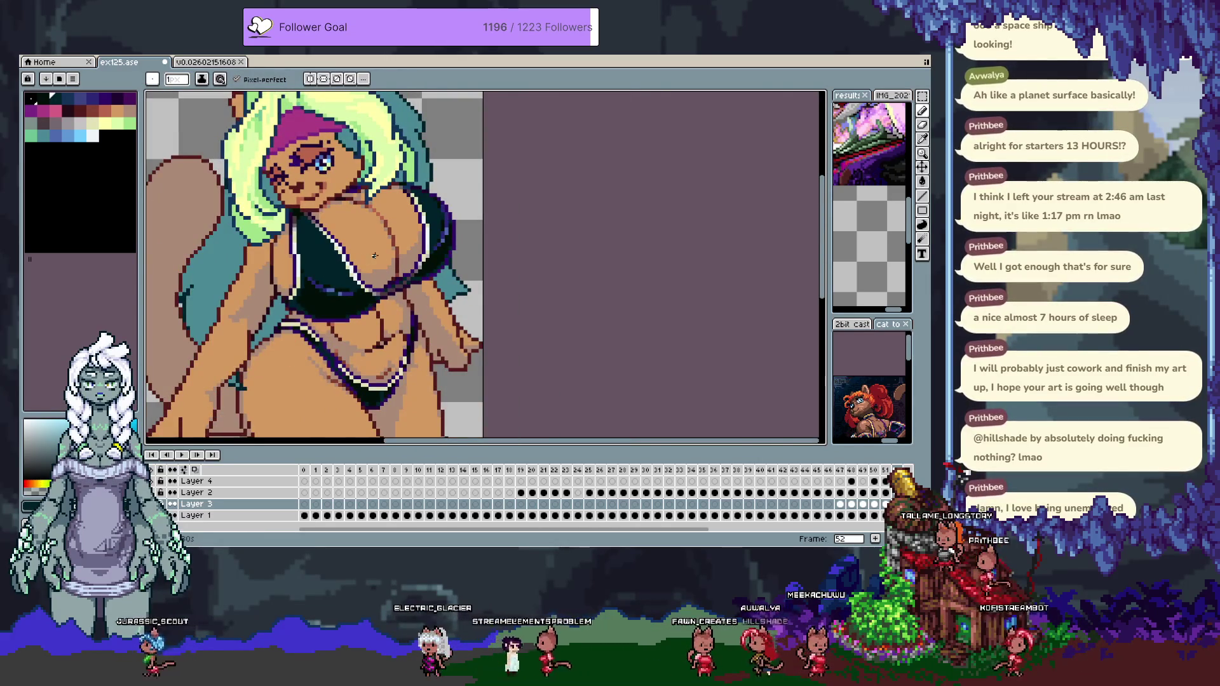
scroll(375, 255, up, 6)
alt+click(361, 266)
alt+click(346, 270)
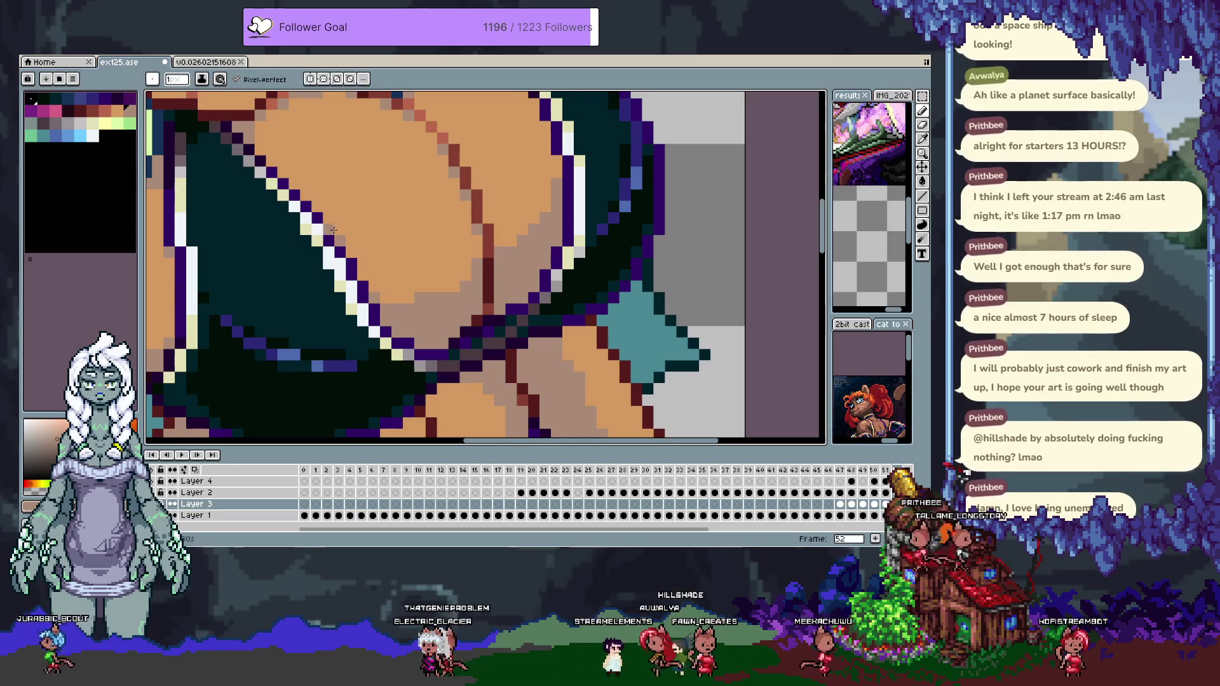
scroll(401, 234, down, 3)
key(v)
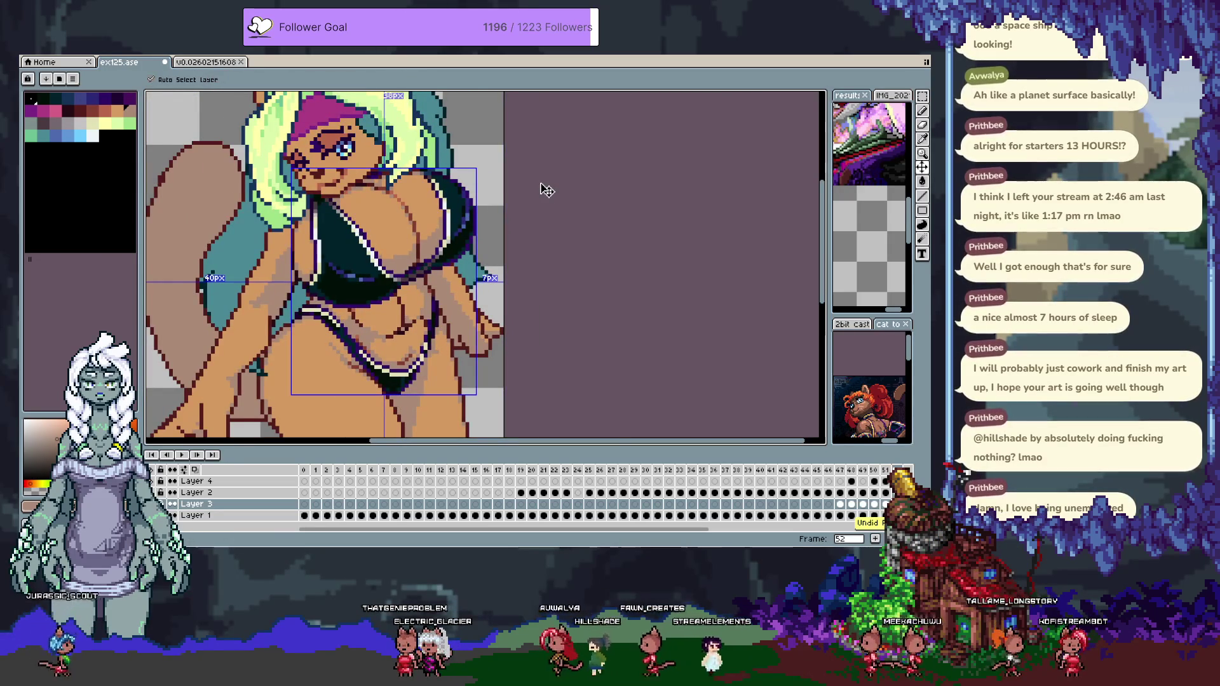
key(ctrl+y)
key(b)
scroll(345, 249, up, 2)
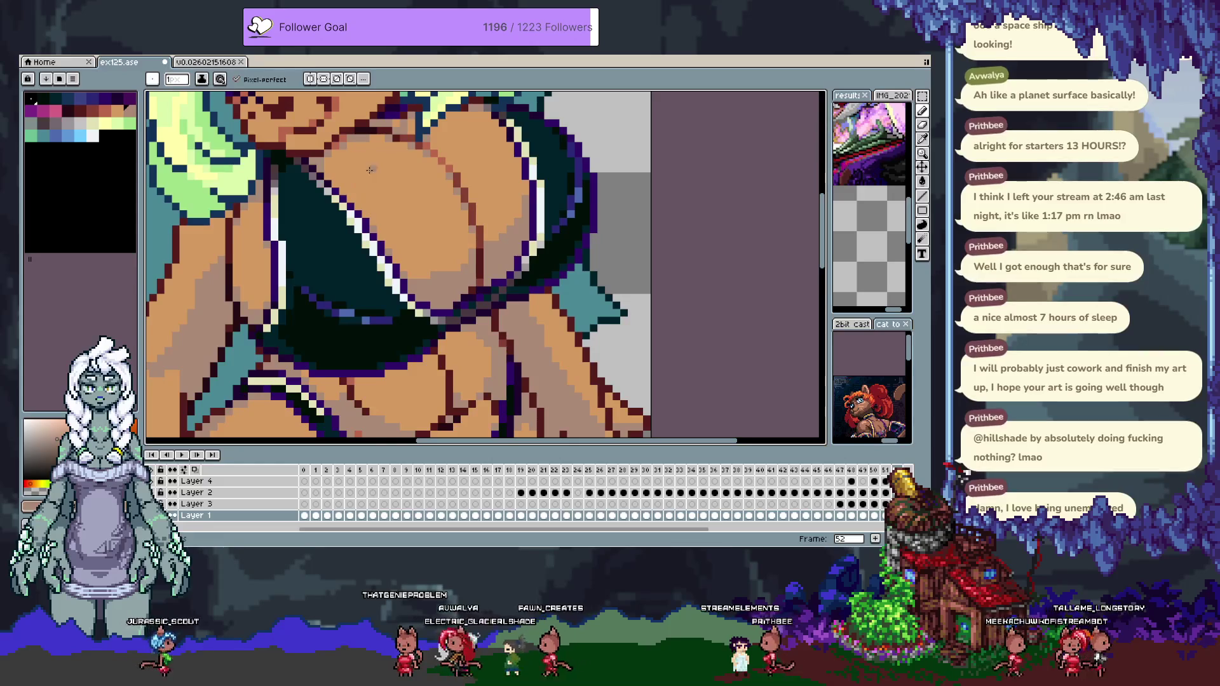
scroll(523, 184, down, 2)
scroll(517, 209, up, 2)
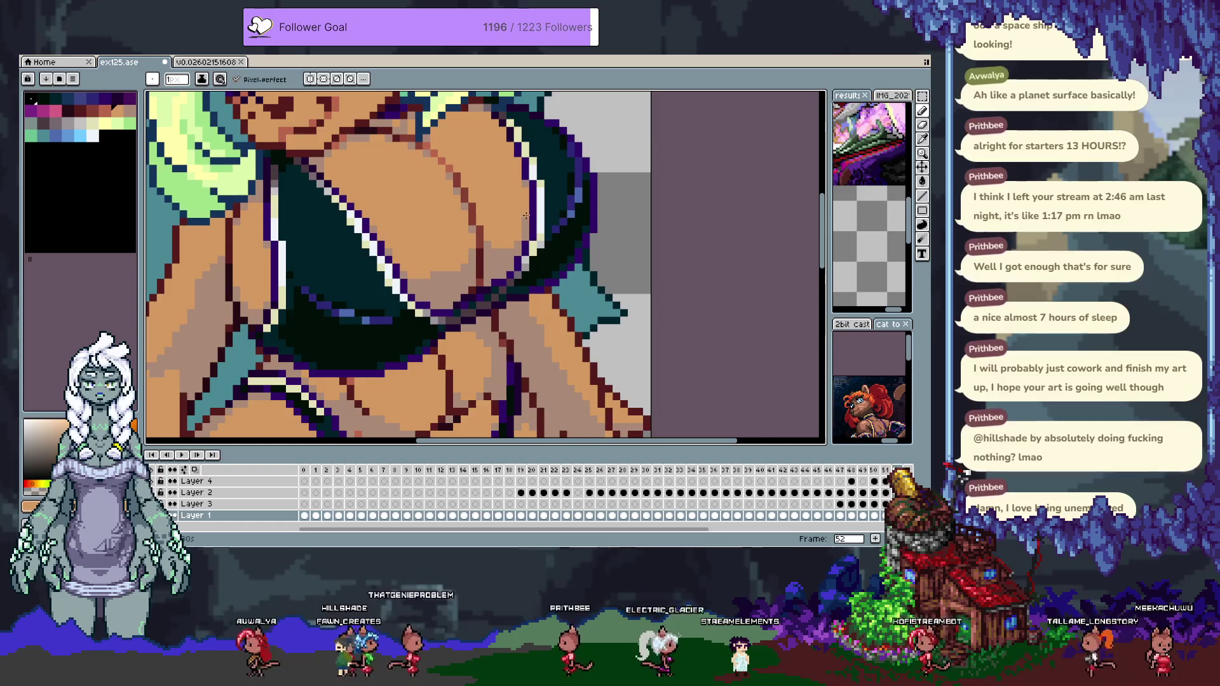
scroll(515, 212, down, 2)
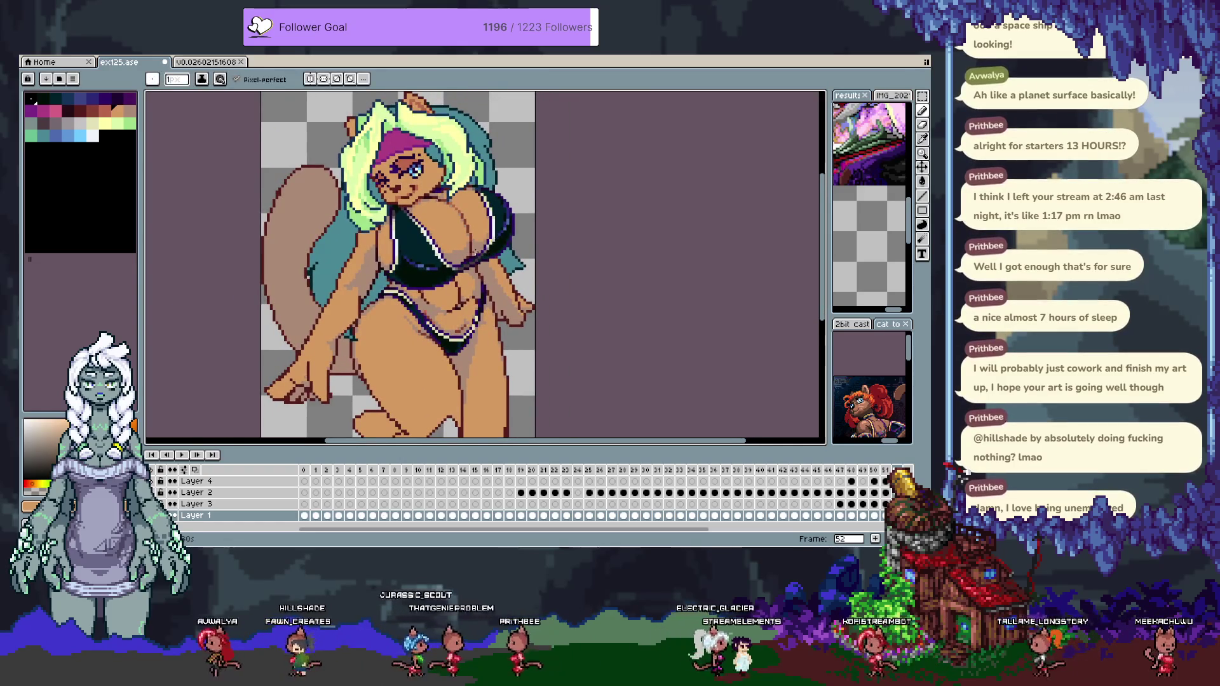
Inspect the hips and legs up close, sampling a colour from the artwork.
scroll(460, 248, up, 2)
alt+click(460, 247)
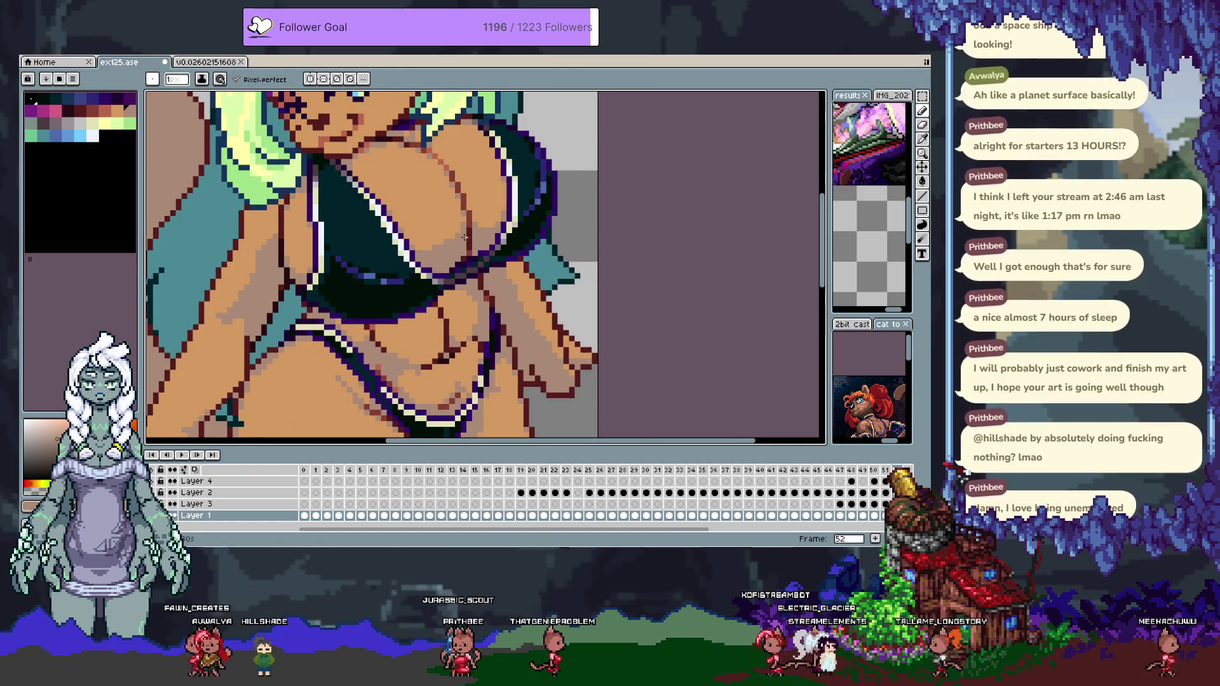
scroll(462, 227, down, 2)
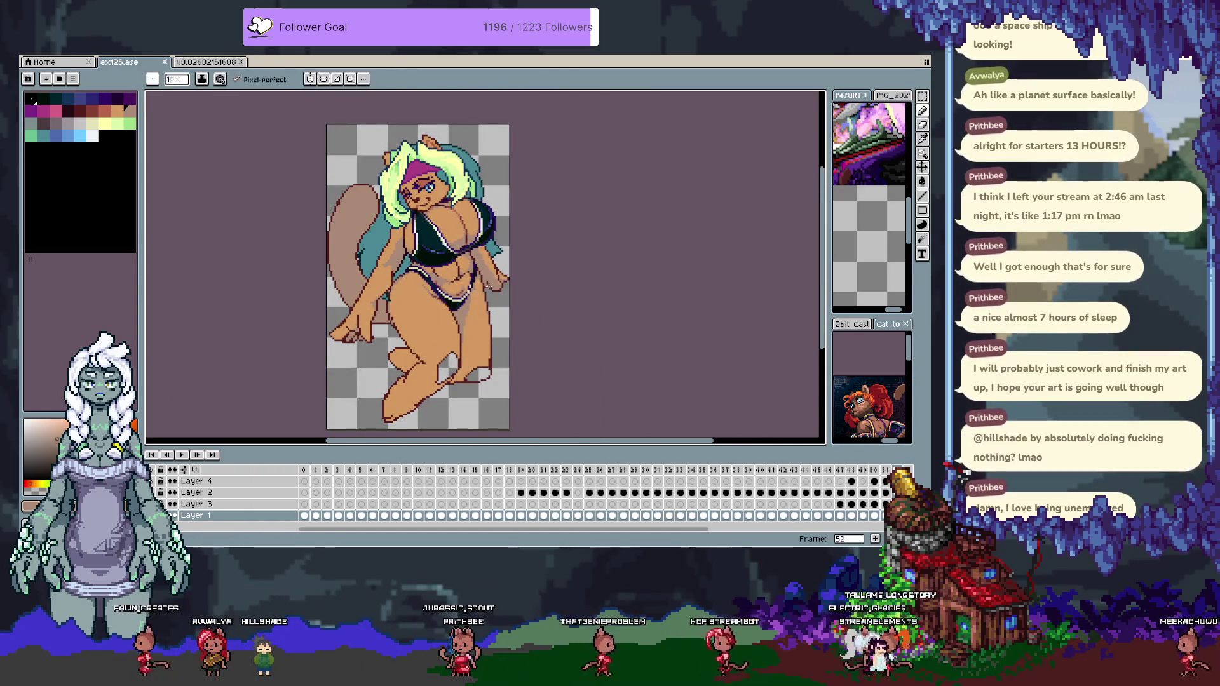
scroll(397, 298, up, 2)
key(i)
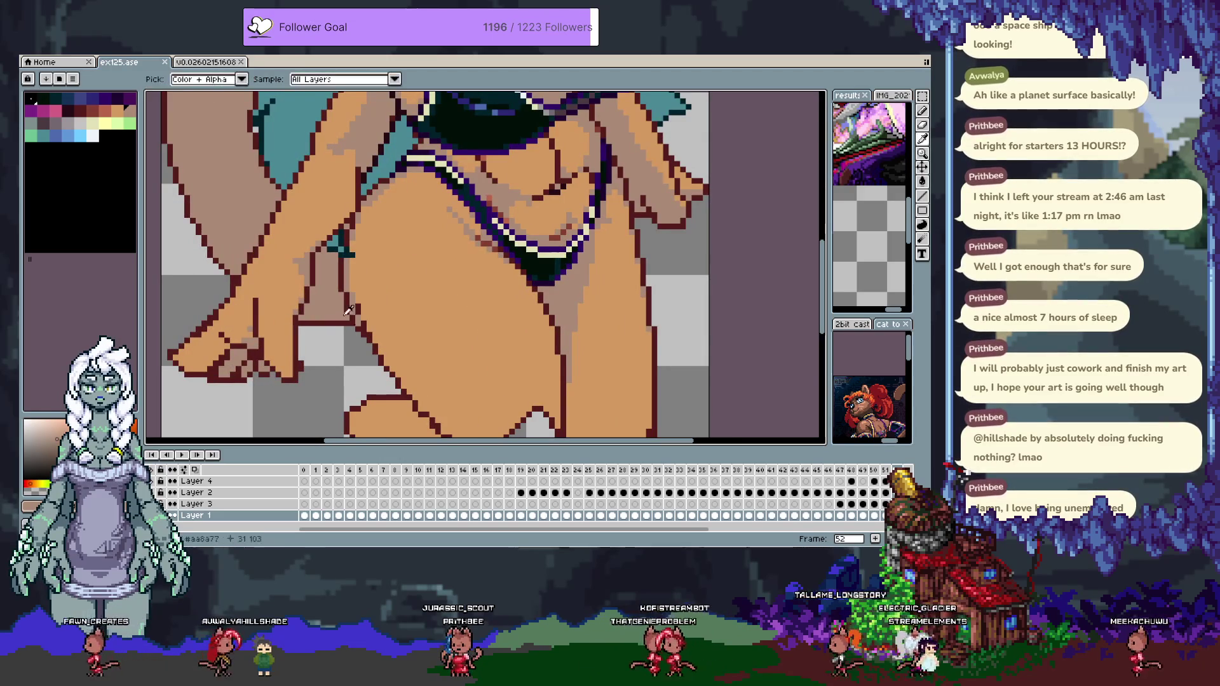
key(b)
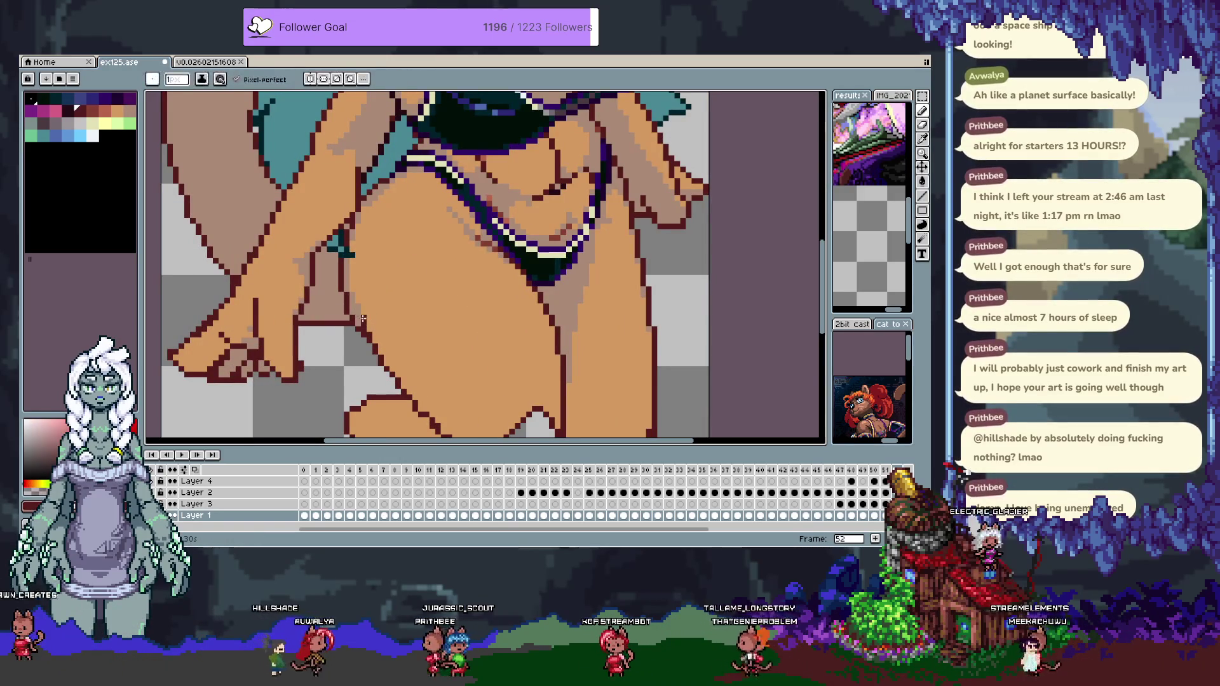
Sample the dark maroon outline as the foreground colour and zoom back out.
alt+click(353, 264)
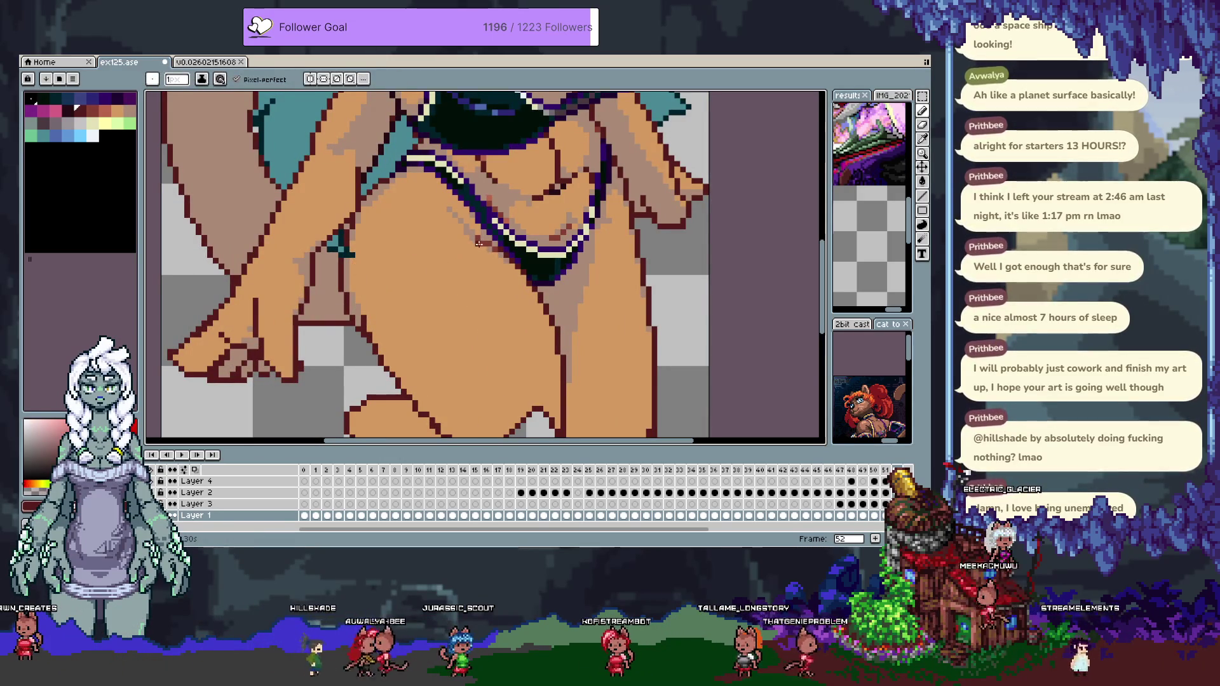
key(v)
scroll(434, 216, down, 3)
scroll(434, 216, right, 2)
key(b)
scroll(431, 246, down, 5)
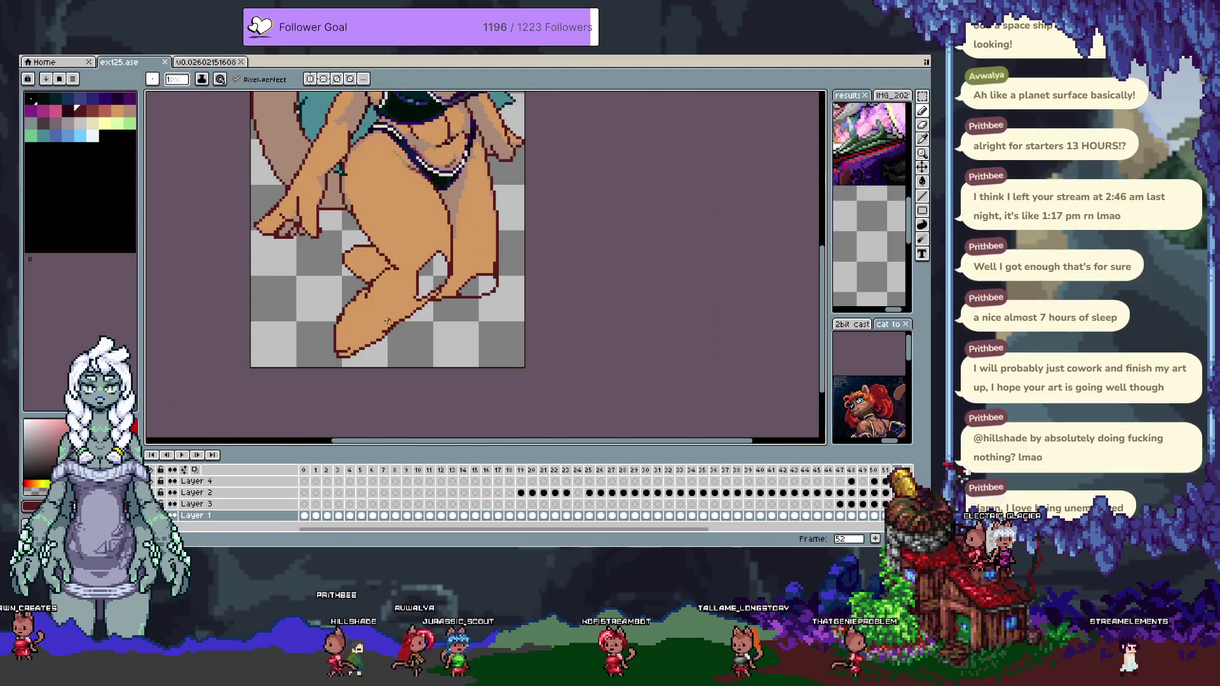
scroll(409, 278, up, 1)
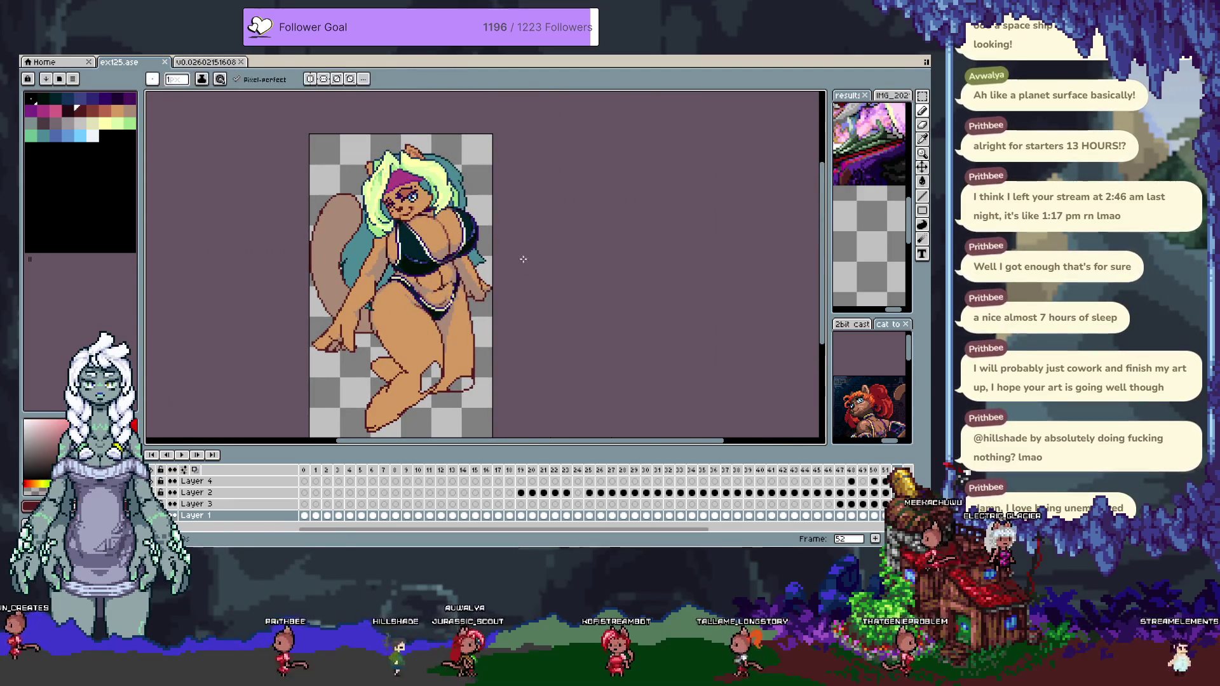
scroll(517, 259, down, 1)
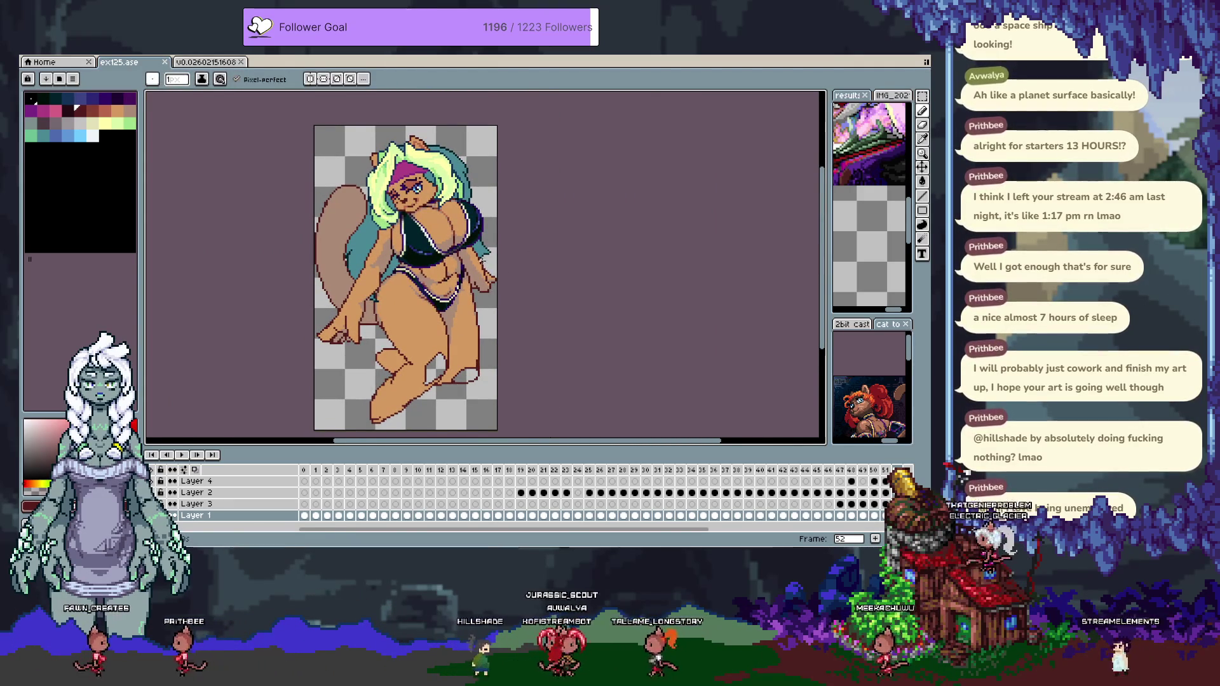
scroll(411, 210, up, 3)
scroll(411, 210, up, 1)
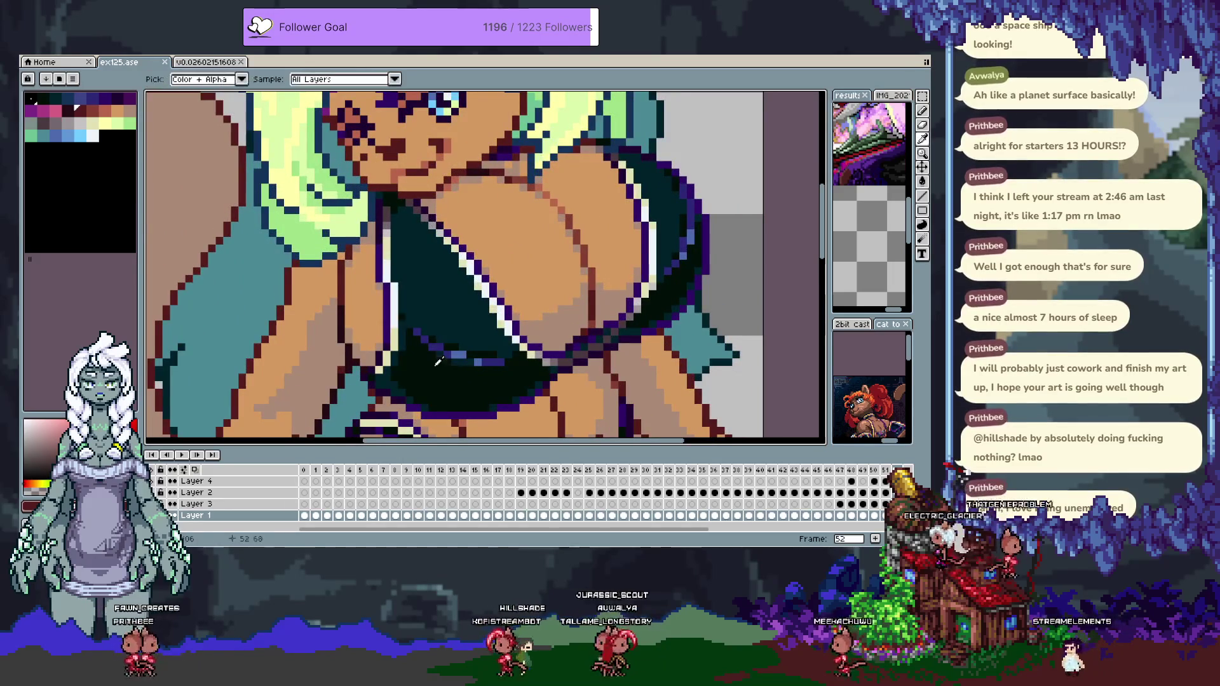
Make Layer 3 the active layer by Ctrl-clicking the swimsuit top.
key(v)
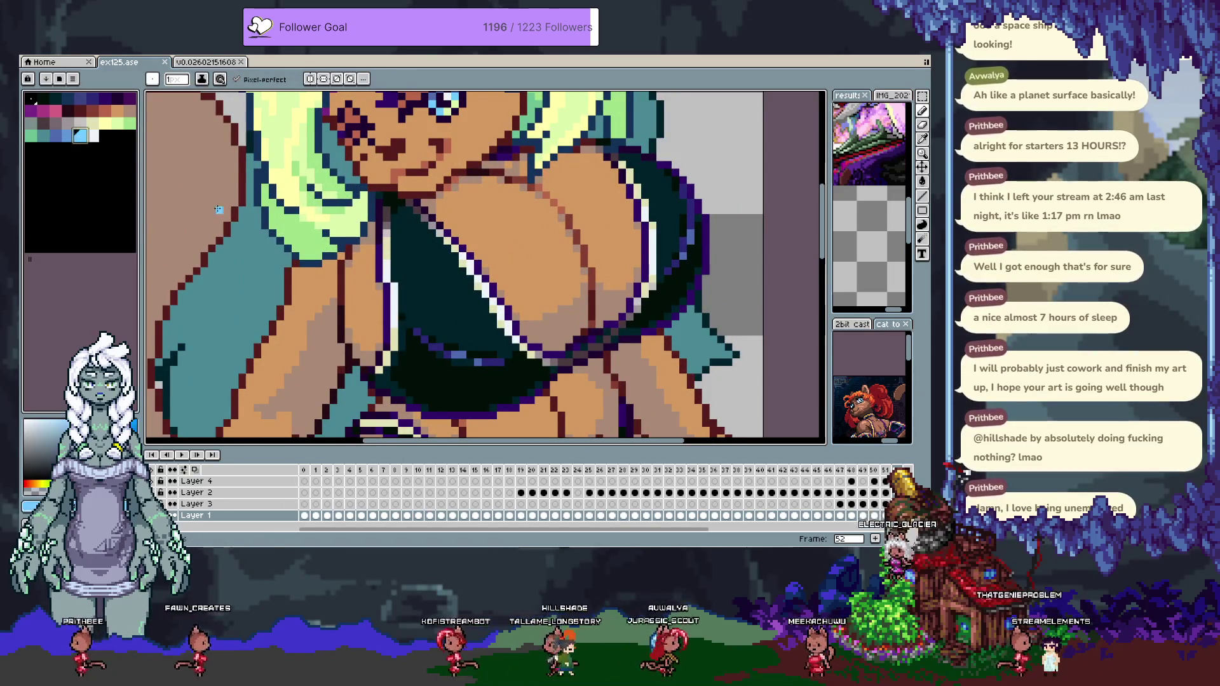
click(437, 262)
key(b)
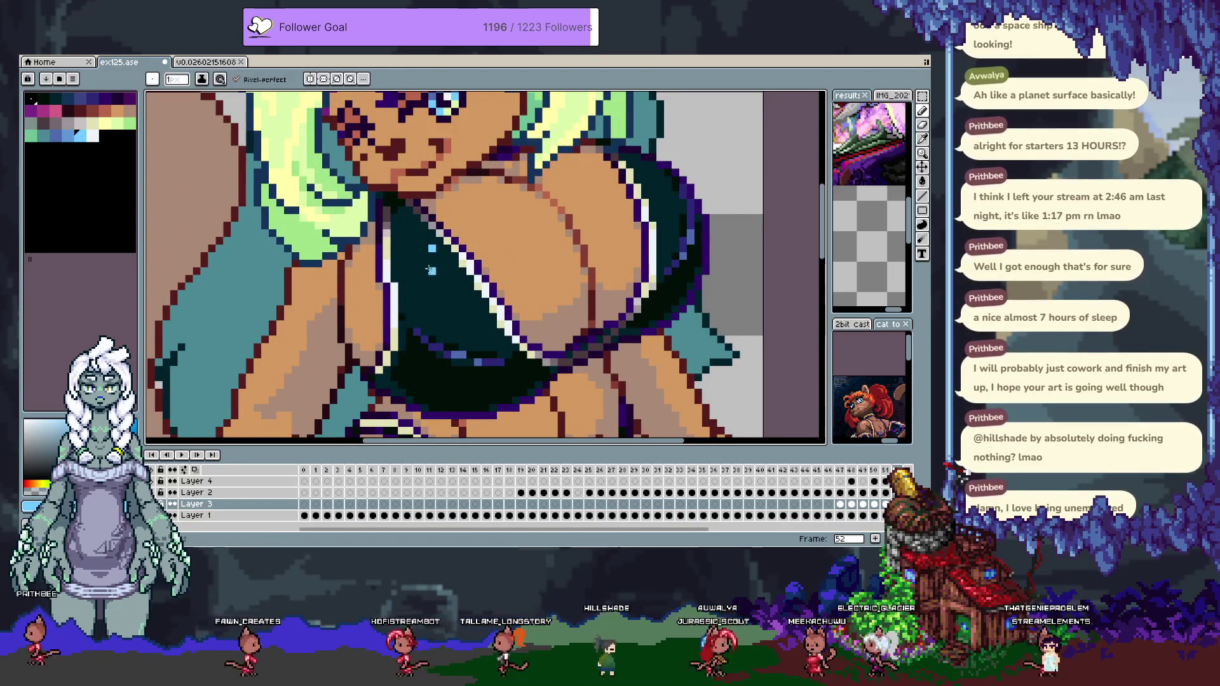
alt+click(431, 270)
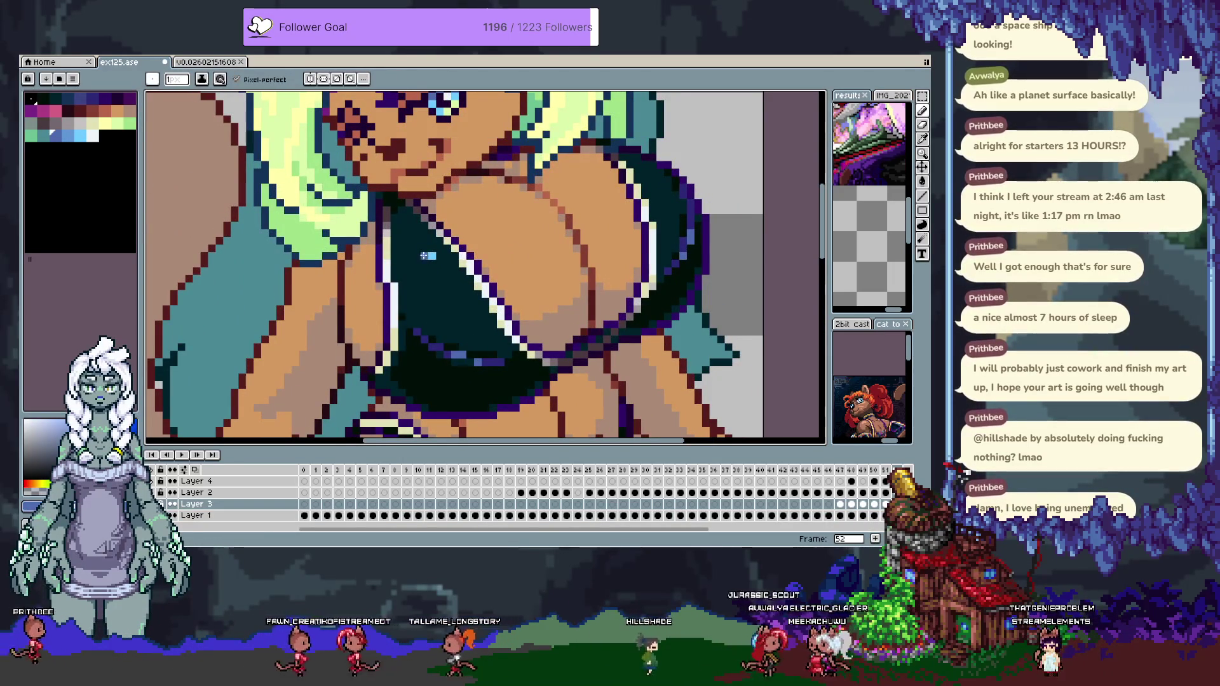
key(ctrl+z)
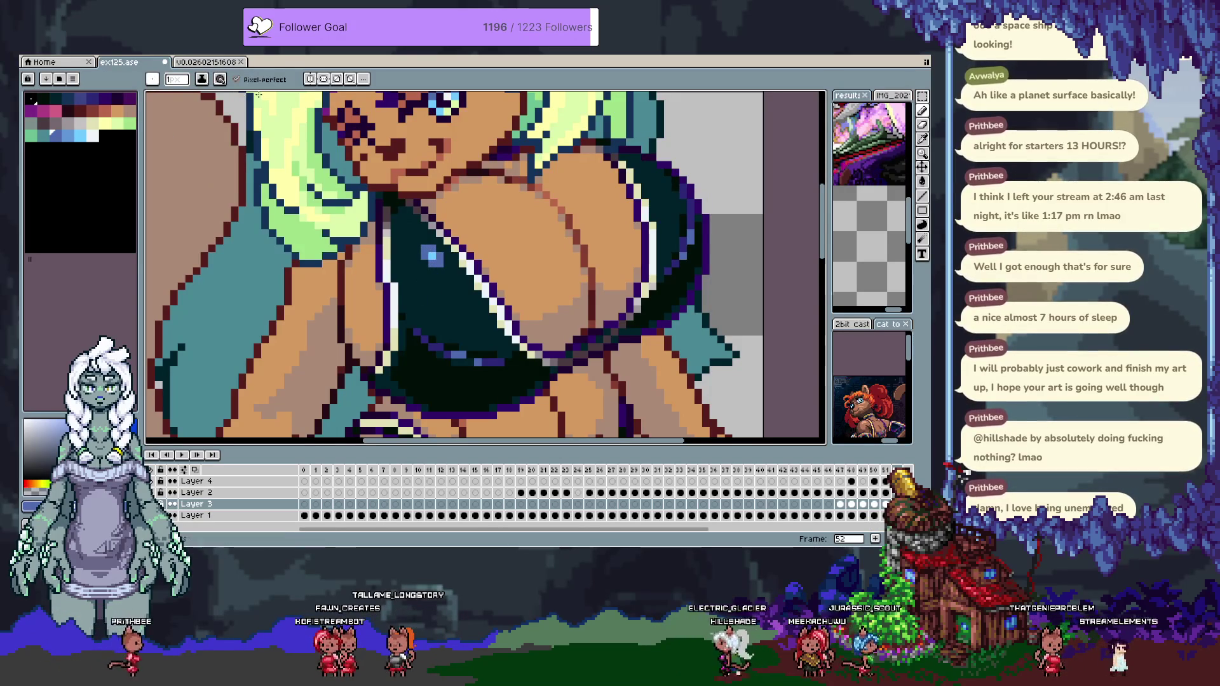
Paint a blue highlight with a white glint and light-blue pixels on the swimsuit top.
click(67, 136)
alt+click(430, 261)
drag(437, 259, 447, 271)
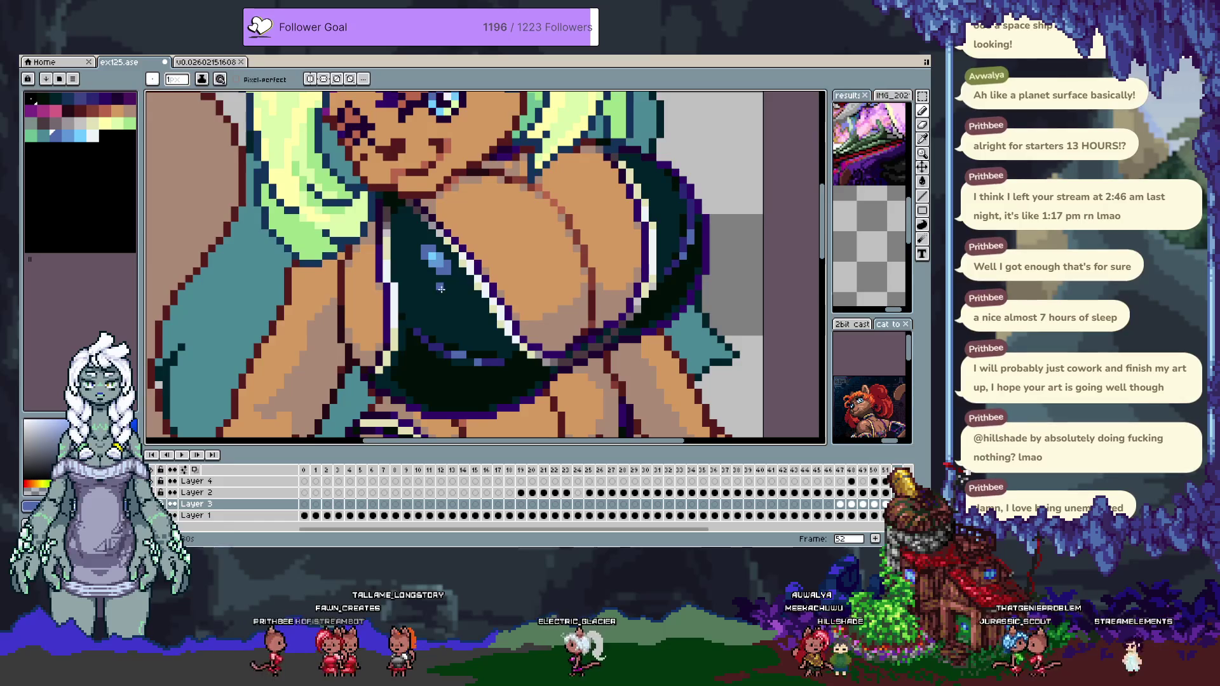
key(ctrl+z)
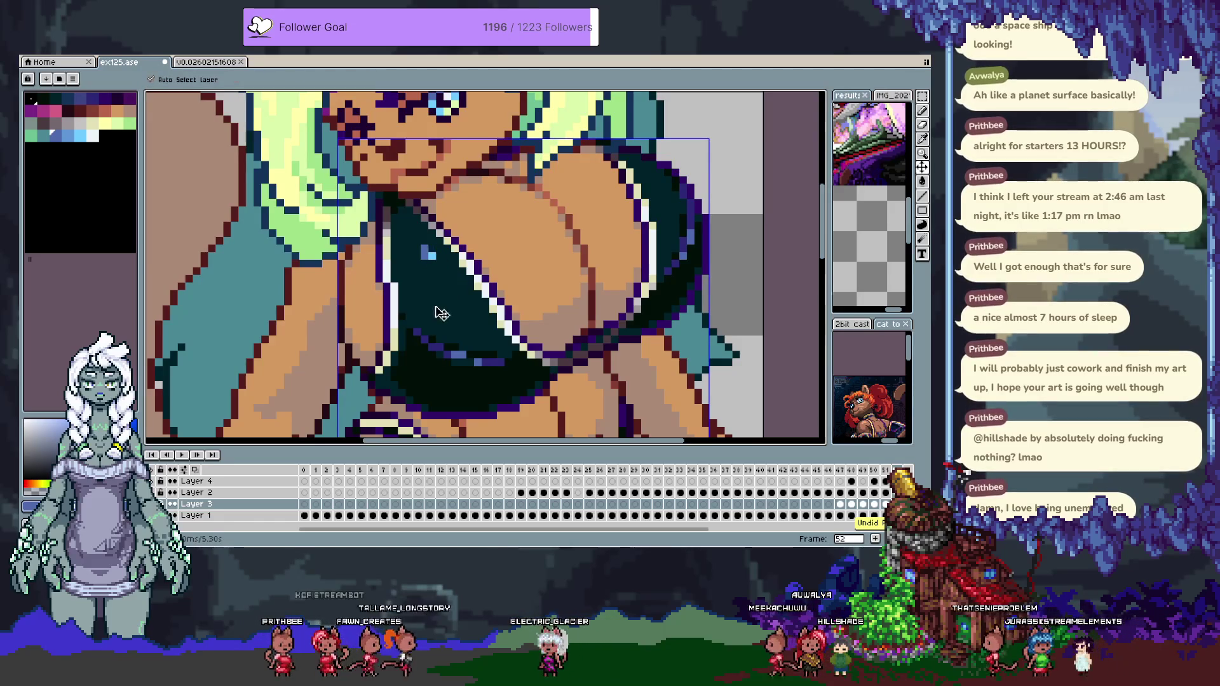
key(alt)
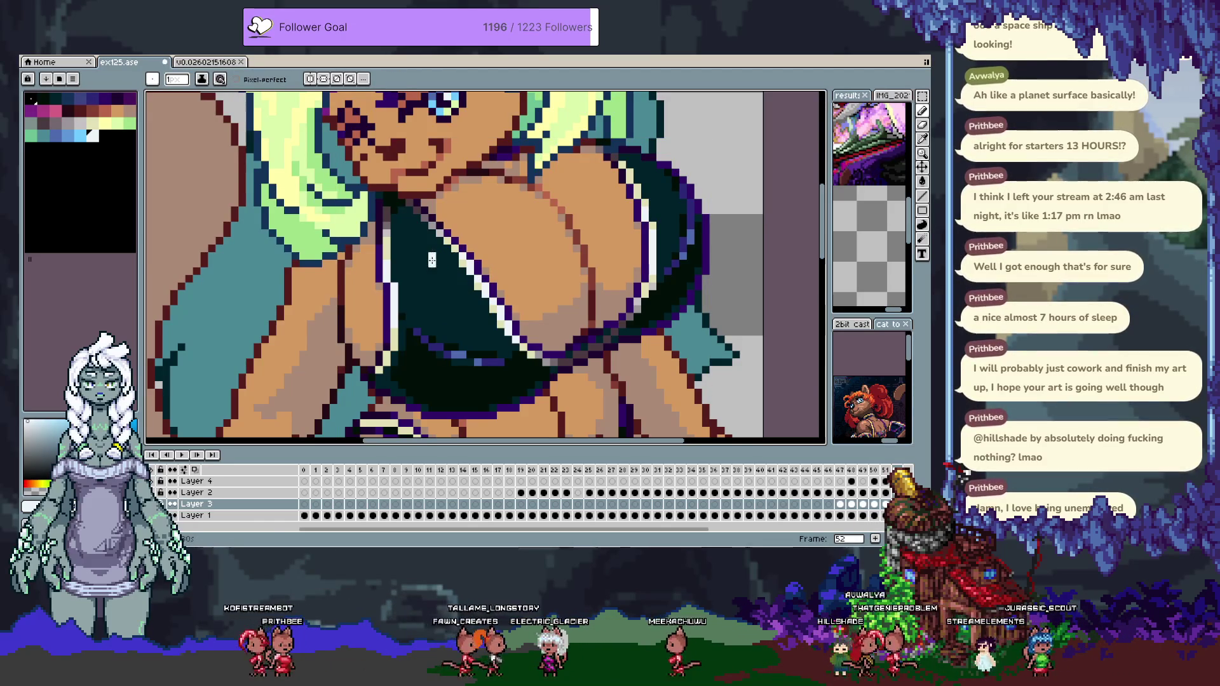
click(440, 264)
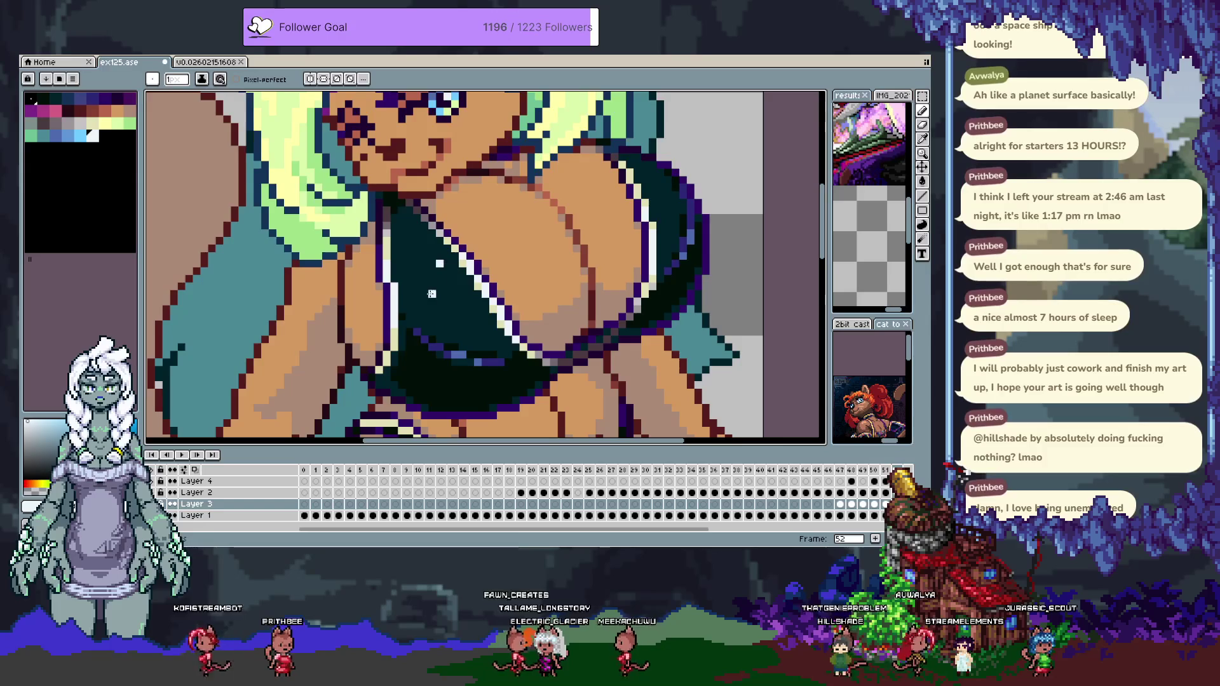
click(79, 135)
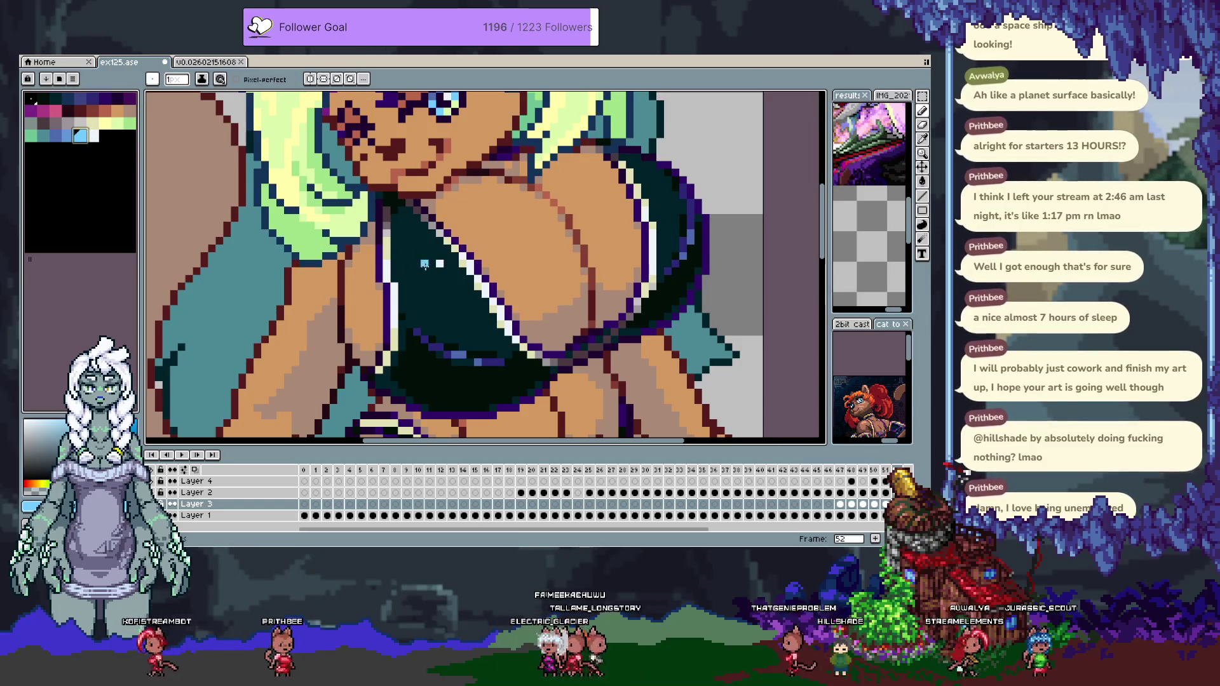
click(436, 263)
click(440, 269)
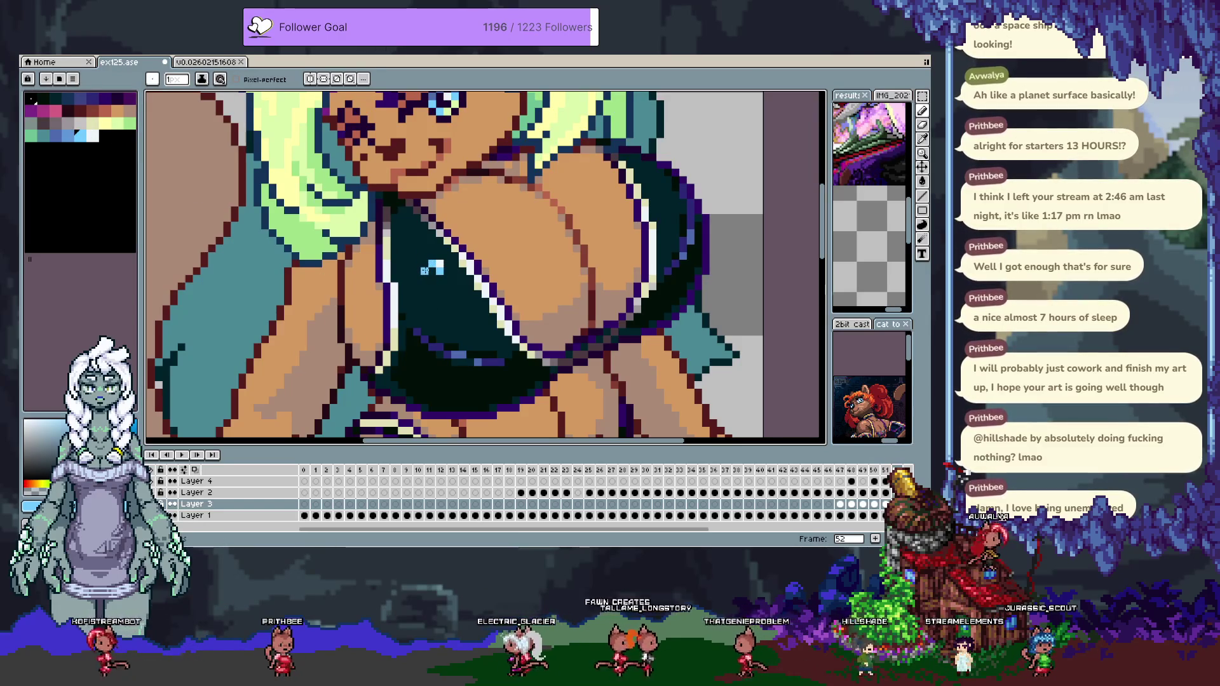
Darken the teal shading patches around the highlight with the dark swimsuit colour.
alt+click(438, 332)
drag(412, 261, 456, 302)
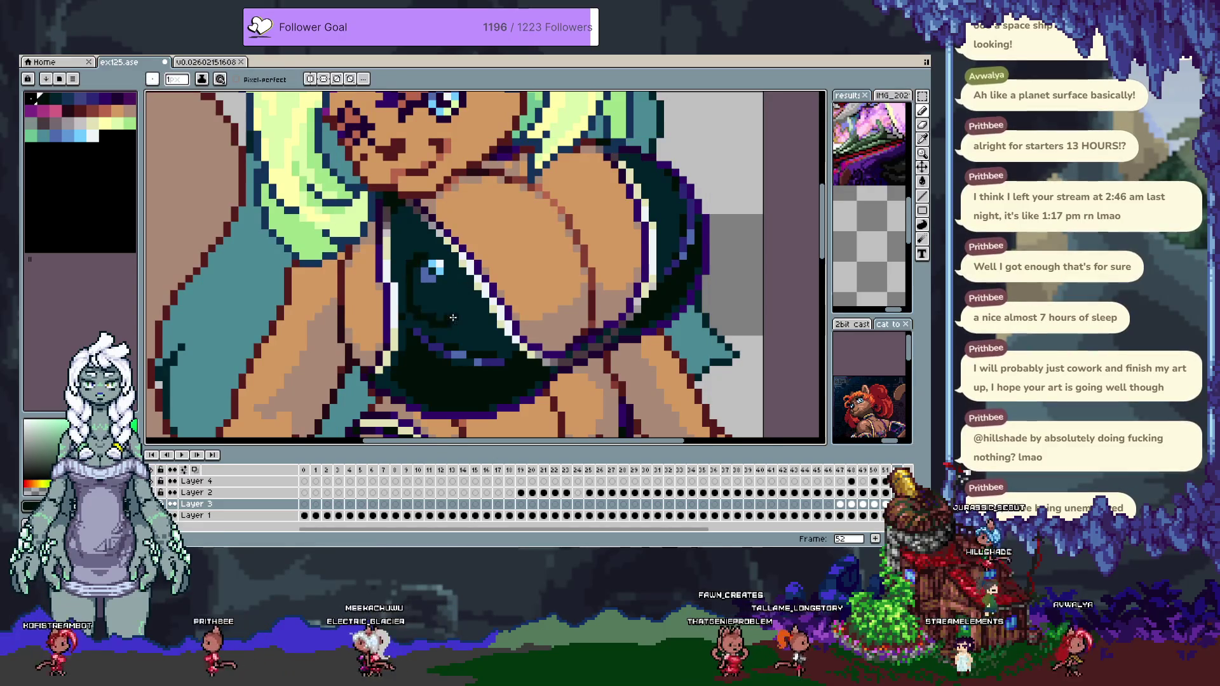
key(space)
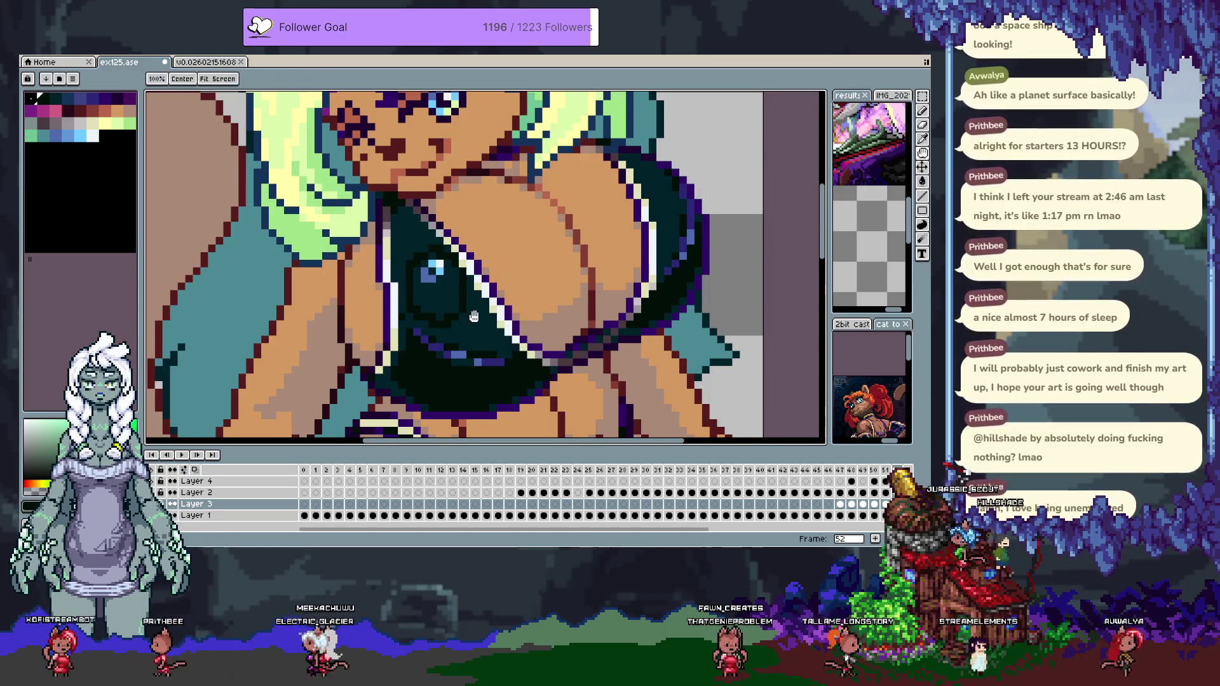
drag(426, 276, 424, 275)
click(463, 315)
click(393, 311)
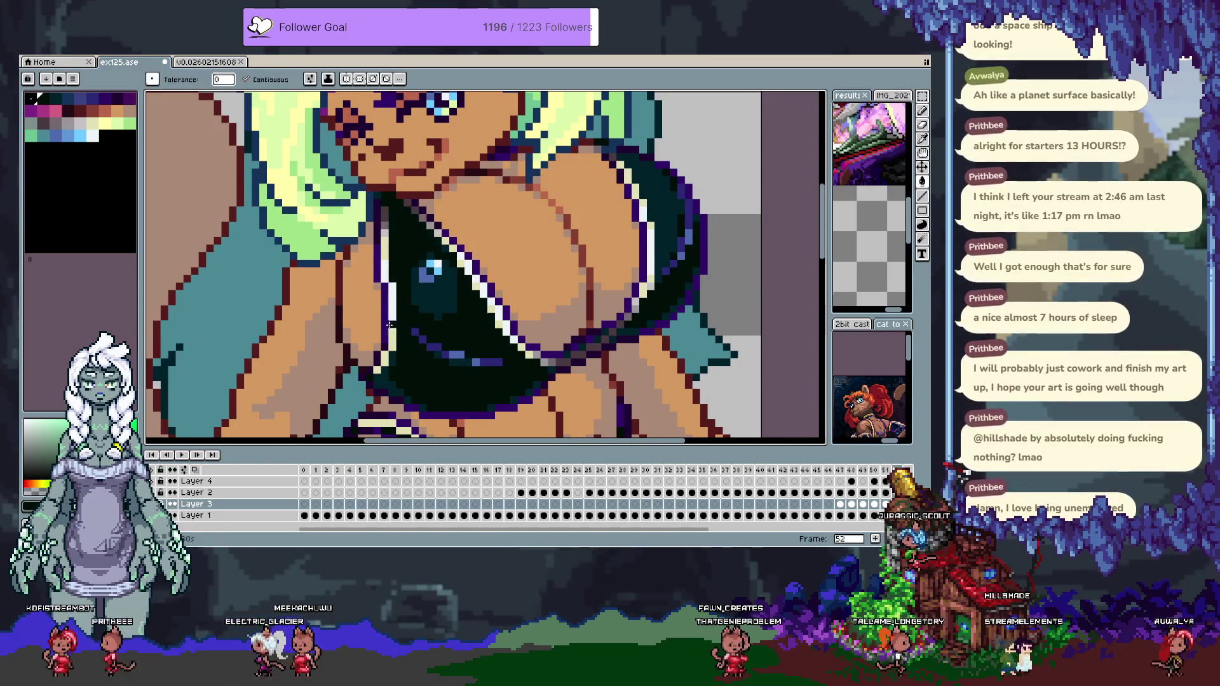
scroll(445, 293, down, 3)
key(ctrl+z)
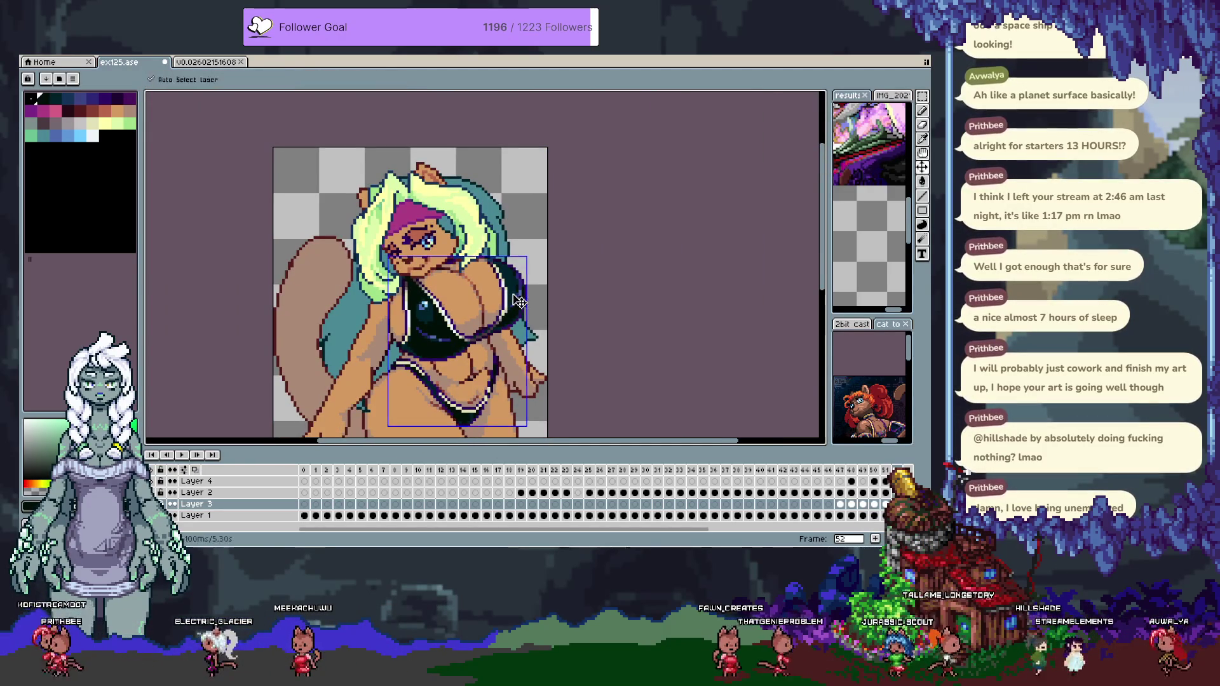
key(ctrl+y)
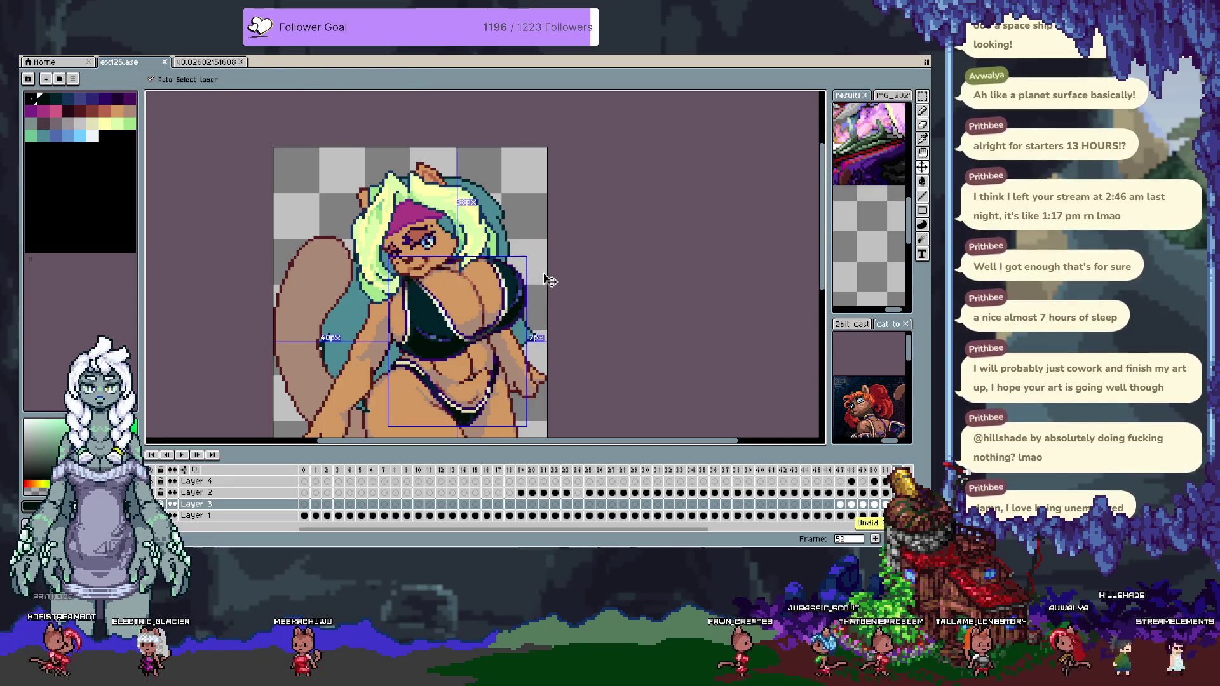
Advance to frame 53 with the timeline hidden.
key(alt+n)
key(Tab)
scroll(455, 335, up, 2)
scroll(455, 335, up, 2)
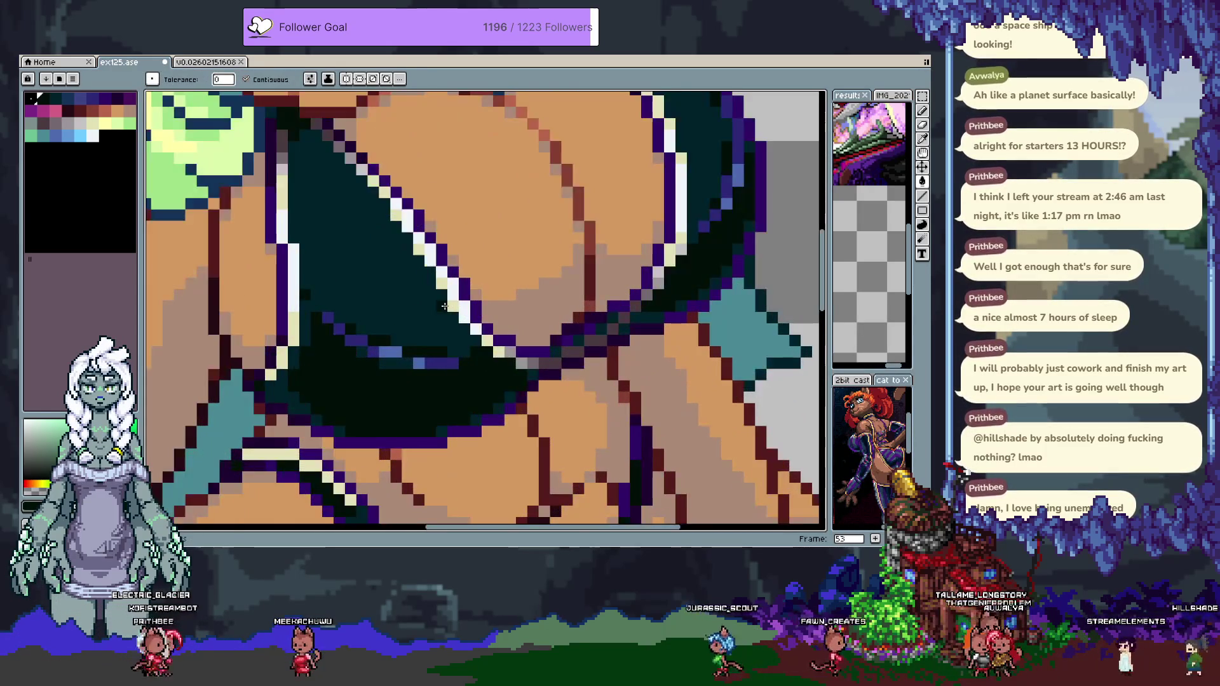
Redraw dark stepped lines through the teal shading of the first cup.
key(b)
drag(327, 318, 427, 349)
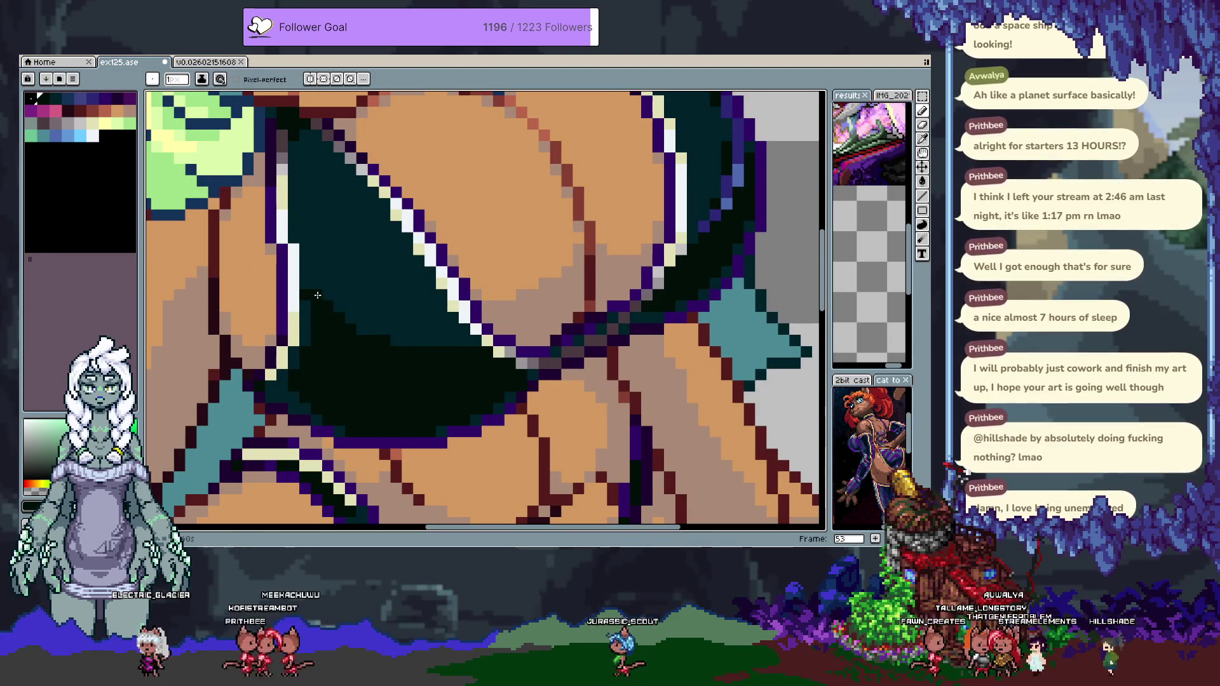
drag(315, 299, 333, 193)
key(ctrl+z)
drag(307, 254, 413, 291)
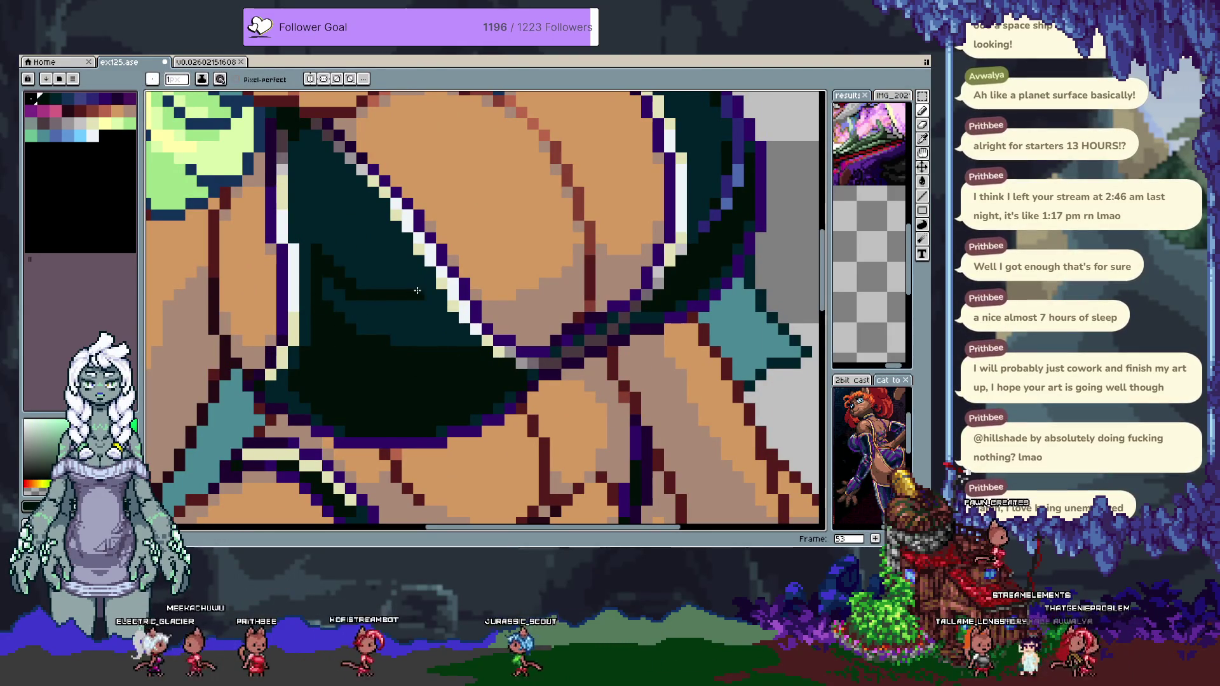
click(362, 321)
drag(304, 220, 304, 184)
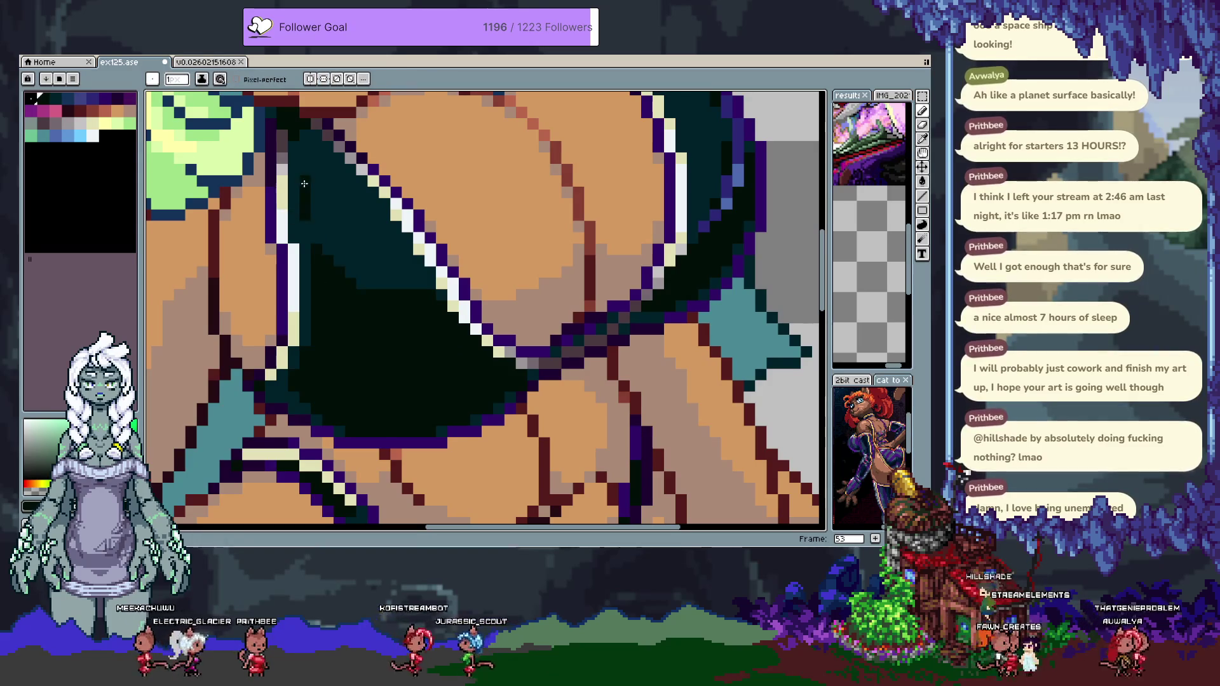
key(ctrl+z)
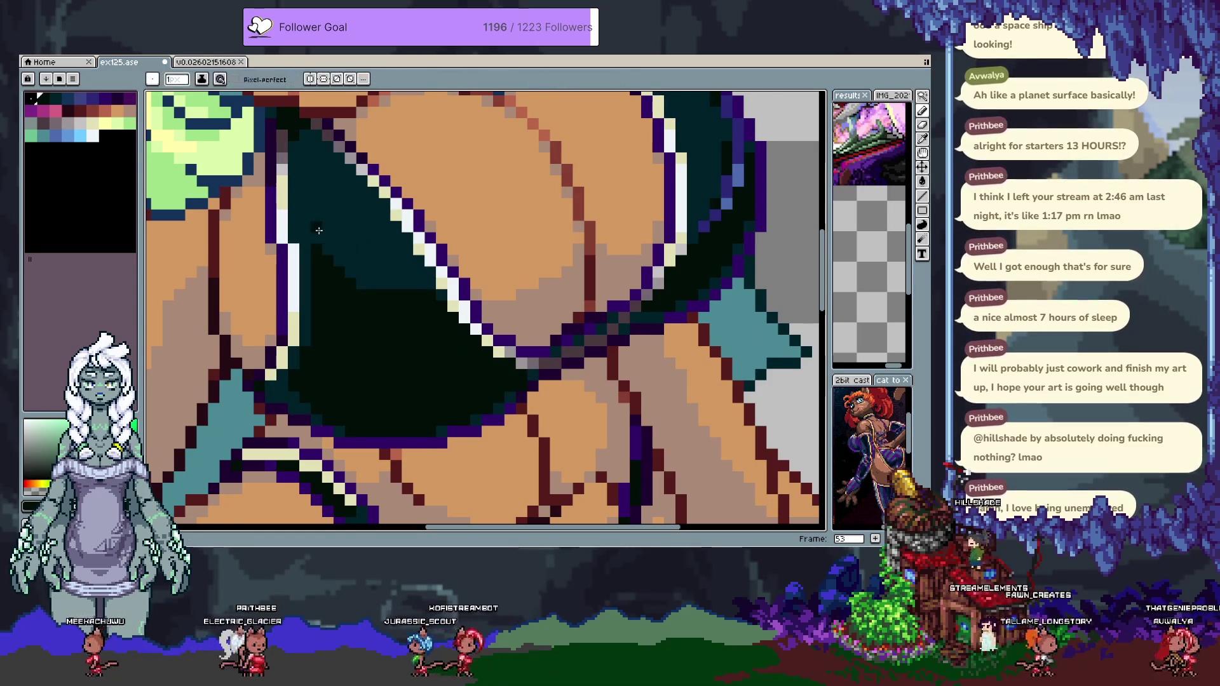
drag(319, 230, 343, 198)
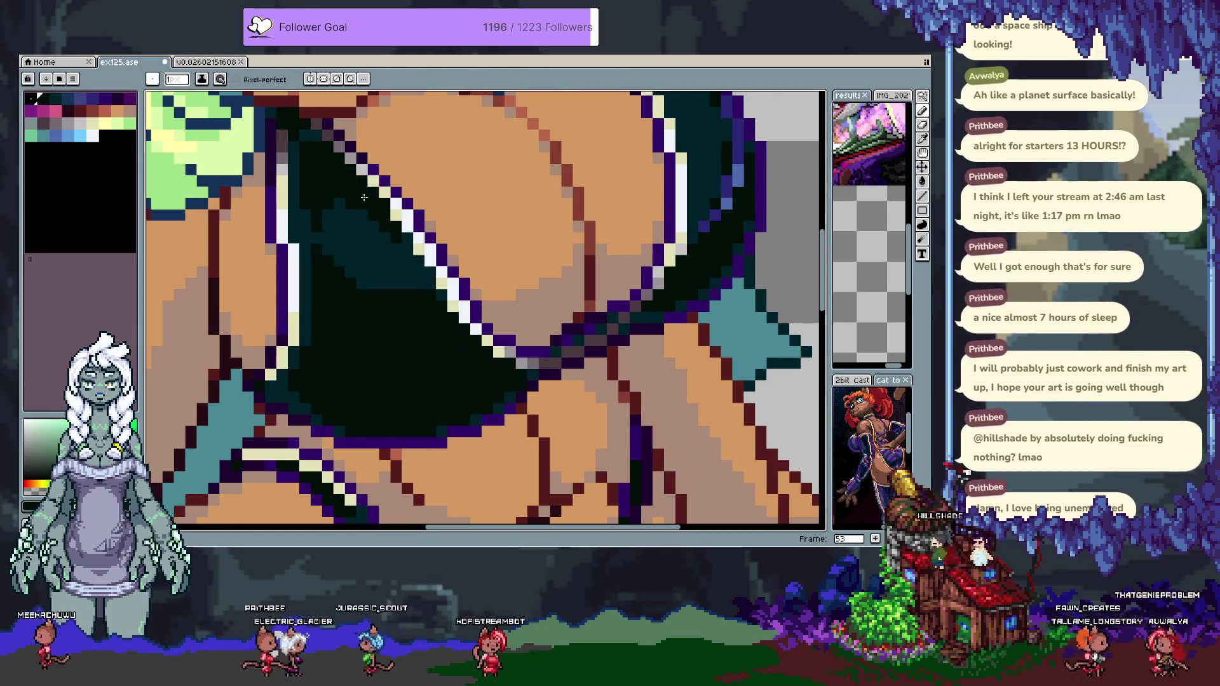
Bucket-fill the teal region beside the other cup dark, then pick dark purple and a light colour.
drag(441, 292, 384, 341)
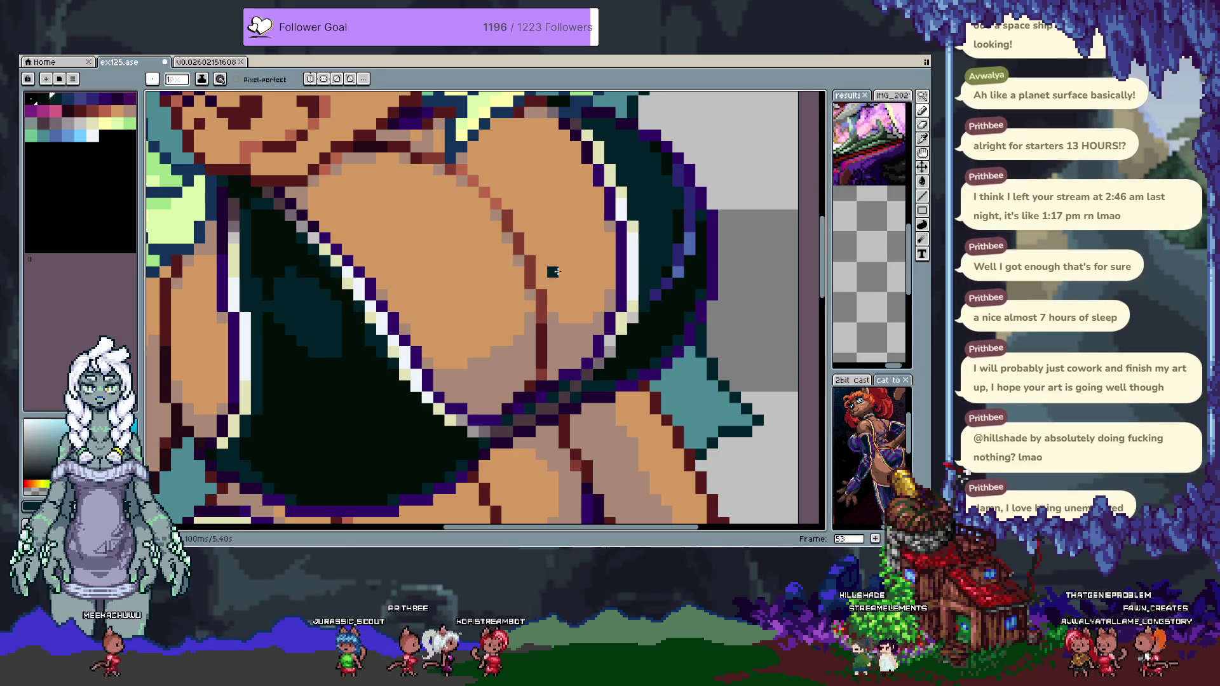
key(g)
click(635, 178)
key(b)
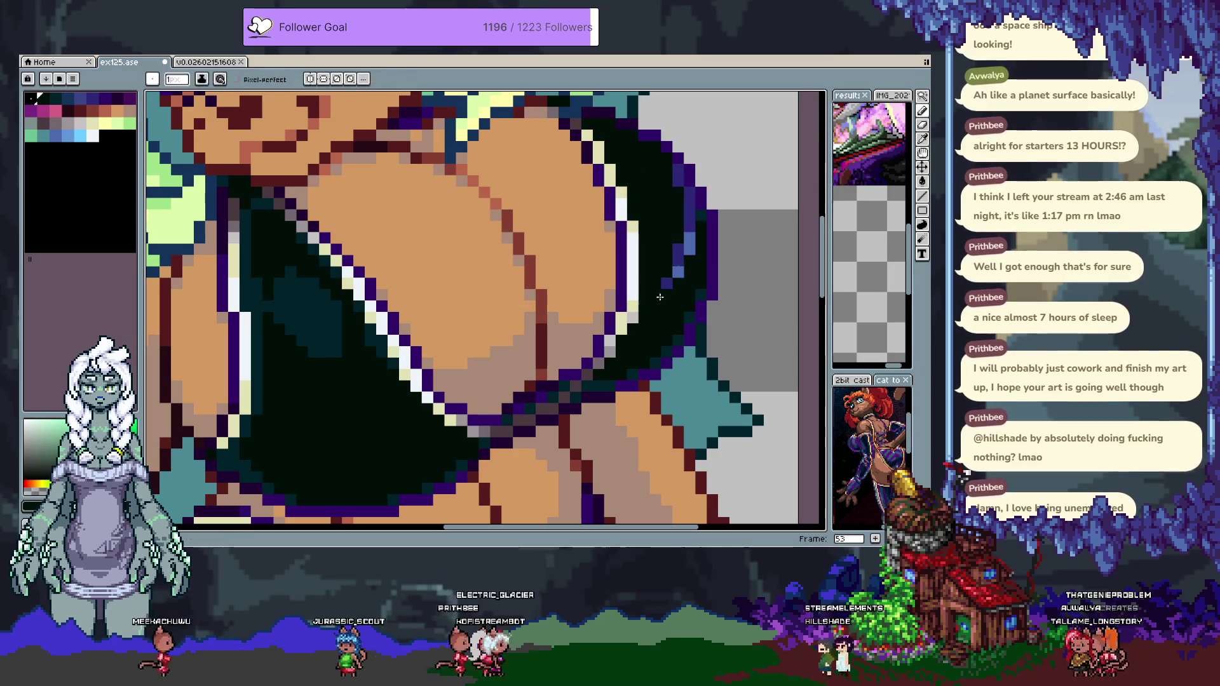
alt+click(687, 191)
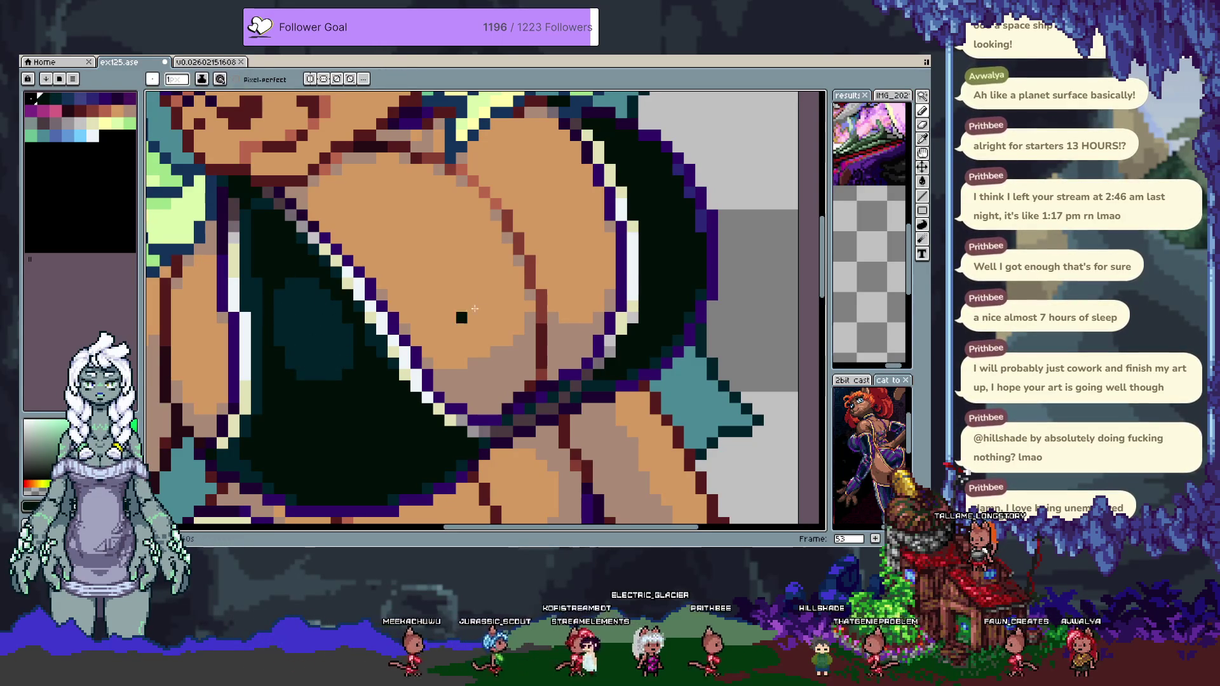
key(b)
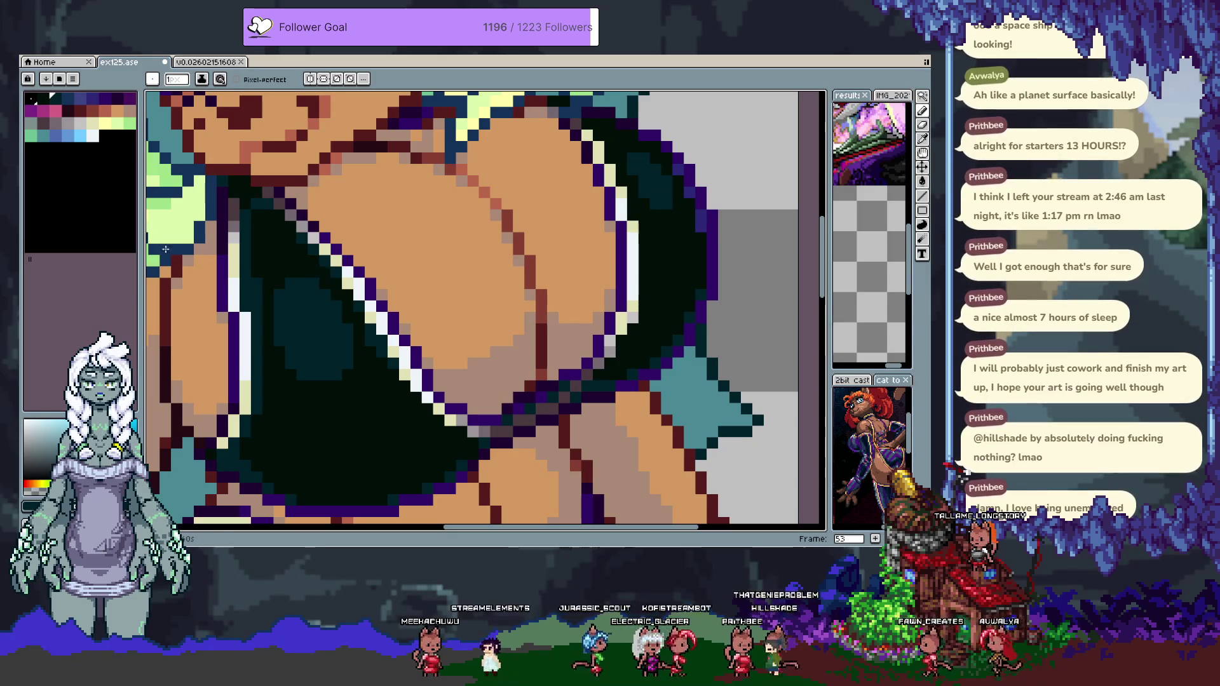
click(92, 135)
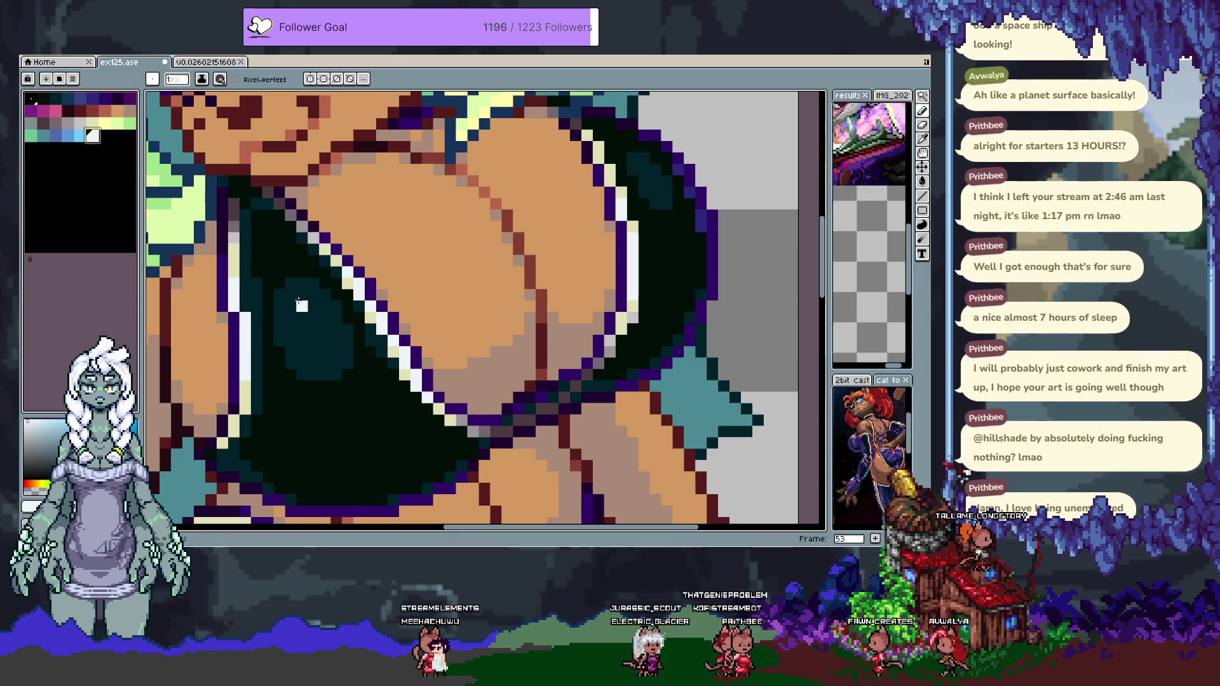
Add a light-blue highlight on the left cup ringed with darker-blue pixels.
alt+click(338, 422)
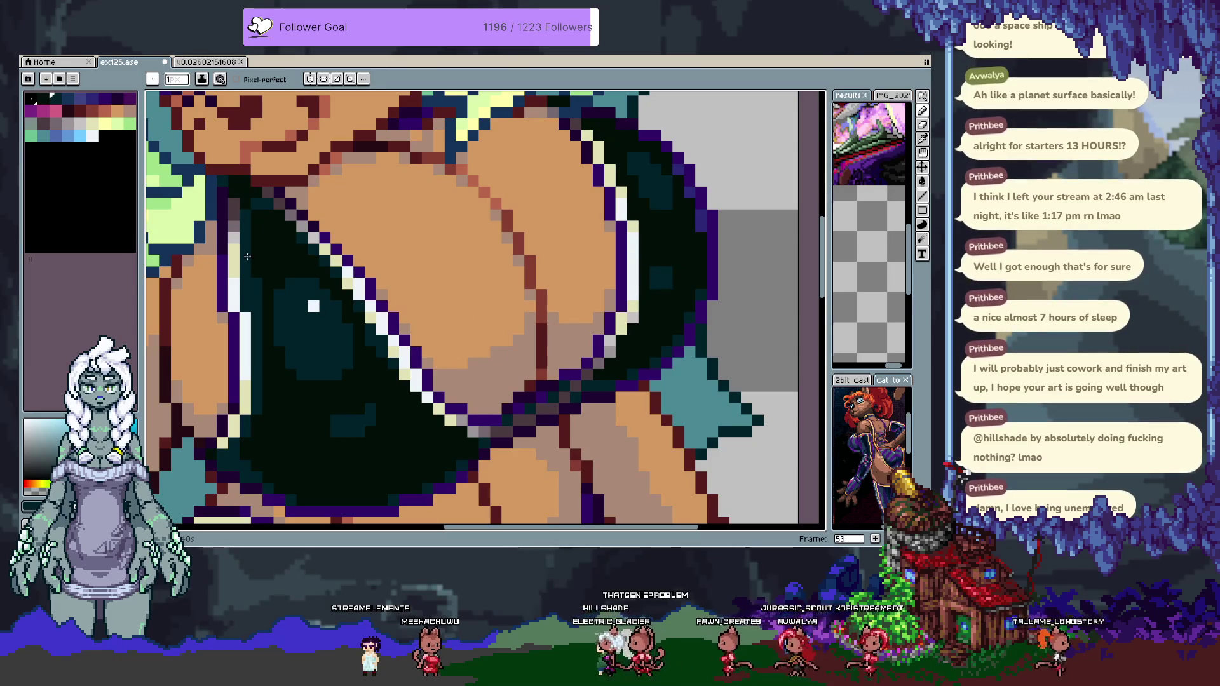
click(313, 317)
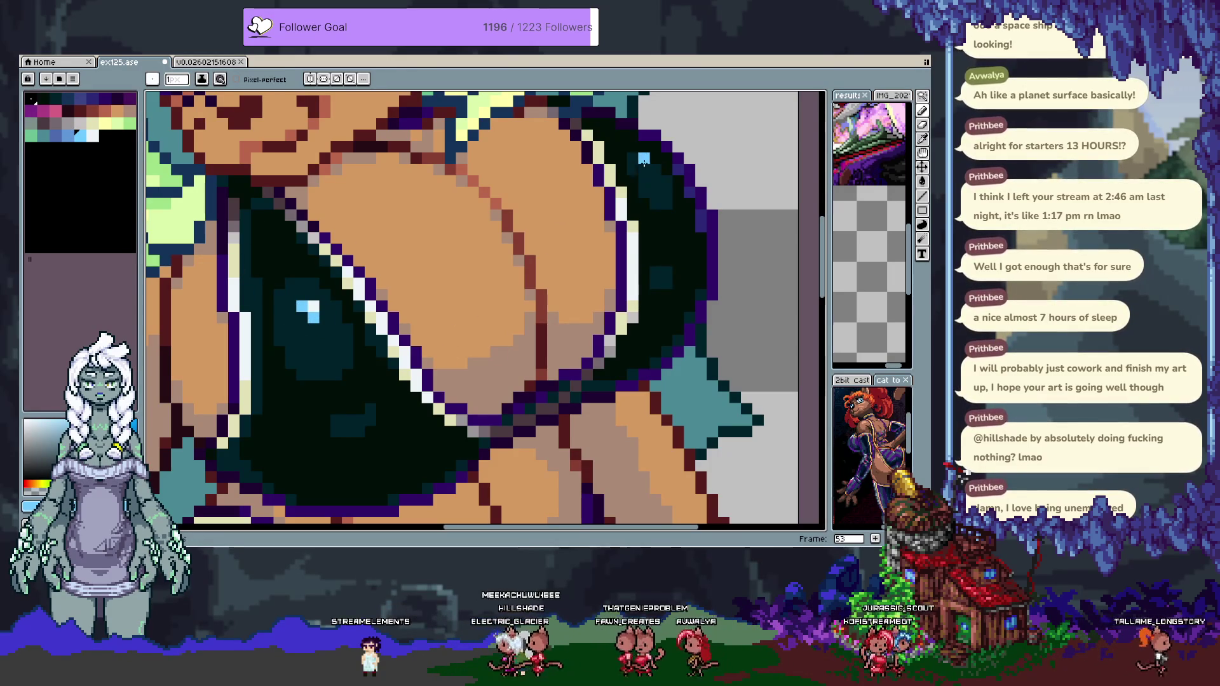
click(52, 134)
click(296, 324)
click(299, 321)
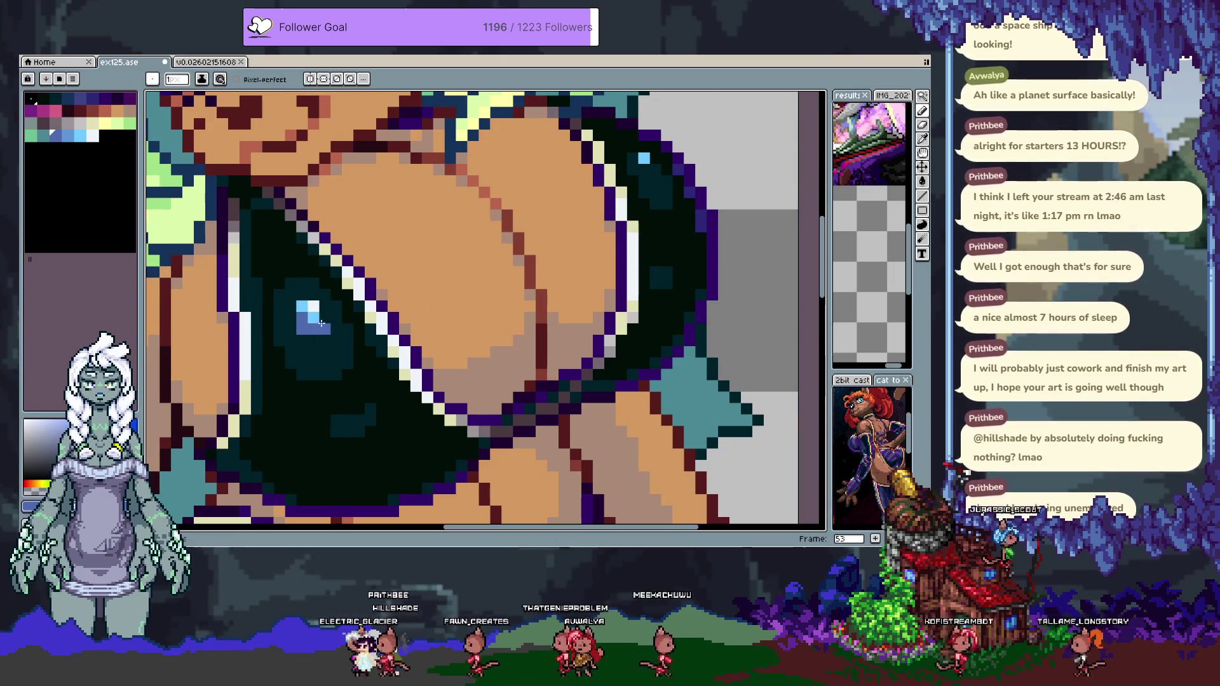
drag(312, 296, 324, 307)
click(322, 342)
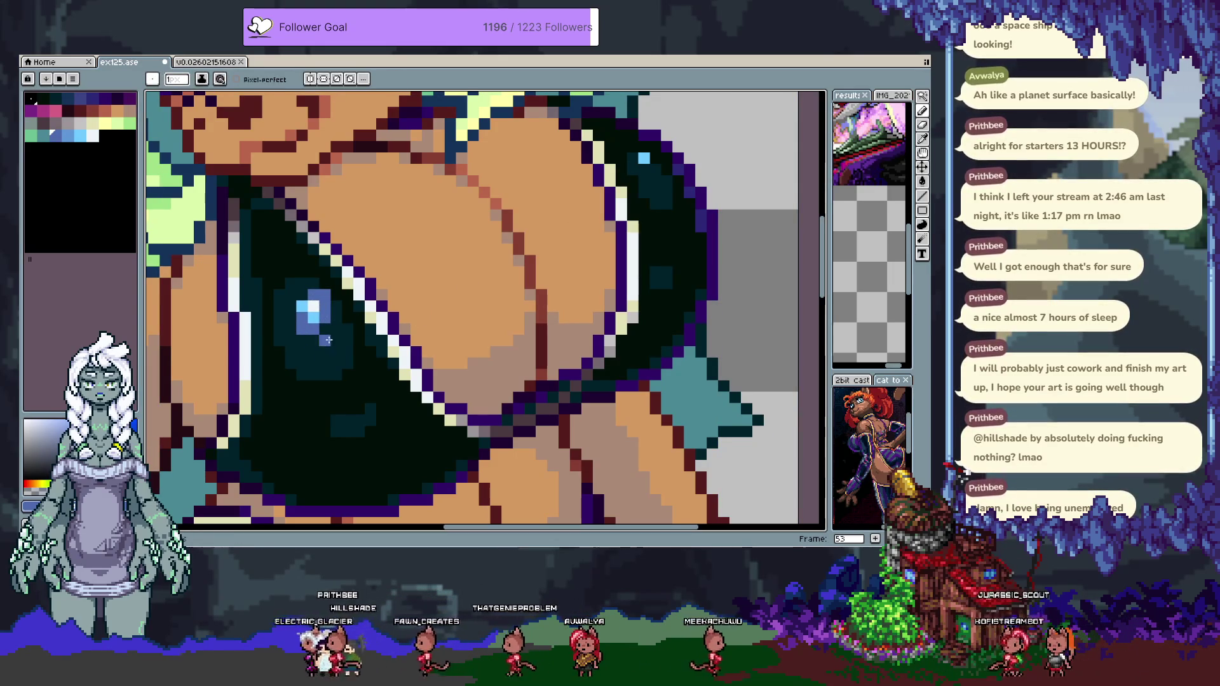
key(ctrl+z)
key(ctrl+z)
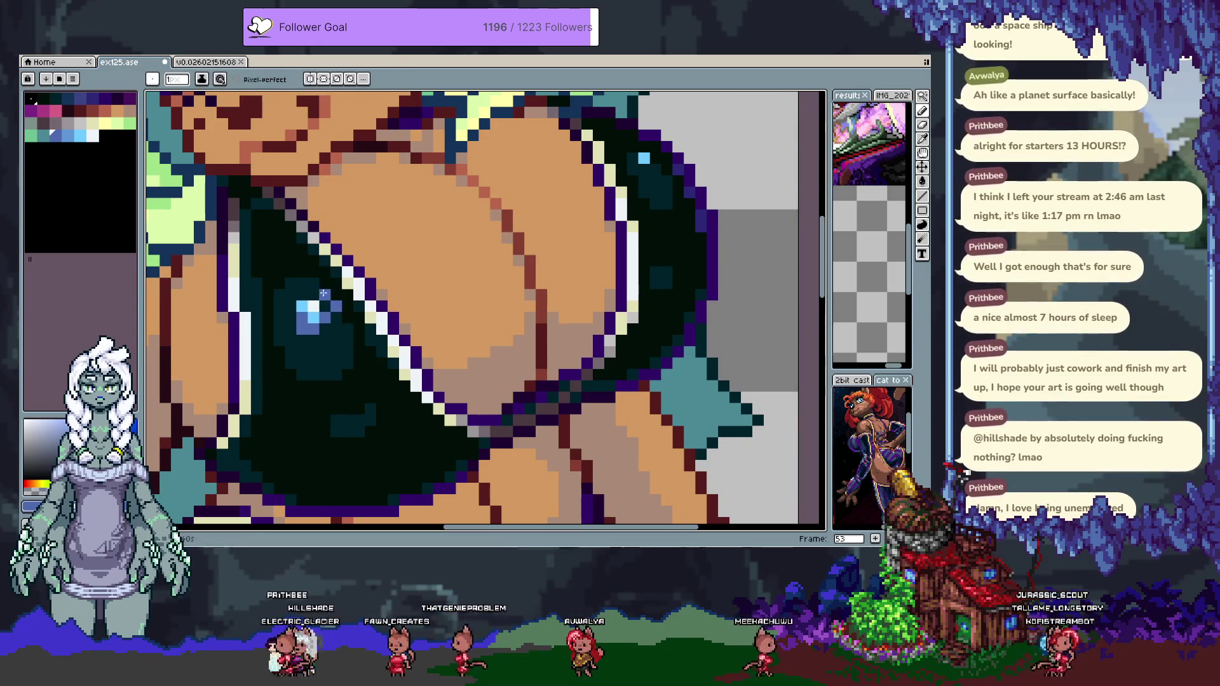
key(ctrl+z)
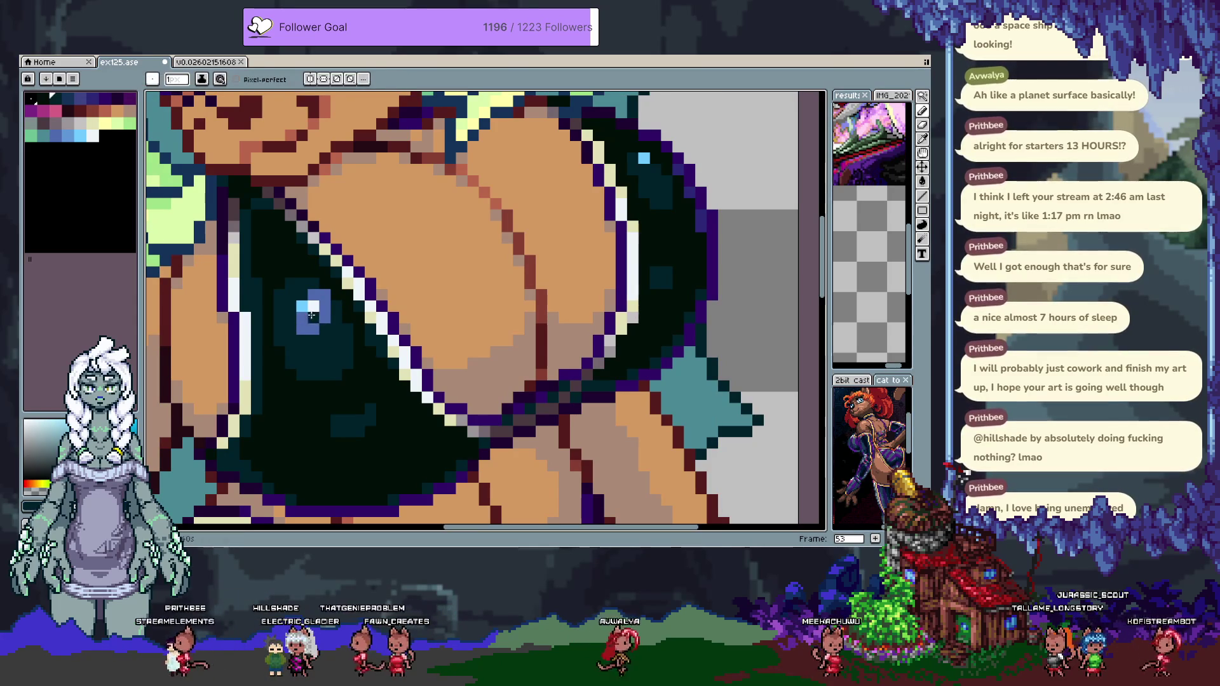
Sample the highlight blue and dot a dark-blue glint on the right cup.
key(alt)
alt+click(321, 329)
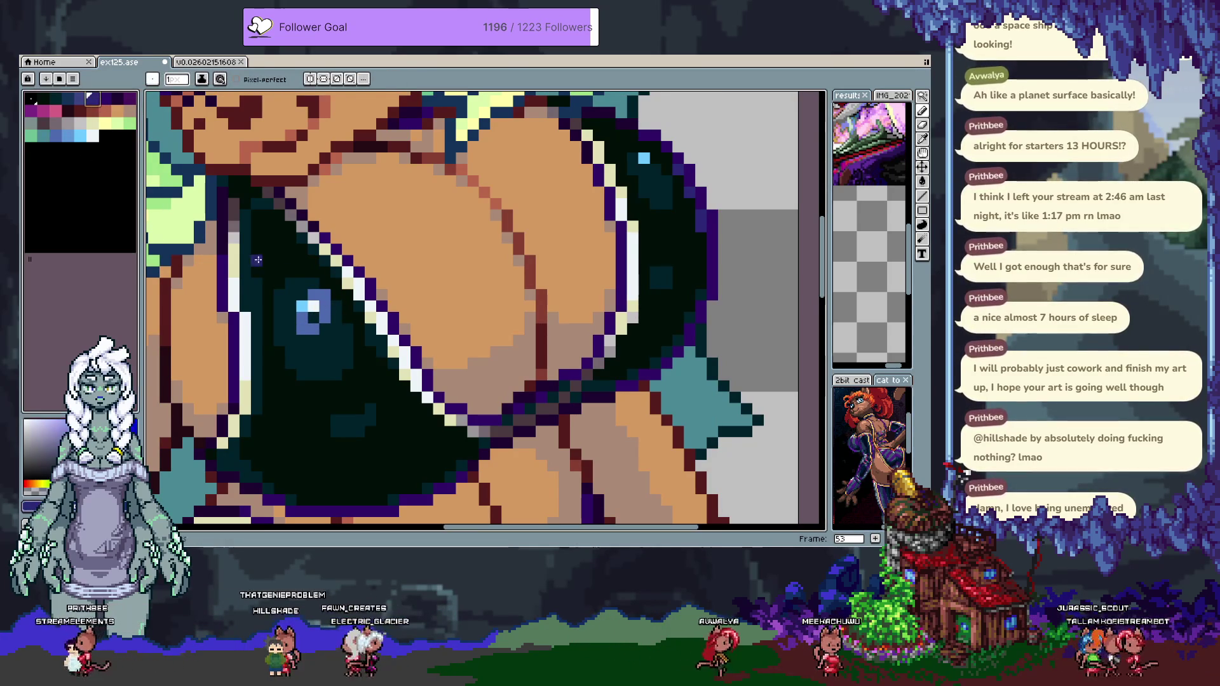
alt+click(297, 338)
click(649, 197)
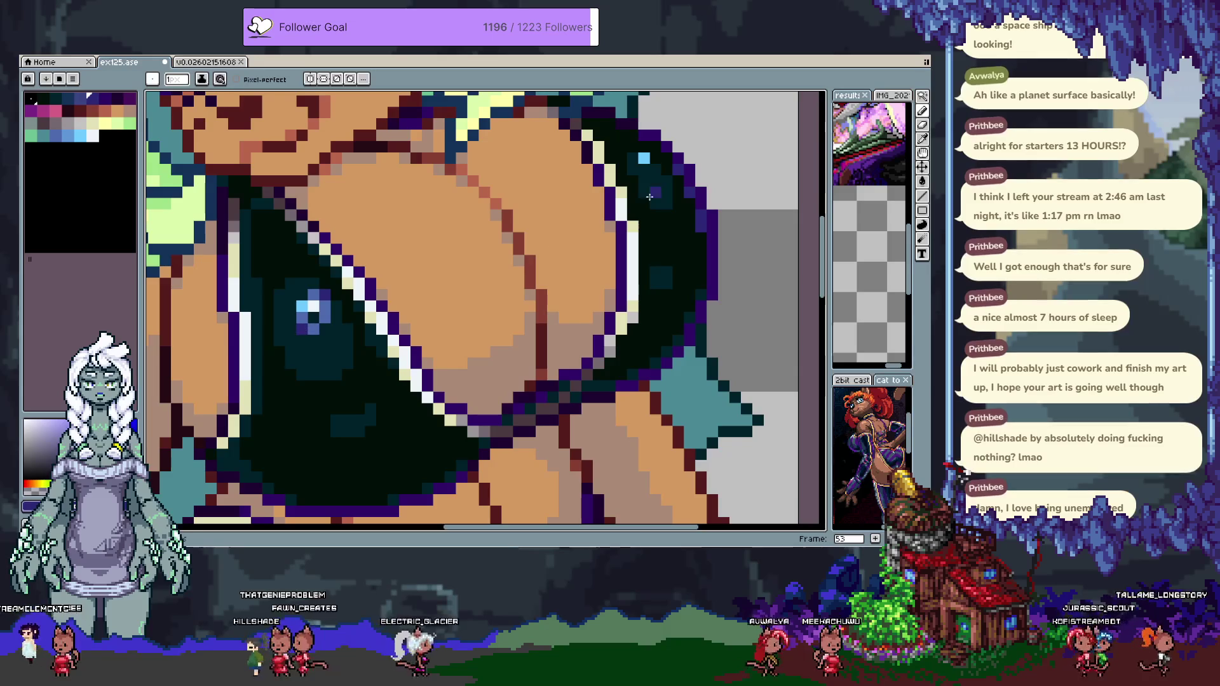
scroll(626, 245, down, 3)
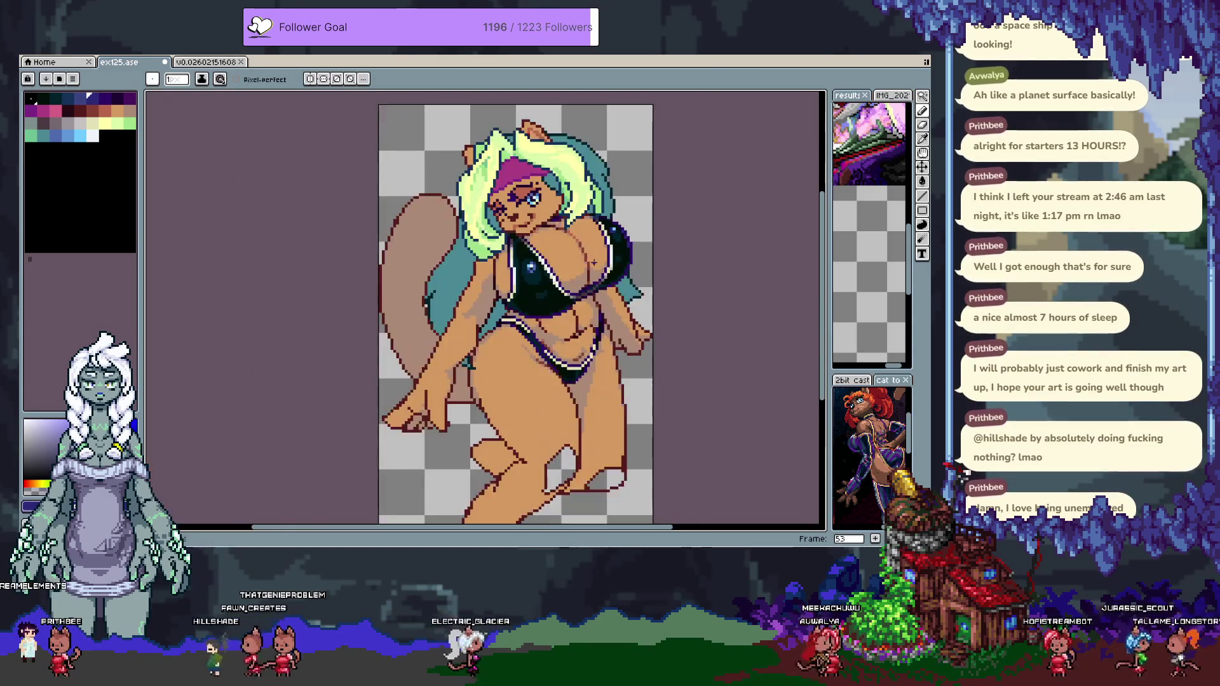
Paint over the white highlight pixel with the sampled dark teal.
key(v)
scroll(608, 274, down, 1)
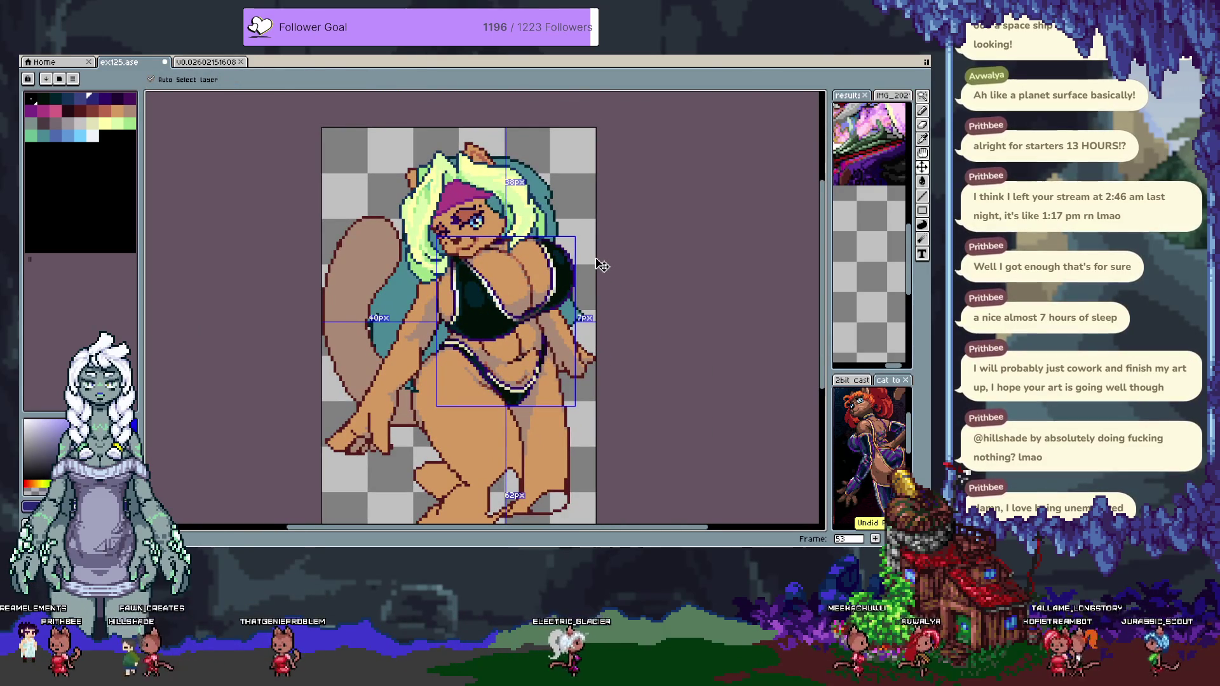
scroll(451, 299, up, 3)
key(i)
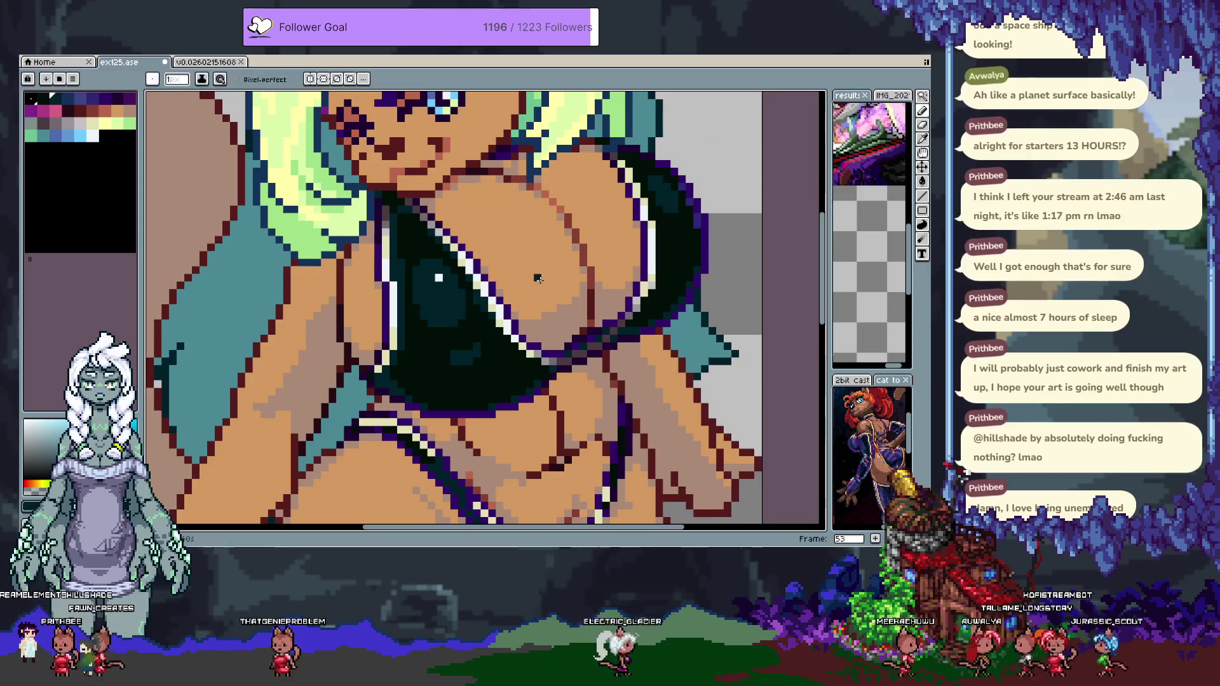
click(451, 298)
key(b)
click(438, 278)
scroll(439, 367, down, 3)
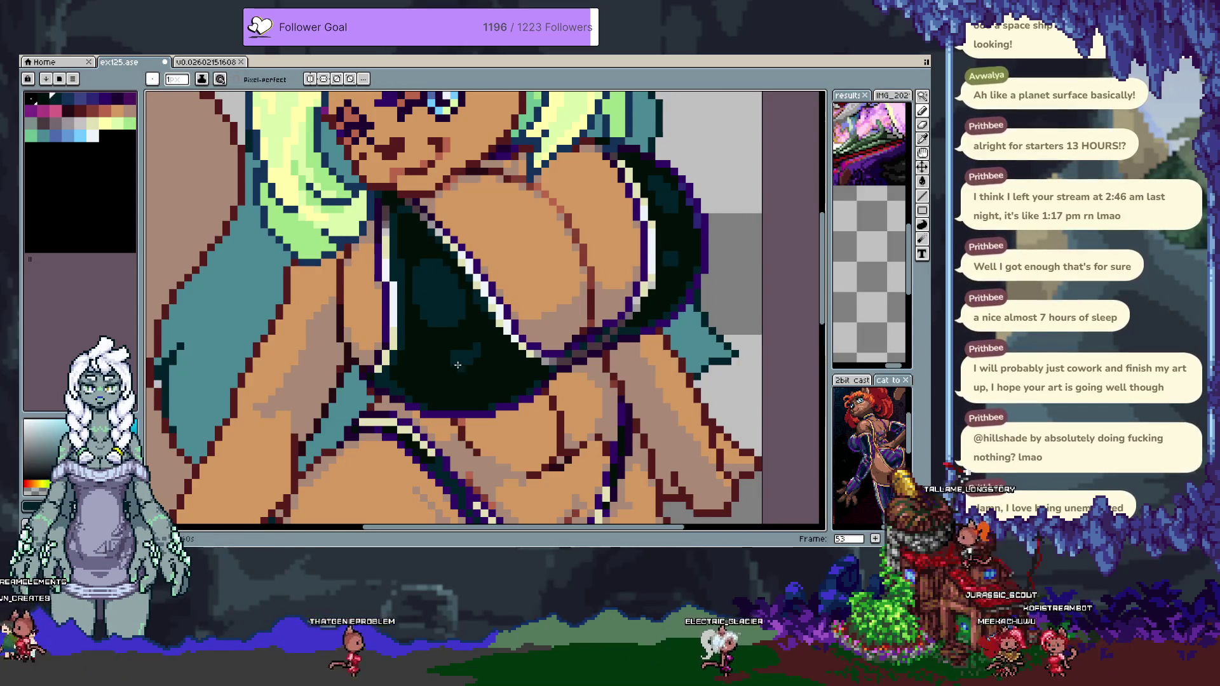
scroll(433, 295, up, 3)
Pan to show more of the torso and preview the next animation frame.
key(space)
drag(433, 295, 414, 269)
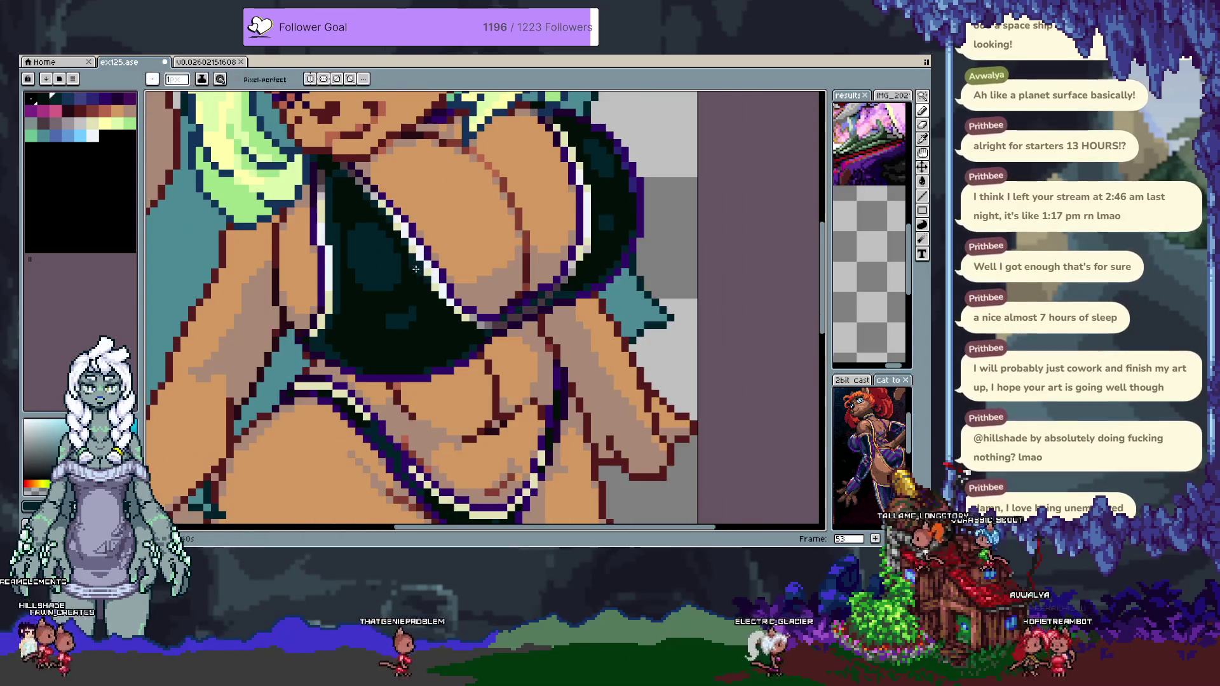
scroll(392, 311, down, 3)
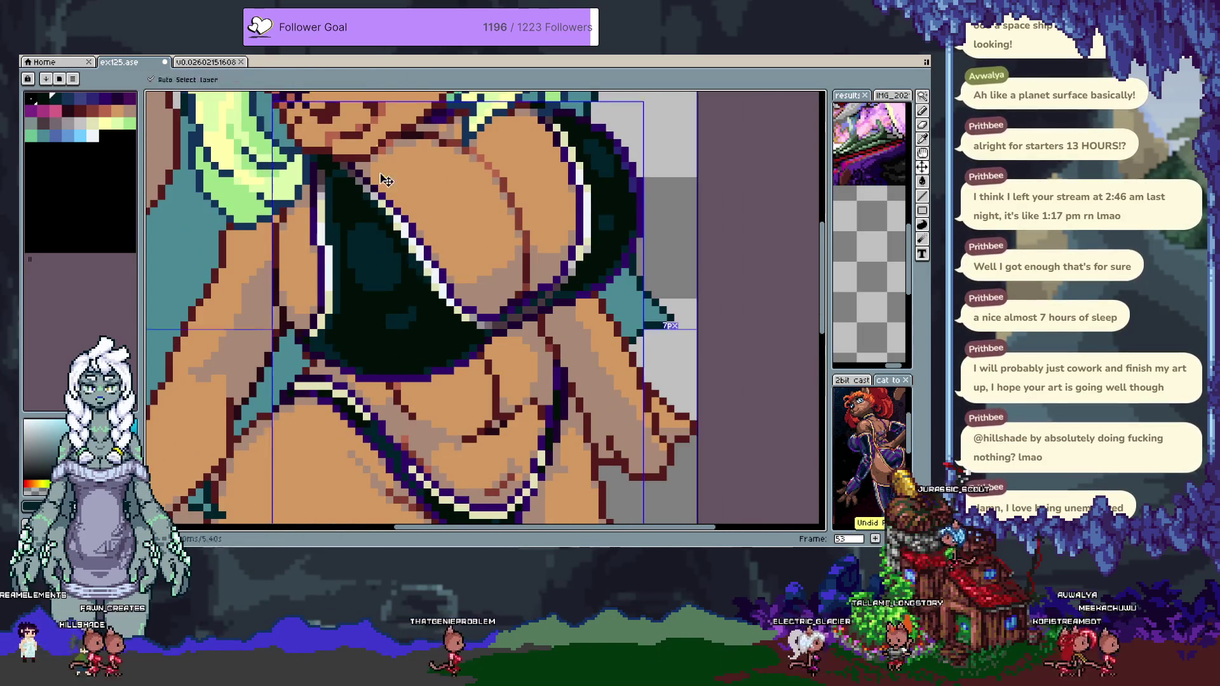
scroll(361, 324, up, 3)
key(Tab)
key(alt+n)
key(Tab)
scroll(359, 360, down, 2)
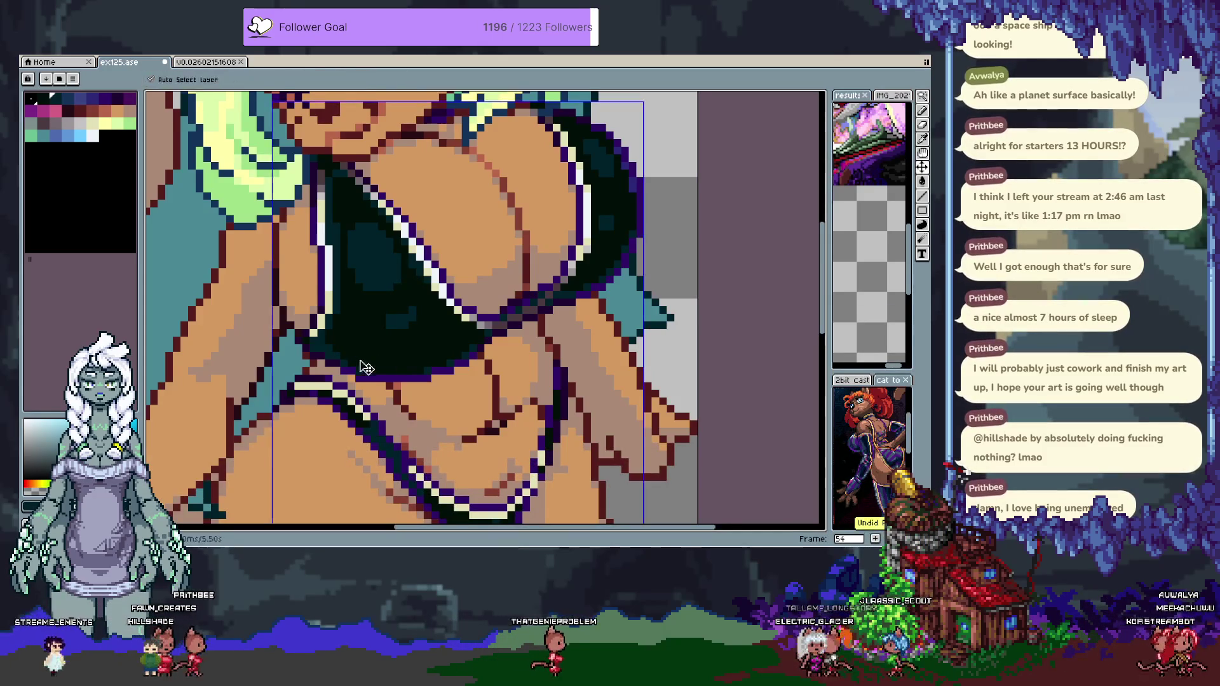
scroll(362, 362, up, 2)
scroll(426, 292, down, 2)
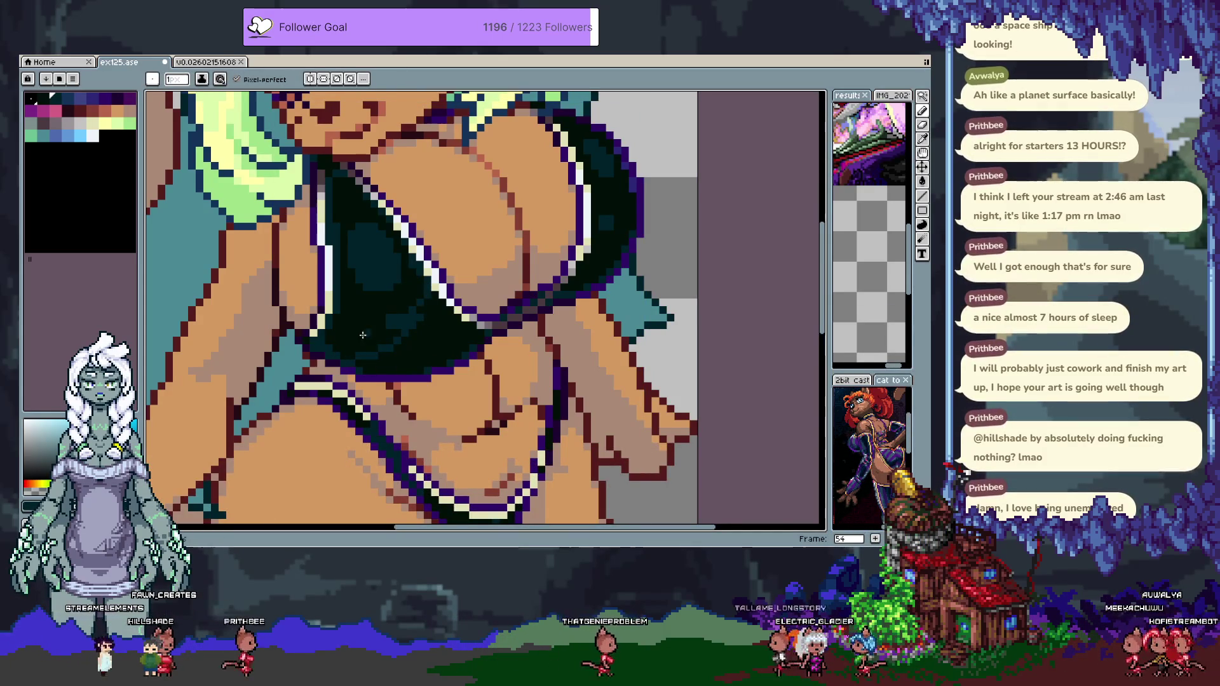
scroll(429, 305, up, 2)
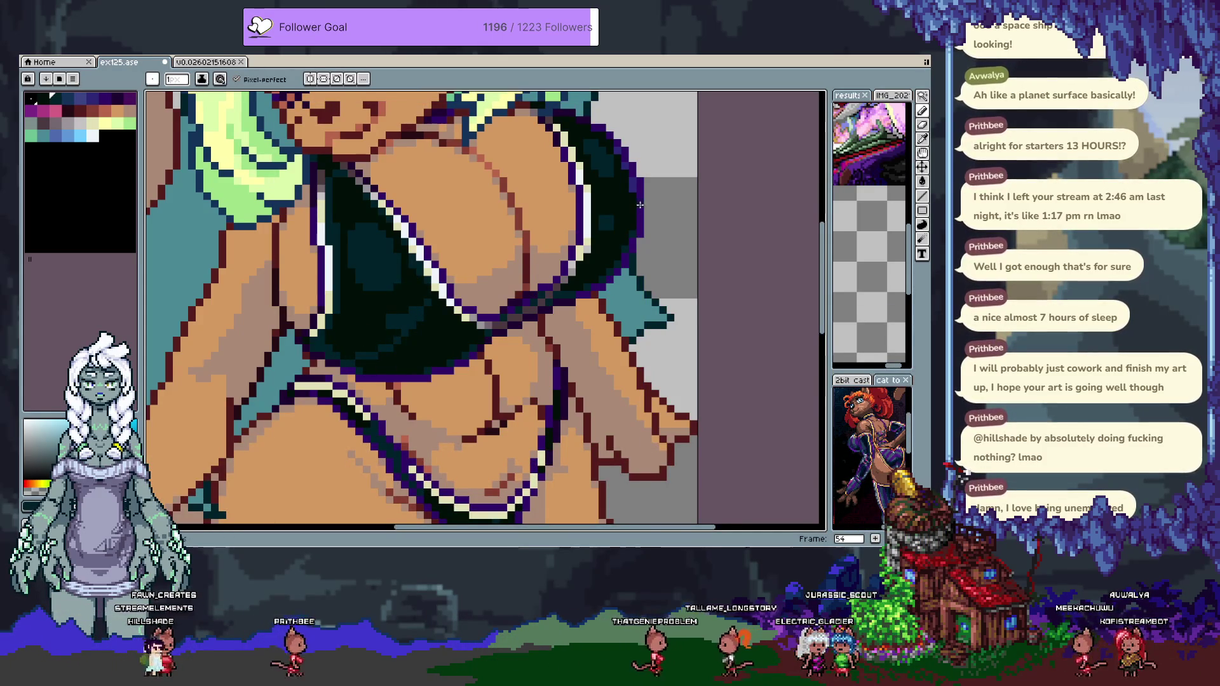
scroll(619, 241, down, 2)
scroll(610, 261, up, 2)
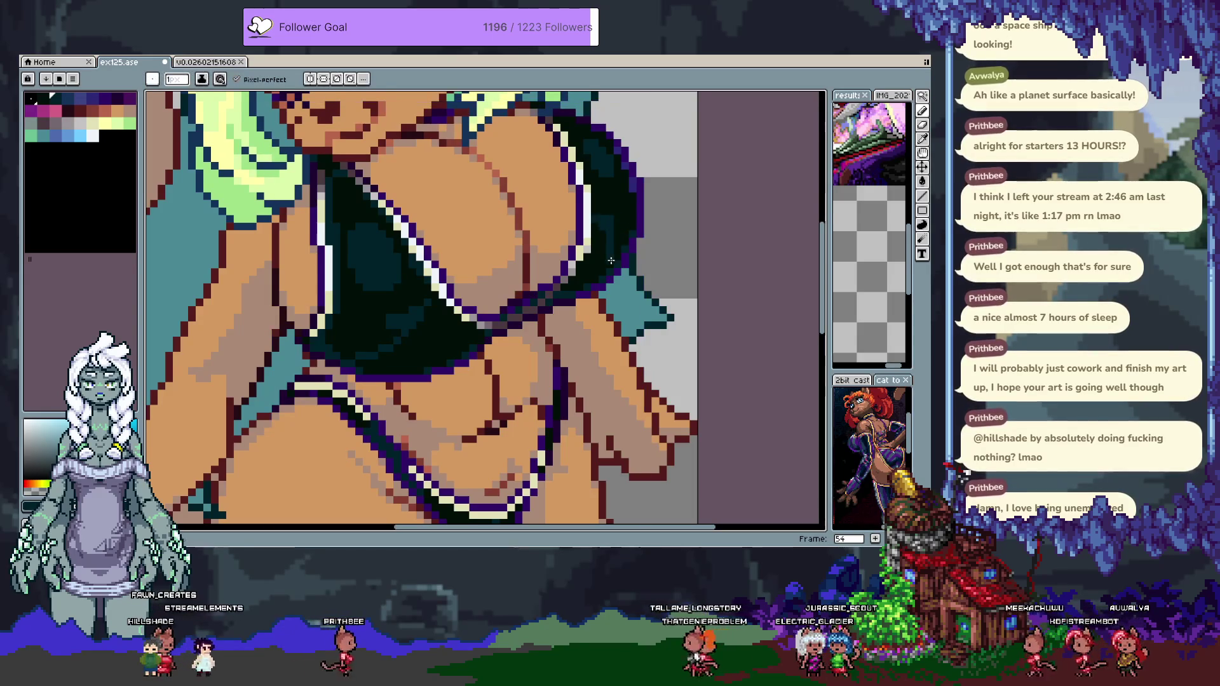
scroll(438, 319, down, 2)
scroll(240, 206, up, 2)
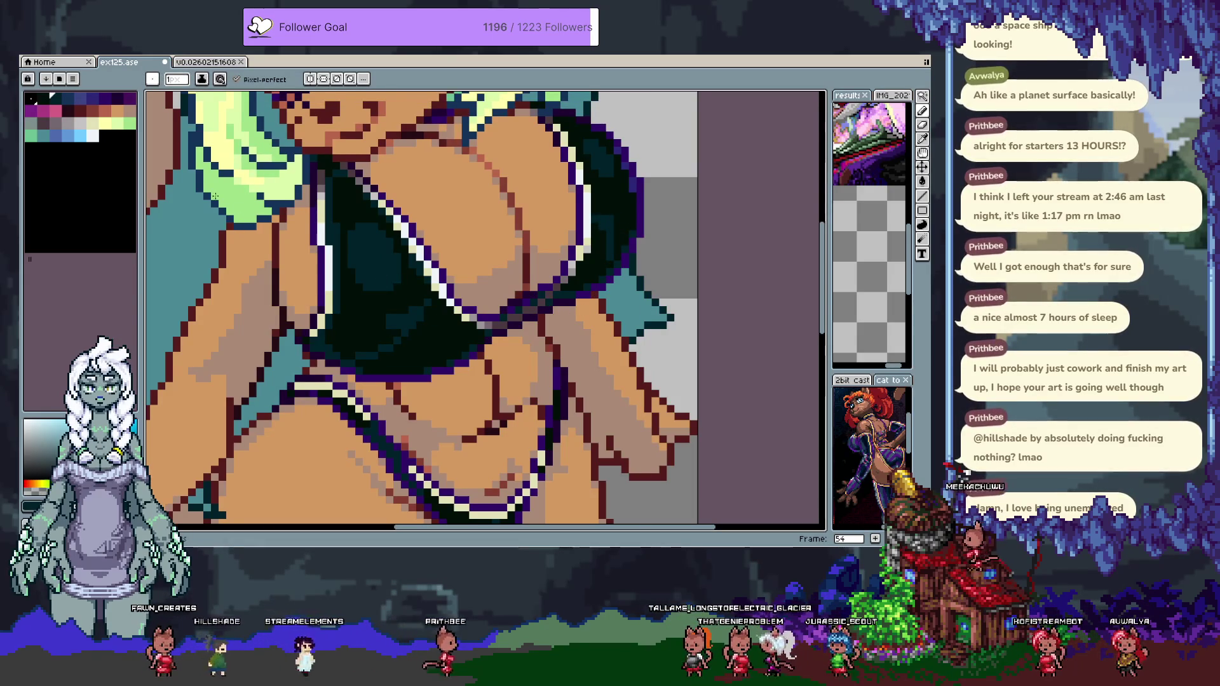
Choose the dark navy colour, return to frame 53 and save ex125.ase.
click(68, 98)
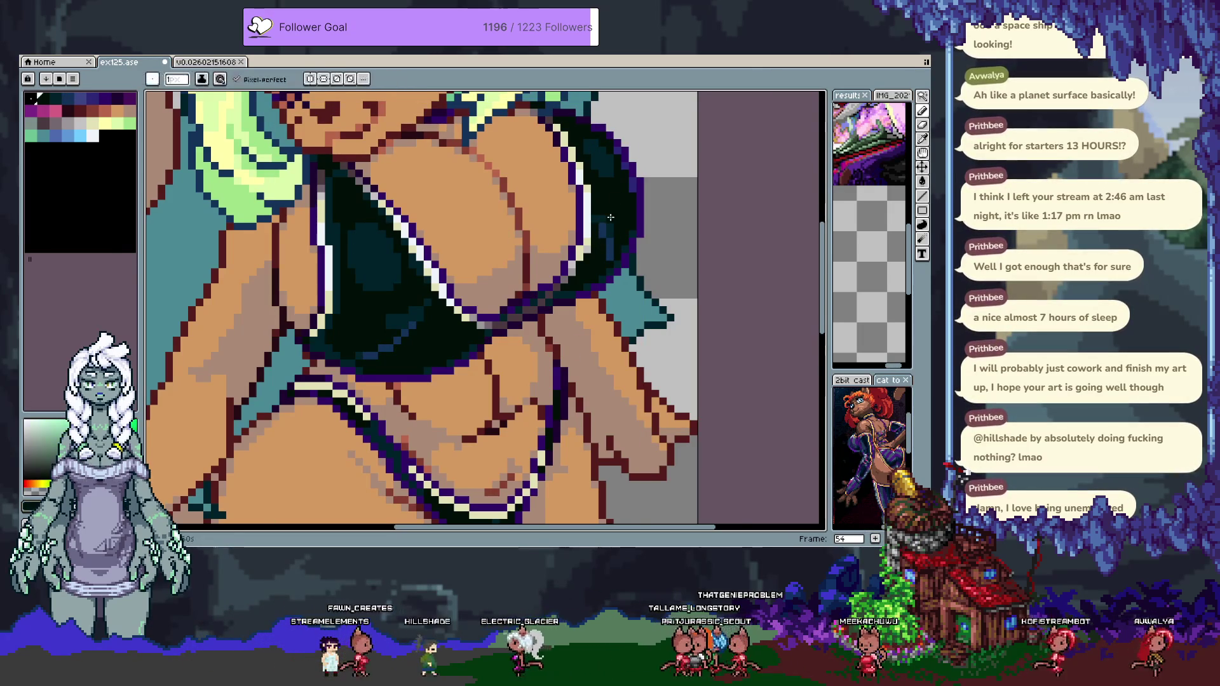
key(alt)
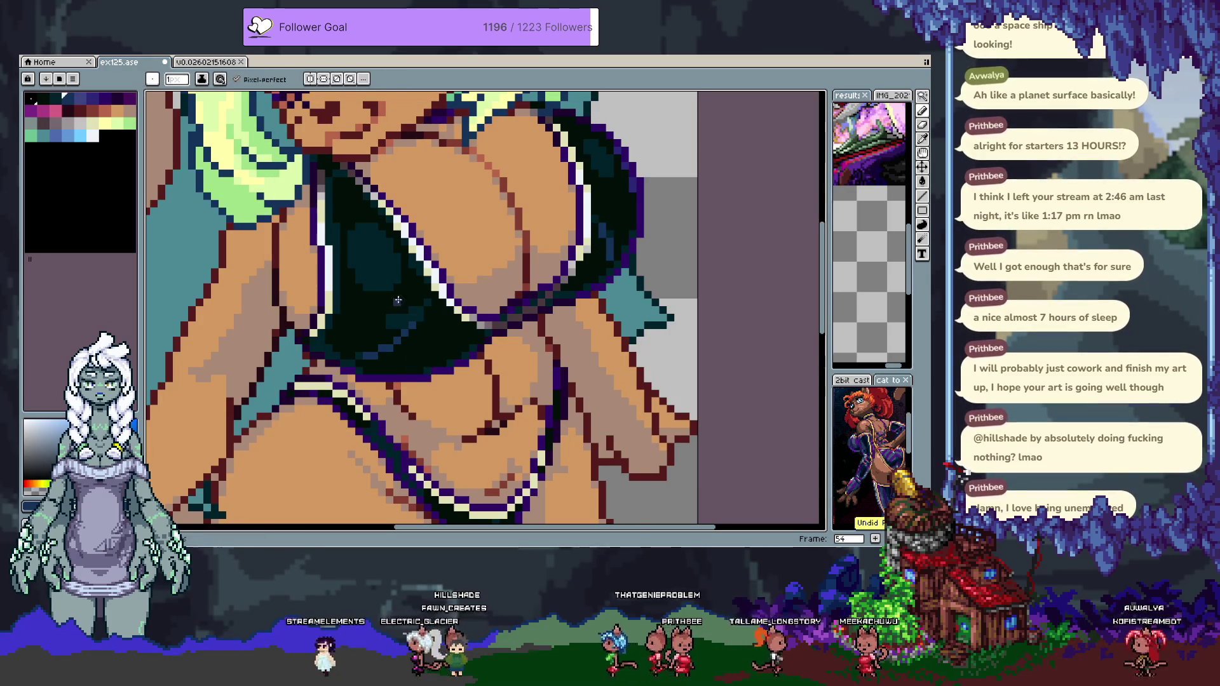
key(i)
key(b)
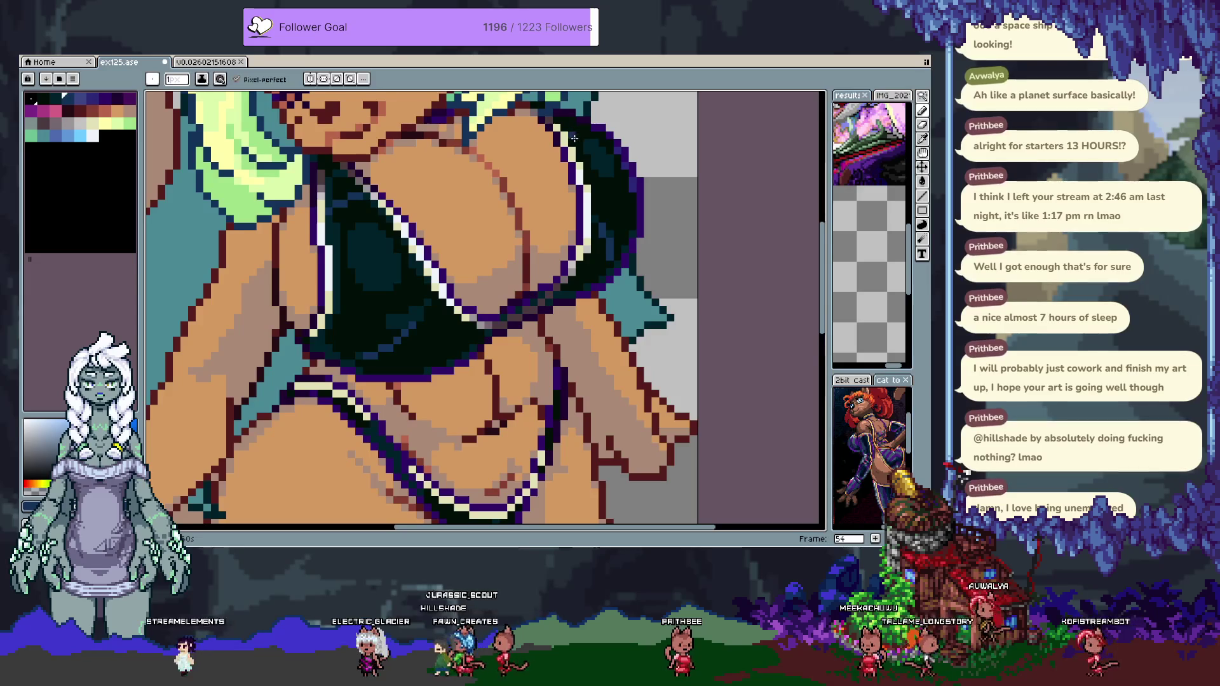
scroll(576, 128, down, 2)
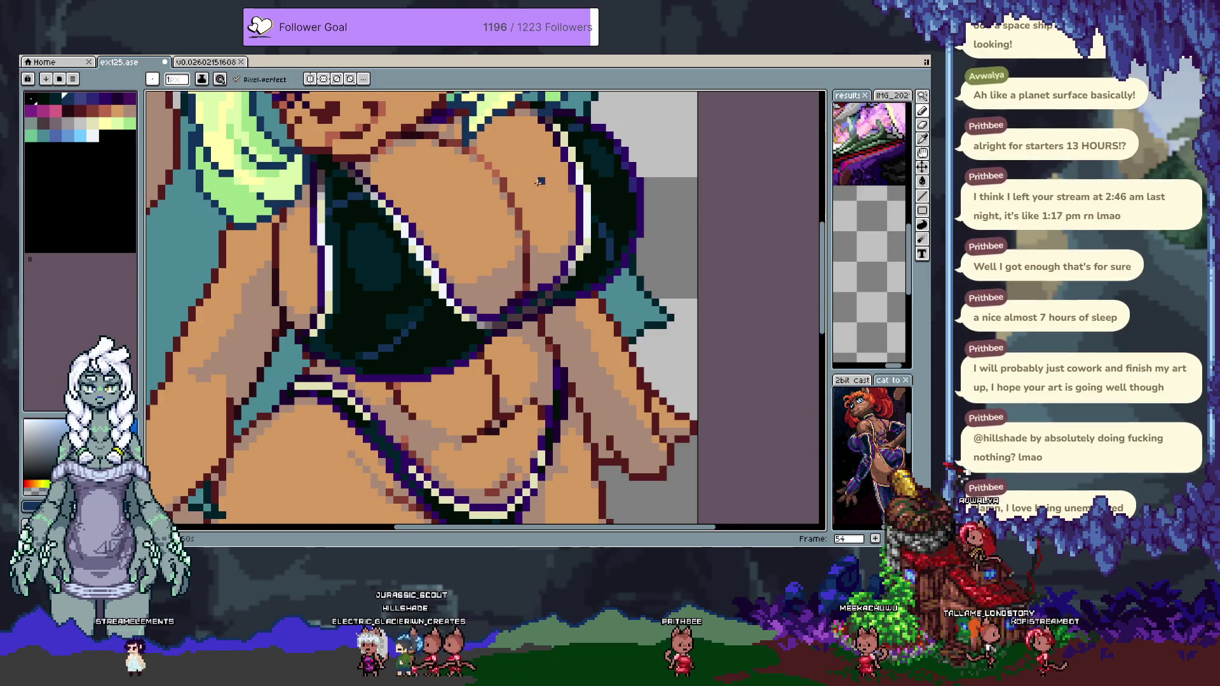
scroll(551, 248, down, 3)
key(ctrl+z)
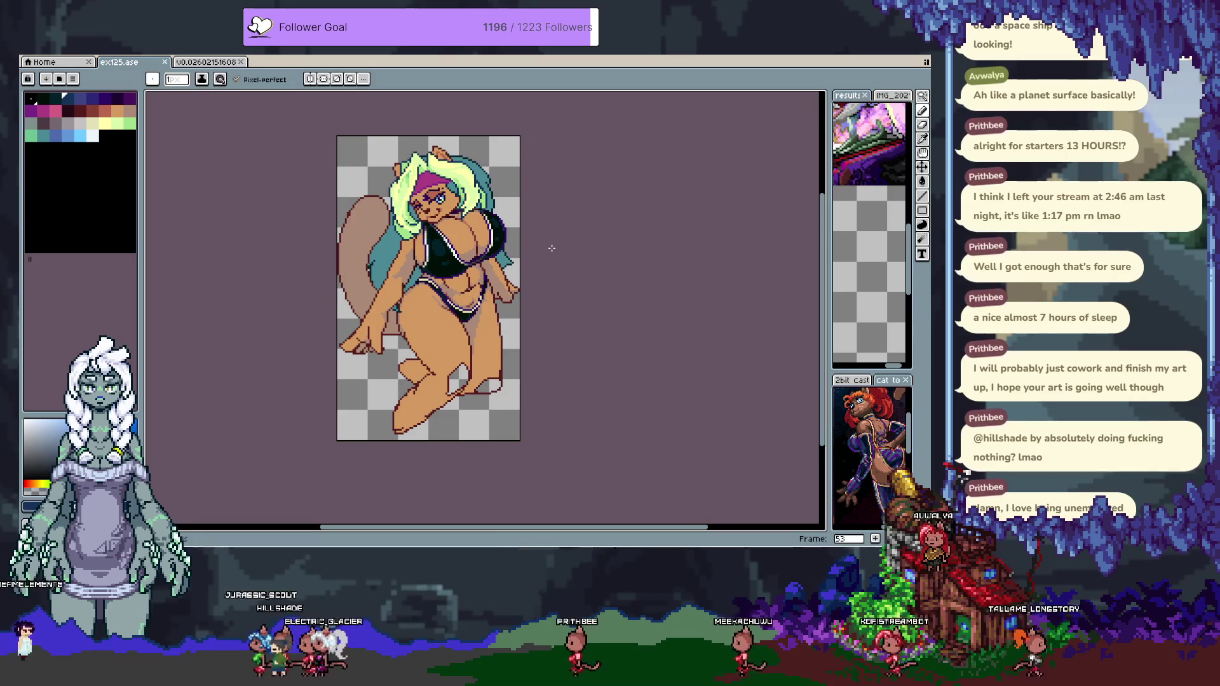
key(ctrl+s)
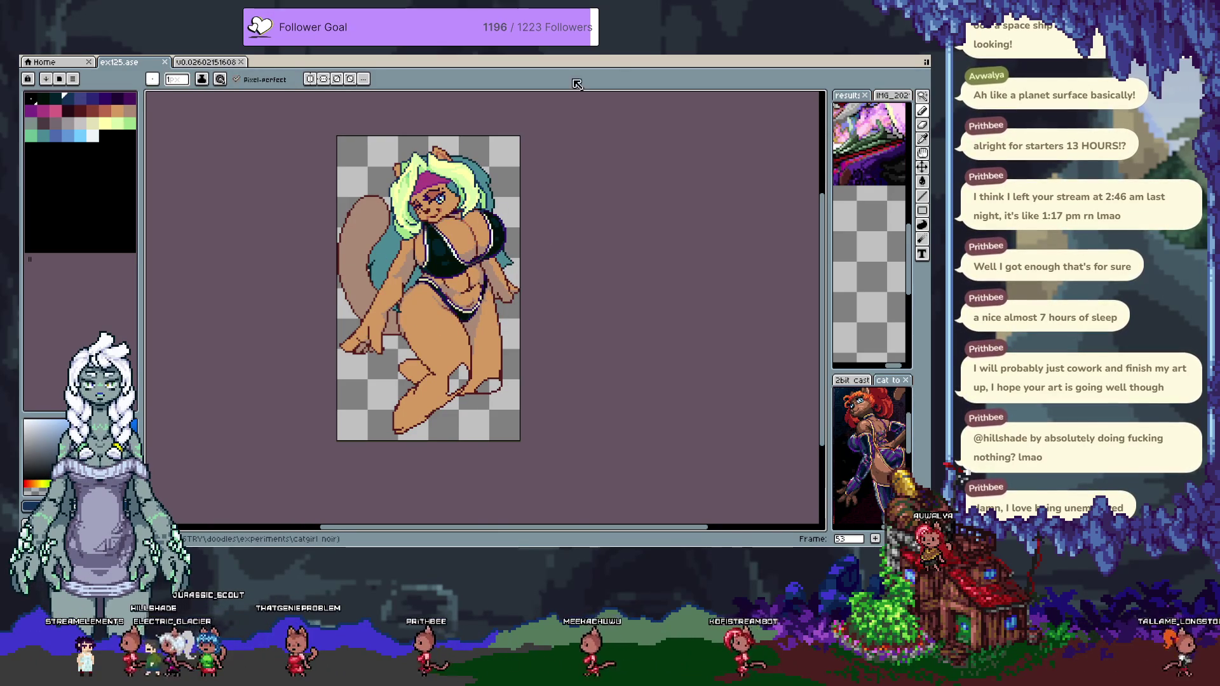
Add a layer named NOTE above Layer 4 with a purple layer colour tag.
scroll(408, 152, up, 1)
key(Tab)
key(shift+n)
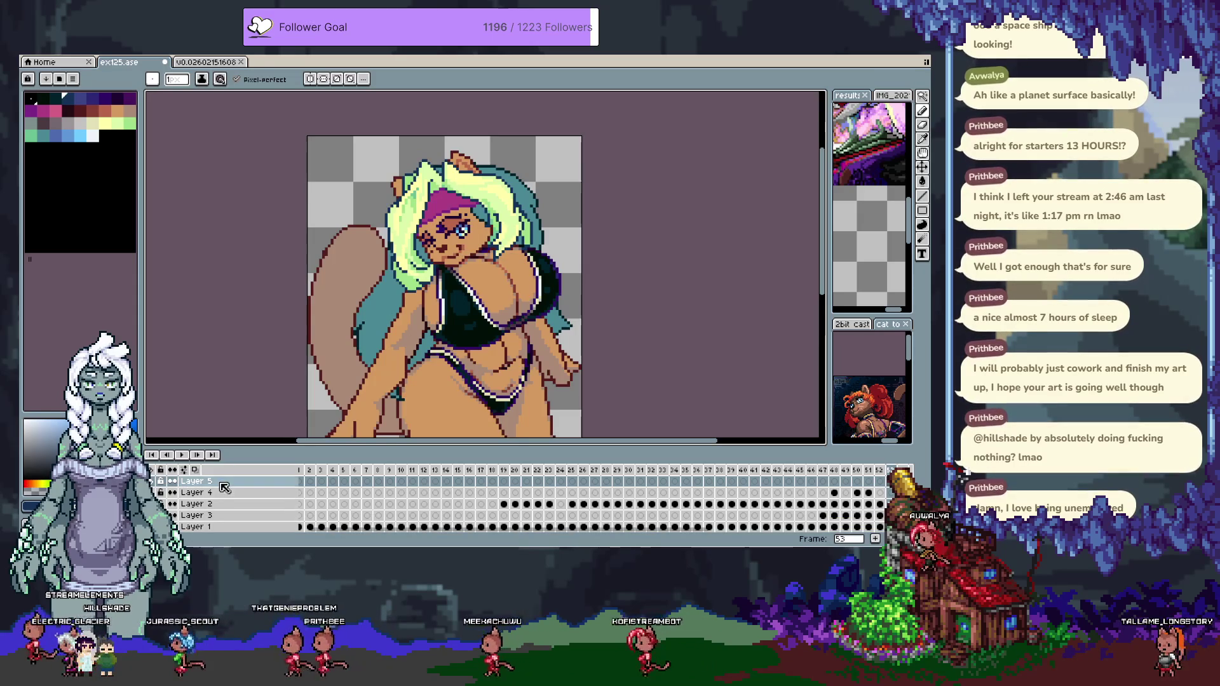
double_click(222, 483)
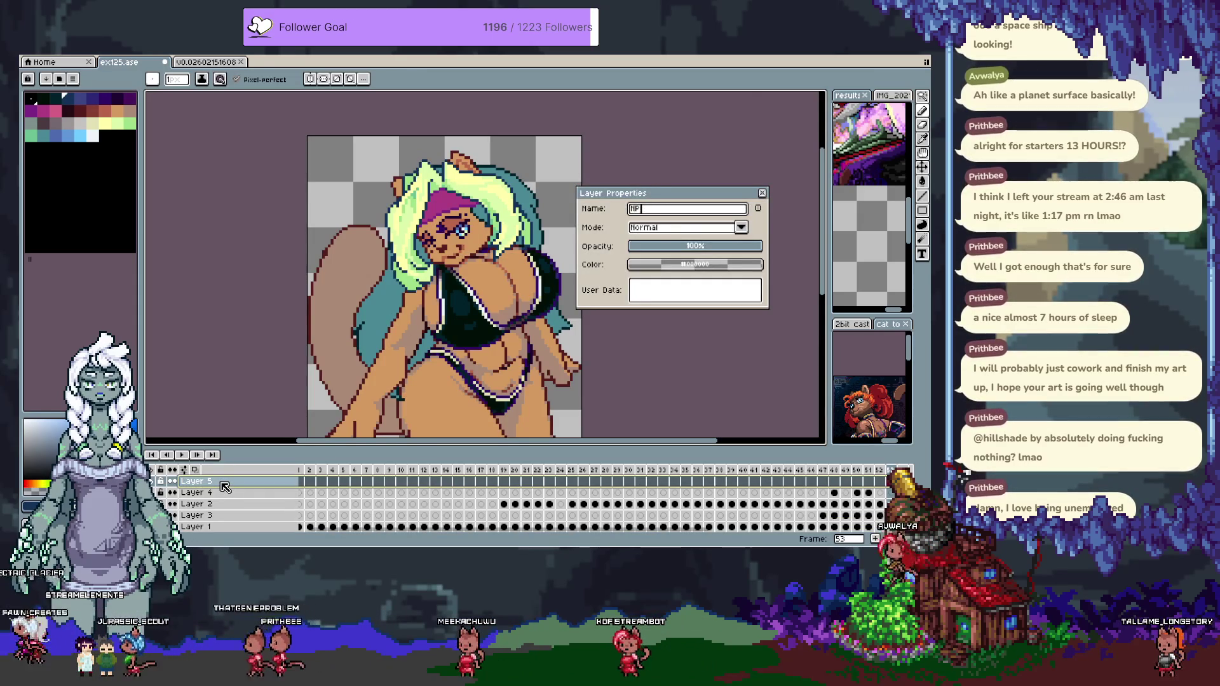
click(692, 265)
click(753, 284)
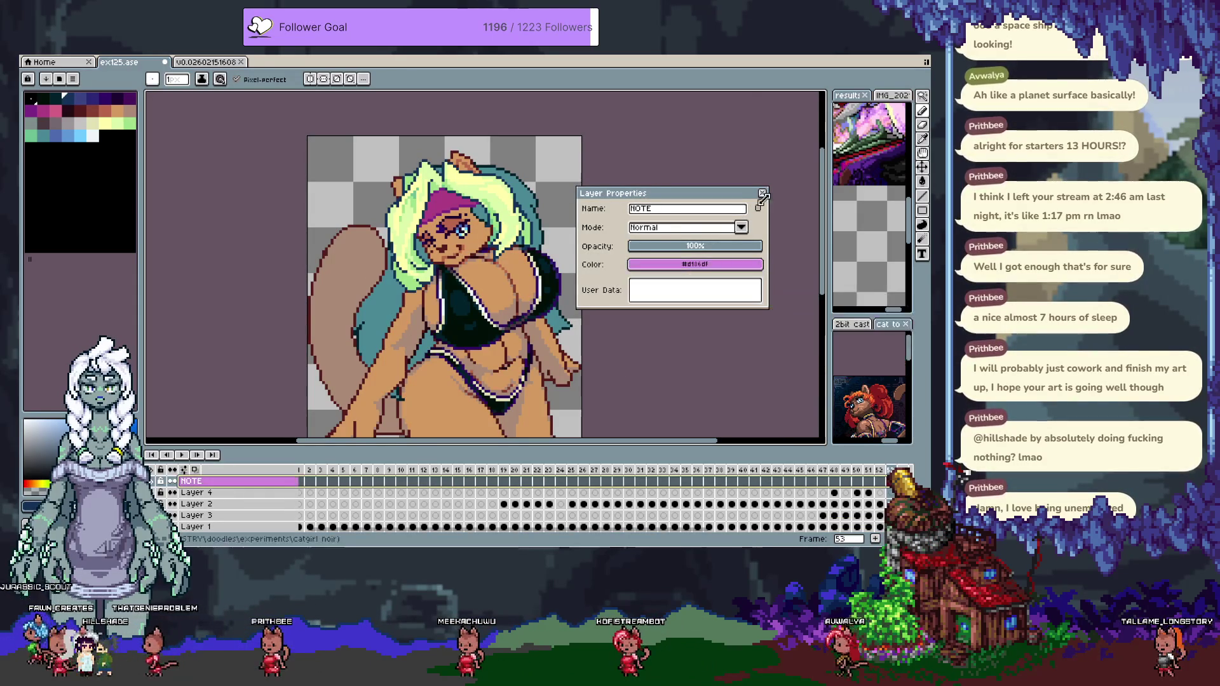
key(Return)
key(Tab)
click(118, 101)
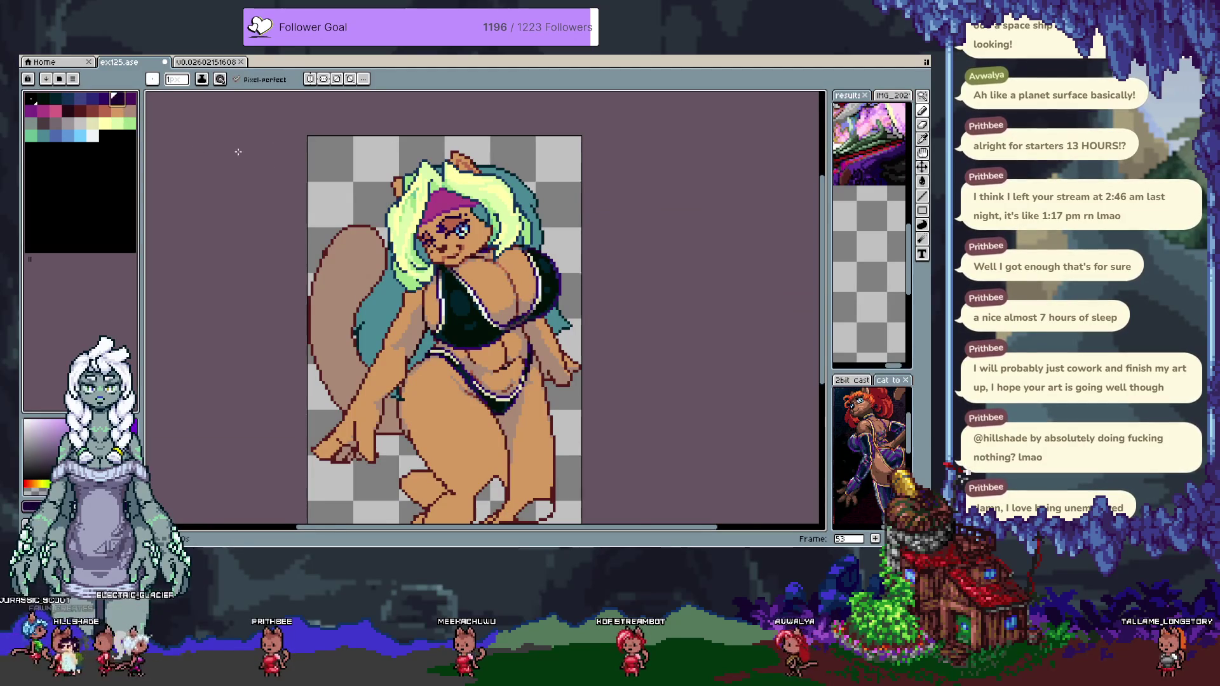
Choose the purple swatch and move to frame 54 with the Paint Bucket.
scroll(393, 183, up, 1)
scroll(393, 184, down, 5)
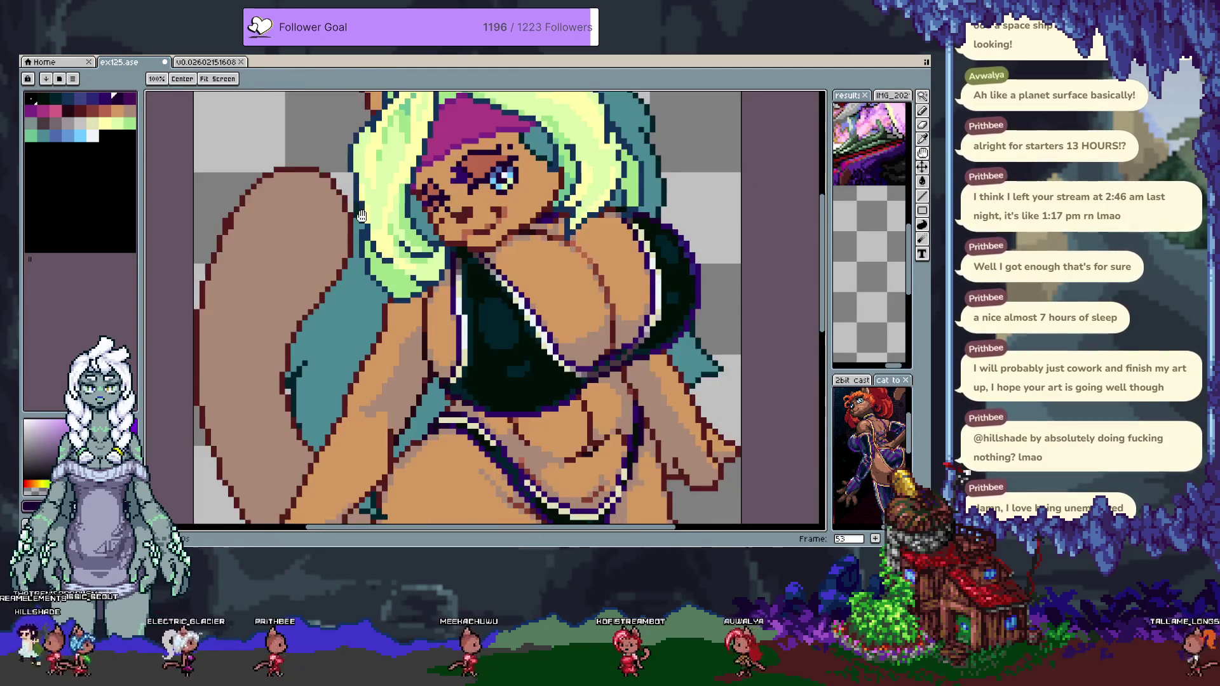
key(ctrl)
click(126, 97)
key(Tab)
key(Right)
key(Tab)
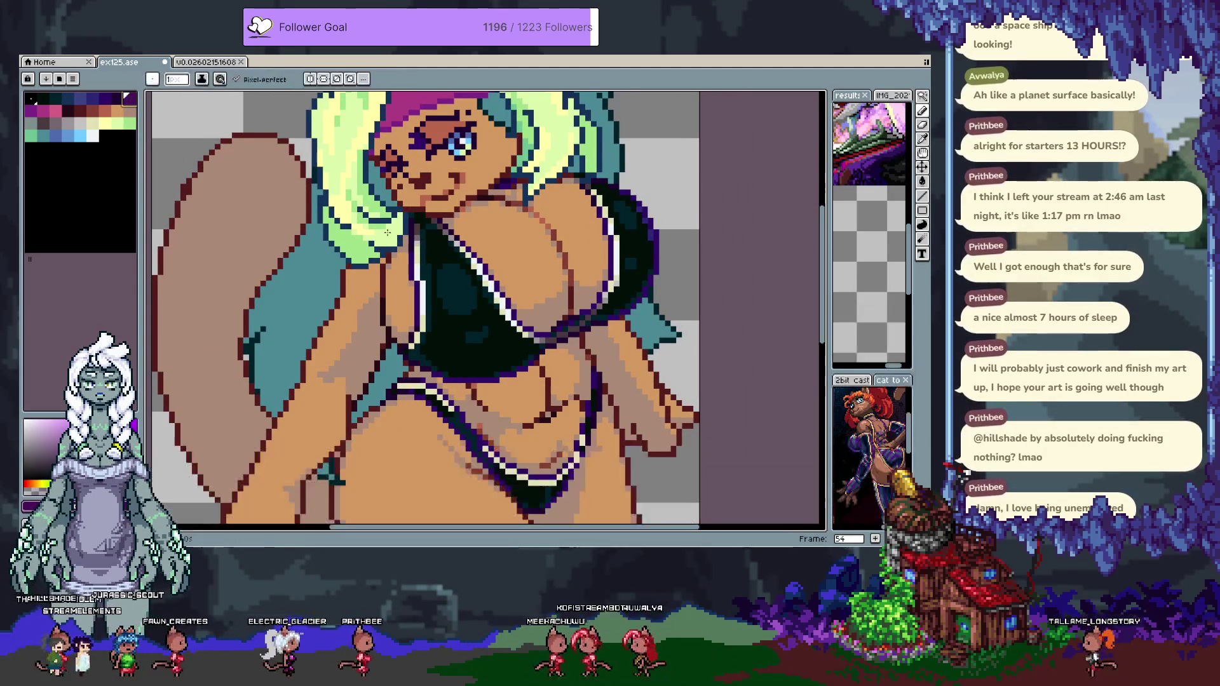
key(g)
Fill the dark bikini purple, undoing and refilling until the shade is right.
click(454, 339)
key(ctrl+z)
click(454, 338)
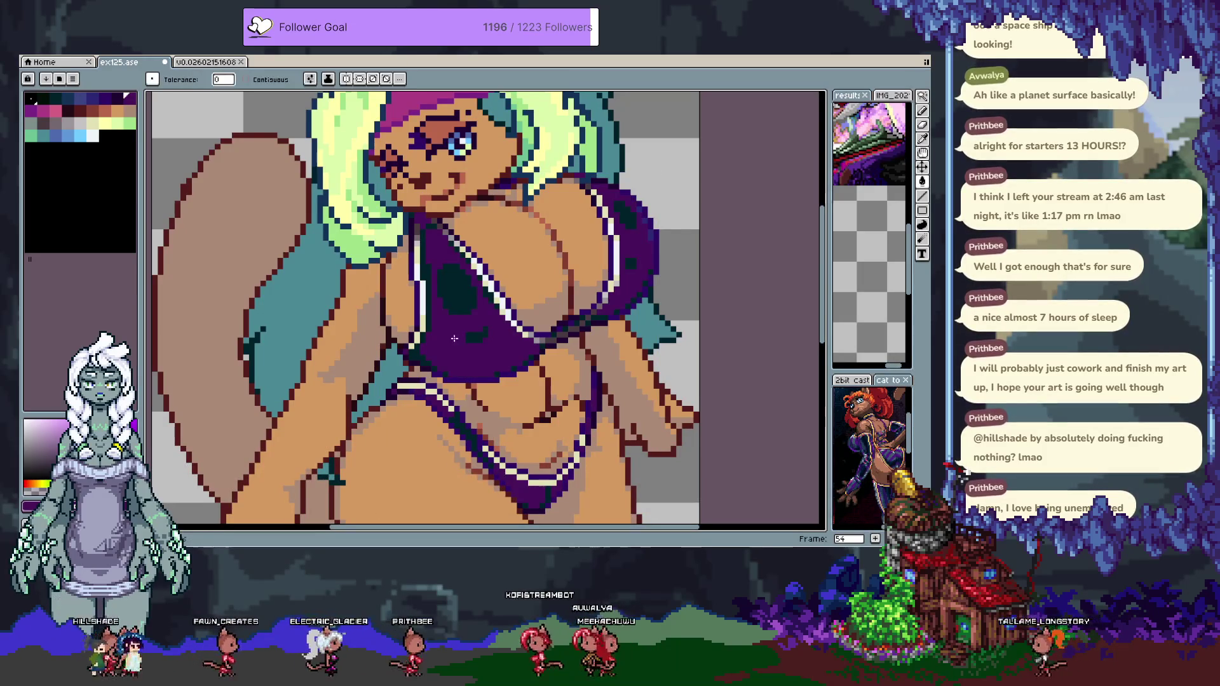
key(ctrl+z)
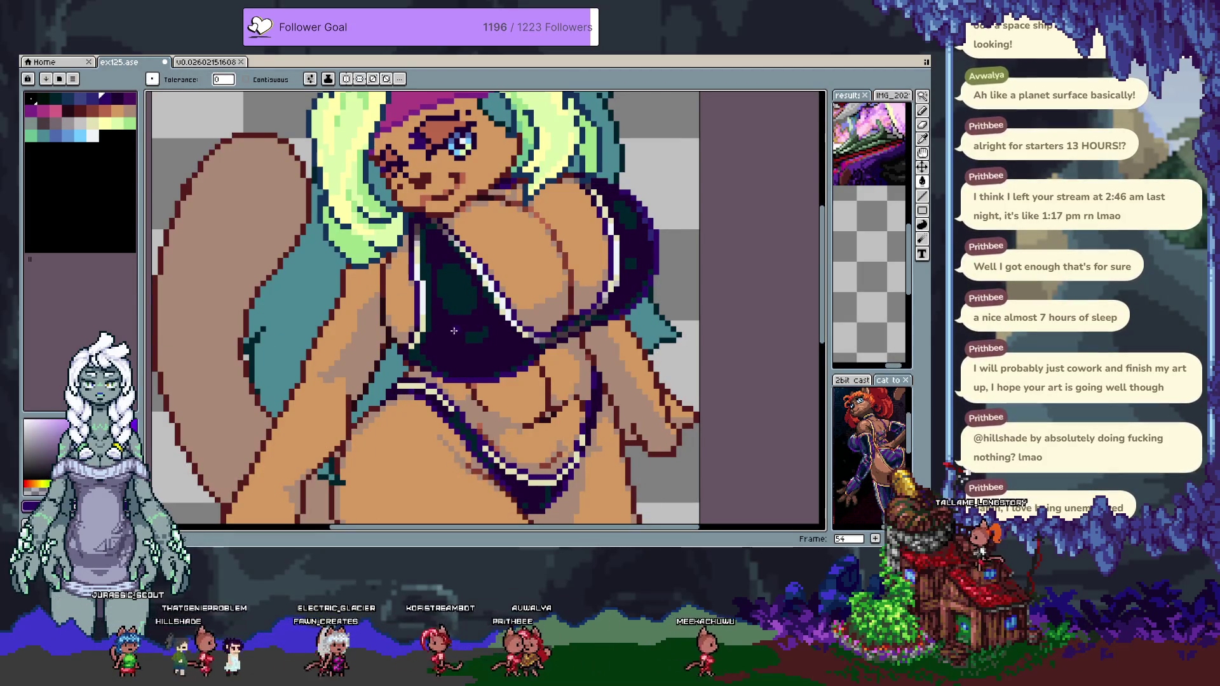
click(454, 333)
key(v)
key(ctrl+z)
key(g)
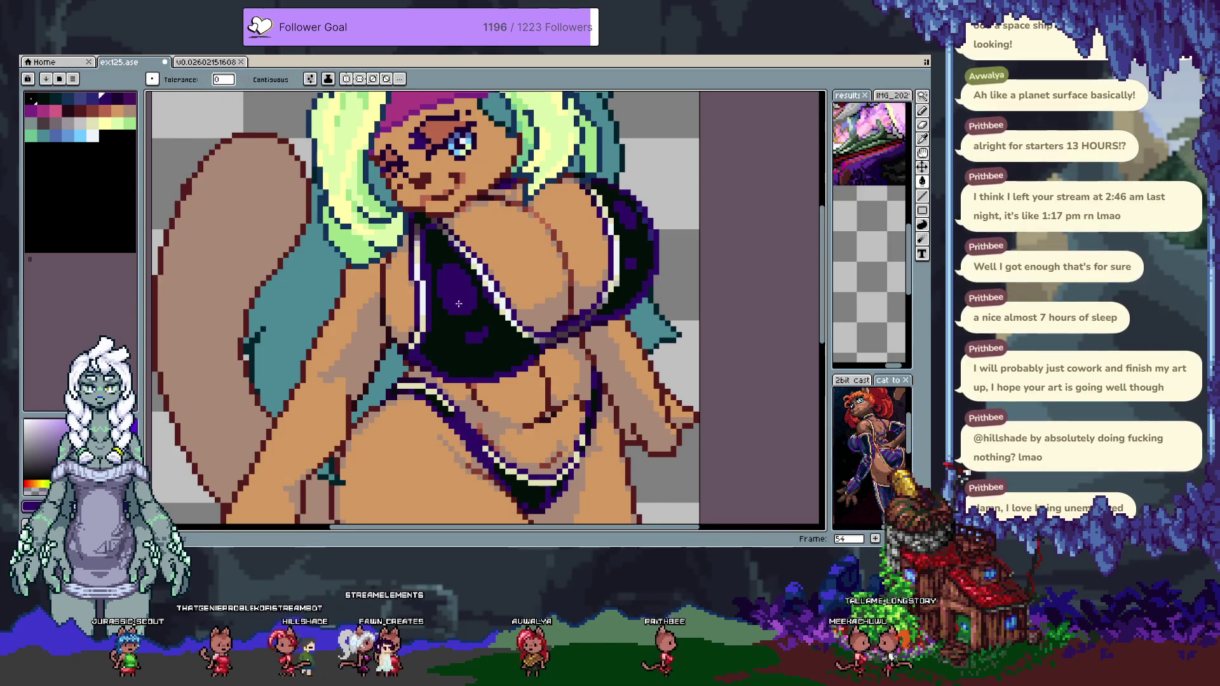
alt+click(454, 335)
alt+click(451, 335)
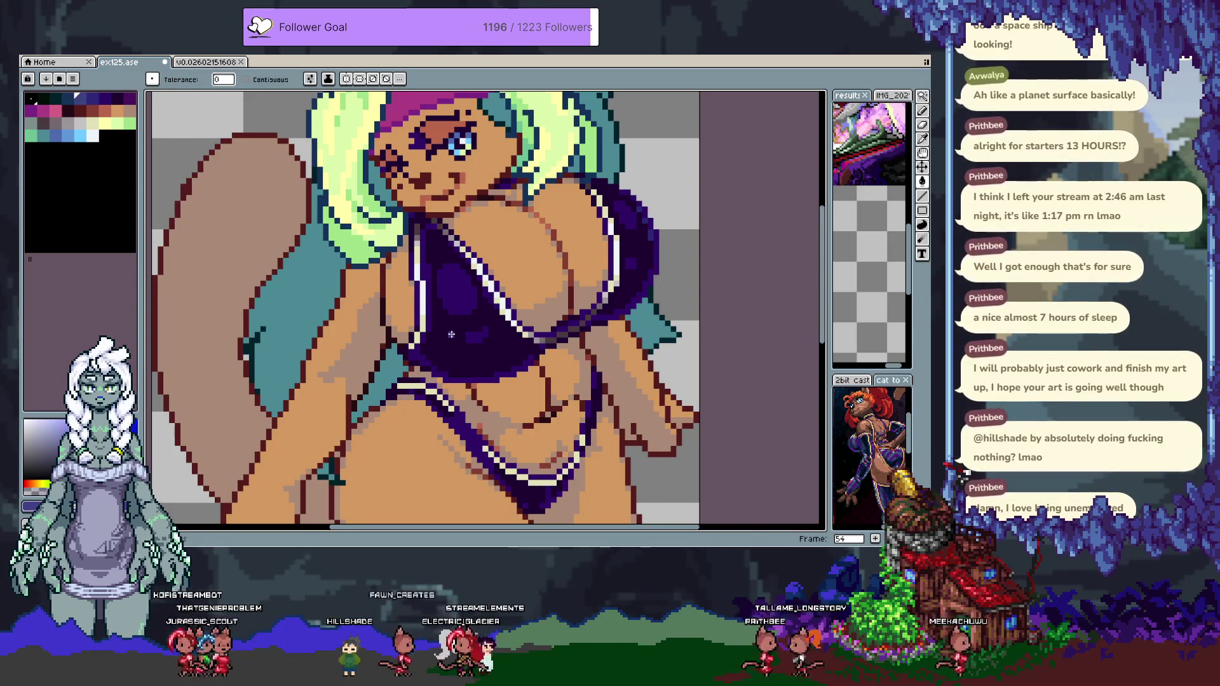
scroll(450, 333, down, 3)
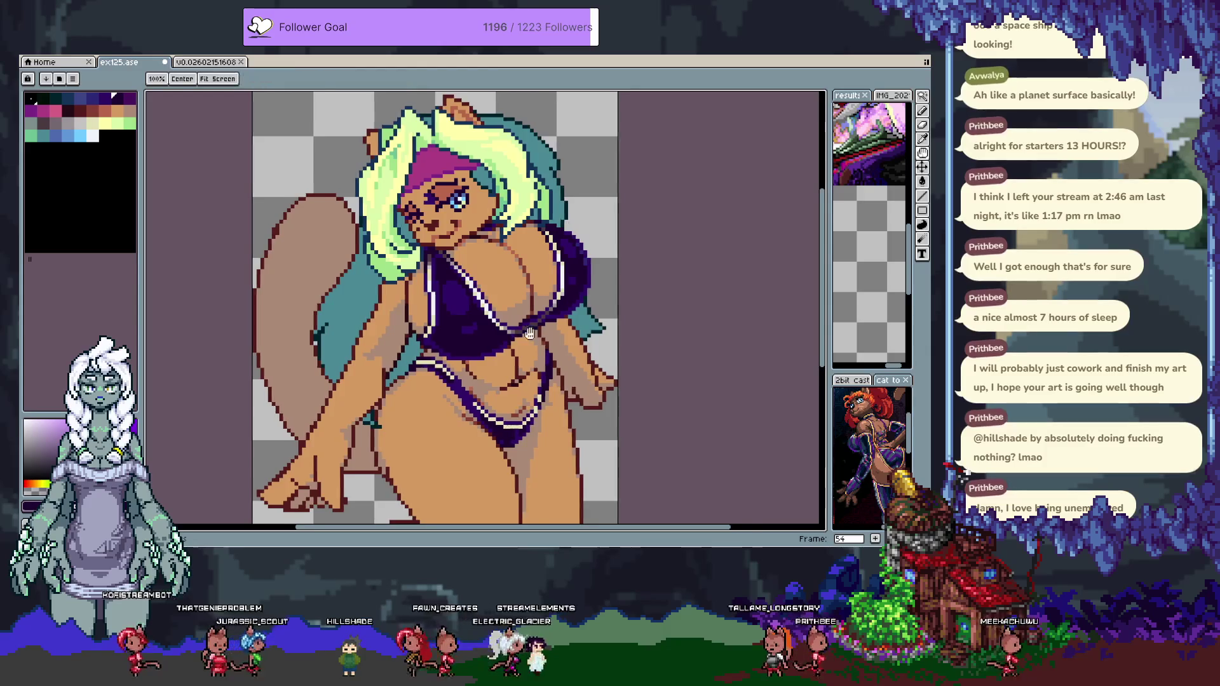
Undo the purple fills so the bikini returns to its original dark colours.
key(ctrl+z)
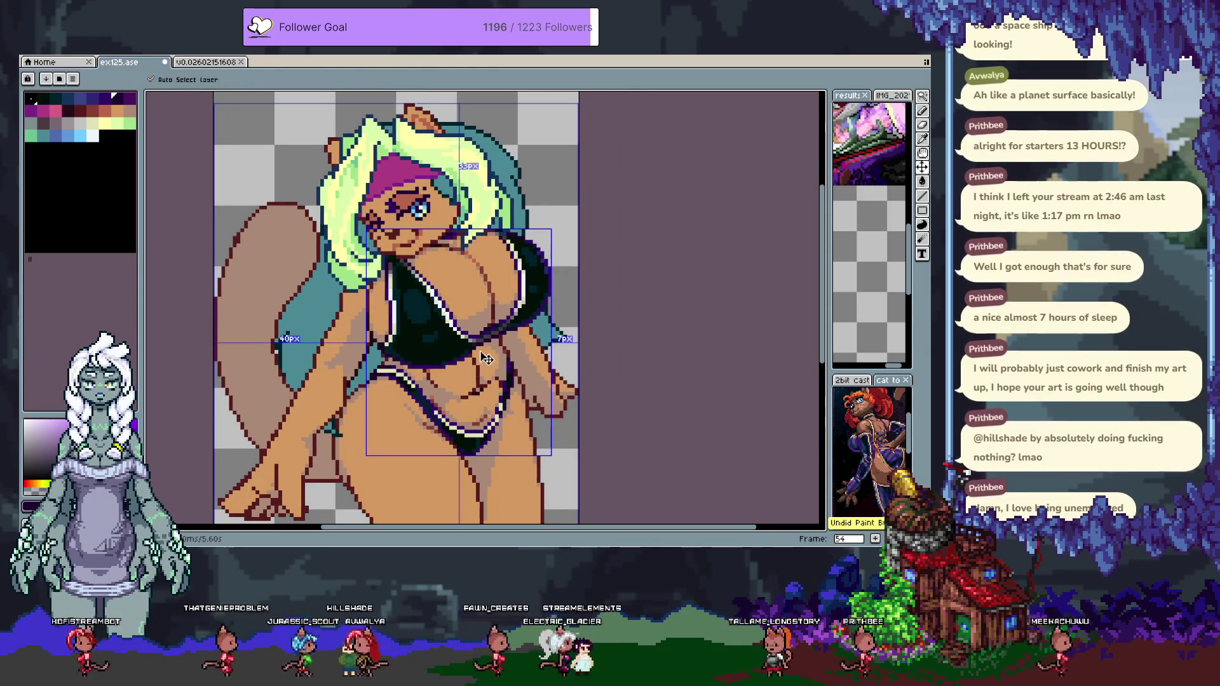
key(ctrl+z)
scroll(489, 359, up, 1)
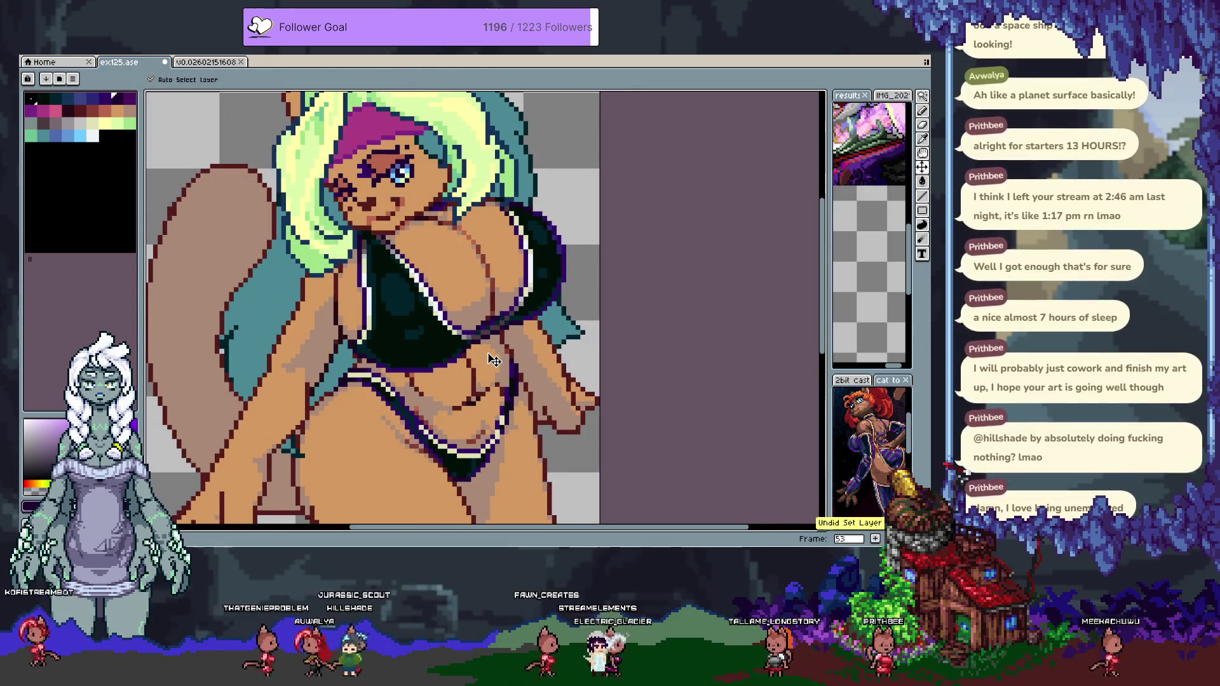
key(ctrl+y)
key(ctrl+z)
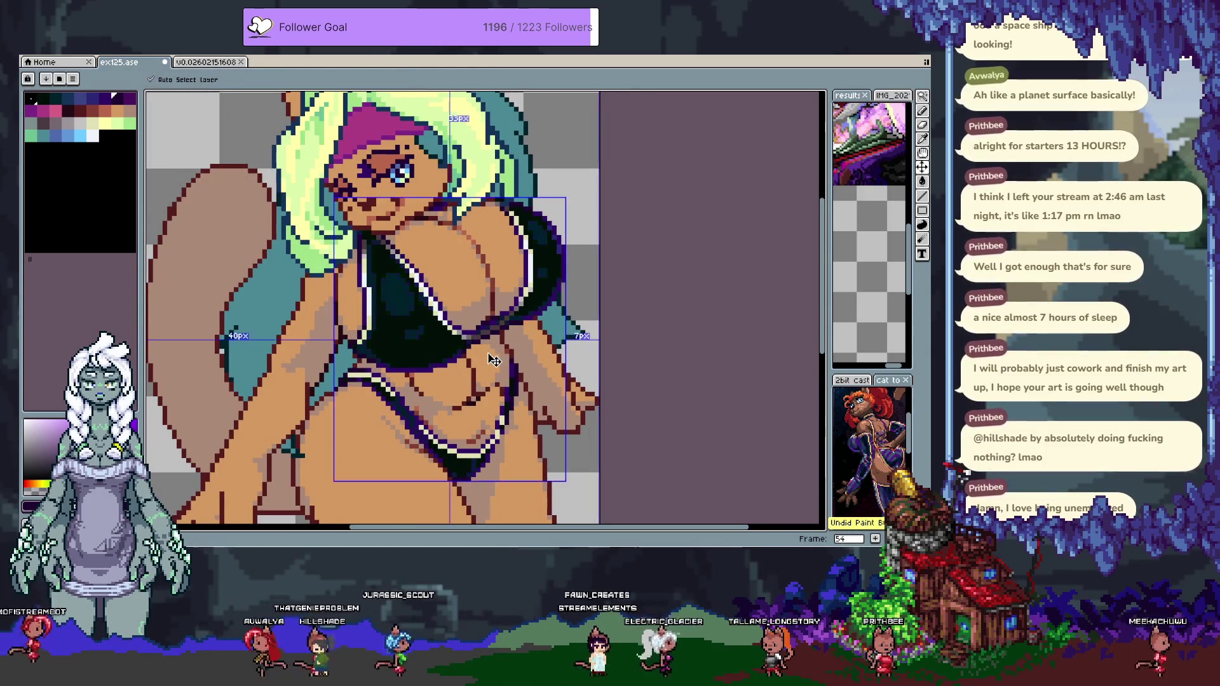
Set the Pencil to Shading ink on the dark-to-purple palette ramp and test a stroke on the bikini top.
key(b)
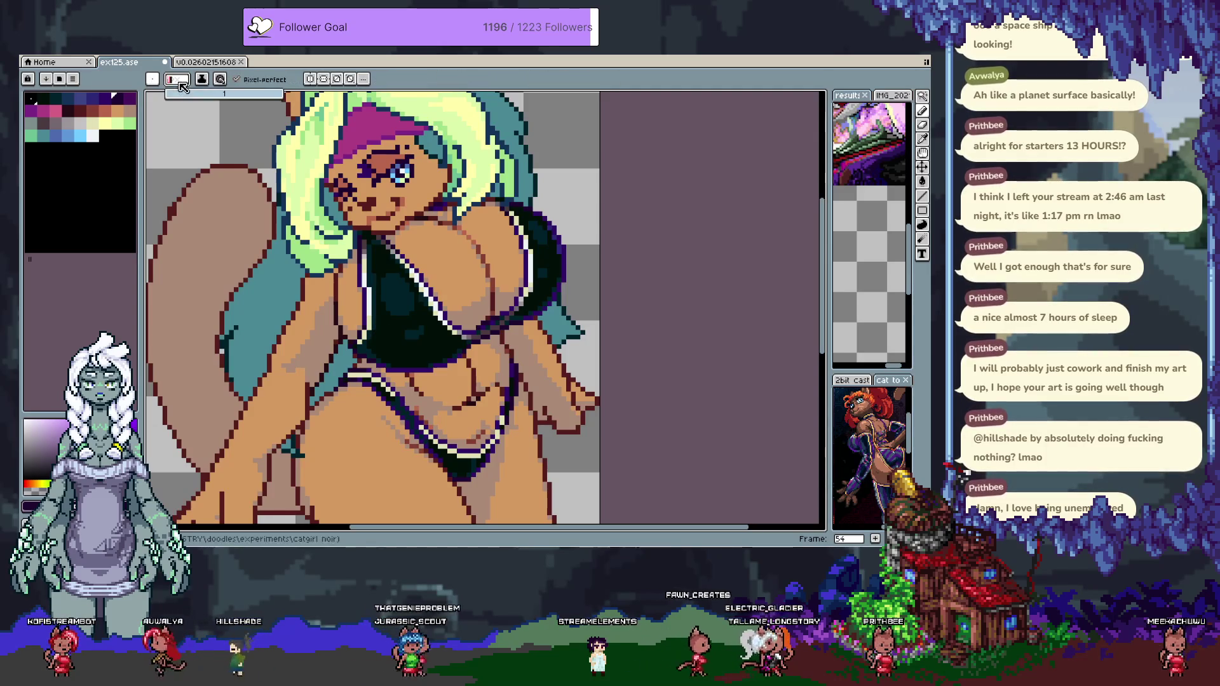
click(201, 79)
click(223, 137)
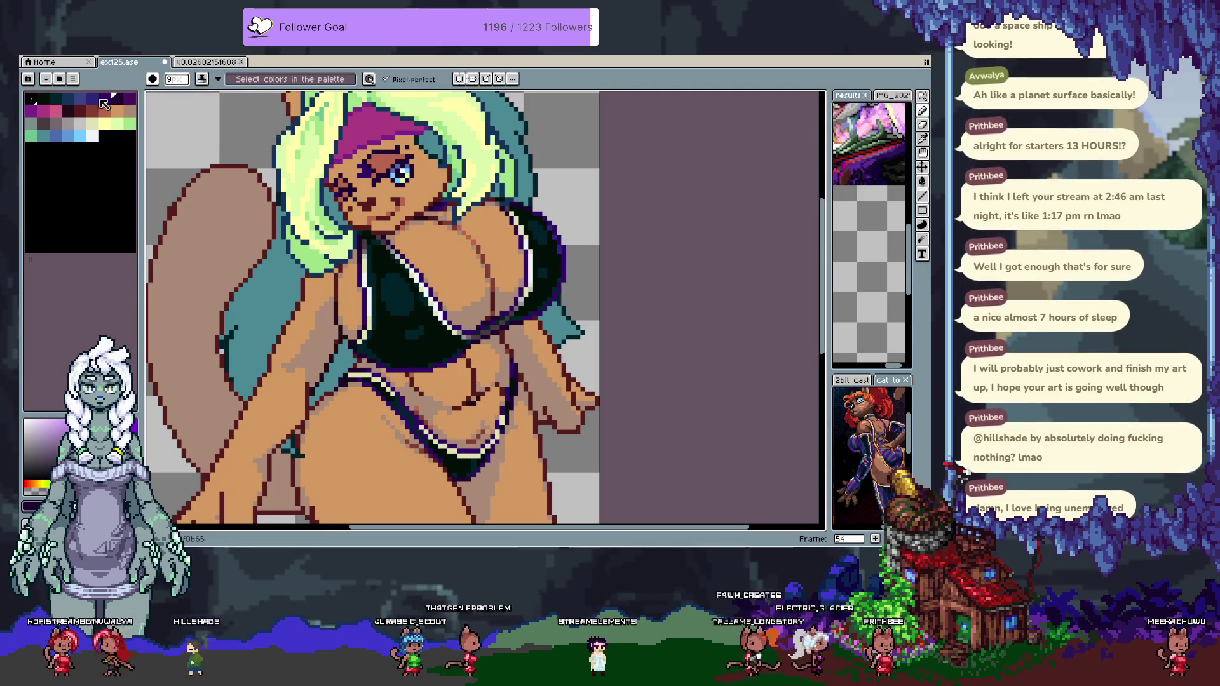
click(52, 103)
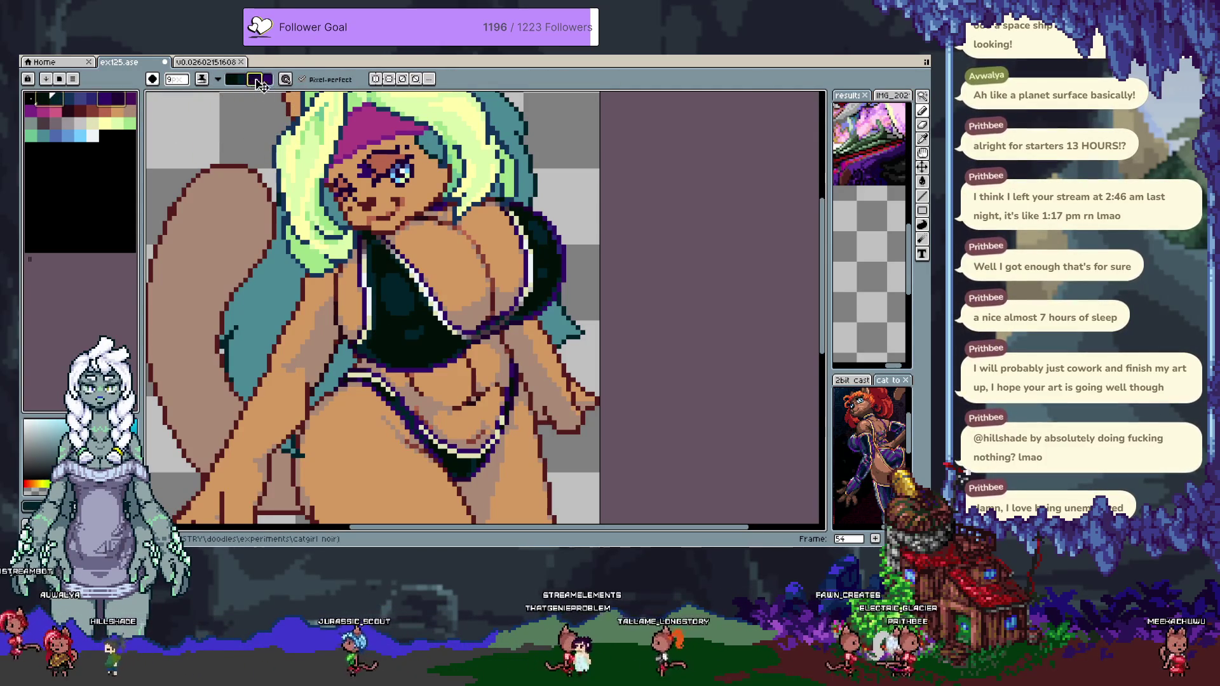
key(ctrl+z)
mouse_move(383, 340)
mouse_down()
mouse_move(345, 271)
mouse_move(415, 276)
mouse_up()
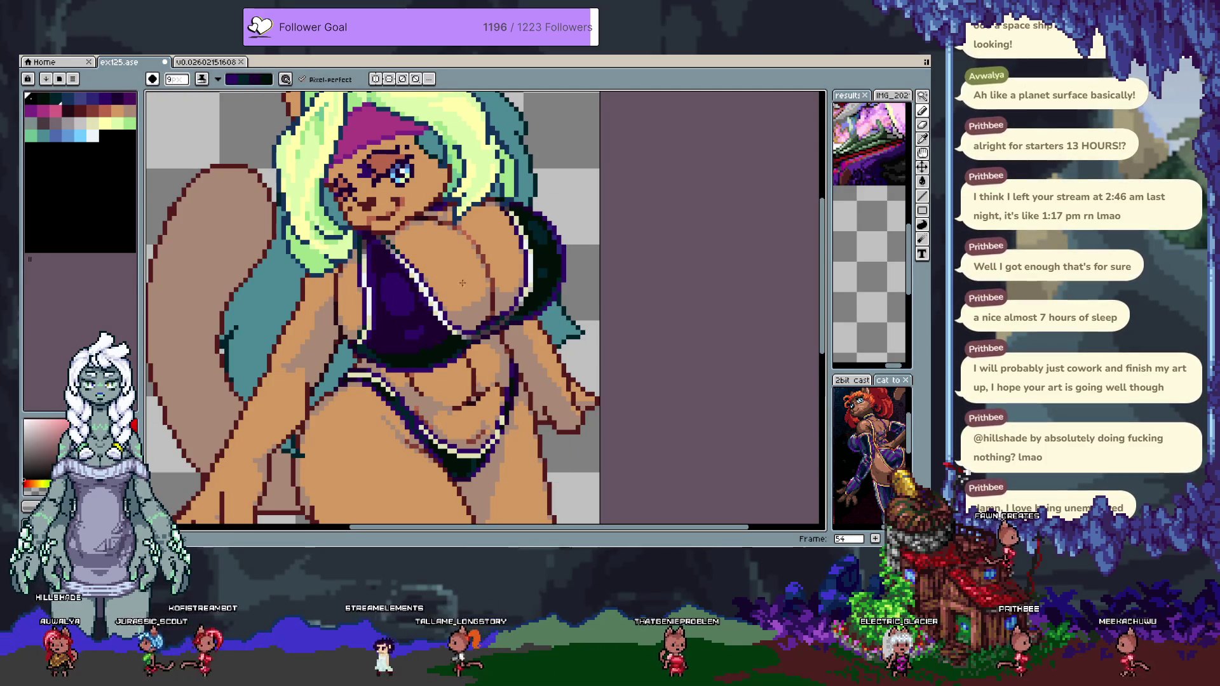
Undo the shading strokes, keep the hair strand beside the arm, and show the timeline.
key(ctrl+z)
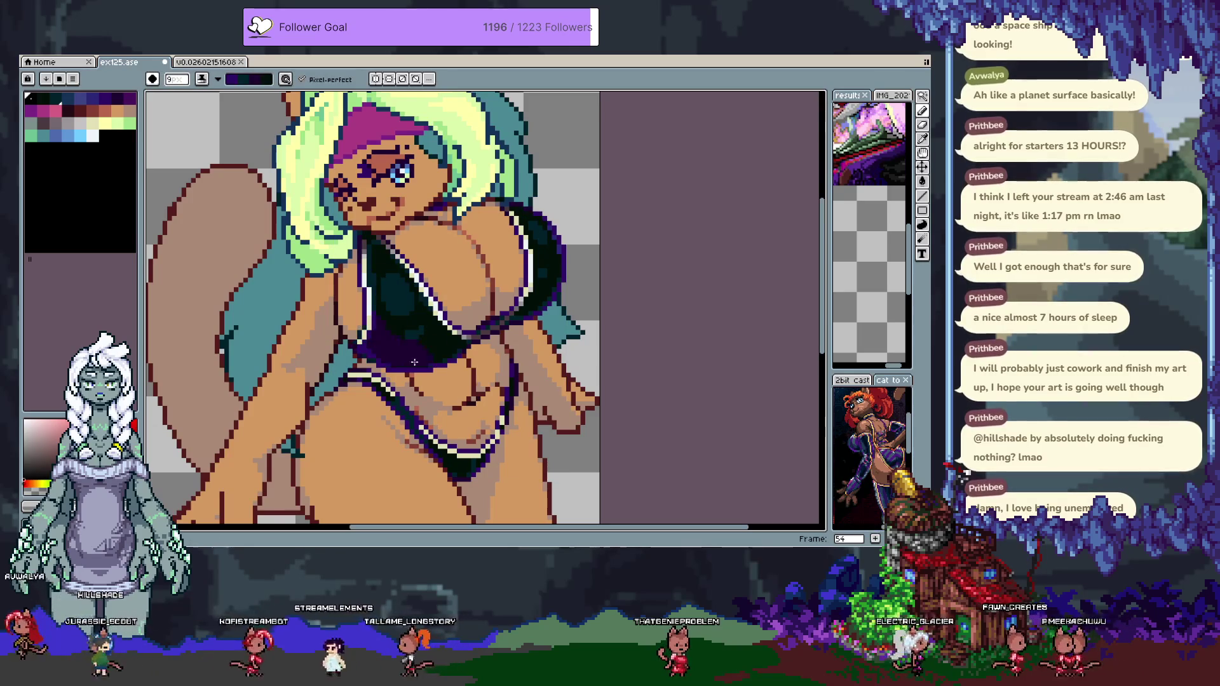
key(ctrl+z)
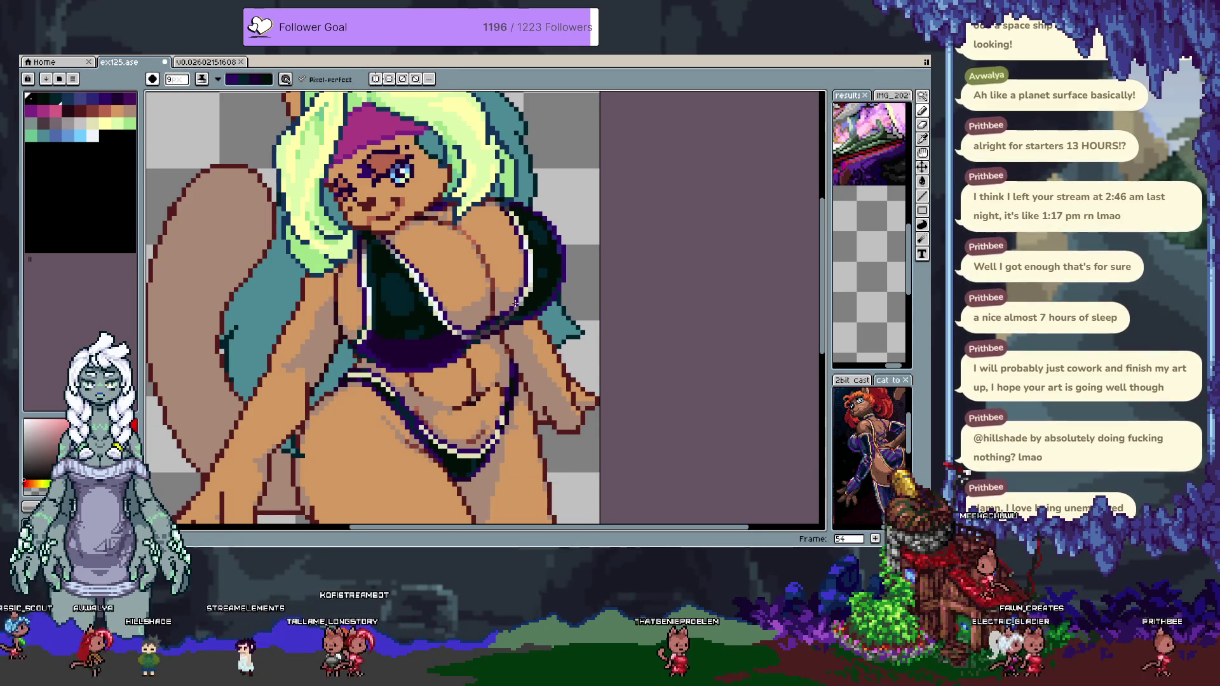
key(ctrl+z)
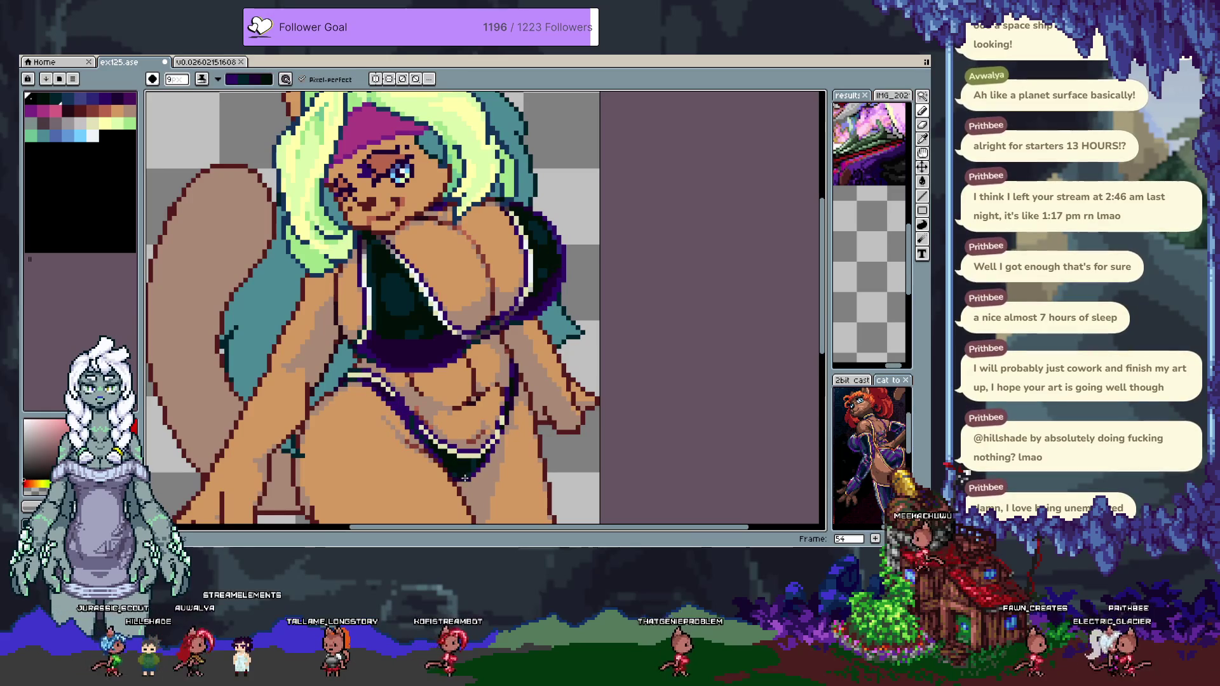
scroll(477, 481, down, 3)
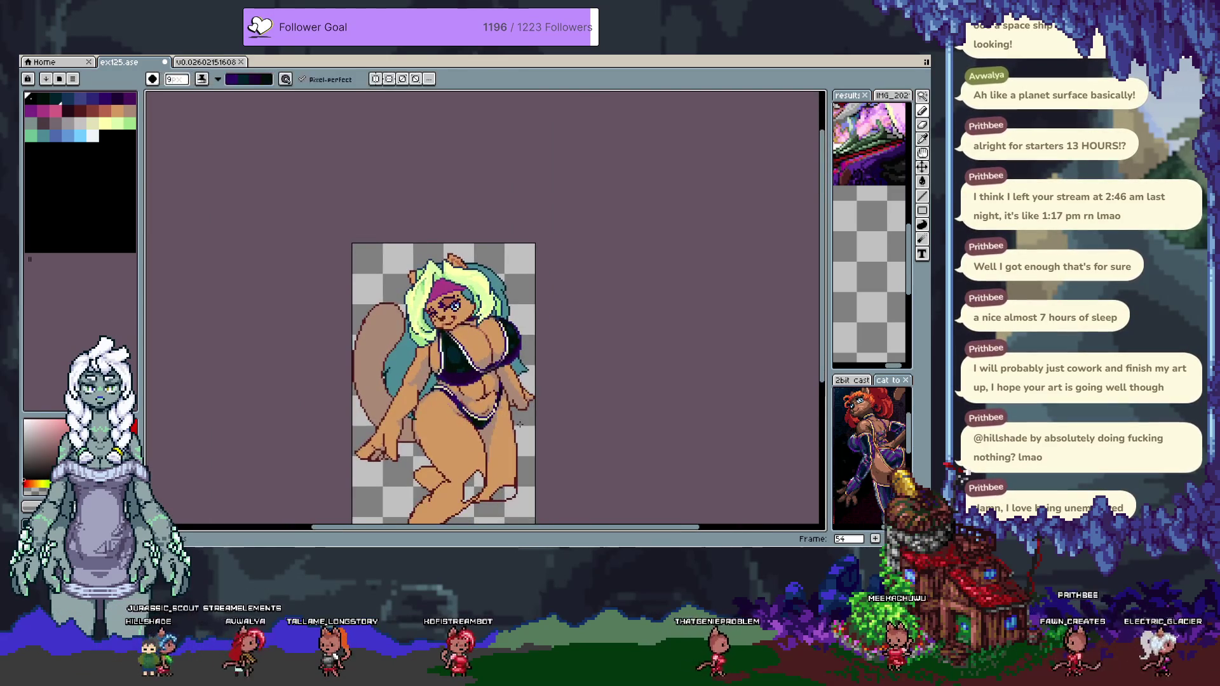
scroll(515, 402, up, 1)
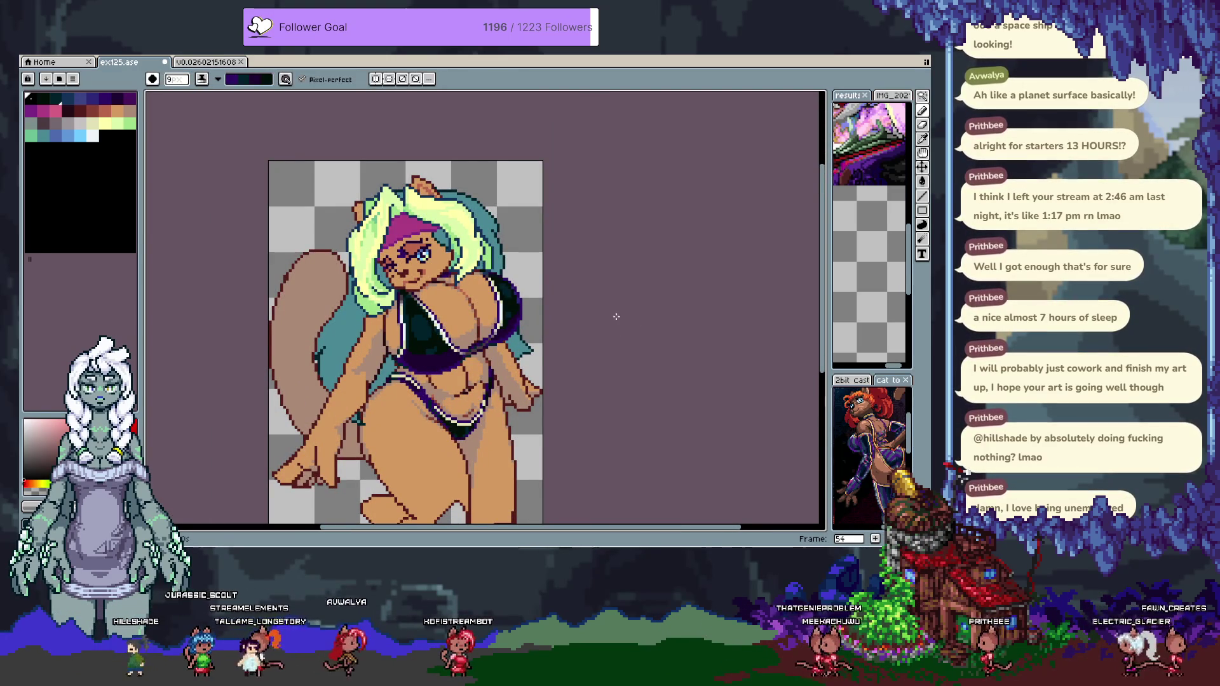
key(ctrl+z)
key(ctrl+y)
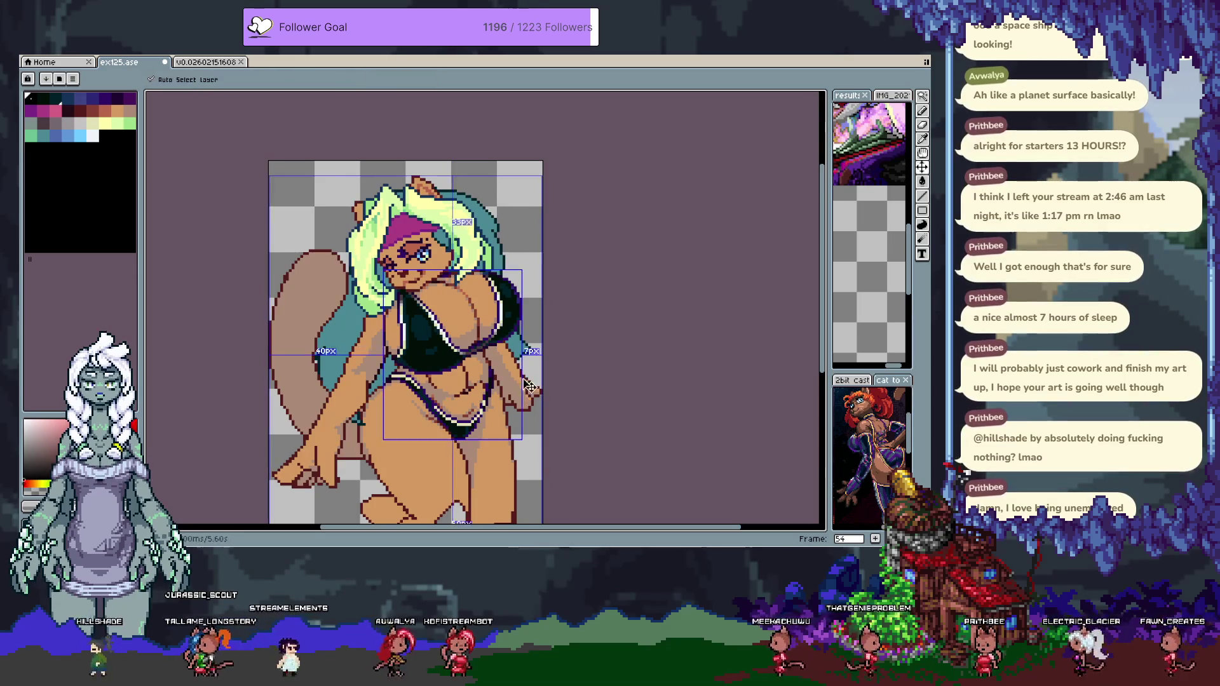
key(Tab)
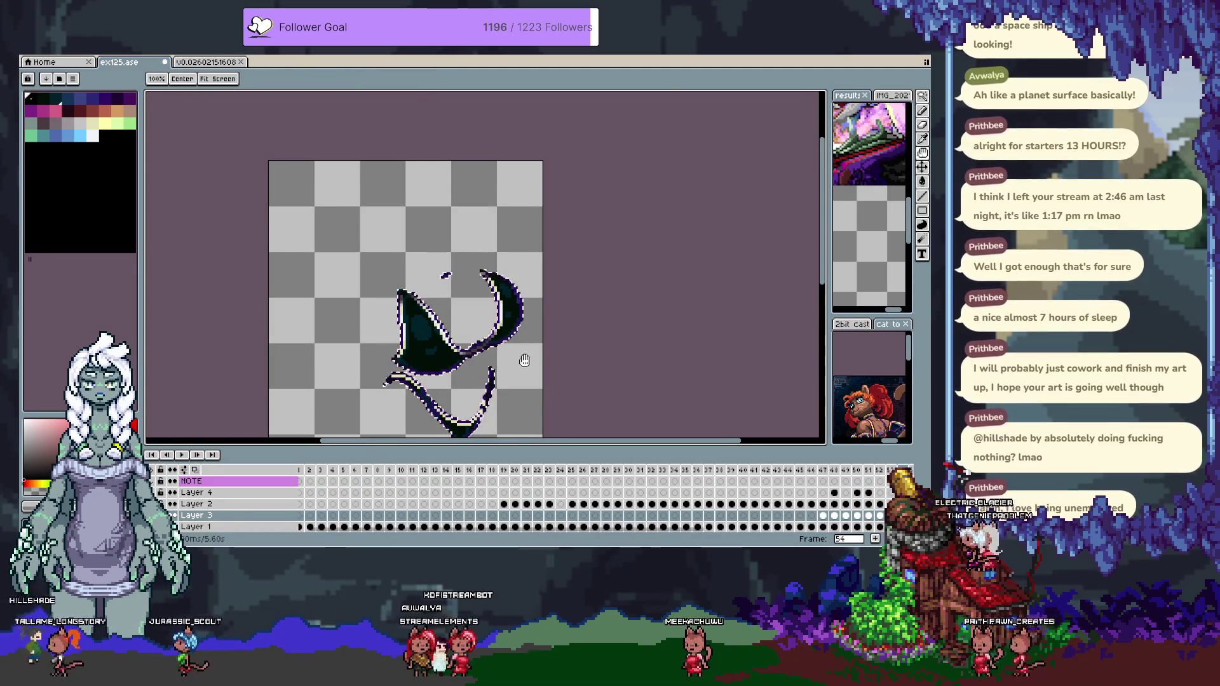
Test light-blue Paint Bucket fills with the cool-S-ver-2.1 dither gradient on the swimsuit, then undo them.
scroll(512, 343, up, 1)
key(Tab)
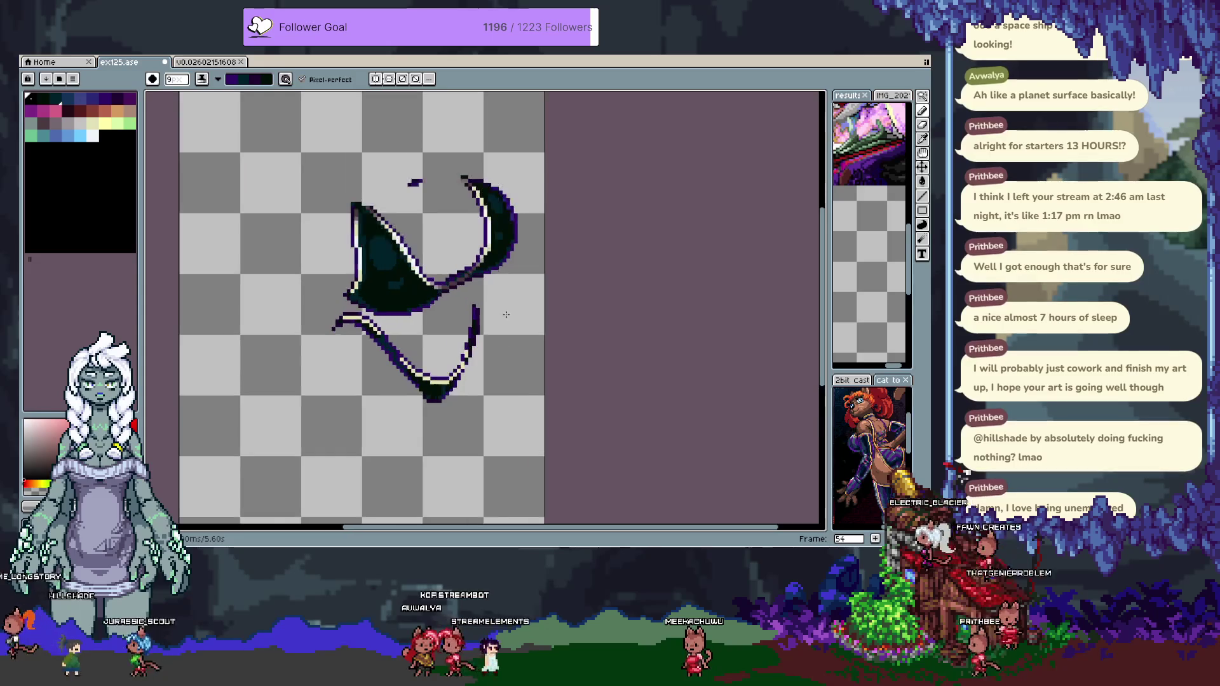
key(g)
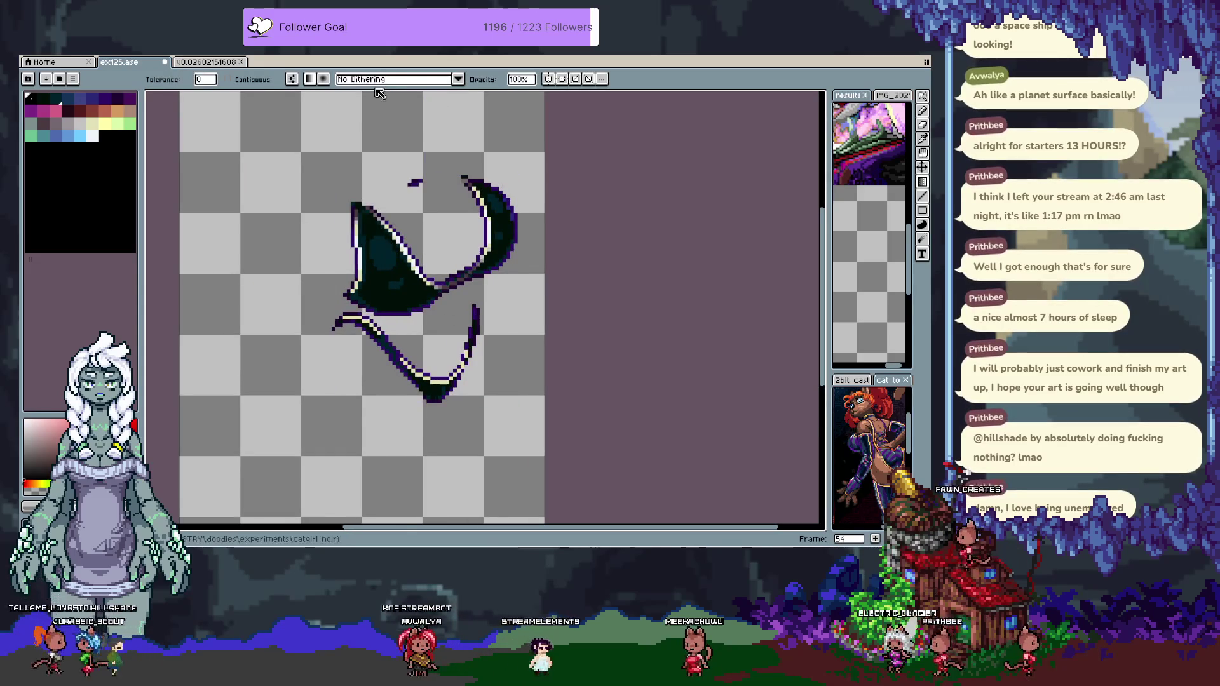
click(445, 79)
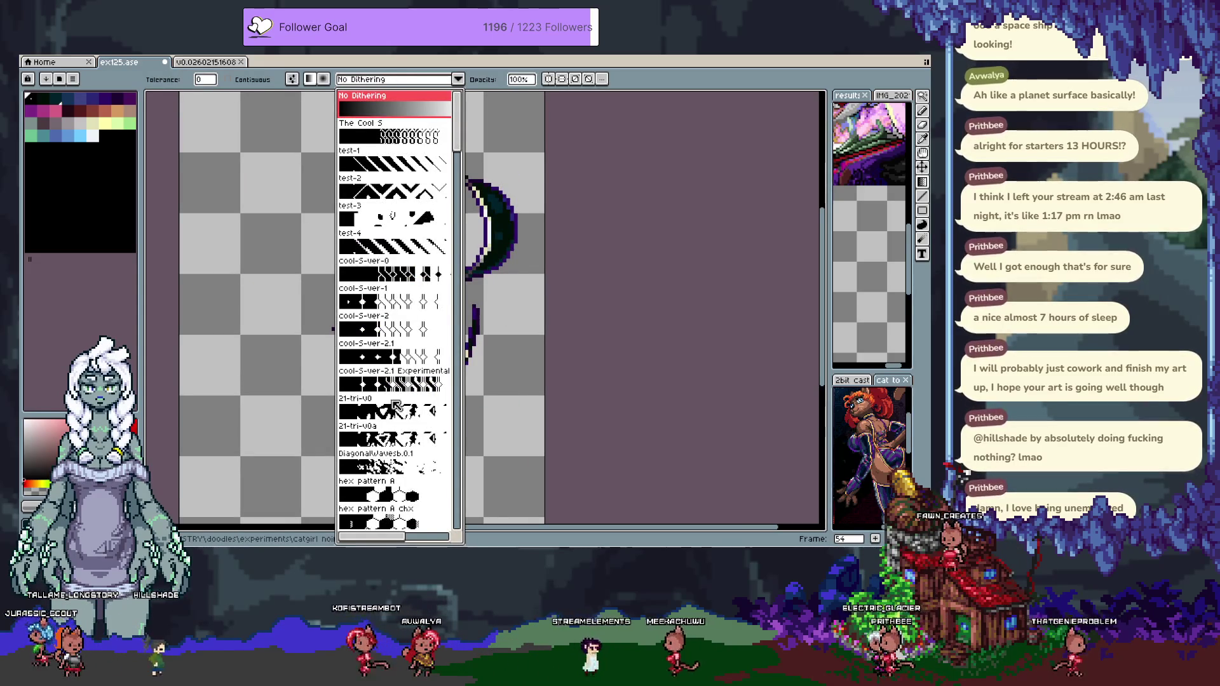
click(407, 378)
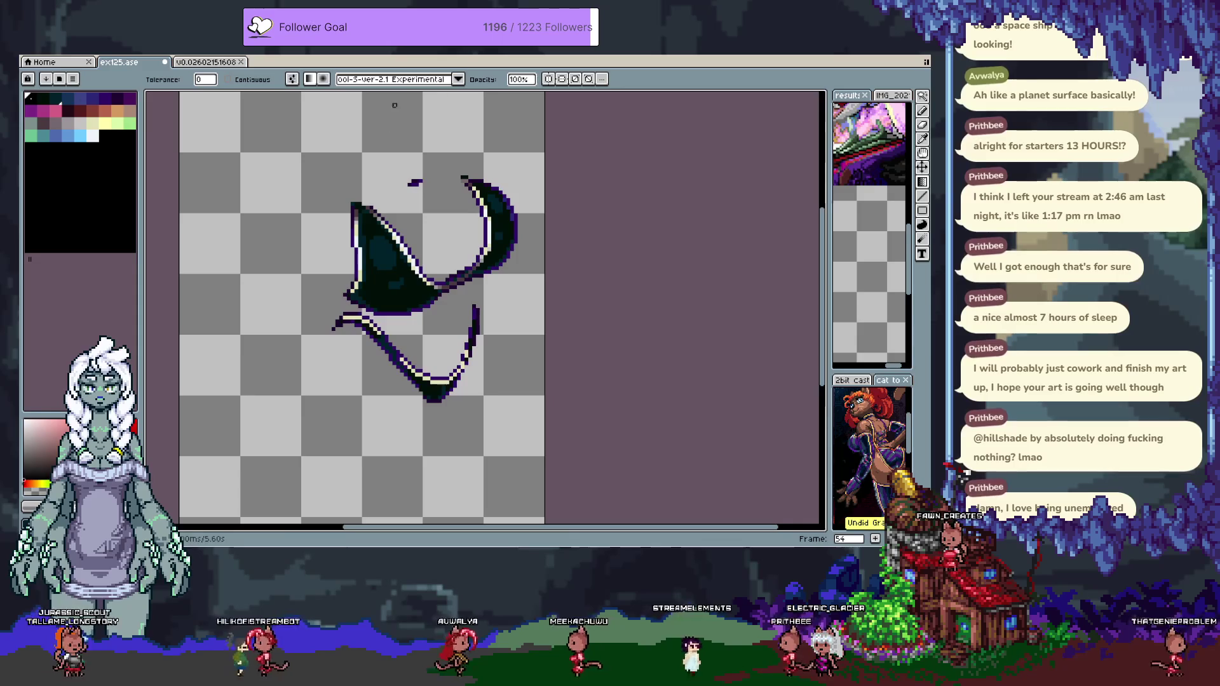
click(86, 138)
drag(381, 305, 388, 254)
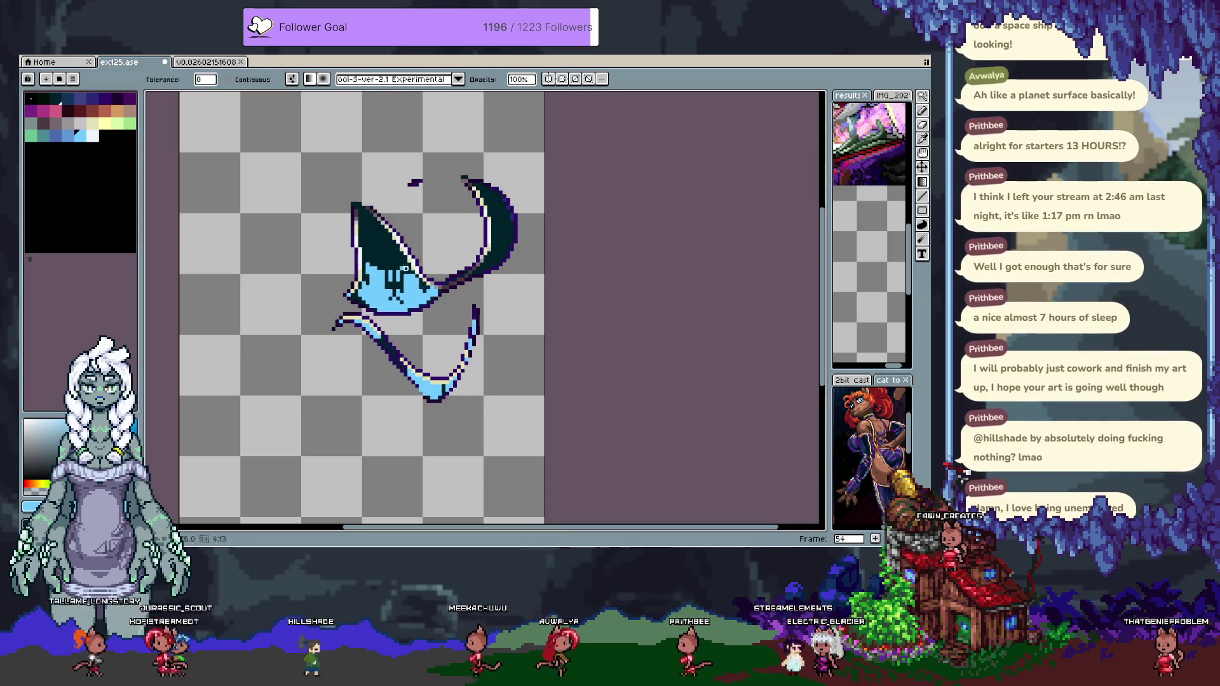
key(ctrl+z)
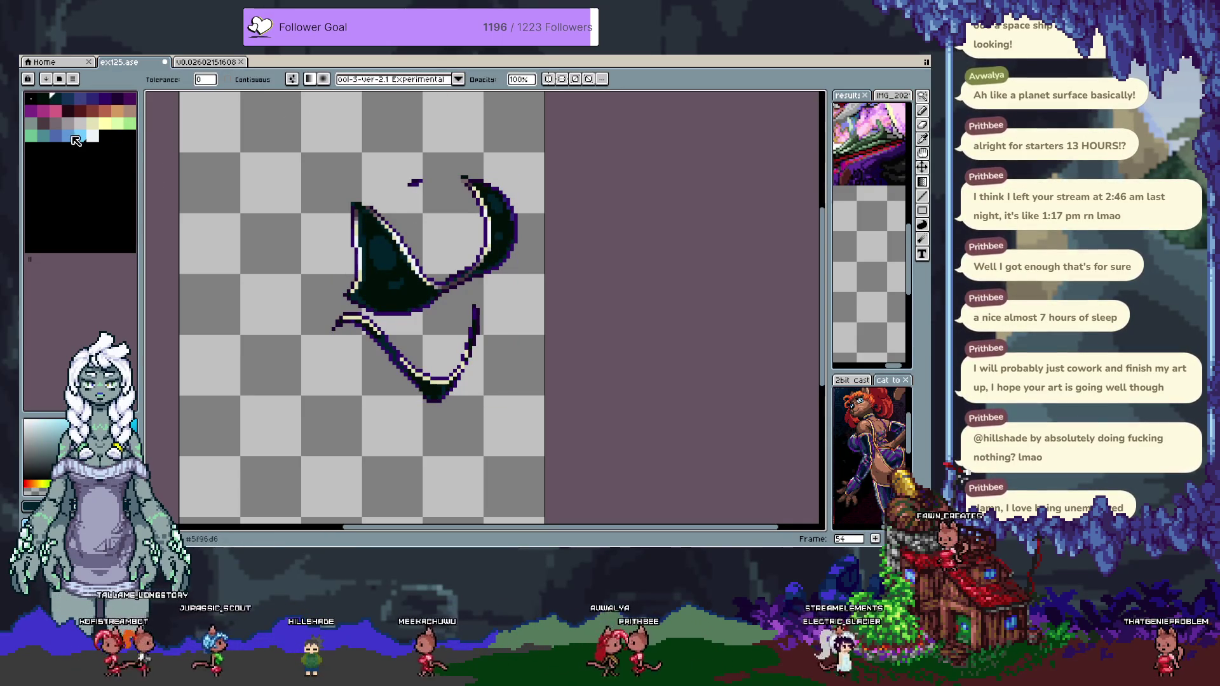
click(371, 241)
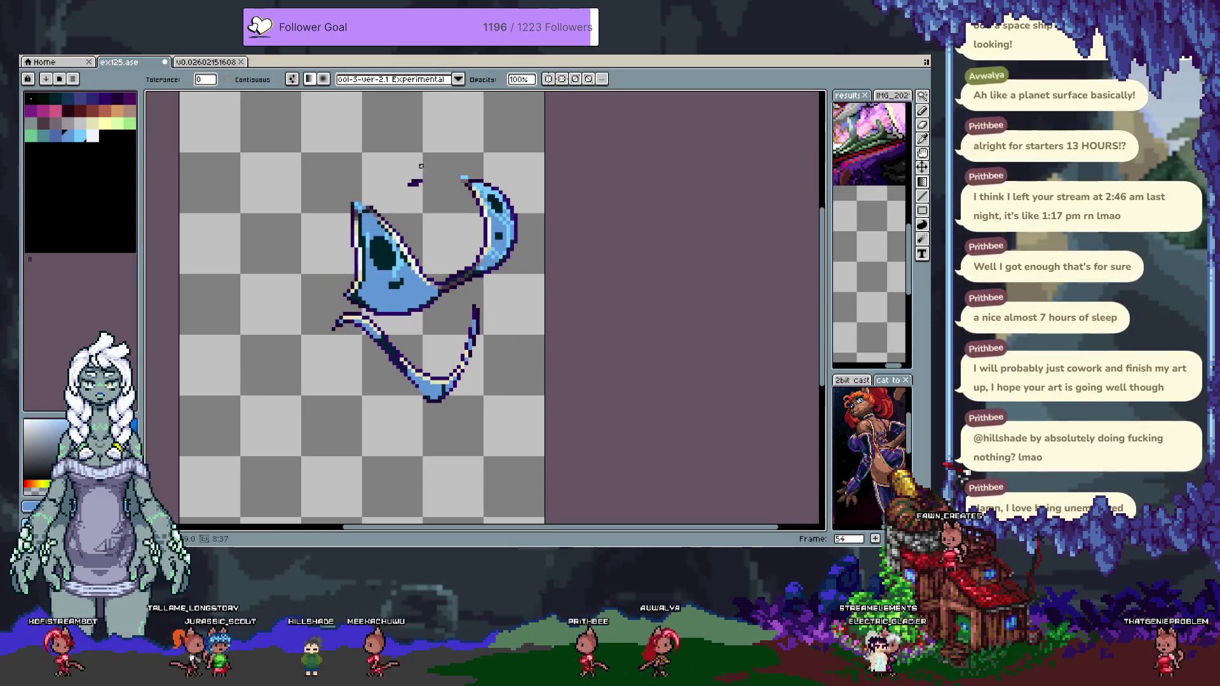
drag(389, 299, 394, 264)
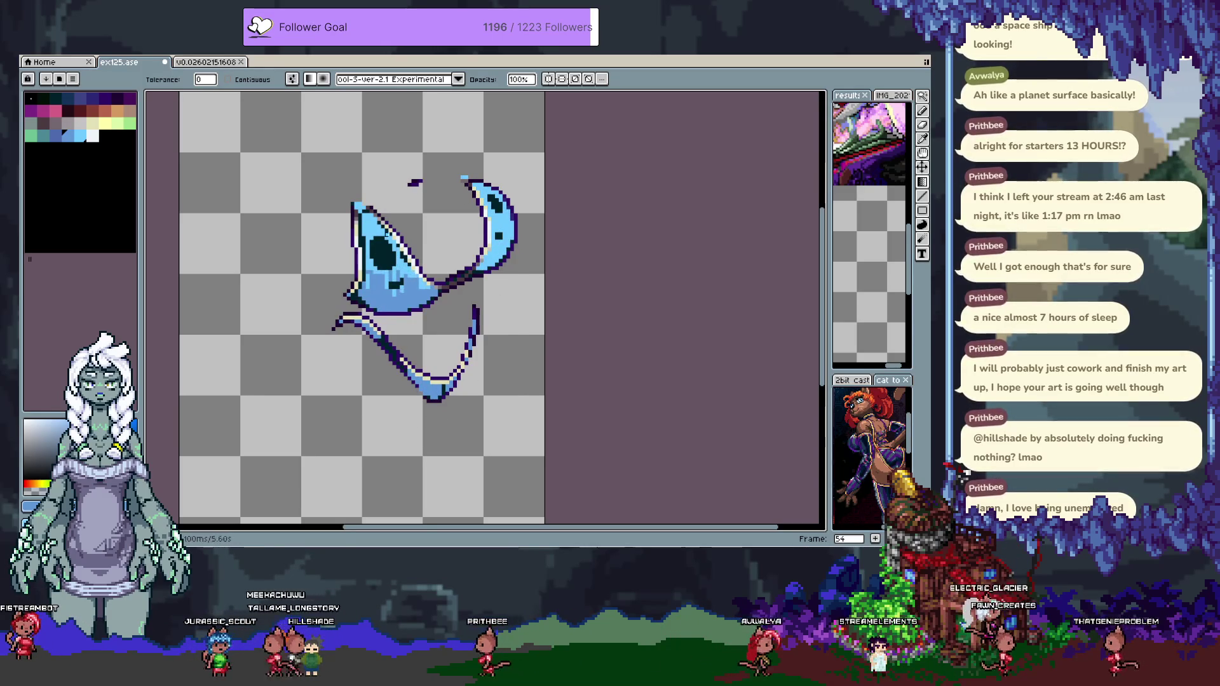
key(ctrl+z)
key(ctrl+z)
Try a line-horiz-1x2 dithered blue gradient at tolerance 255, then undo back to the dark artwork.
click(413, 78)
drag(463, 130, 453, 394)
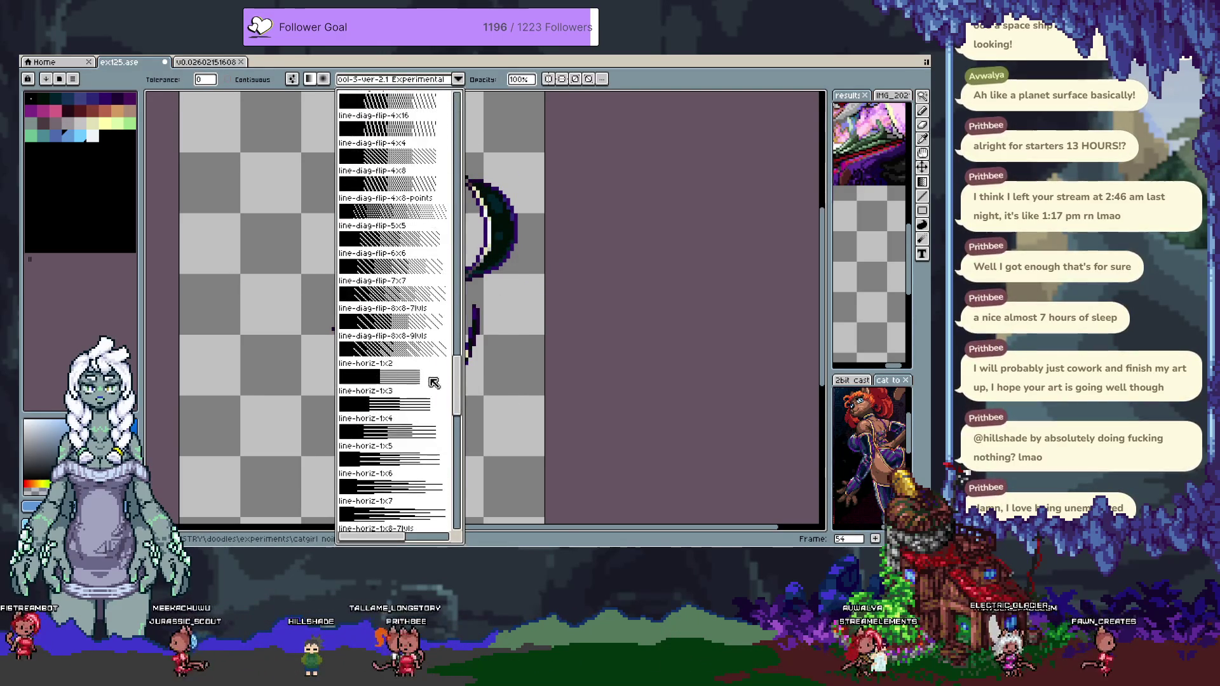
click(433, 382)
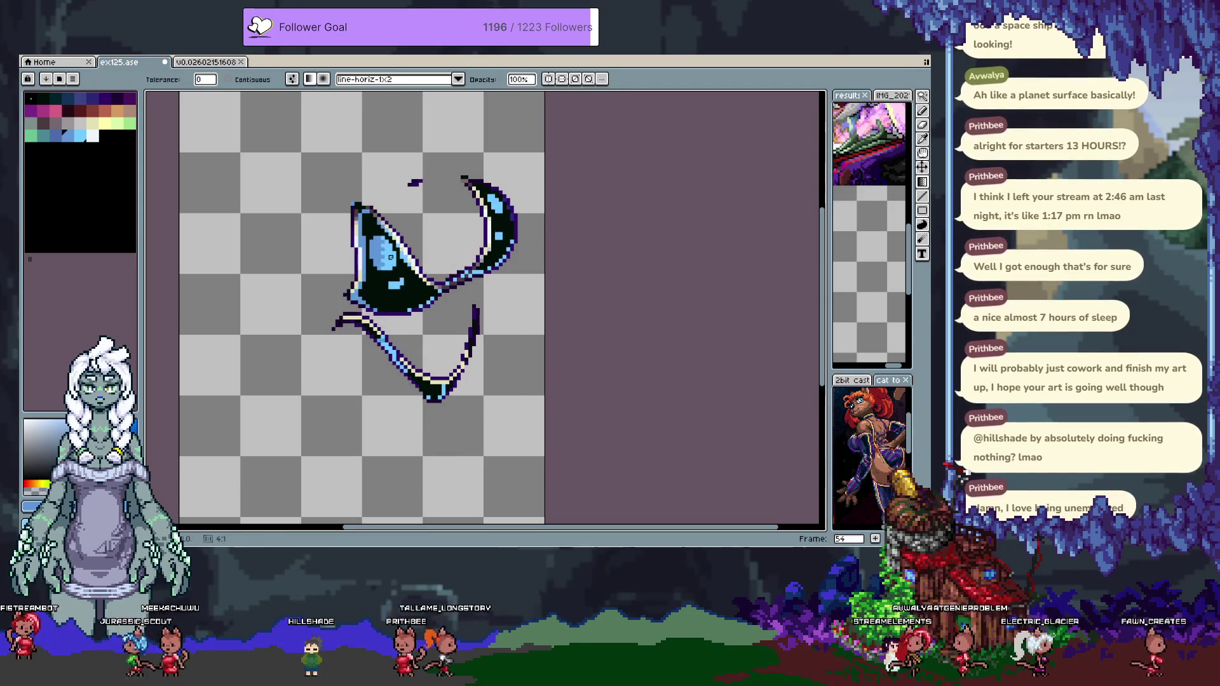
drag(391, 256, 391, 287)
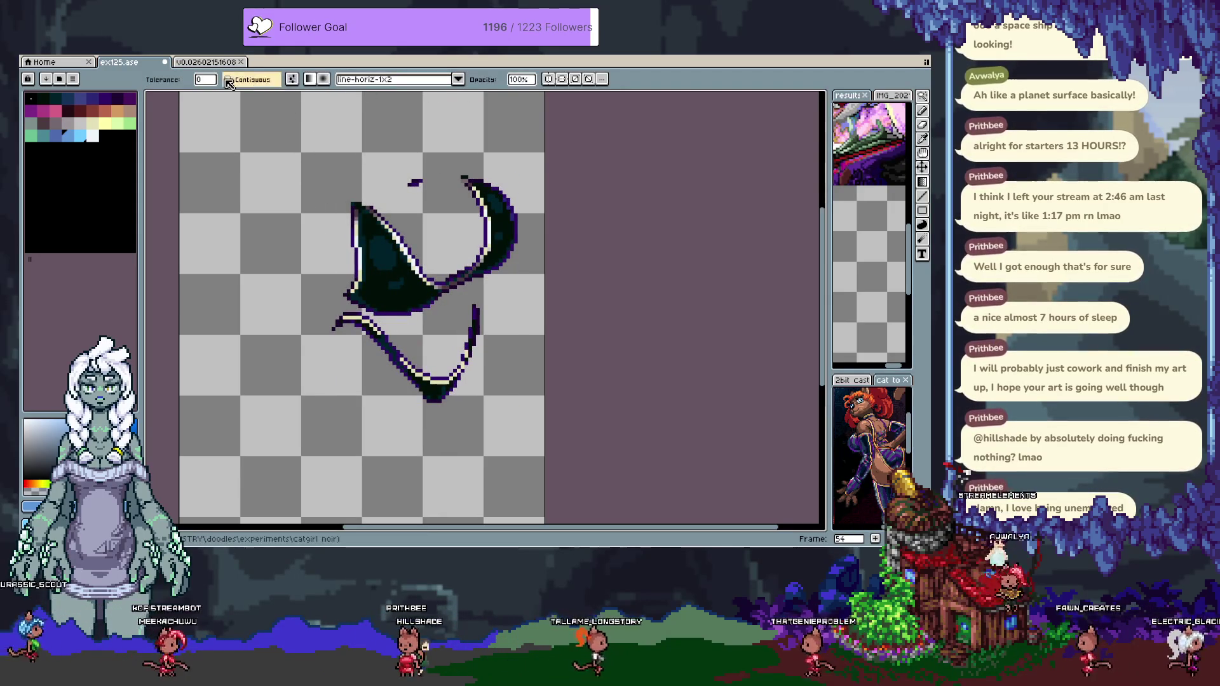
drag(205, 79, 362, 113)
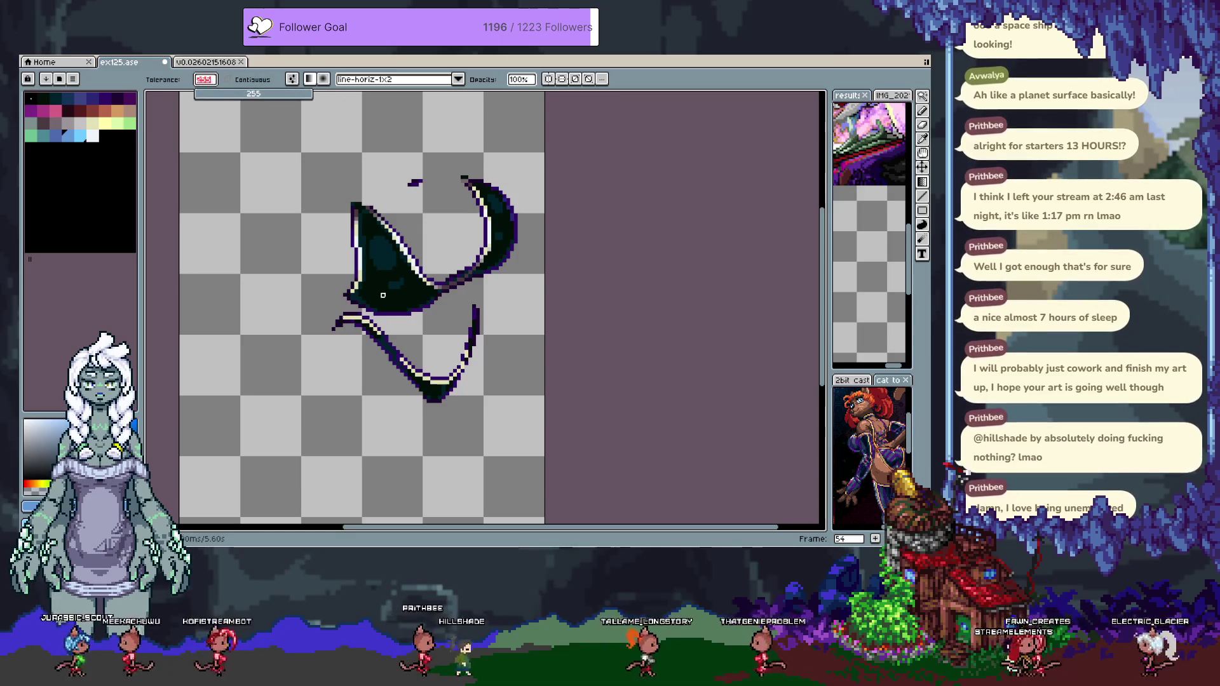
drag(394, 261, 394, 381)
key(ctrl+z)
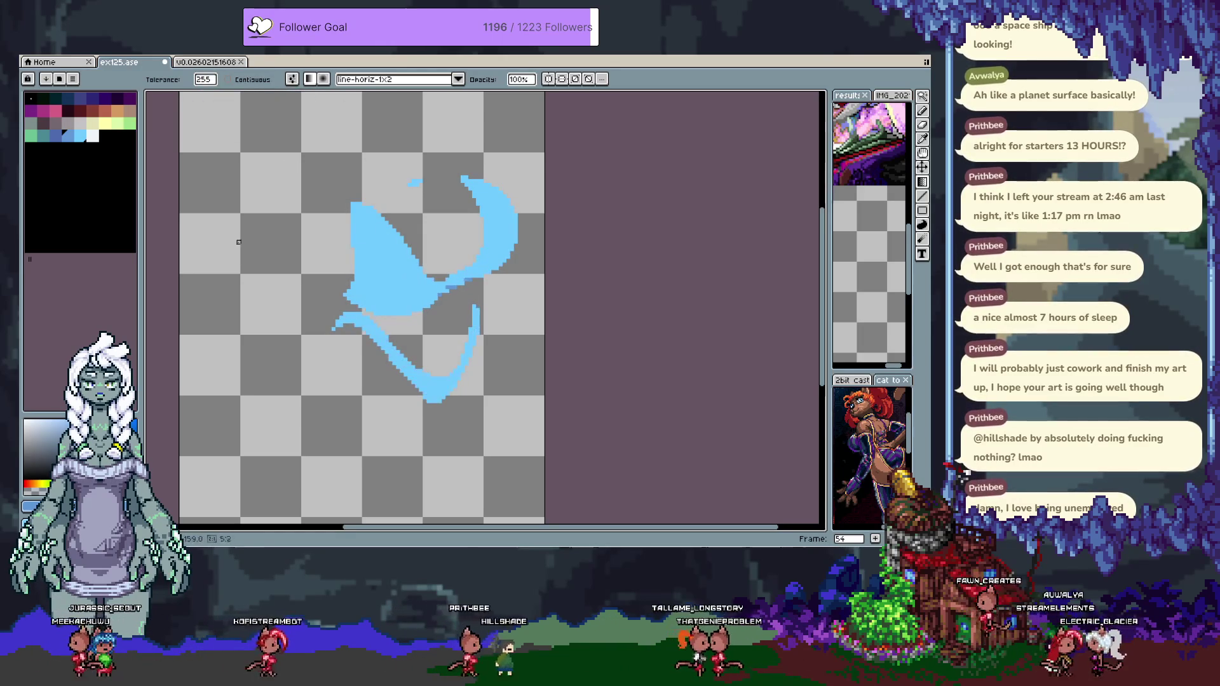
key(ctrl+z)
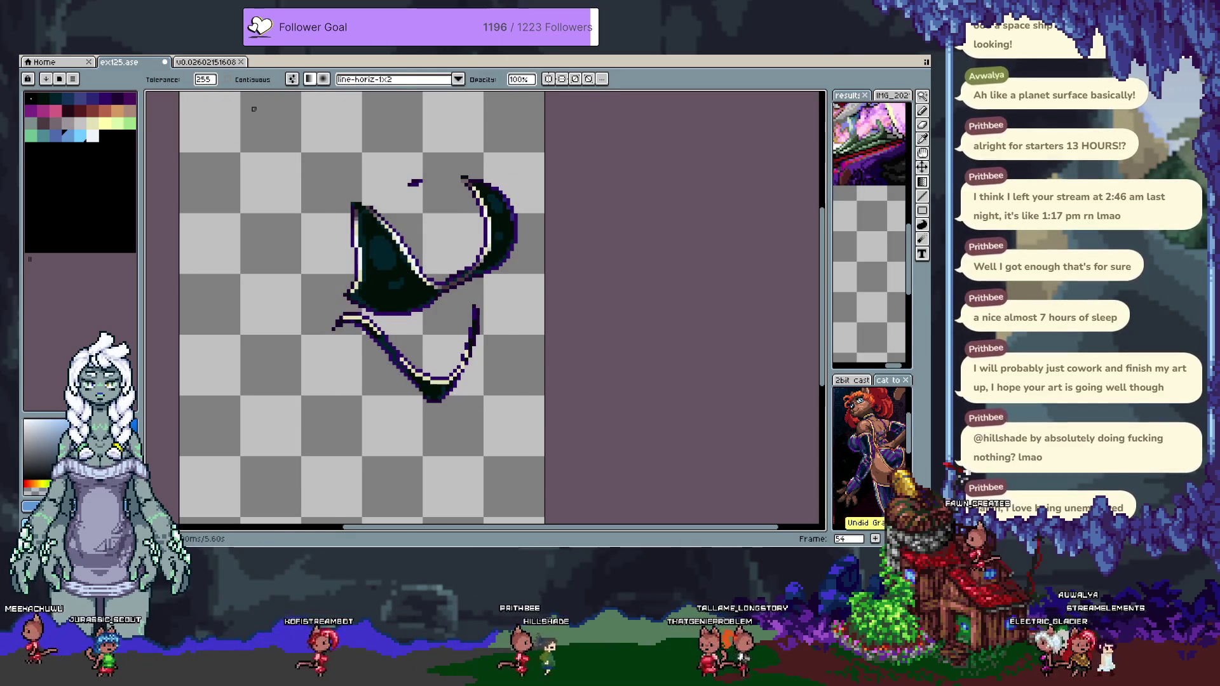
Fill the swimsuit with a line-vert-2x1 dithered light-blue gradient.
click(400, 78)
drag(462, 140, 460, 435)
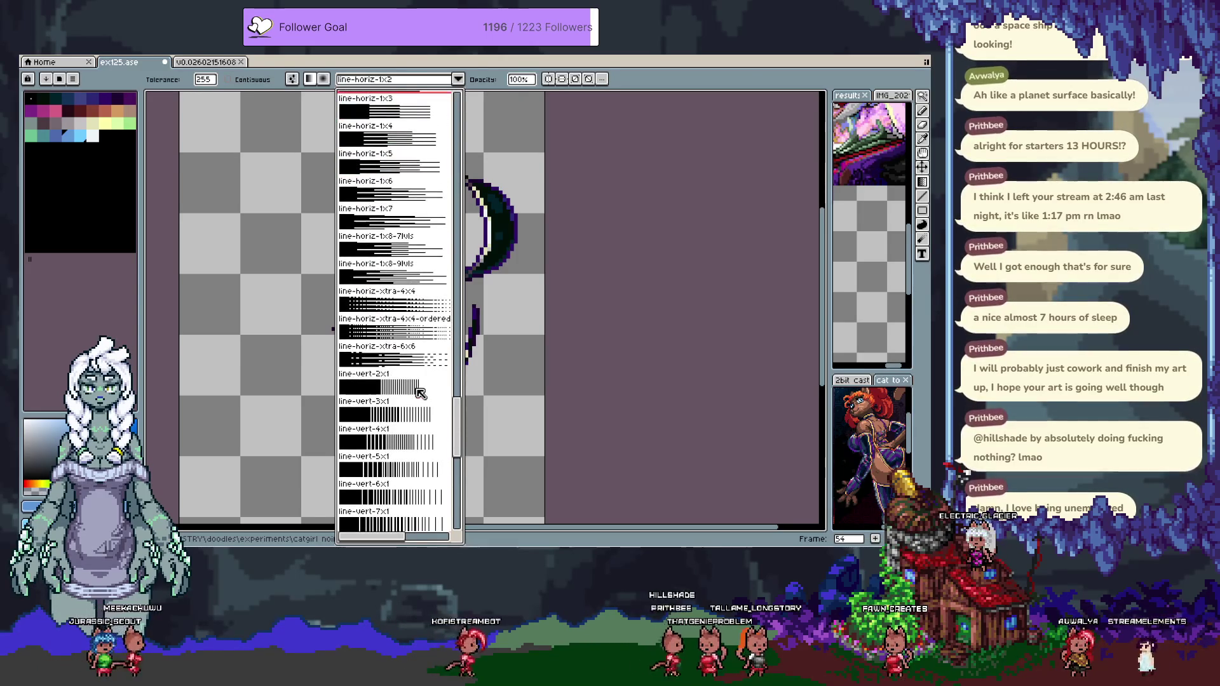
click(381, 470)
click(399, 238)
drag(398, 237, 371, 185)
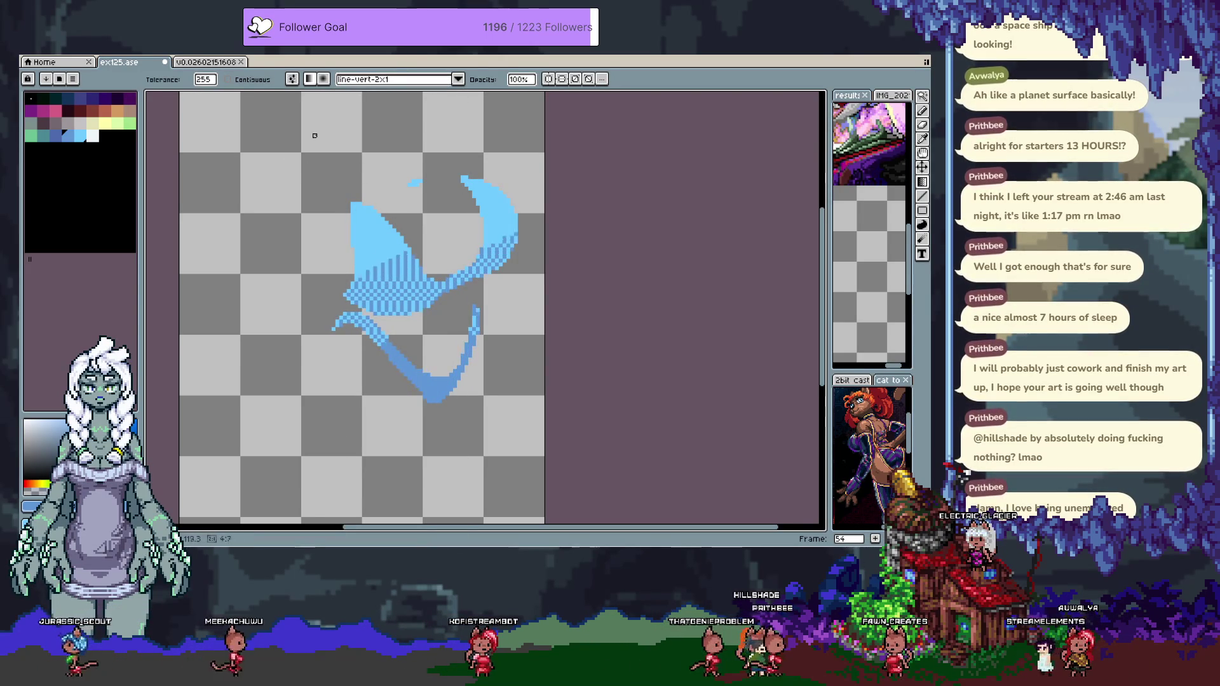
key(ctrl+z)
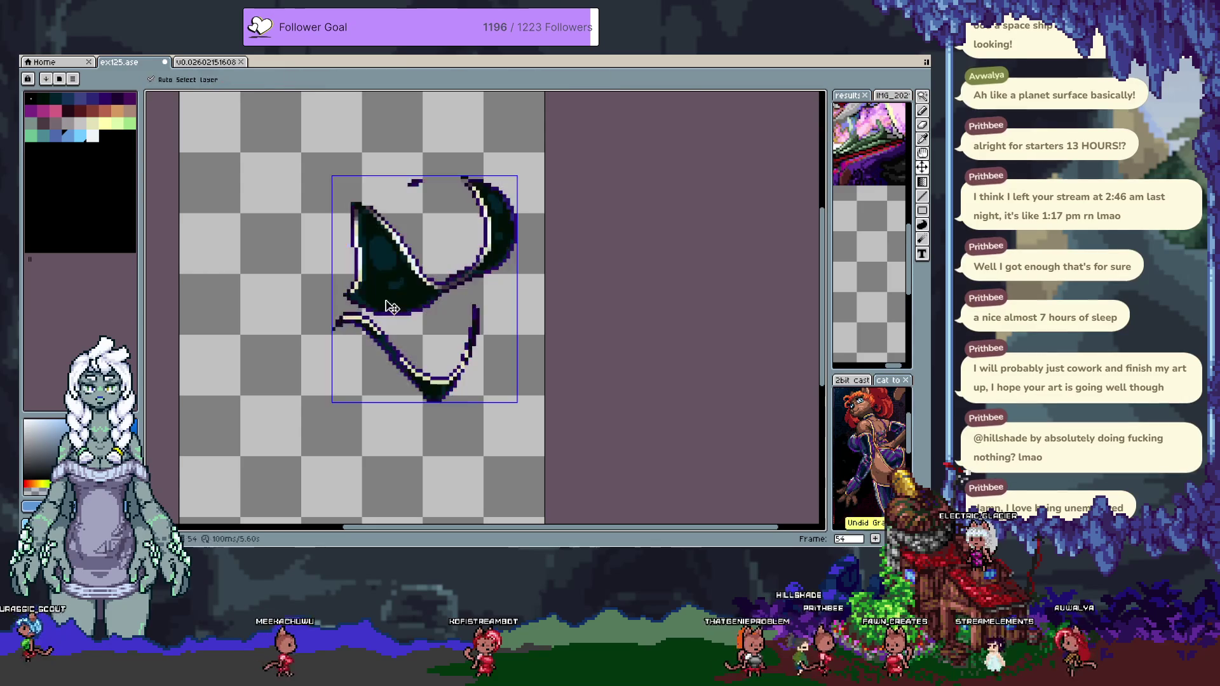
mouse_move(318, 197)
mouse_down()
mouse_move(305, 196)
mouse_move(327, 182)
mouse_move(291, 172)
mouse_move(296, 162)
mouse_up()
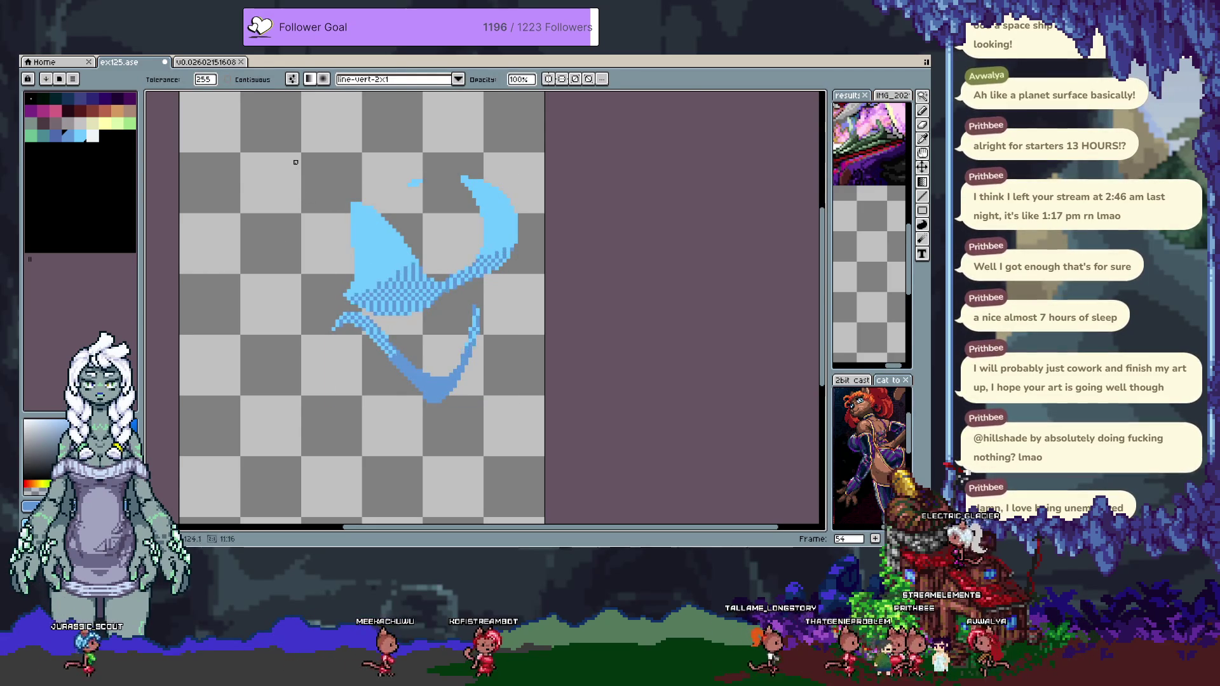
Add a new frame after frame 54, Magic Wand-select the swimsuit, and test an indigo fill.
key(Tab)
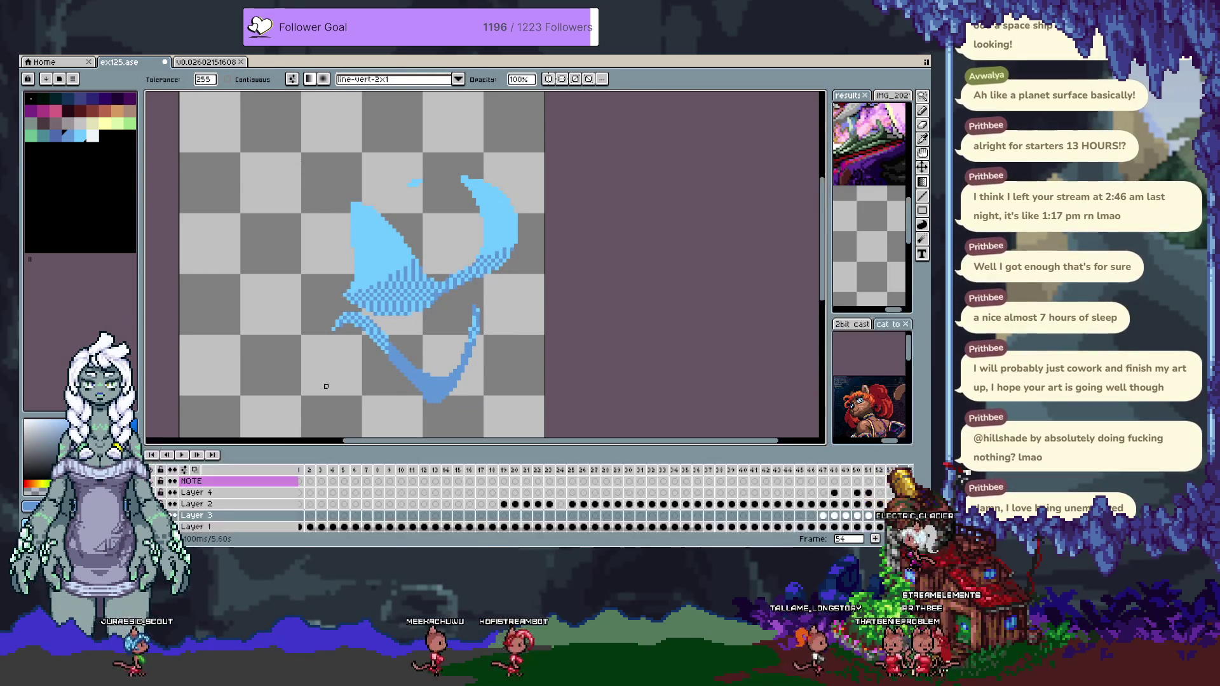
key(alt+n)
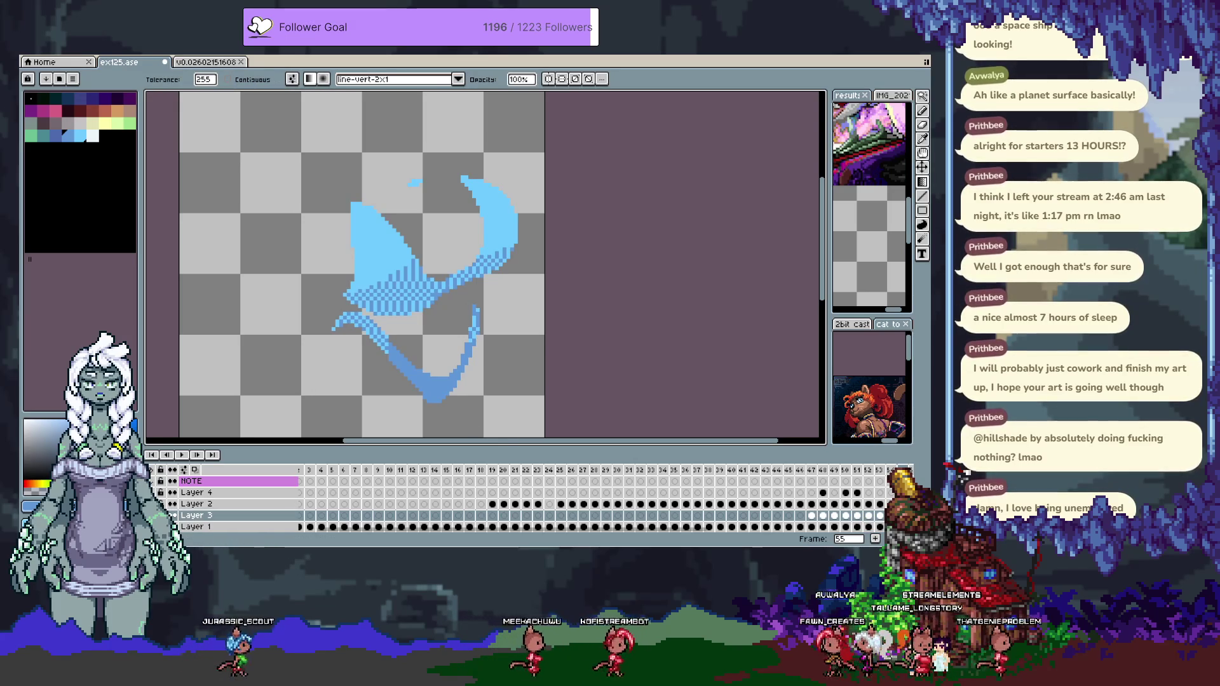
key(Tab)
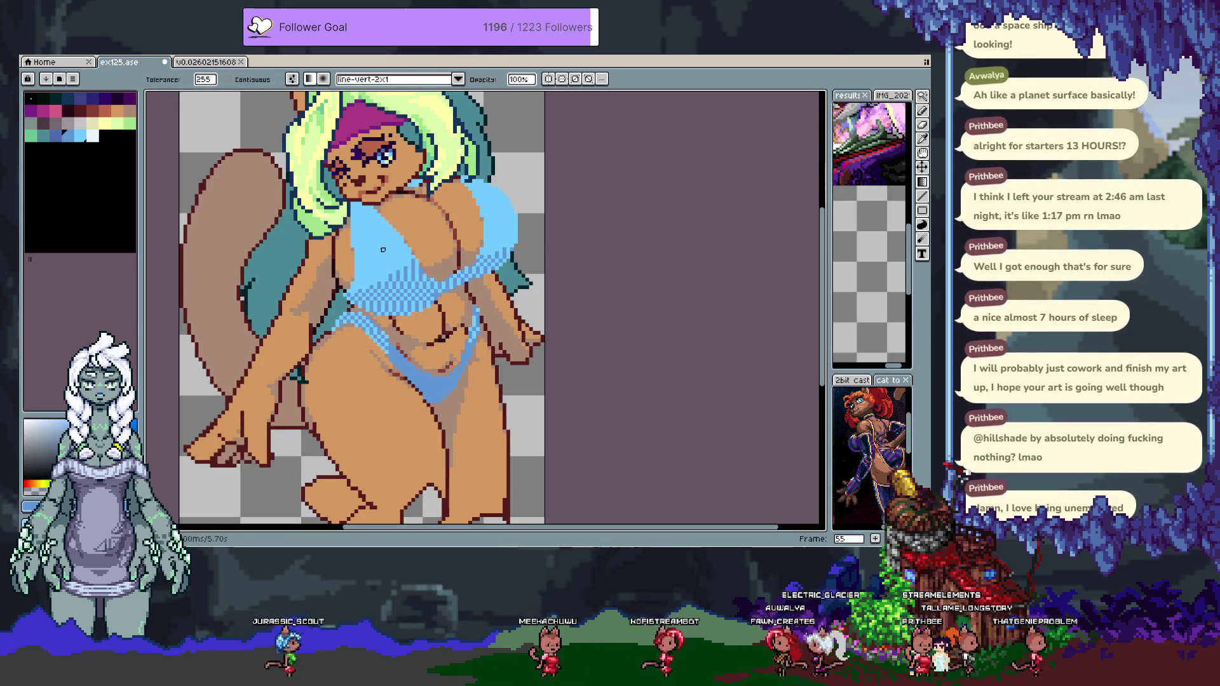
click(383, 249)
key(Return)
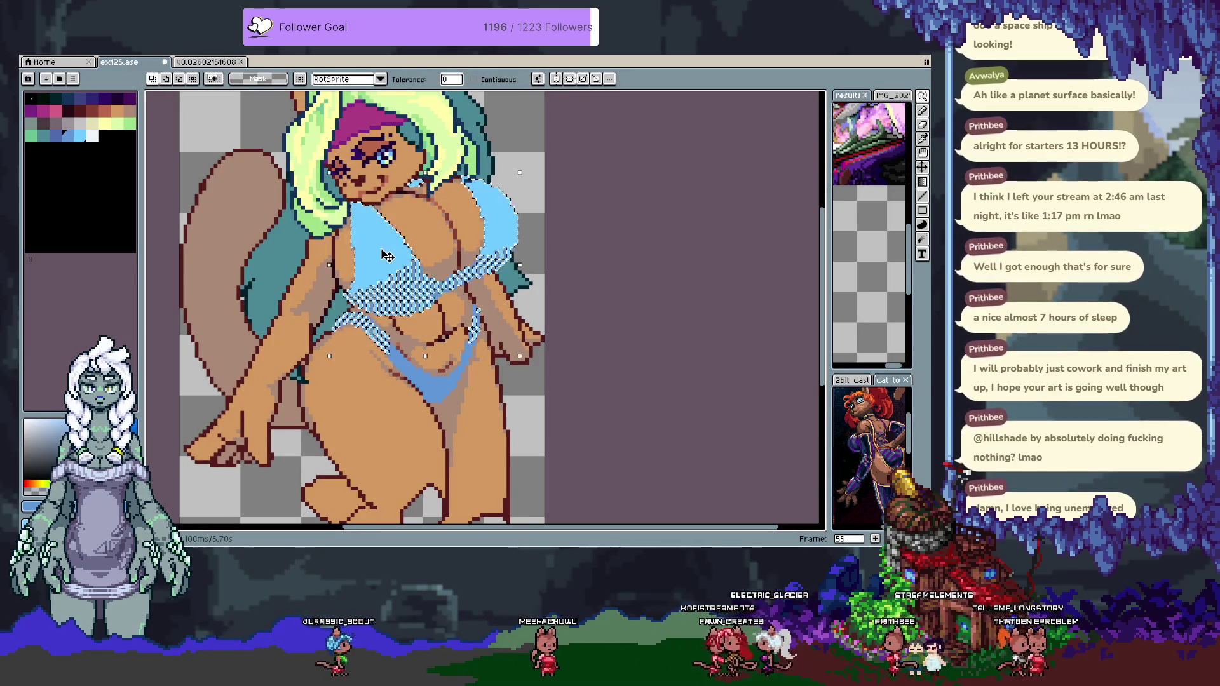
click(104, 97)
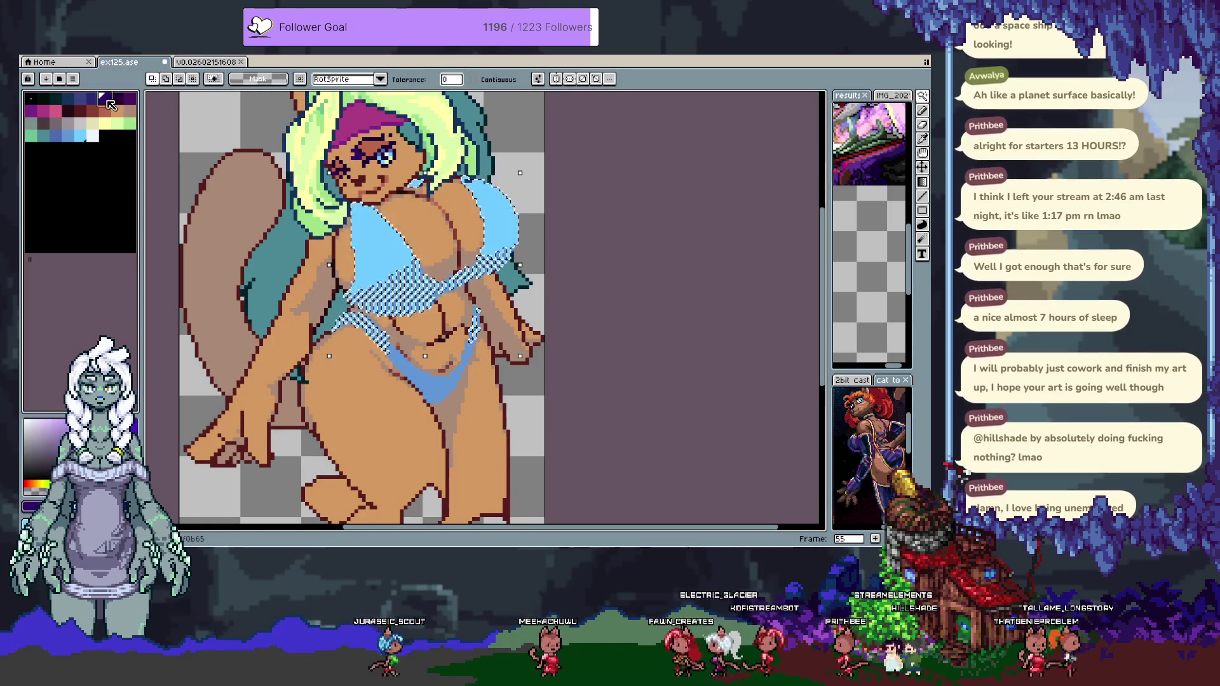
key(f)
key(ctrl+z)
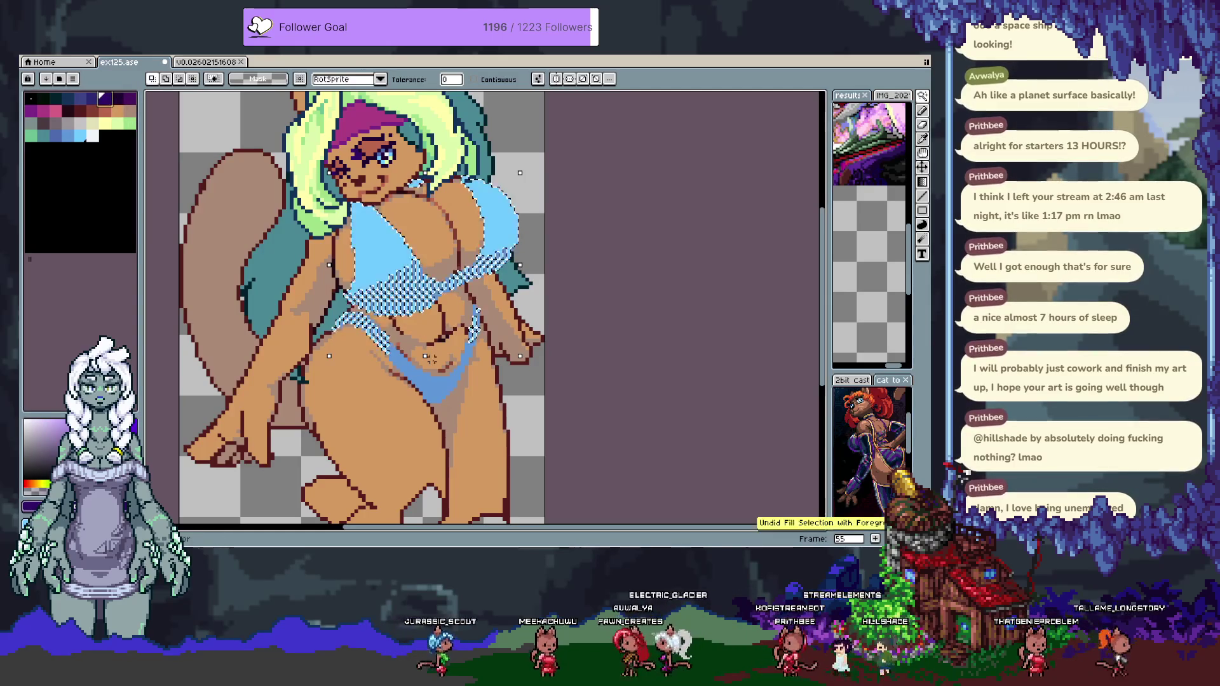
key(Left)
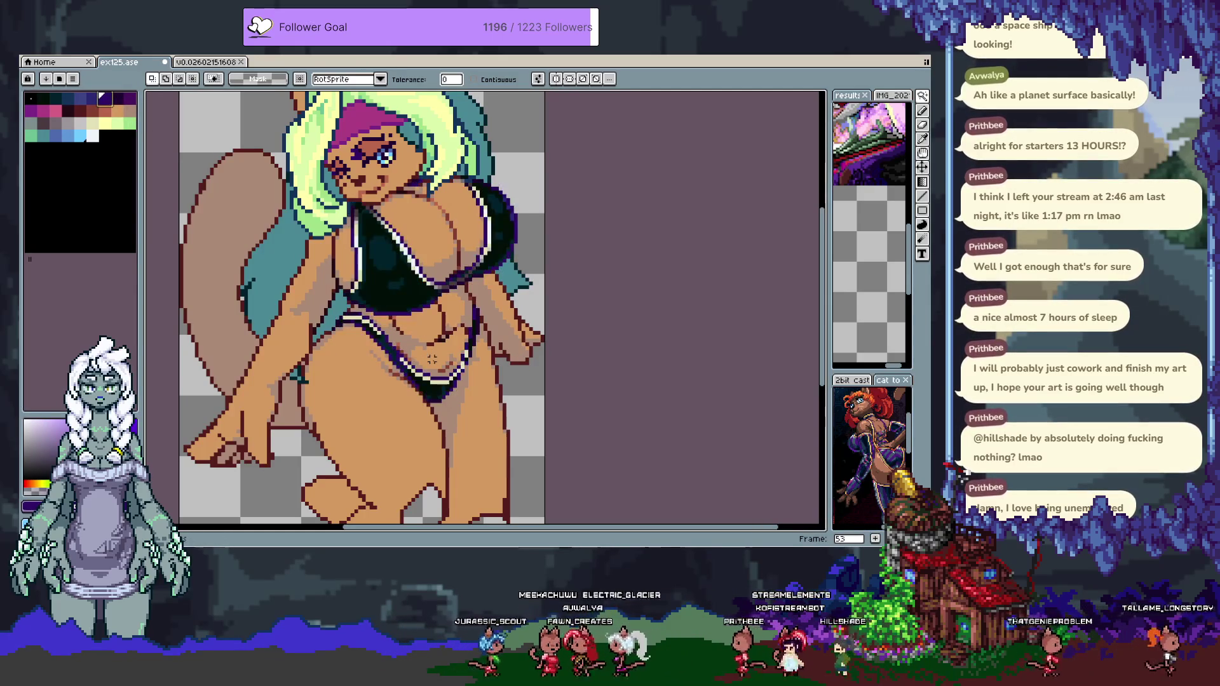
key(Right)
Select the light-blue bikini on frame 54, removing an accidental empty frame, and switch to the Pencil.
click(386, 253)
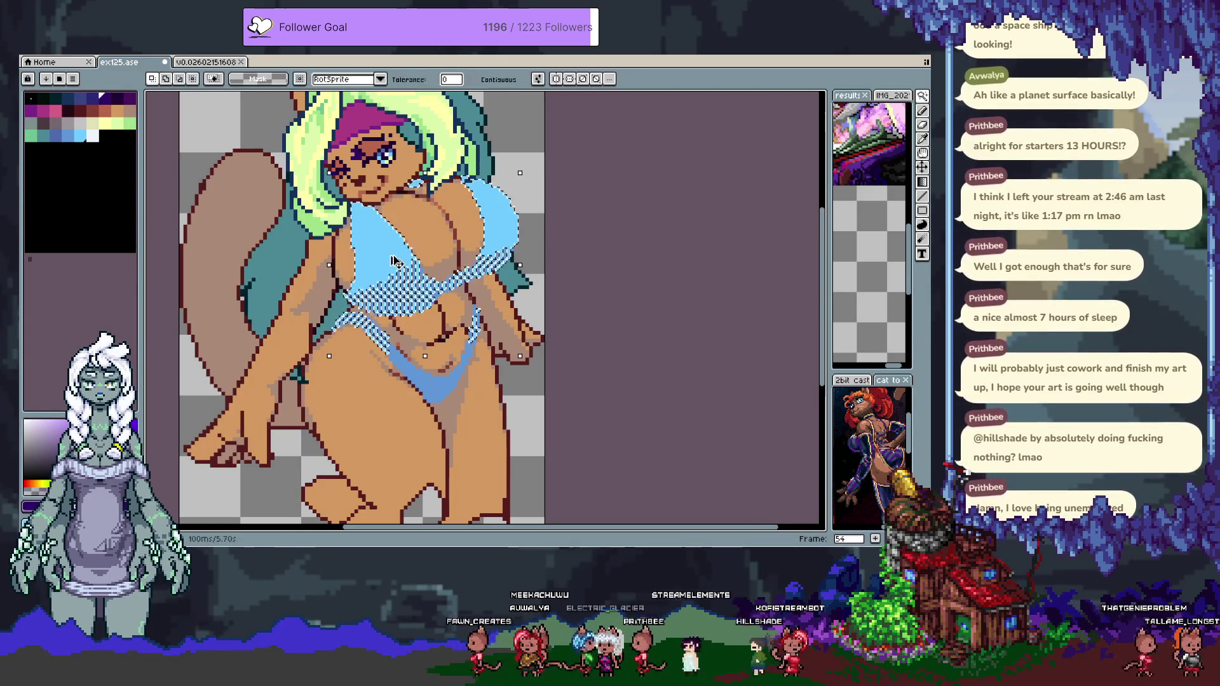
key(Tab)
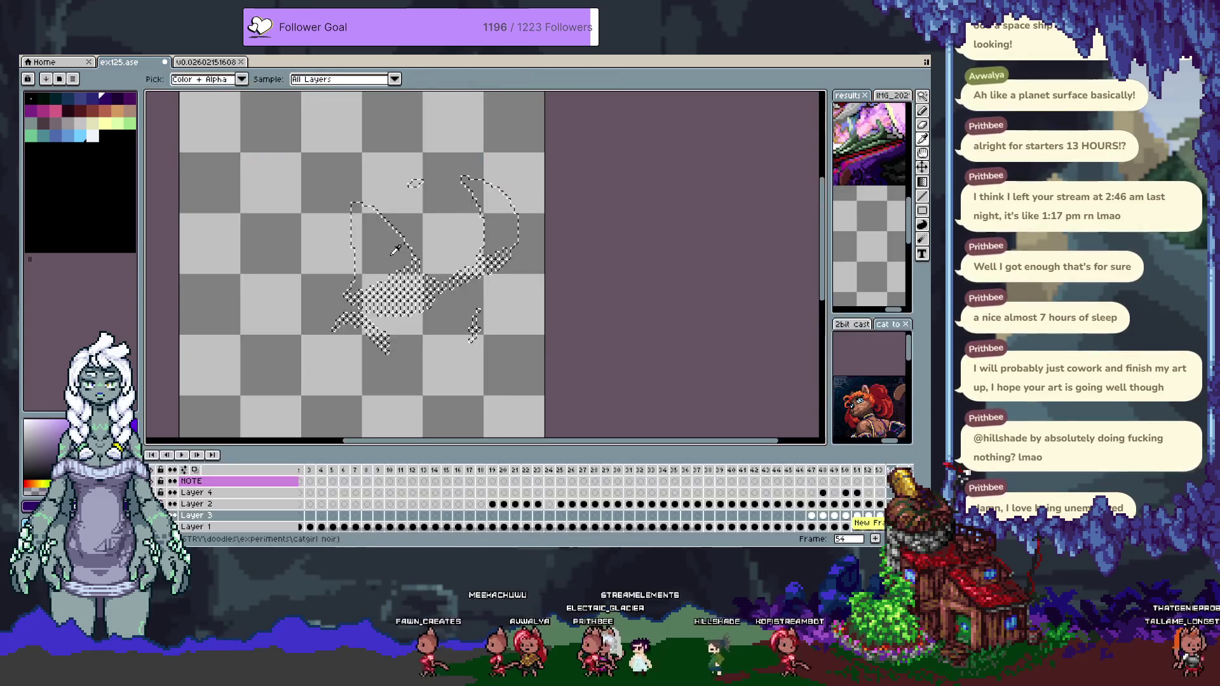
key(ctrl+z)
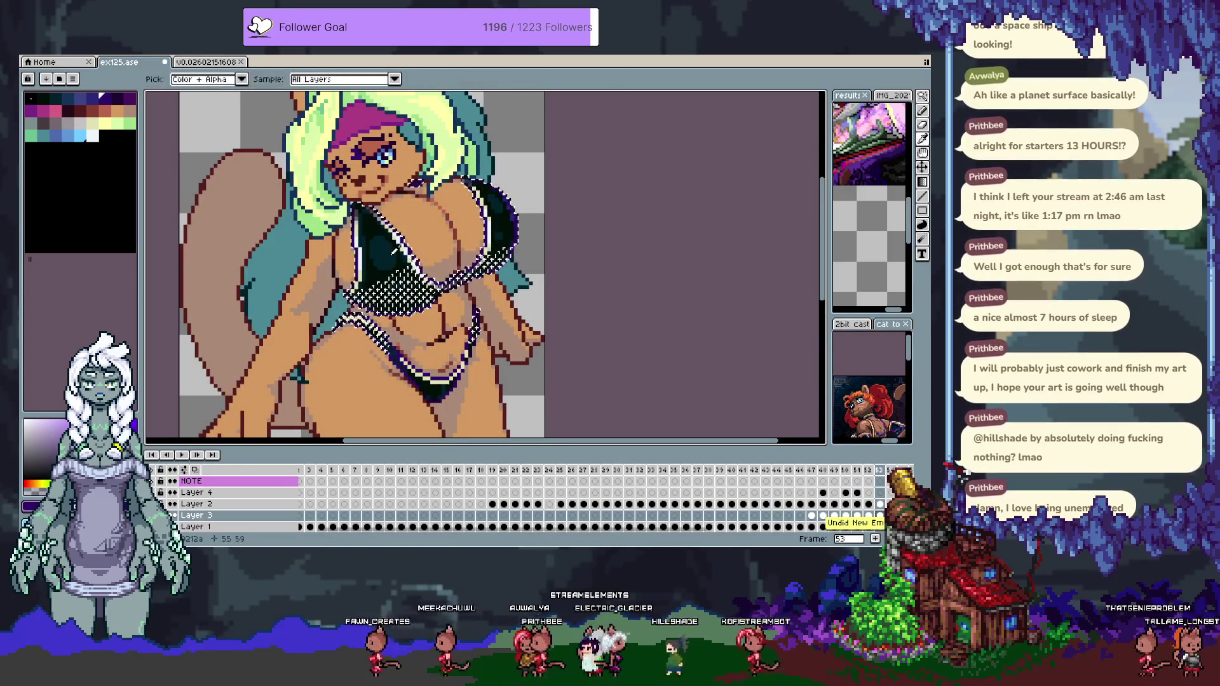
key(Tab)
key(w)
key(b)
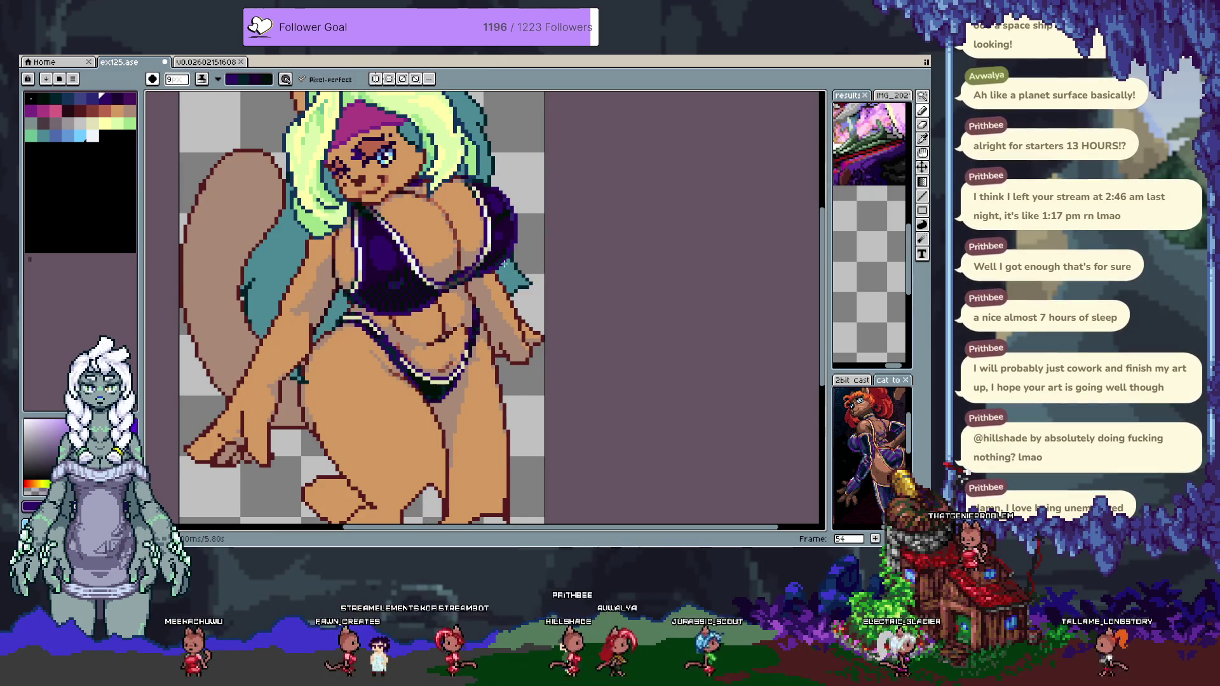
Flip through frames 51–56 to compare the white, black, purple and light-blue swimsuit variants.
scroll(556, 194, down, 1)
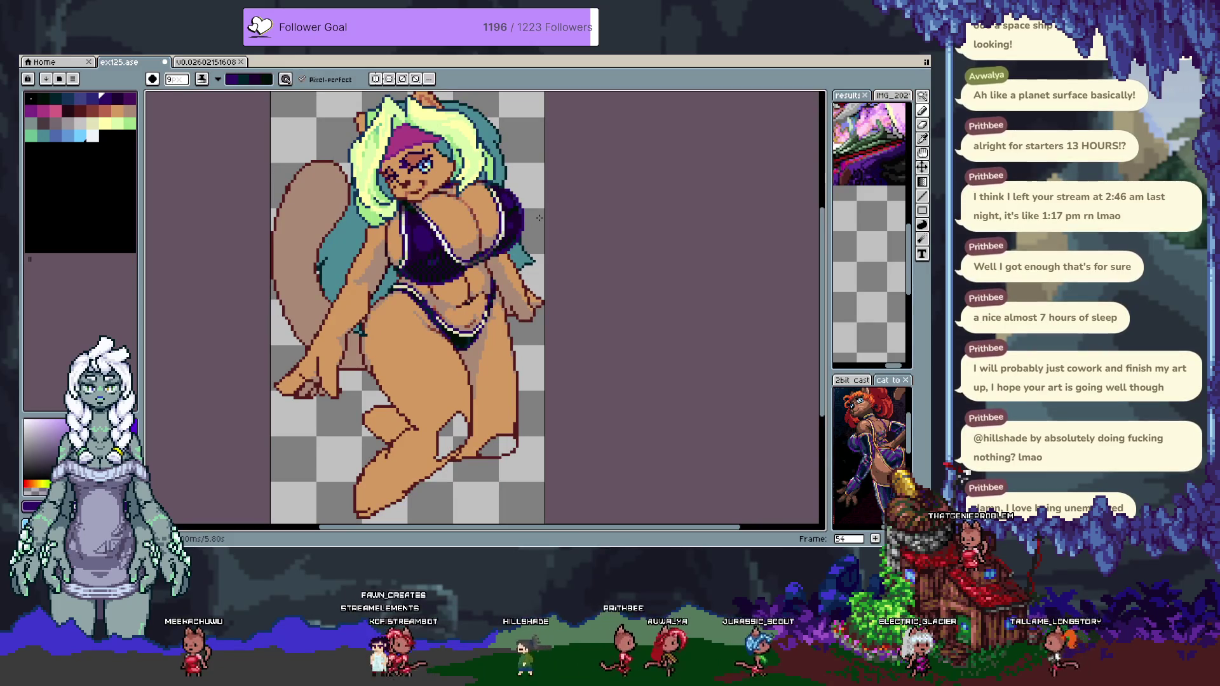
key(comma)
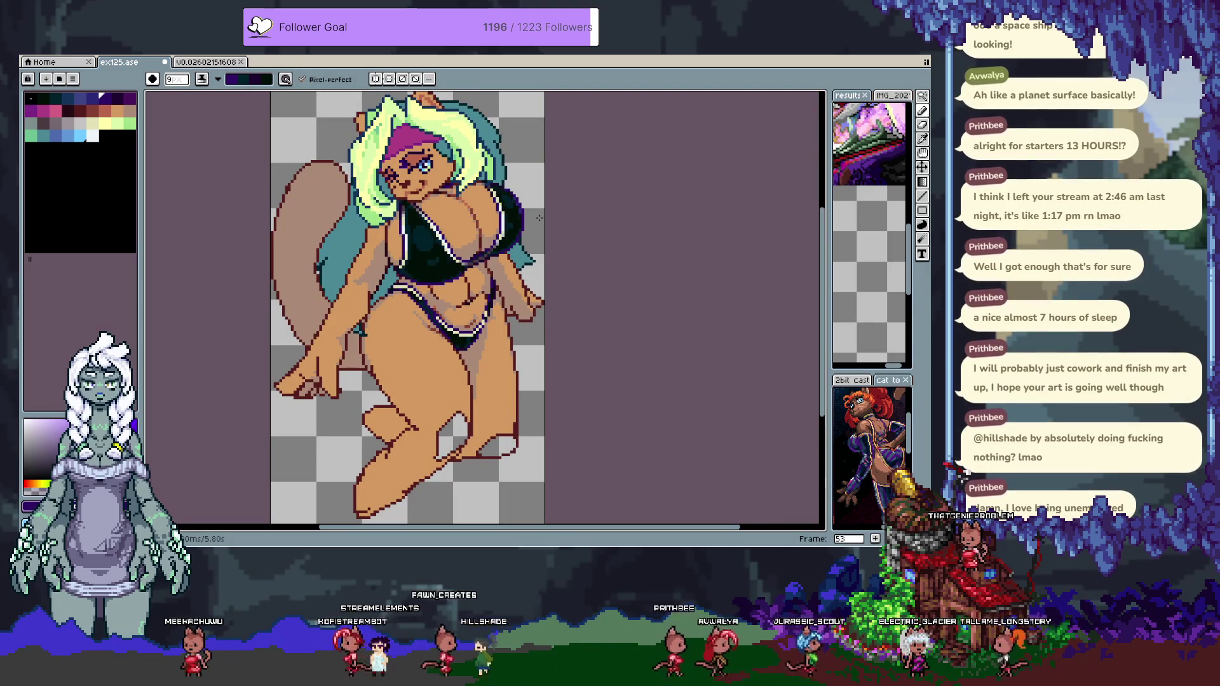
key(comma)
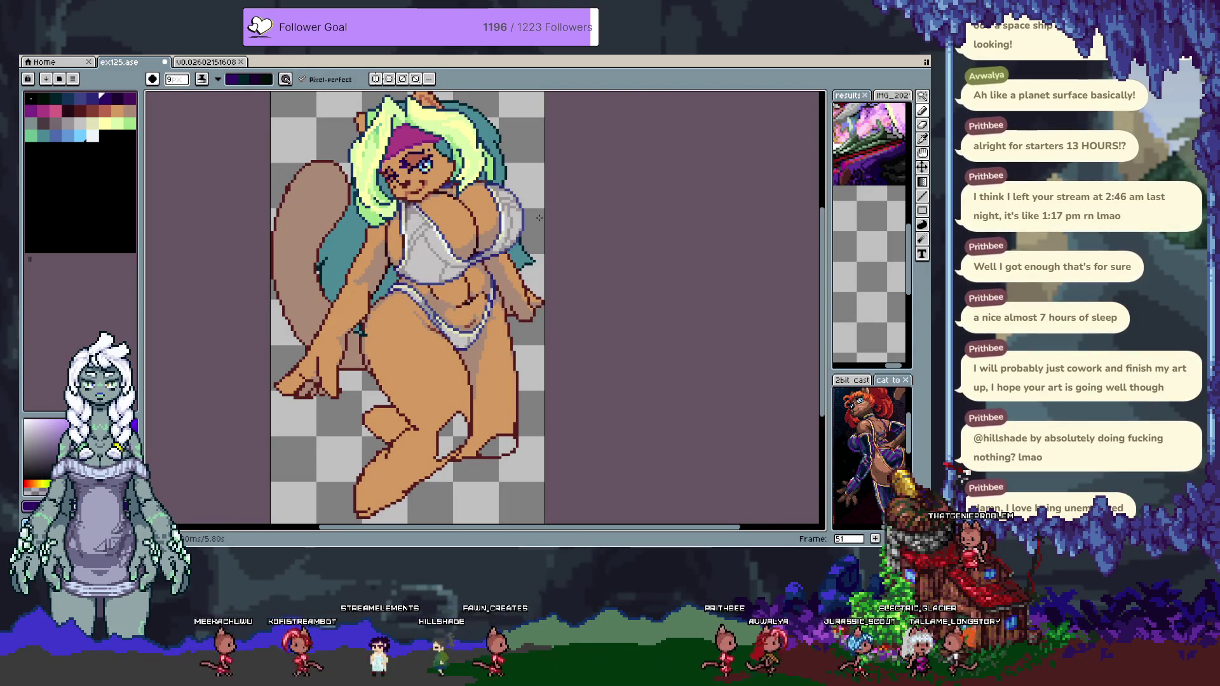
key(period)
key(period)
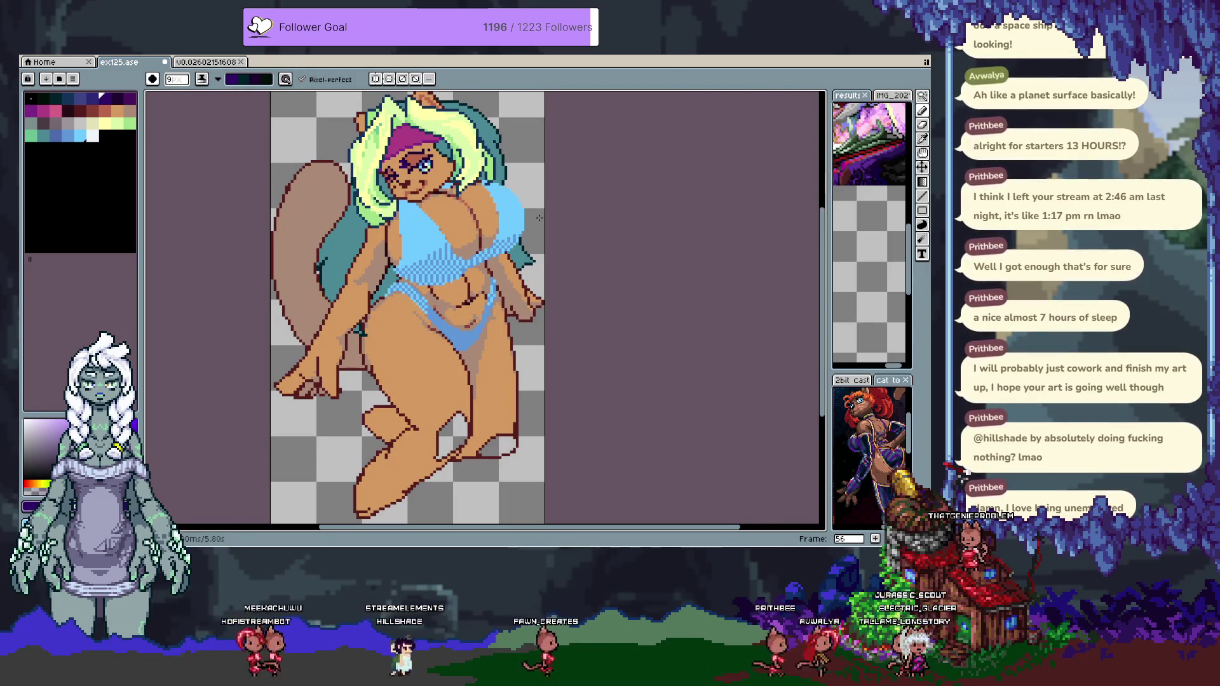
key(comma)
key(comma)
key(period)
key(period)
key(comma)
key(period)
key(period)
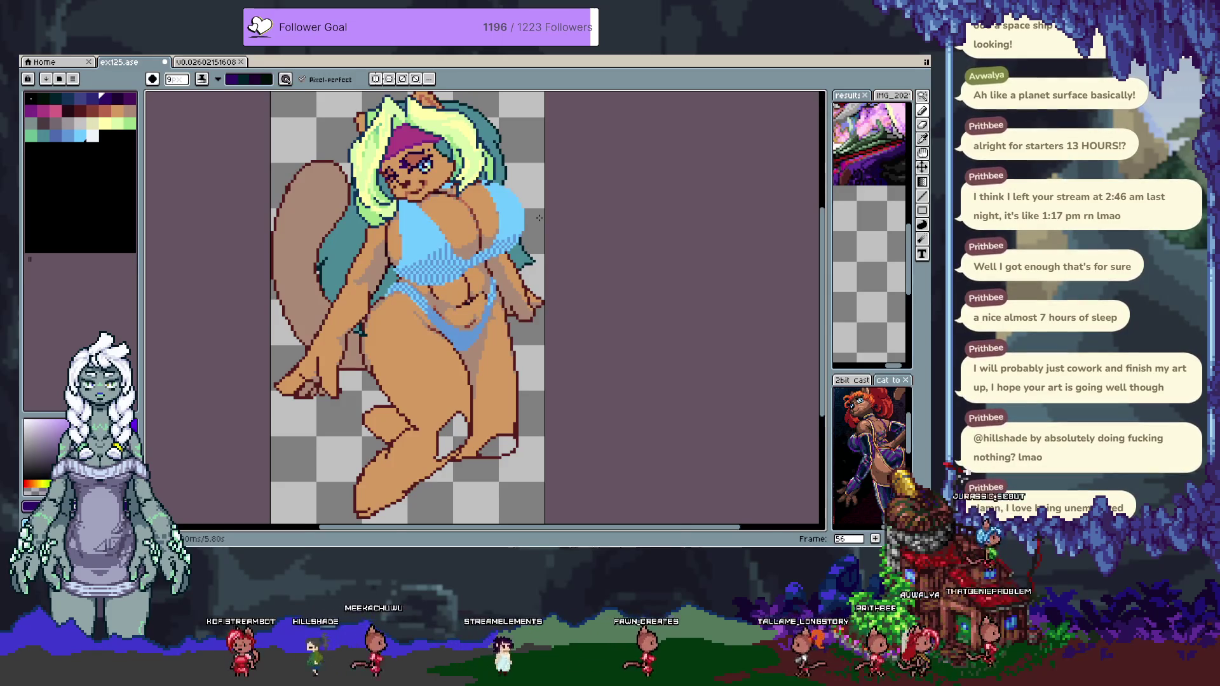
key(Tab)
key(comma)
key(period)
key(period)
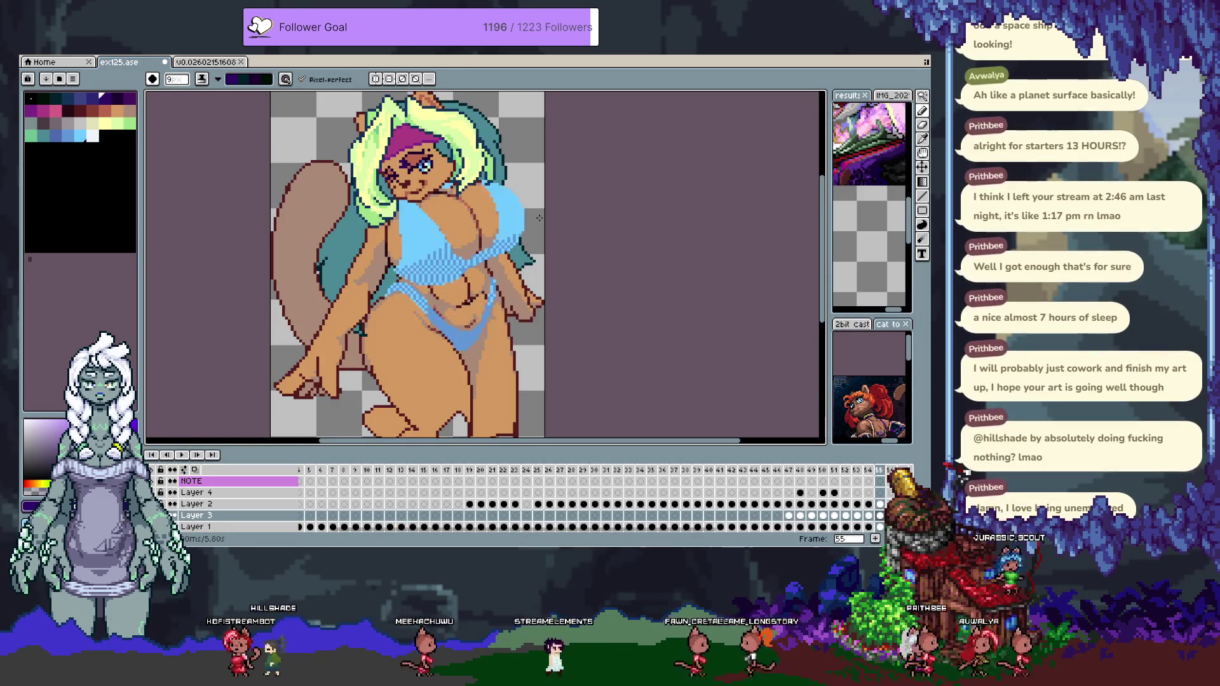
Magic Wand-select the bikini top and bottom, move to frame 52, and open the Pencil's ink options.
key(w)
click(502, 228)
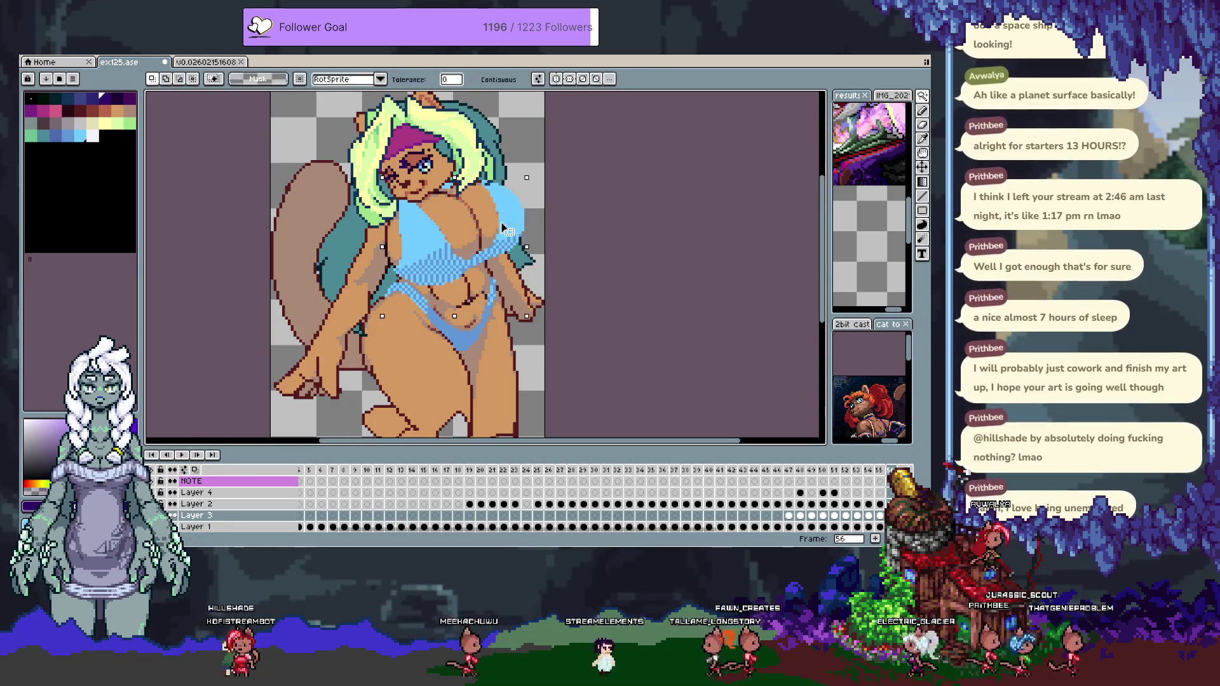
shift+click(462, 341)
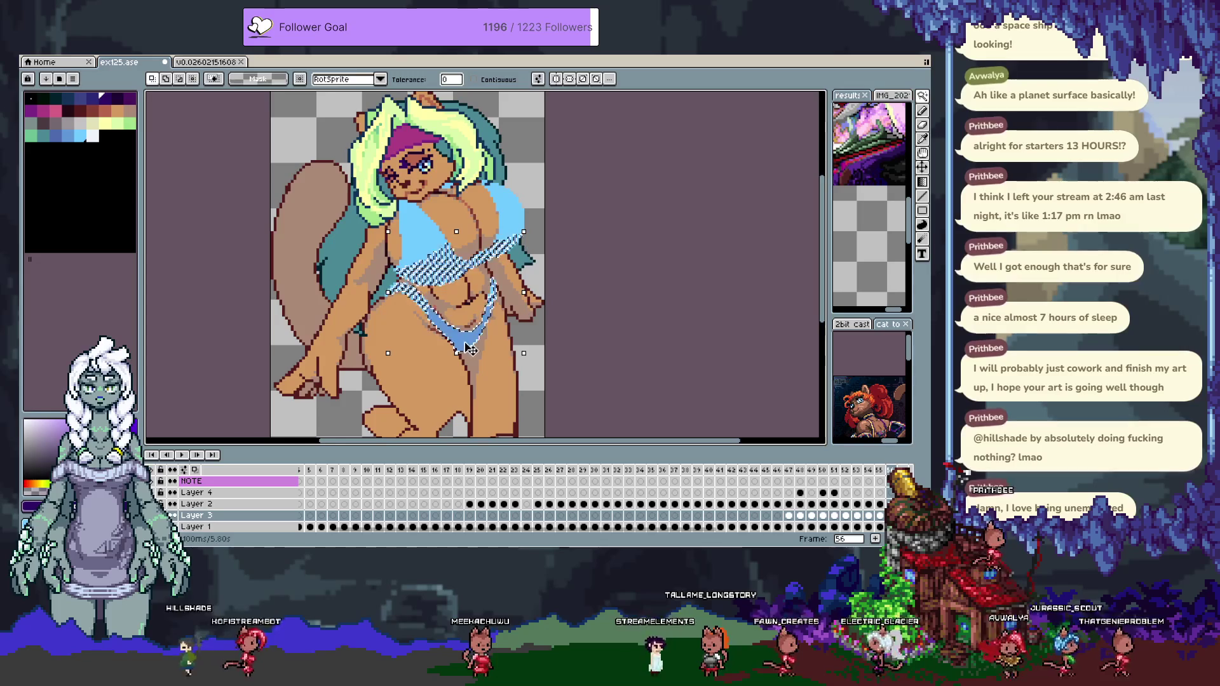
key(period)
key(comma)
key(comma)
key(comma)
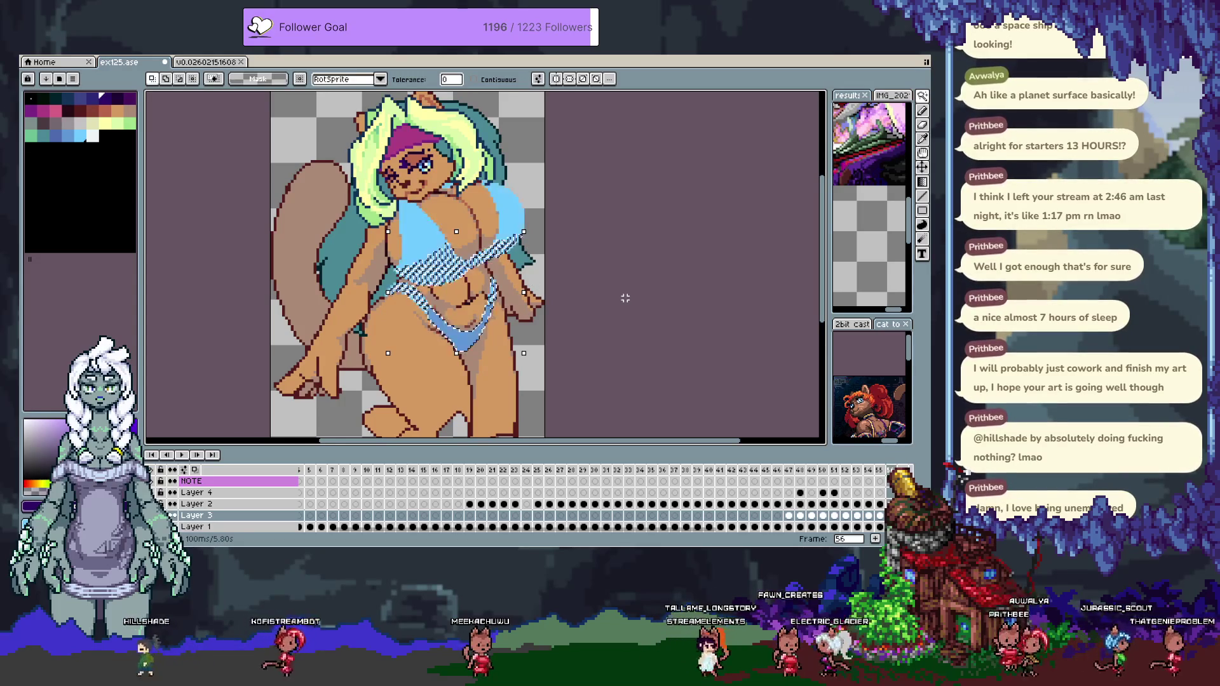
key(period)
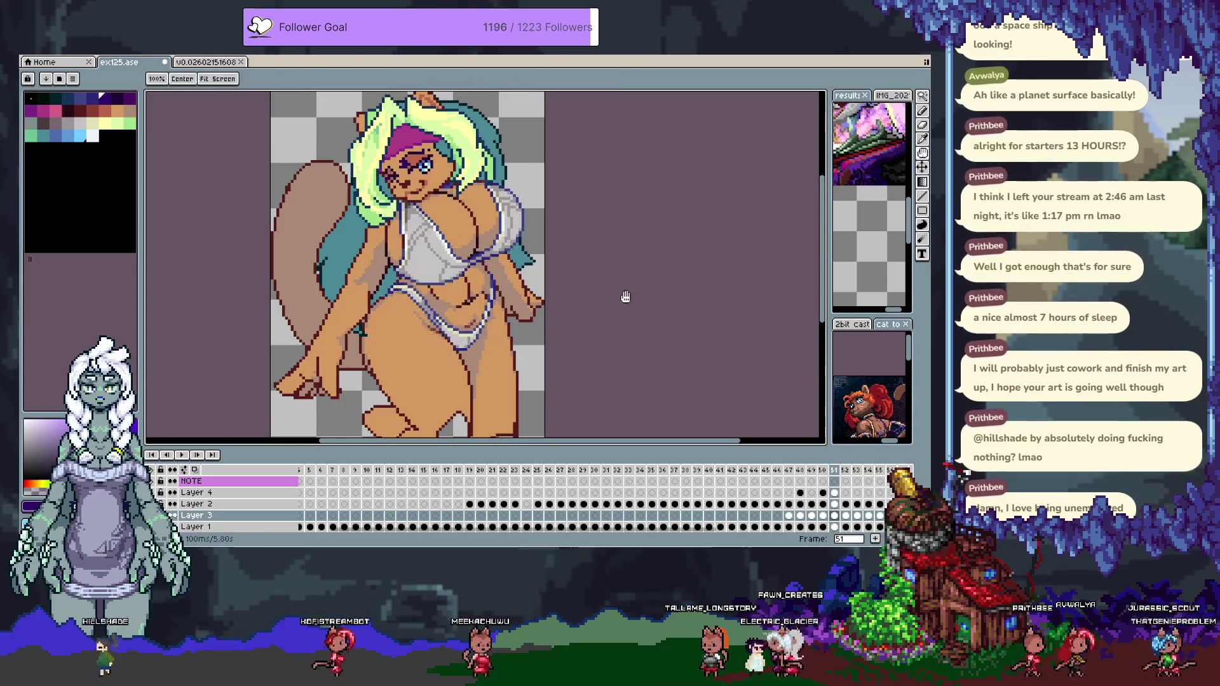
key(Tab)
key(b)
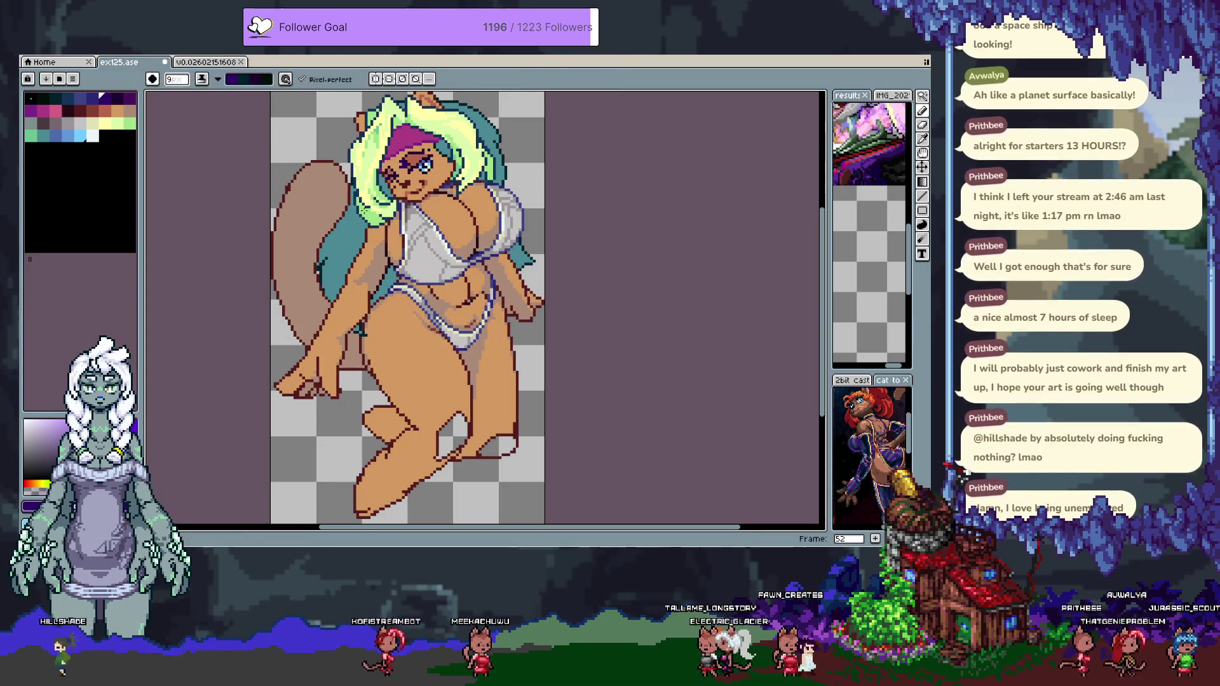
click(224, 77)
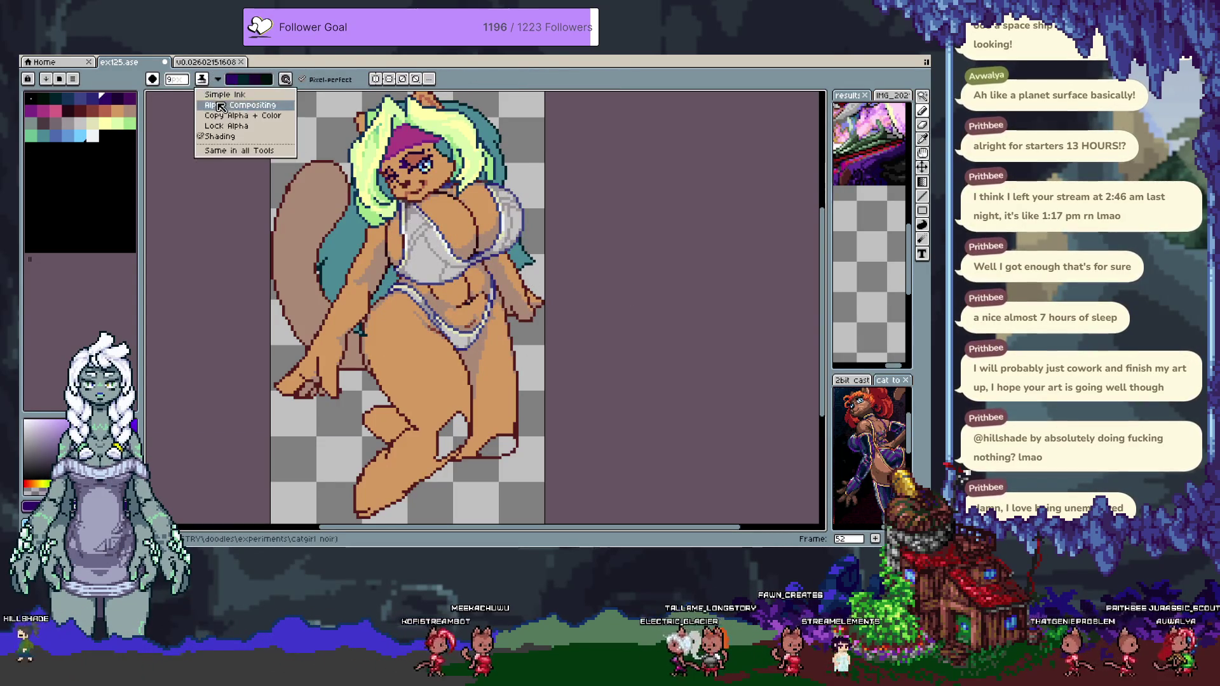
Paint a translucent light-blue wash over the white swimsuit with Alpha Compositing ink, then undo it.
click(220, 104)
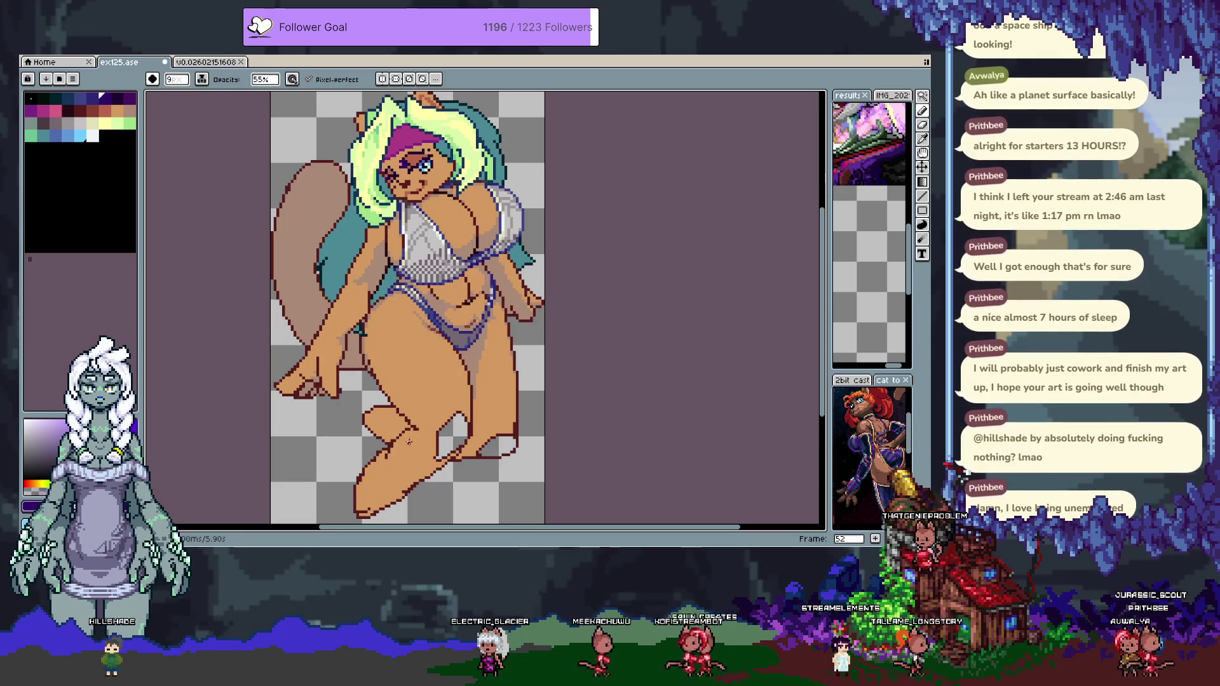
key(ctrl+z)
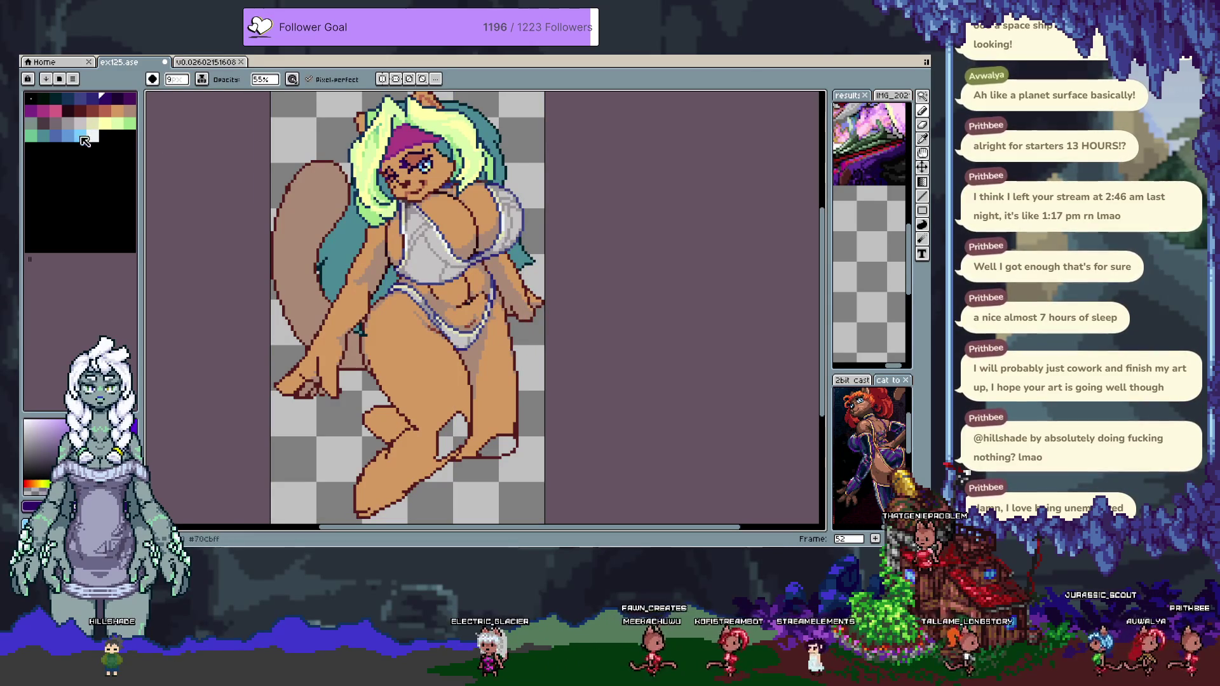
click(80, 136)
drag(413, 254, 464, 311)
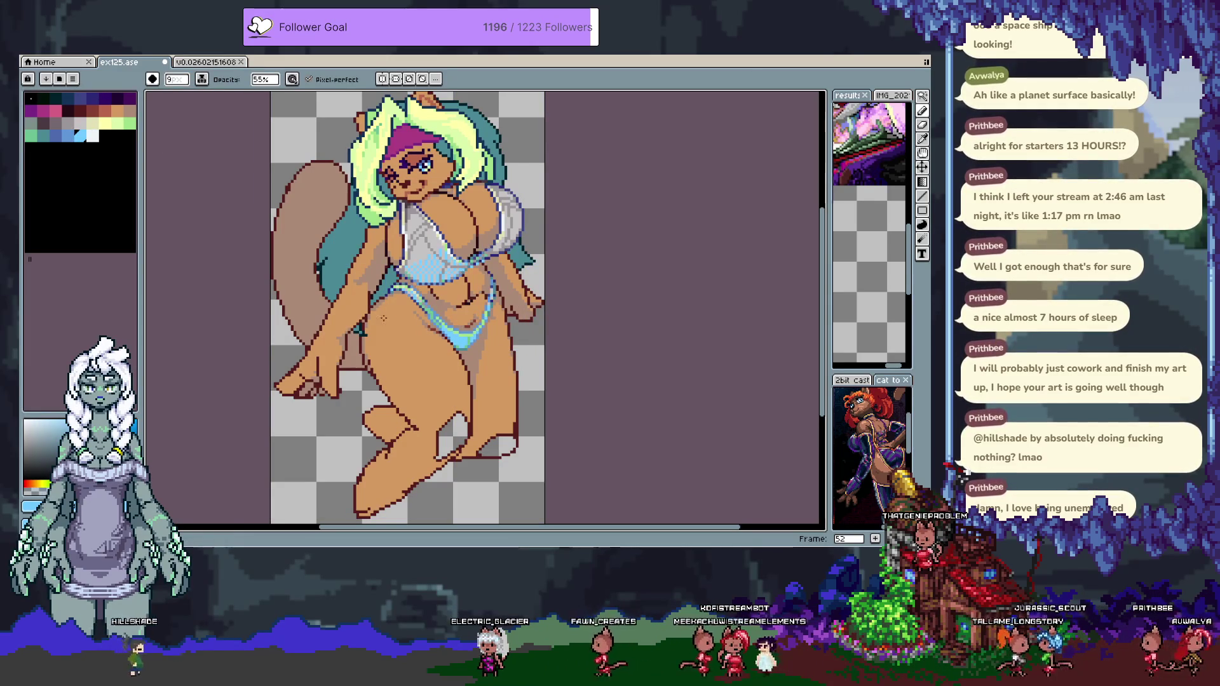
key(ctrl+z)
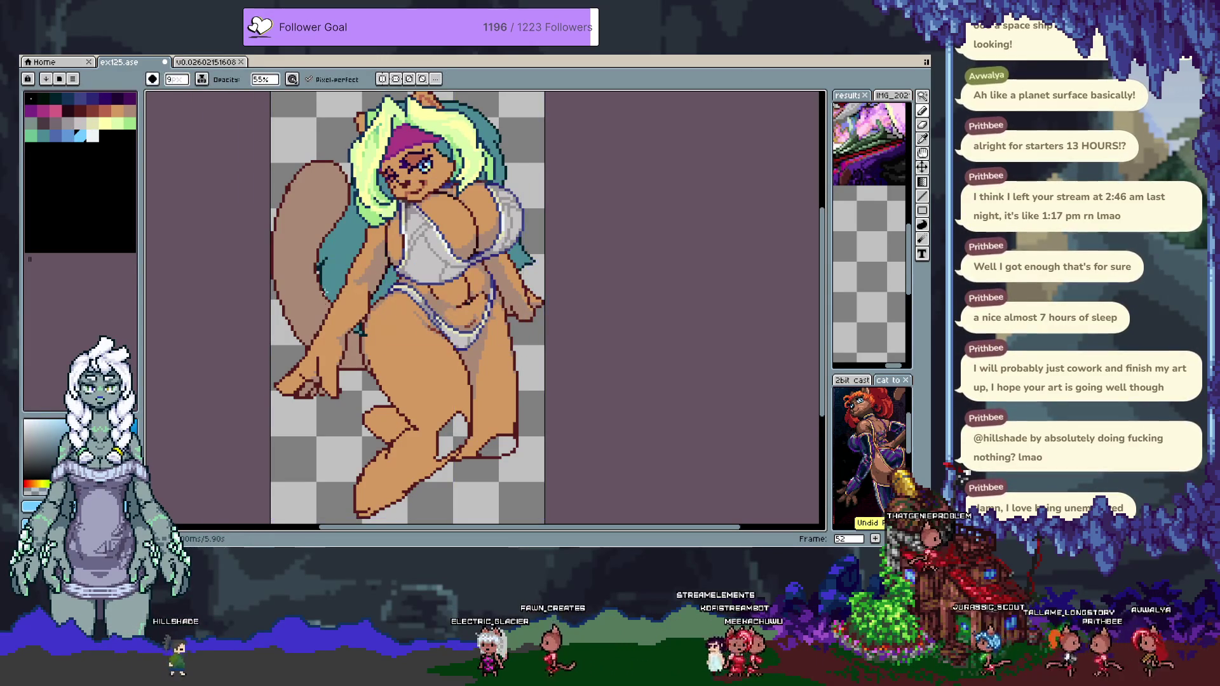
Show the timeline, move to frame 57, and switch to the eyedropper.
key(ctrl+z)
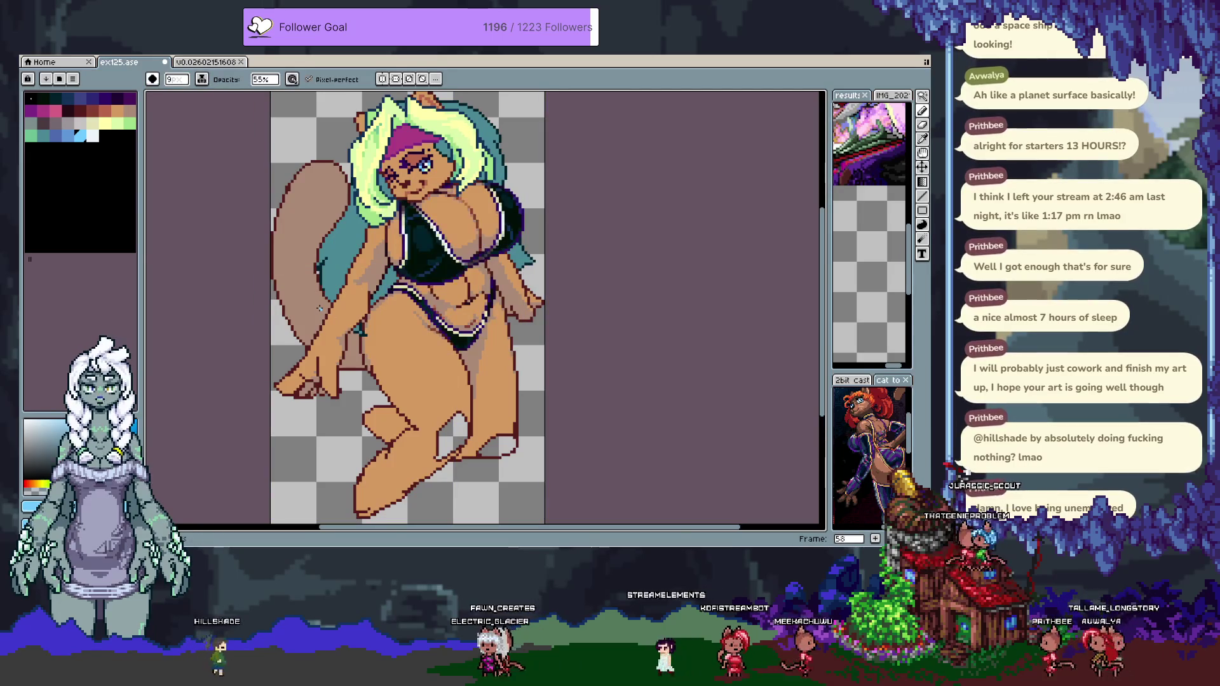
key(Tab)
key(Left)
key(Left)
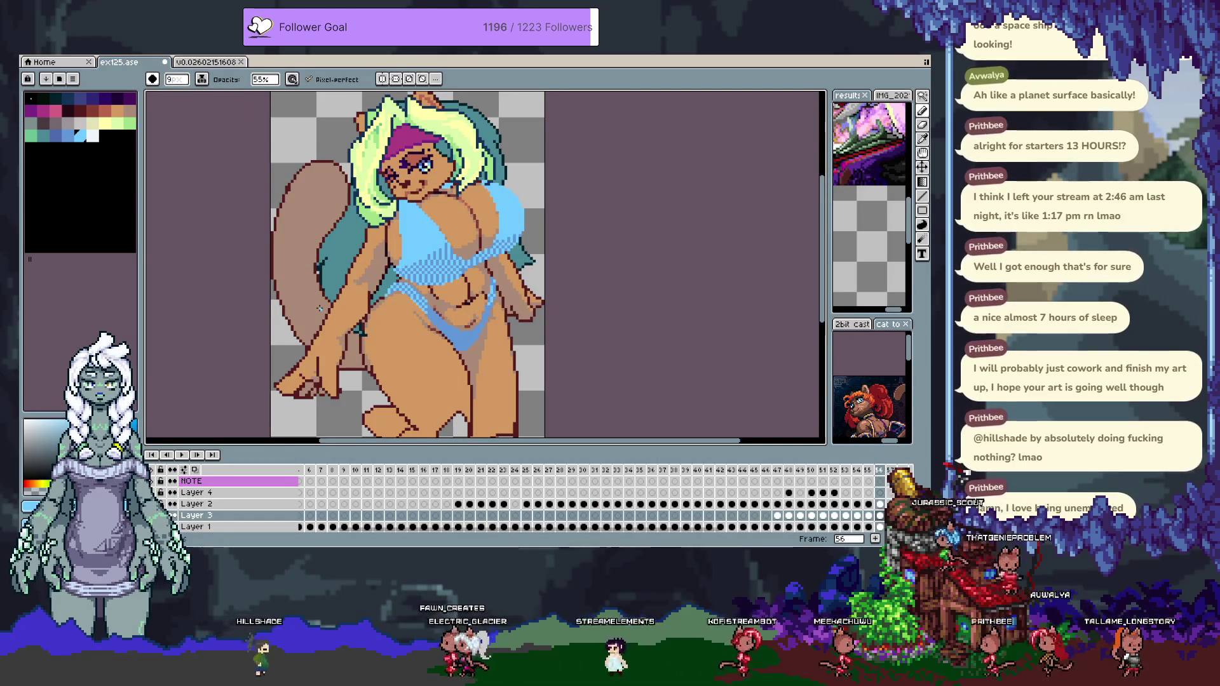
key(Right)
key(alt)
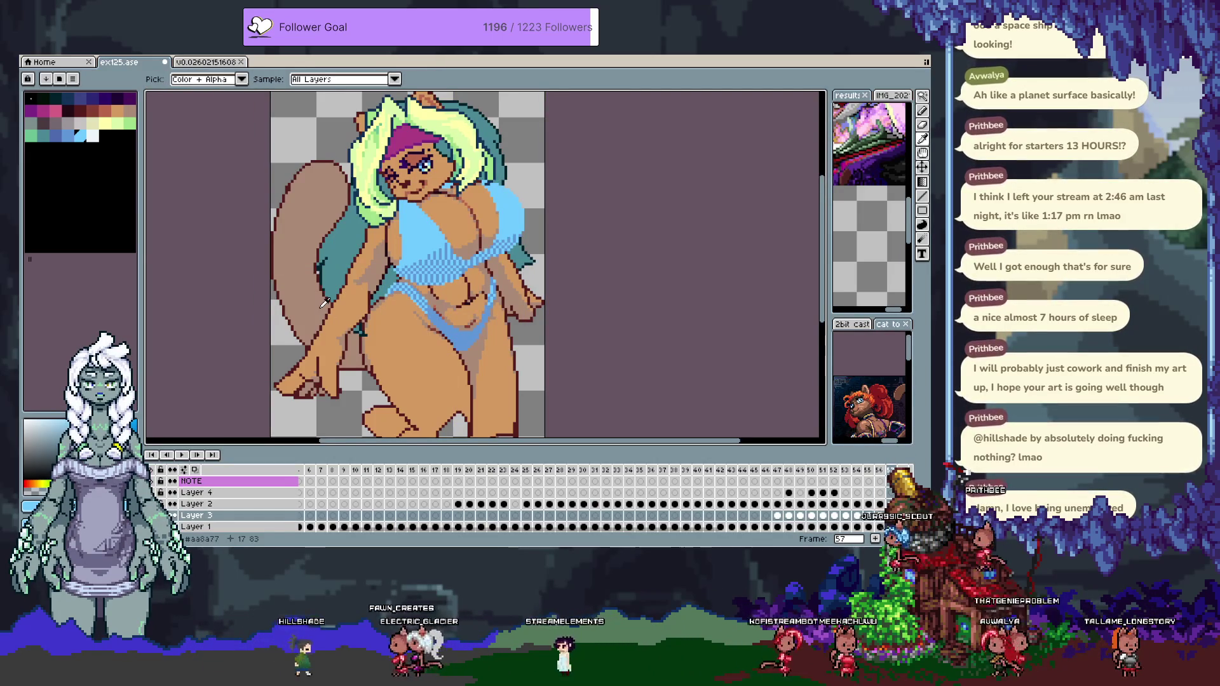
key(Left)
key(Left)
key(Right)
key(Left)
key(Left)
key(Left)
key(Left)
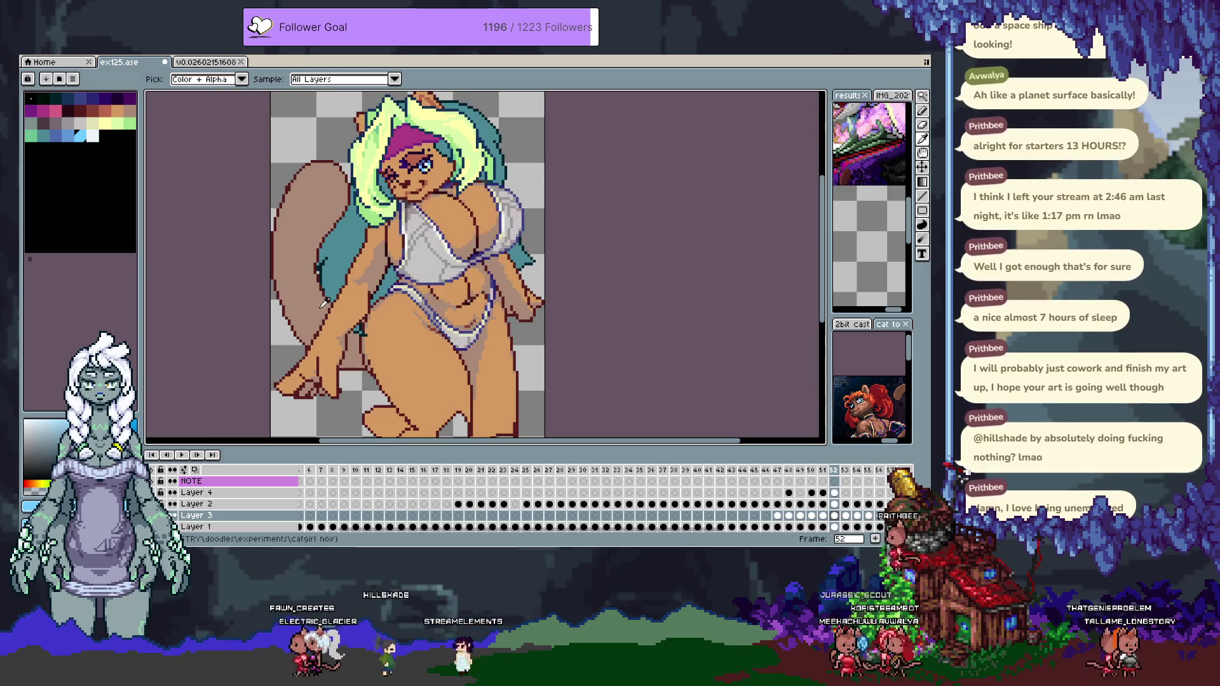
key(Right)
key(Left)
key(Right)
key(Right)
key(Right)
key(Left)
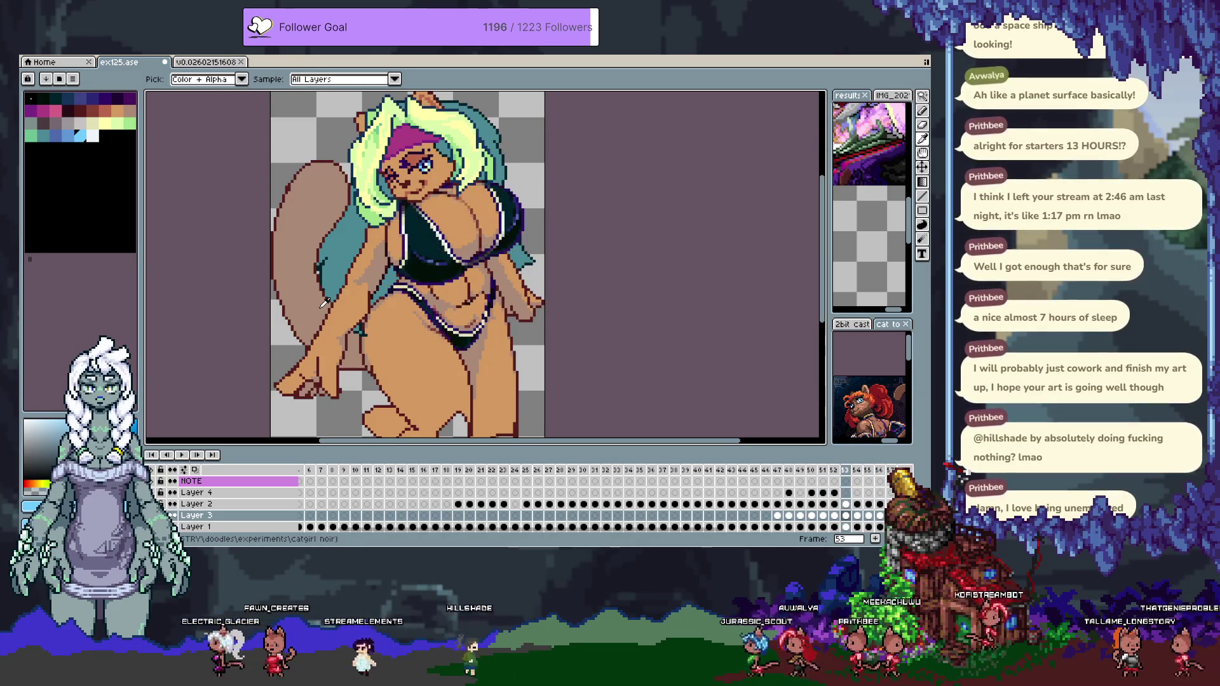
key(b)
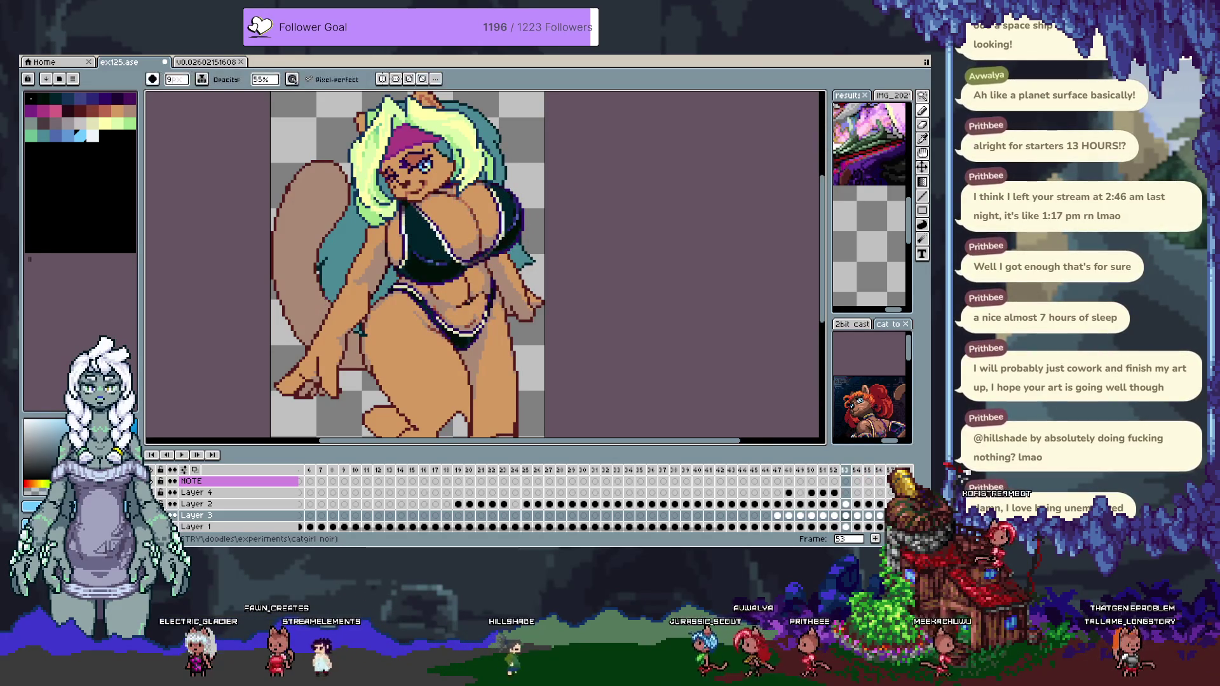
key(Right)
key(Left)
key(Right)
key(Left)
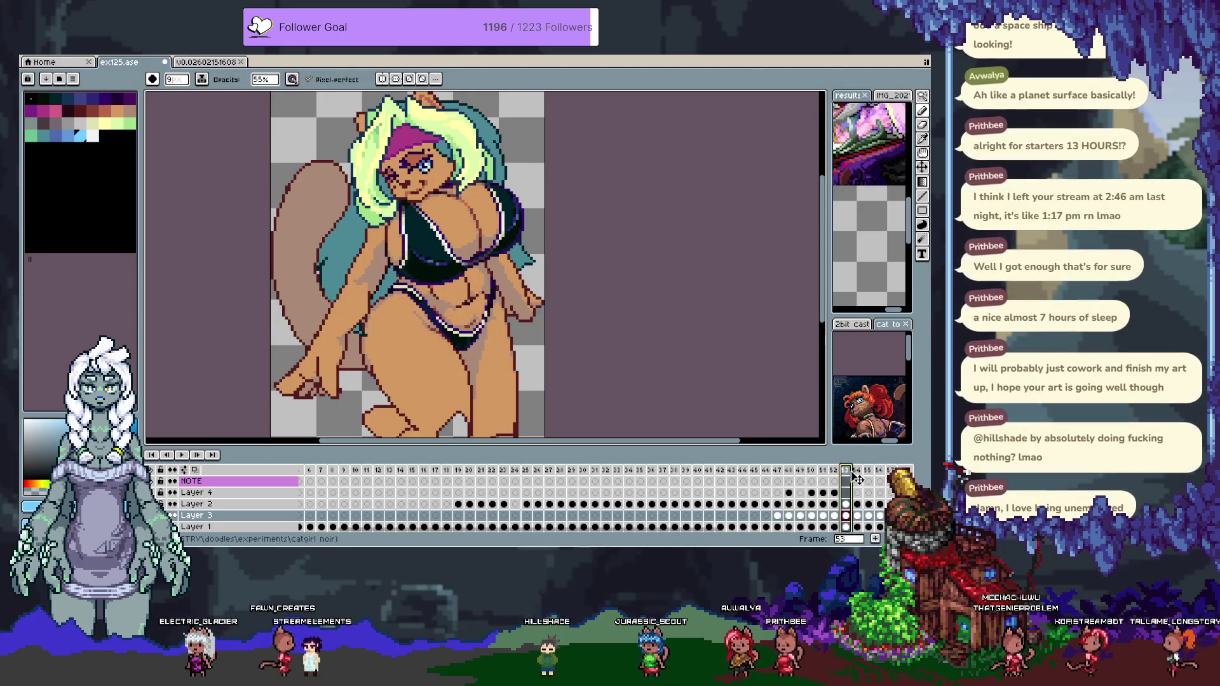
click(890, 471)
click(835, 471)
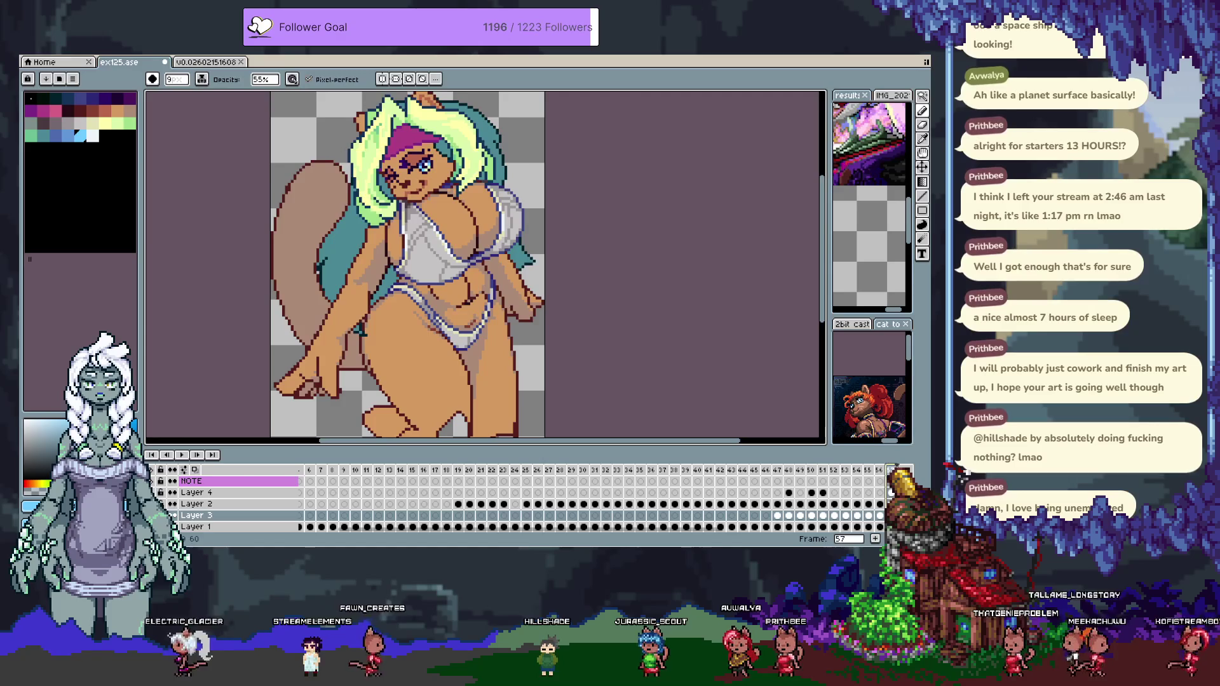
key(Left)
key(Left)
key(Left)
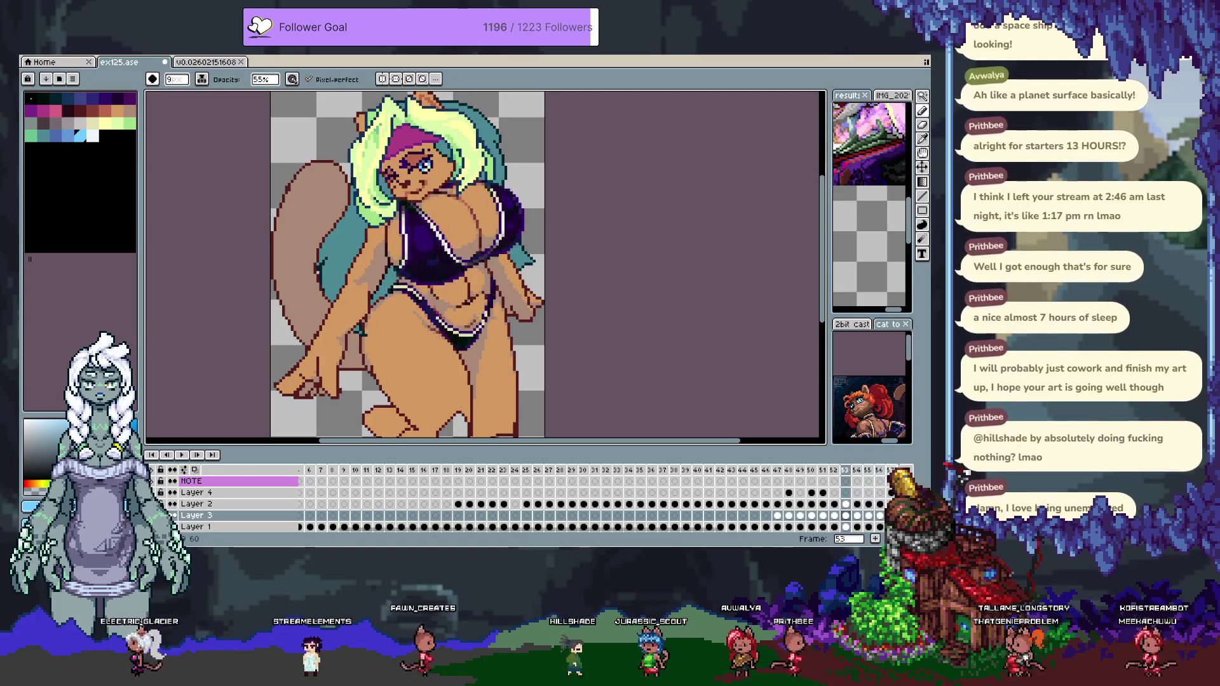
key(Right)
key(Right)
key(Right)
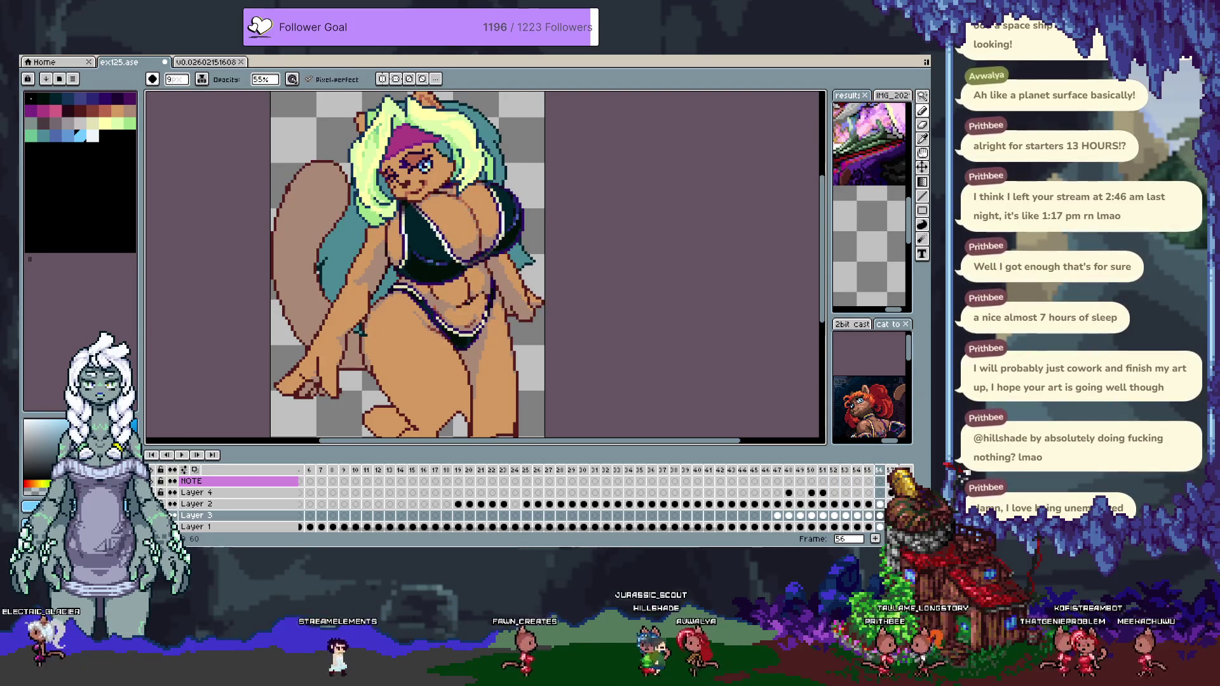
ctrl+click(452, 246)
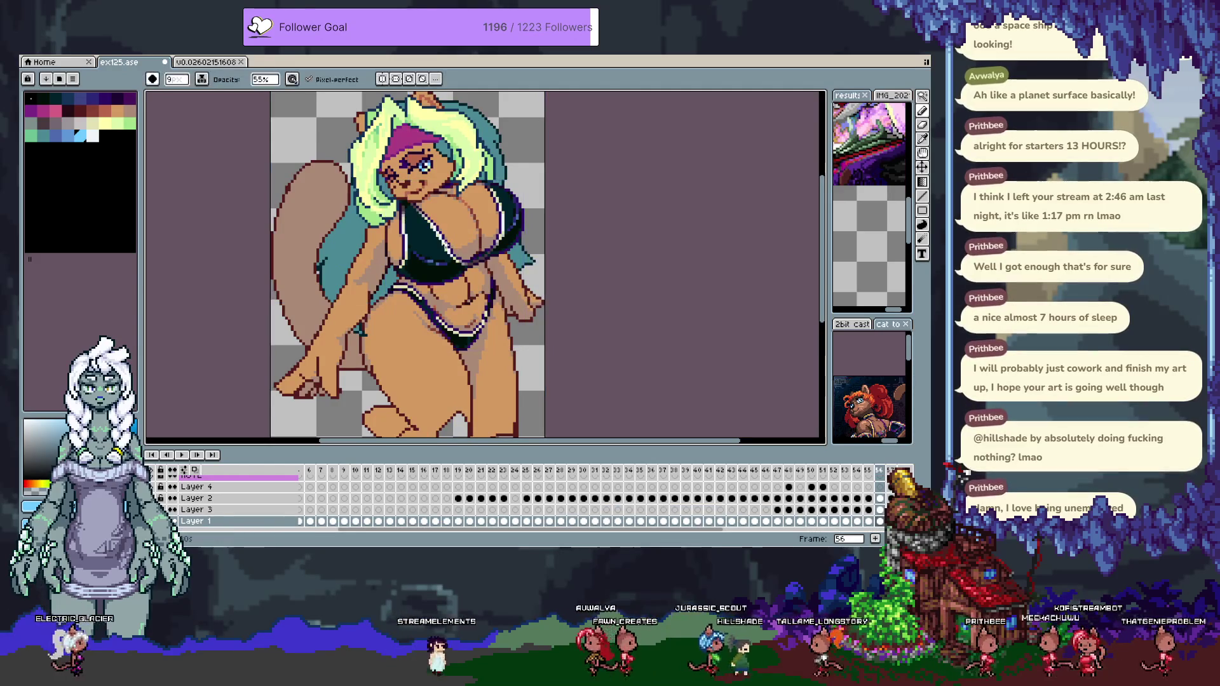
key(Right)
key(Left)
key(Right)
key(Left)
key(Right)
key(Left)
key(Right)
key(Left)
key(Right)
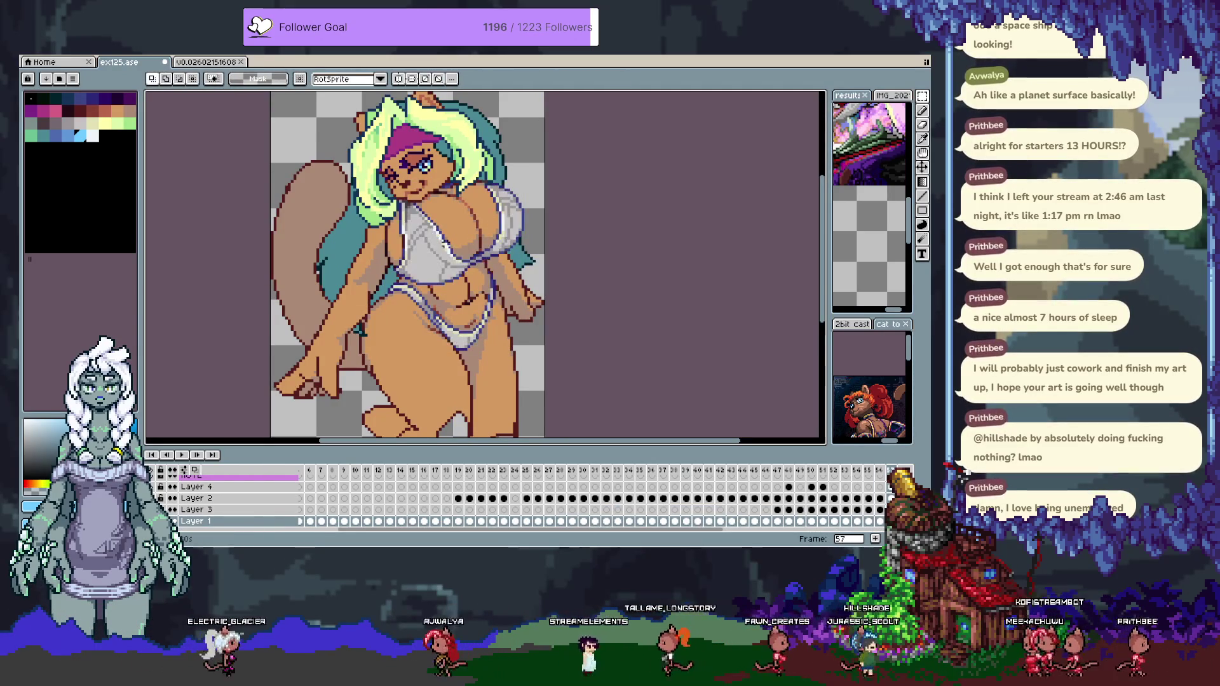
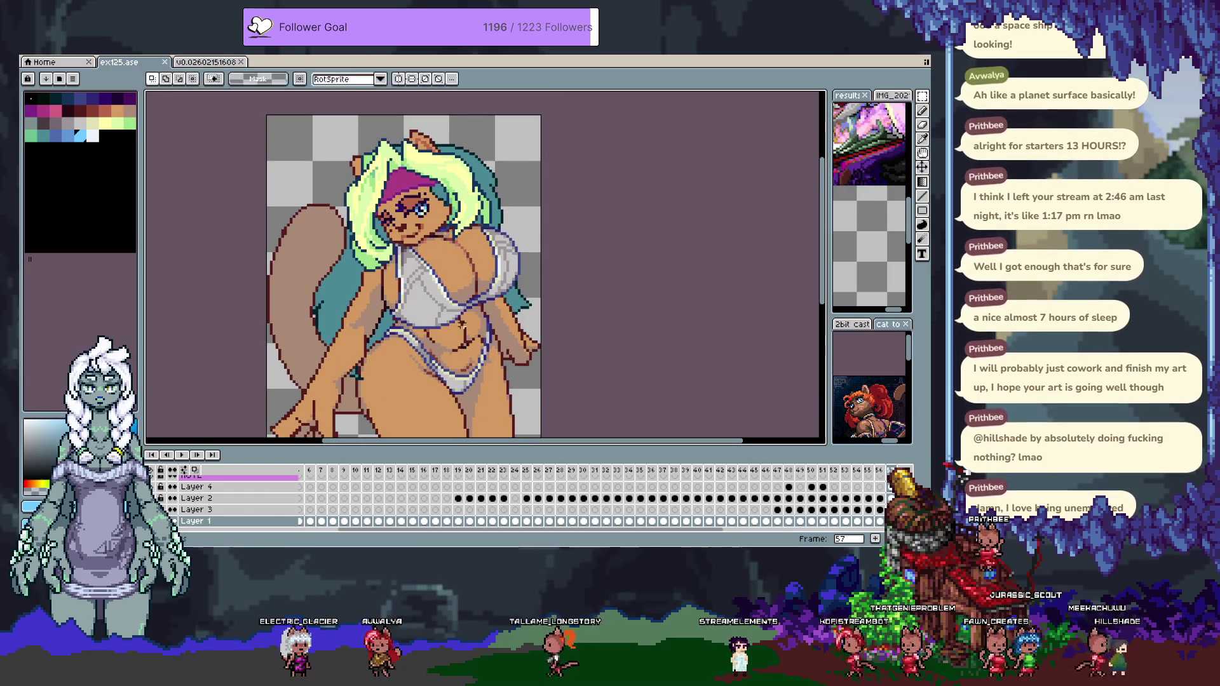
Touch up a pixel on the squirrel girl's arm outline with the pencil.
key(Tab)
mouse_move(461, 307)
mouse_down()
mouse_move(443, 272)
mouse_move(456, 346)
mouse_up()
key(Tab)
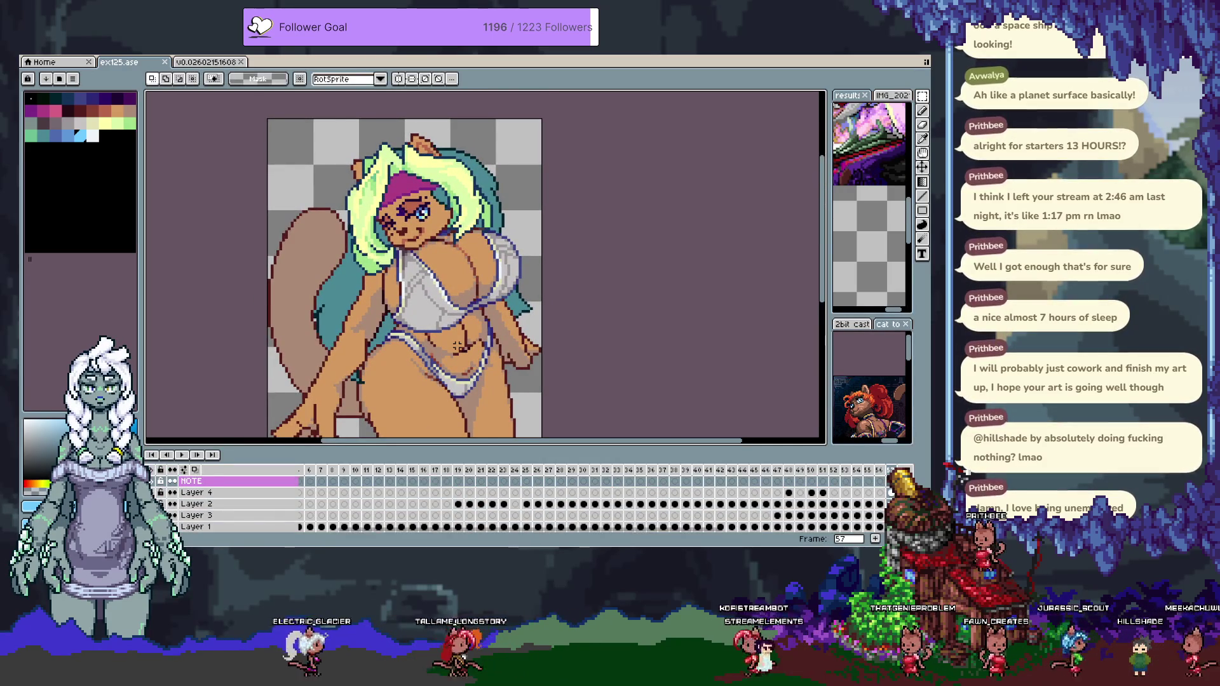
key(Tab)
scroll(363, 226, up, 2)
key(b)
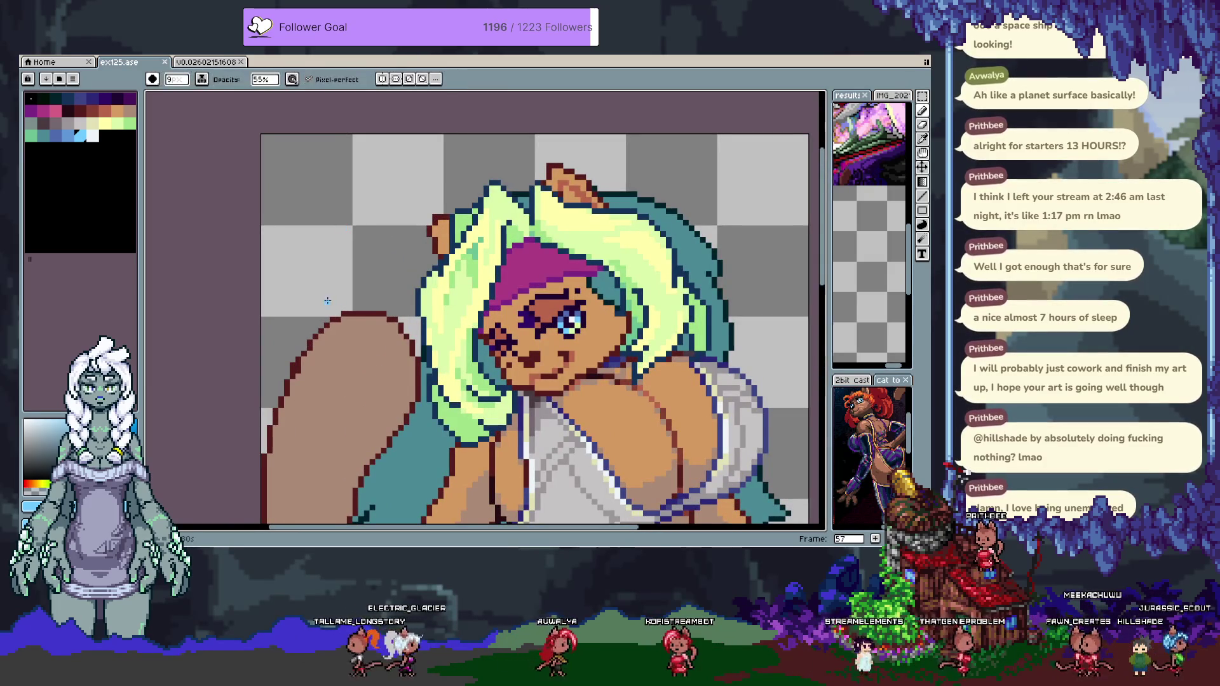
drag(330, 242, 325, 232)
key(i)
key(b)
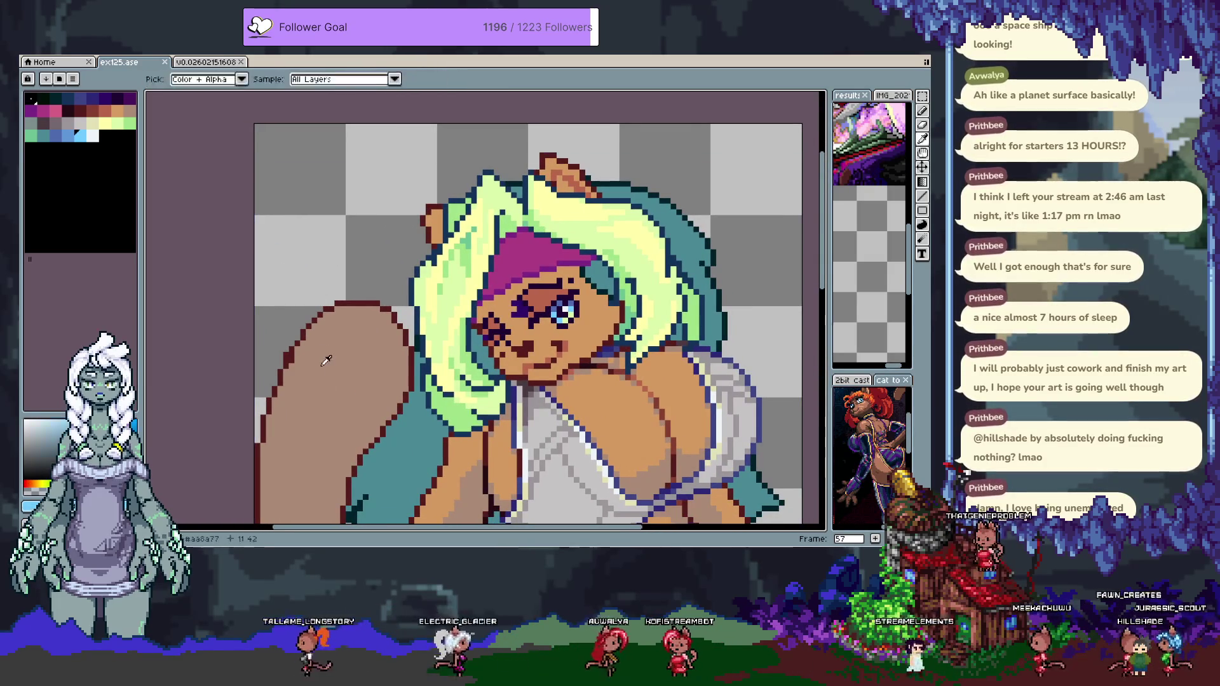
click(286, 354)
Switch to a different ink mode and set the brush size to 1 pixel.
click(201, 79)
click(219, 124)
text(1)
key(Return)
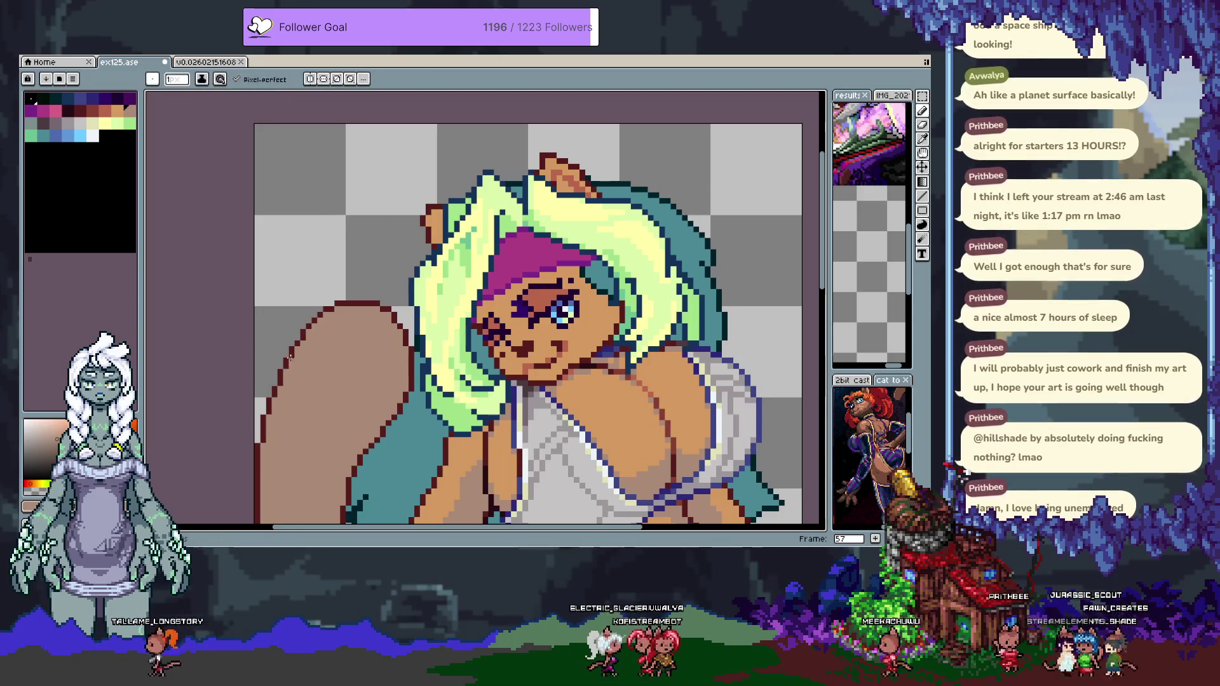
Save the drawing with Ctrl+S and zoom out to see the whole figure.
key(space)
drag(279, 419, 280, 365)
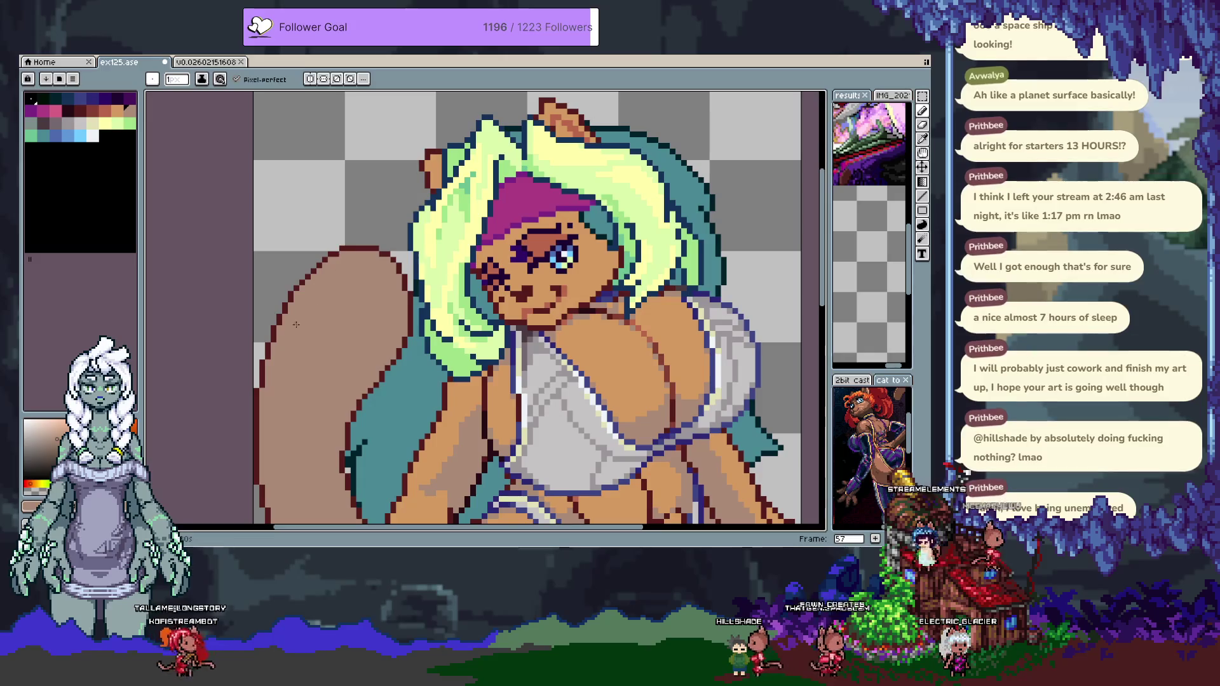
key(ctrl+s)
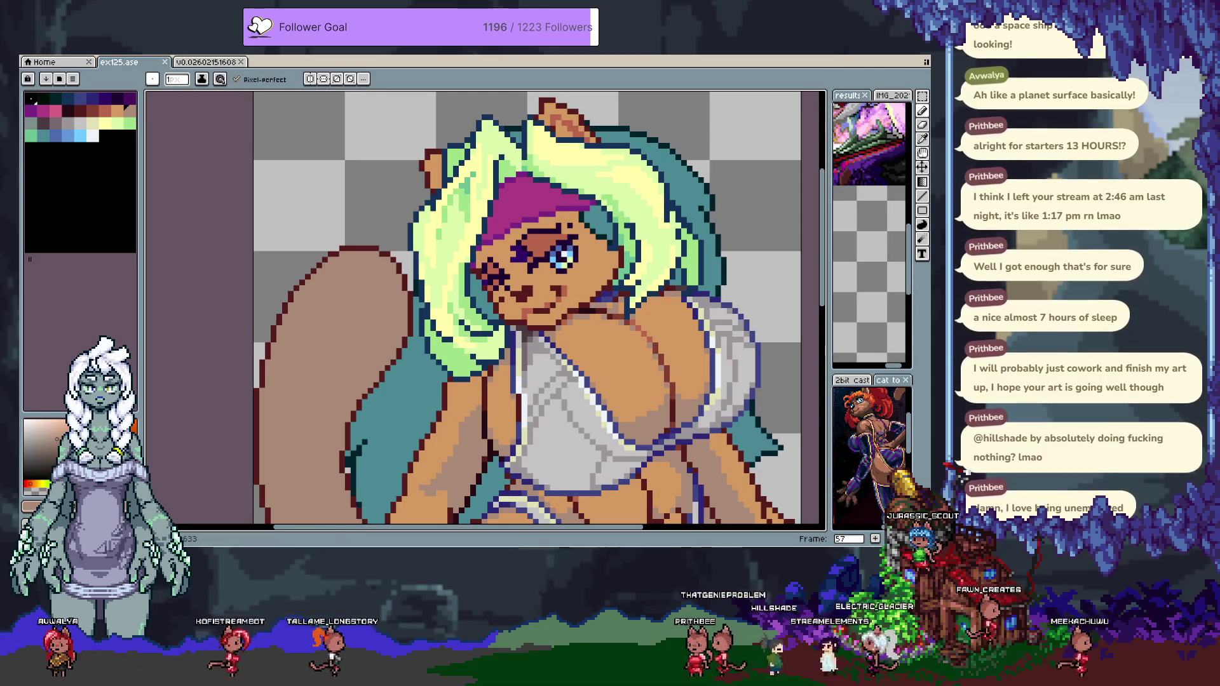
key(minus)
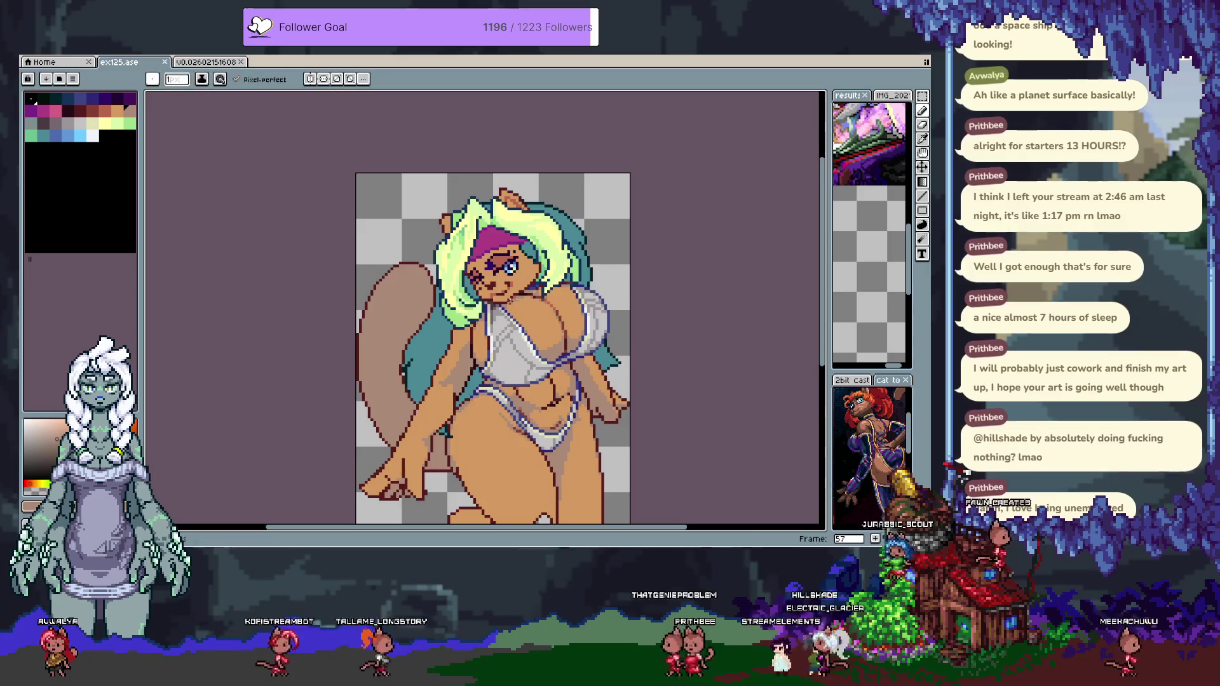
scroll(460, 276, up, 3)
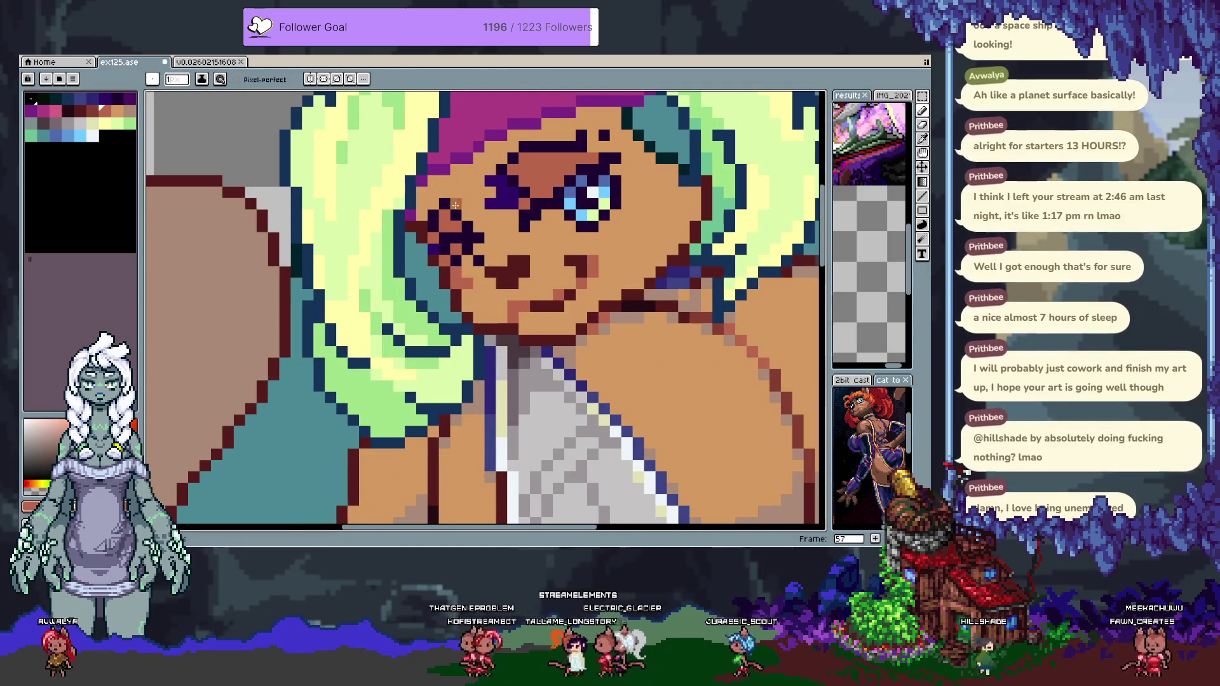
Undo the last stroke and add light grey pixels near and left of the eye.
key(ctrl+z)
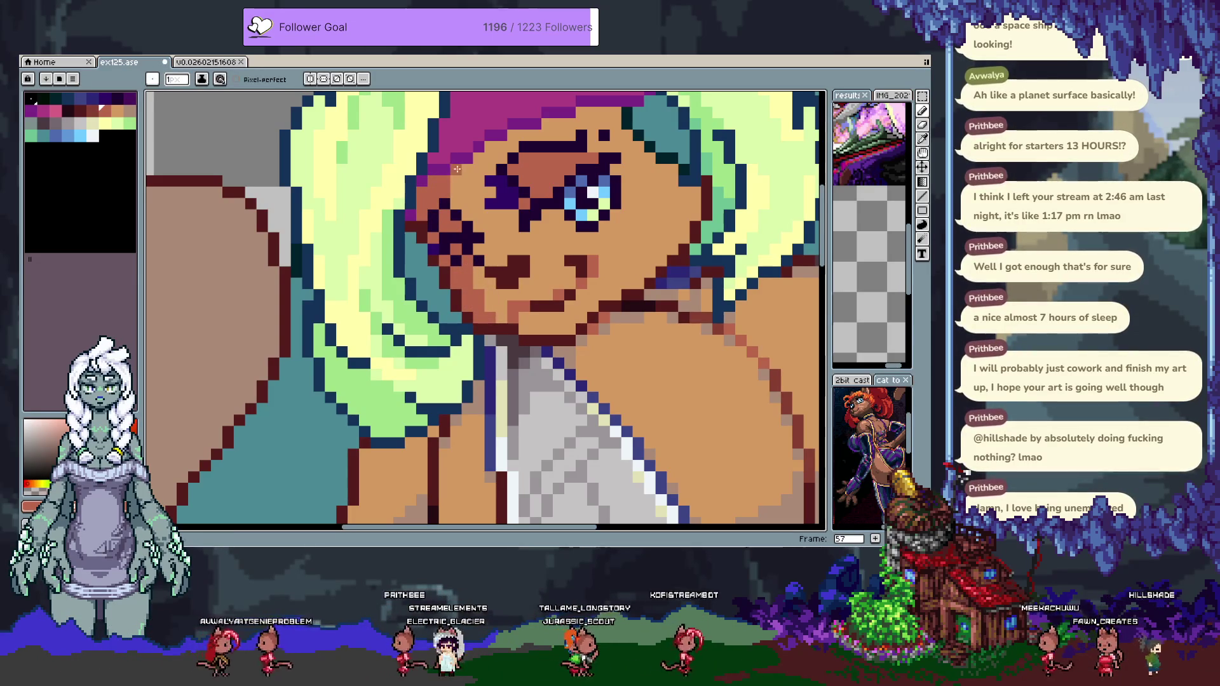
scroll(457, 169, up, 1)
scroll(494, 284, down, 1)
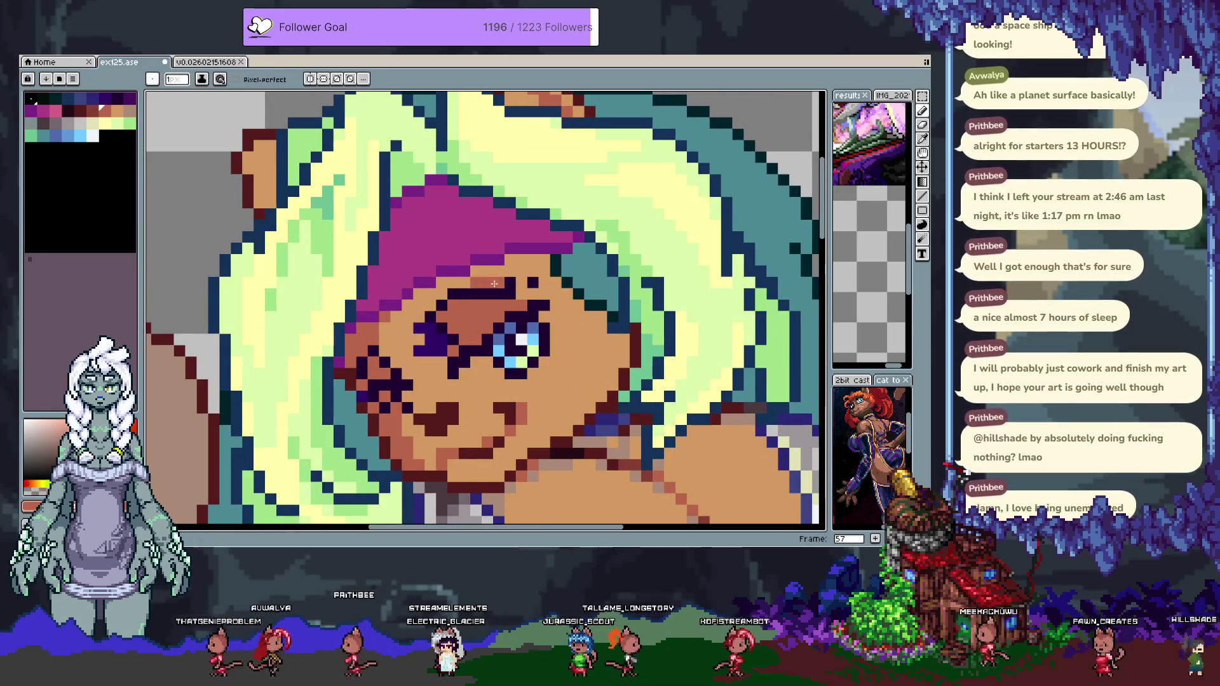
drag(551, 362, 550, 299)
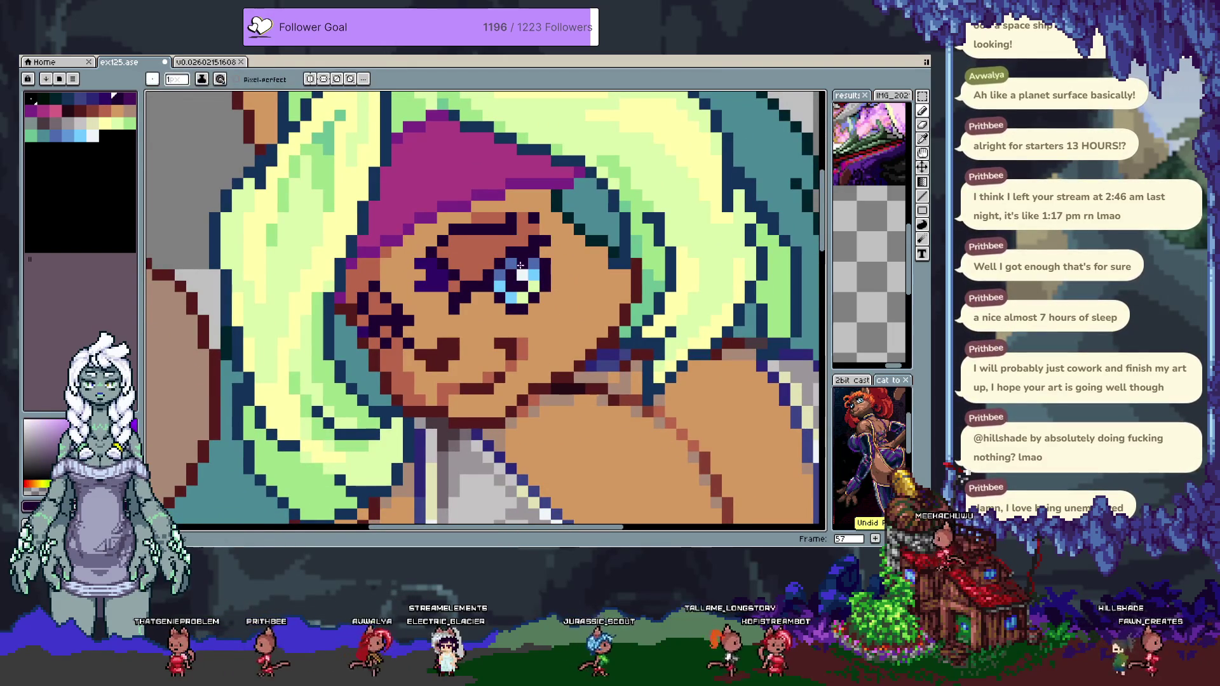
alt+click(521, 348)
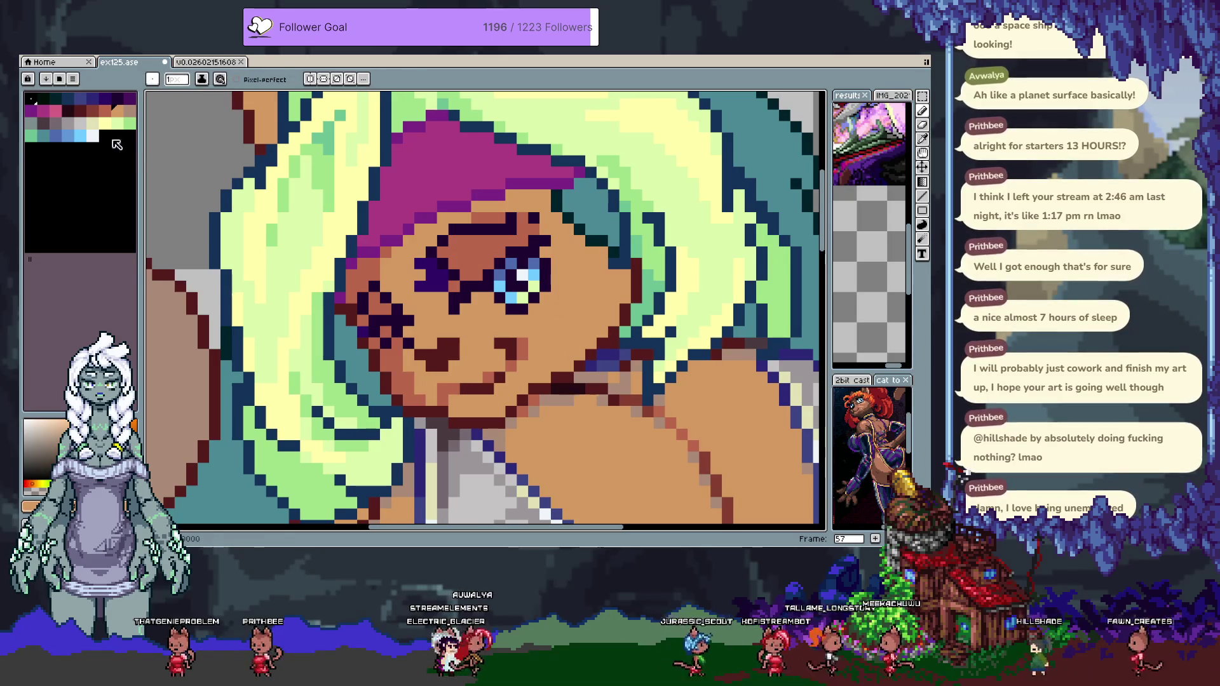
click(80, 123)
click(546, 299)
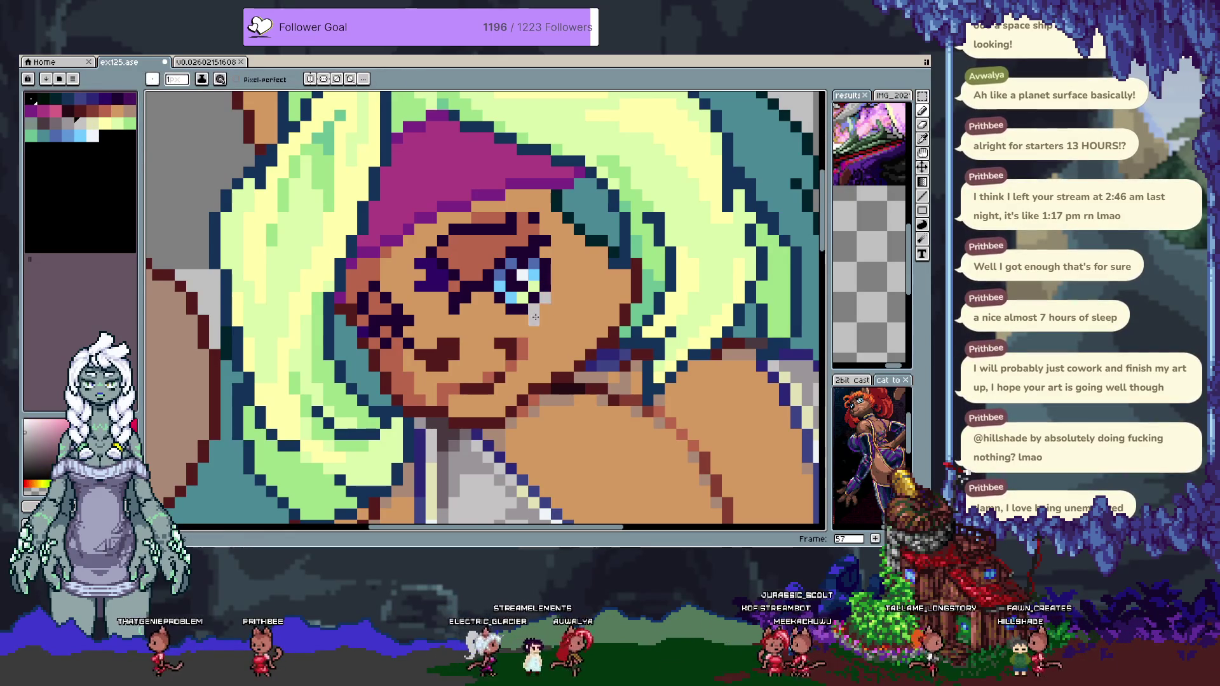
click(478, 316)
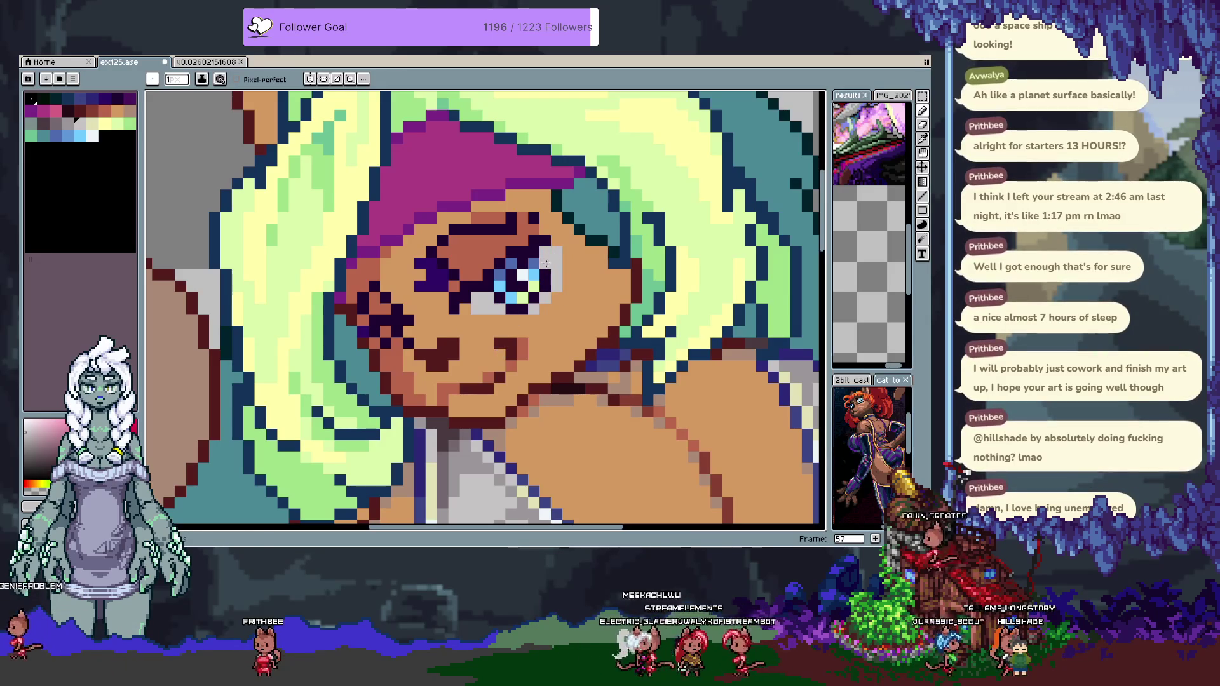
Eyedrop the grey used around the eye from the drawing.
key(alt)
click(550, 235)
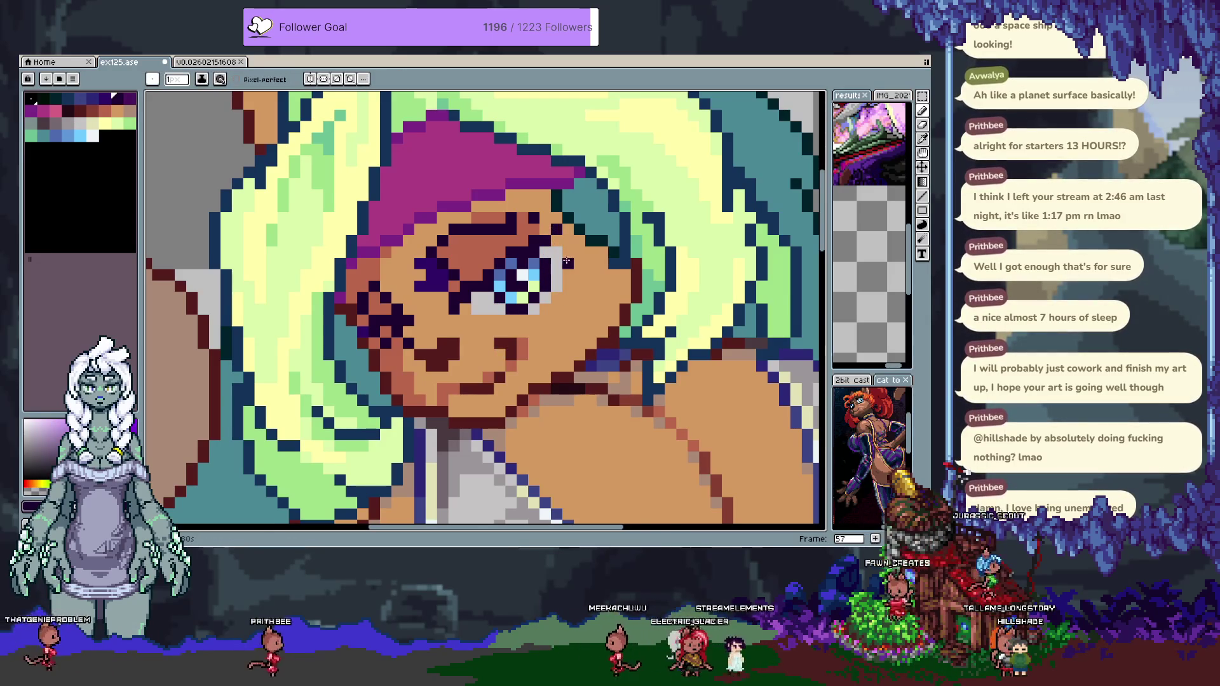
scroll(566, 262, down, 3)
scroll(514, 314, up, 3)
key(alt)
click(514, 314)
scroll(532, 328, down, 3)
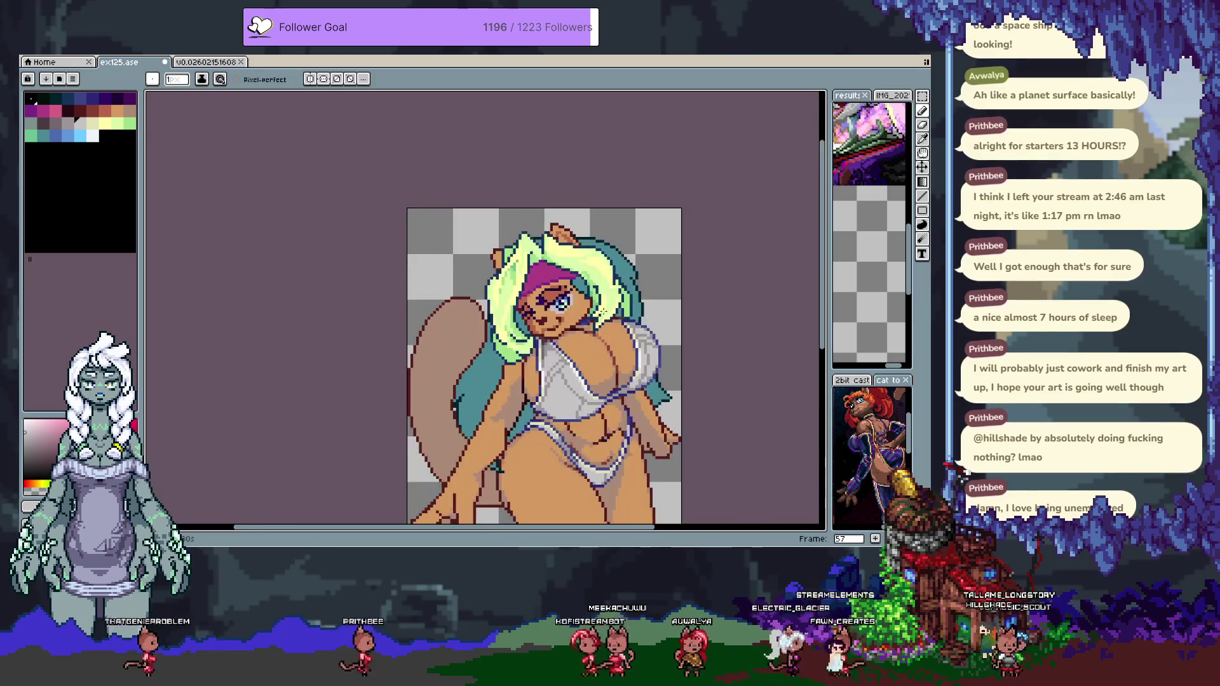
scroll(565, 266, up, 3)
Sample white and place a white highlight pixel just below the eye.
key(ctrl)
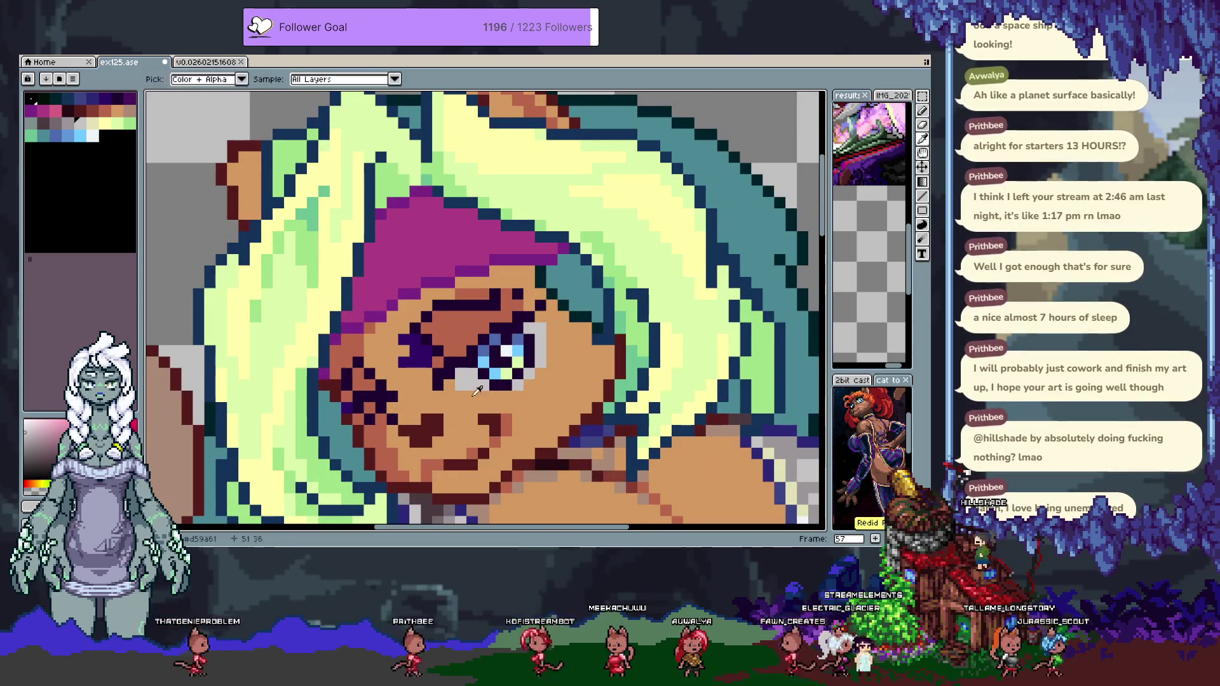
alt+click(506, 350)
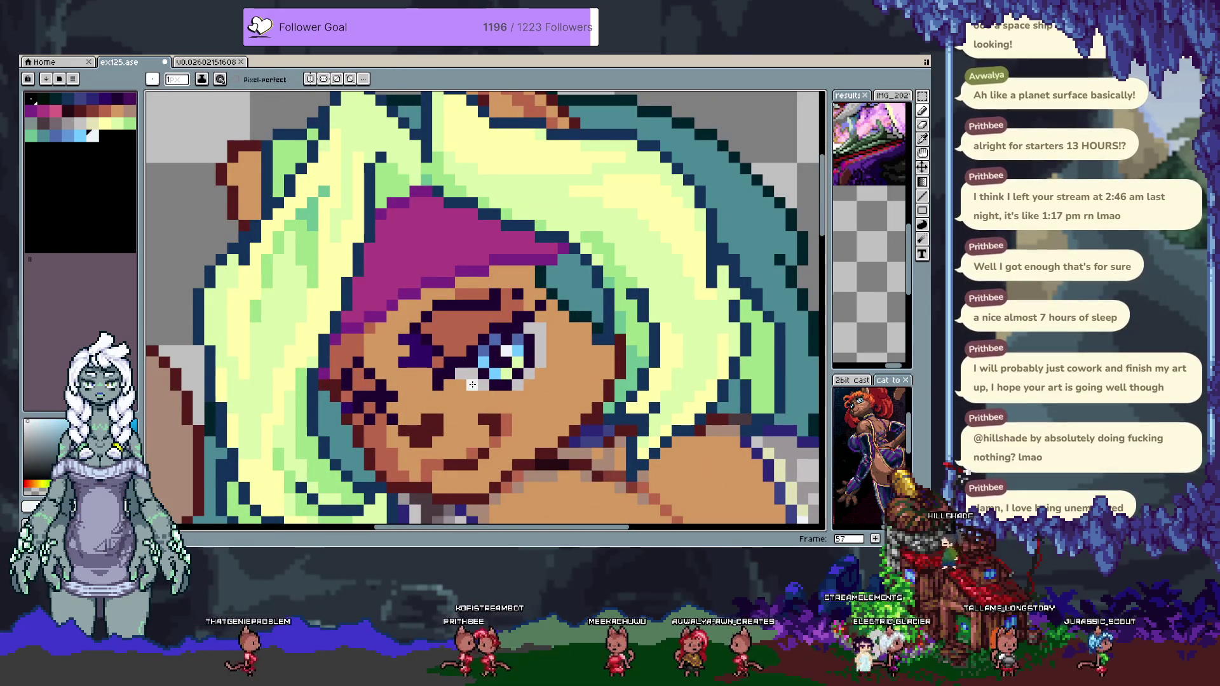
drag(472, 385, 525, 375)
key(ctrl+z)
click(517, 406)
scroll(514, 412, down, 5)
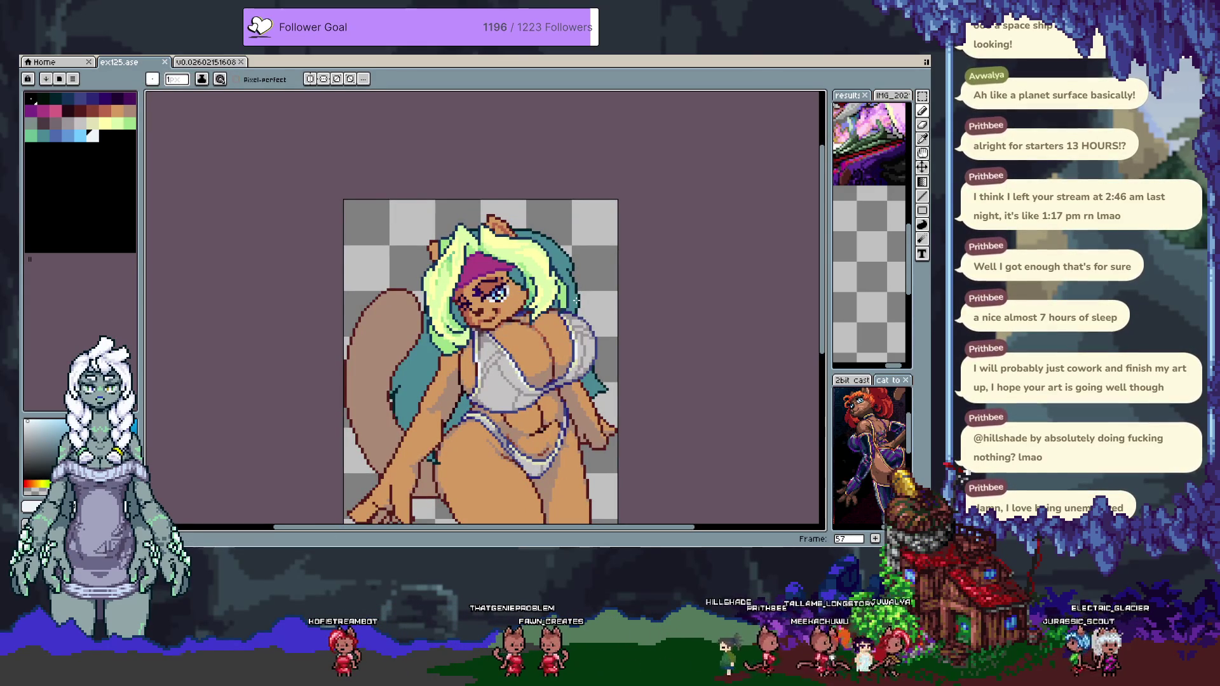
drag(519, 336, 486, 243)
Move to frame 58 and fill the white bikini with pink.
key(Tab)
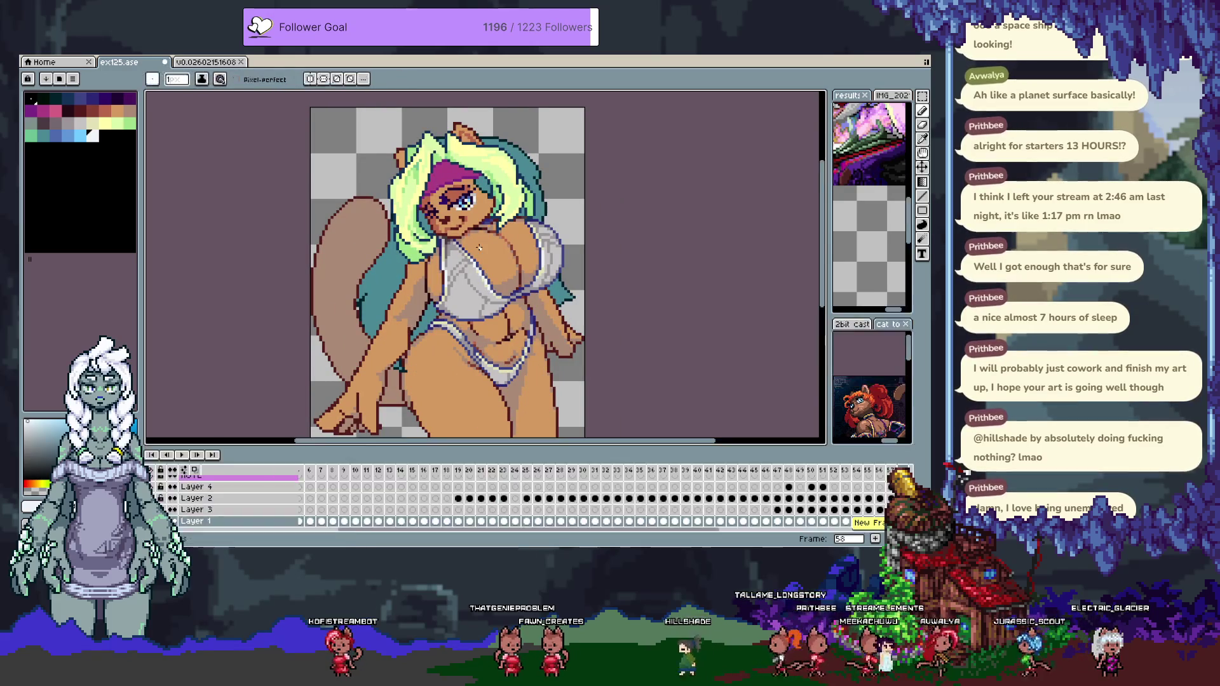
key(Tab)
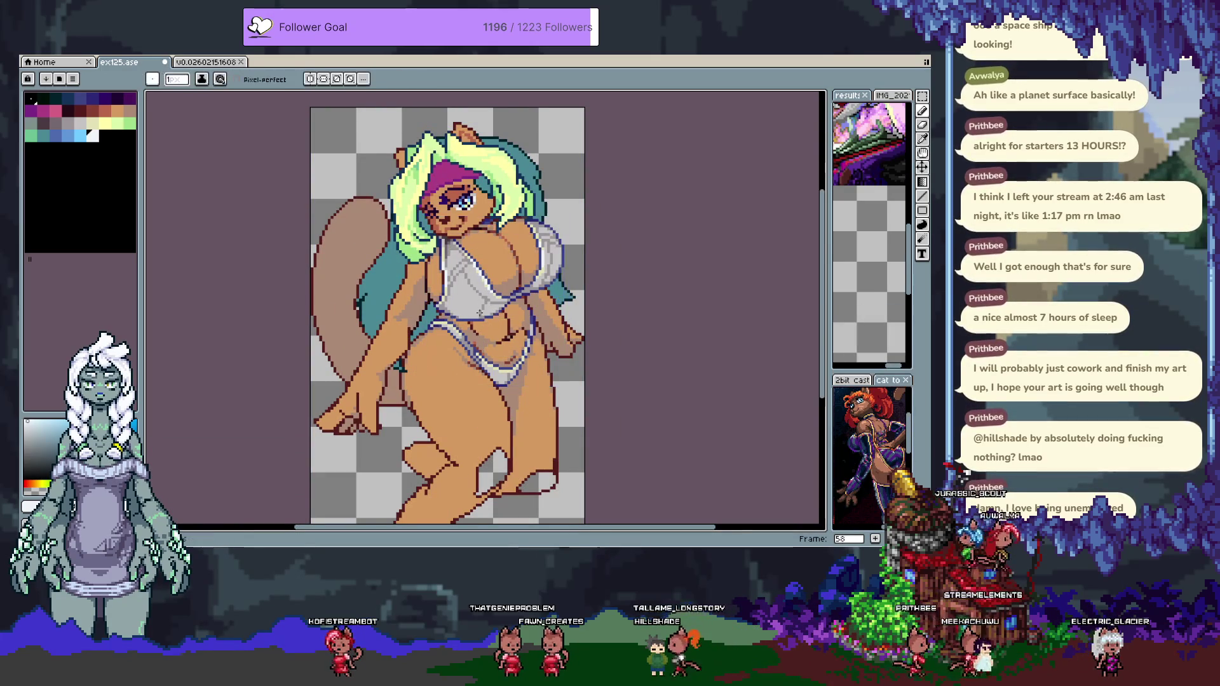
scroll(480, 314, up, 2)
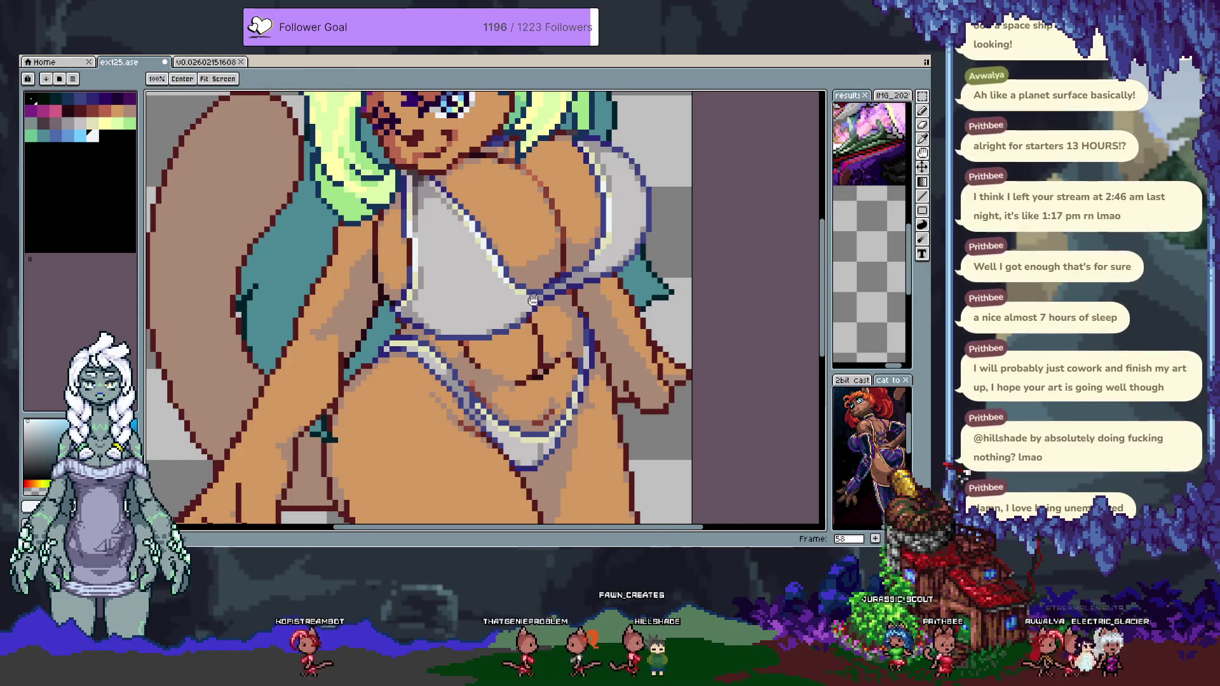
drag(533, 300, 488, 319)
key(g)
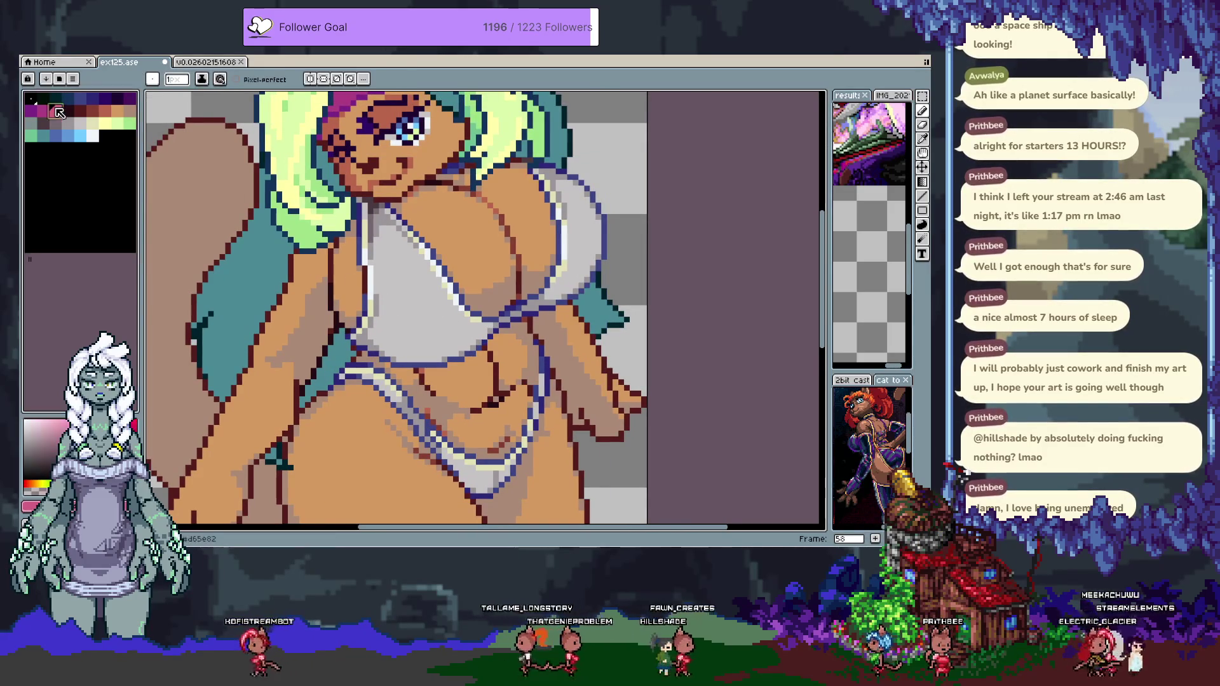
click(427, 296)
Fill the light patch at the top of the strap with the same bikini pink.
key(i)
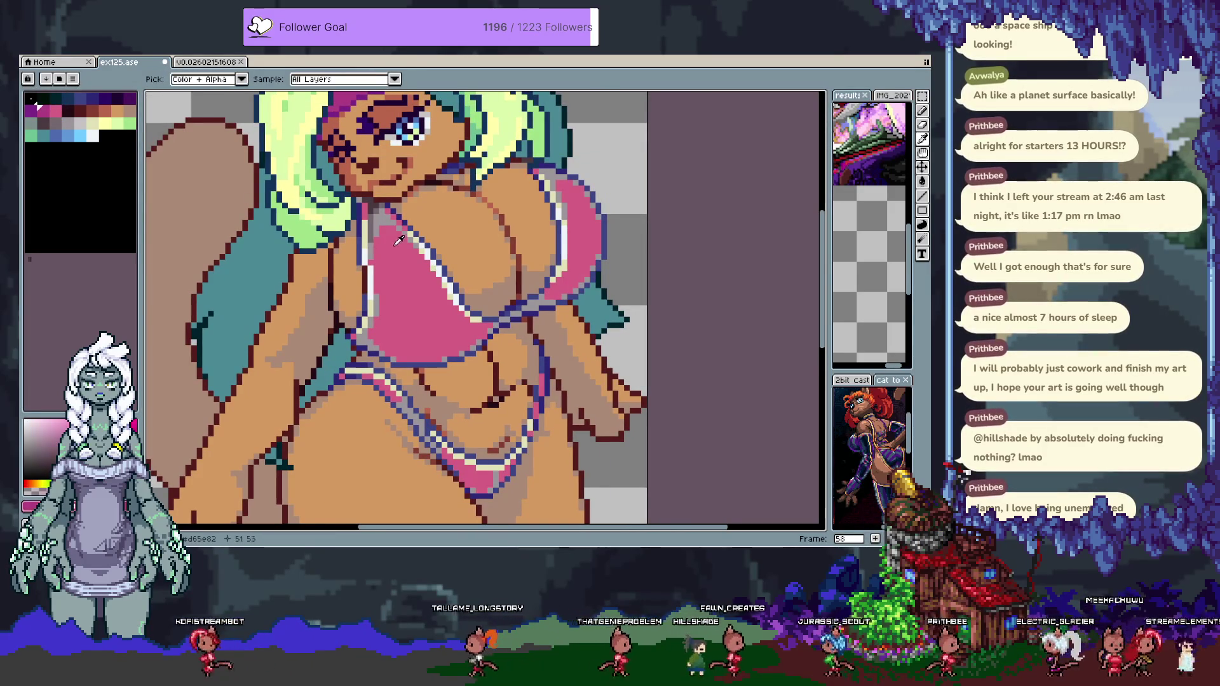
click(399, 239)
key(g)
click(369, 218)
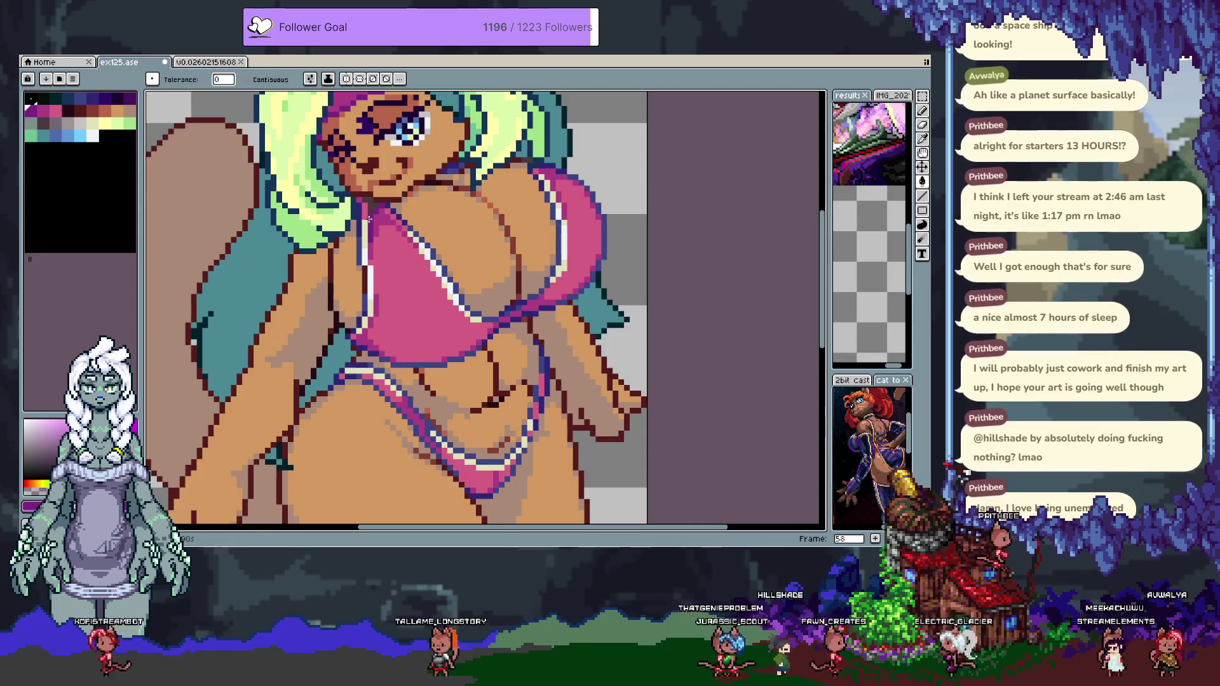
key(i)
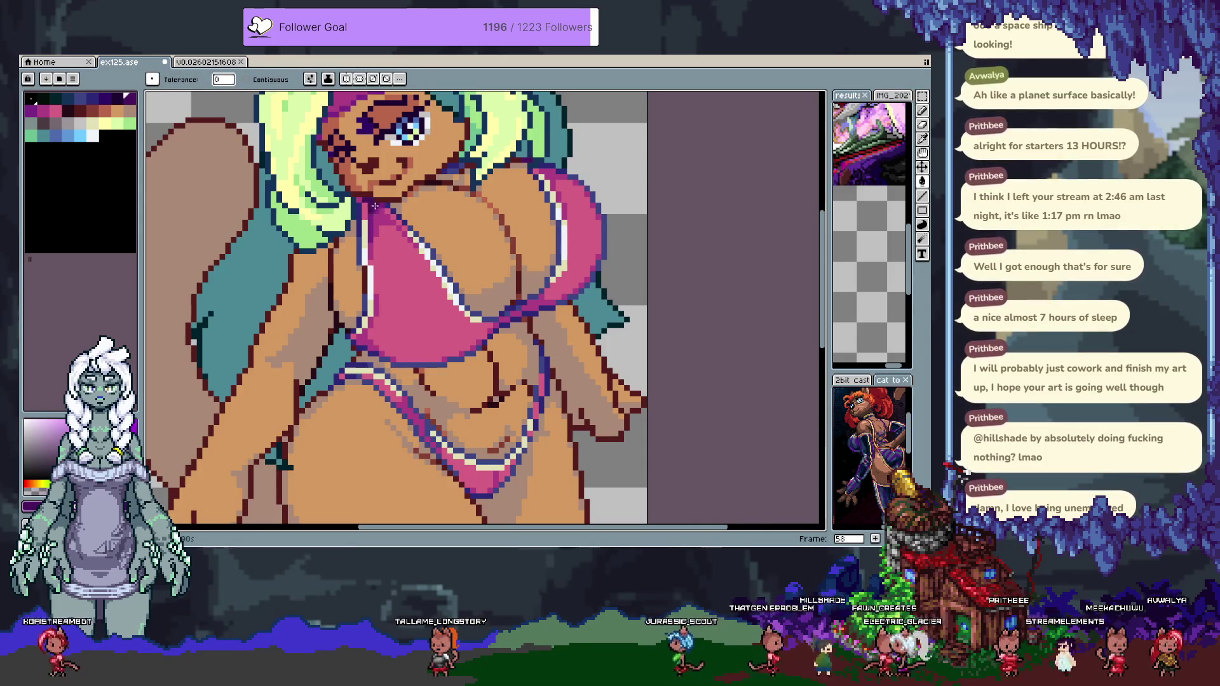
scroll(375, 206, down, 4)
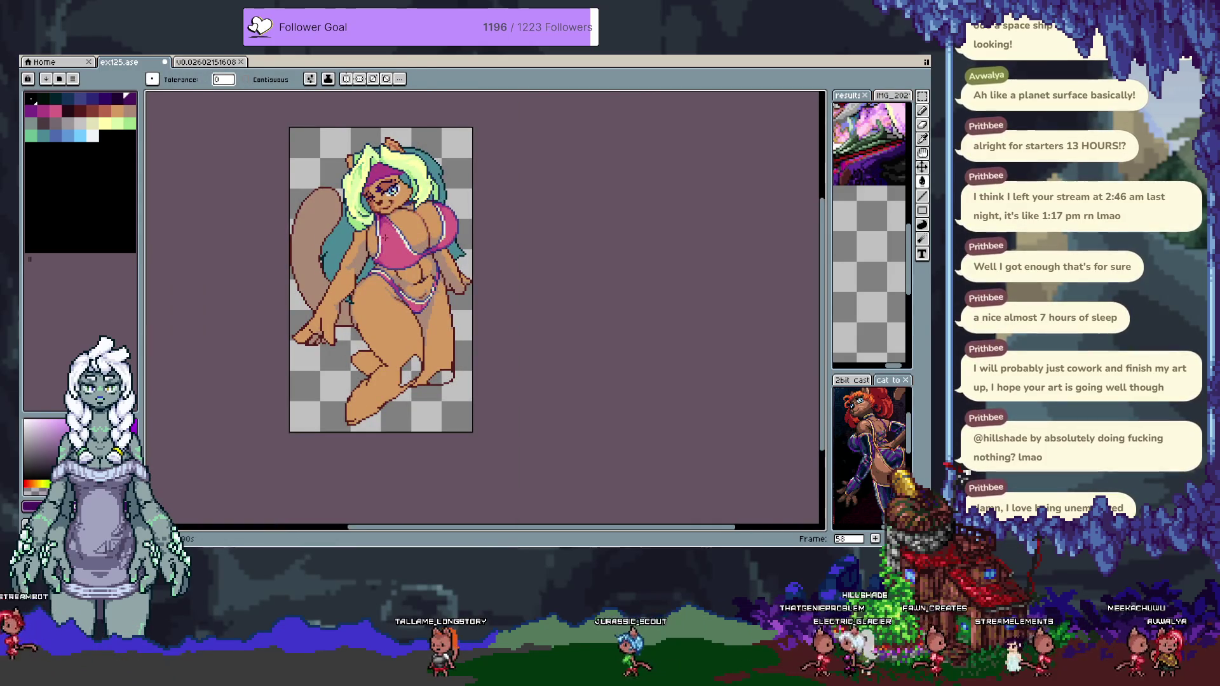
scroll(384, 238, up, 3)
alt+click(394, 262)
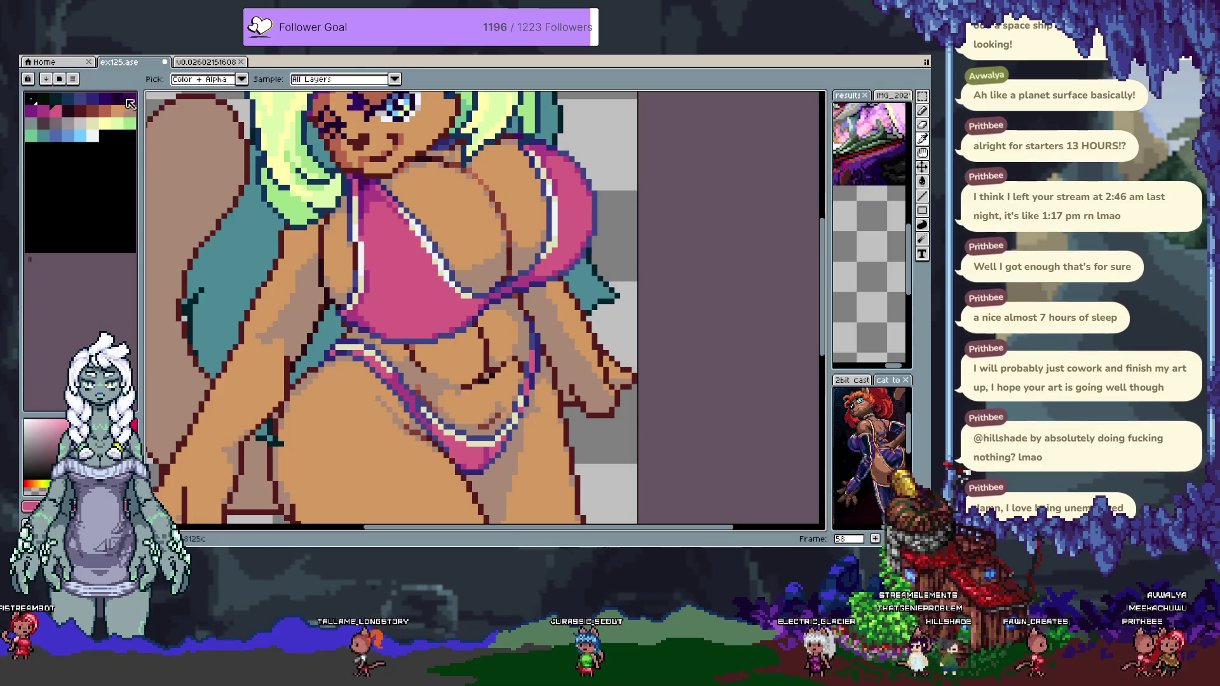
Pick a blue from the palette and step back to the white bikini frame 57.
click(80, 97)
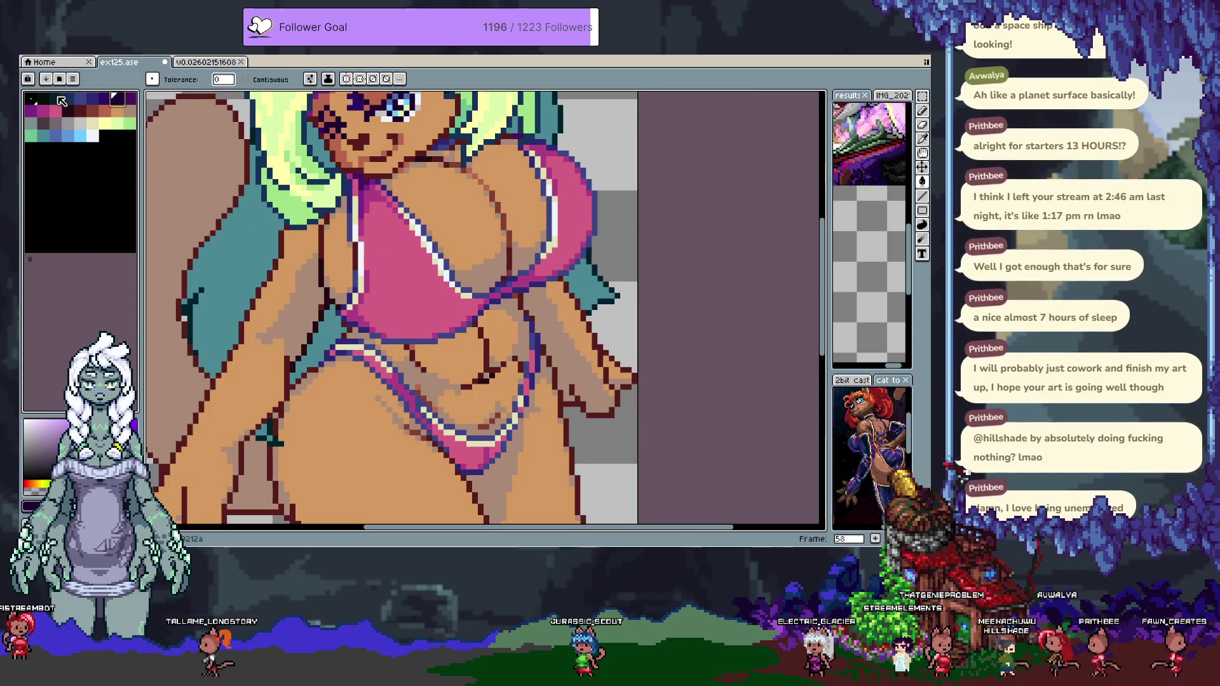
scroll(343, 200, up, 1)
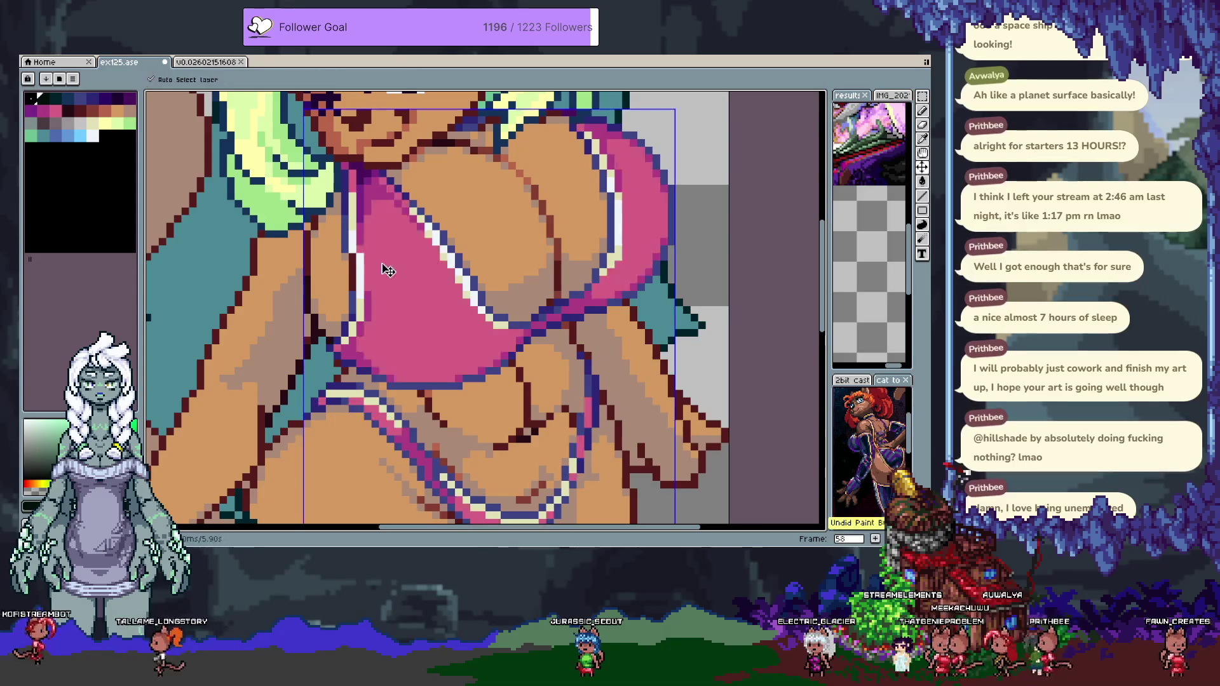
scroll(460, 262, down, 3)
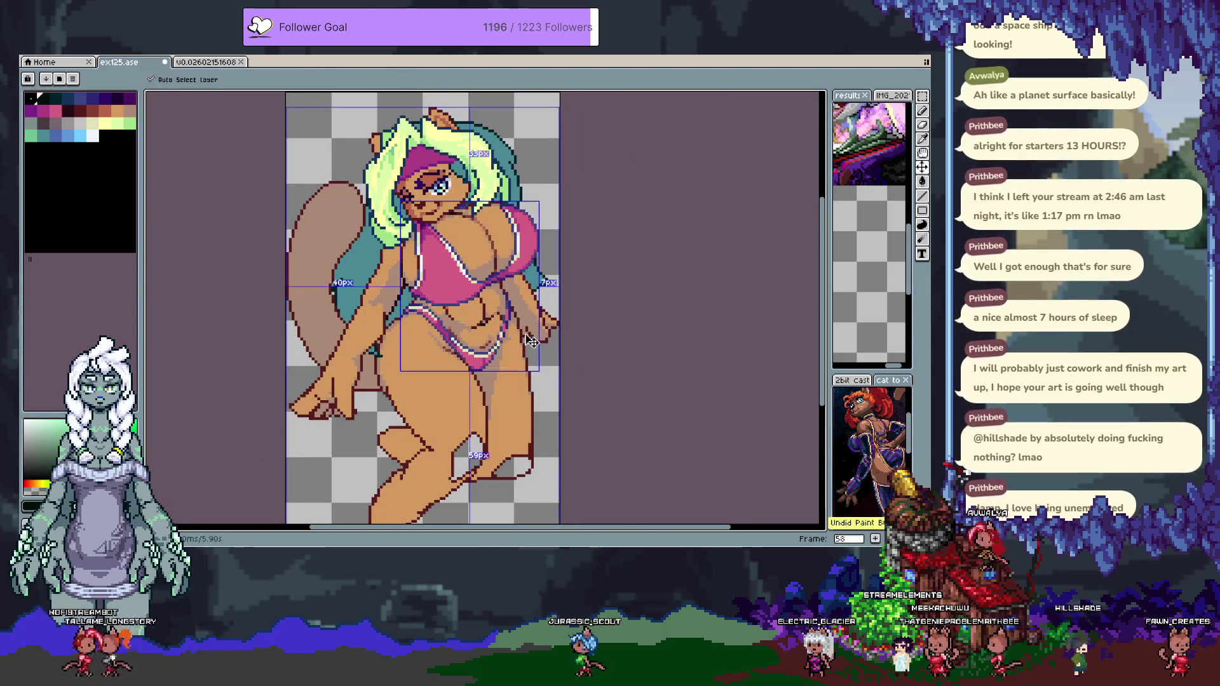
key(Left)
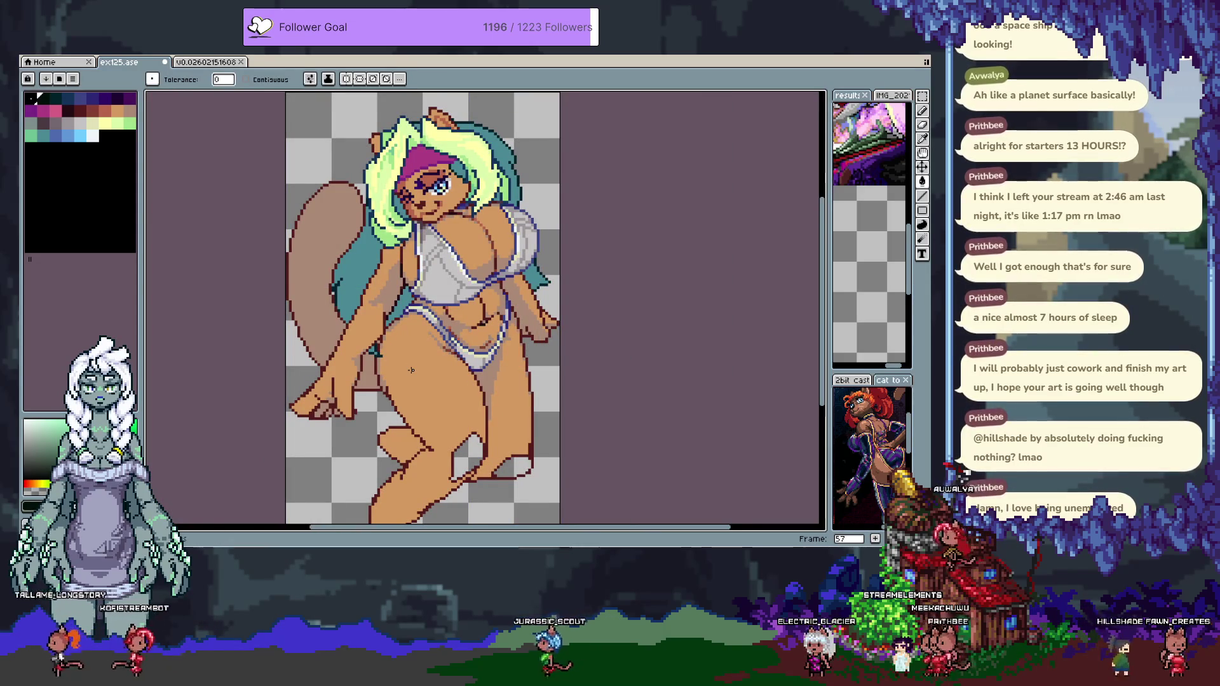
Flick through the frames comparing the white, light blue, purple, pink and dark bikini variants.
key(Left)
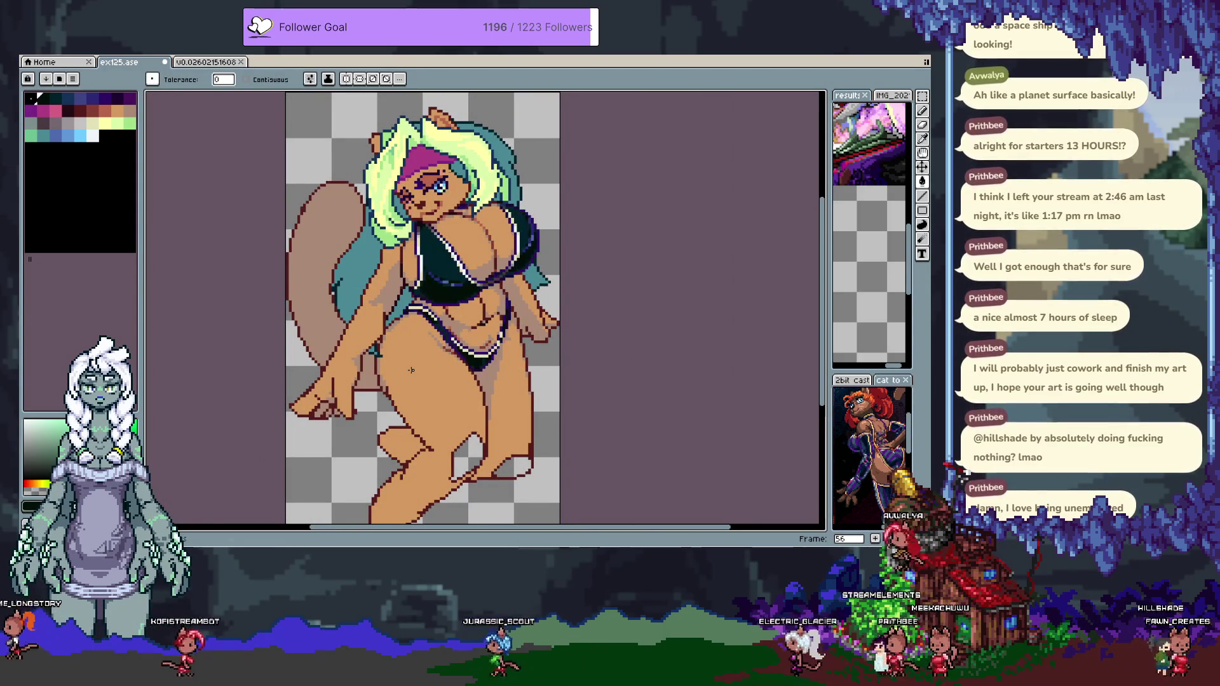
key(Right)
key(Left)
key(Left)
key(Left)
key(Right)
key(Left)
key(Right)
key(Left)
key(Left)
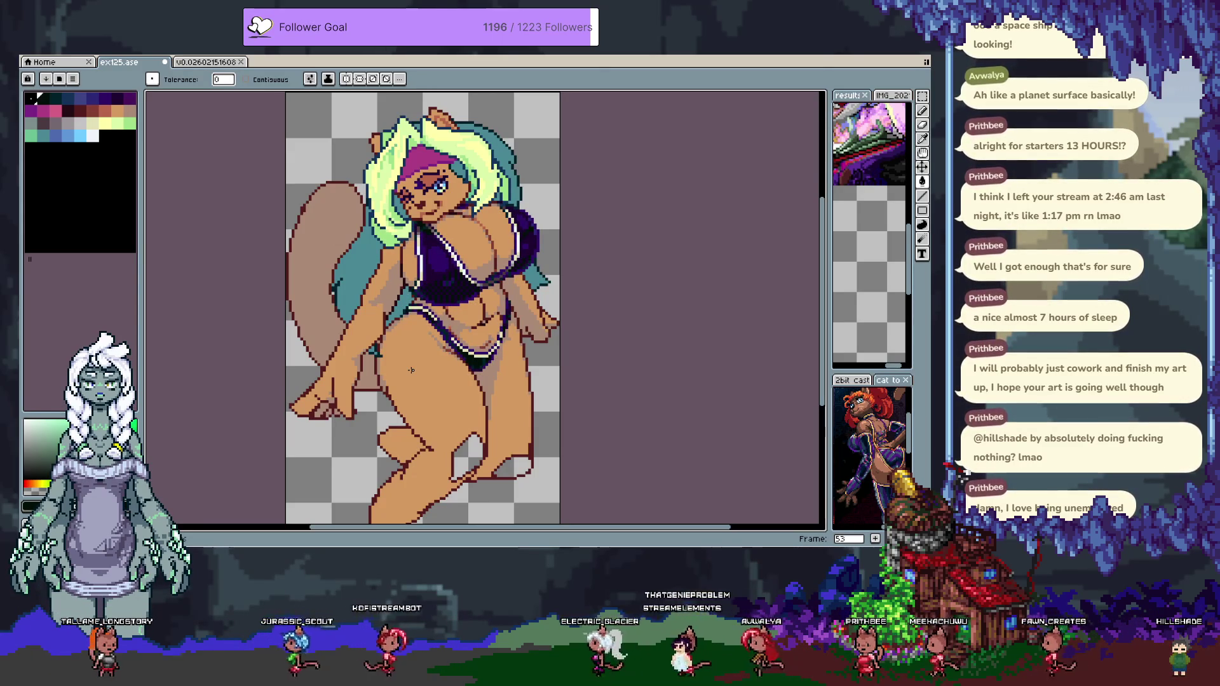
key(Right)
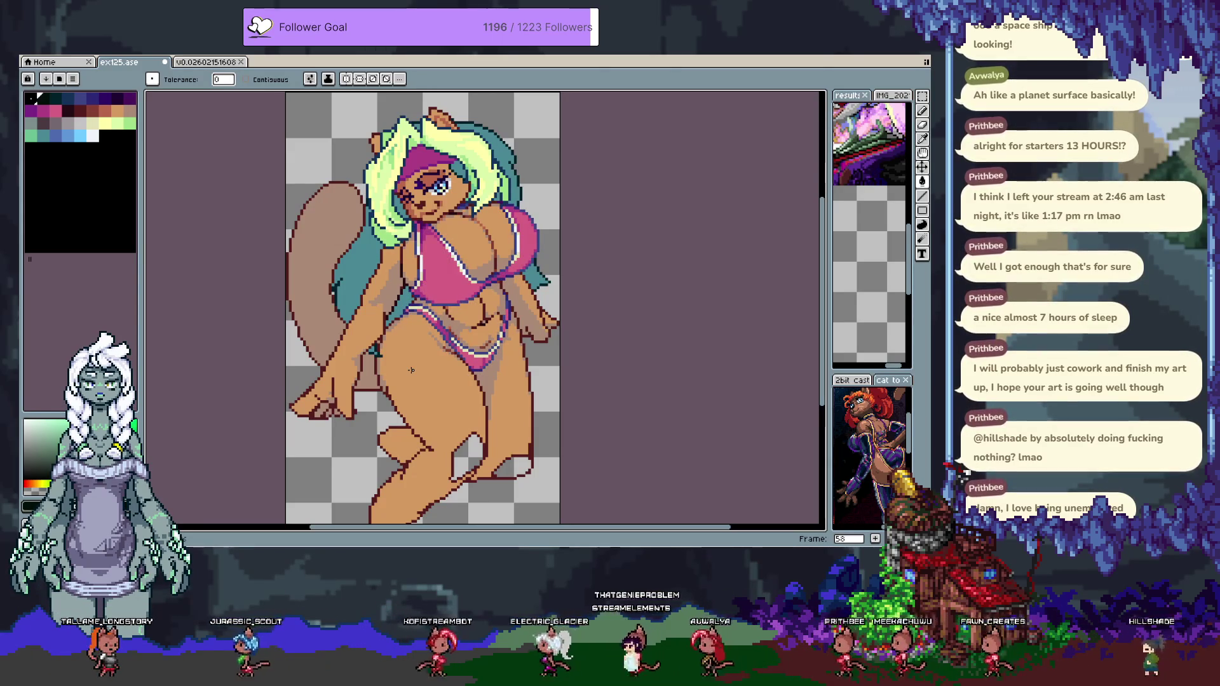
key(Right)
key(Right)
key(Left)
key(Left)
key(Left)
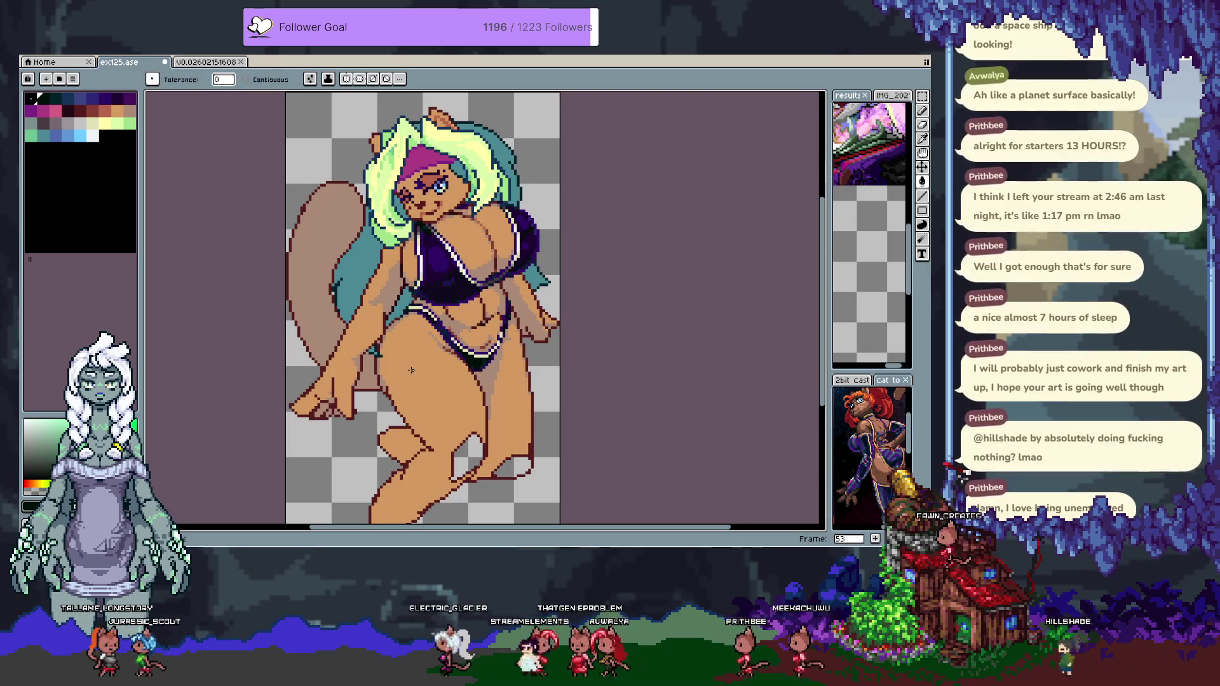
key(Right)
key(Right)
key(Right)
key(Right)
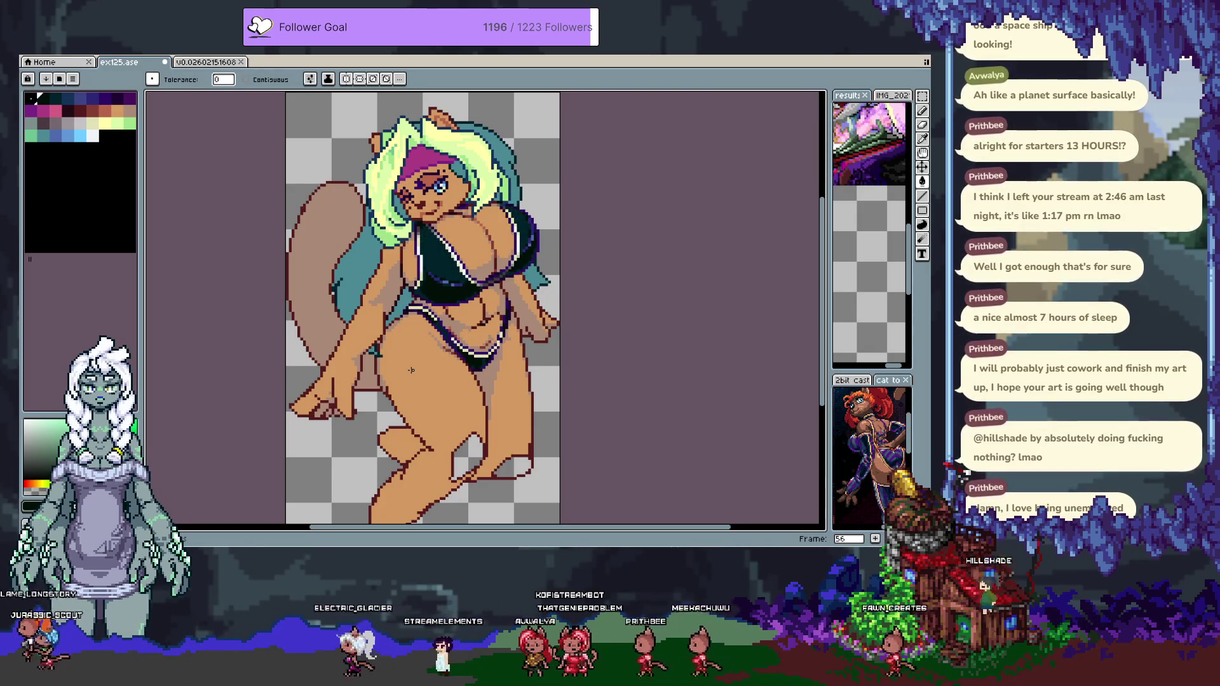
key(Right)
key(Right)
key(Left)
key(Right)
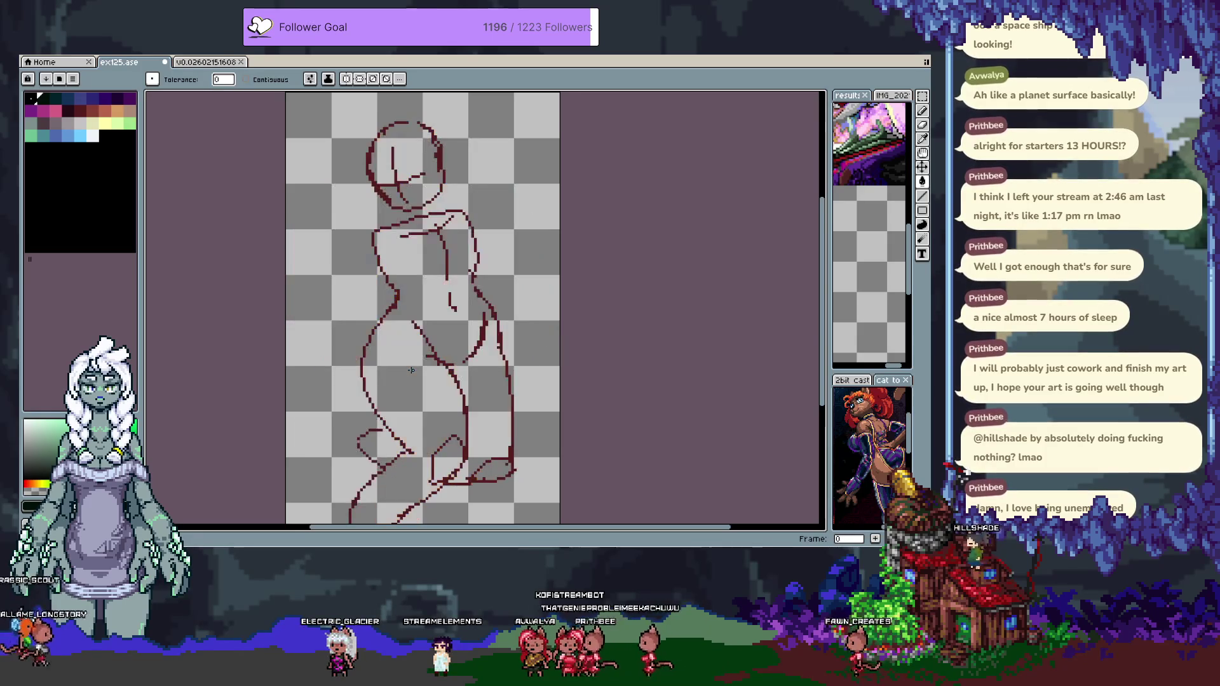
key(Left)
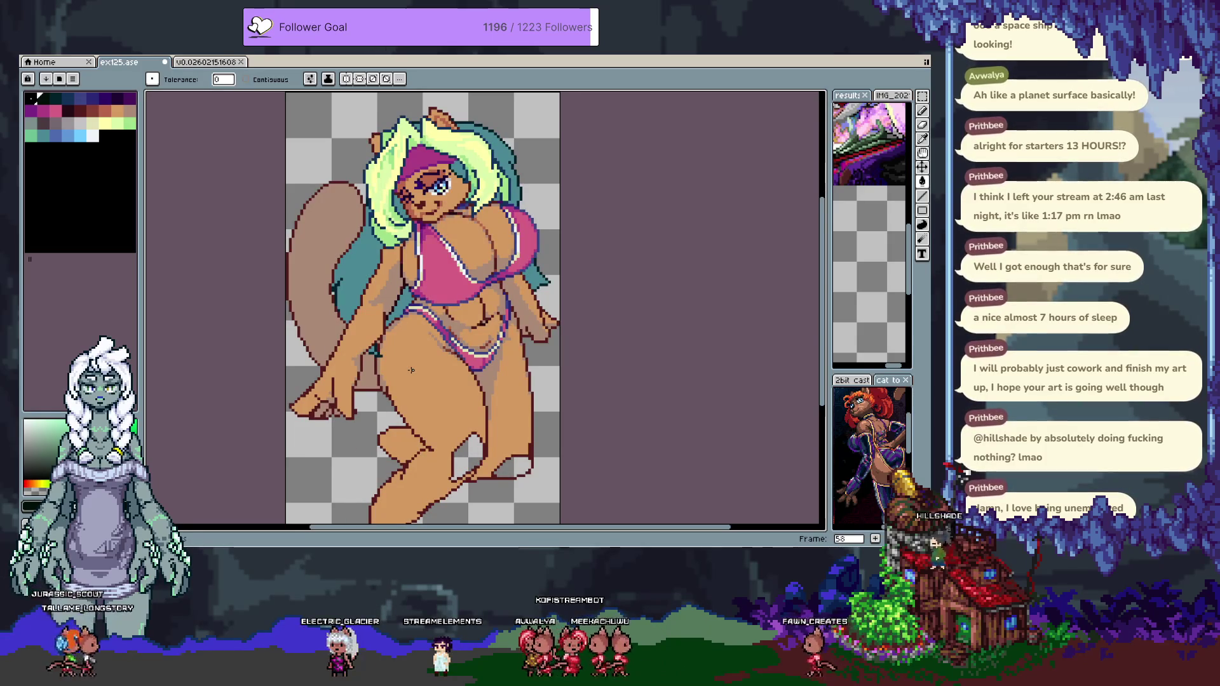
key(Left)
key(Left)
key(Left)
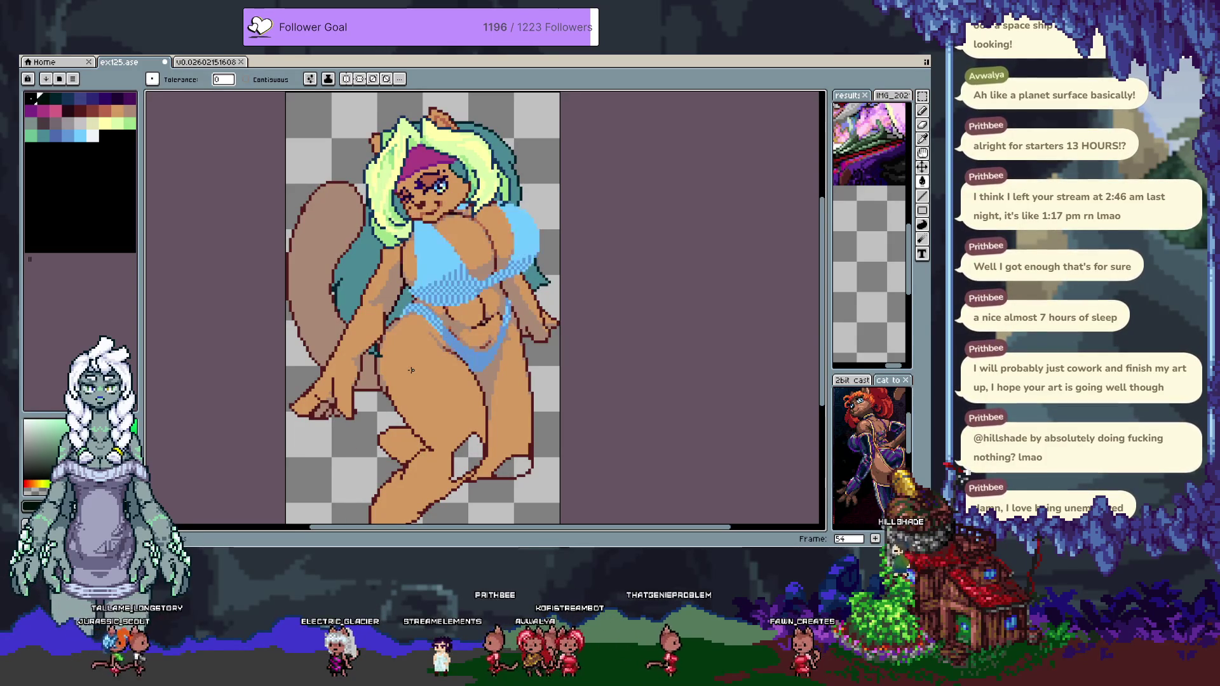
key(Left)
Show the timeline, select frame 53's cels on Layer 3, then return to pink frame 58.
key(Tab)
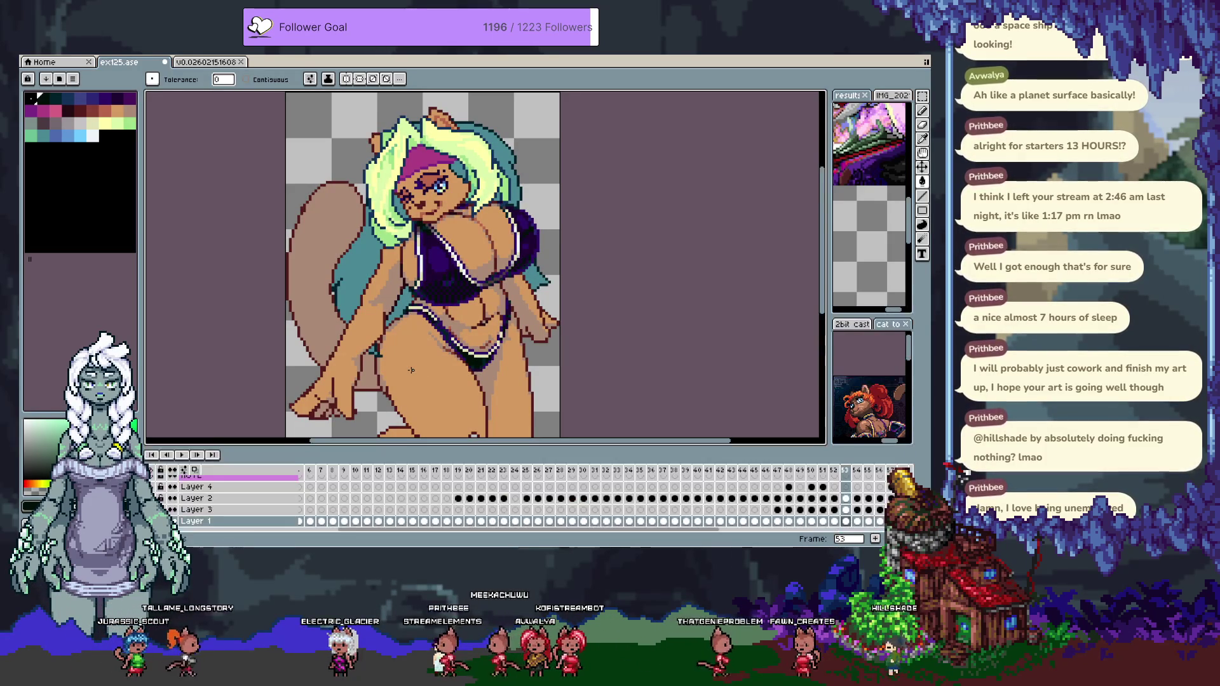
click(853, 475)
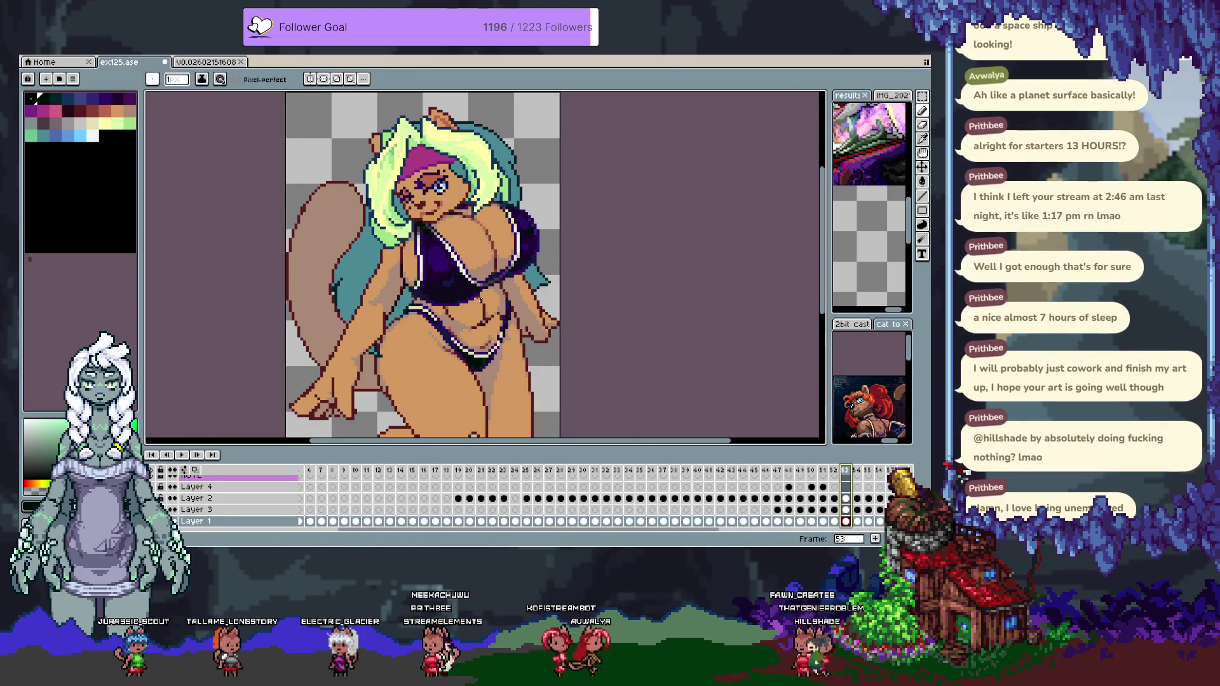
key(v)
click(459, 287)
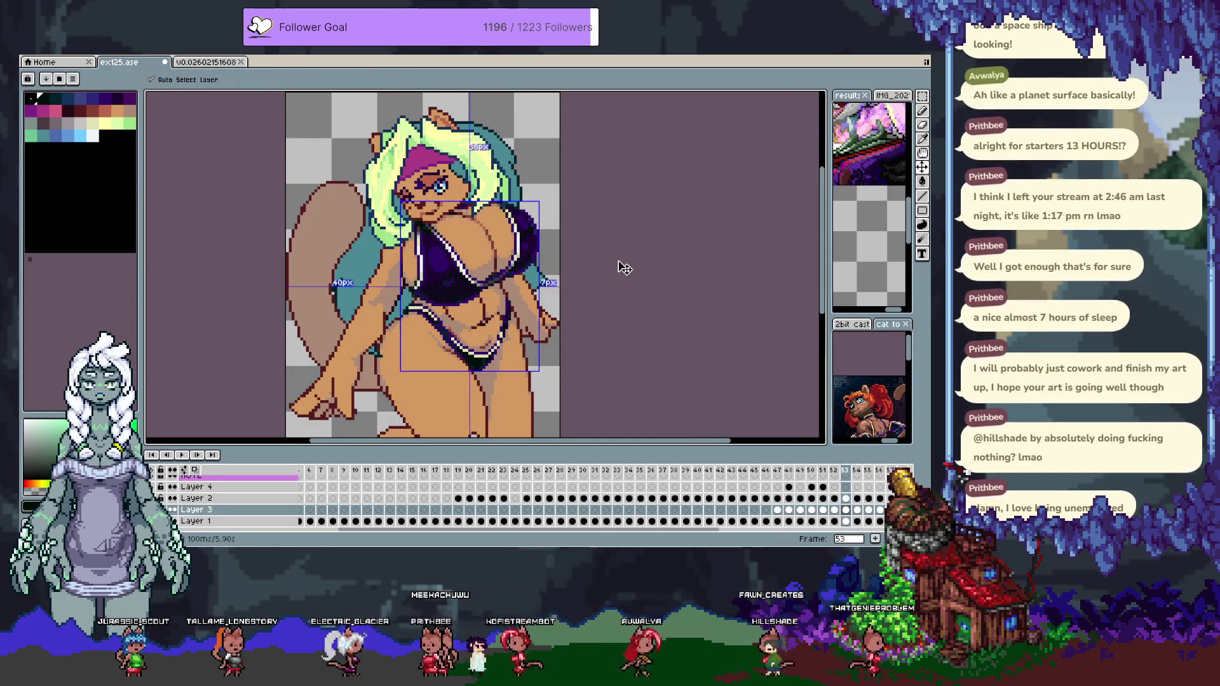
key(b)
key(End)
key(m)
key(Right)
key(Right)
key(Left)
key(Left)
key(Left)
key(Left)
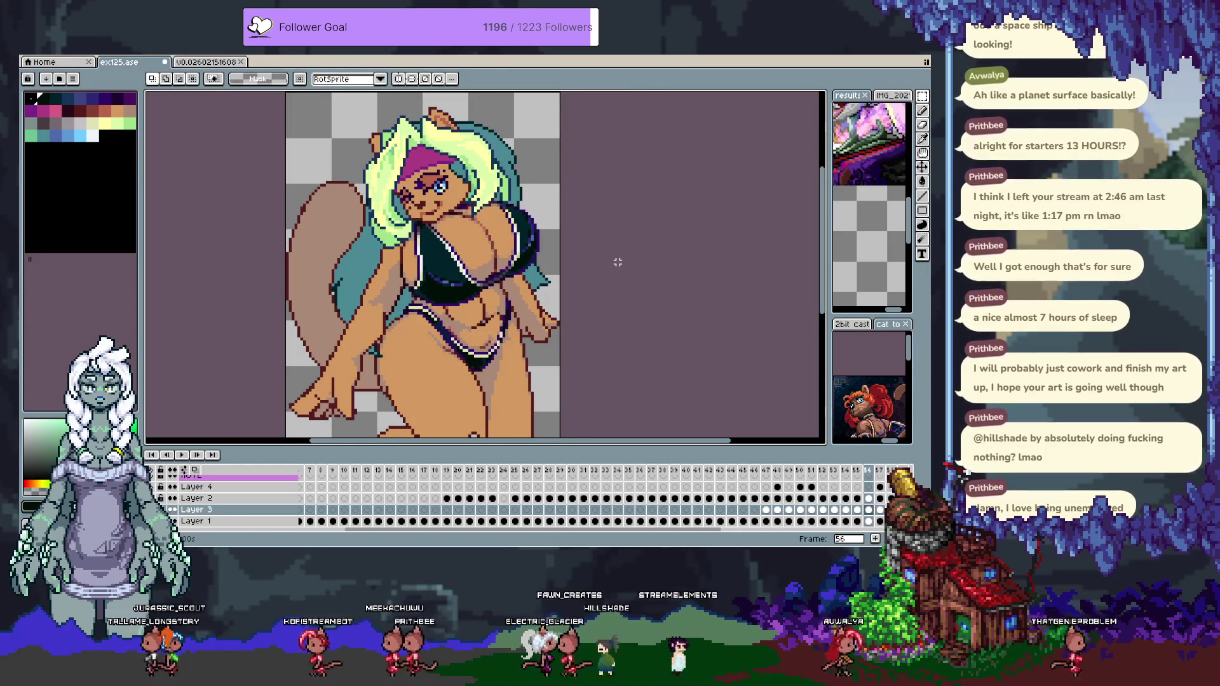
key(Right)
key(Right)
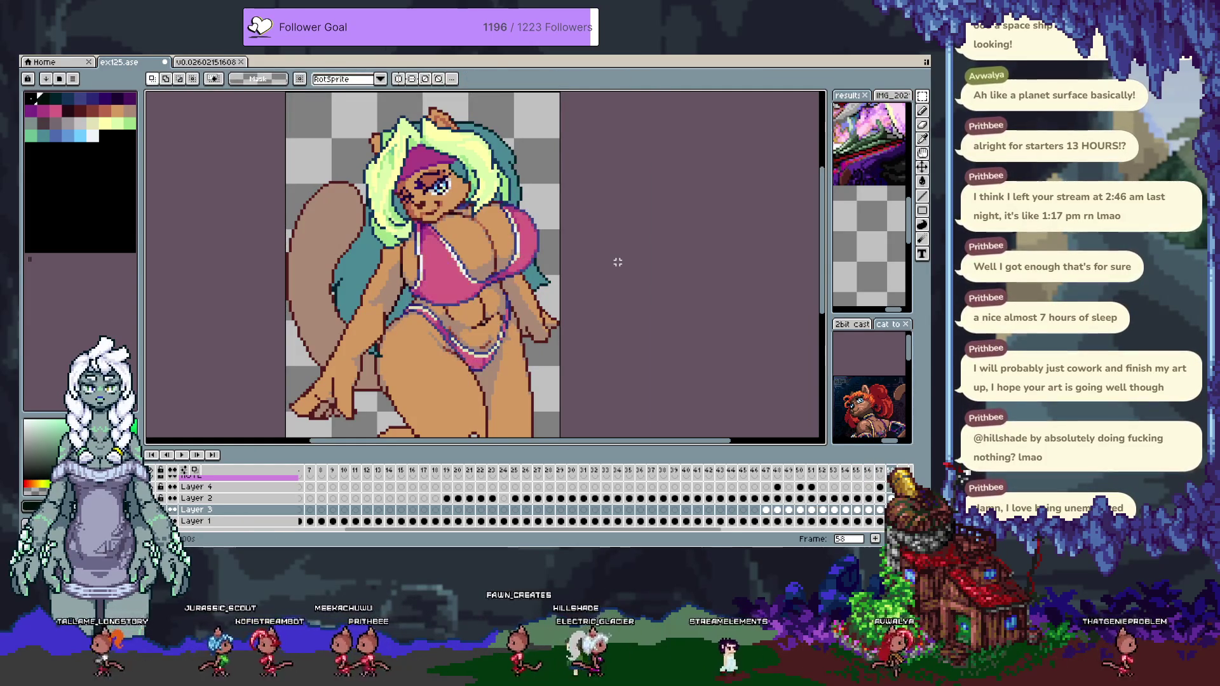
Make Layer 4 active, play the animation, then hide the timeline.
key(Left)
key(Left)
key(Up)
key(Up)
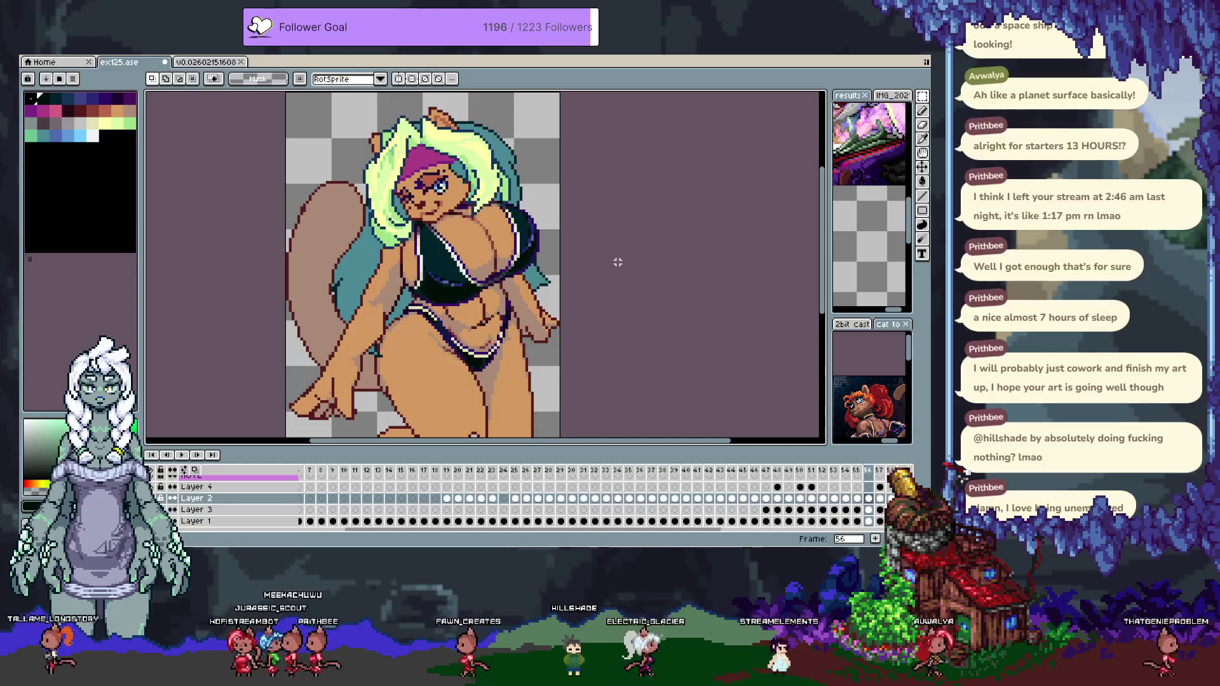
key(Left)
key(Left)
key(Left)
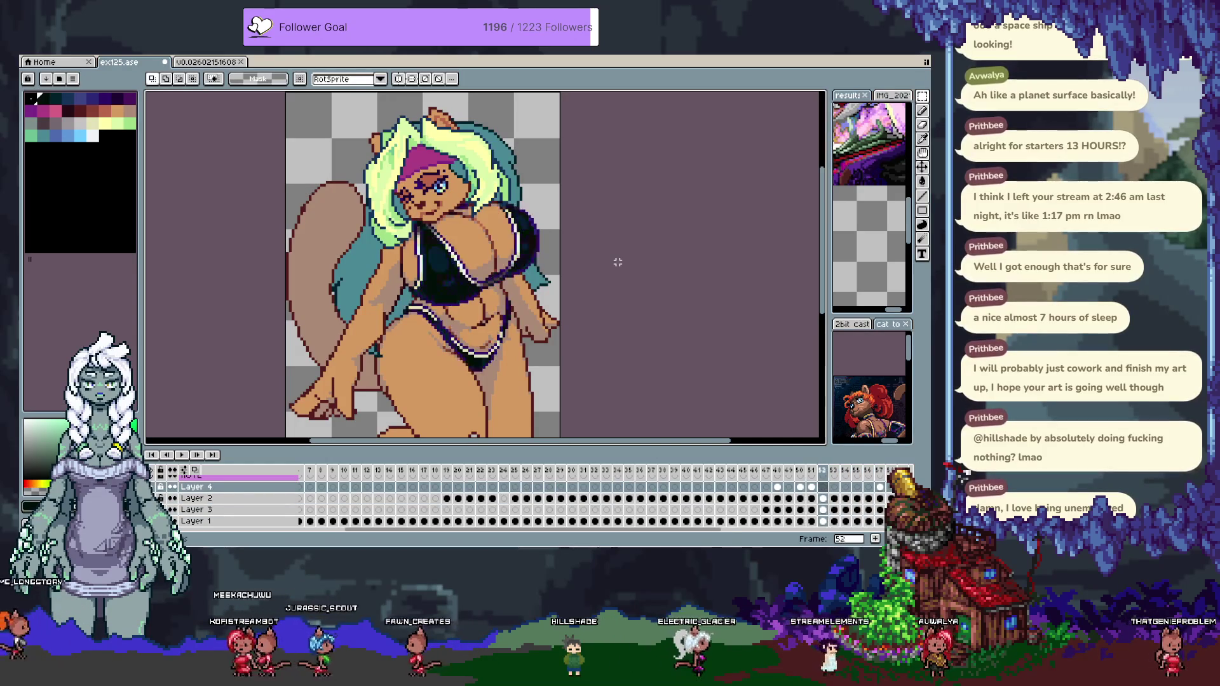
key(Left)
key(Left)
key(Left)
key(Up)
key(Down)
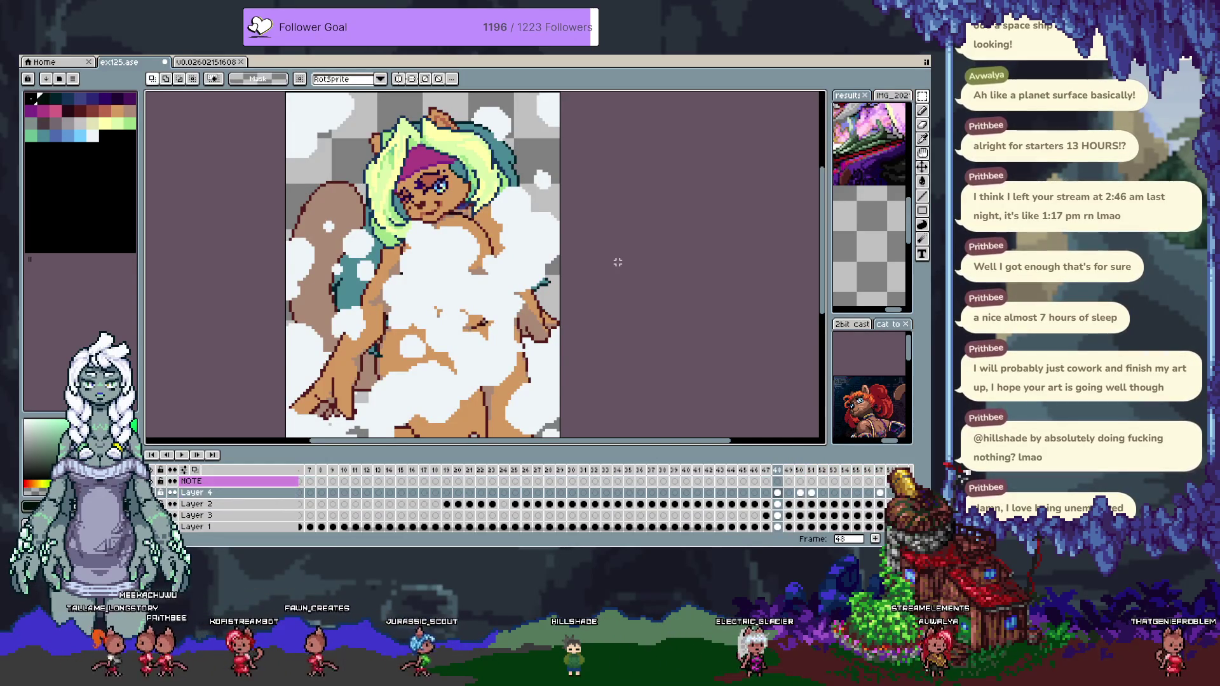
key(Return)
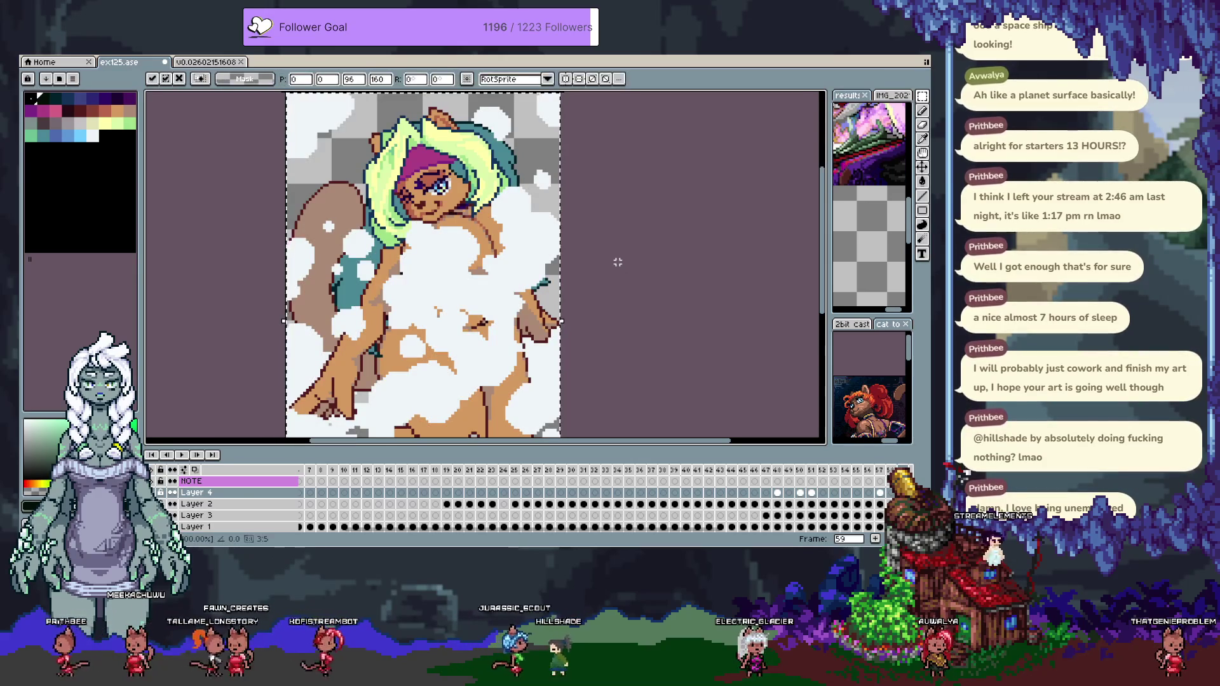
key(Tab)
scroll(613, 260, down, 2)
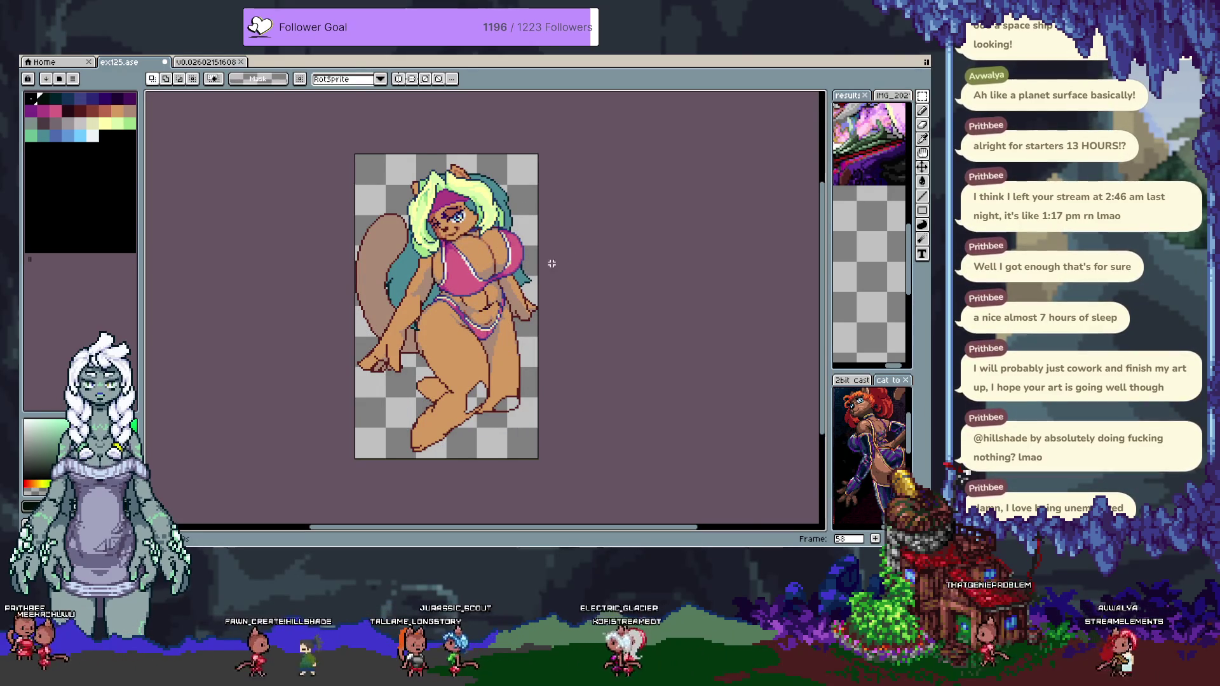
scroll(494, 334, up, 3)
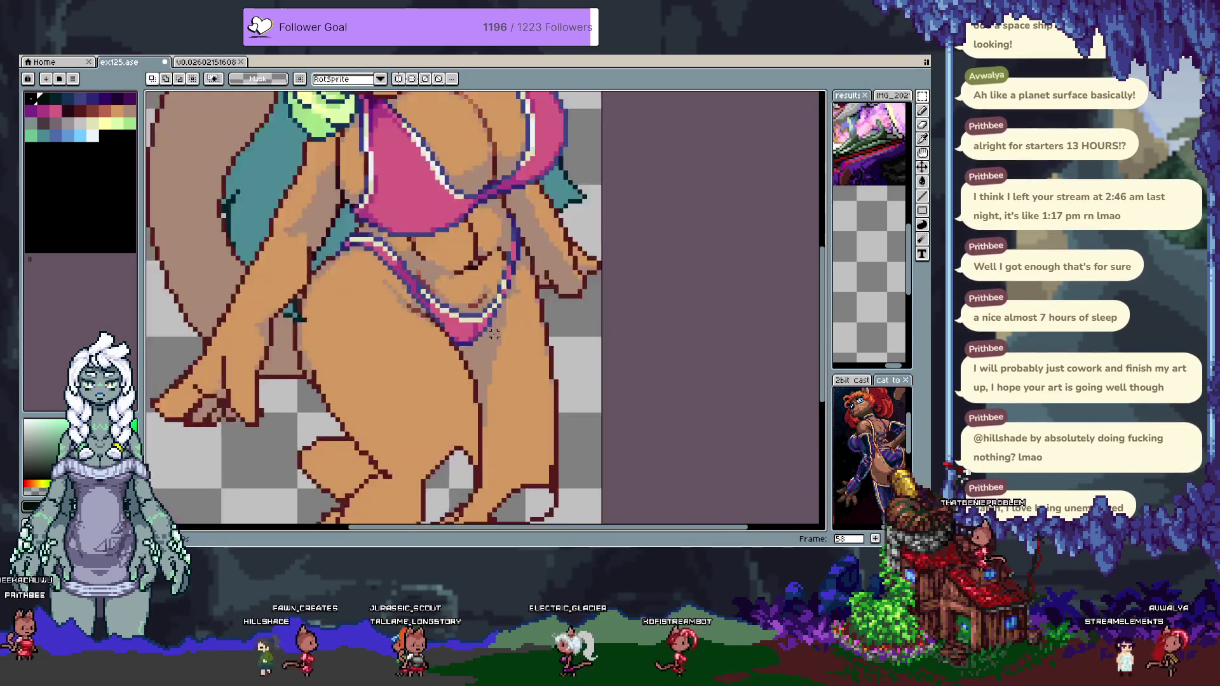
Zoom in and eyedrop the bikini's dark blue outline and pink colours.
scroll(493, 334, up, 1)
key(b)
scroll(470, 327, up, 1)
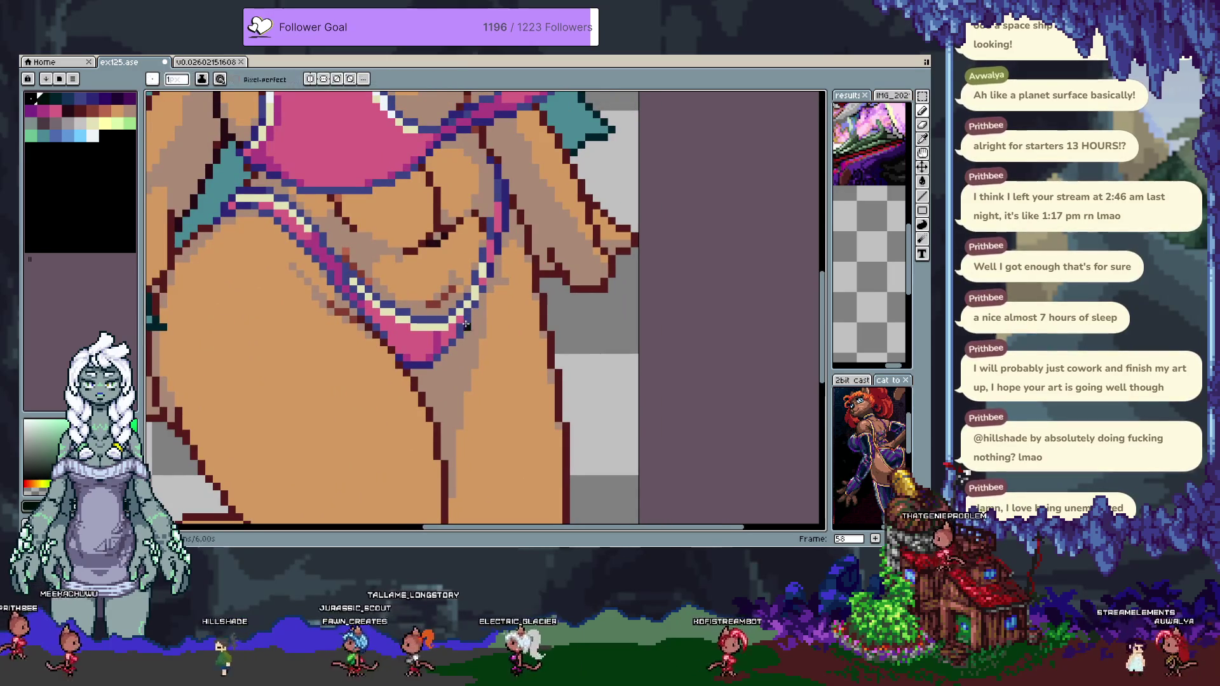
alt+click(481, 297)
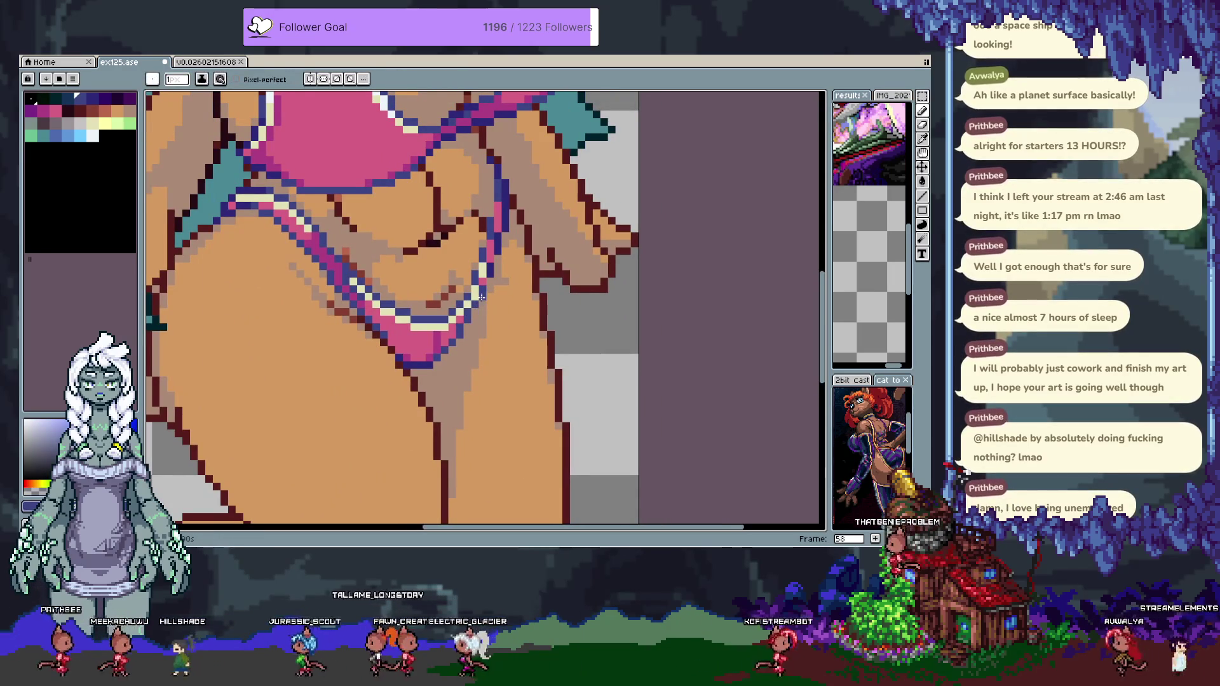
alt+click(467, 316)
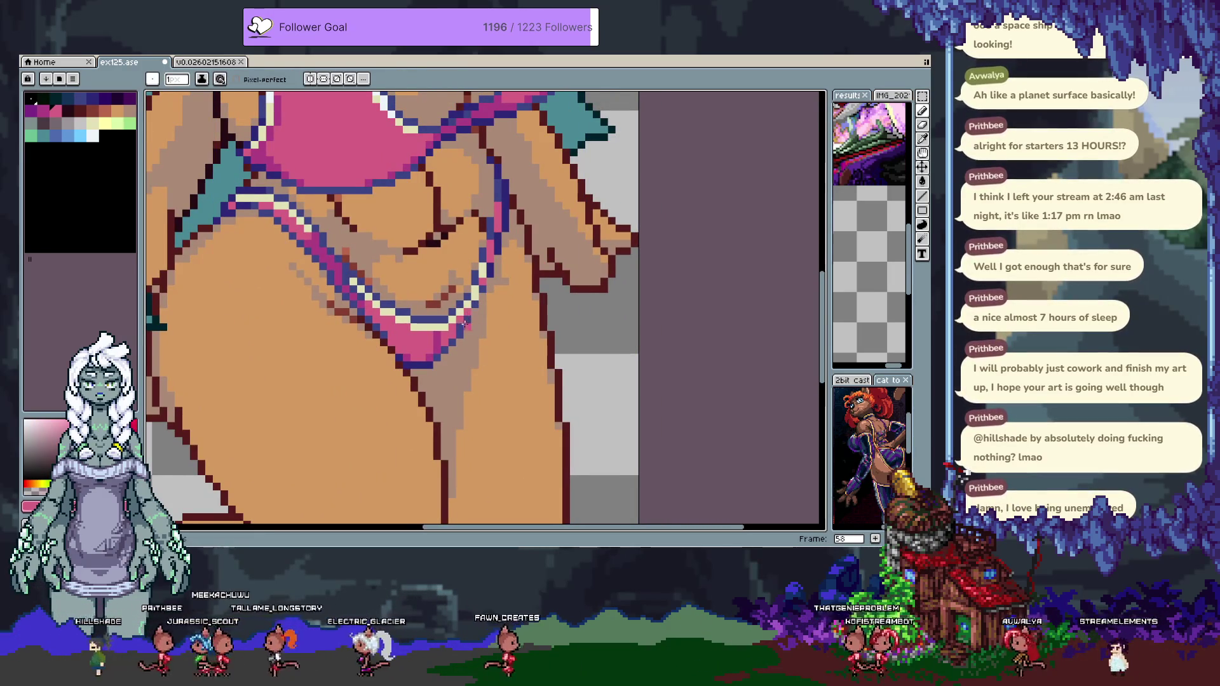
alt+click(466, 324)
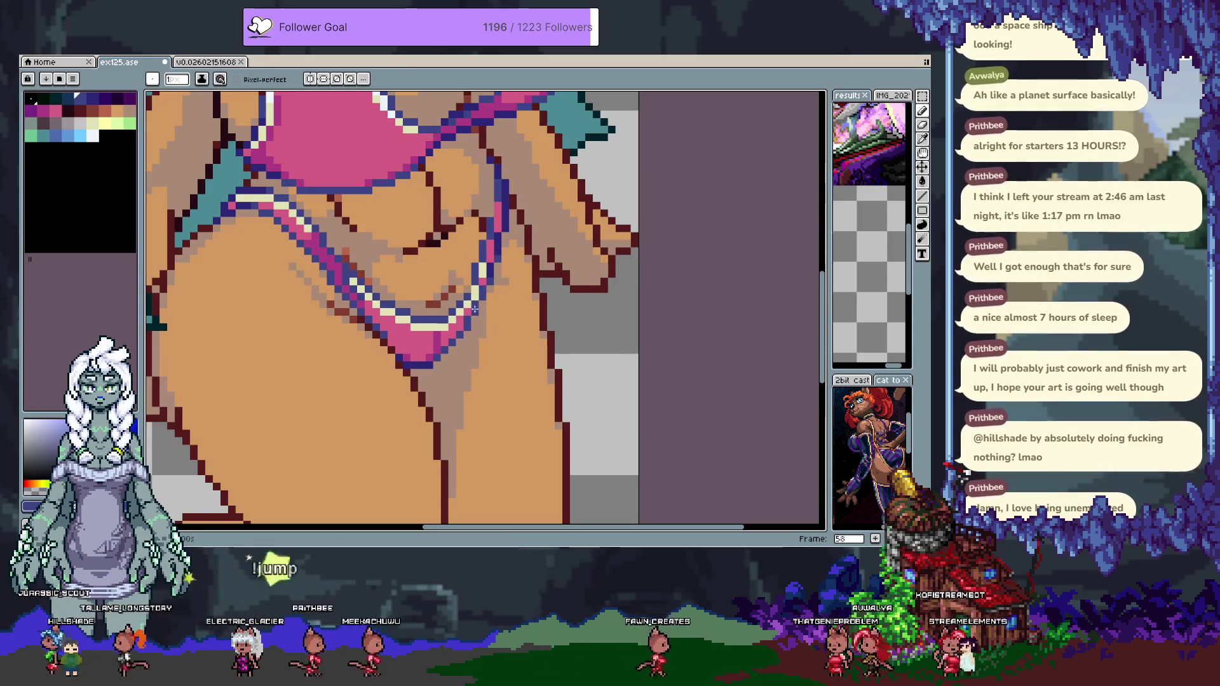
key(ctrl+z)
key(ctrl+y)
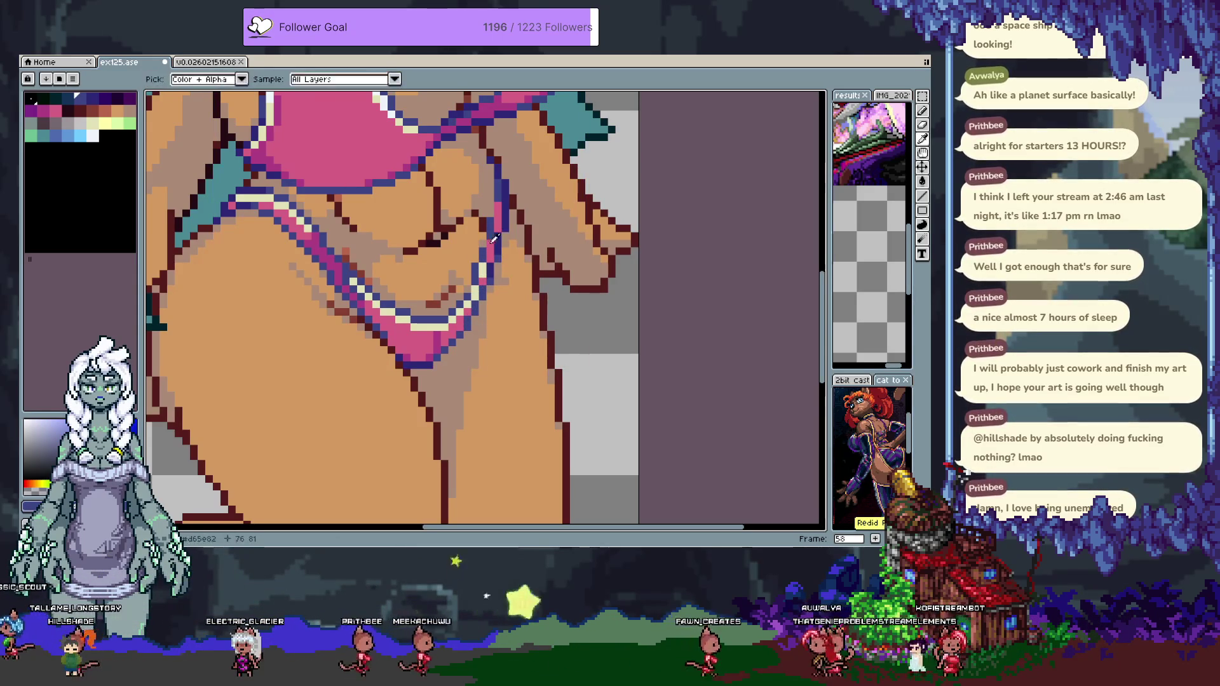
alt+click(488, 241)
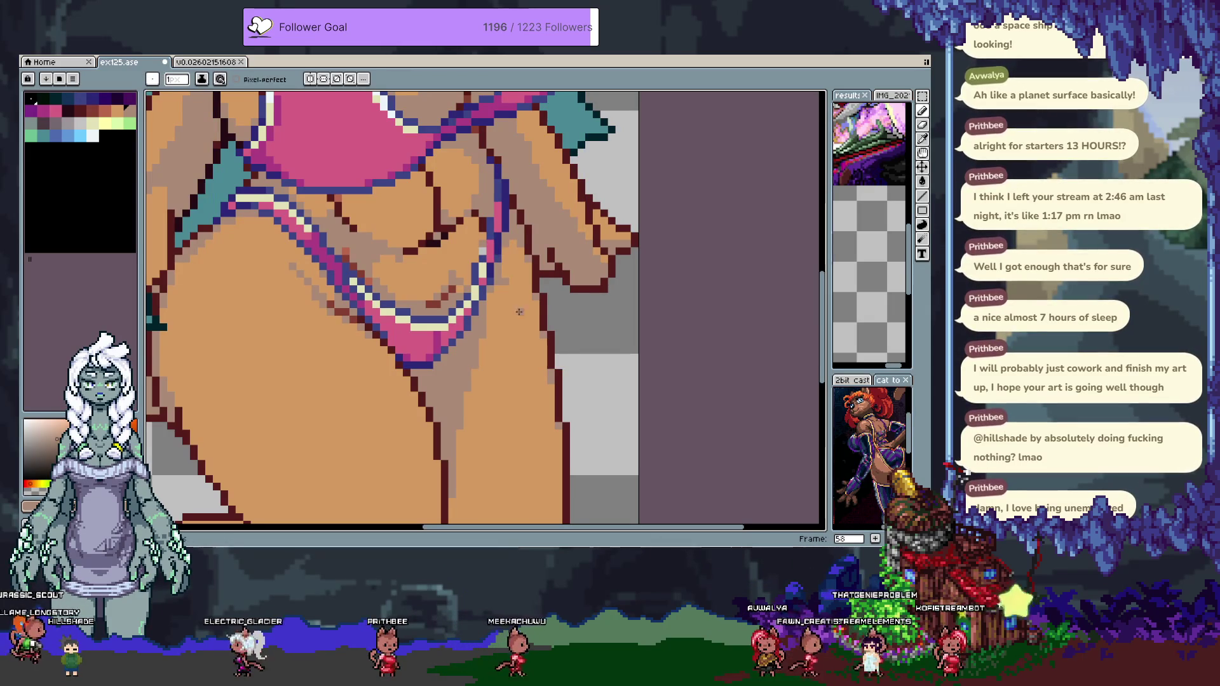
Show the timeline and make Layer 3 the active layer.
key(Tab)
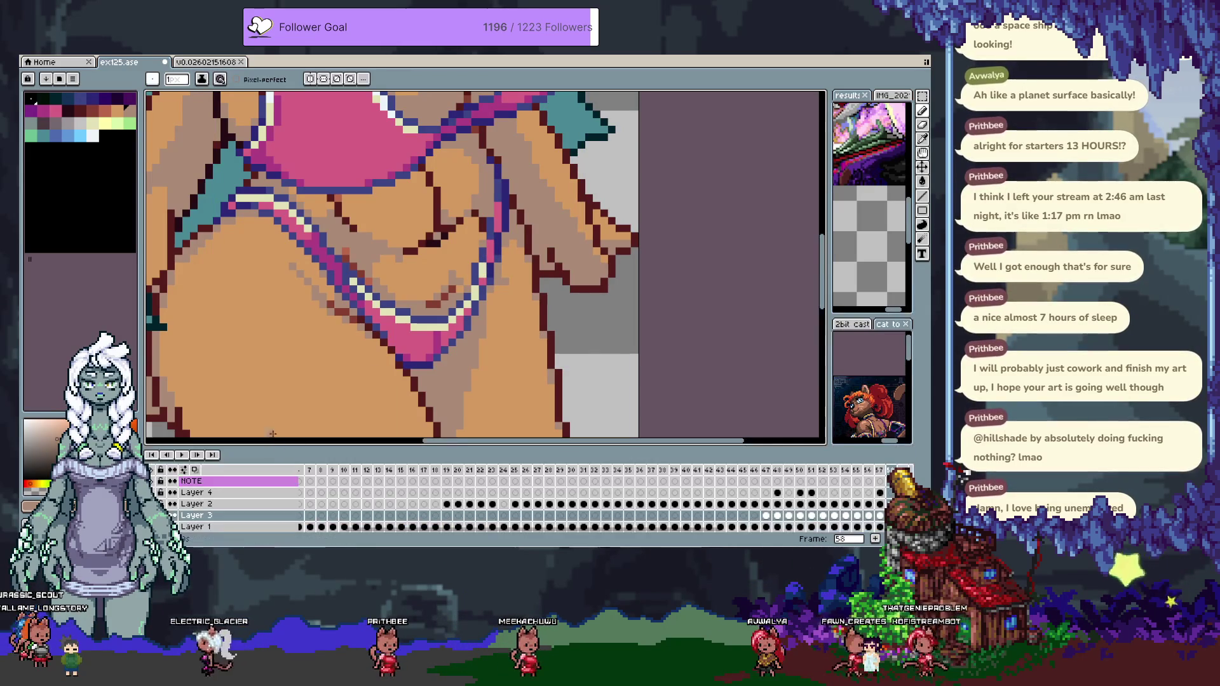
key(Down)
key(Down)
key(Down)
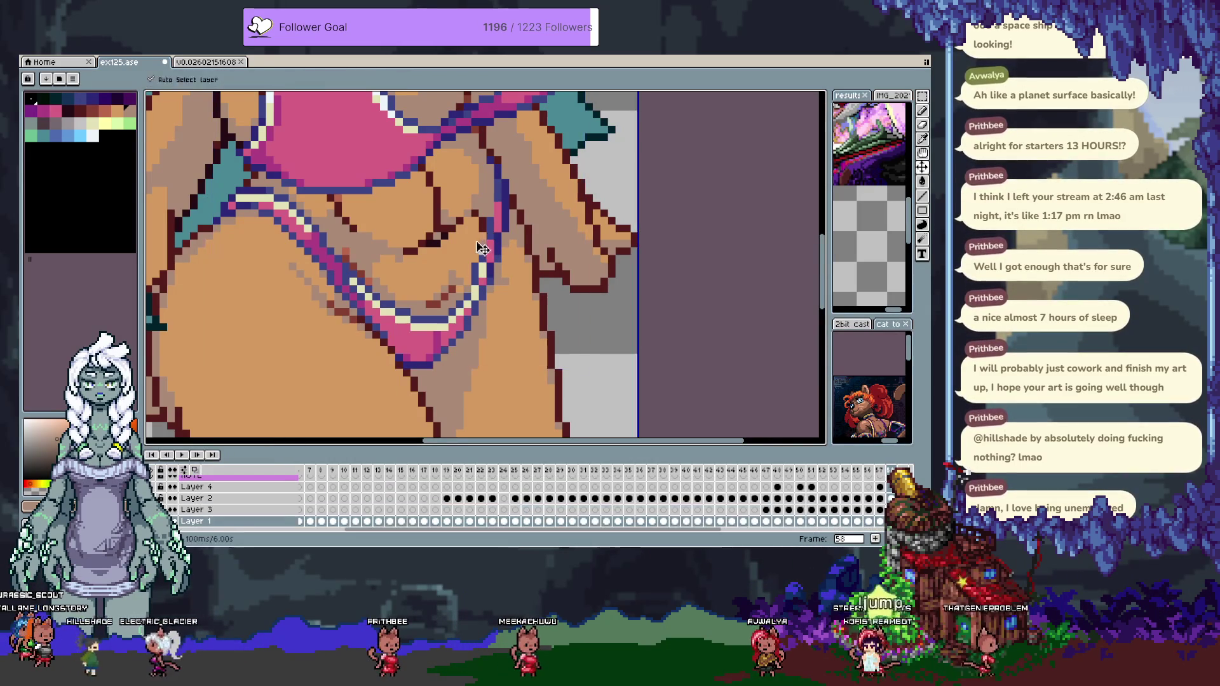
key(Up)
scroll(522, 289, down, 4)
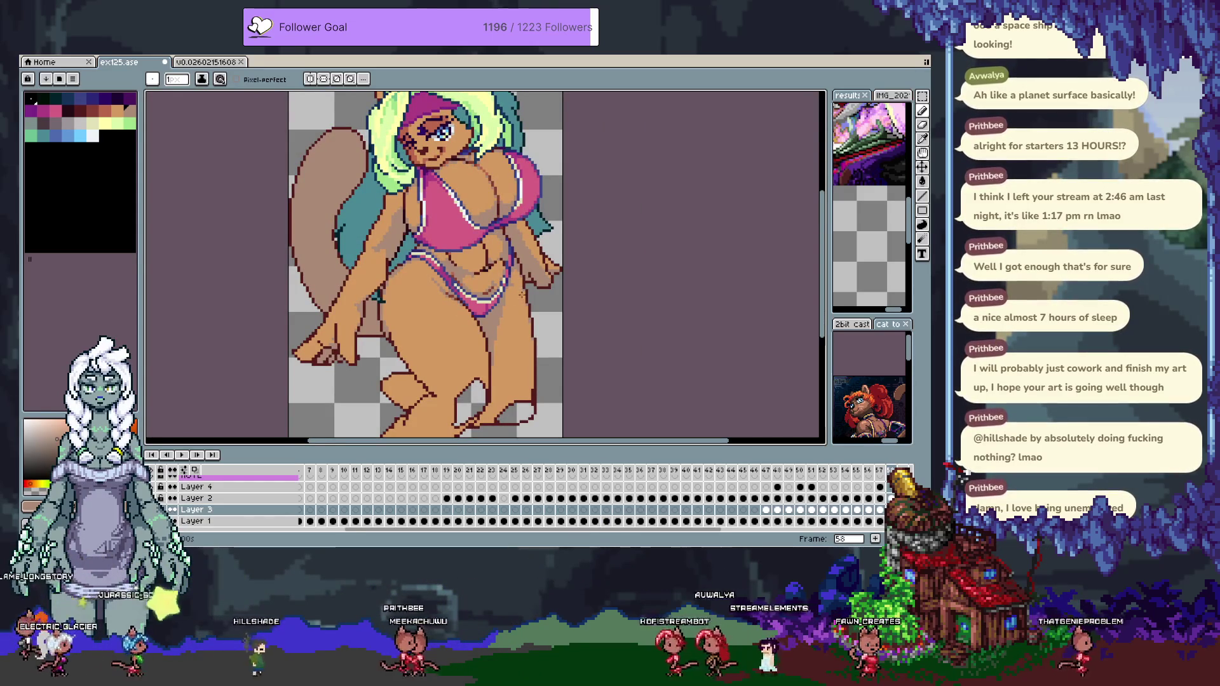
scroll(502, 304, up, 3)
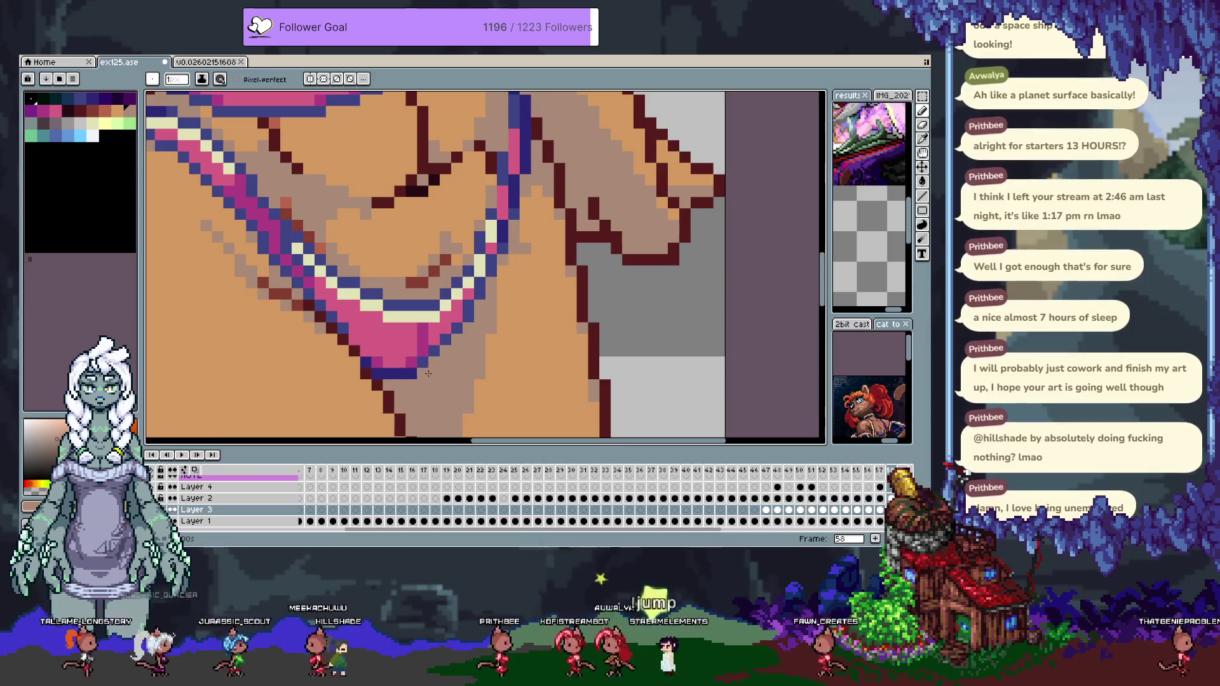
Draw a new blue outline row one pixel below the pink bikini bottom.
alt+click(456, 337)
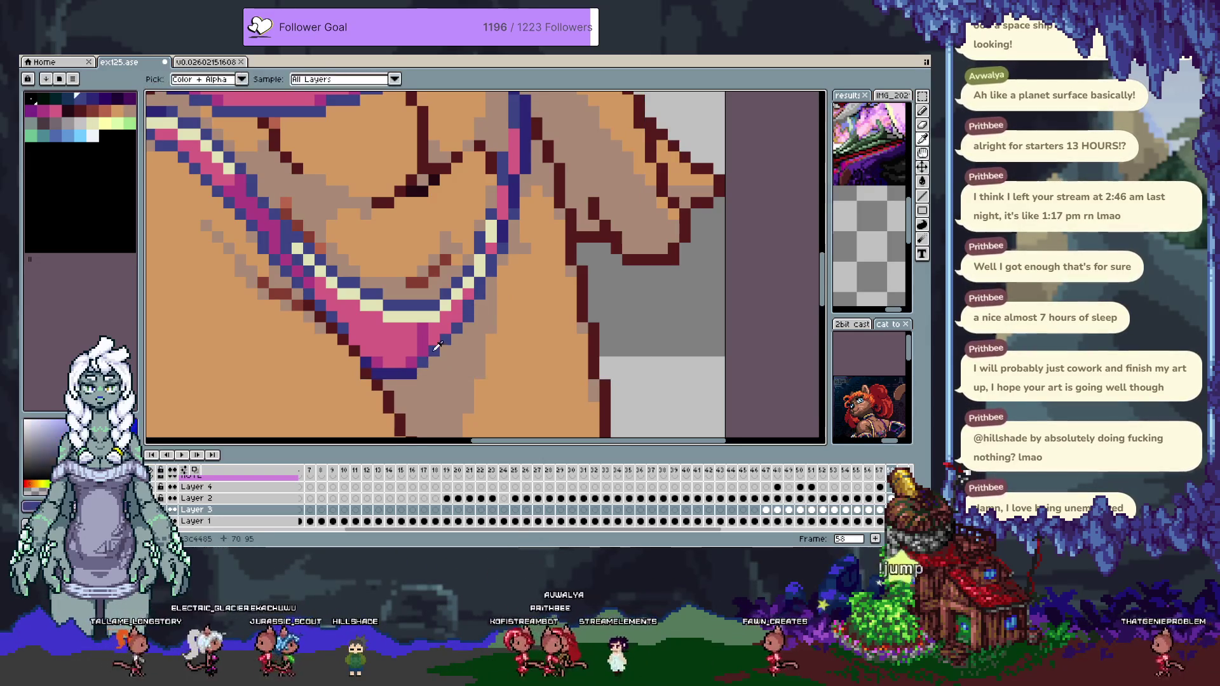
alt+click(439, 342)
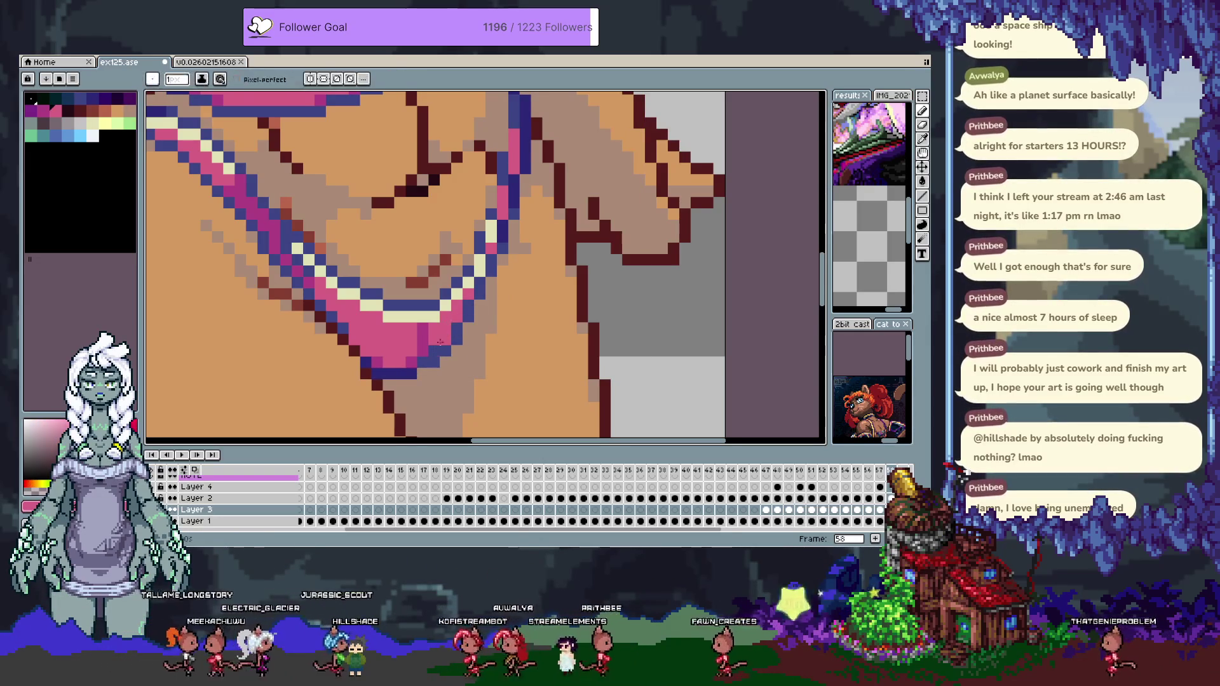
scroll(432, 349, down, 3)
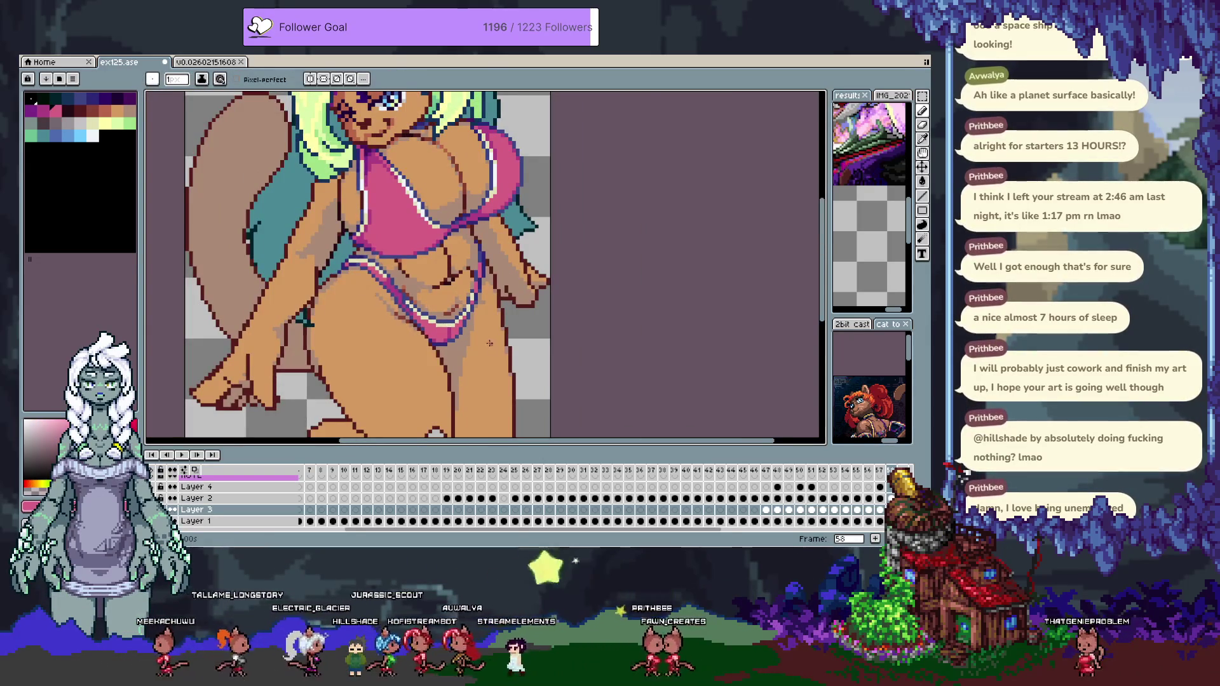
scroll(461, 349, up, 3)
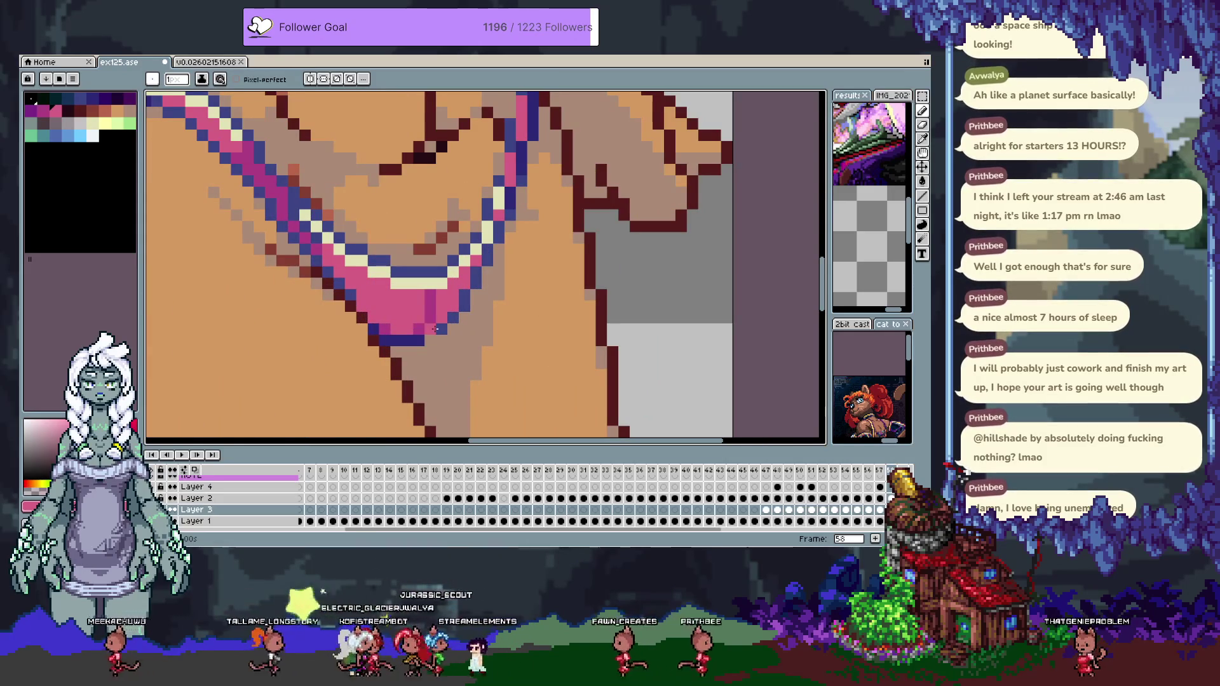
alt+click(424, 339)
click(429, 340)
alt+click(374, 330)
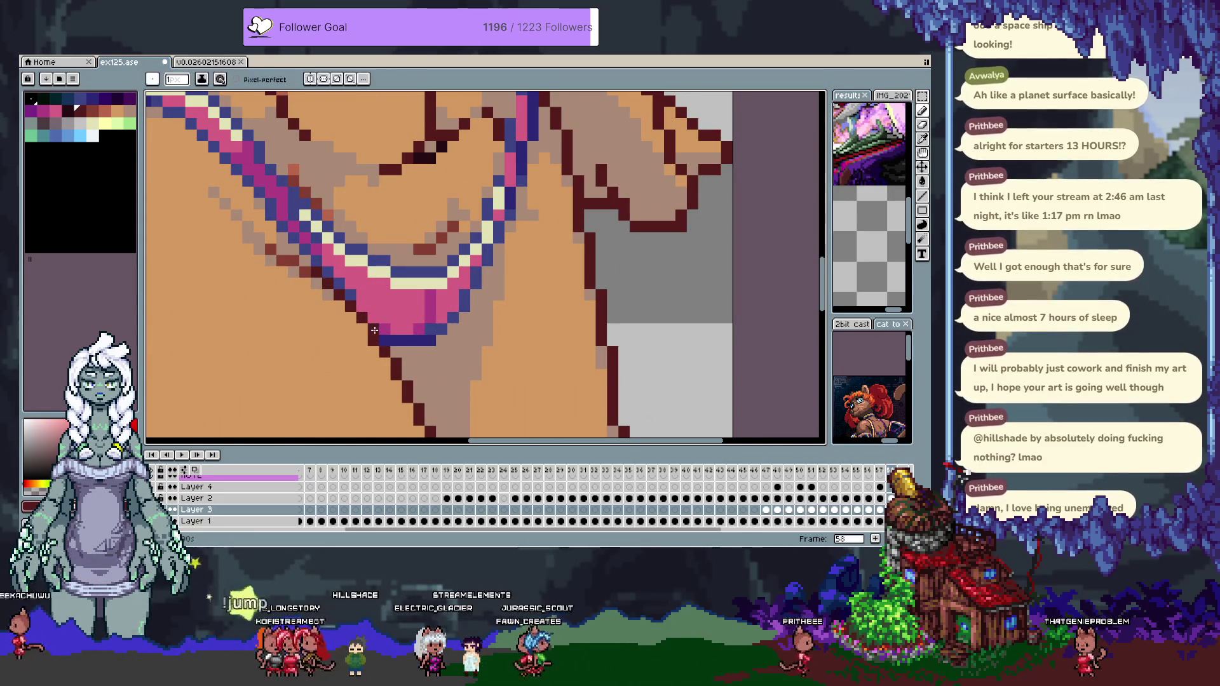
alt+click(407, 341)
mouse_move(397, 351)
mouse_down()
mouse_move(419, 351)
mouse_move(395, 339)
mouse_up()
Recolour the old outline row with the bikini's pink.
alt+click(406, 330)
key(ctrl+z)
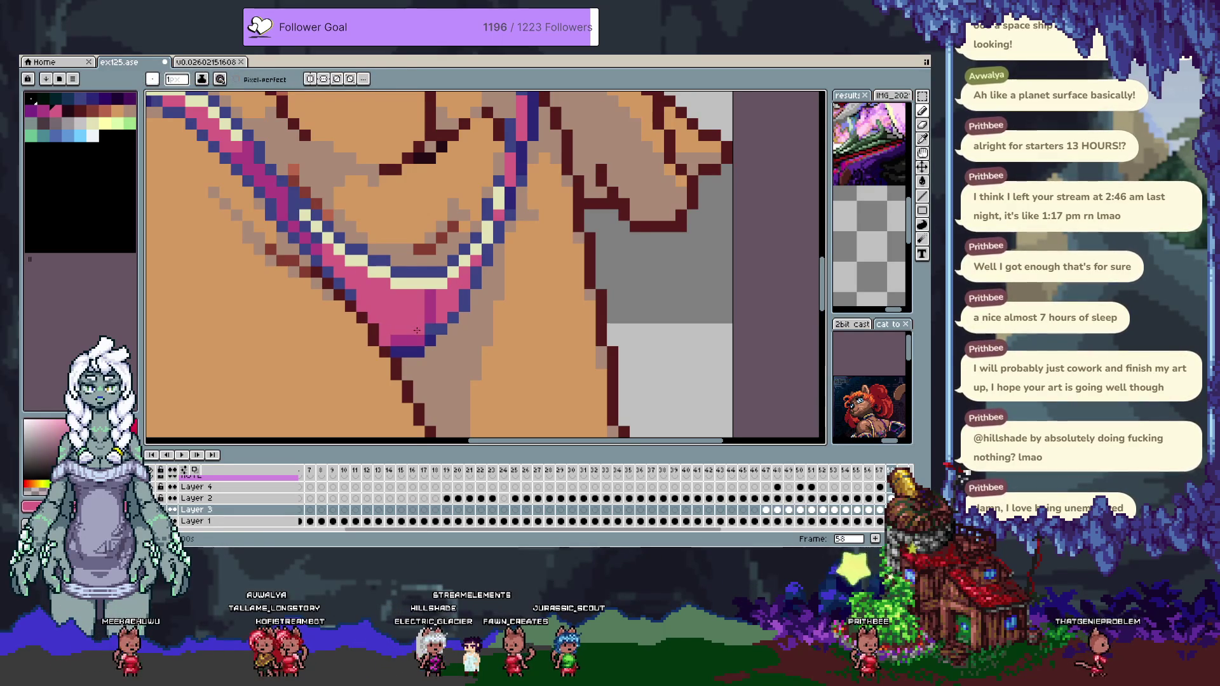
key(alt)
alt+click(424, 315)
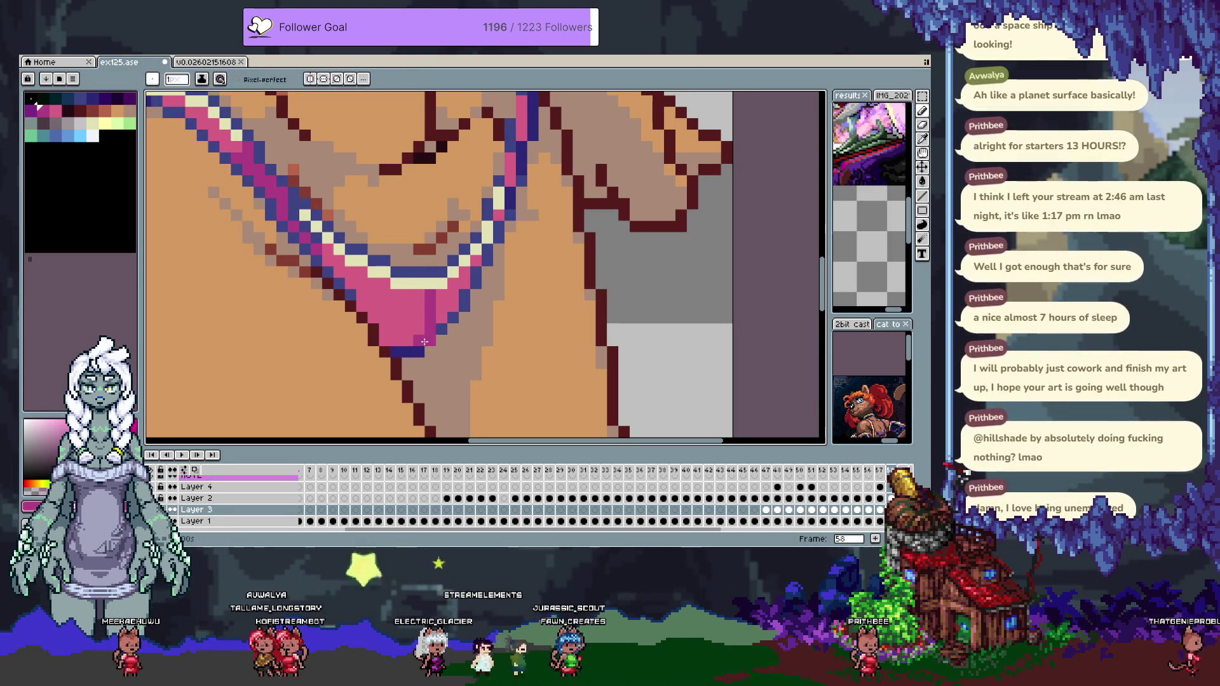
drag(399, 328, 375, 312)
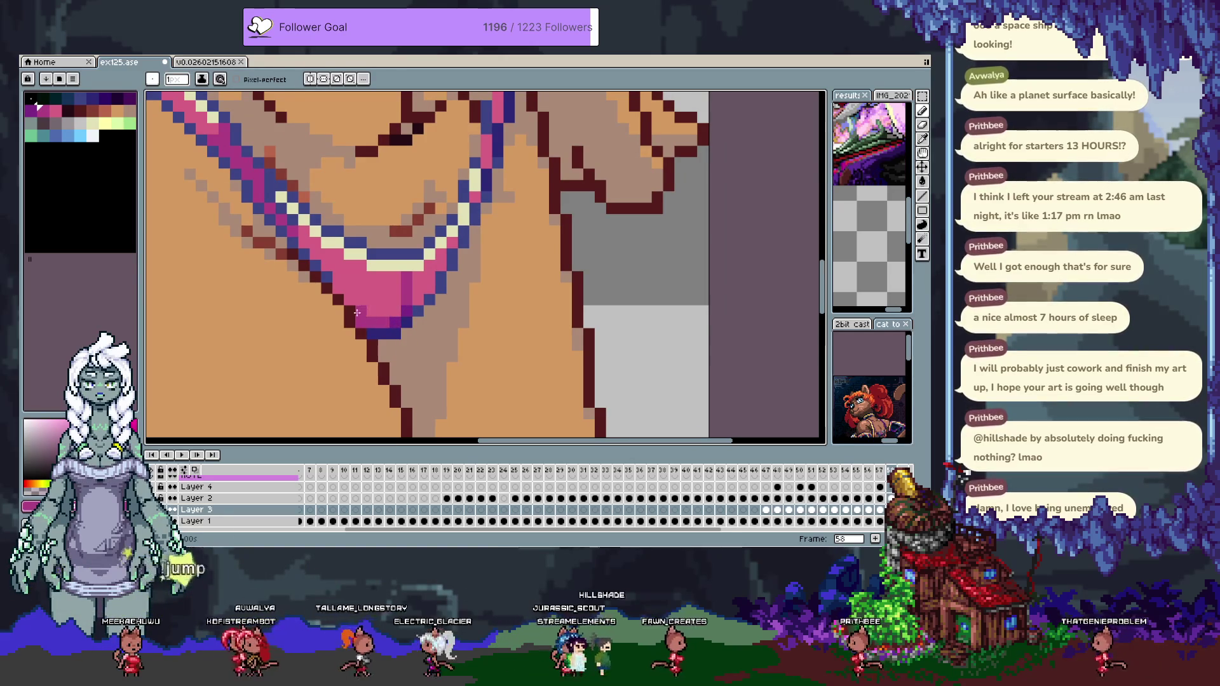
scroll(333, 347, down, 5)
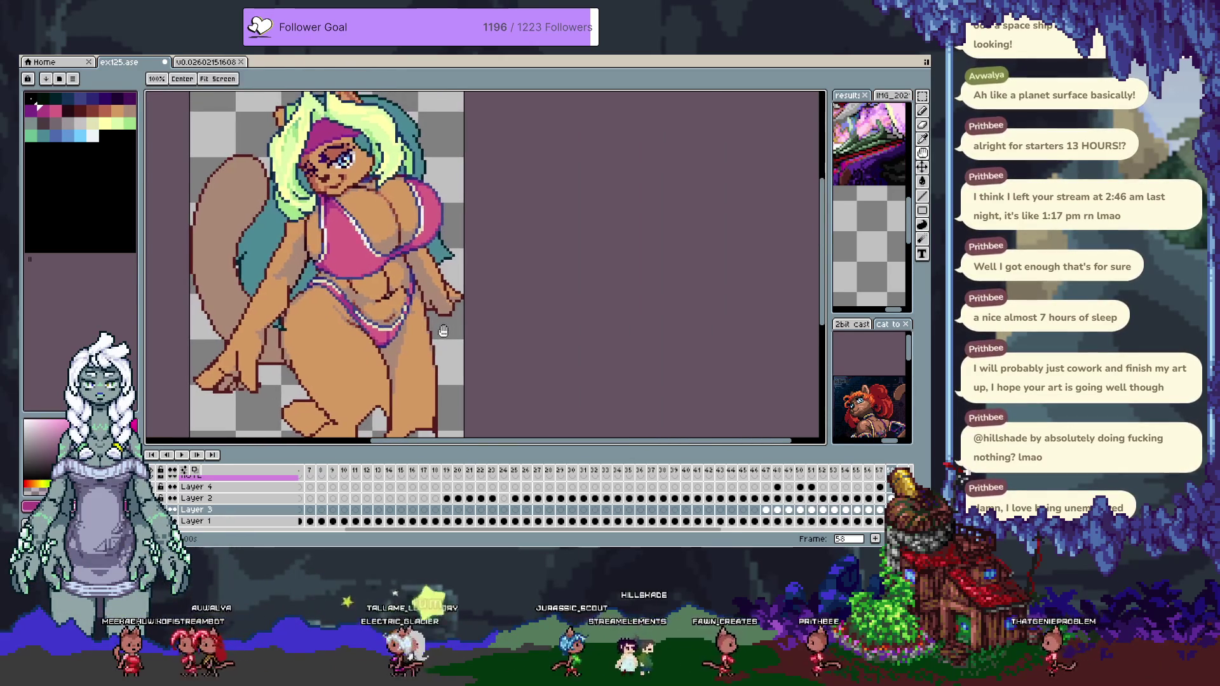
Flip between the white and pink bikini frames to compare their bottoms.
key(comma)
key(period)
key(comma)
key(period)
key(comma)
key(period)
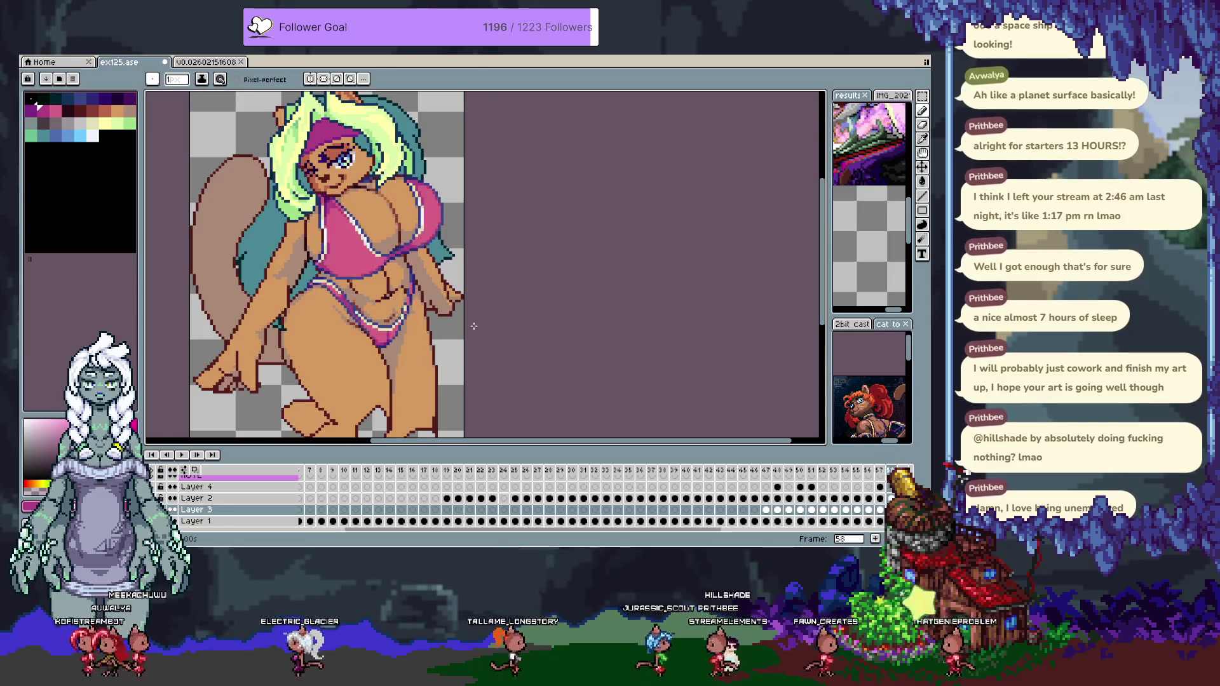
key(comma)
key(period)
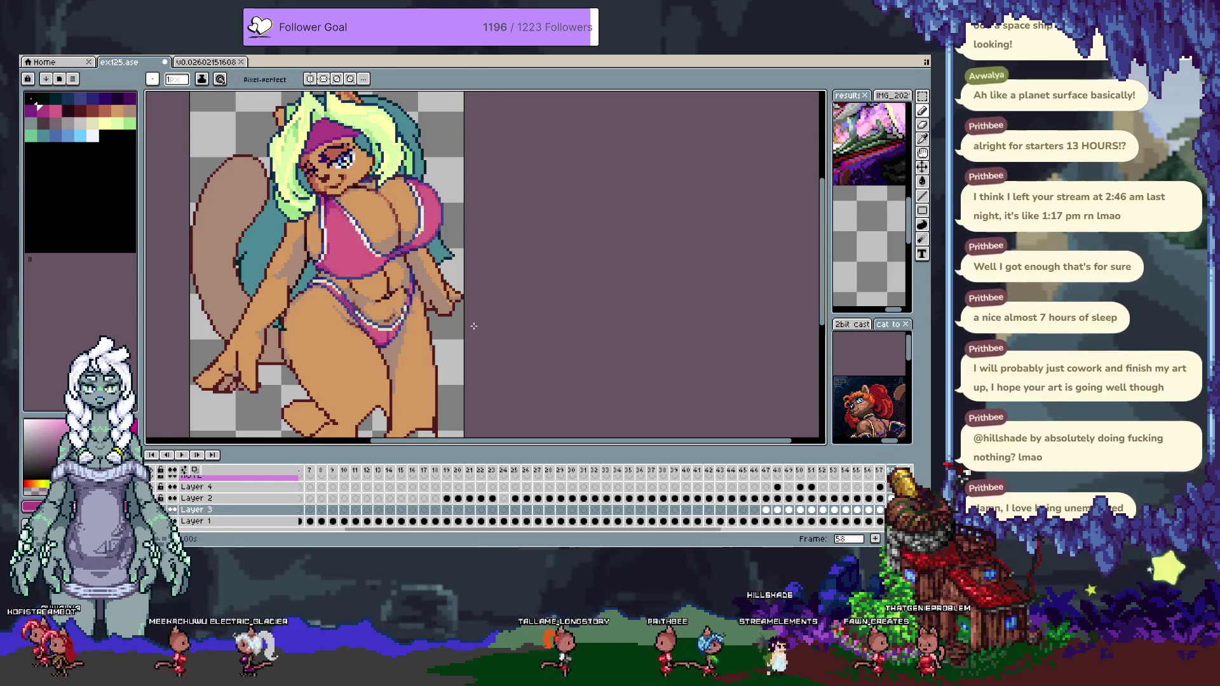
key(period)
key(comma)
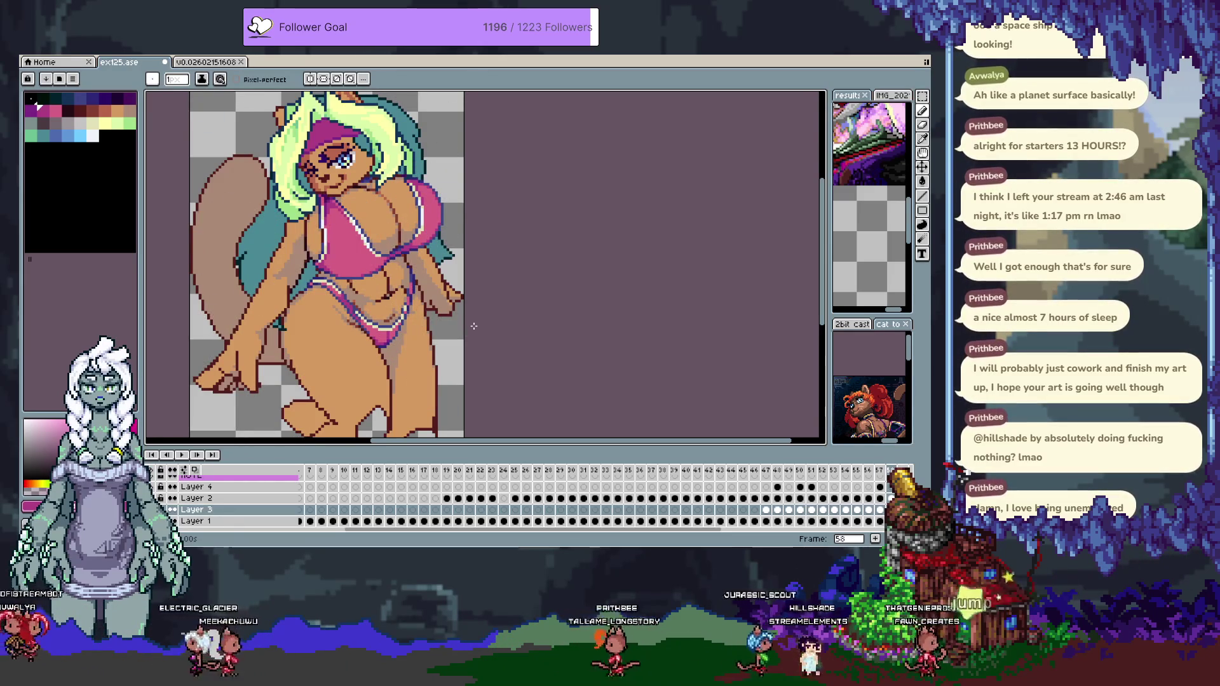
key(comma)
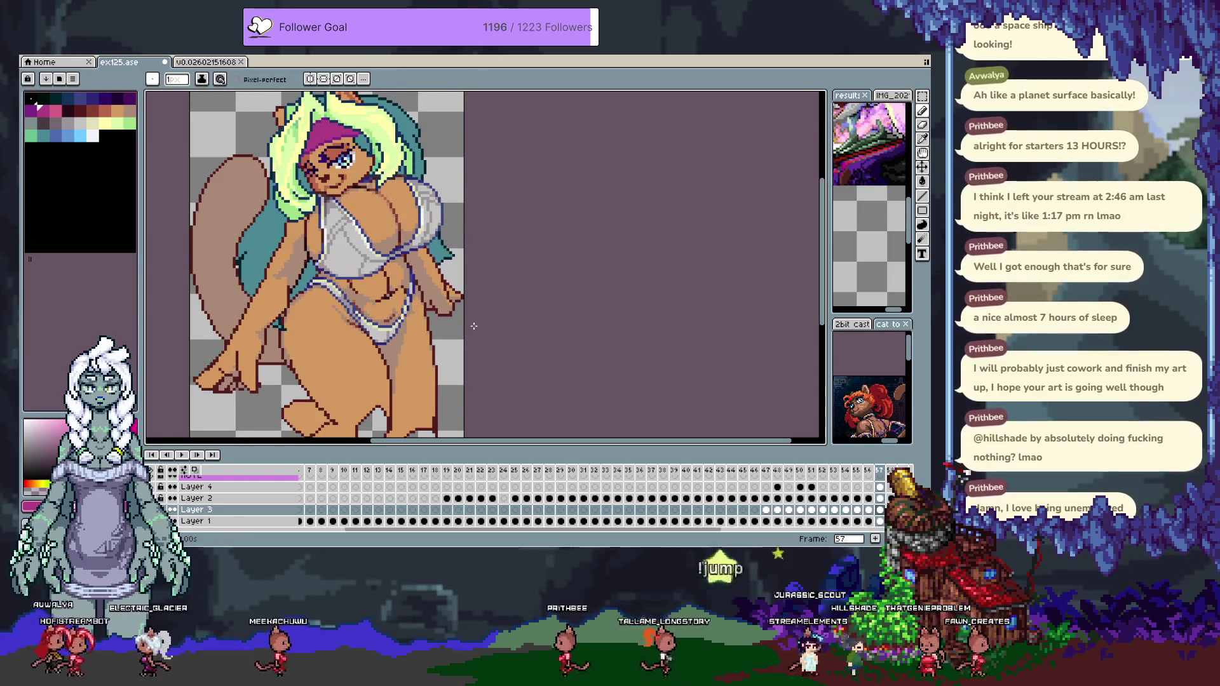
Lasso-copy the pink bikini bottom and paste it onto the white-bikini frame.
key(q)
key(period)
key(period)
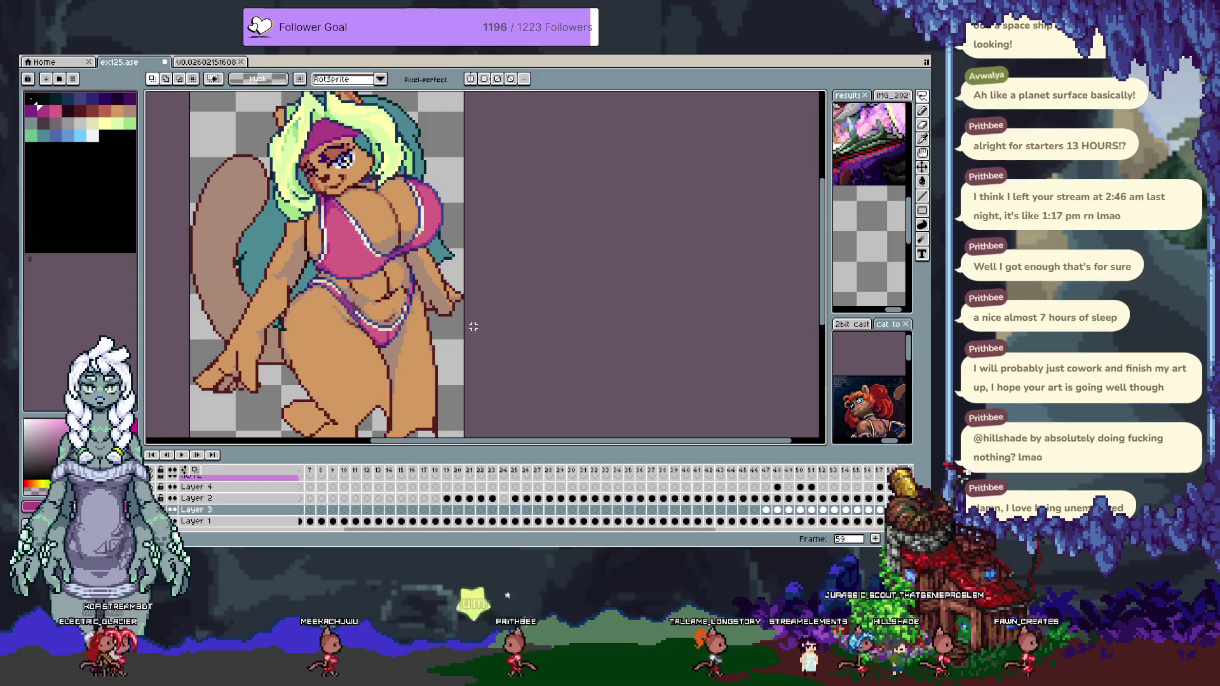
drag(404, 343, 388, 301)
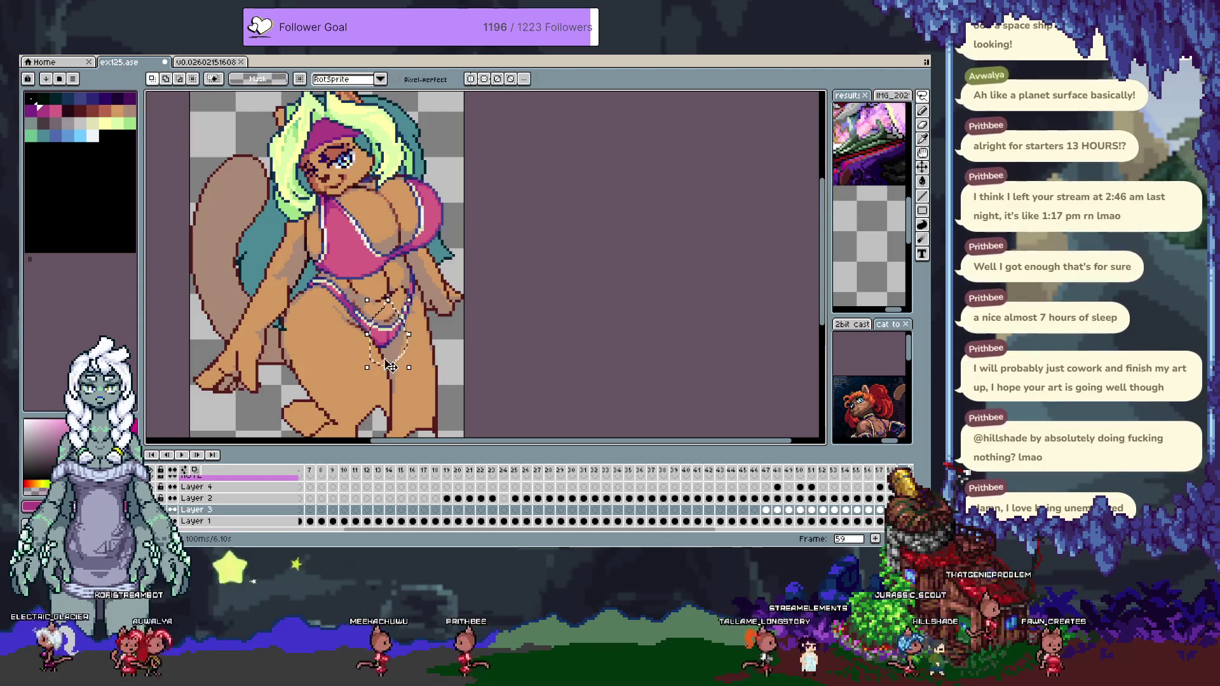
key(ctrl+c)
key(comma)
key(ctrl+v)
key(i)
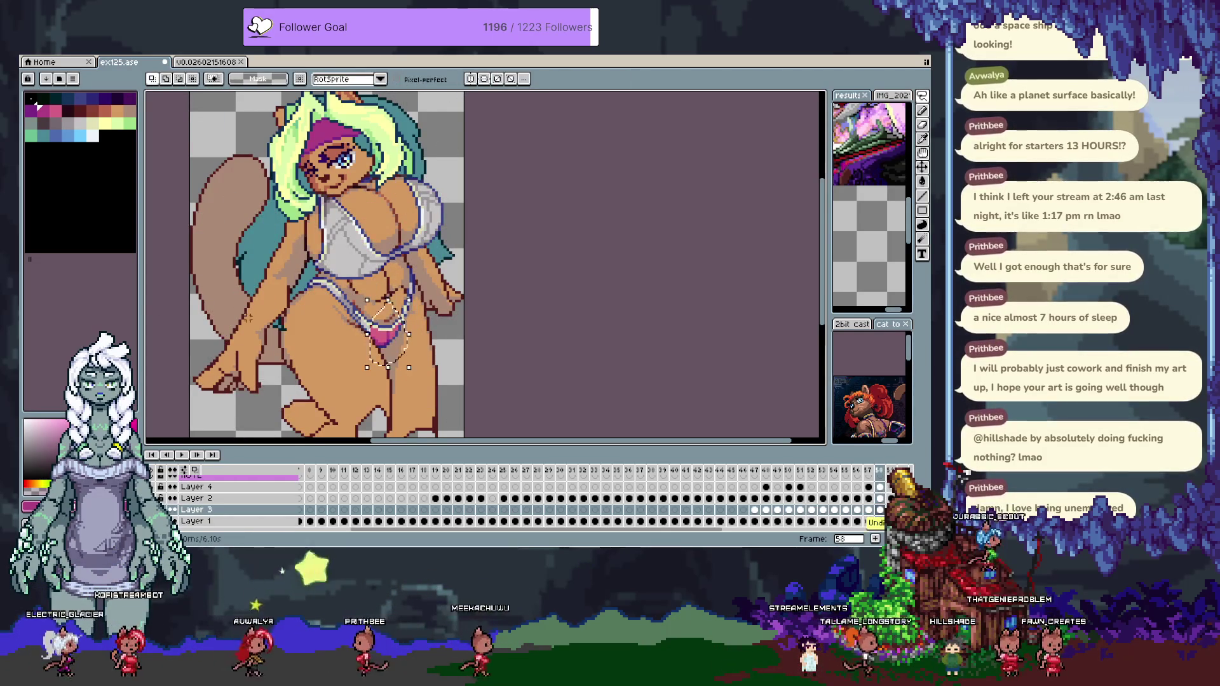
Delete the pink pixels and repaint the bottom light grey with a blue outline.
scroll(388, 345, up, 2)
key(Delete)
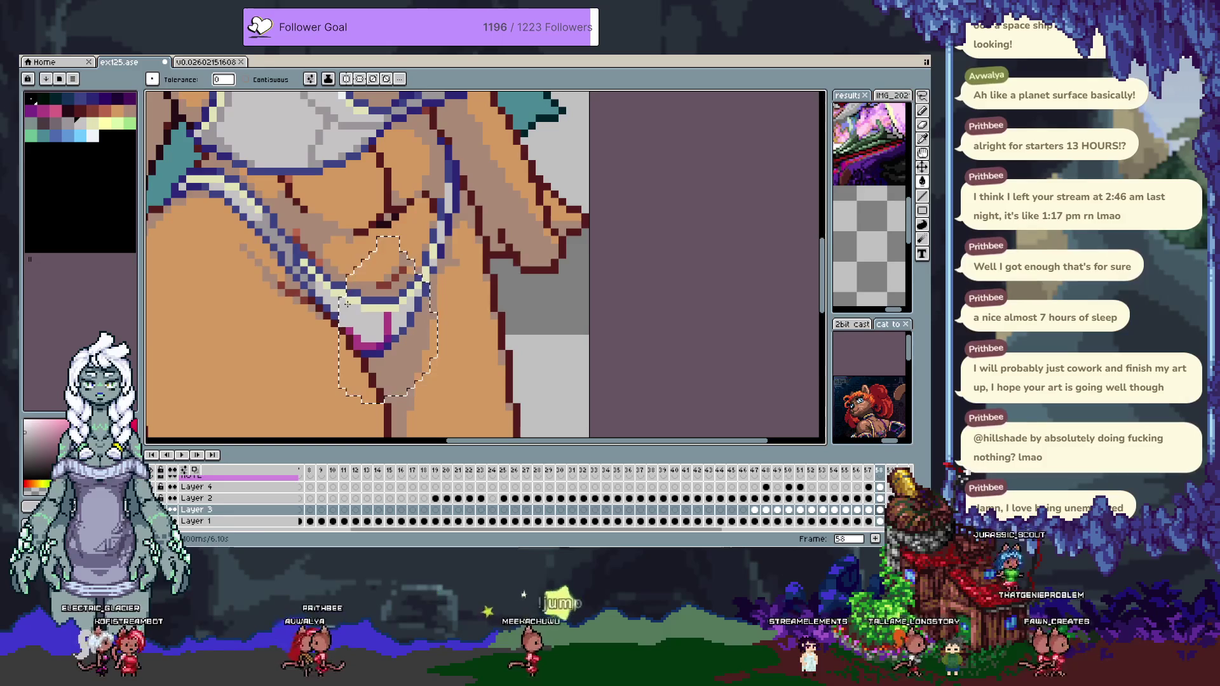
drag(386, 318, 385, 343)
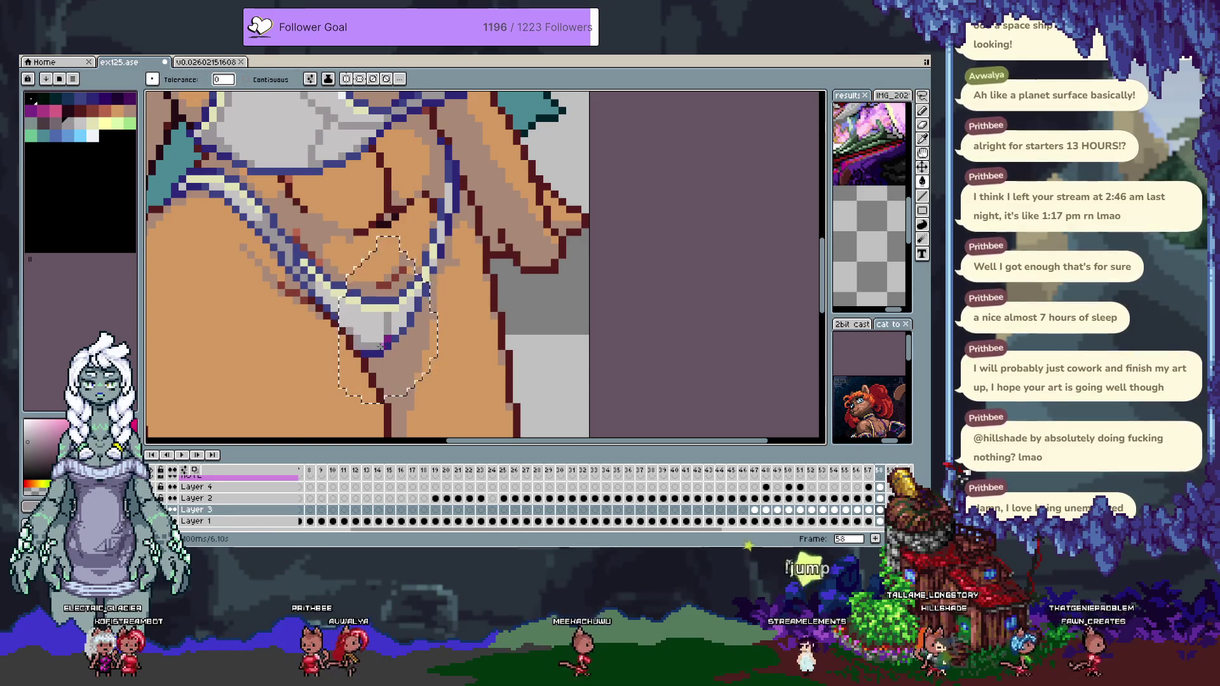
key(w)
key(ctrl+d)
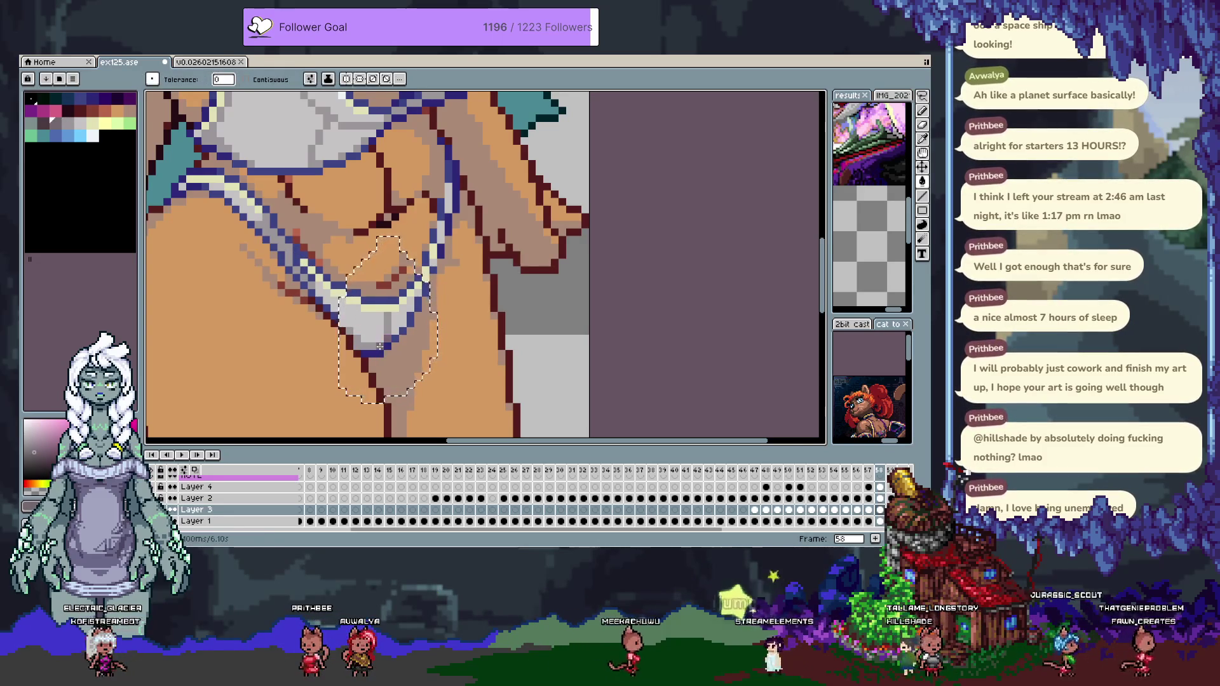
scroll(469, 314, down, 6)
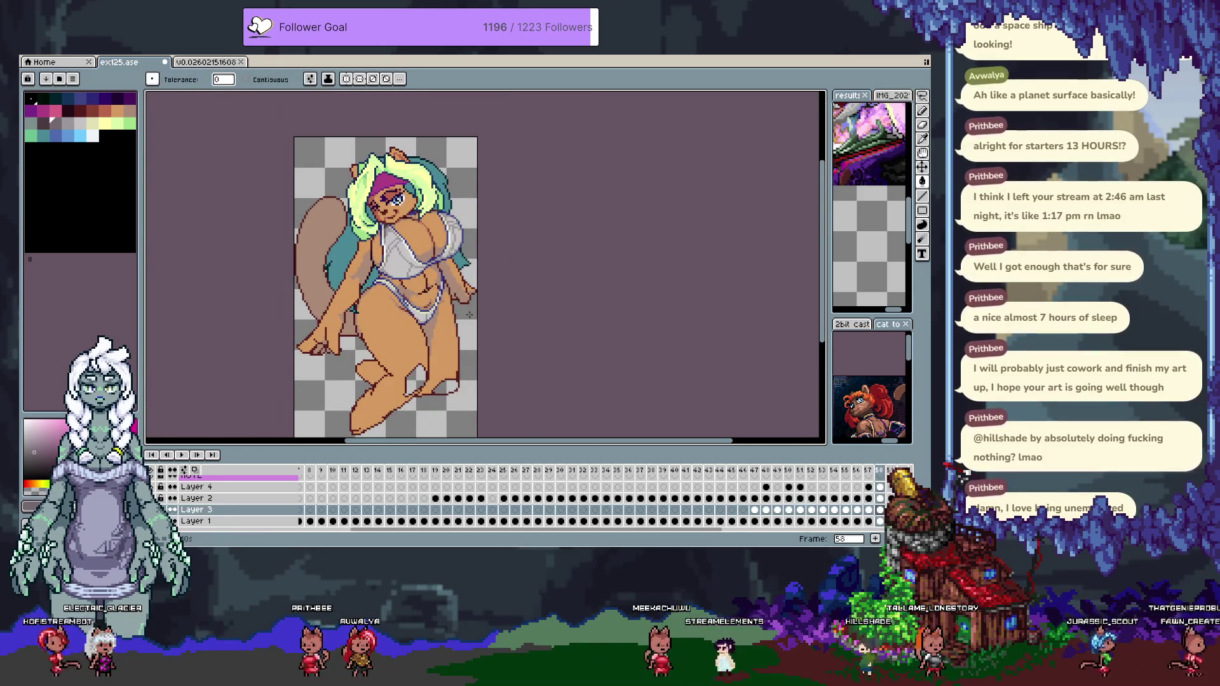
Return to the white bikini frame, zoom in and save the sprite.
key(Right)
key(Right)
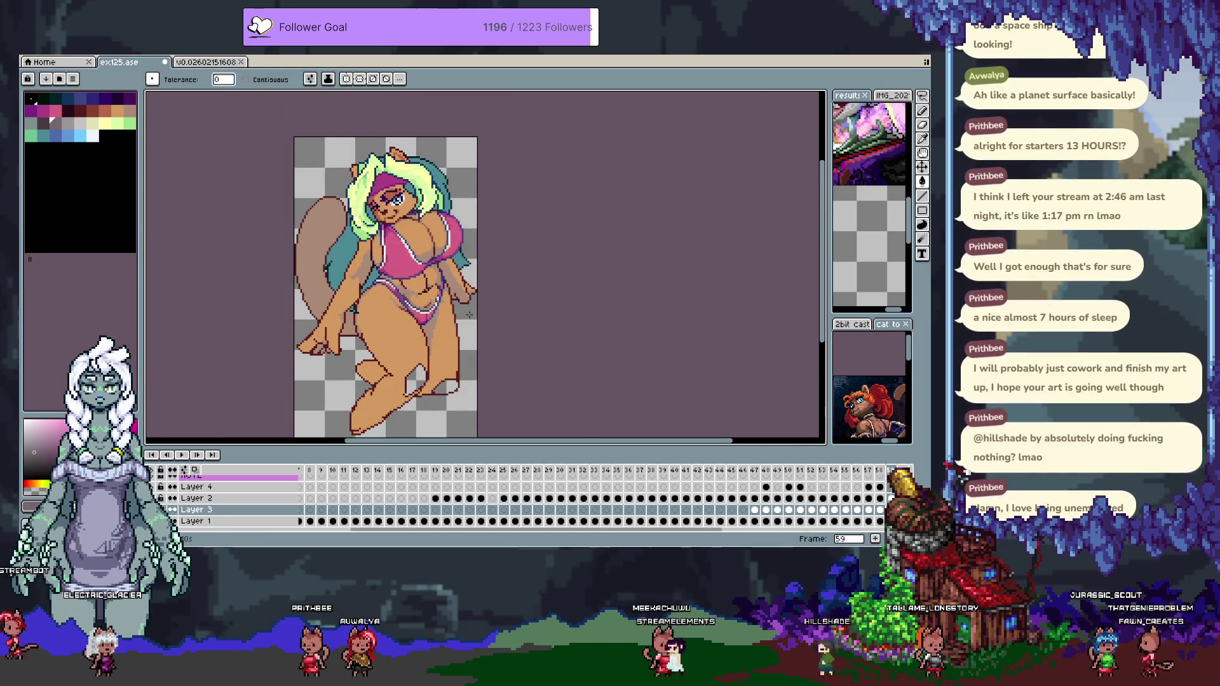
key(Left)
key(Left)
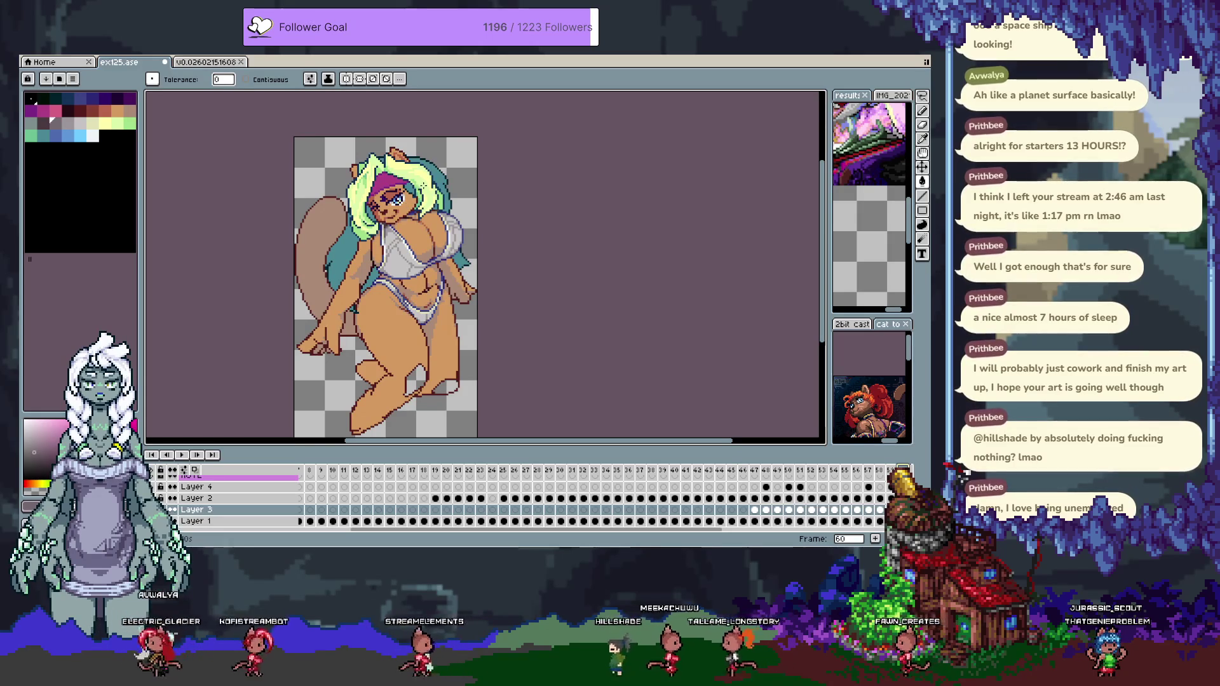
scroll(410, 230, up, 2)
scroll(397, 218, up, 1)
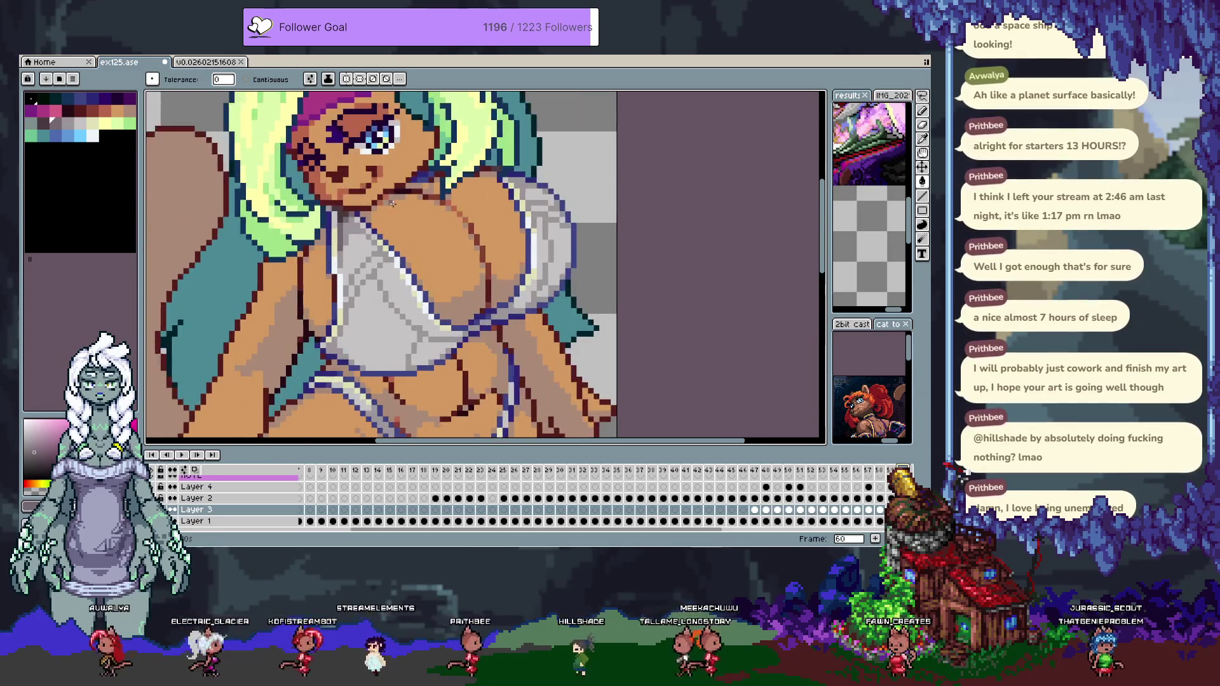
key(v)
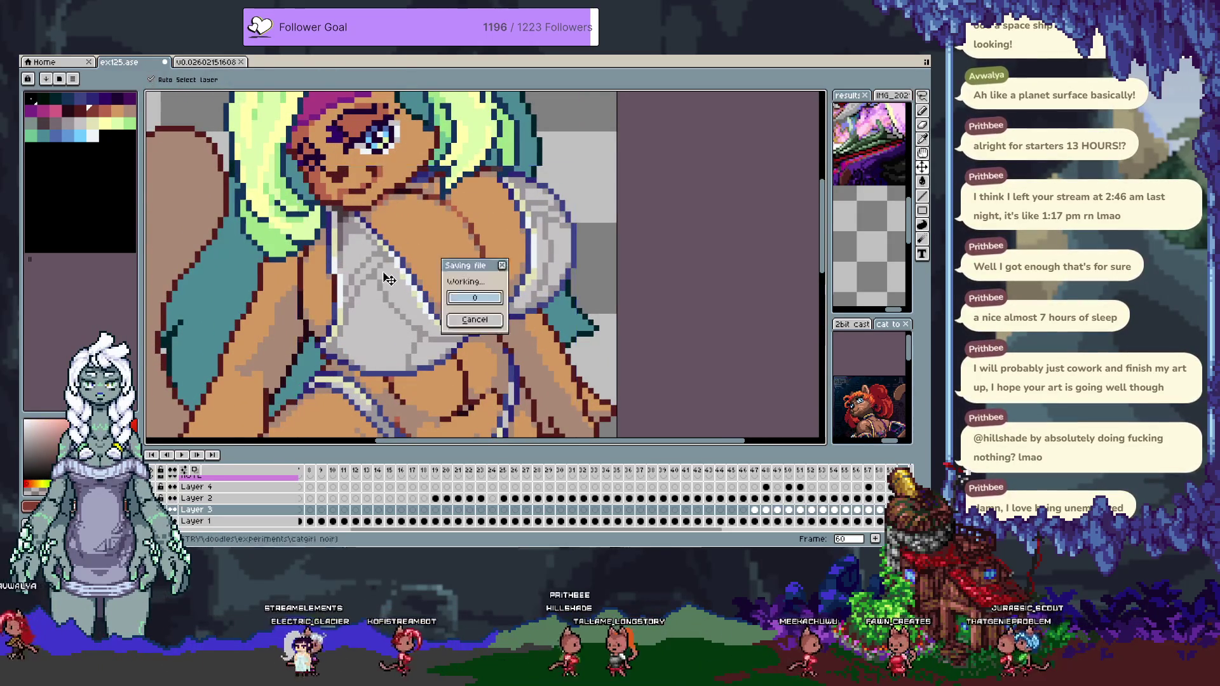
key(alt+n)
Fill the lower outline pixels blue and sample the skin, bikini and light grey colours.
key(Tab)
key(w)
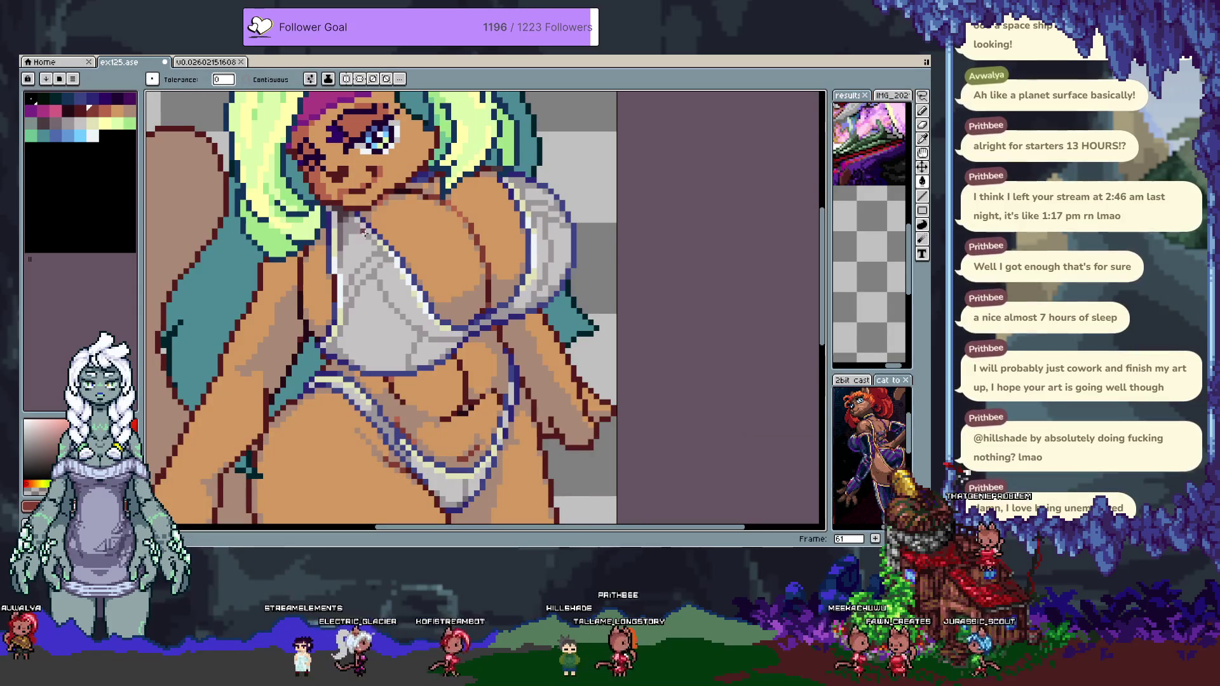
click(390, 248)
key(b)
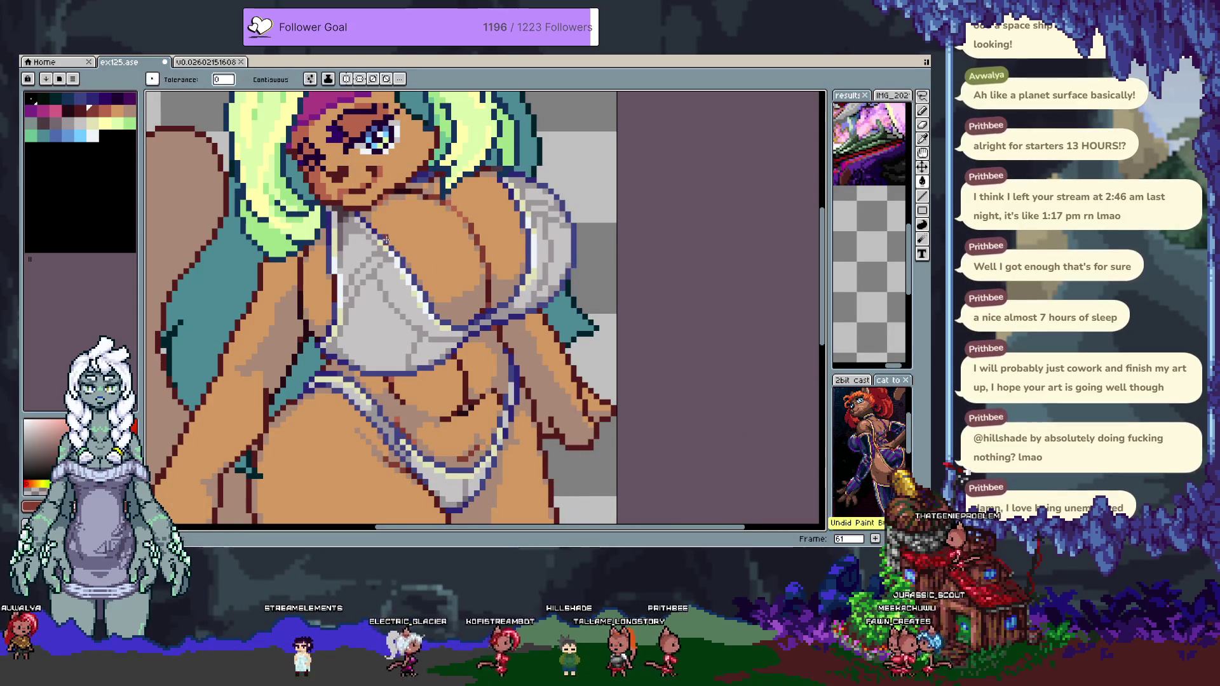
alt+click(394, 254)
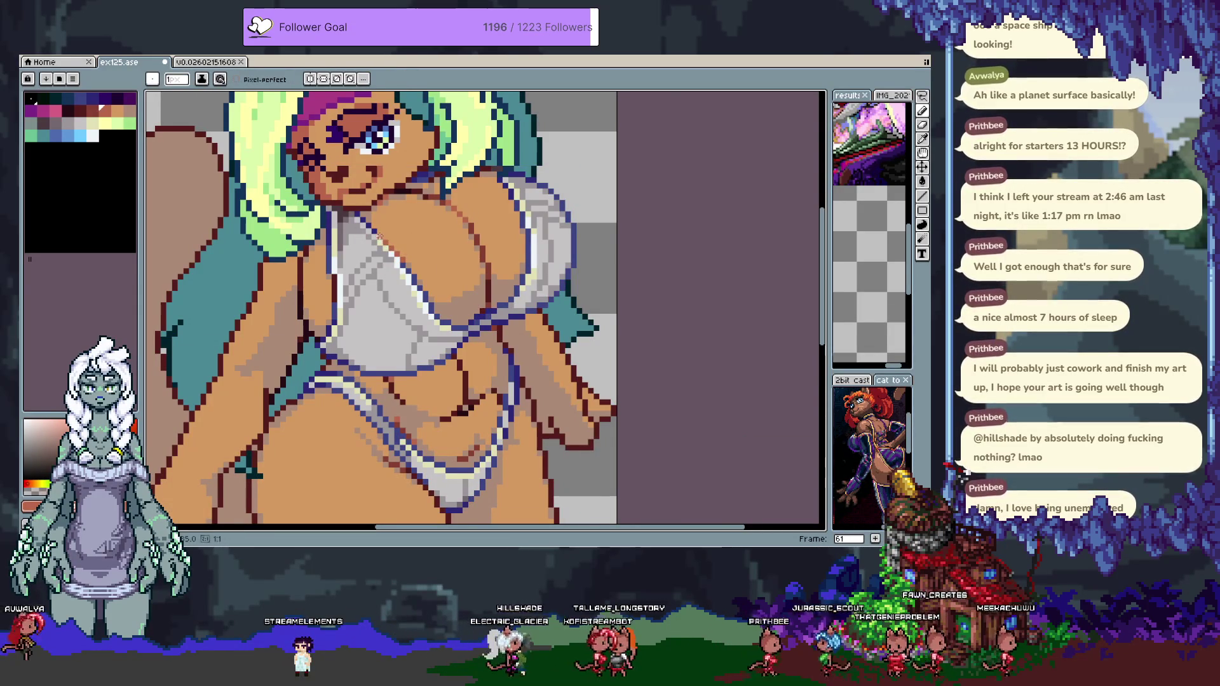
key(alt)
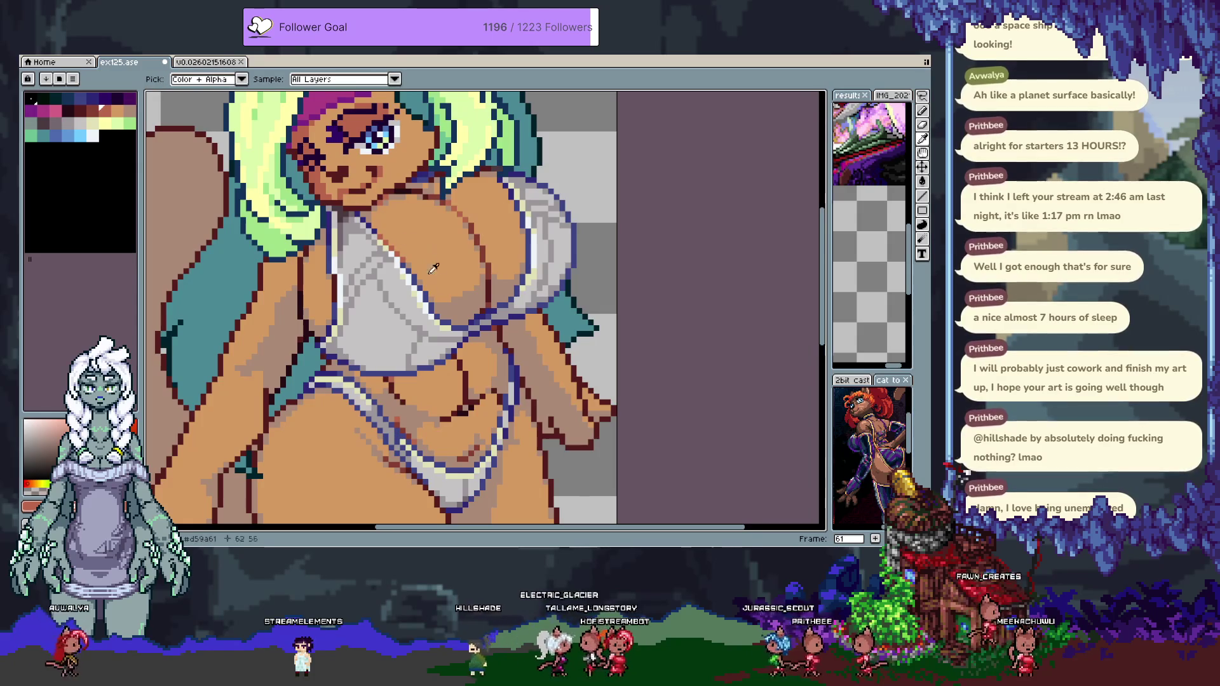
alt+click(394, 252)
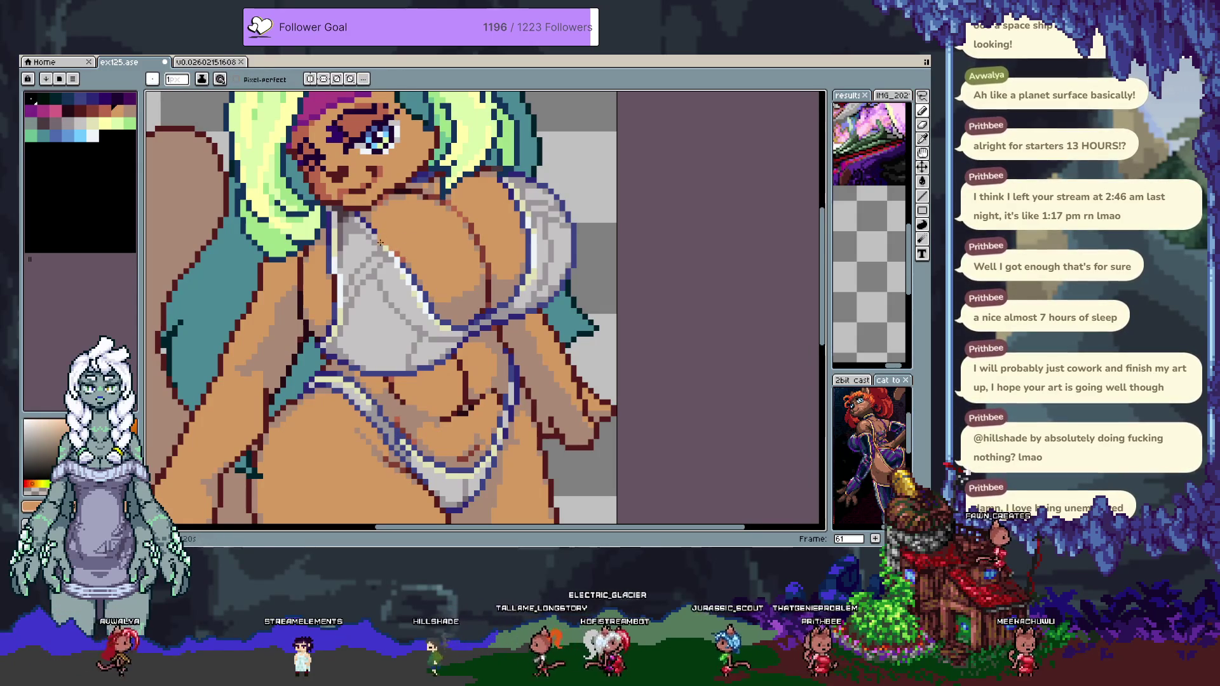
alt+click(387, 245)
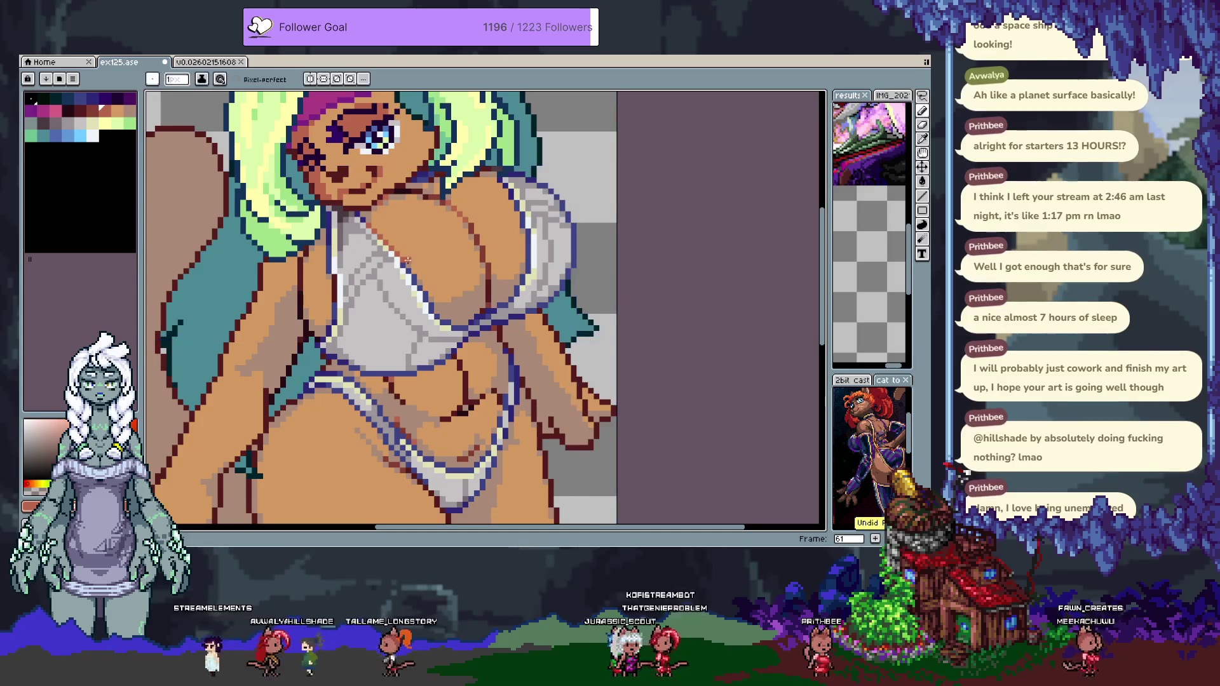
key(alt)
alt+click(398, 300)
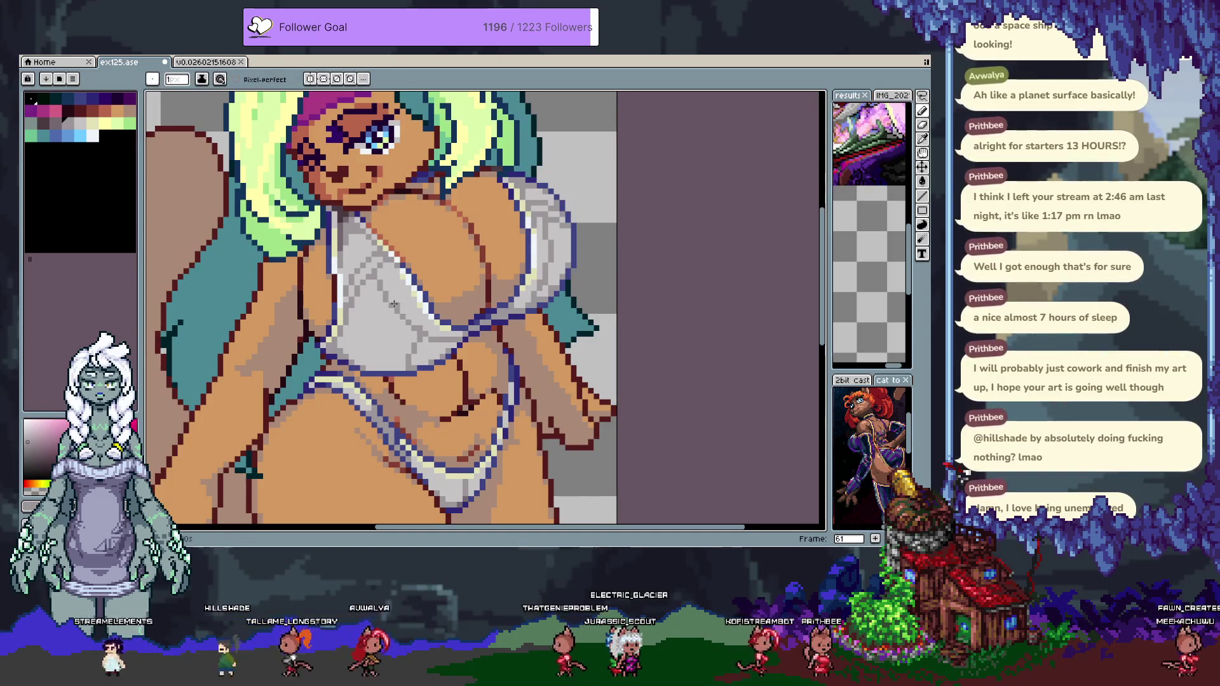
Undo the last stroke, then draw a dark-blue strap line down across the chest.
key(ctrl+z)
alt+click(376, 231)
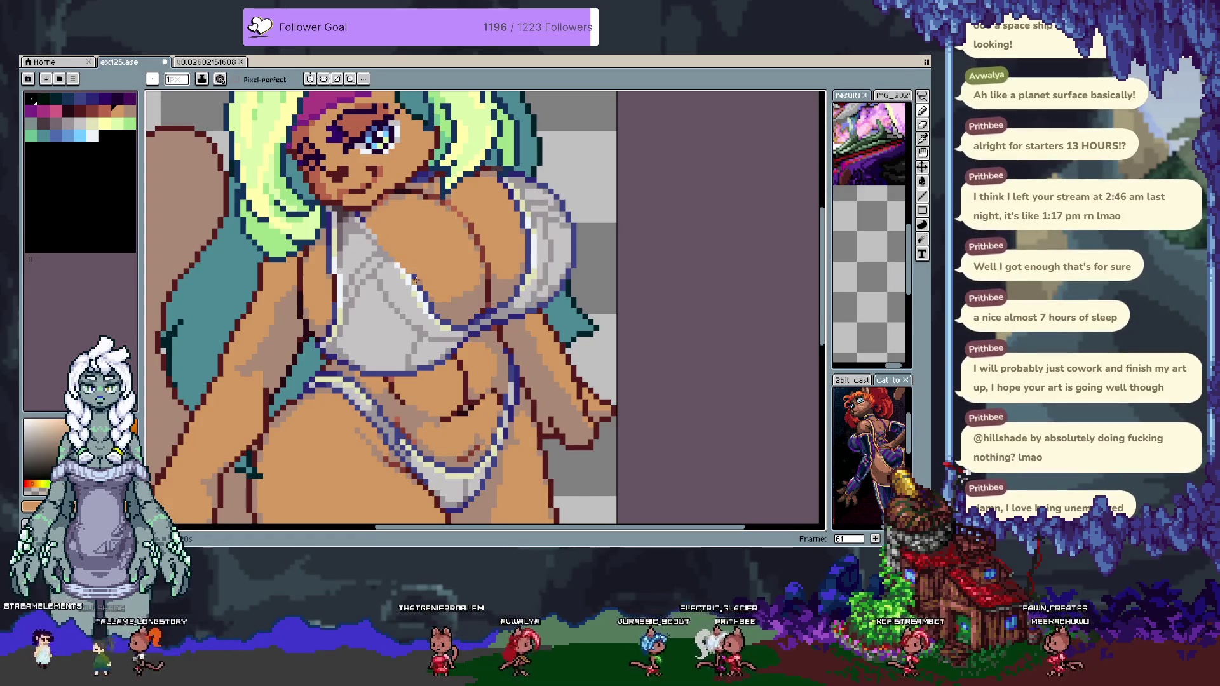
alt+click(373, 232)
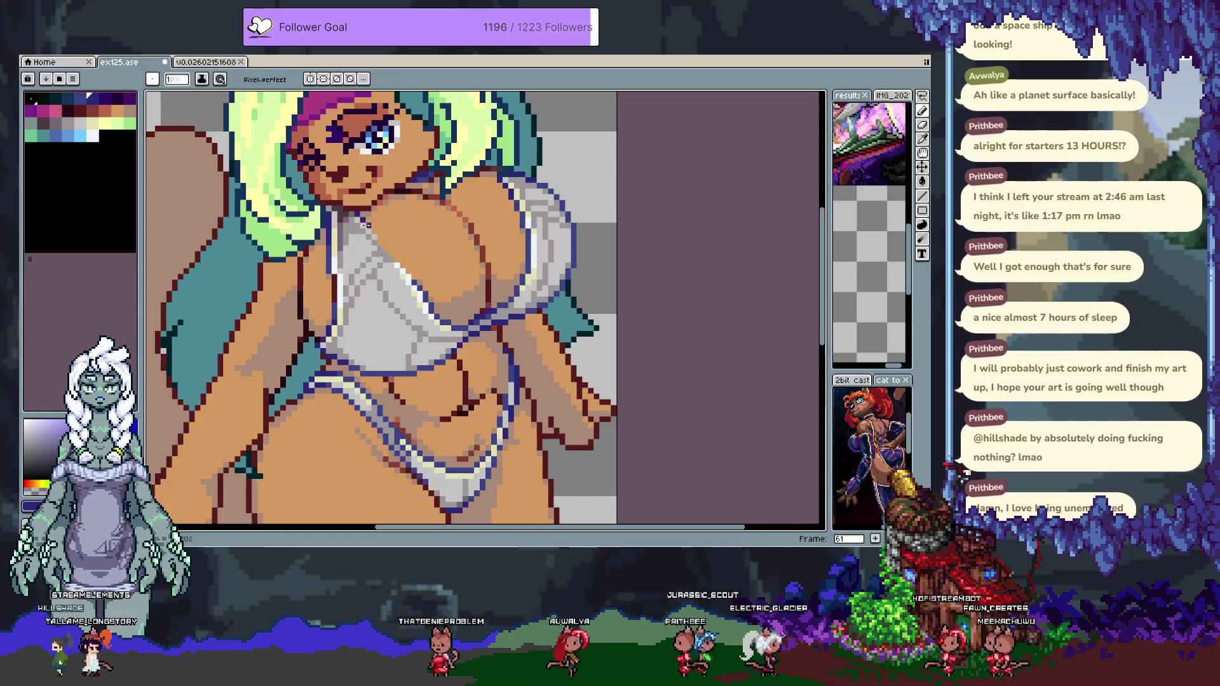
drag(374, 233, 397, 266)
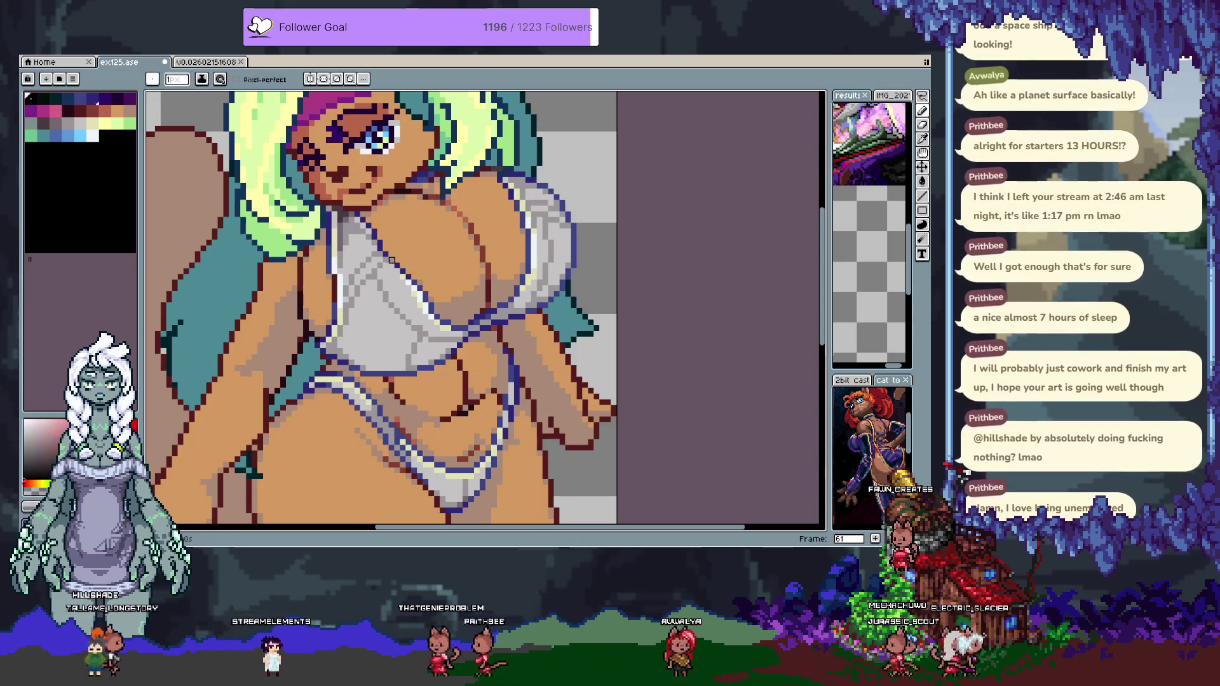
scroll(368, 340, down, 2)
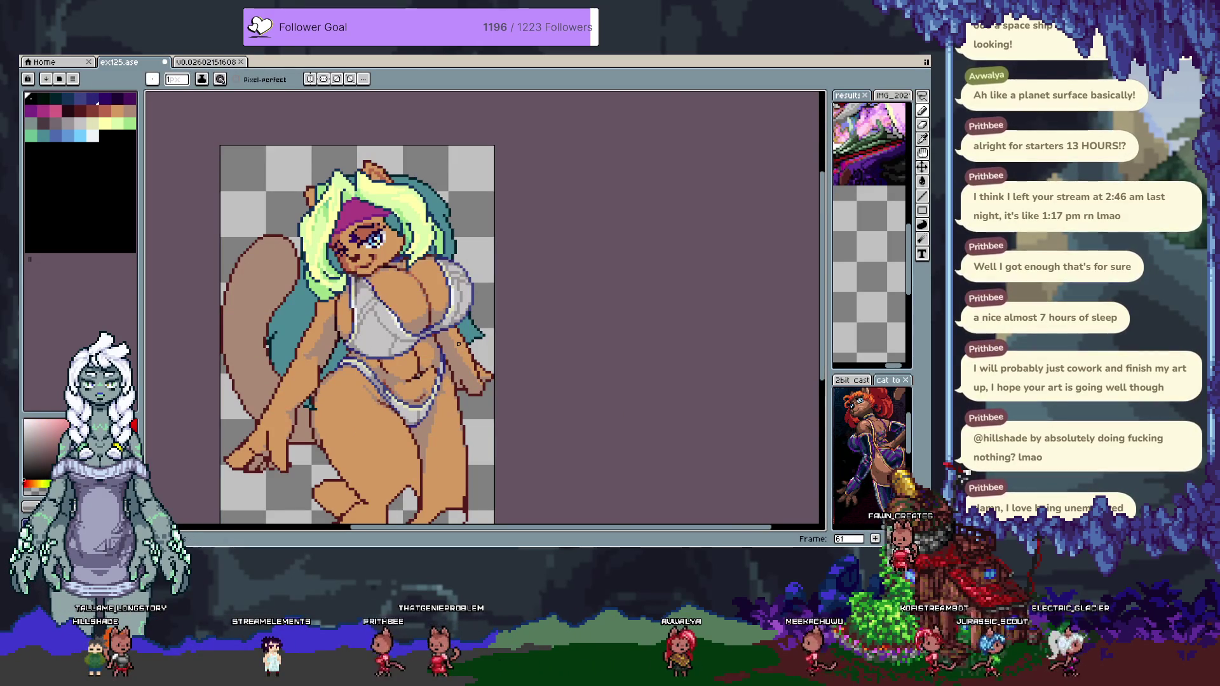
Zoom in and repaint the bikini top an even, brighter white.
key(v)
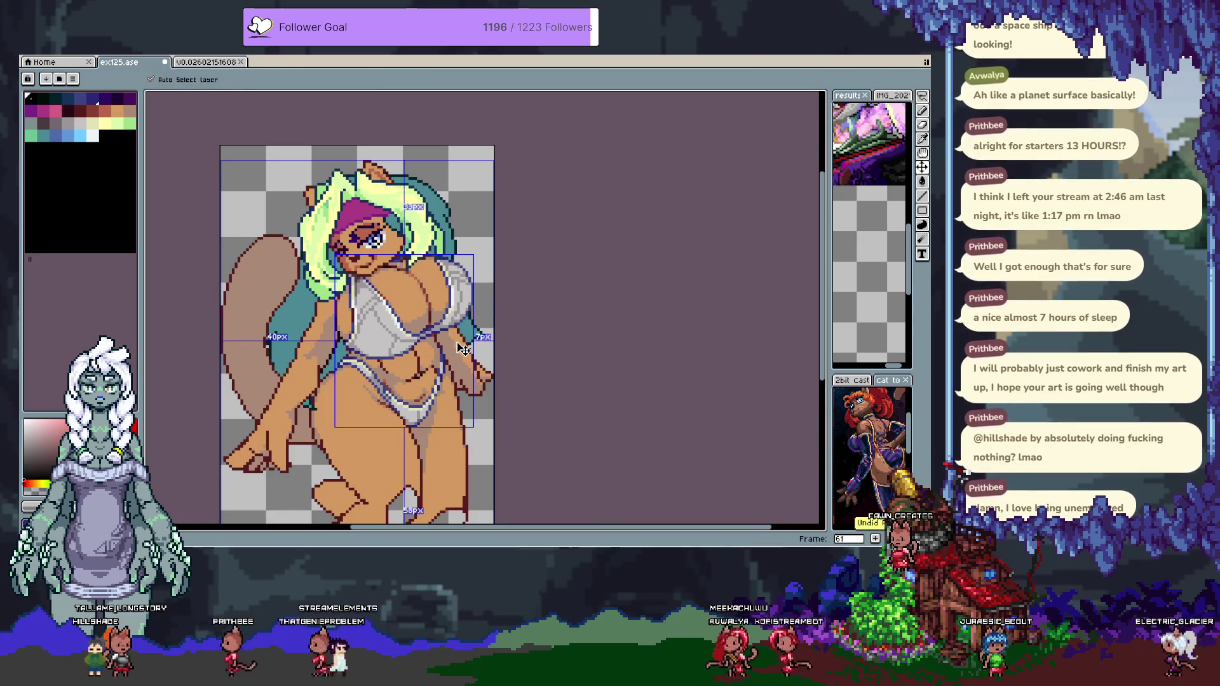
key(b)
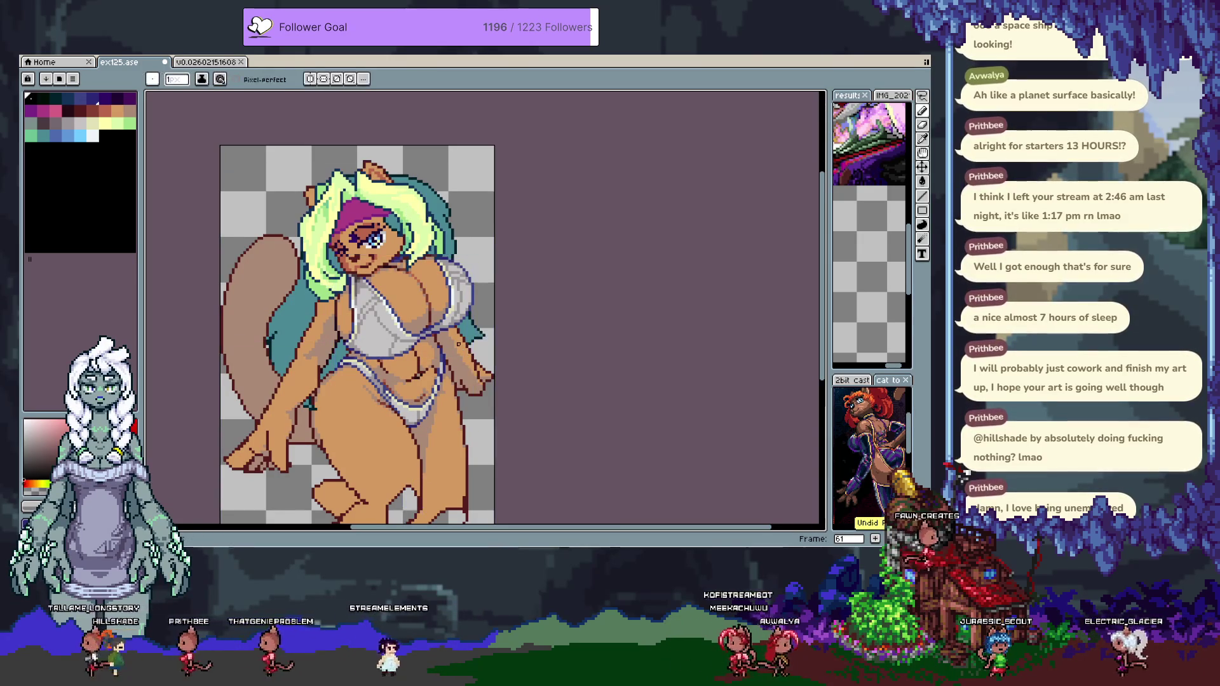
scroll(400, 306, up, 1)
scroll(401, 306, up, 1)
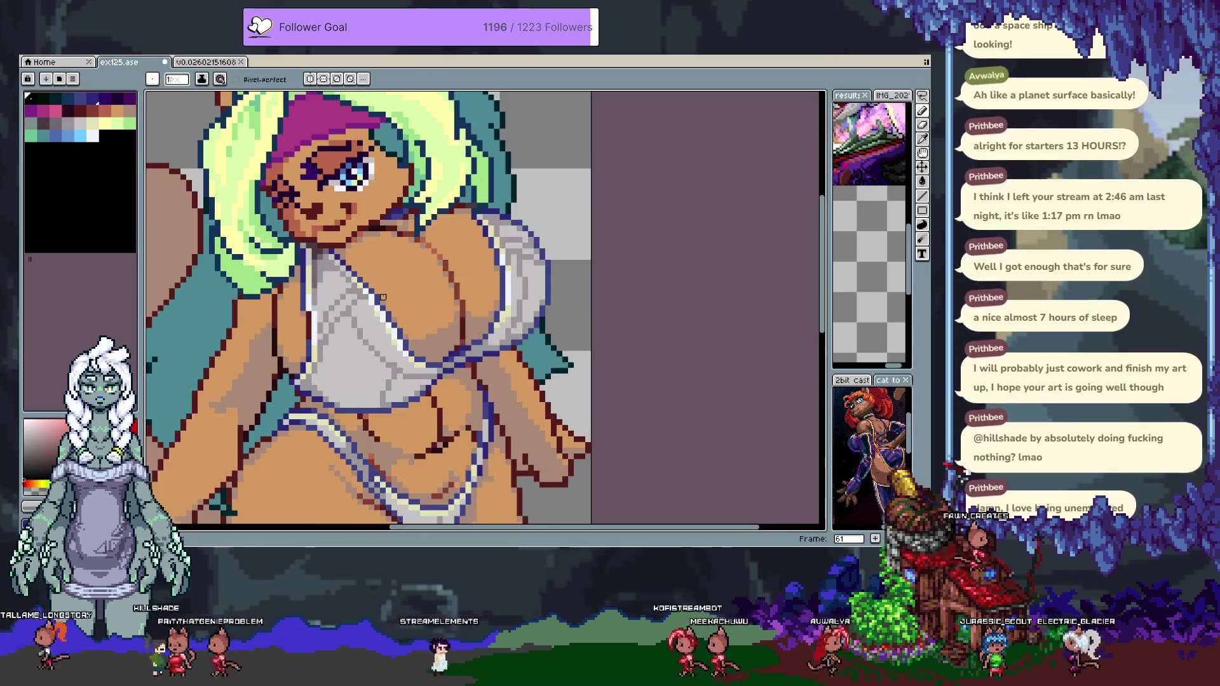
scroll(348, 254, up, 1)
key(i)
key(b)
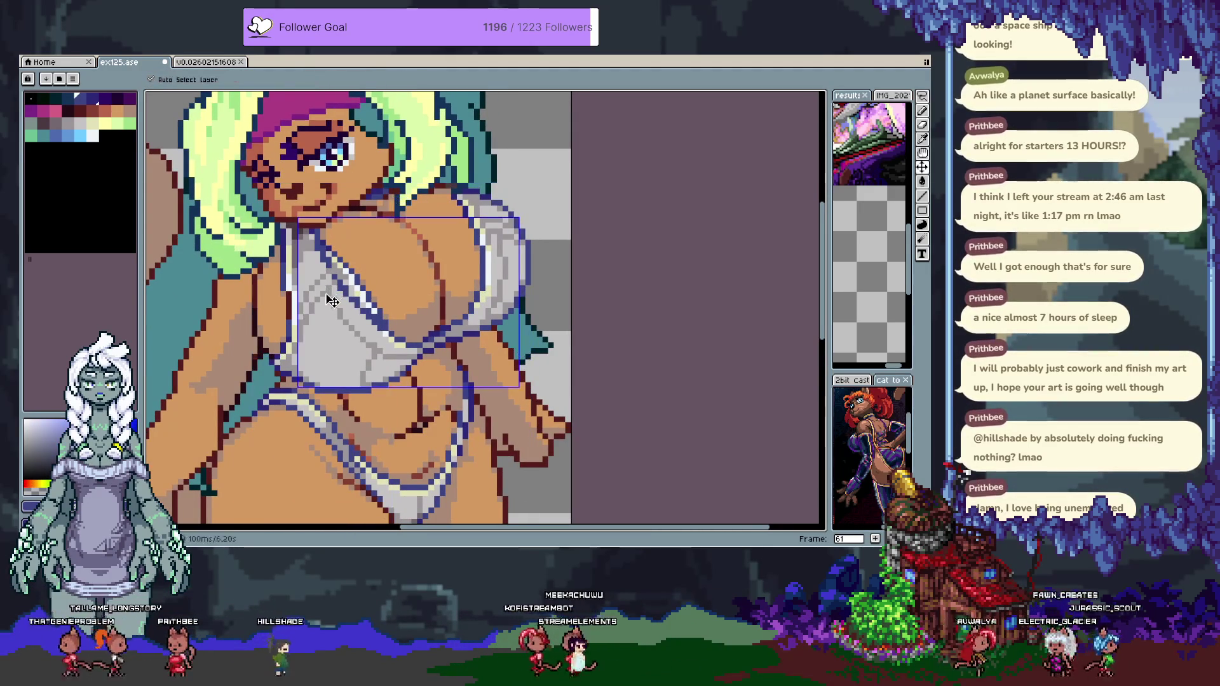
click(323, 294)
Sample the orange skin, cream, blue outline and grey-beige colours, then show the timeline.
alt+click(349, 246)
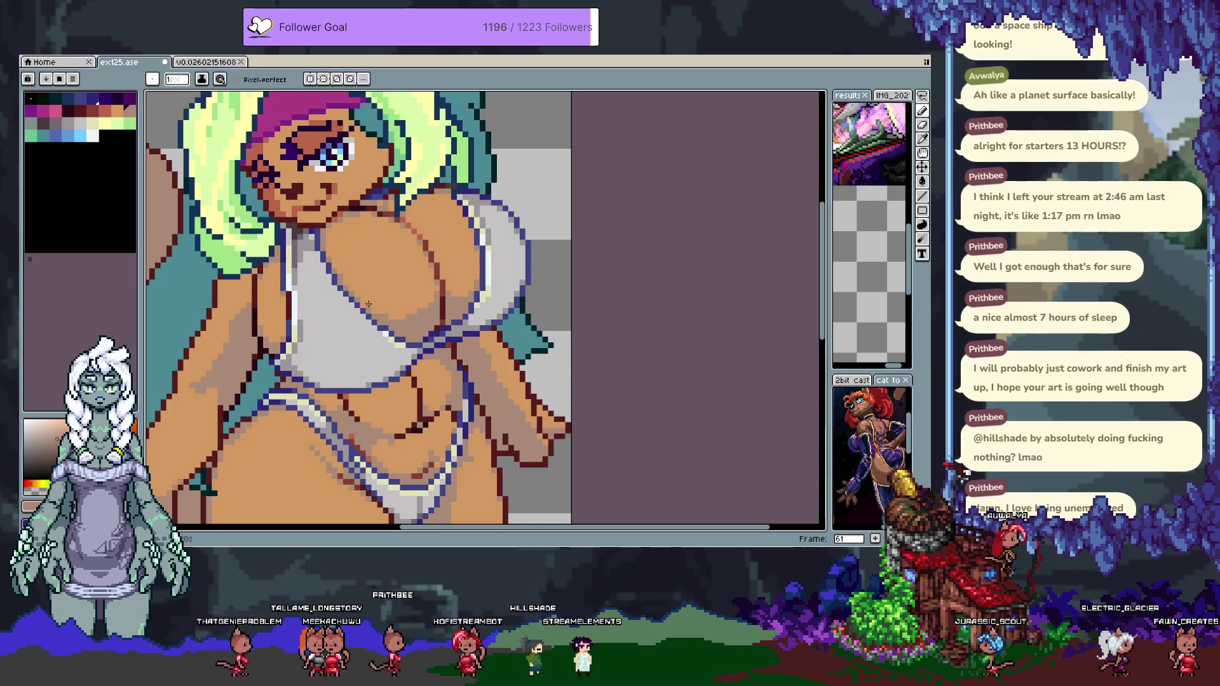
alt+click(388, 338)
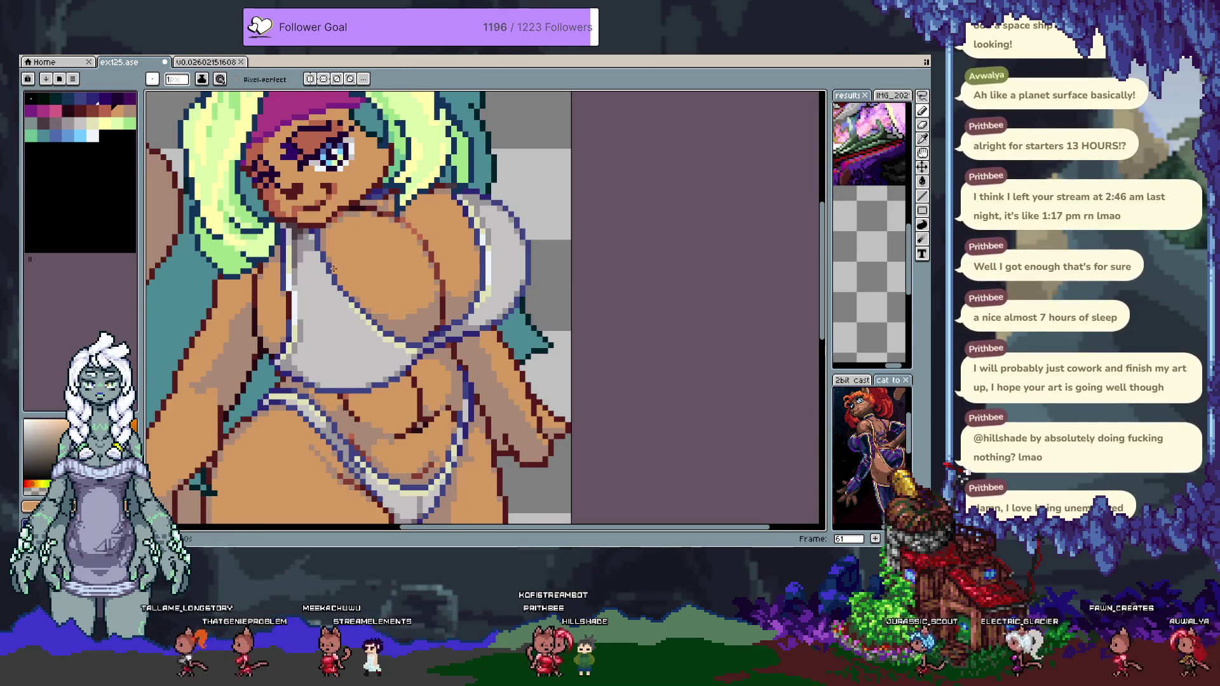
alt+click(328, 250)
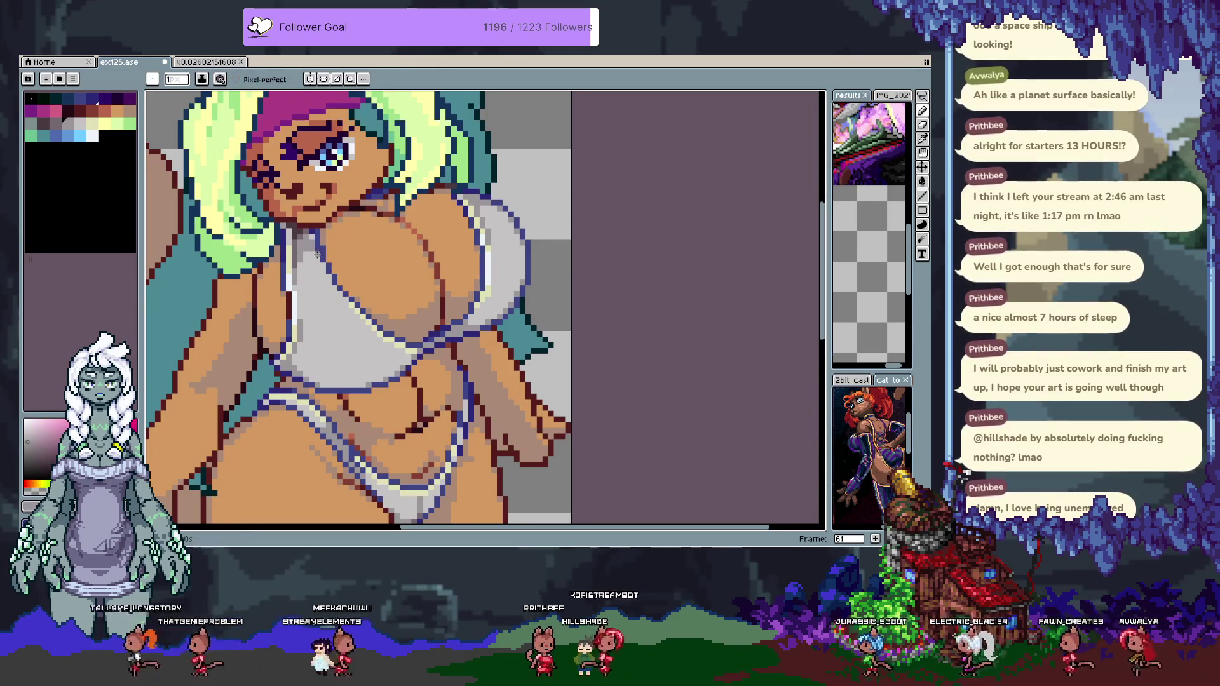
alt+click(340, 292)
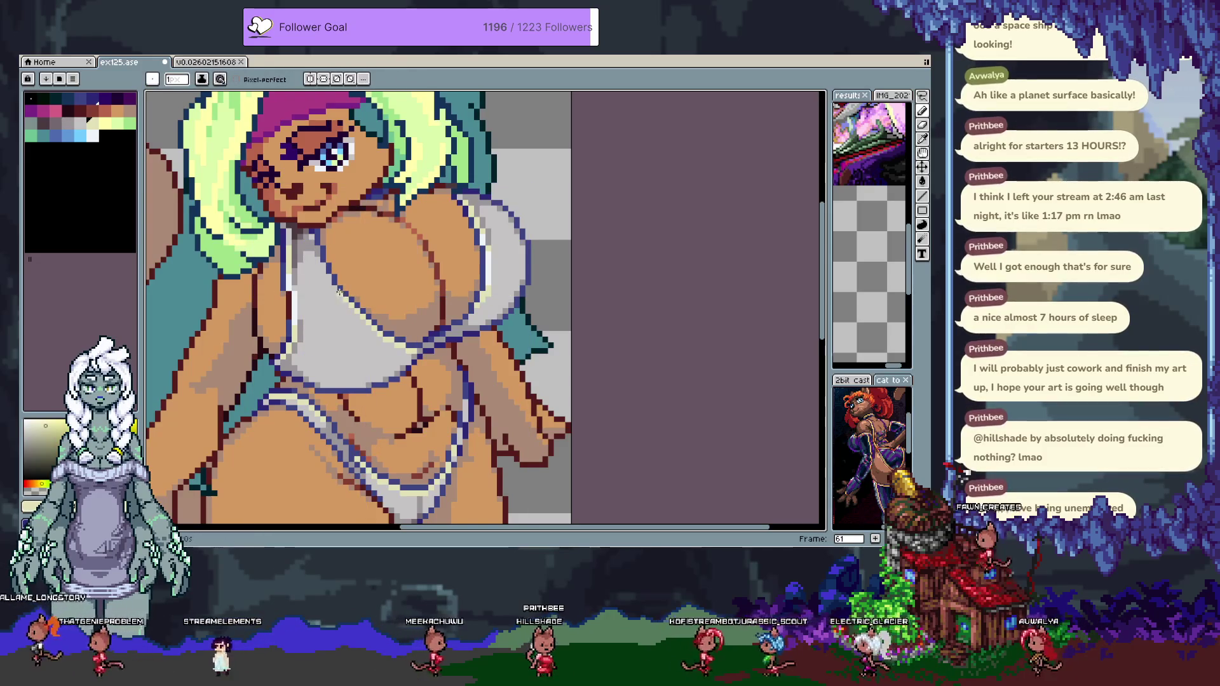
key(Tab)
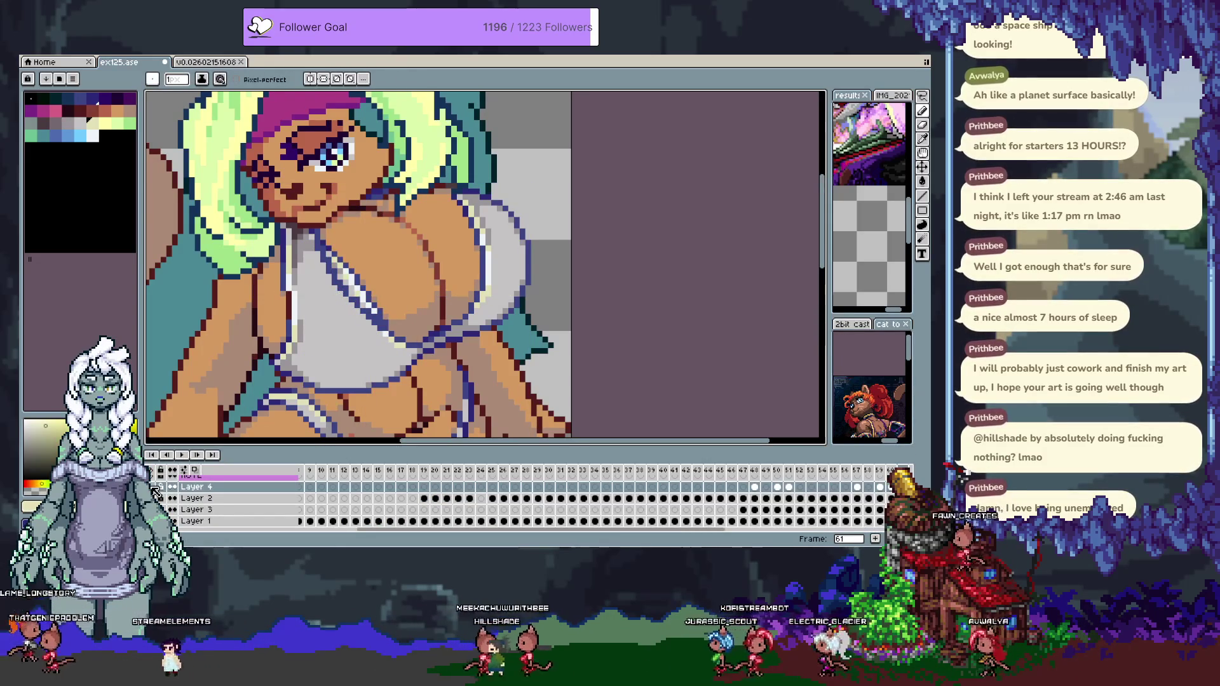
Delete the stray strokes on Layer 4, then show all layers and select Layer 3.
alt+click(172, 486)
key(m)
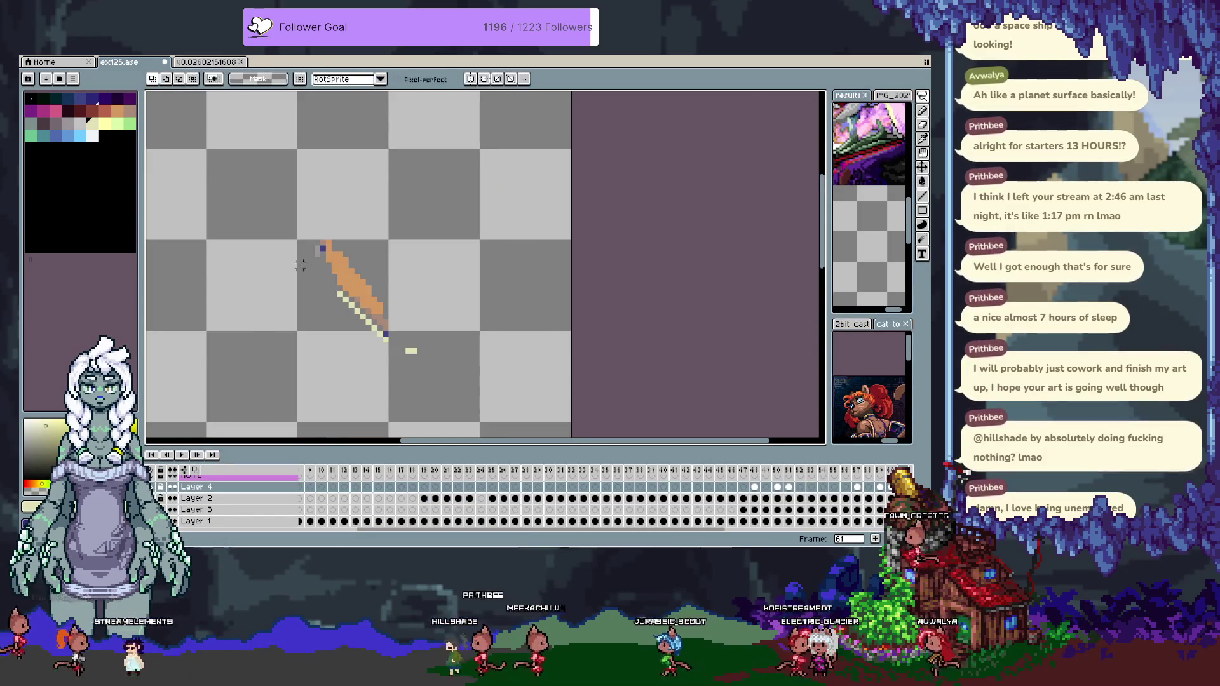
key(Delete)
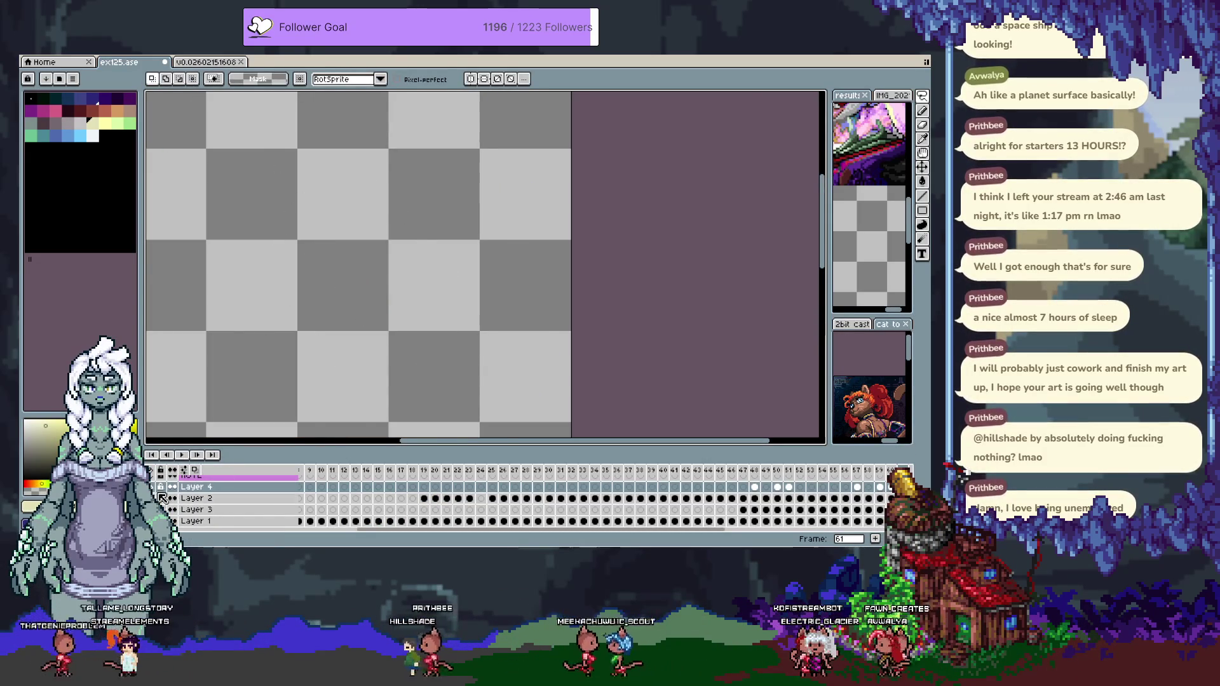
alt+click(172, 487)
key(v)
click(350, 371)
key(m)
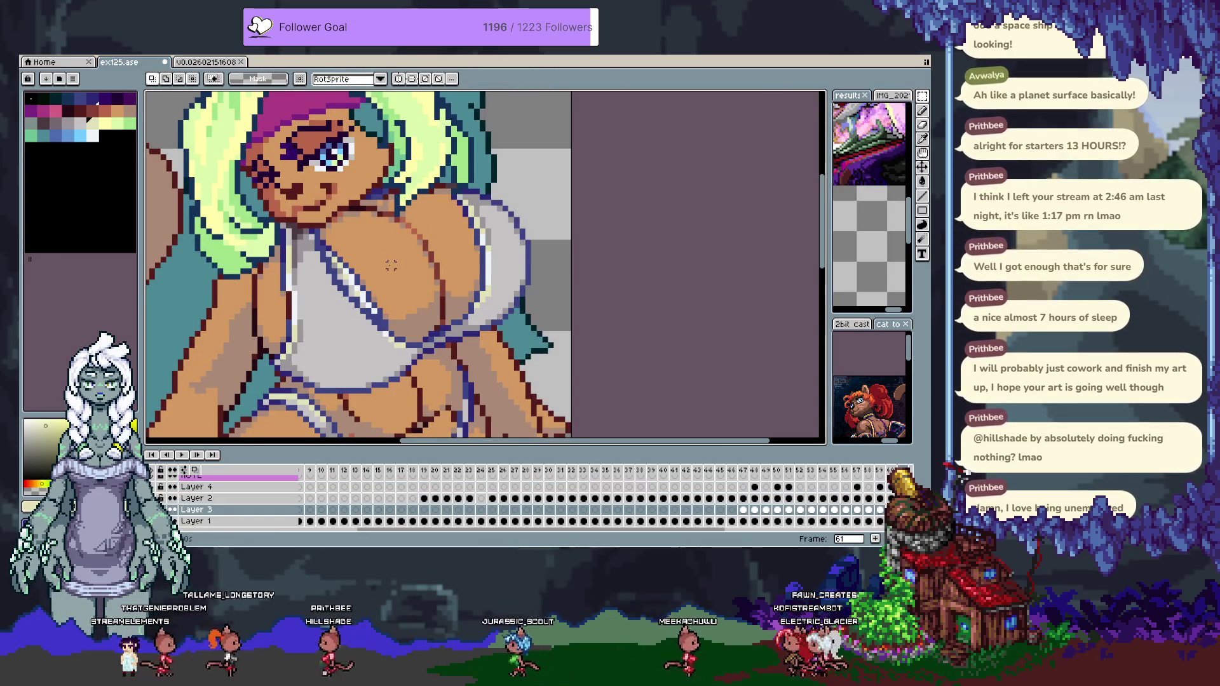
key(b)
Select the bikini top area on Layer 1, try a transform, then cancel it and drop the selection.
ctrl+click(389, 271)
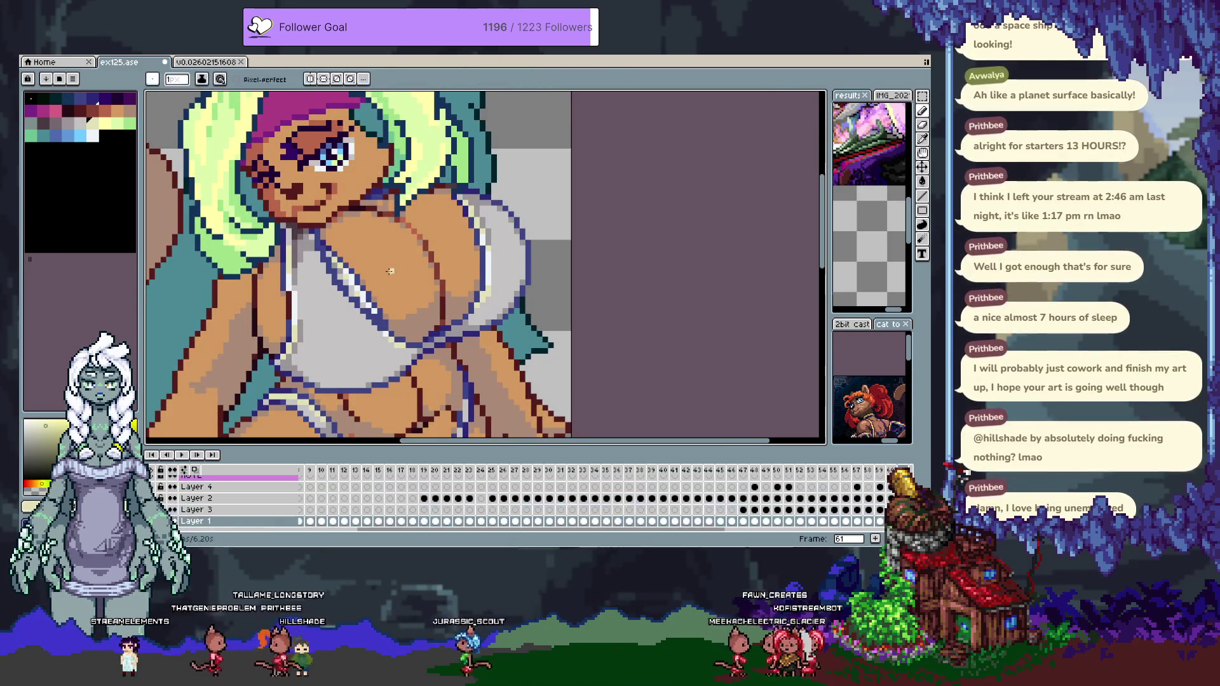
ctrl+click(390, 290)
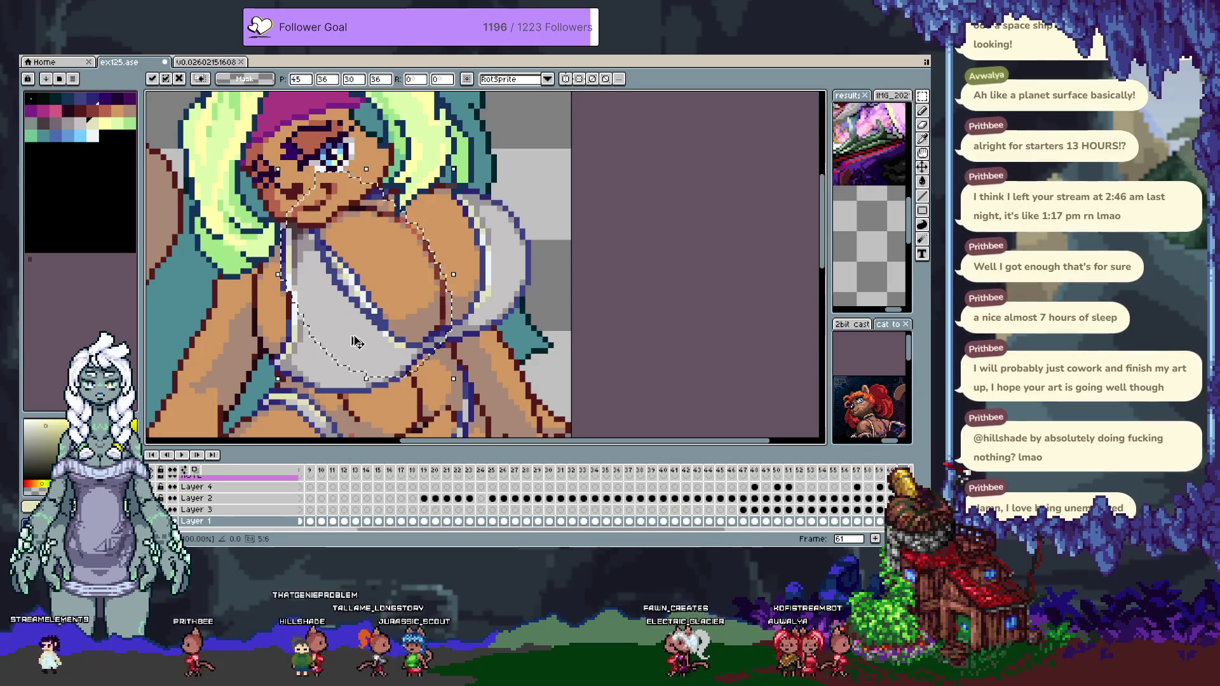
click(879, 486)
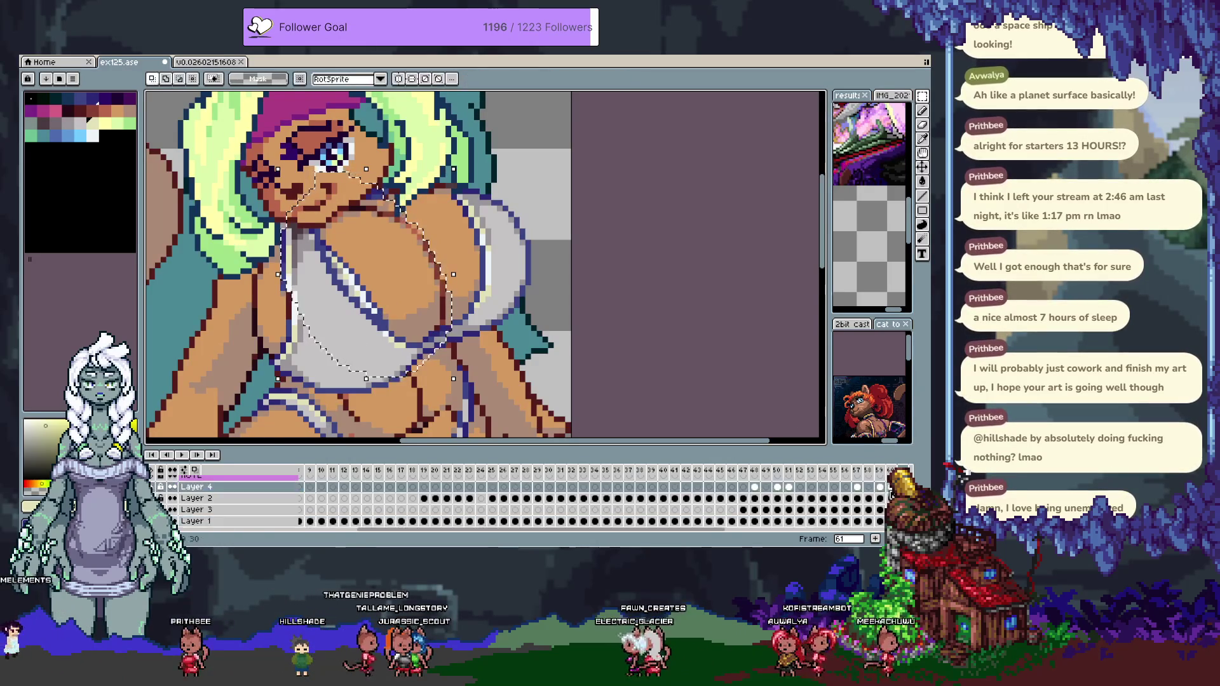
key(ctrl+t)
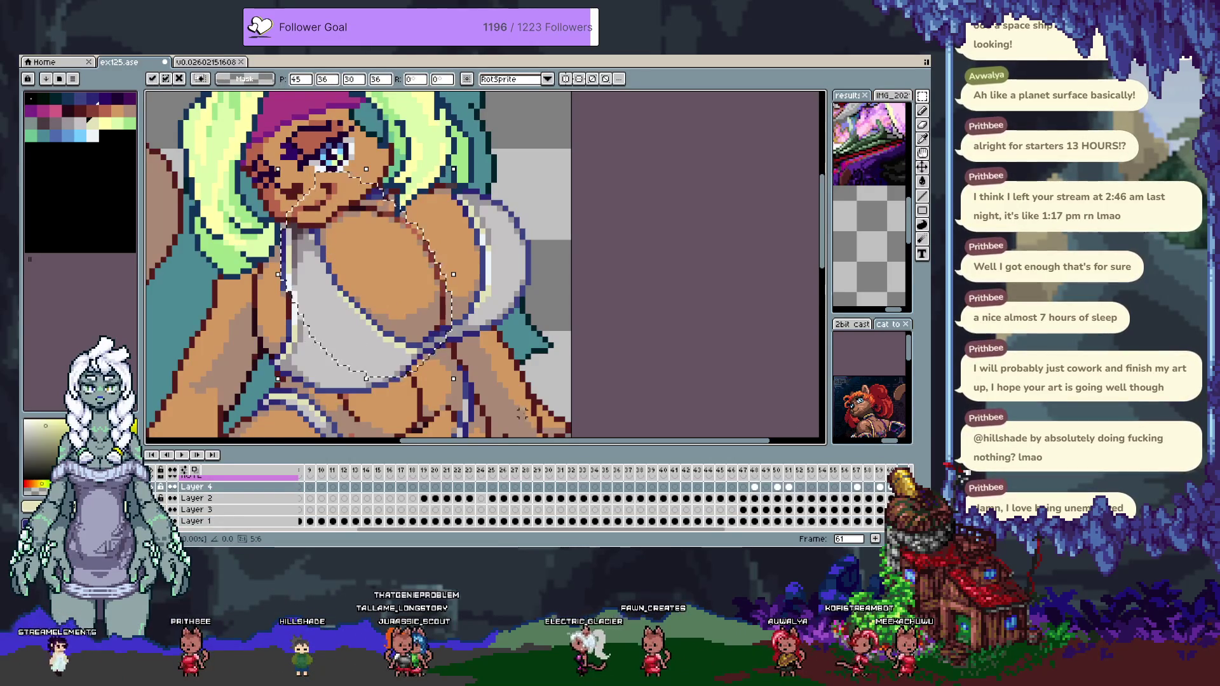
key(ctrl+d)
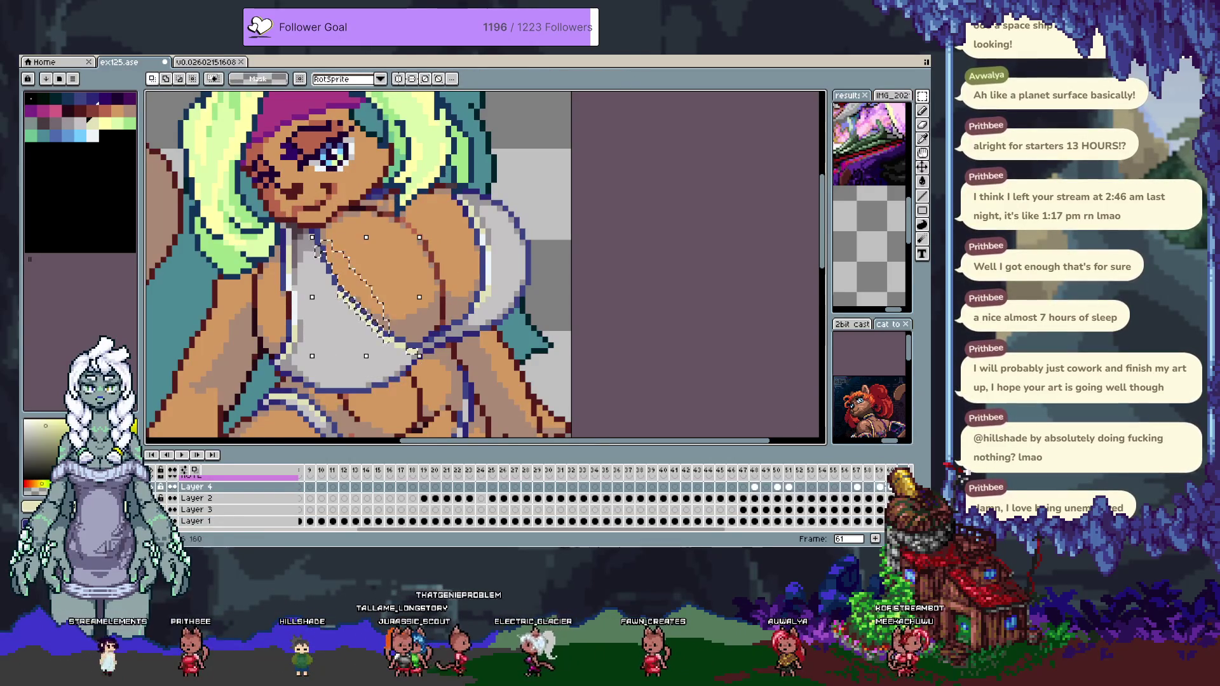
ctrl+click(335, 378)
key(b)
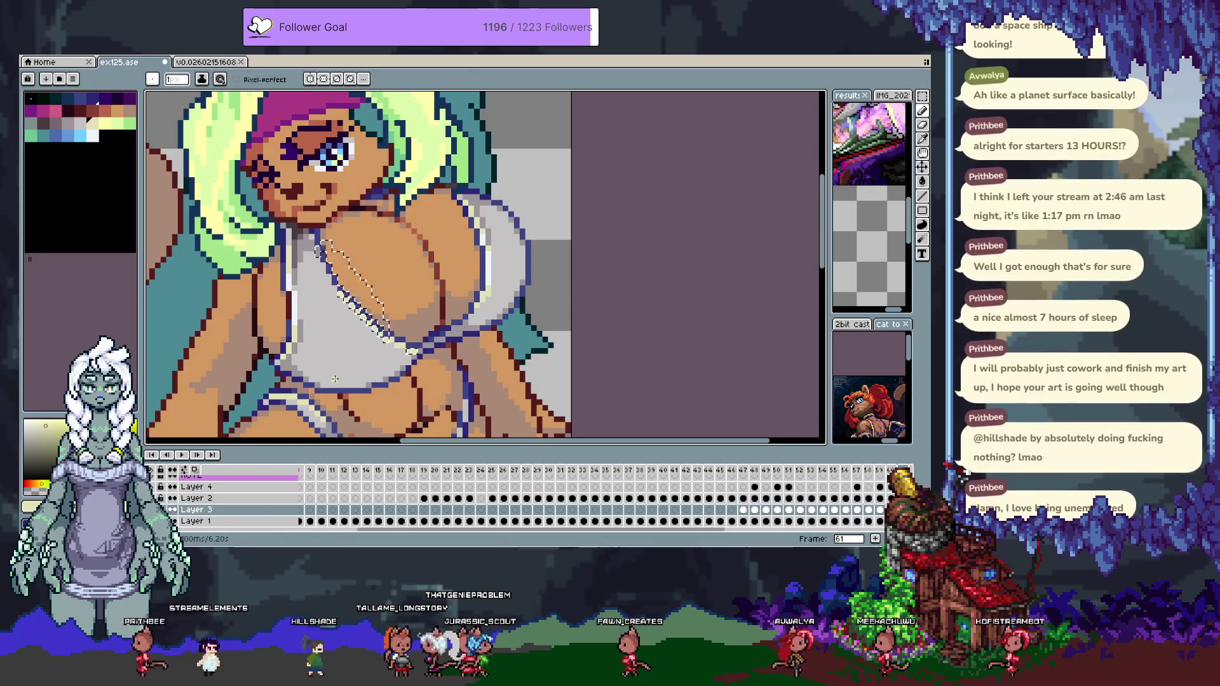
ctrl+click(204, 487)
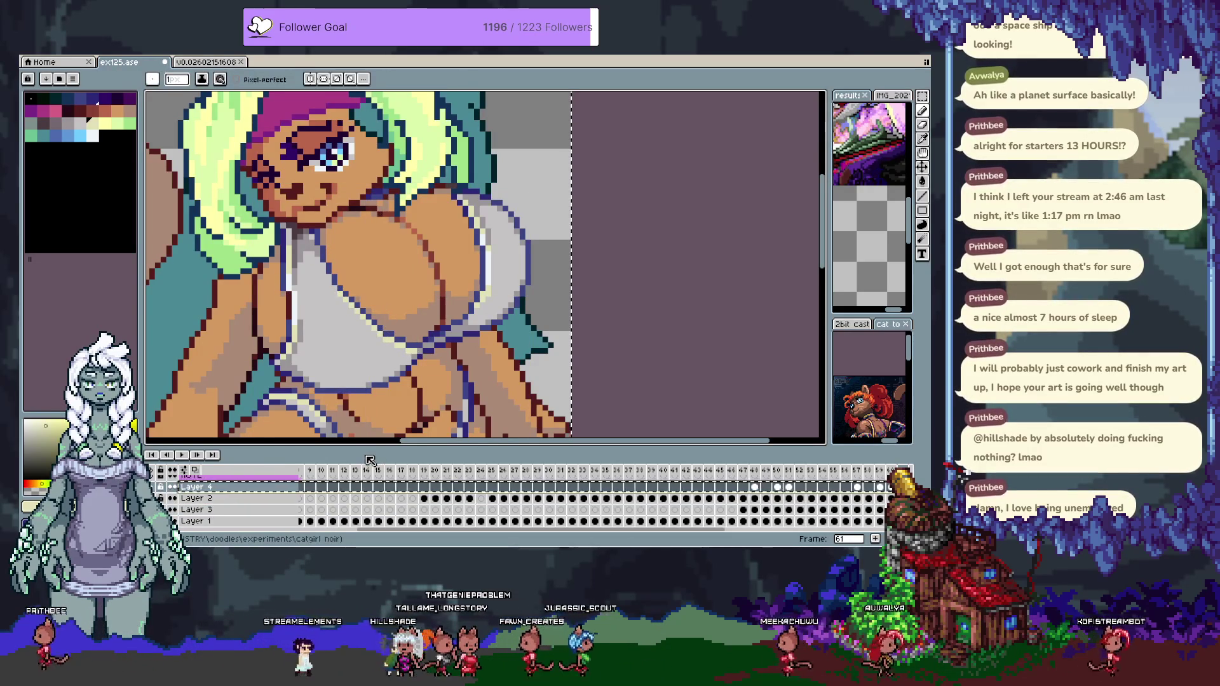
key(v)
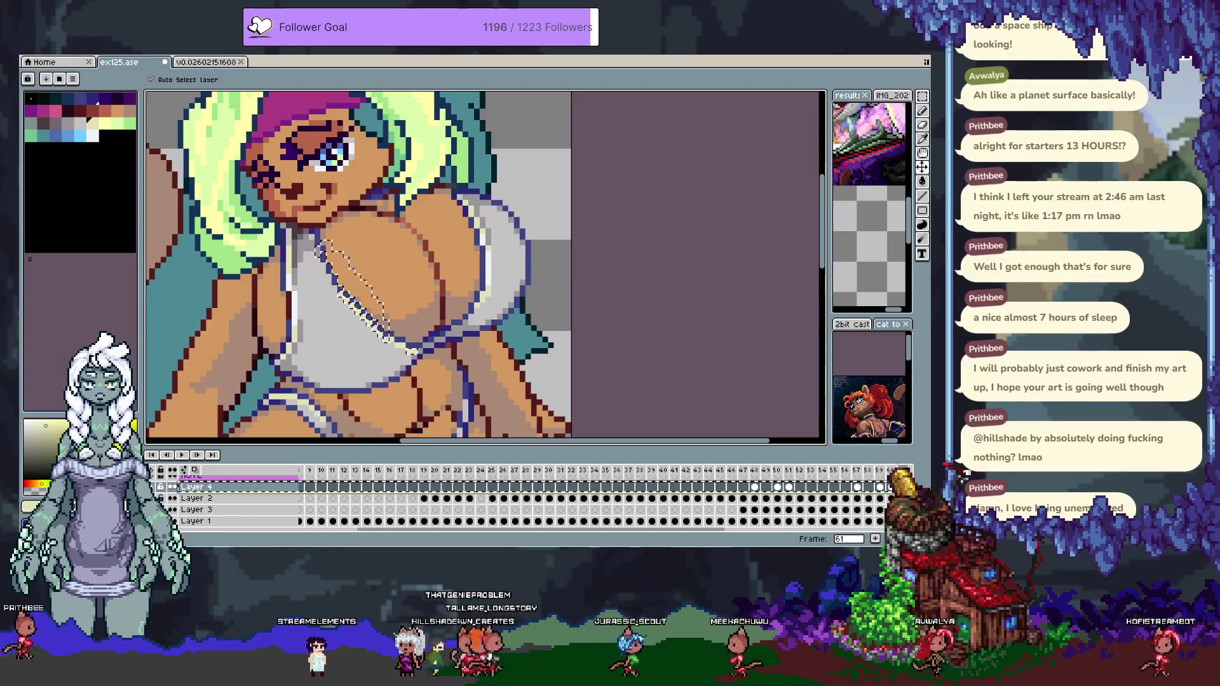
key(ctrl+d)
key(b)
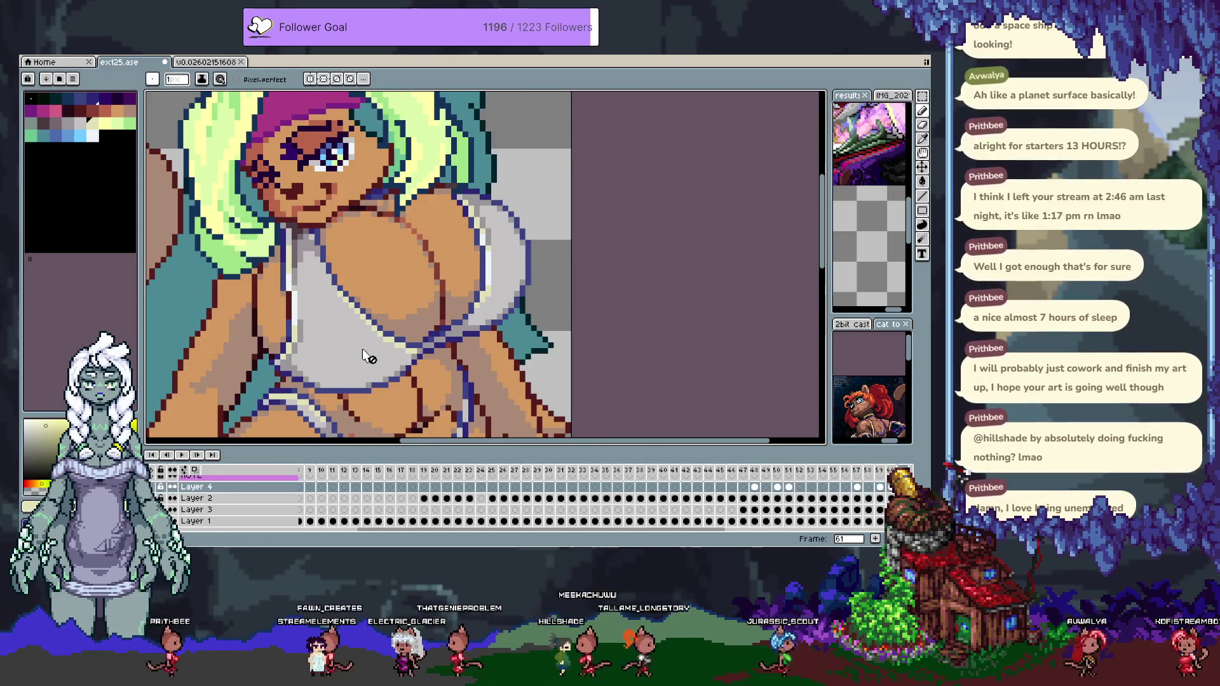
Isolate Layer 3 and the skin layer, then enlarge the strap pixels slightly toward the lower right.
click(169, 508)
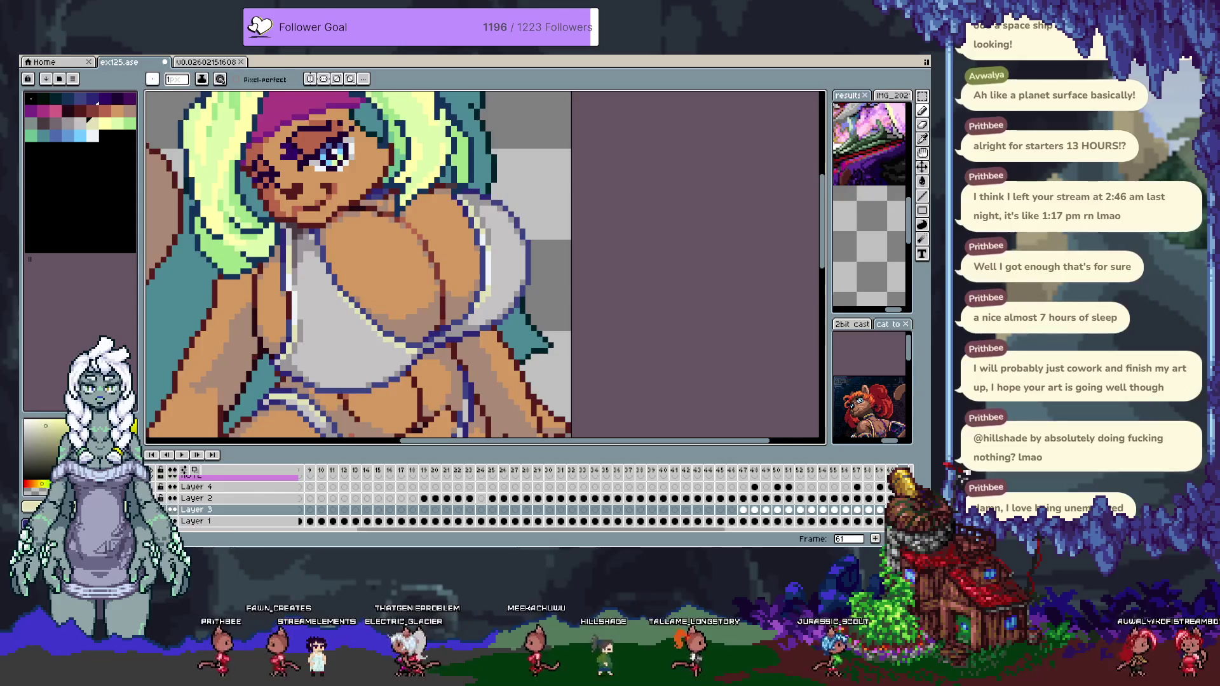
alt+click(172, 510)
key(m)
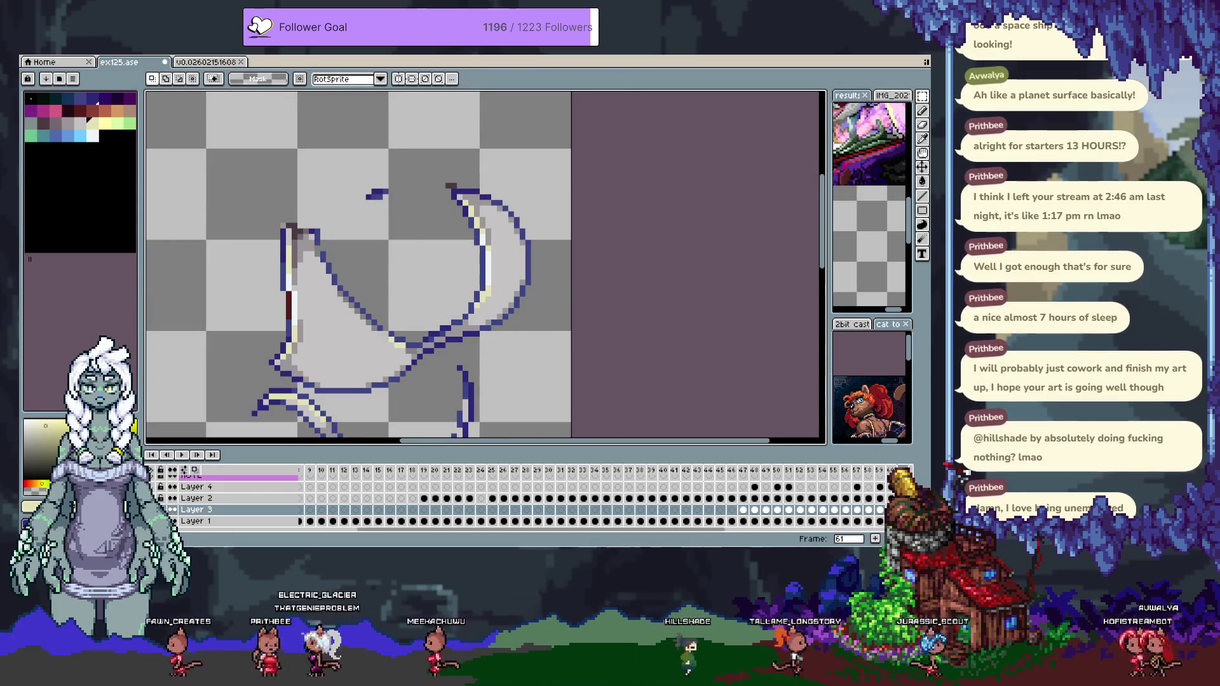
alt+click(172, 509)
alt+click(172, 487)
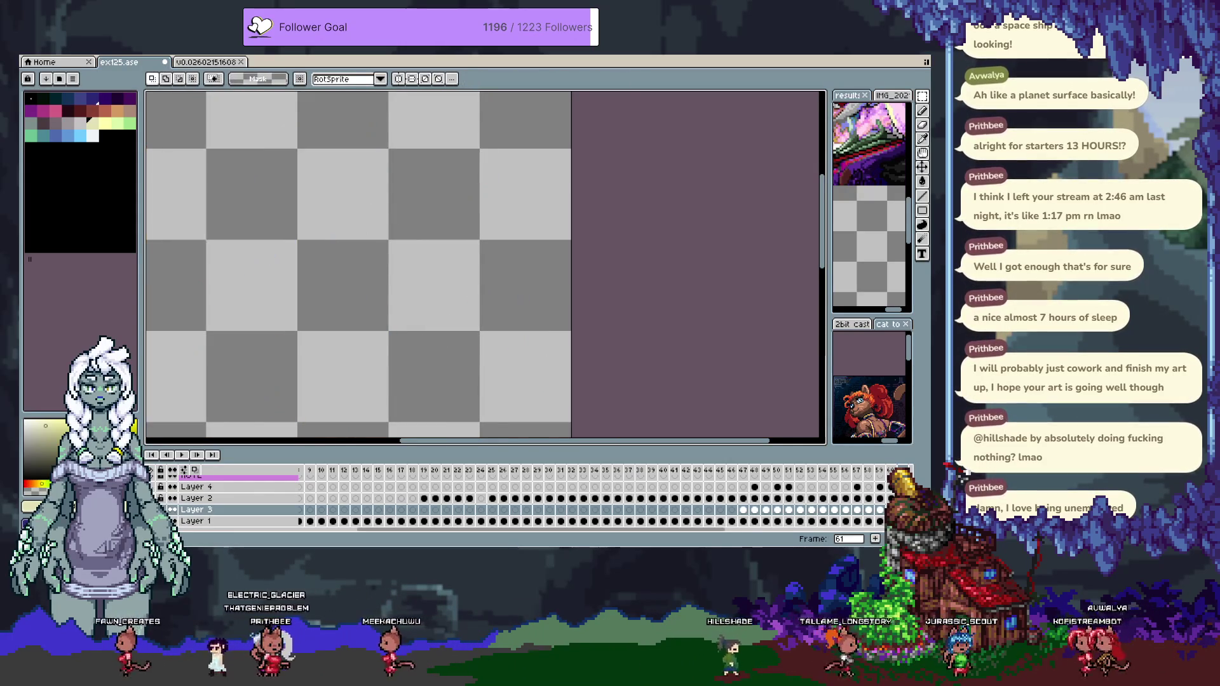
alt+click(172, 521)
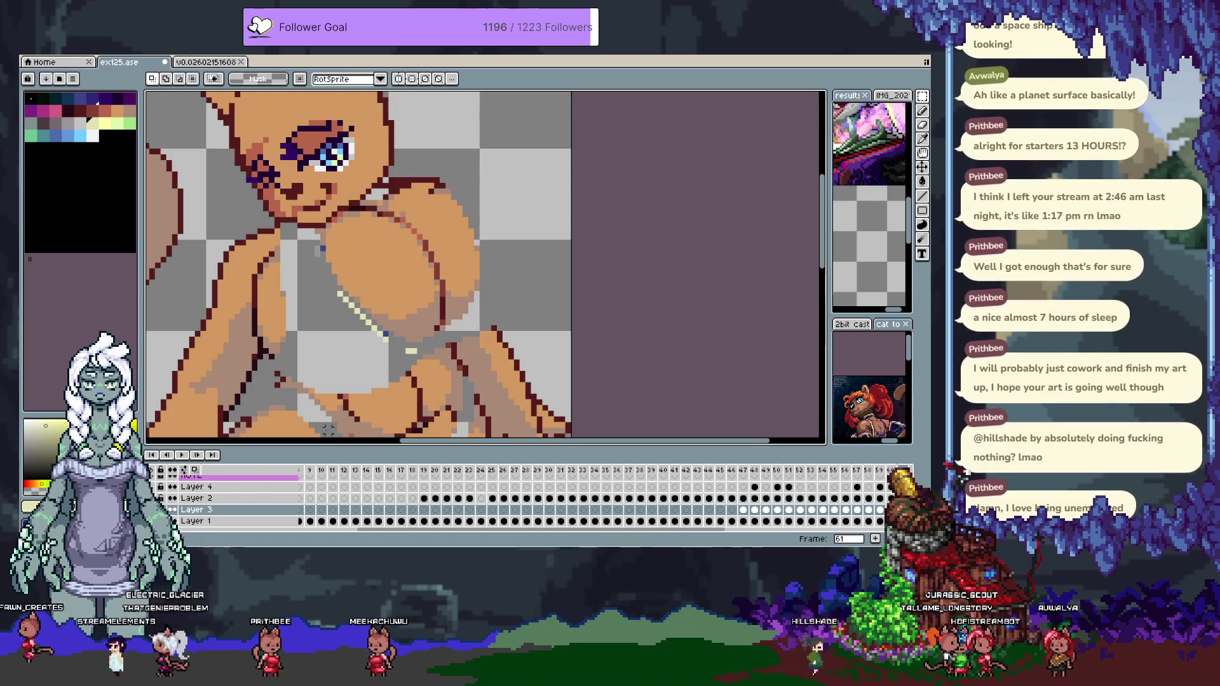
key(Down)
key(Down)
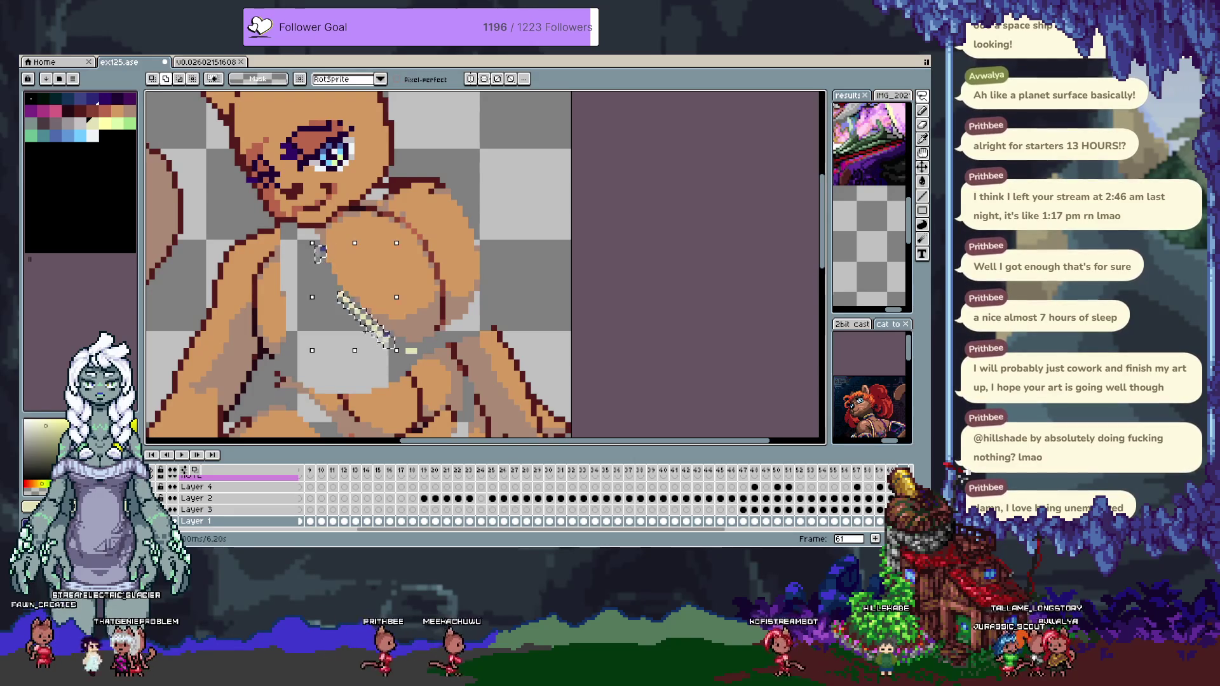
drag(397, 350, 425, 355)
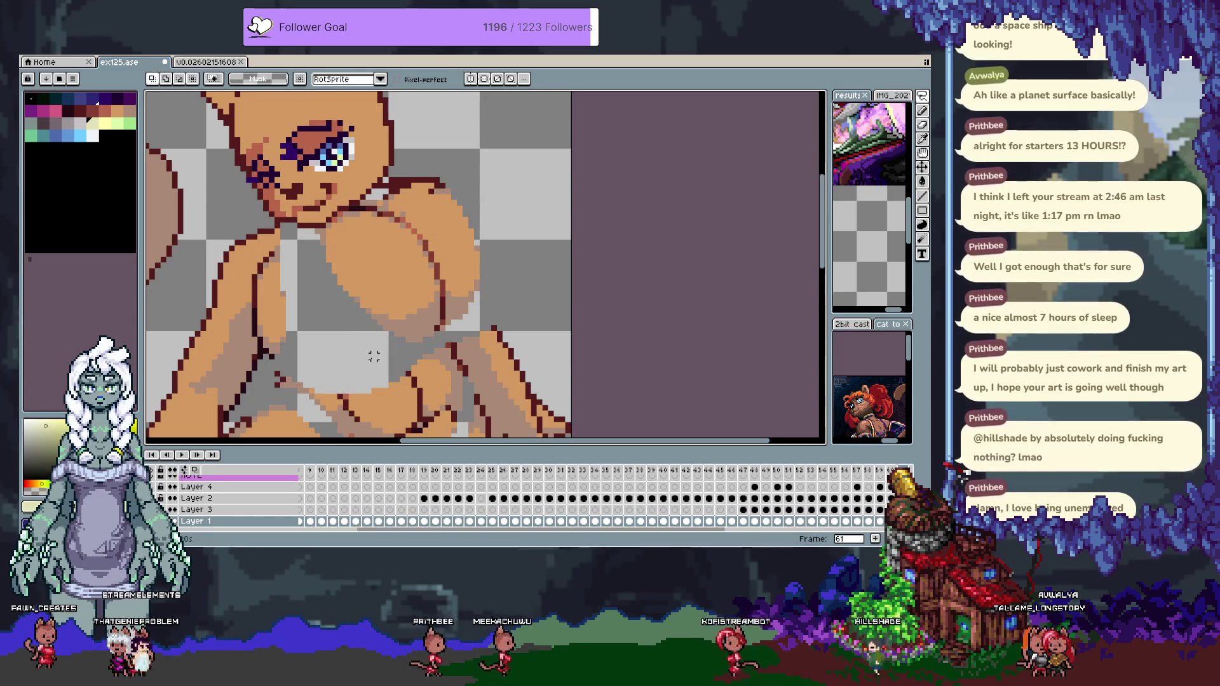
key(Escape)
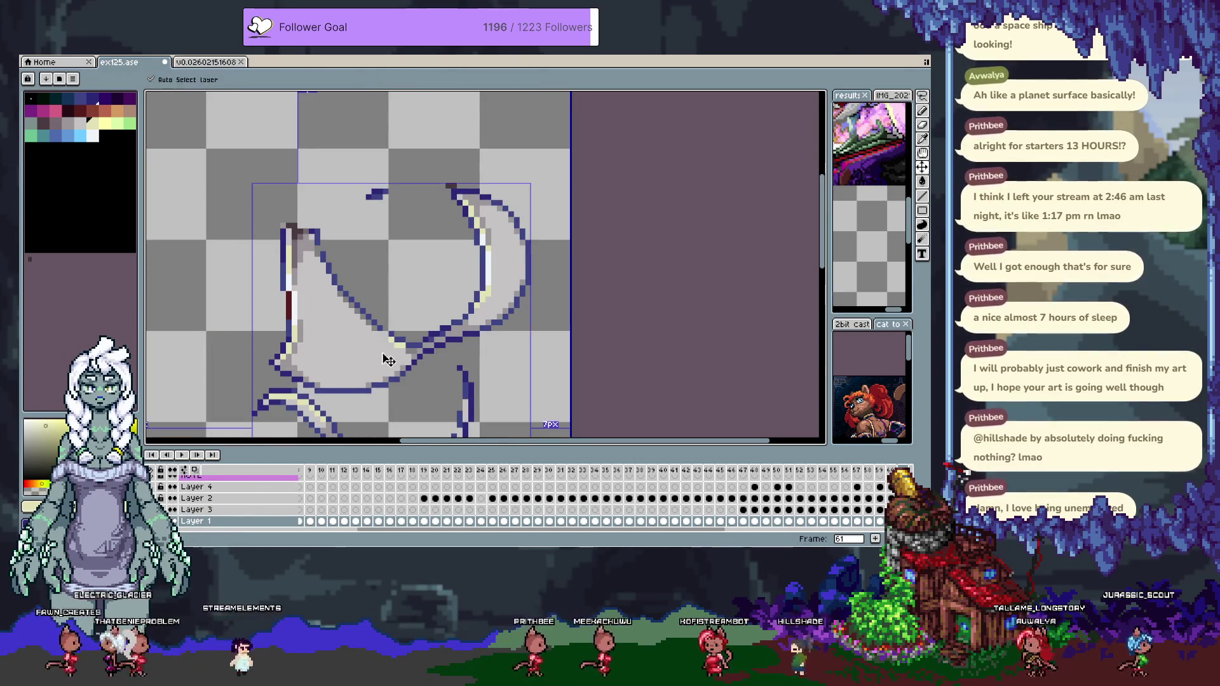
click(194, 510)
key(m)
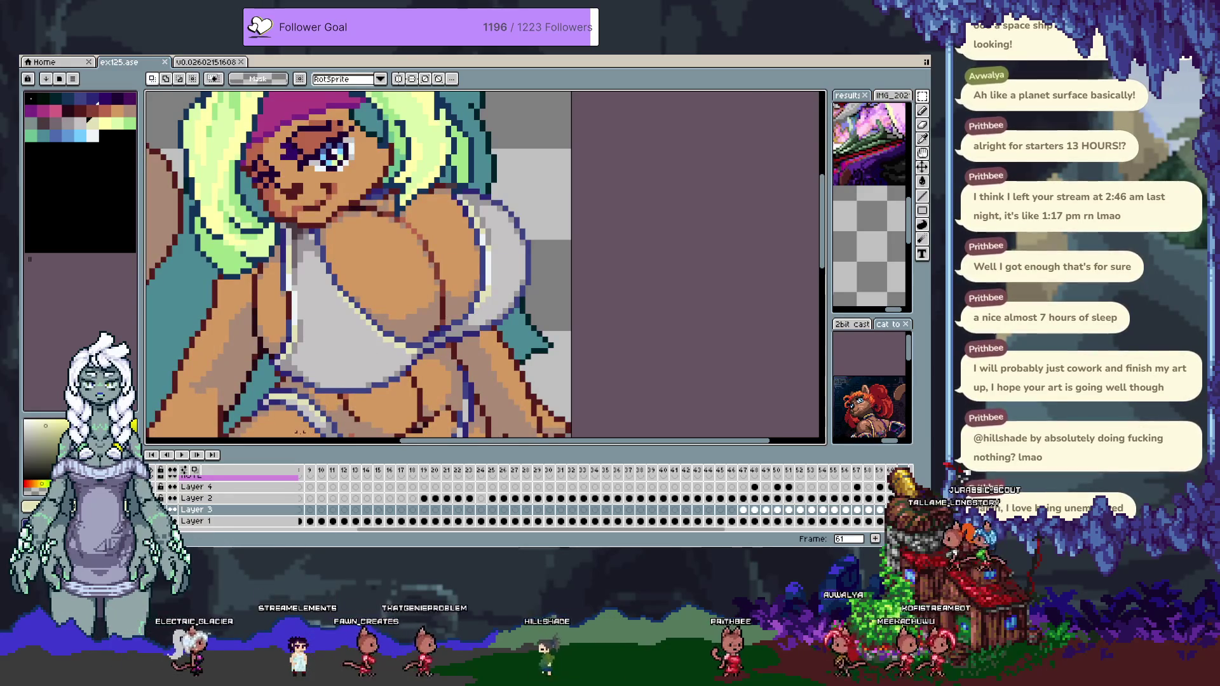
Sample the dark blue and grey-pink colours and paint a pixel on the bikini top.
alt+click(416, 342)
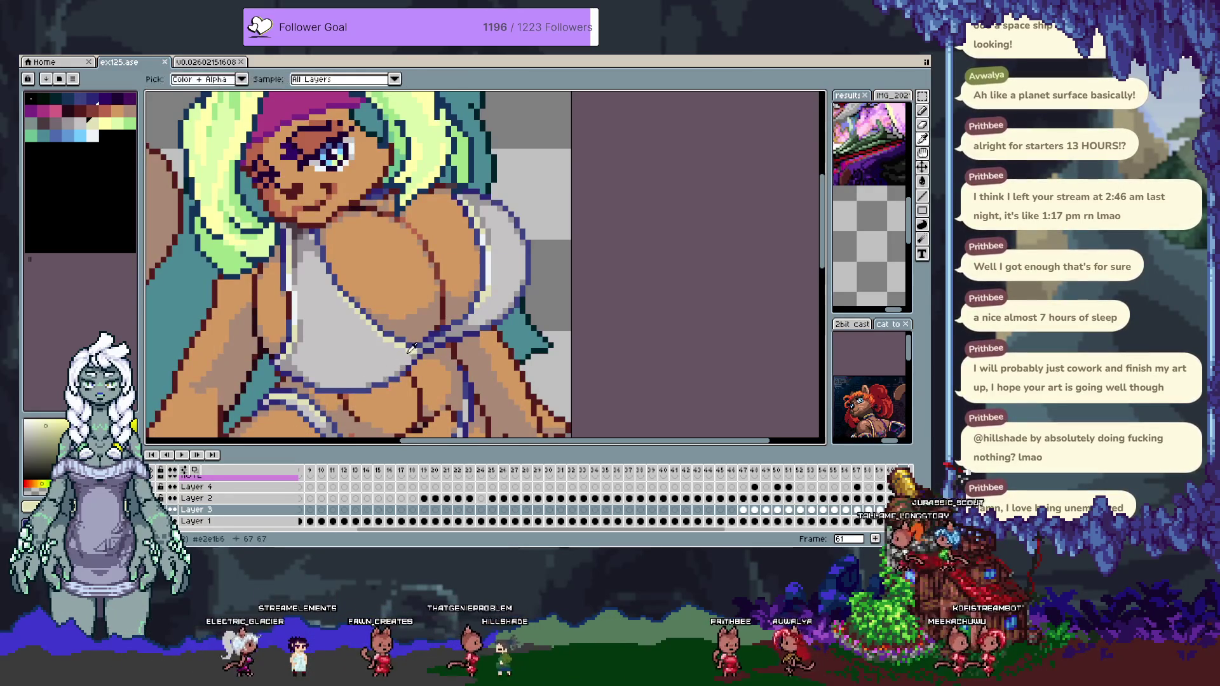
key(ctrl+z)
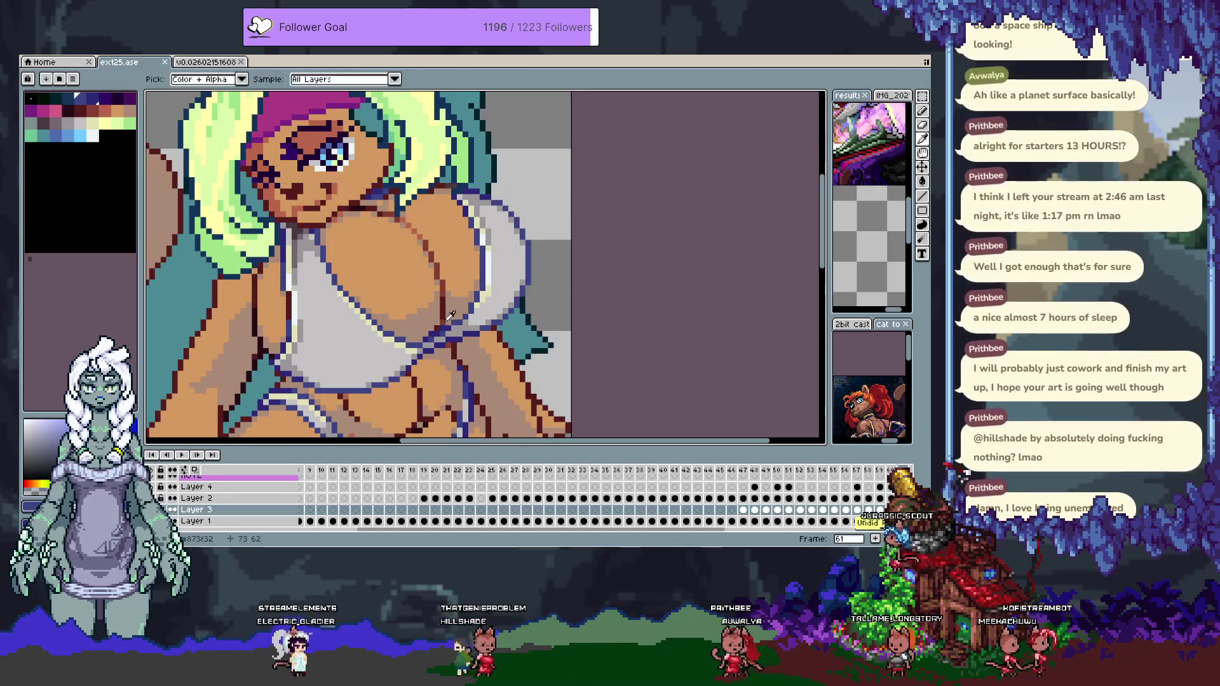
click(415, 344)
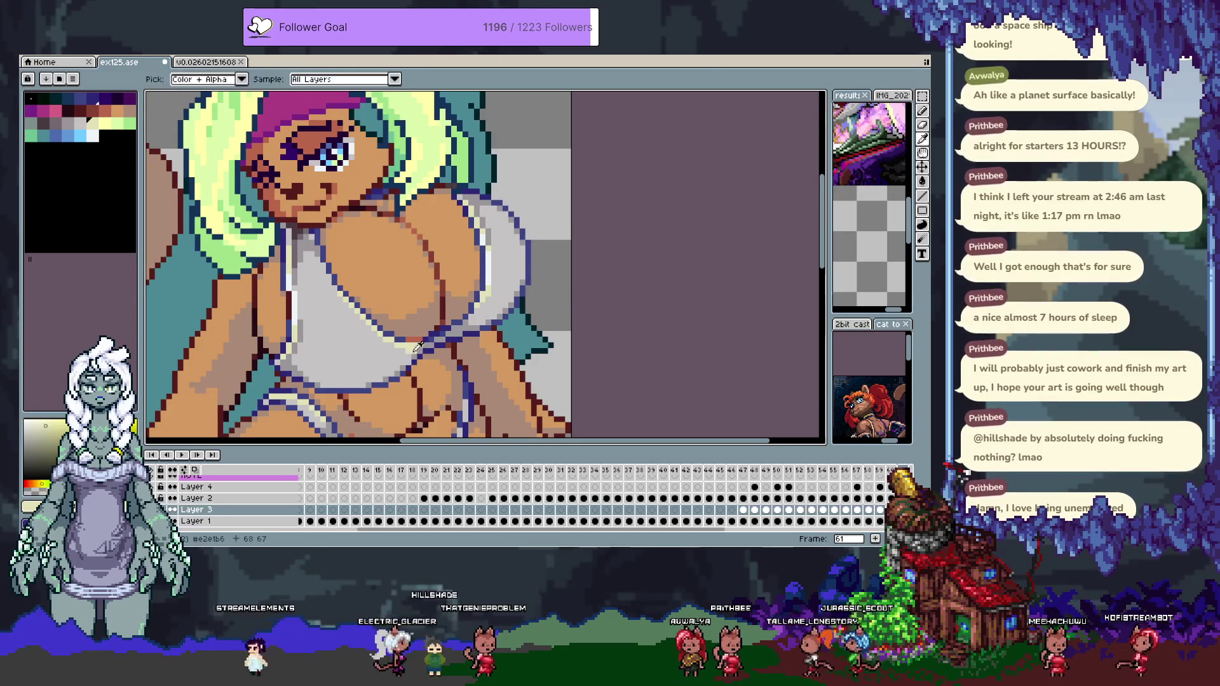
alt+click(422, 344)
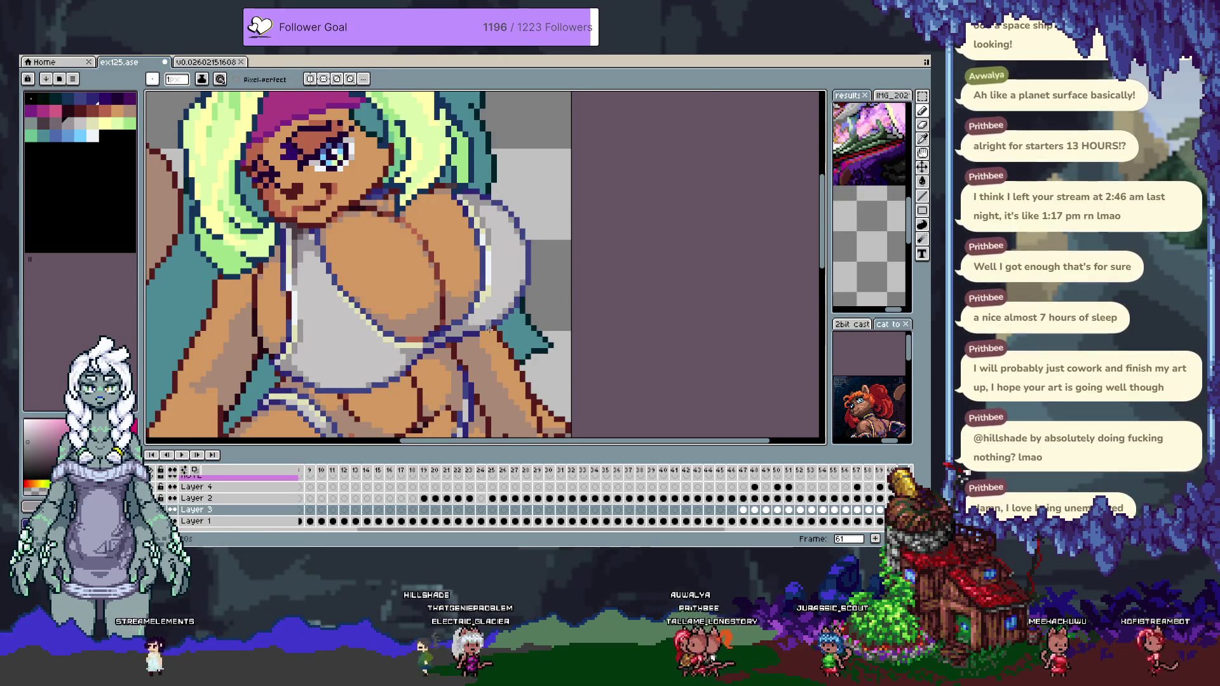
key(alt)
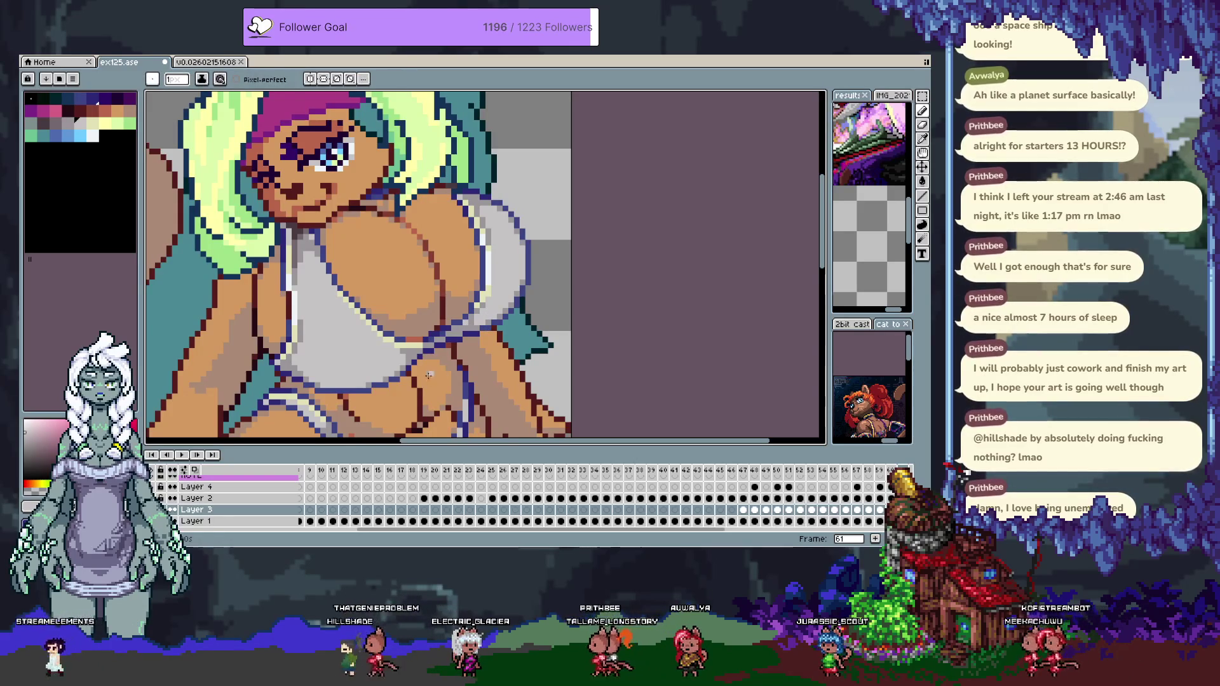
key(ctrl)
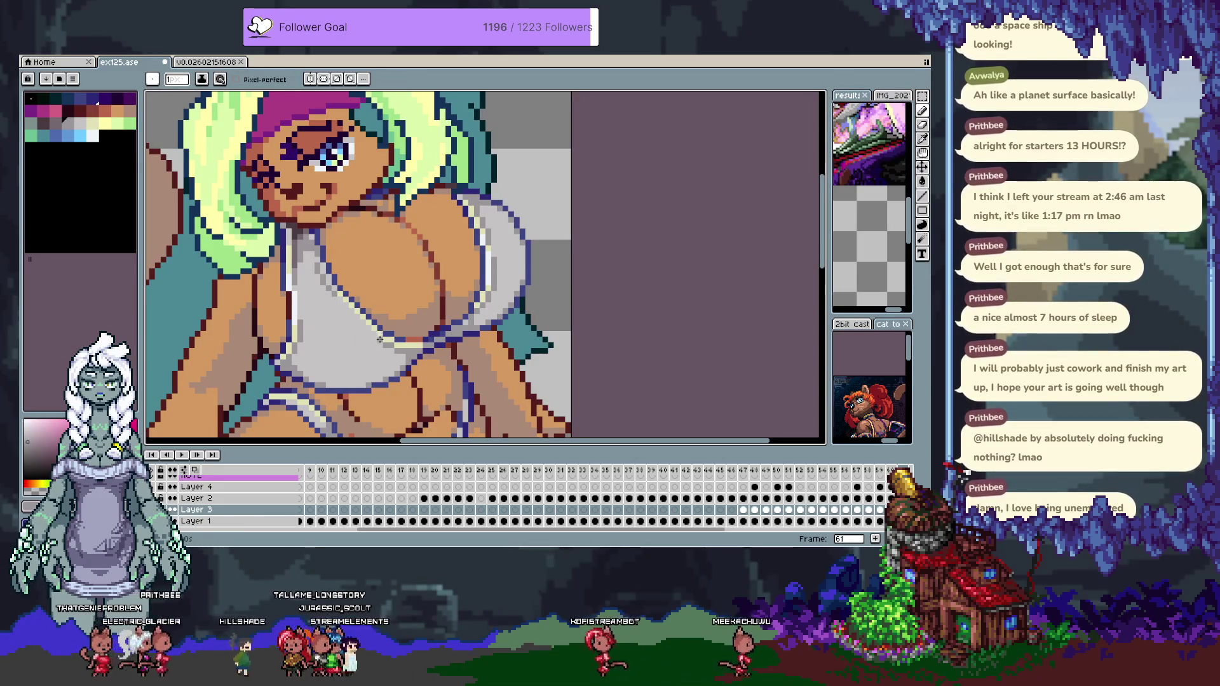
key(i)
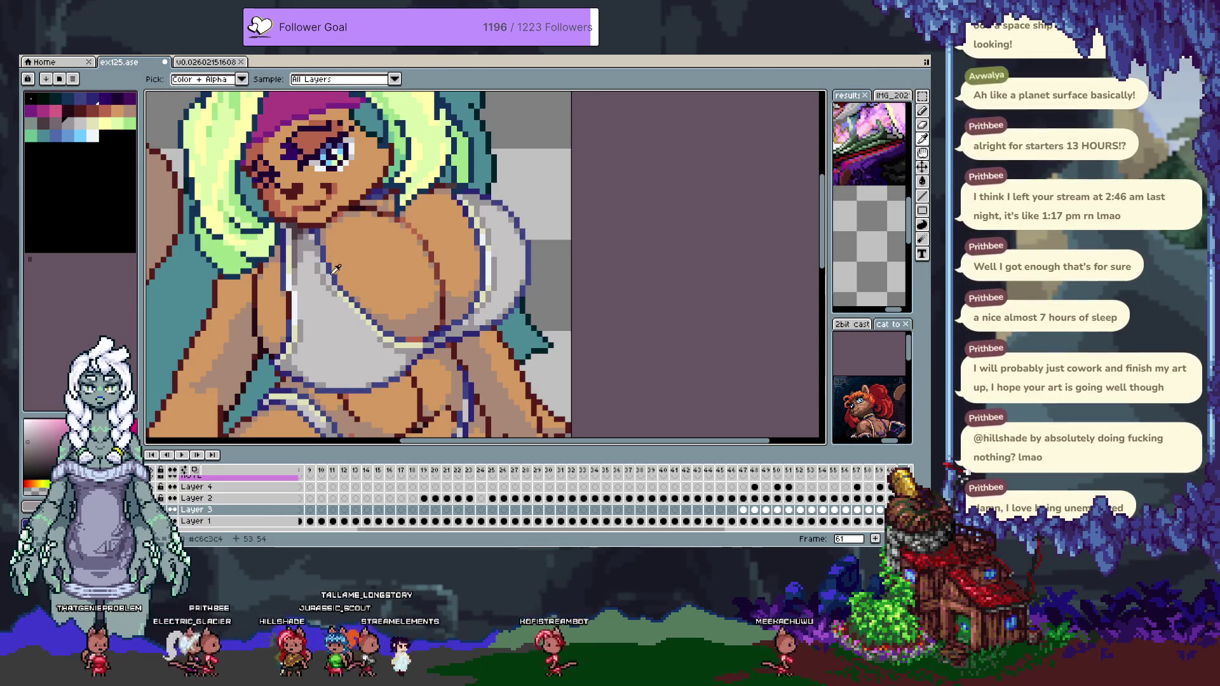
key(b)
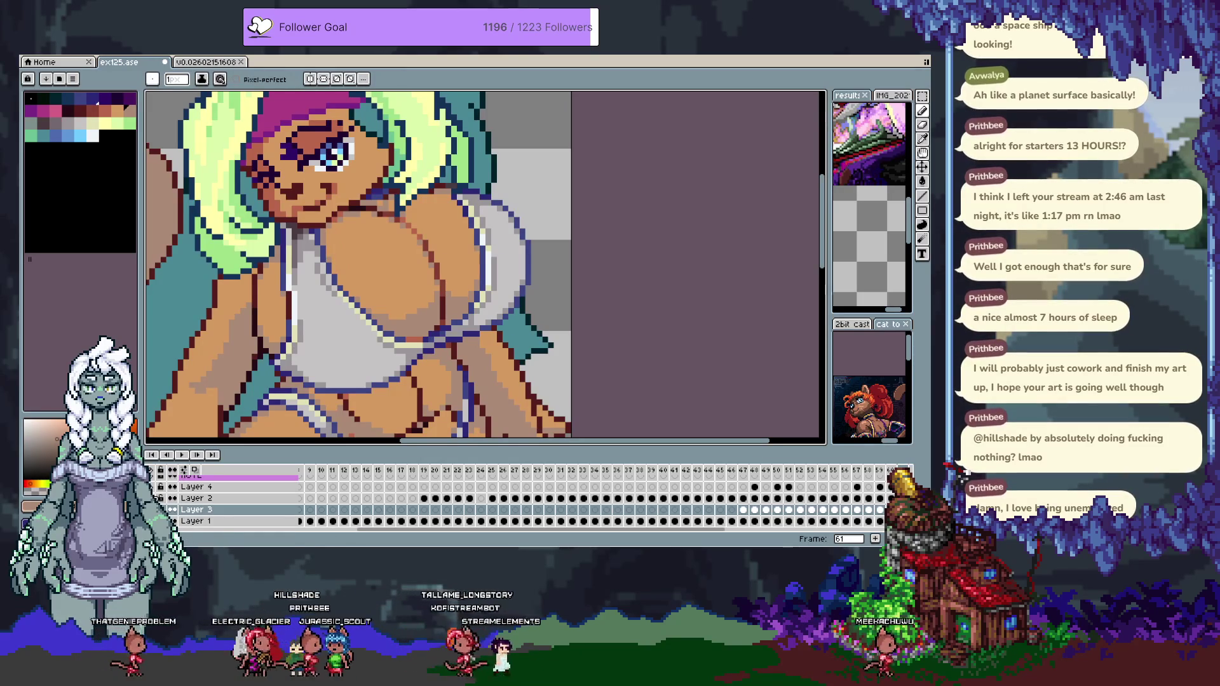
Paint salmon and light beige skin pixels along the dark outline on Layer 1.
scroll(538, 275, down, 3)
drag(578, 260, 523, 242)
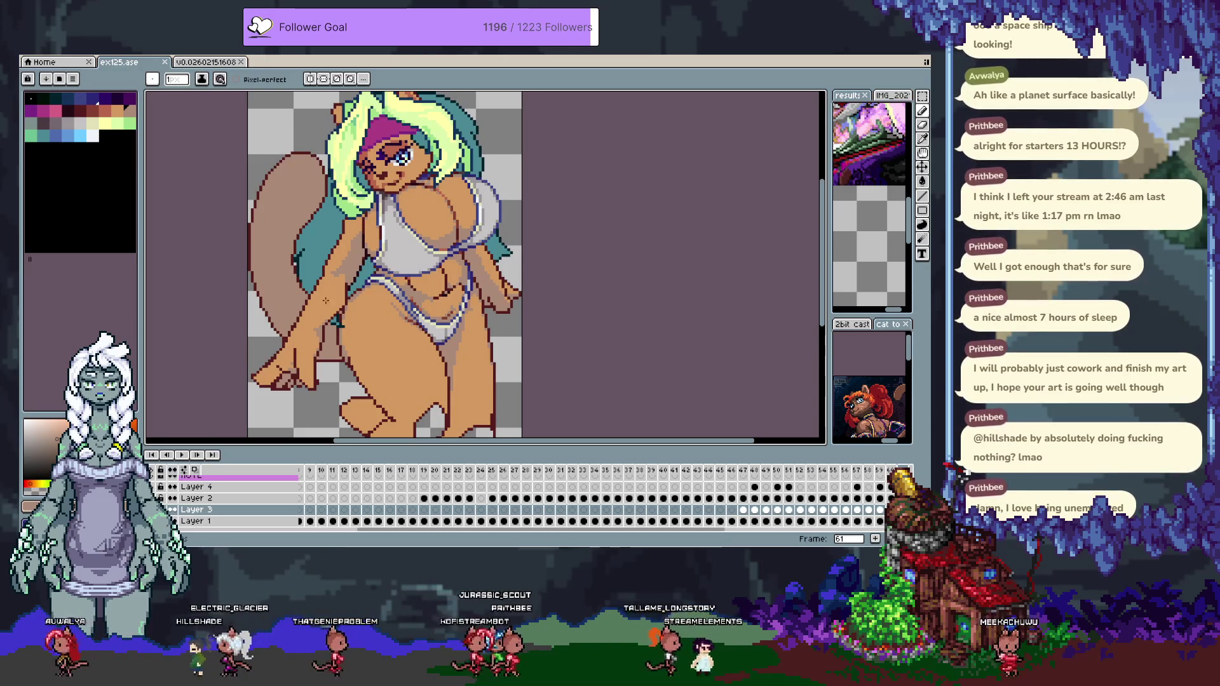
scroll(325, 300, up, 5)
key(Down)
key(Down)
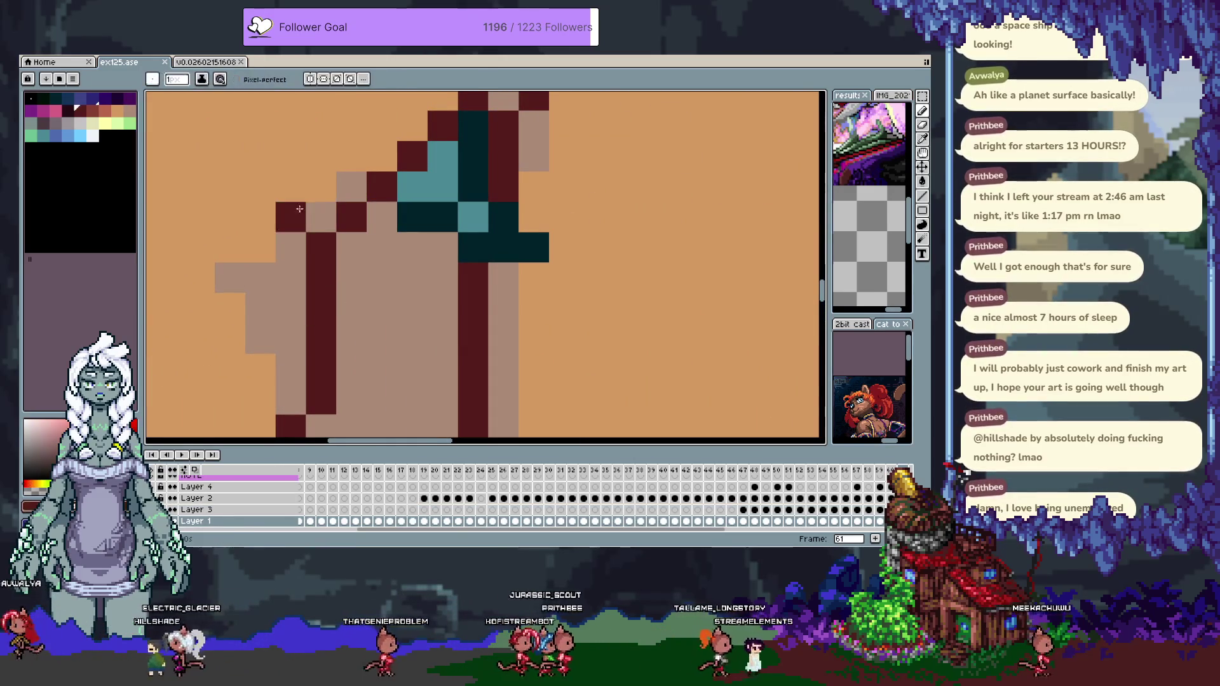
key(alt)
scroll(302, 207, down, 3)
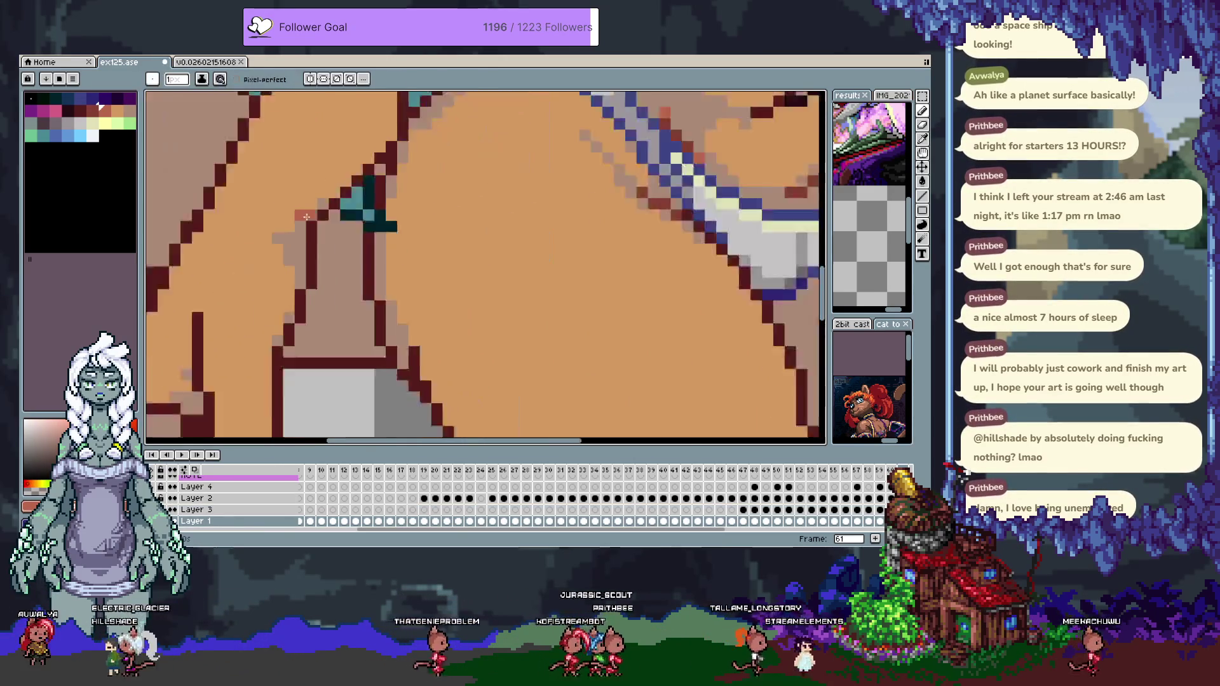
scroll(337, 247, up, 3)
click(336, 248)
click(310, 229)
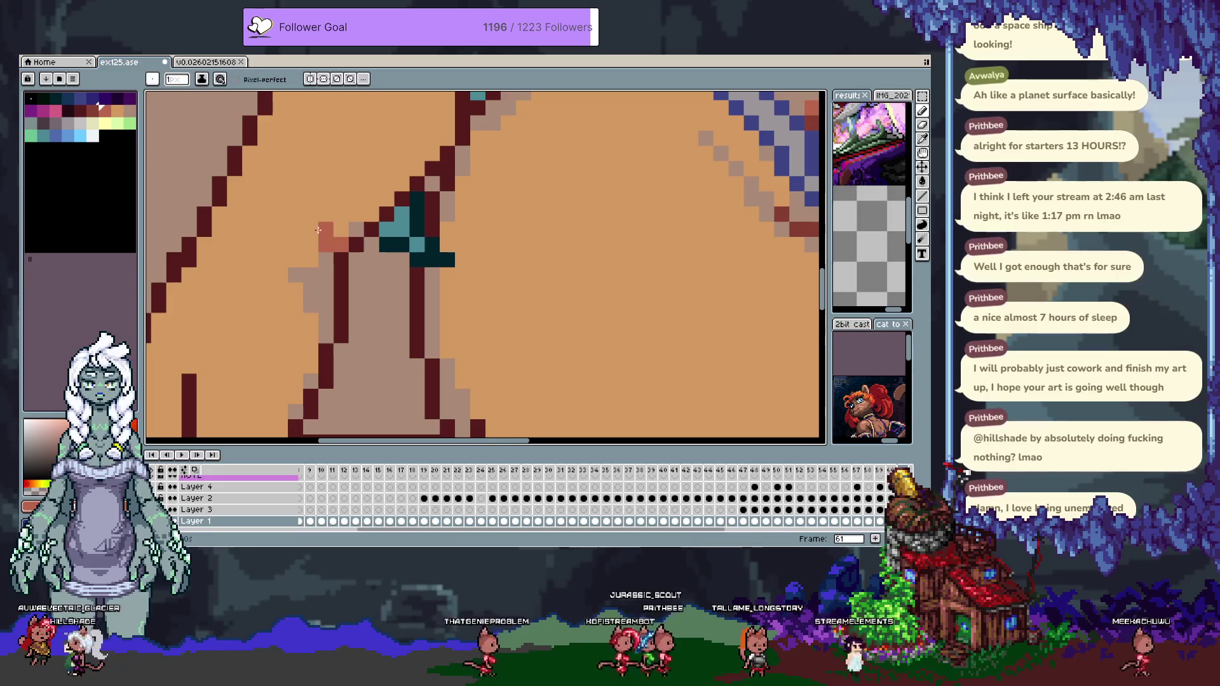
alt+click(312, 280)
click(342, 245)
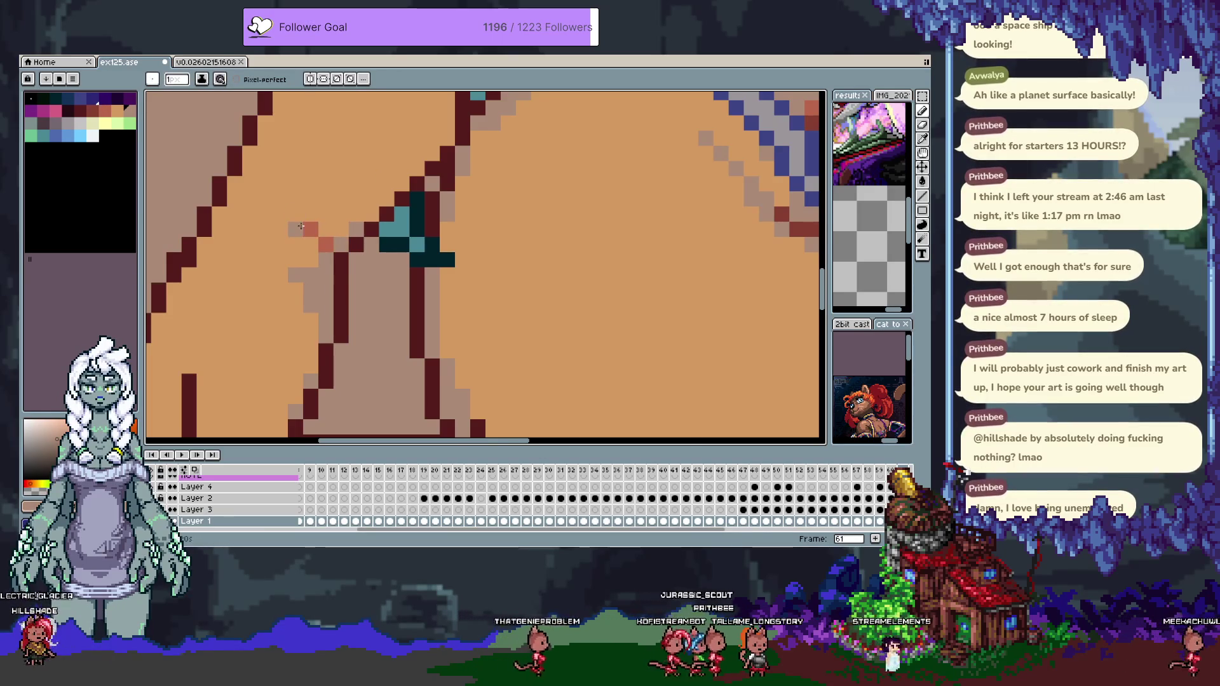
scroll(273, 293, down, 2)
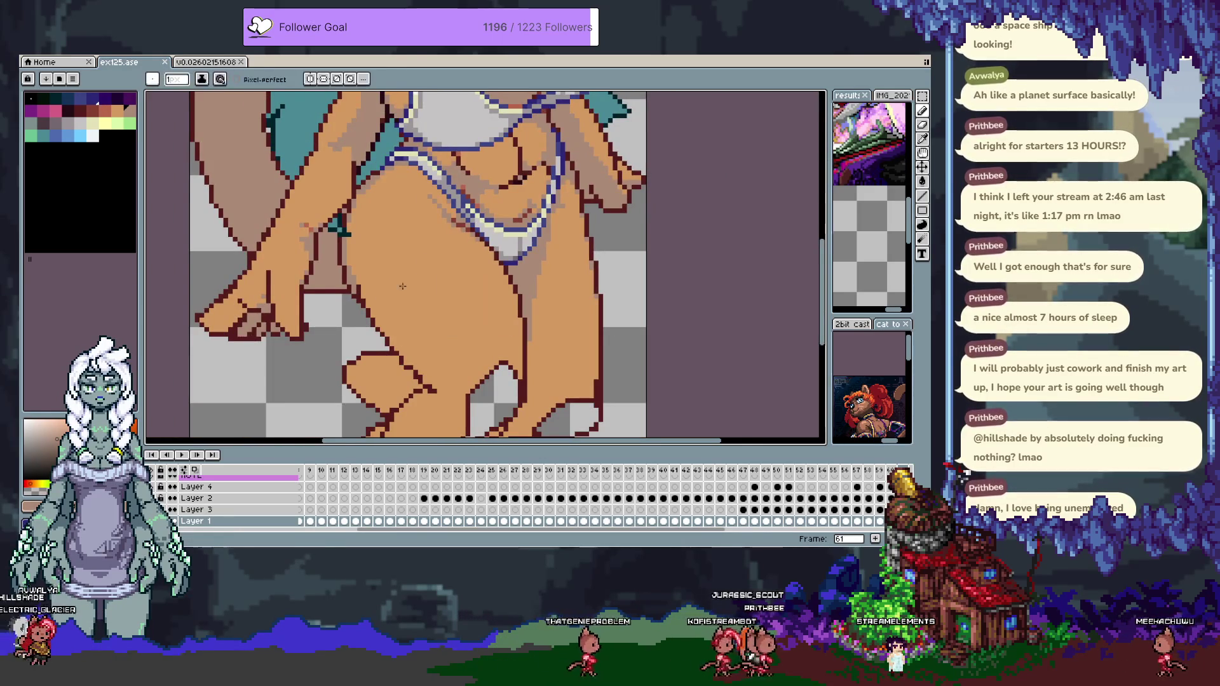
scroll(450, 315, down, 3)
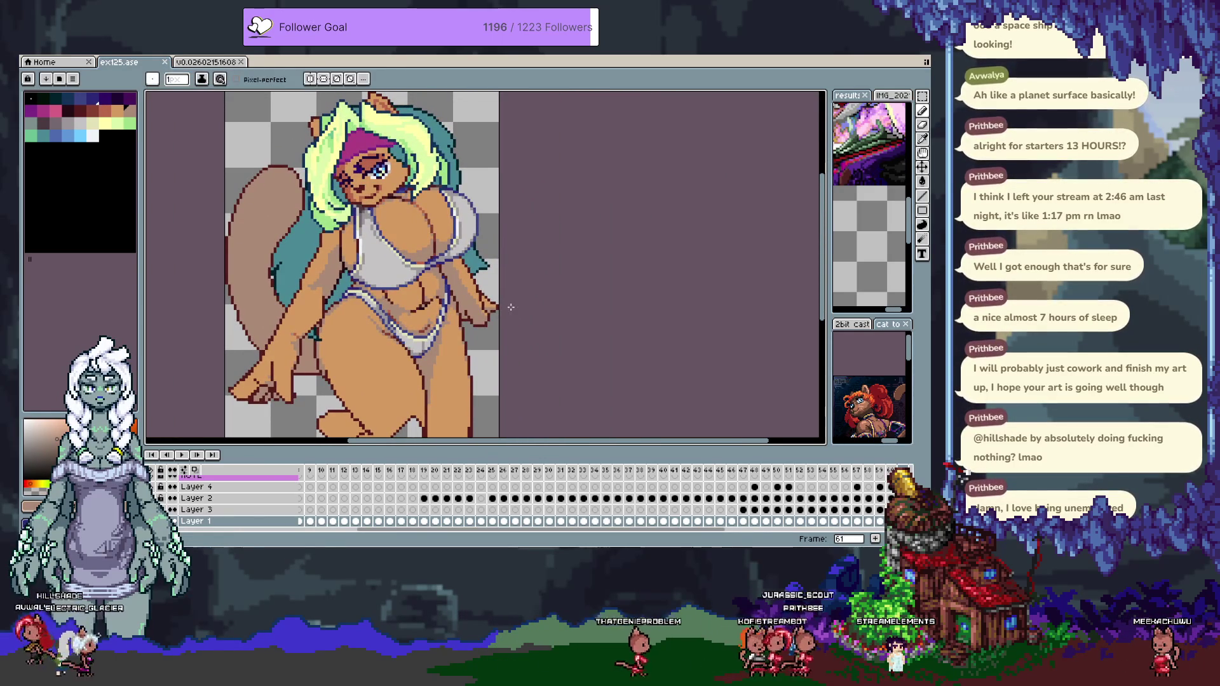
Compare frames 59 and 61, then pick Layer 3 from the swimsuit bottom.
key(Left)
key(Left)
key(Right)
key(Right)
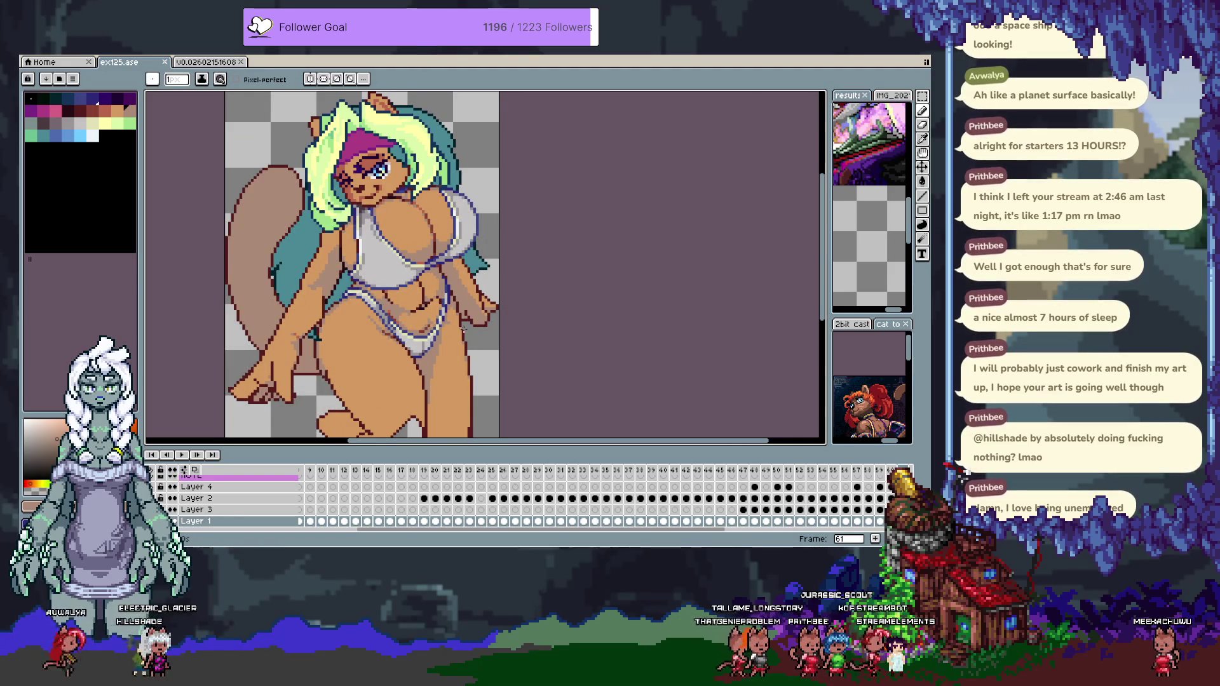
scroll(407, 368, up, 5)
key(v)
click(401, 378)
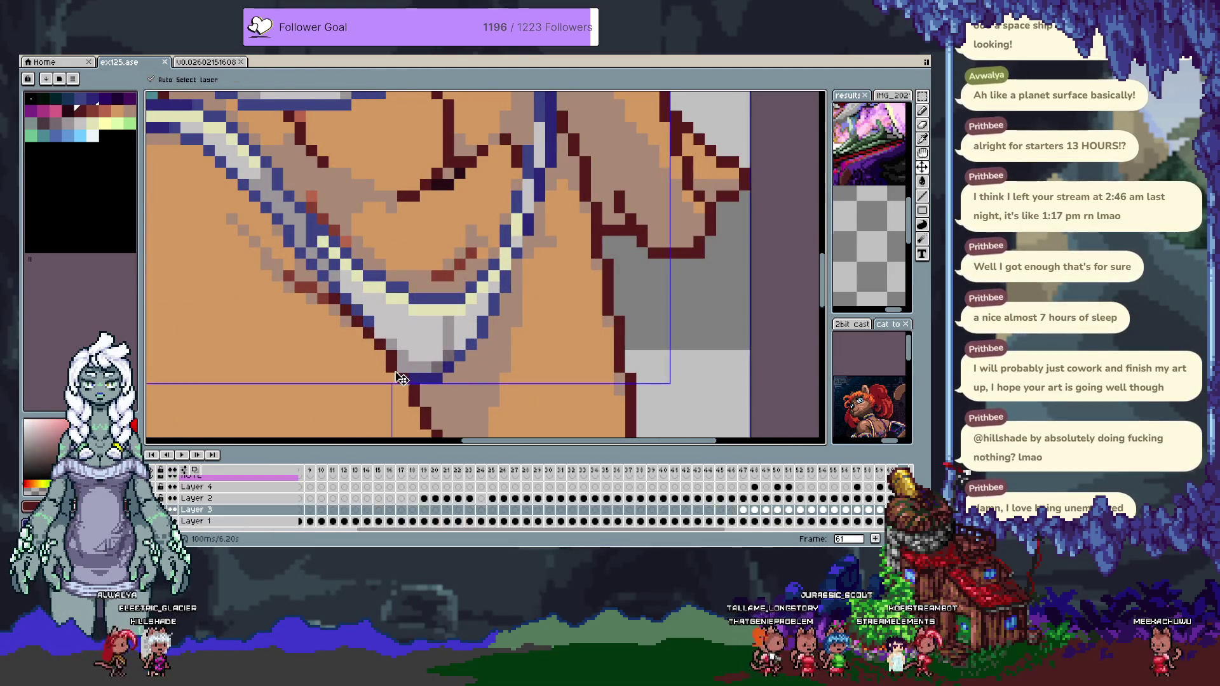
key(ctrl+z)
key(b)
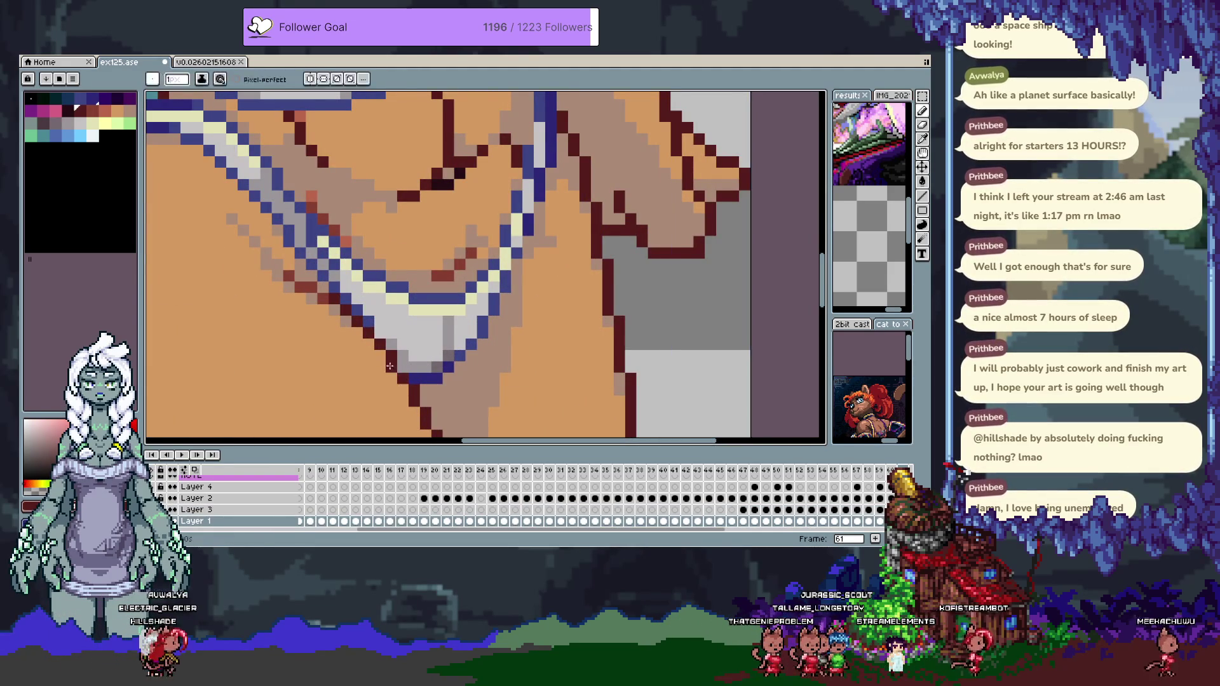
alt+click(353, 316)
ctrl+click(397, 377)
scroll(528, 324, down, 5)
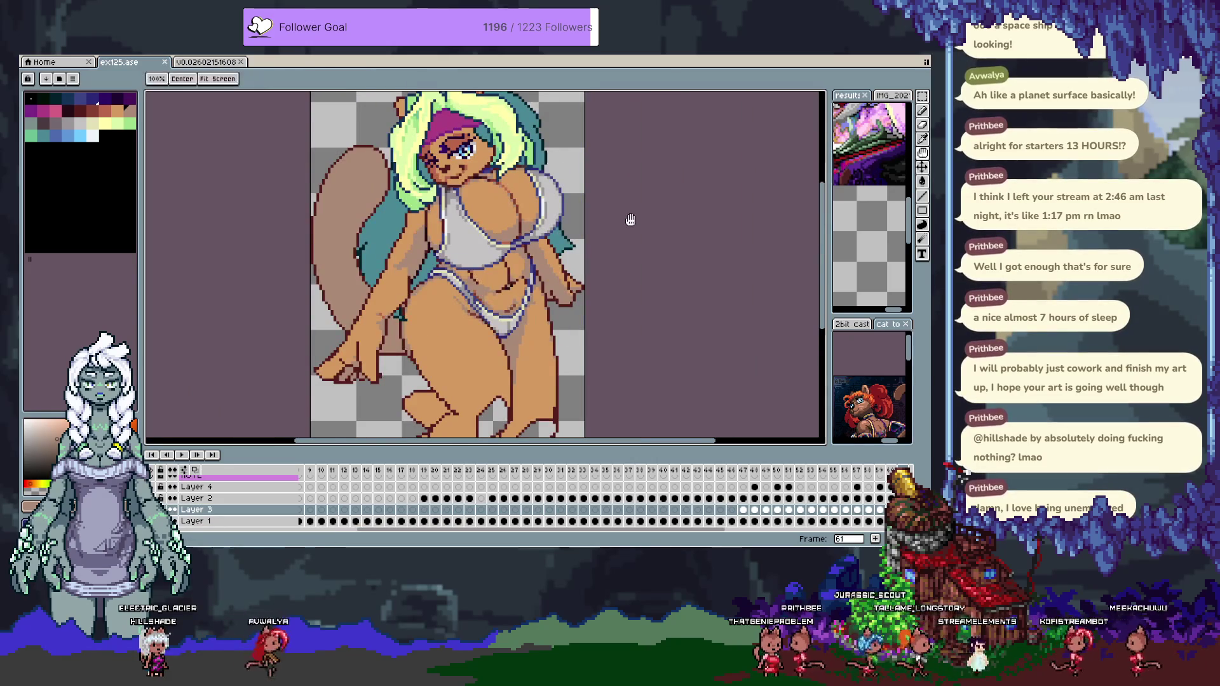
Recentre the figure, compare frames 60 and 61, then advance to frame 62.
drag(629, 221, 586, 278)
key(Right)
key(Left)
key(Left)
scroll(423, 282, up, 3)
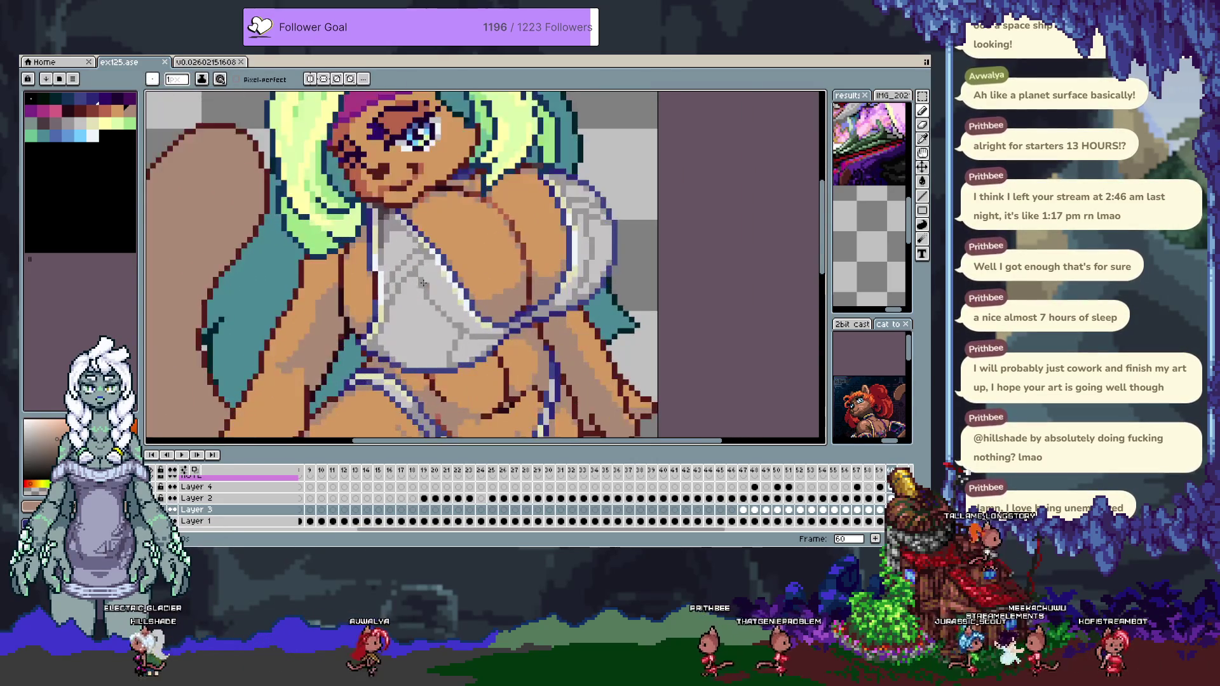
key(Right)
key(alt+n)
Pan over the torso on frame 62, undo the trial edits and zoom out.
key(Tab)
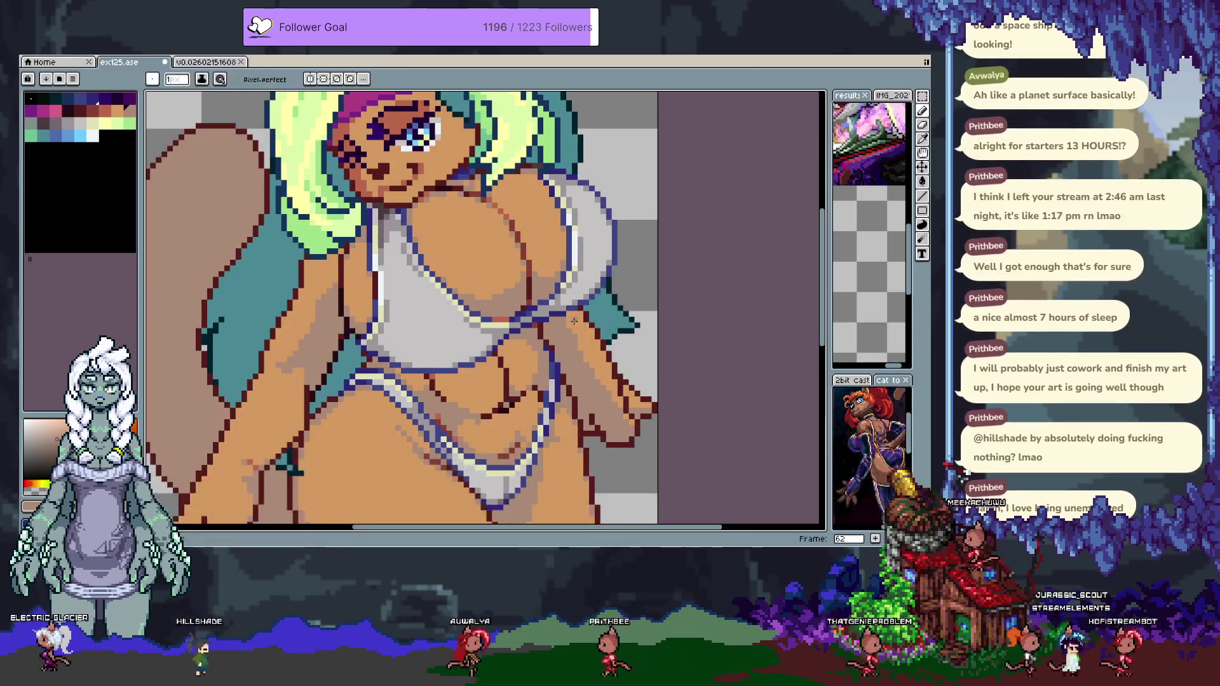
drag(437, 309, 377, 254)
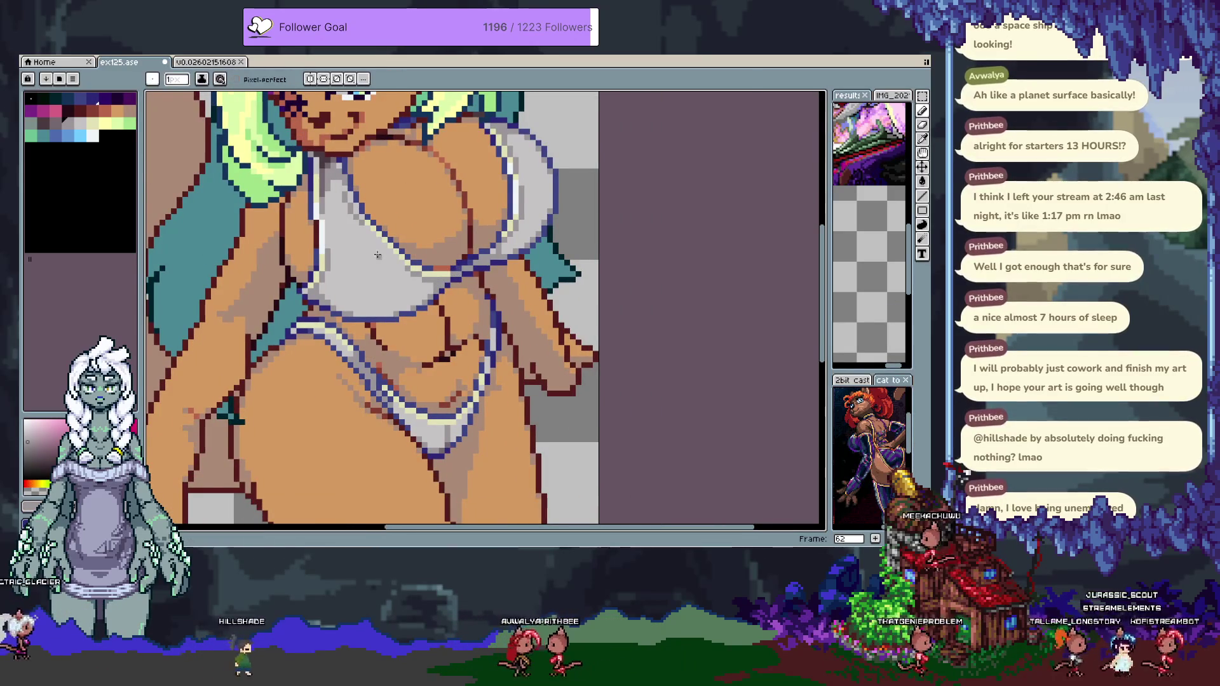
key(ctrl+z)
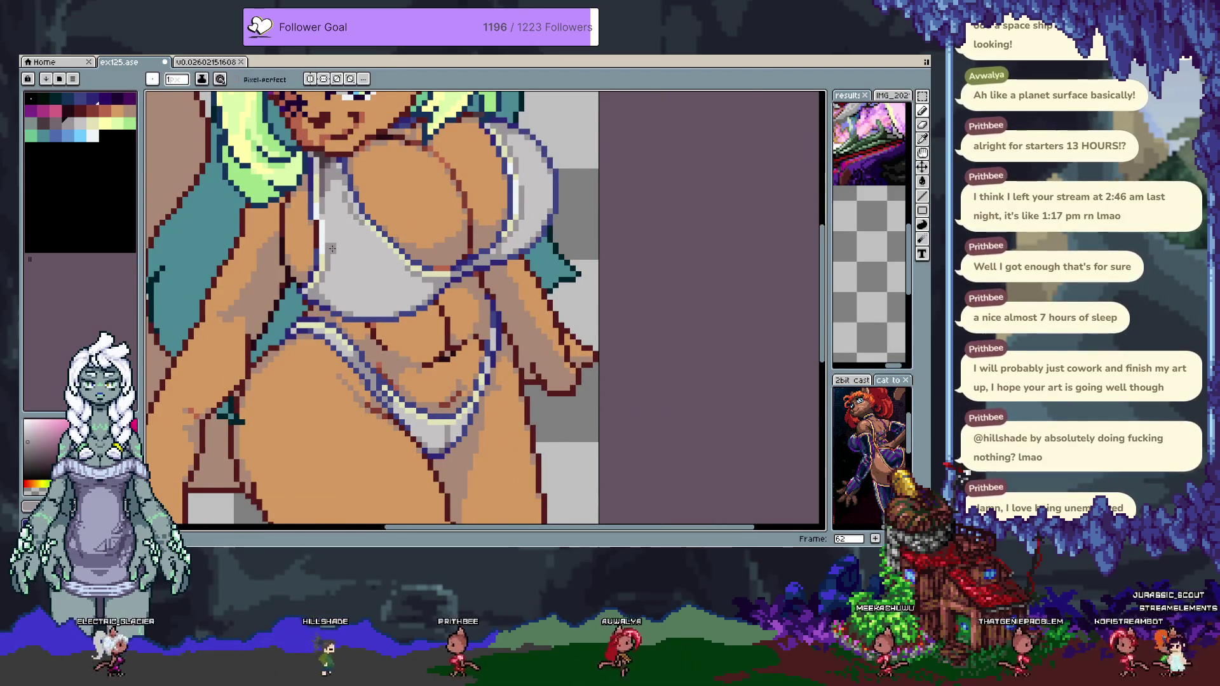
key(ctrl+shift+d)
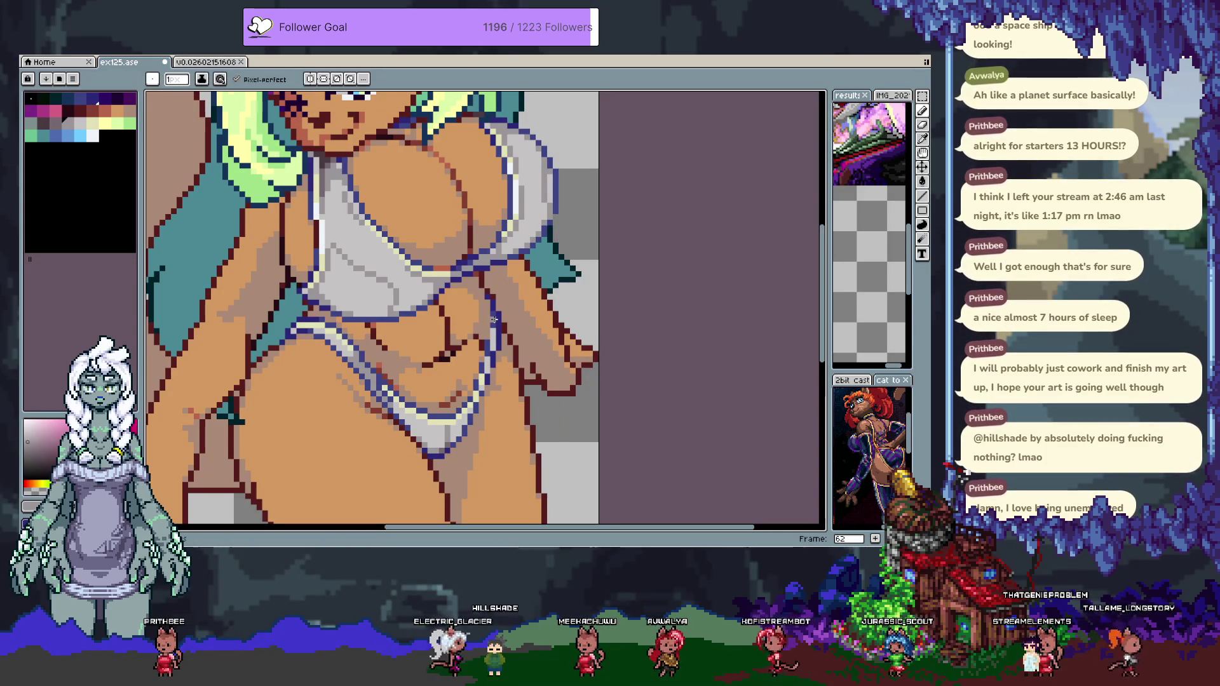
key(ctrl+z)
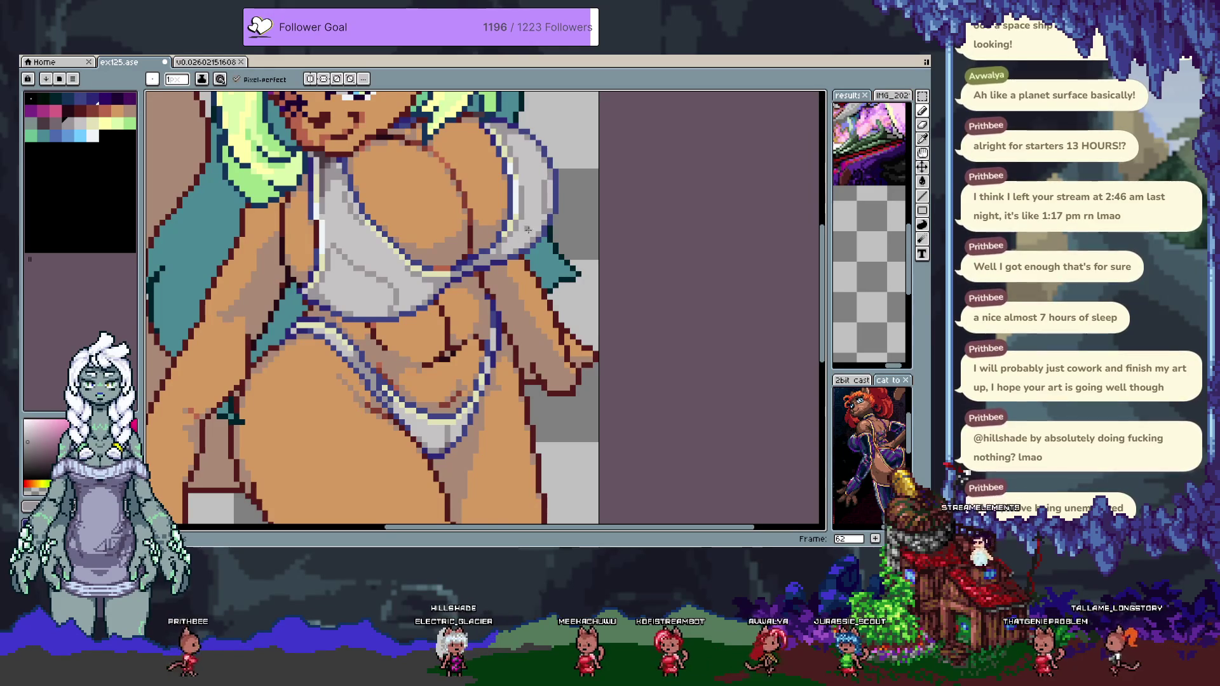
scroll(510, 271, down, 4)
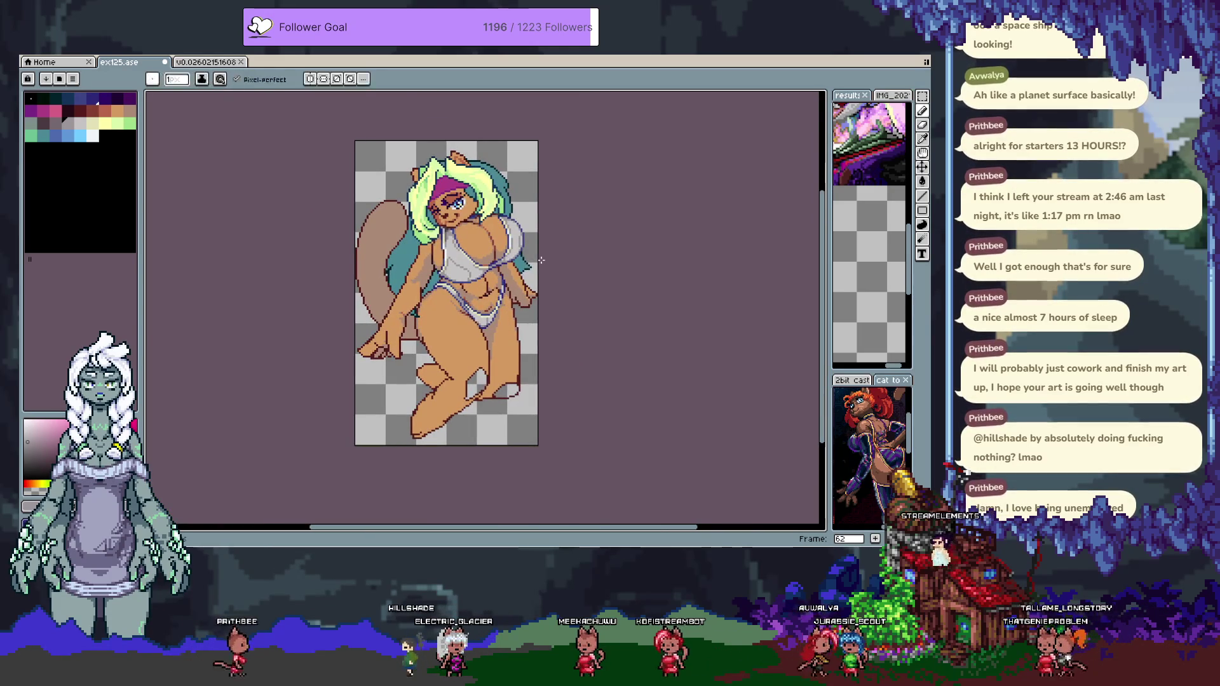
With the pencil active and timeline hidden, zoom and pan to a close-up of the head.
key(b)
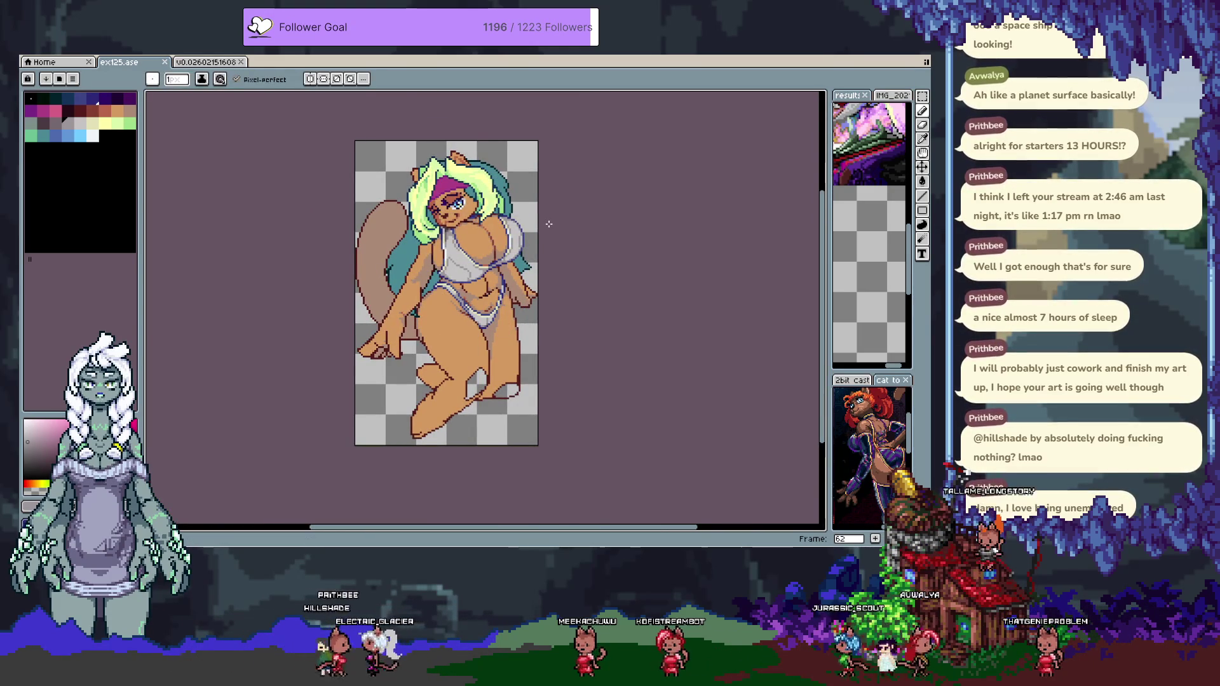
key(Tab)
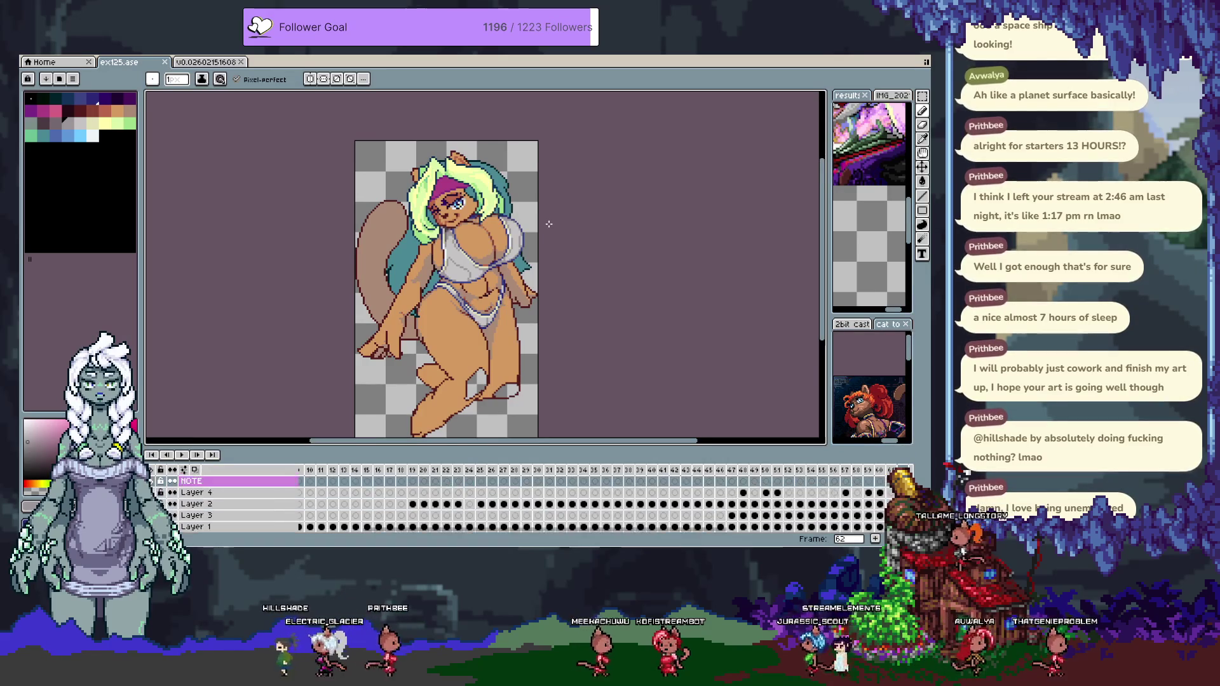
key(Tab)
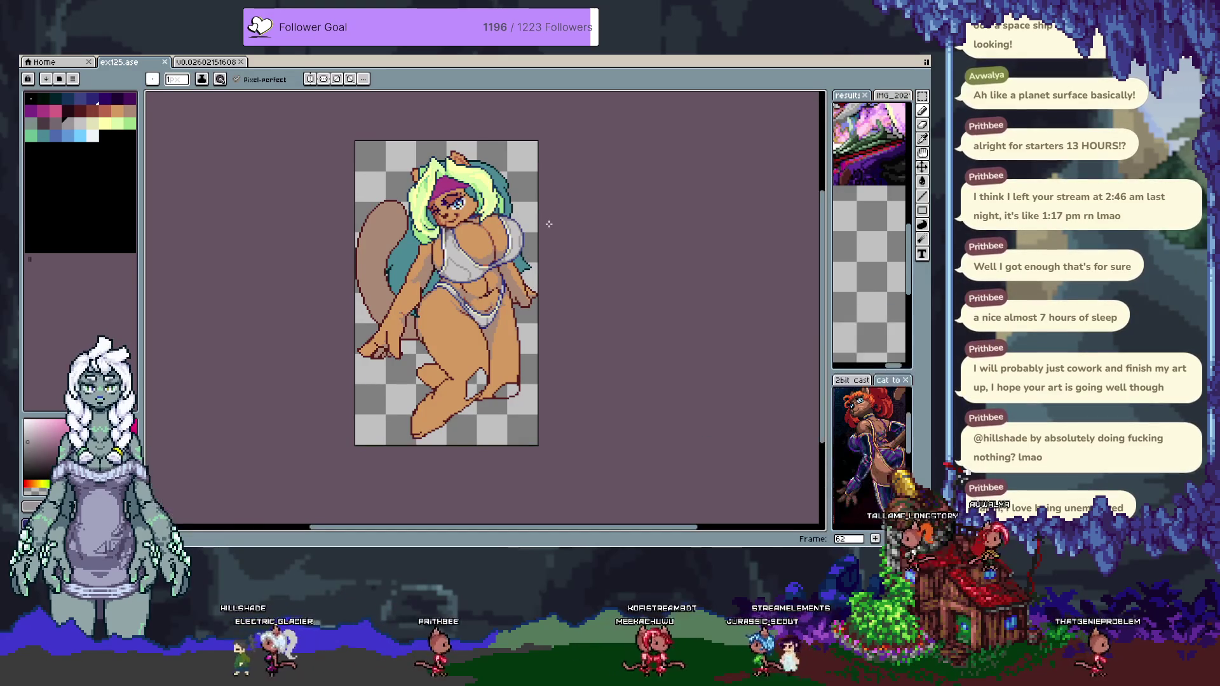
scroll(377, 187, up, 5)
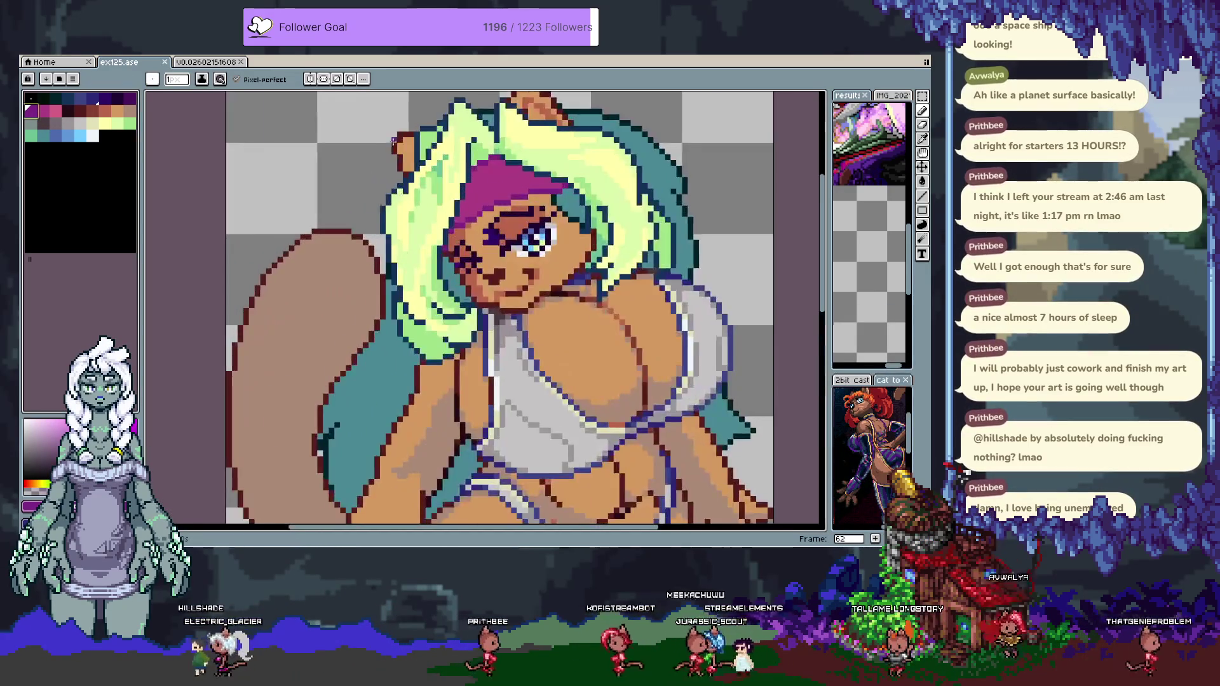
drag(378, 187, 442, 222)
scroll(442, 222, down, 10)
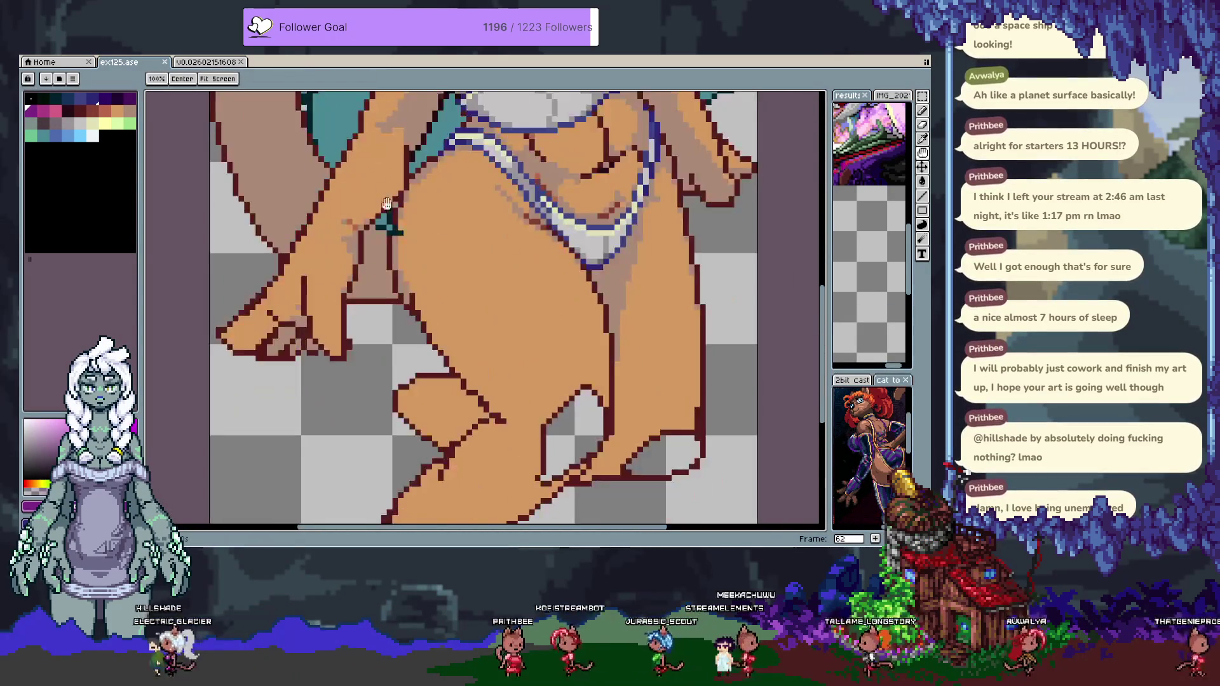
scroll(379, 206, up, 10)
scroll(373, 237, down, 2)
Pencil the purple letters A, N, C, O into the empty top-left corner beside the head.
key(b)
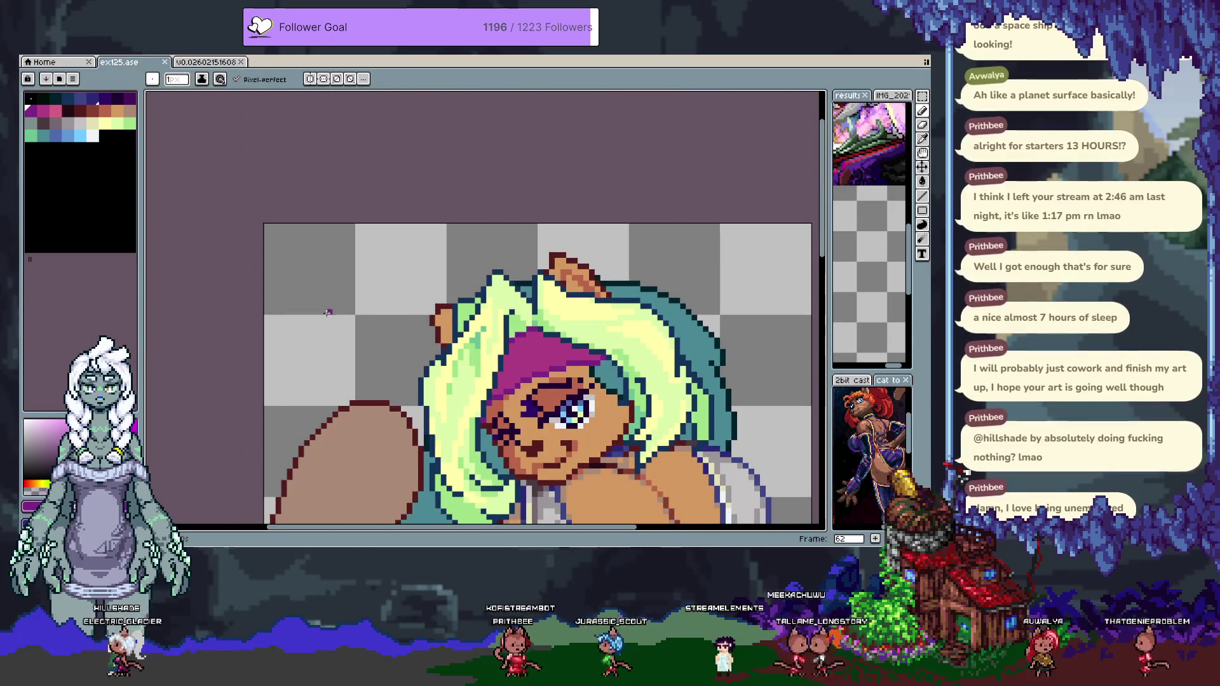
mouse_move(329, 314)
mouse_down()
mouse_move(357, 303)
mouse_move(365, 319)
mouse_move(377, 314)
mouse_up()
click(379, 316)
mouse_move(376, 314)
mouse_down()
mouse_move(412, 303)
mouse_move(394, 318)
mouse_up()
key(i)
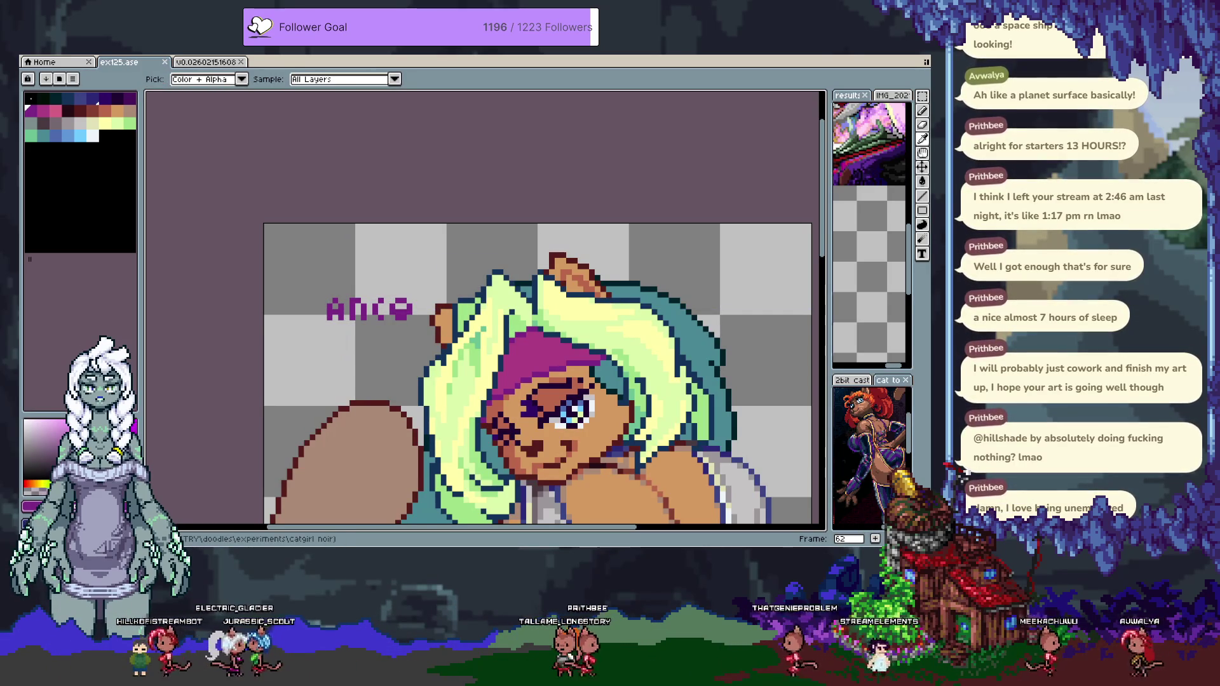
key(b)
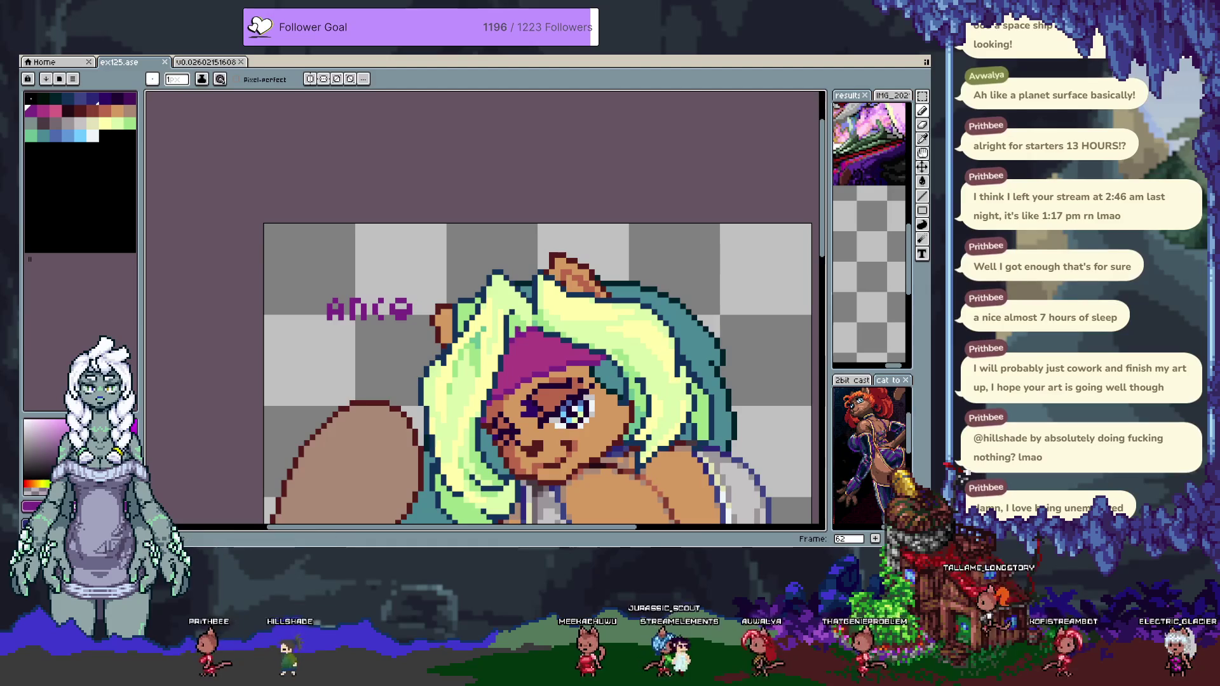
click(29, 62)
click(41, 65)
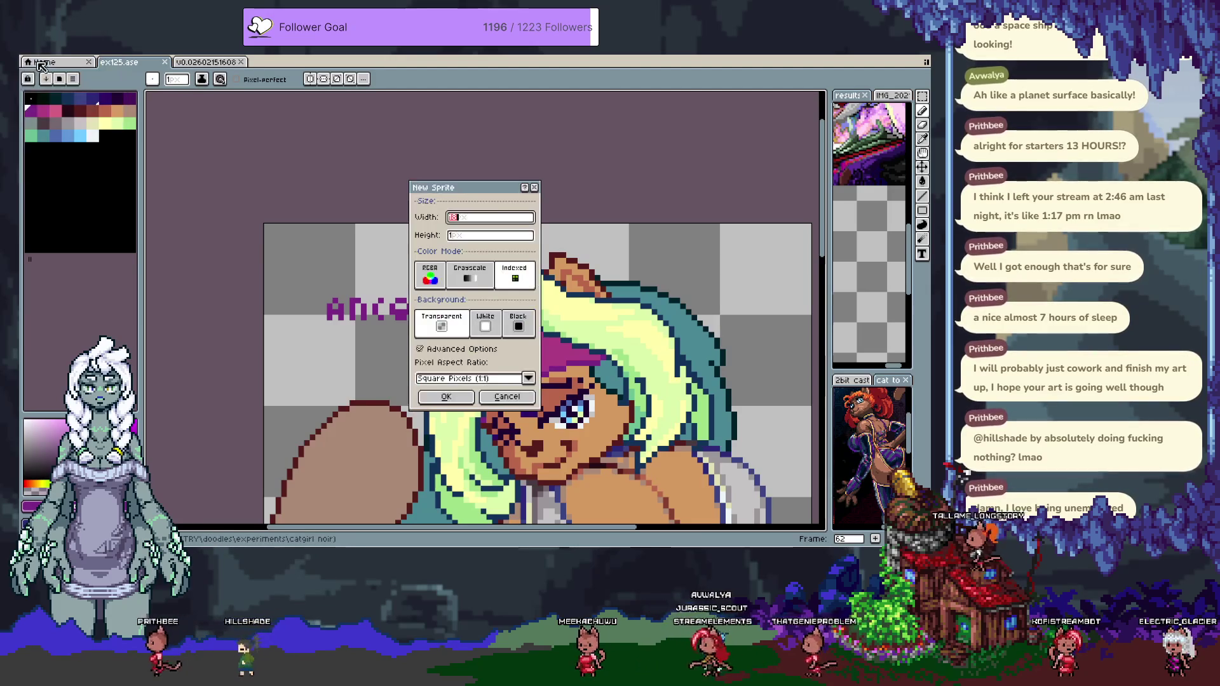
Paste an 18-pixel stripe and move it just above the ANCO lettering.
key(Escape)
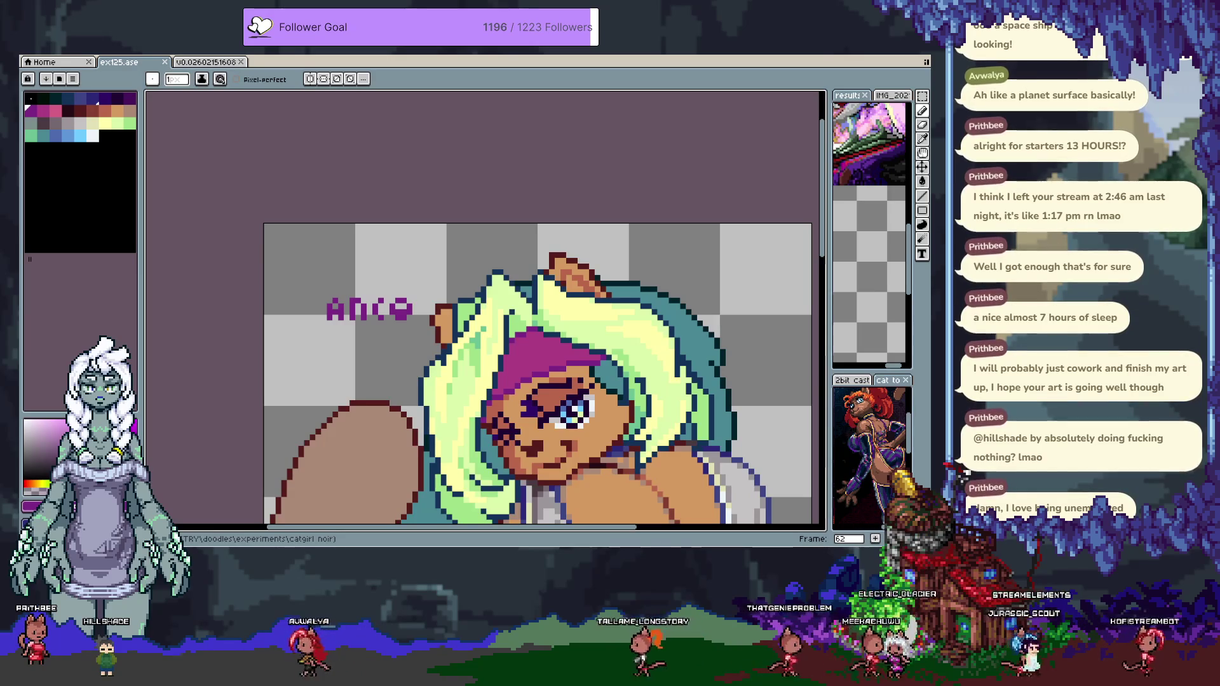
scroll(401, 271, up, 1)
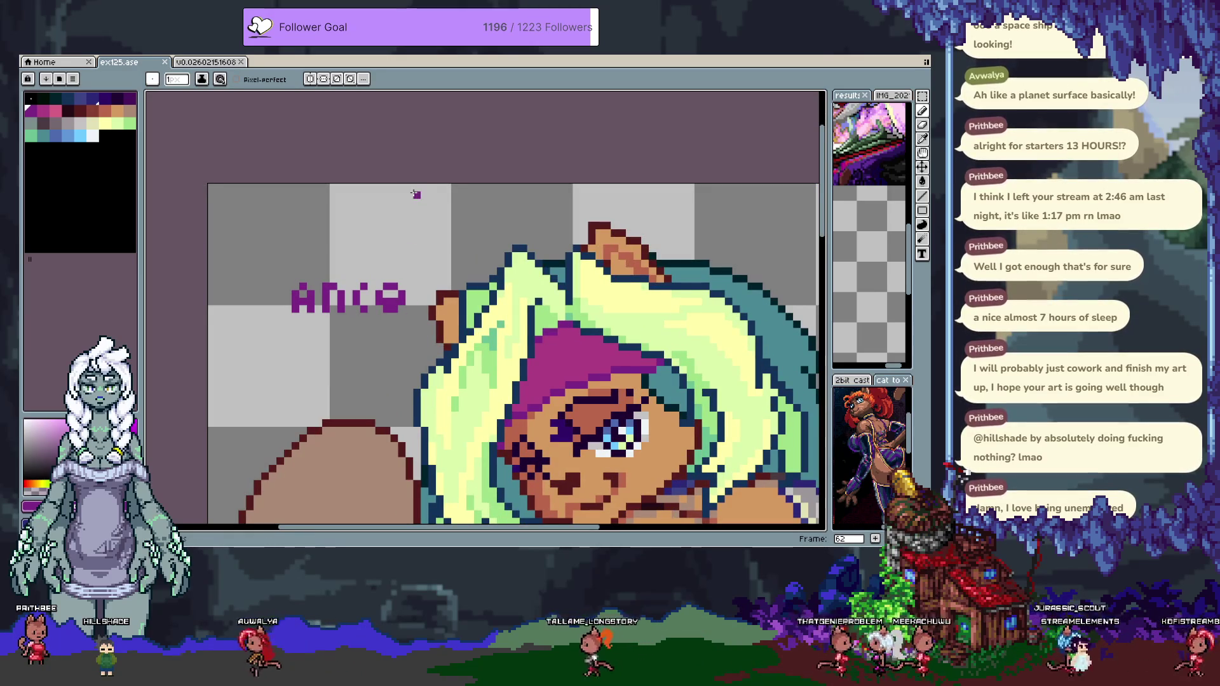
key(v)
key(ctrl+v)
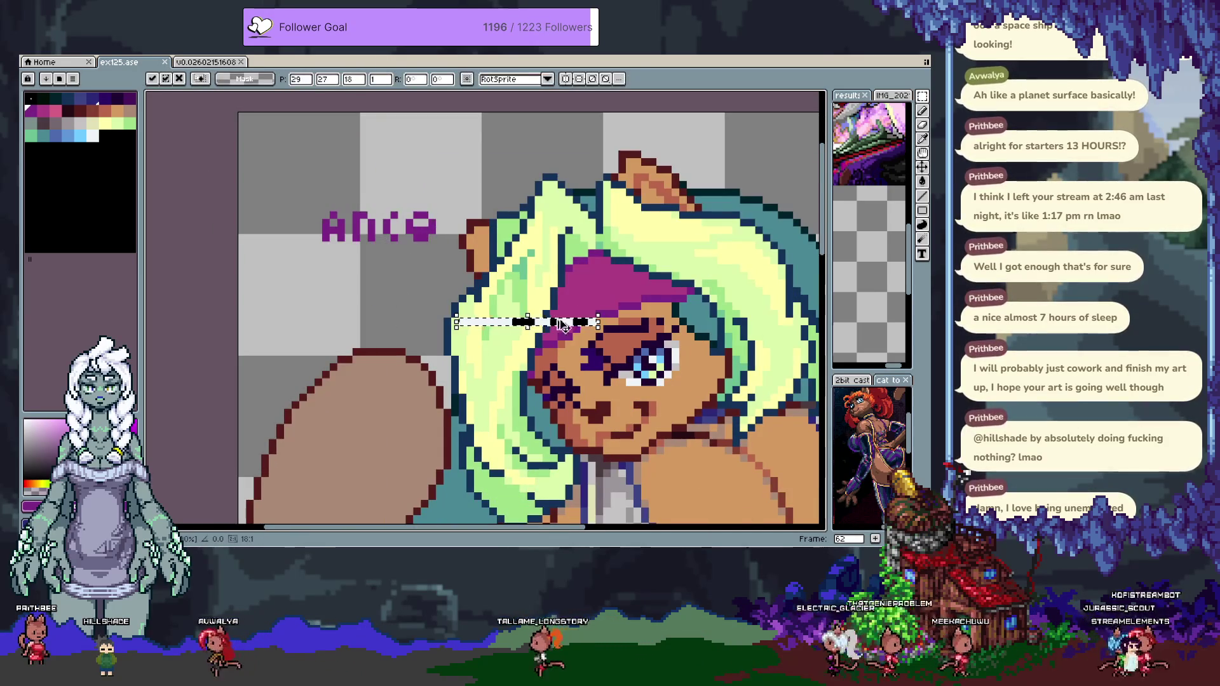
mouse_move(558, 324)
mouse_down()
mouse_move(392, 265)
mouse_move(397, 254)
mouse_up()
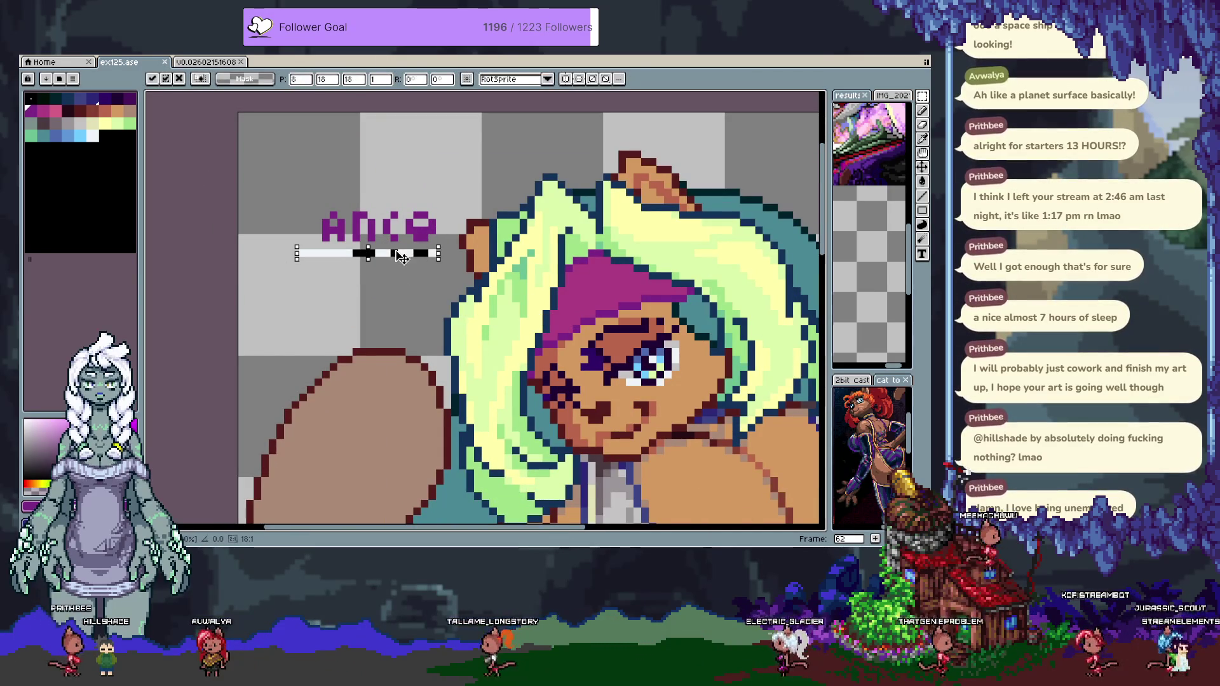
key(Return)
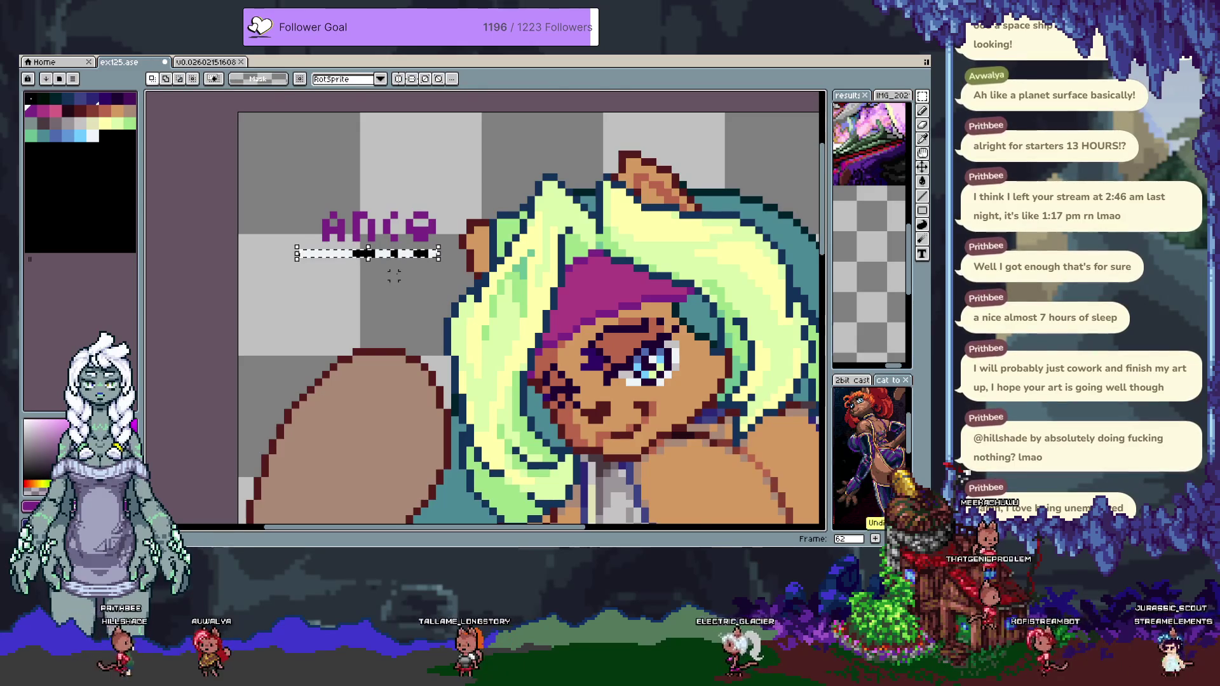
key(Up)
key(Up)
key(Up)
key(Up)
key(Up)
Fill the stripe with pink using the Paint Bucket.
key(g)
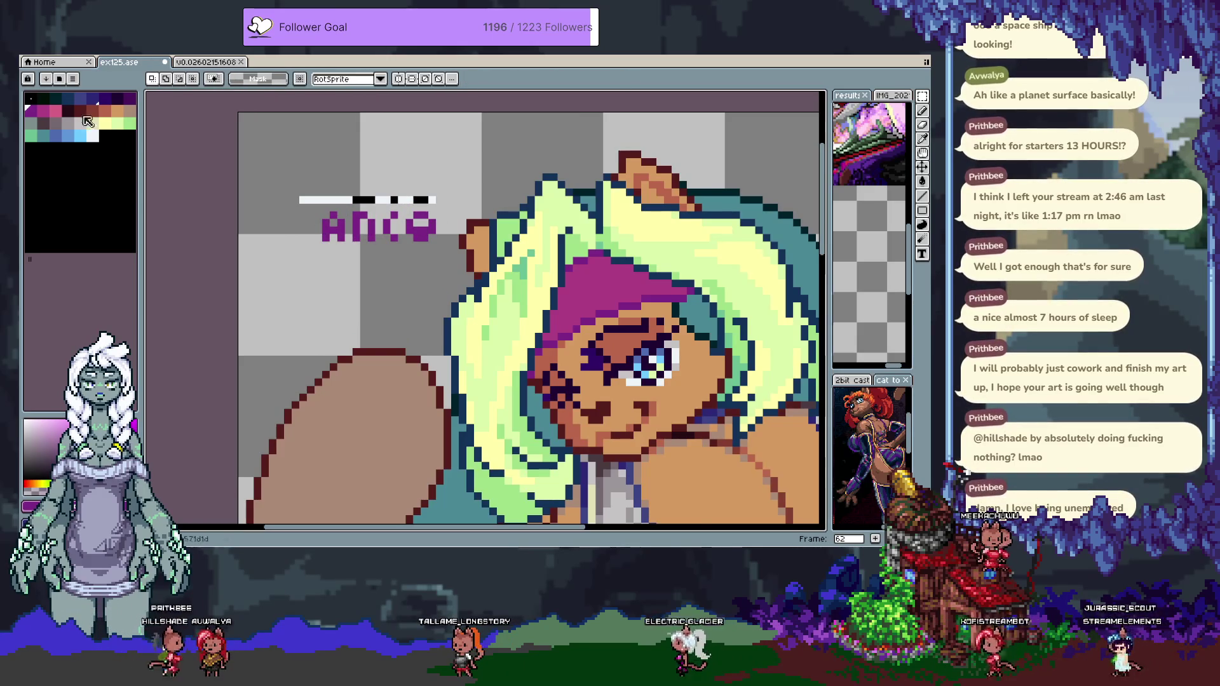
click(357, 199)
scroll(358, 196, up, 1)
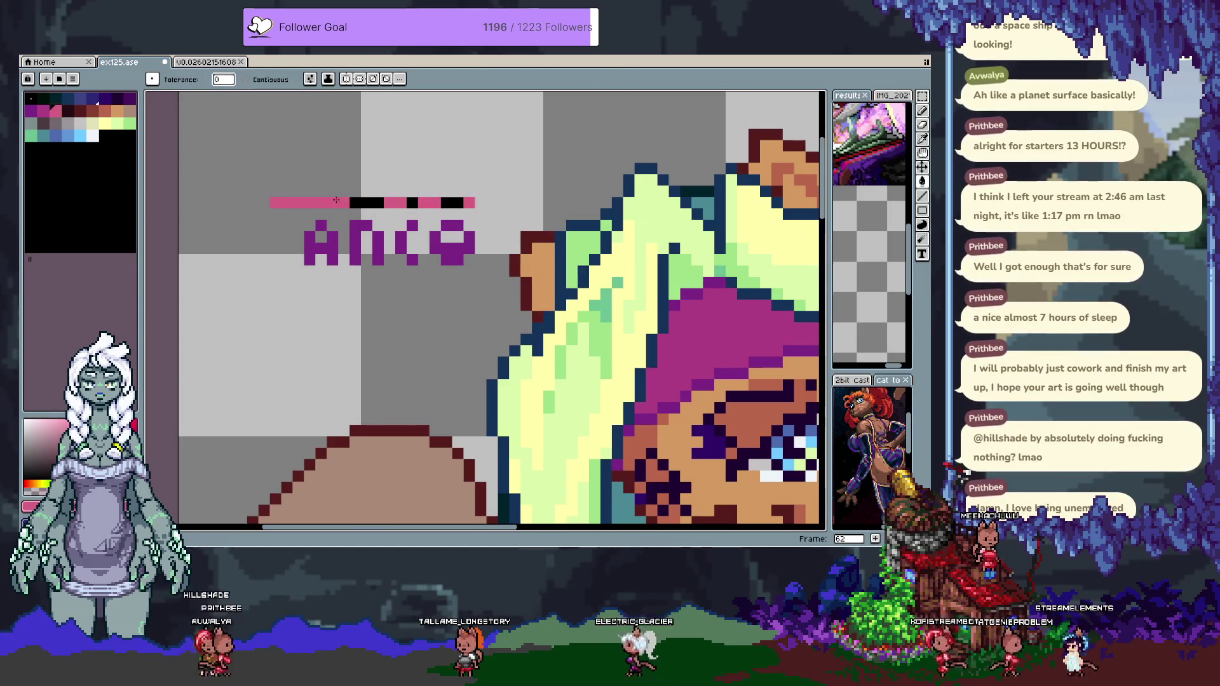
key(i)
key(h)
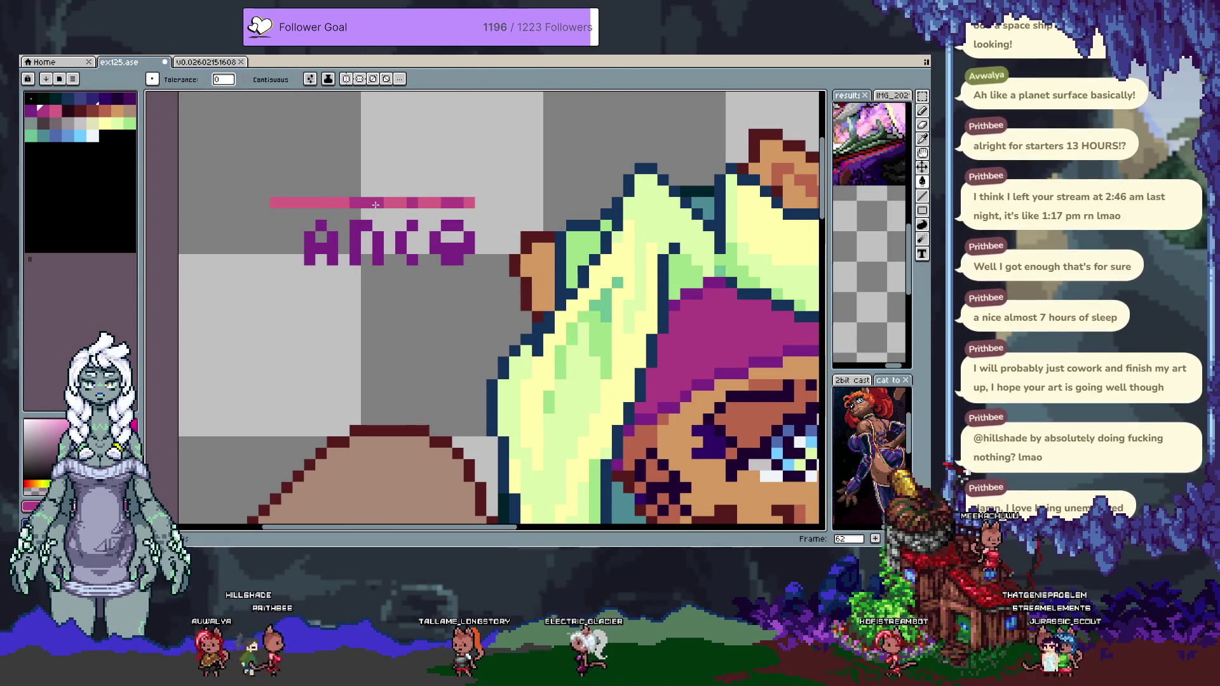
scroll(447, 268, down, 4)
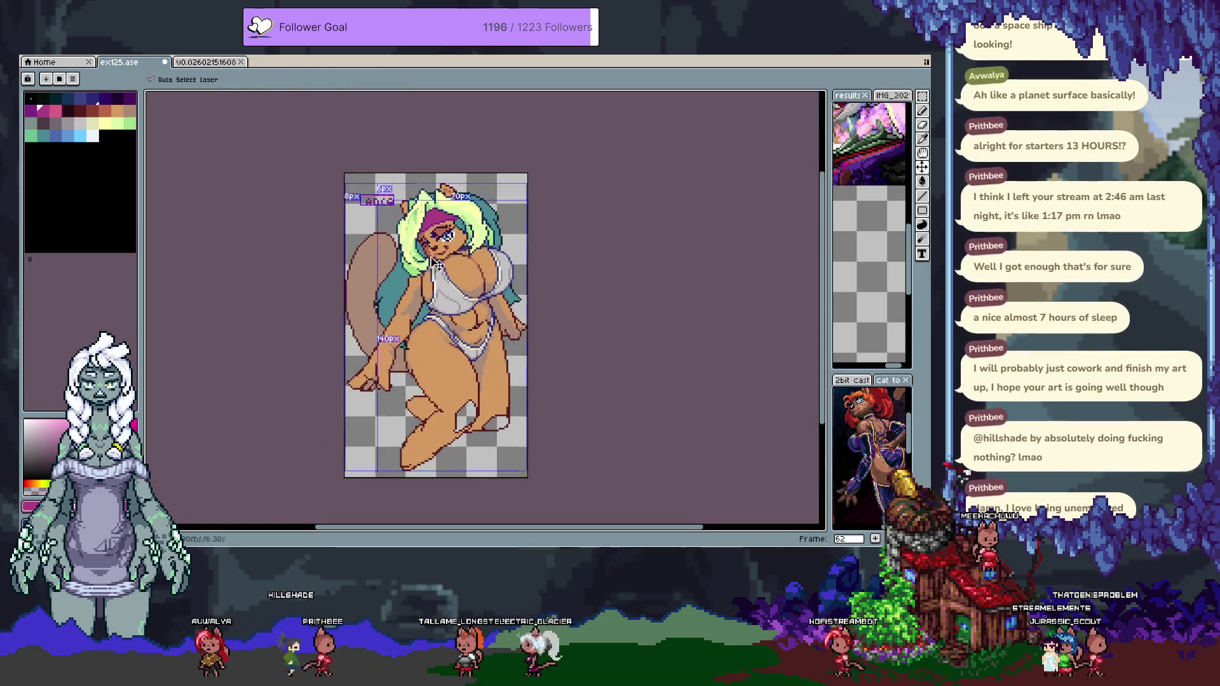
key(g)
scroll(366, 202, up, 3)
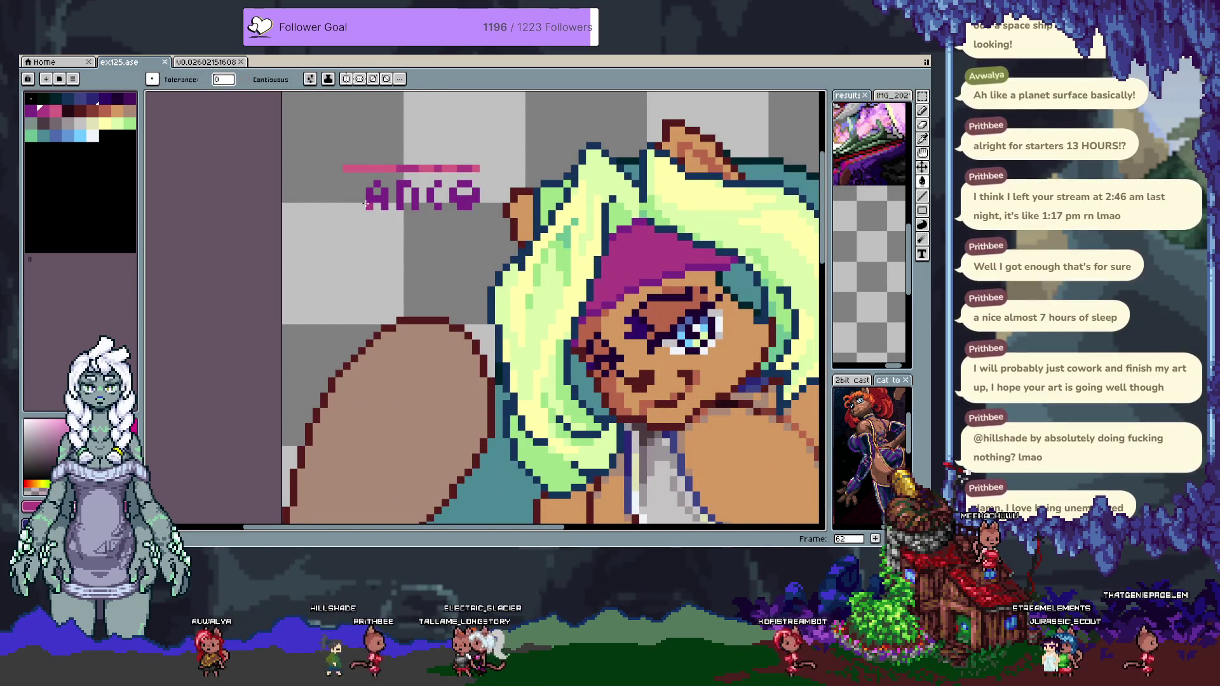
key(i)
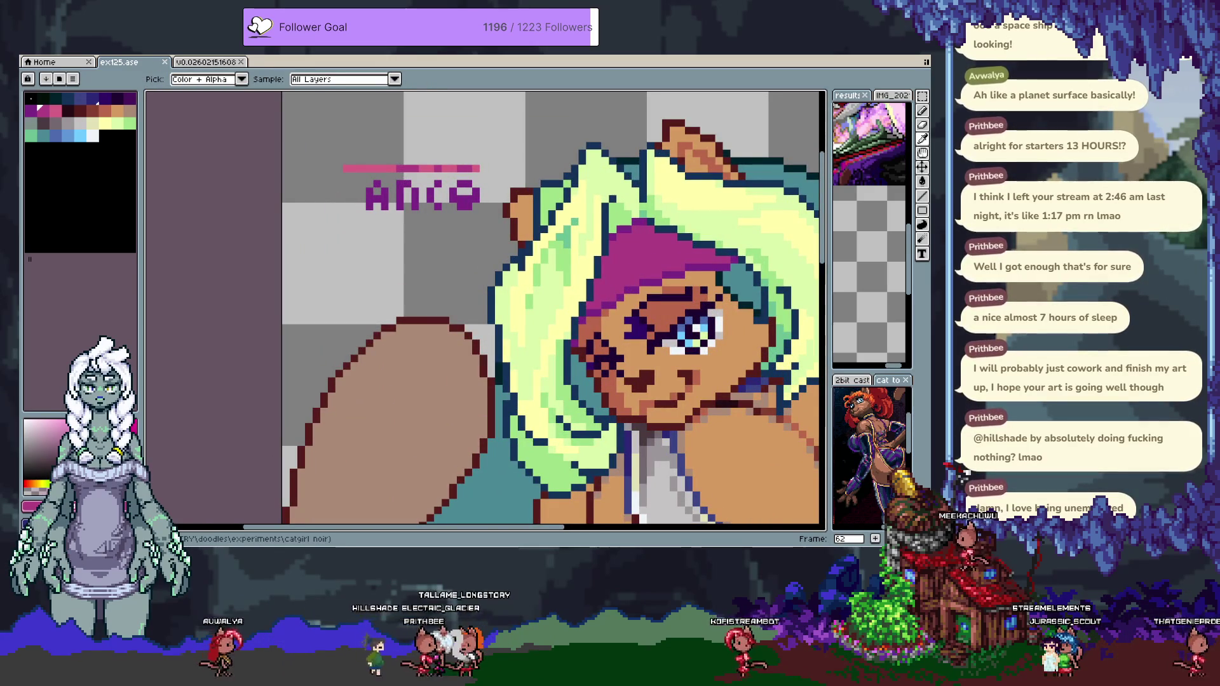
key(g)
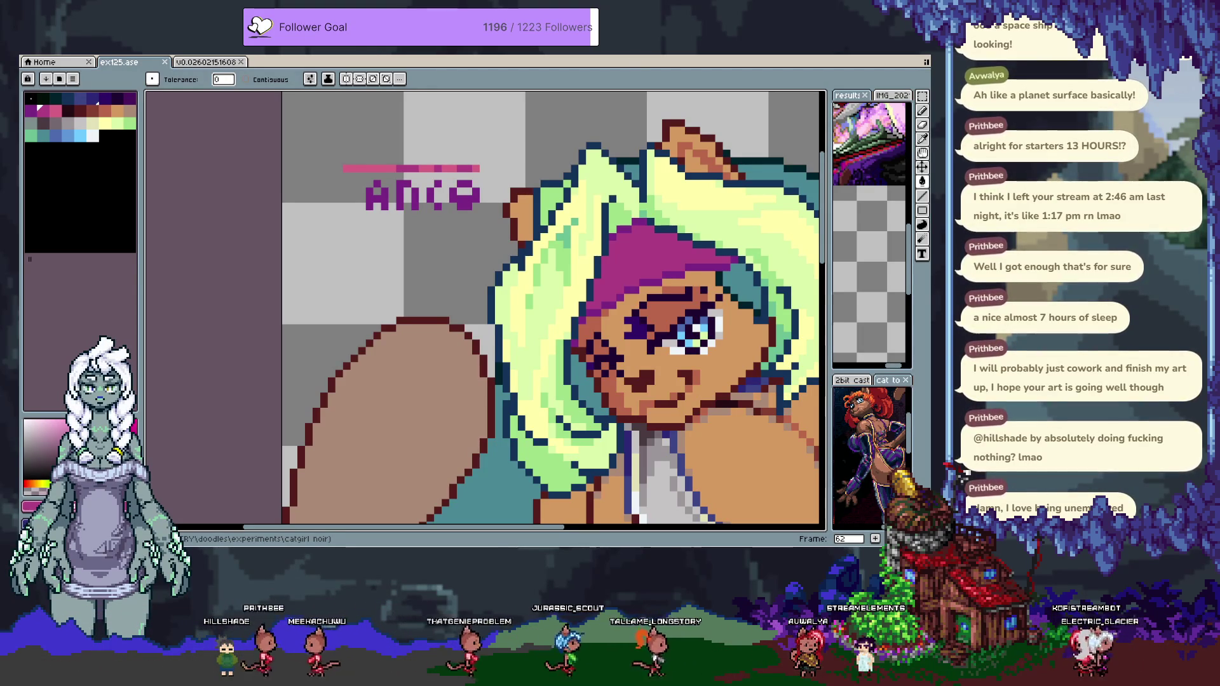
scroll(698, 298, down, 4)
Rename the bottom layer from 'Layer 1' to 'Original' in Layer Properties.
drag(699, 301, 591, 301)
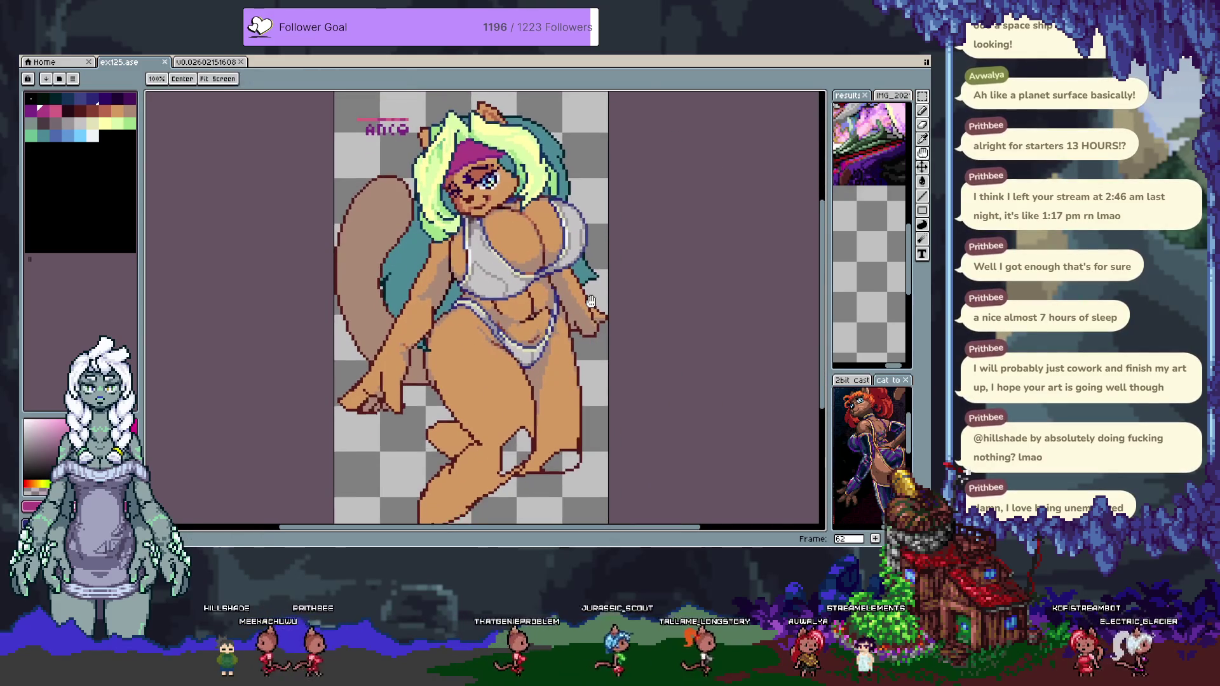
key(space)
scroll(570, 300, down, 2)
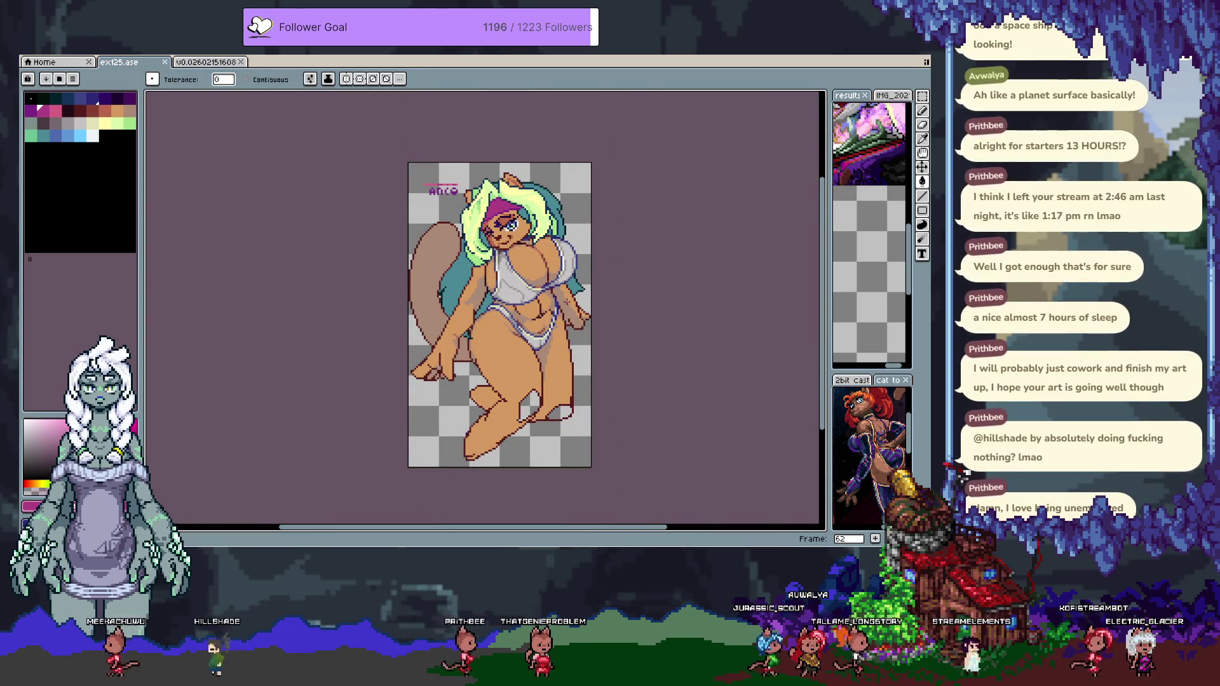
key(Tab)
double_click(244, 516)
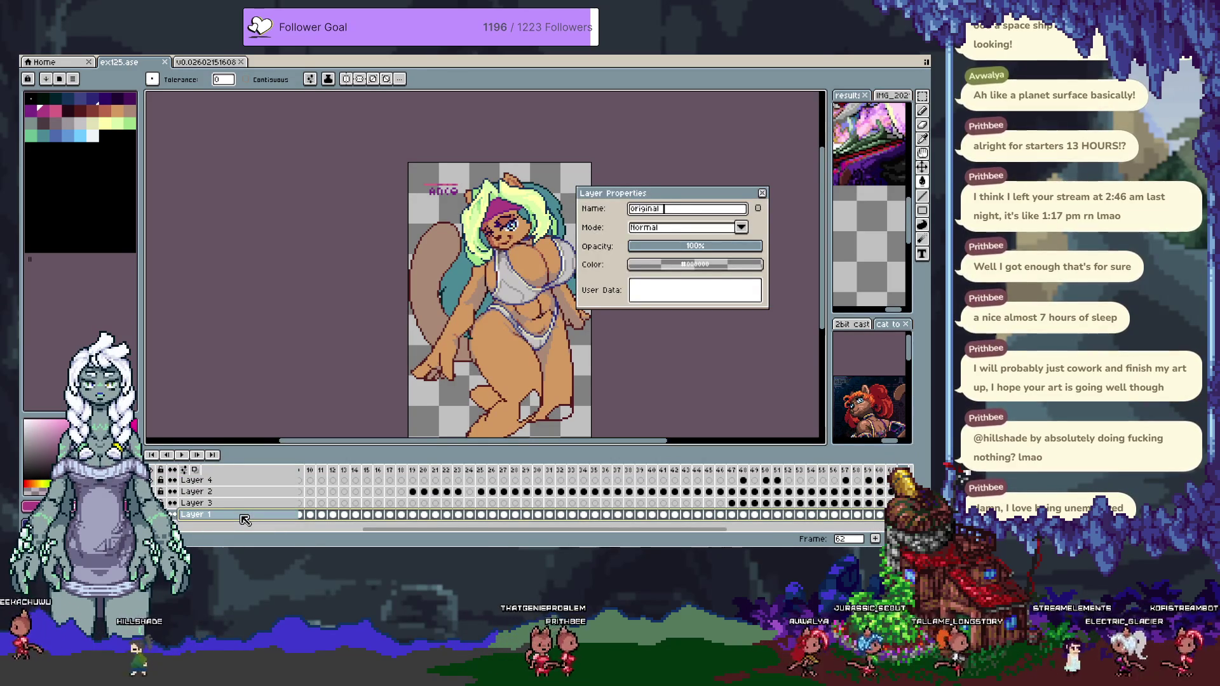
key(Return)
key(Tab)
drag(415, 230, 397, 236)
key(i)
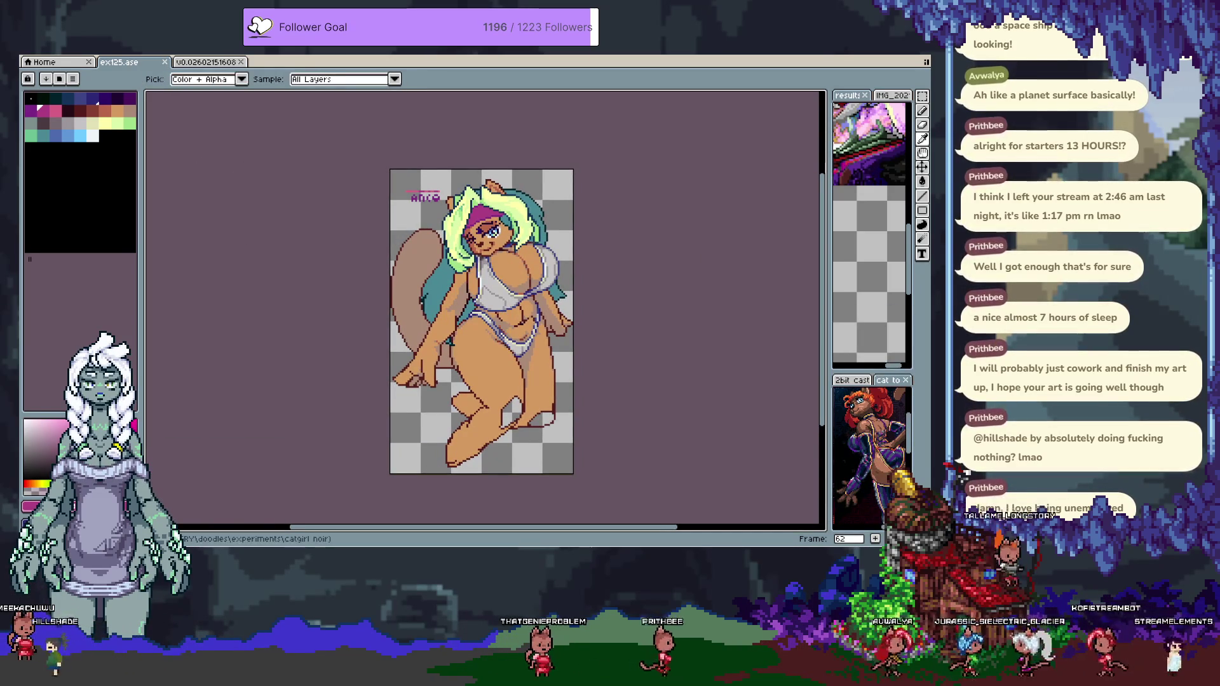